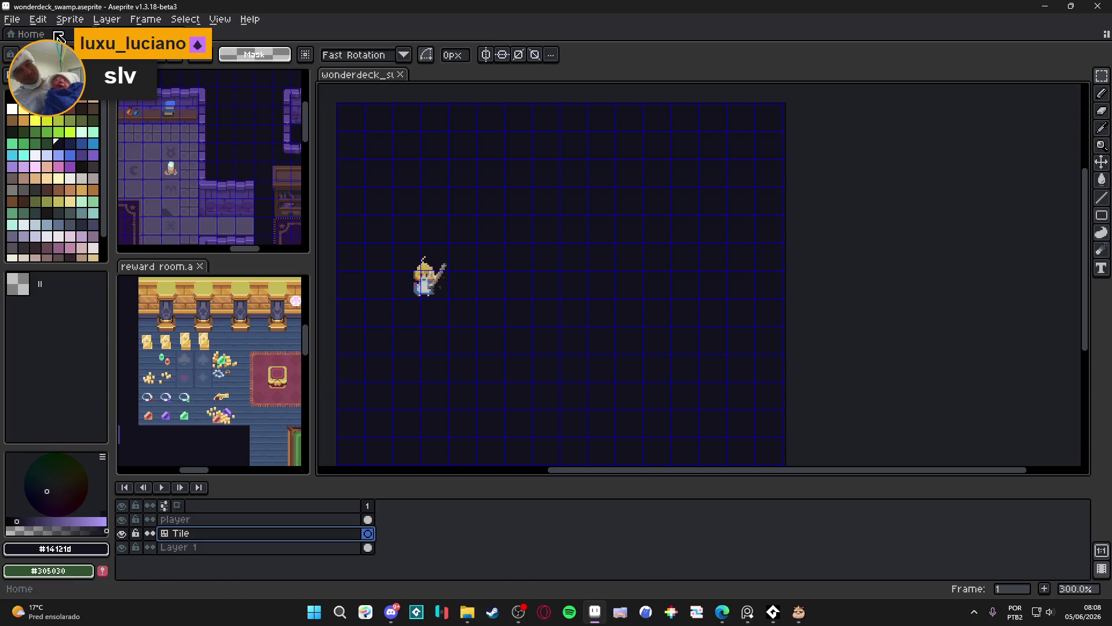
Create a Pixel Projects project named Wonderdeck, then close the projects manager.
left_click(12, 19)
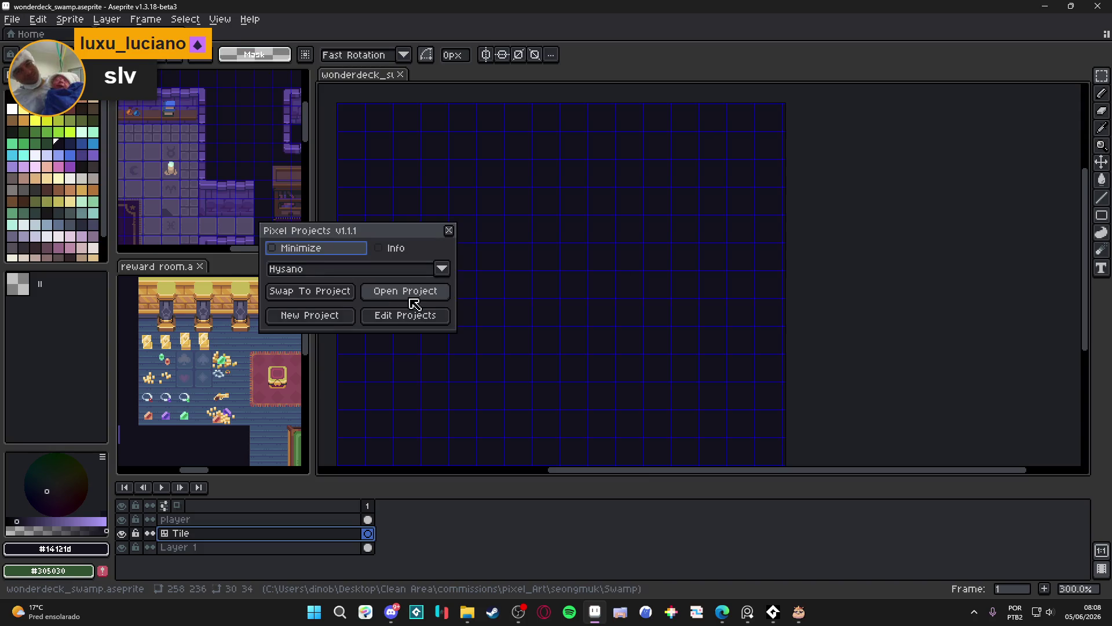
left_click(316, 316)
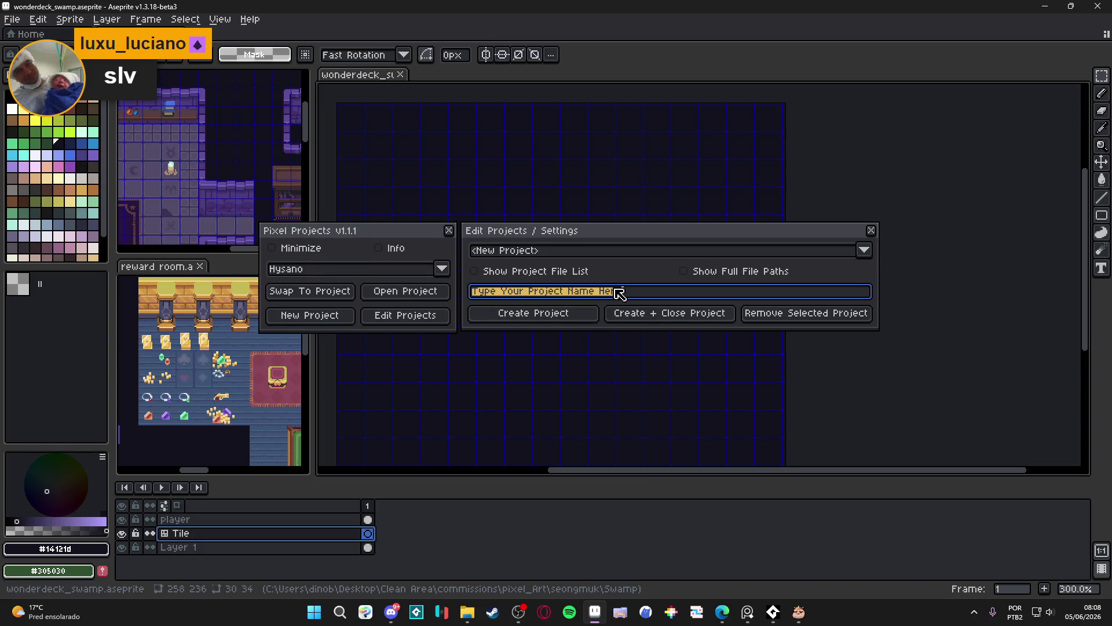
type("Wonderdeck")
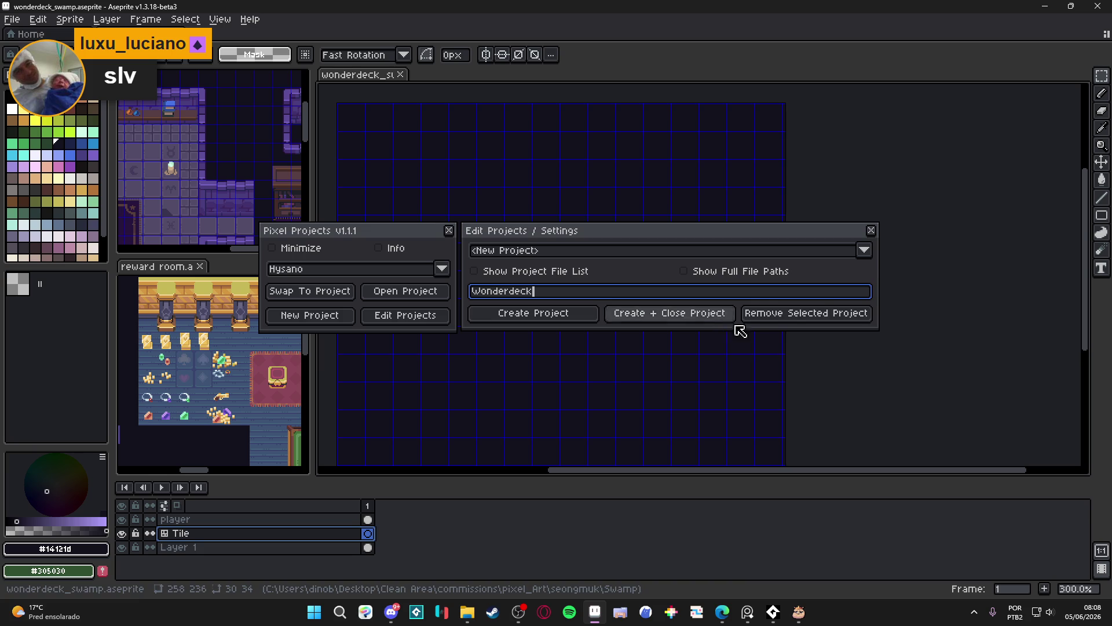
left_click(551, 317)
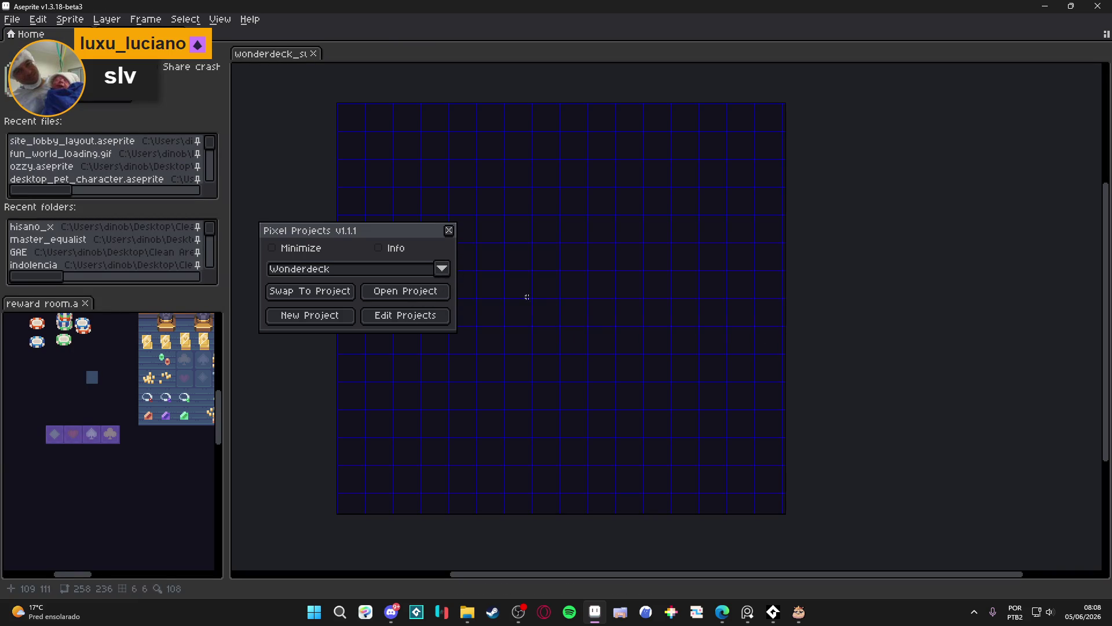
left_click(450, 231)
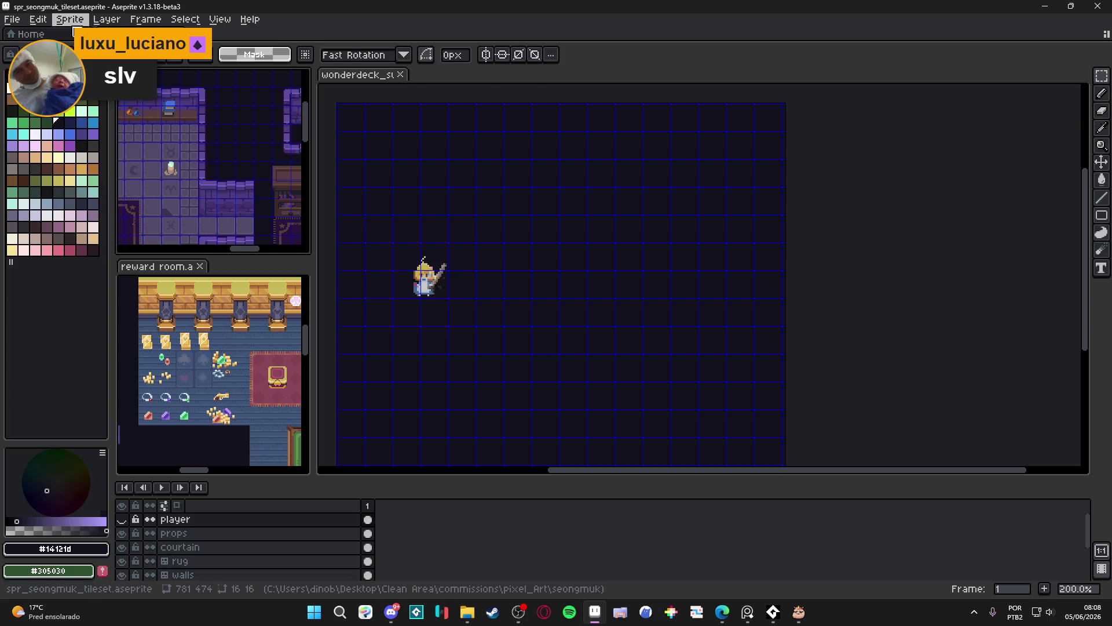
Update the Wonderdeck project with the open sprite files and confirm overwriting it.
left_click(17, 21)
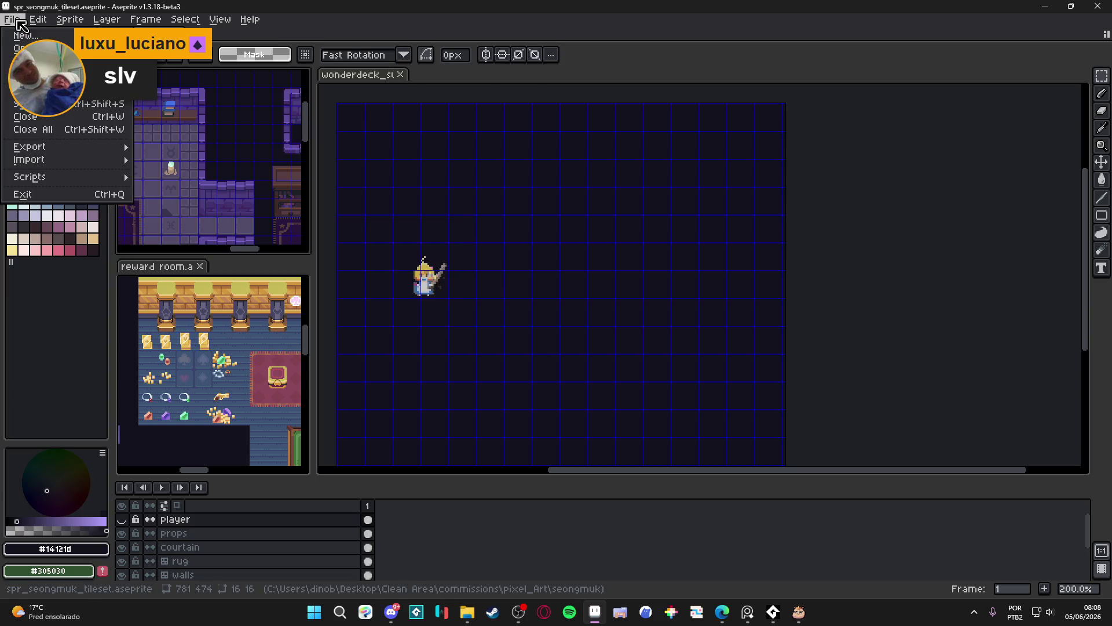
mouse_move(40, 60)
left_click(346, 305)
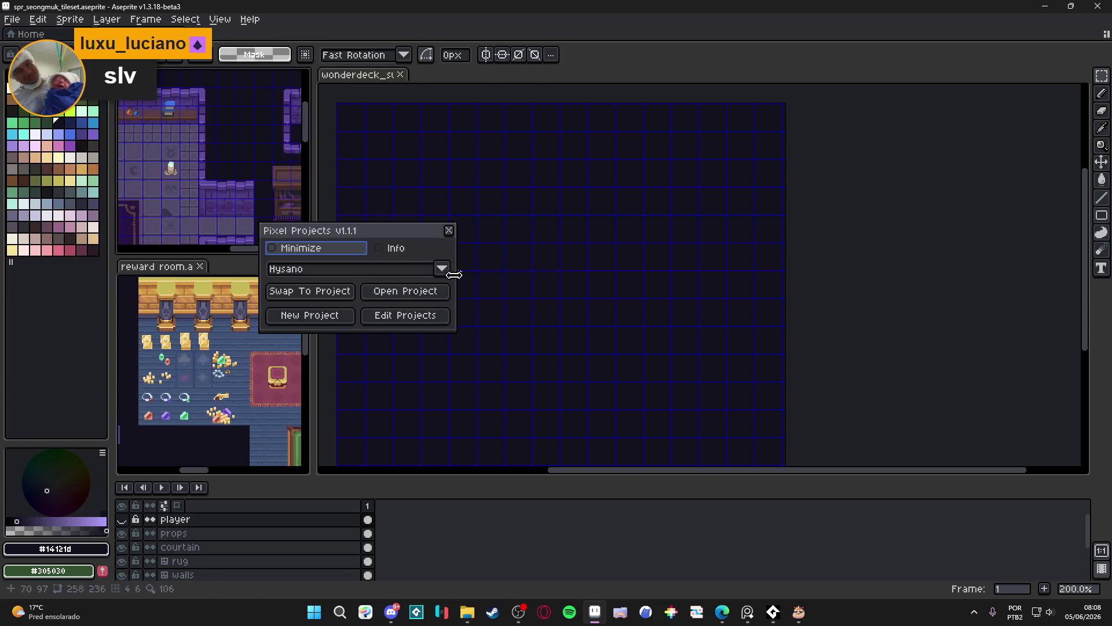
left_click(342, 270)
left_click(328, 309)
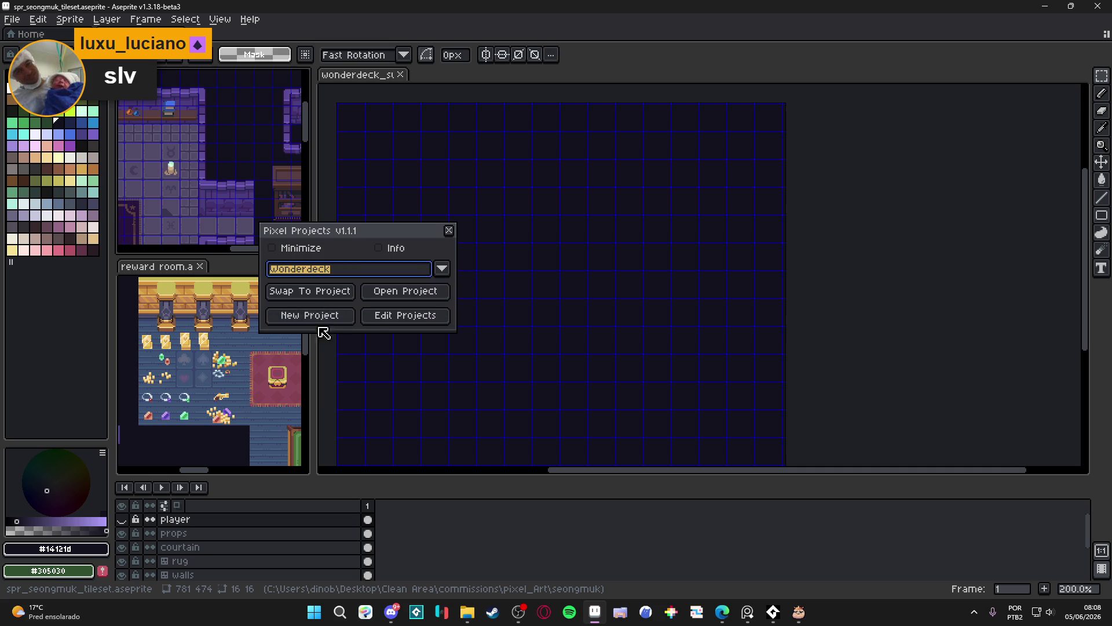
left_click(429, 324)
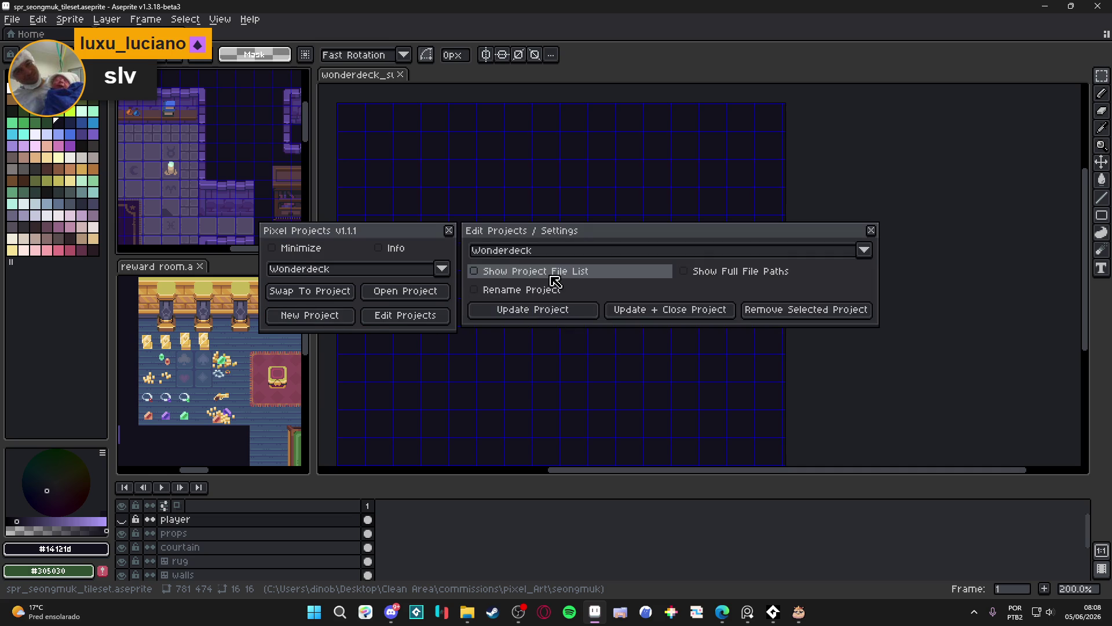
left_click(547, 275)
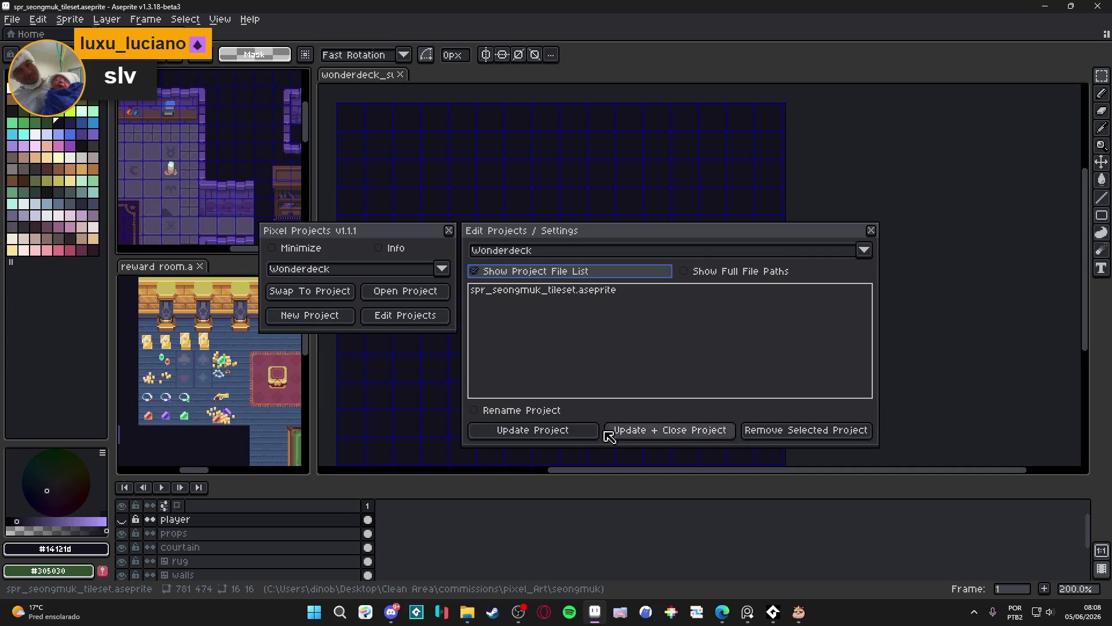
left_click(572, 436)
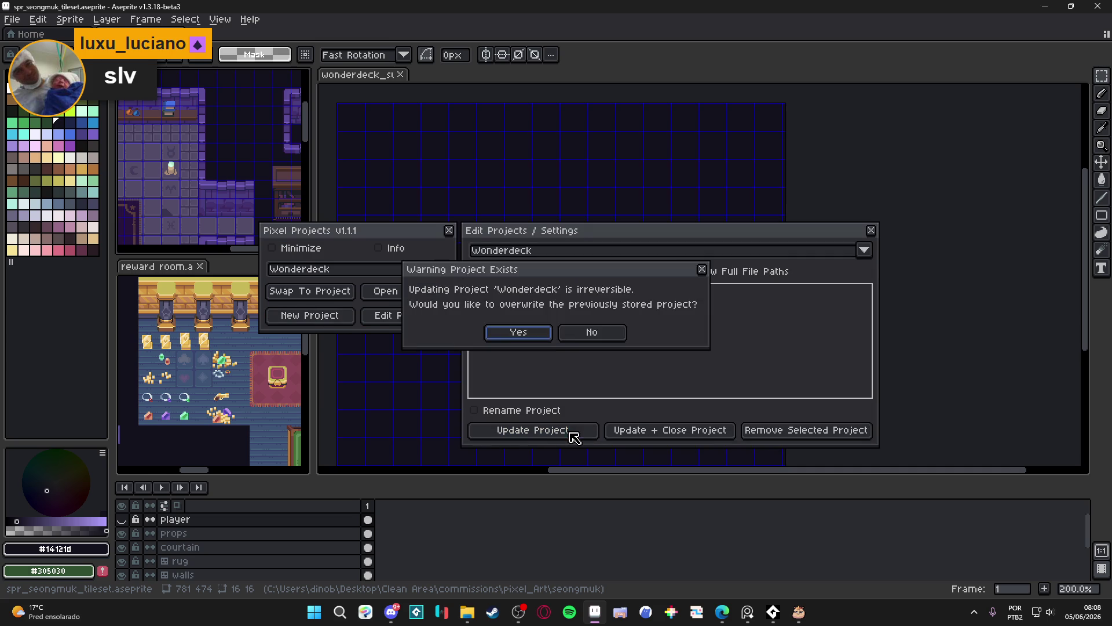
left_click(547, 335)
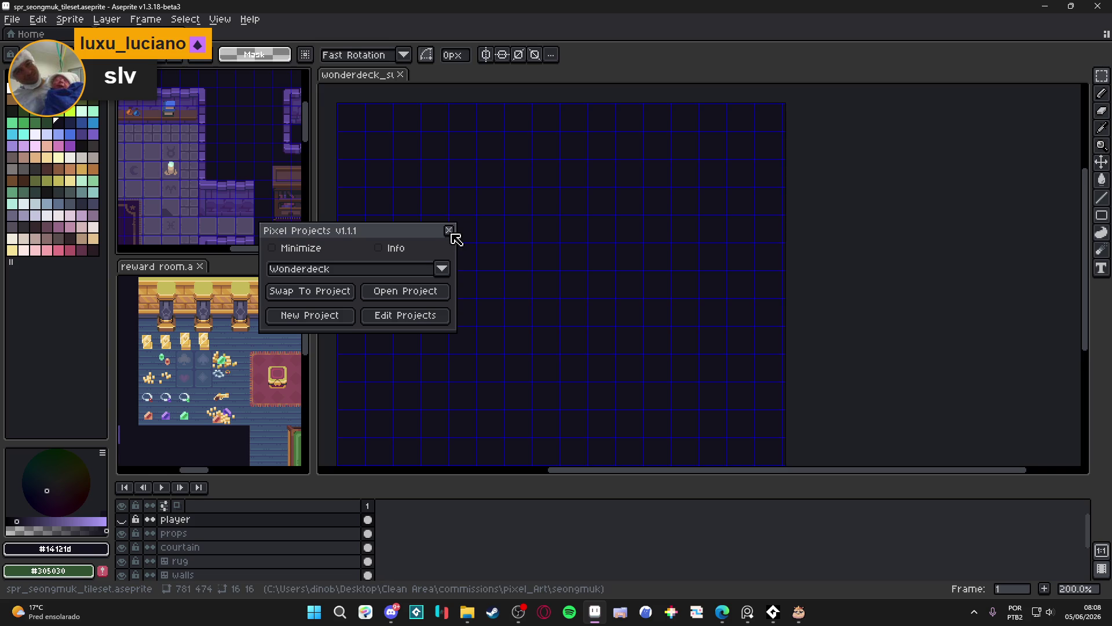
Check Wonderdeck's stored file list, then close the project settings and projects manager.
left_click(385, 315)
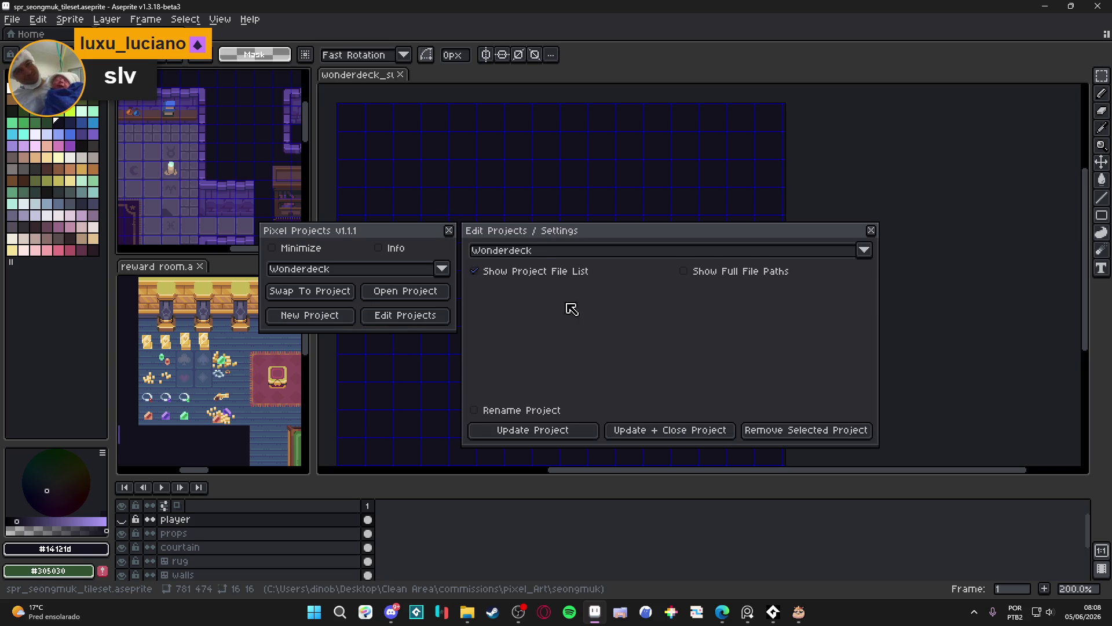
left_click(540, 273)
left_click_drag(868, 231, 870, 229)
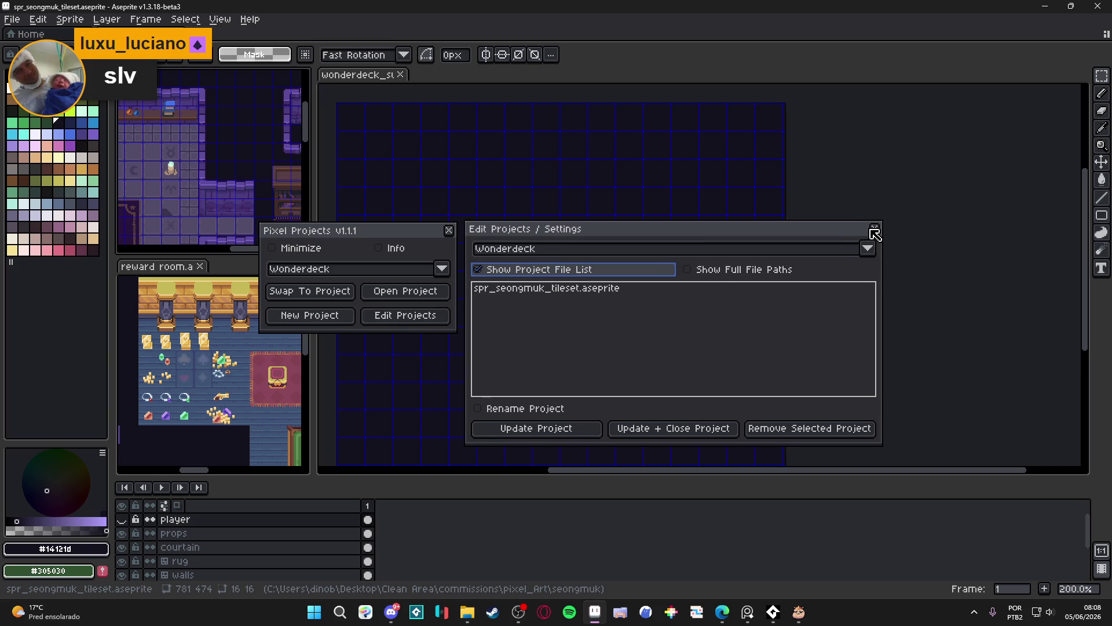
left_click(874, 229)
left_click(449, 231)
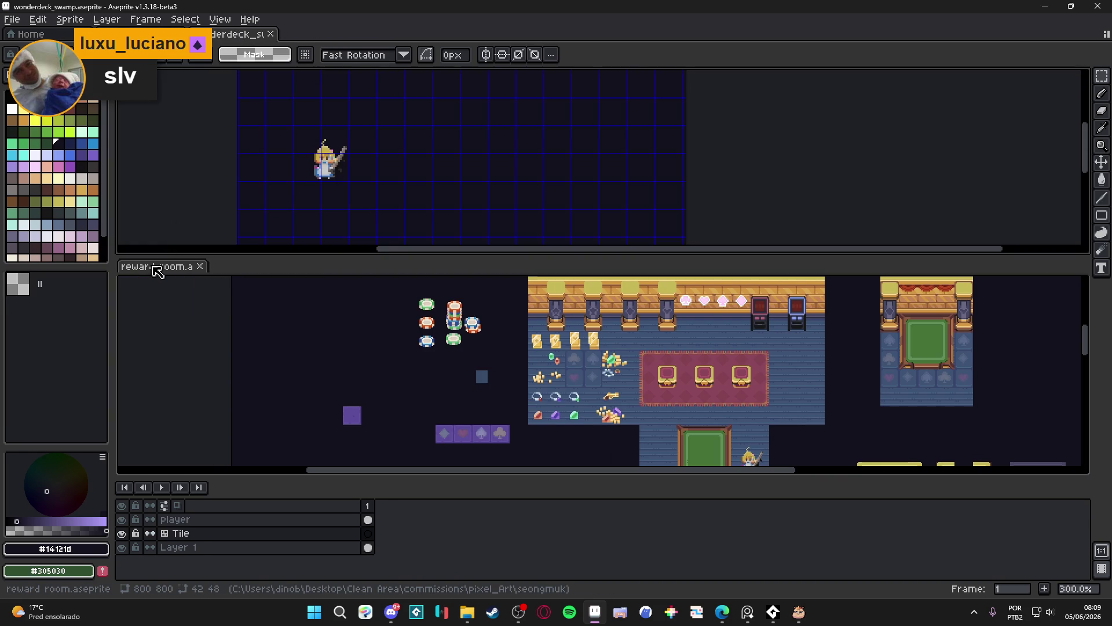
Give reward room its own tab and update Wonderdeck with all open files.
mouse_move(154, 266)
left_mouse_down()
mouse_move(373, 54)
mouse_move(359, 35)
left_mouse_up()
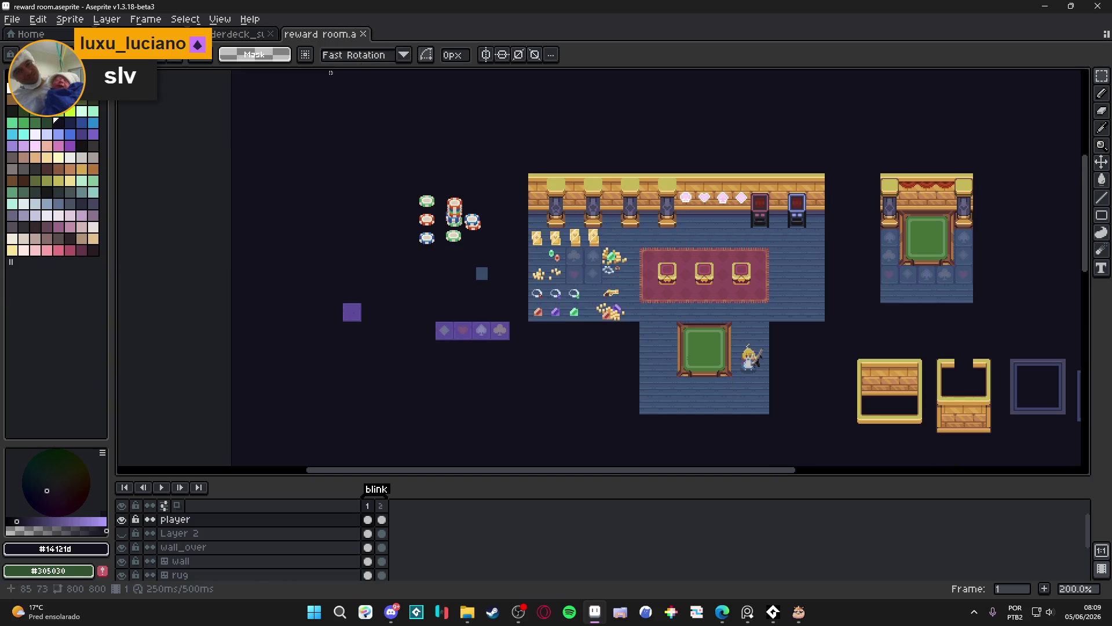
left_click(12, 19)
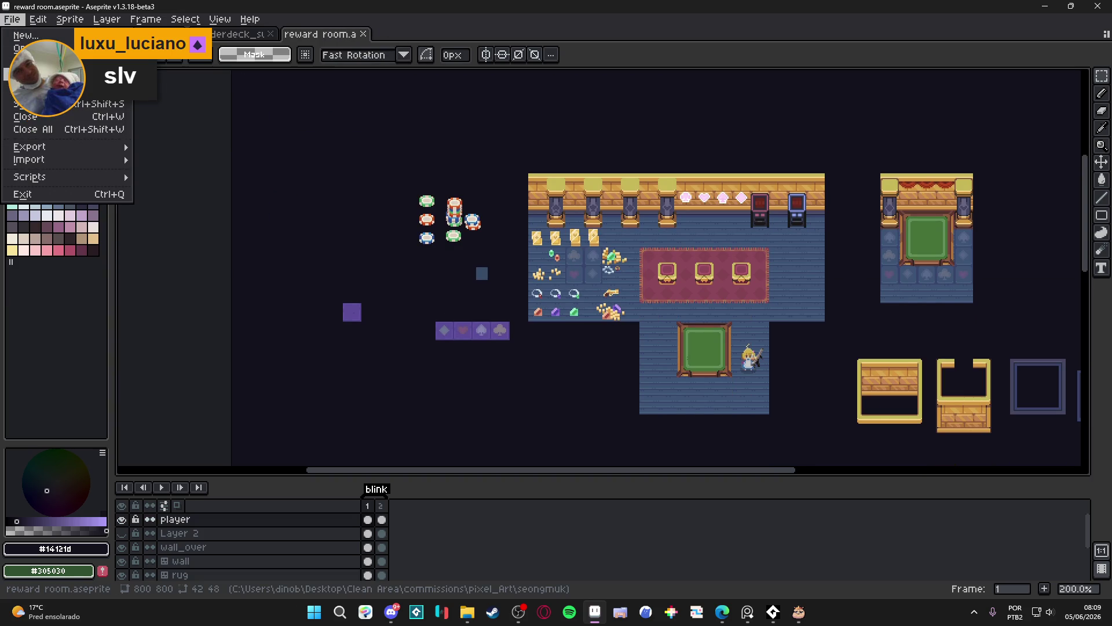
left_click(77, 61)
left_click(335, 269)
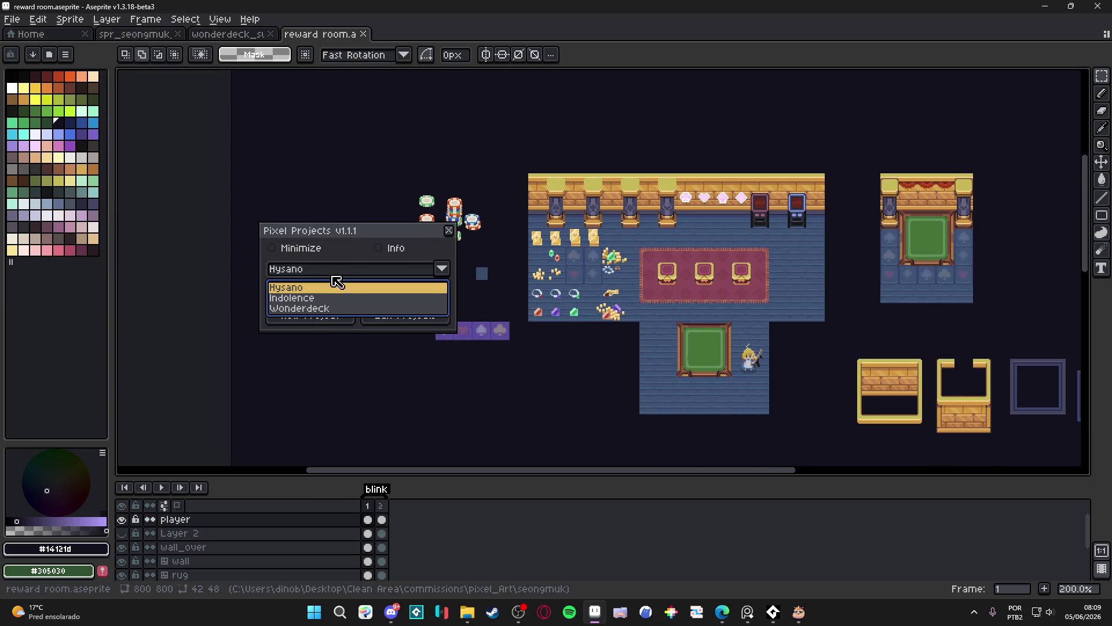
left_click(320, 308)
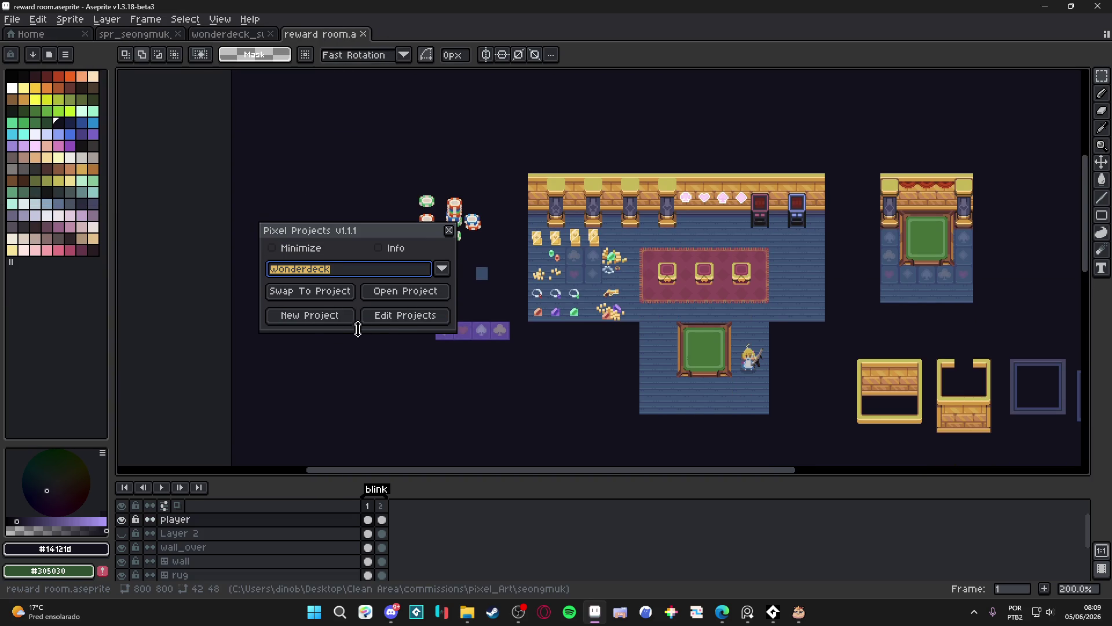
left_click(400, 316)
left_click(546, 273)
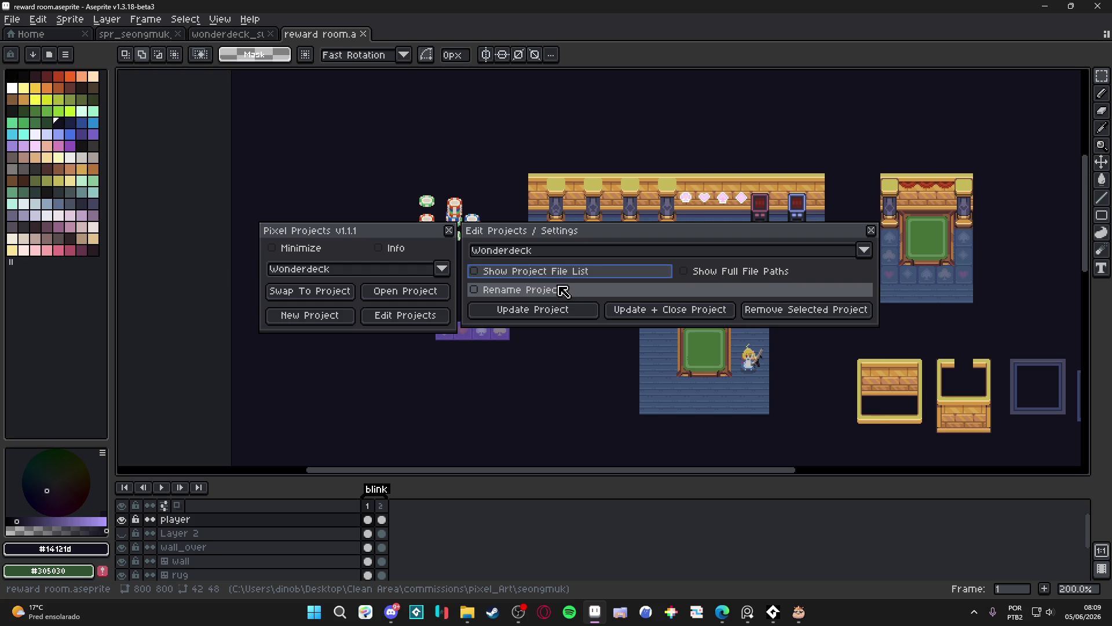
left_click(593, 433)
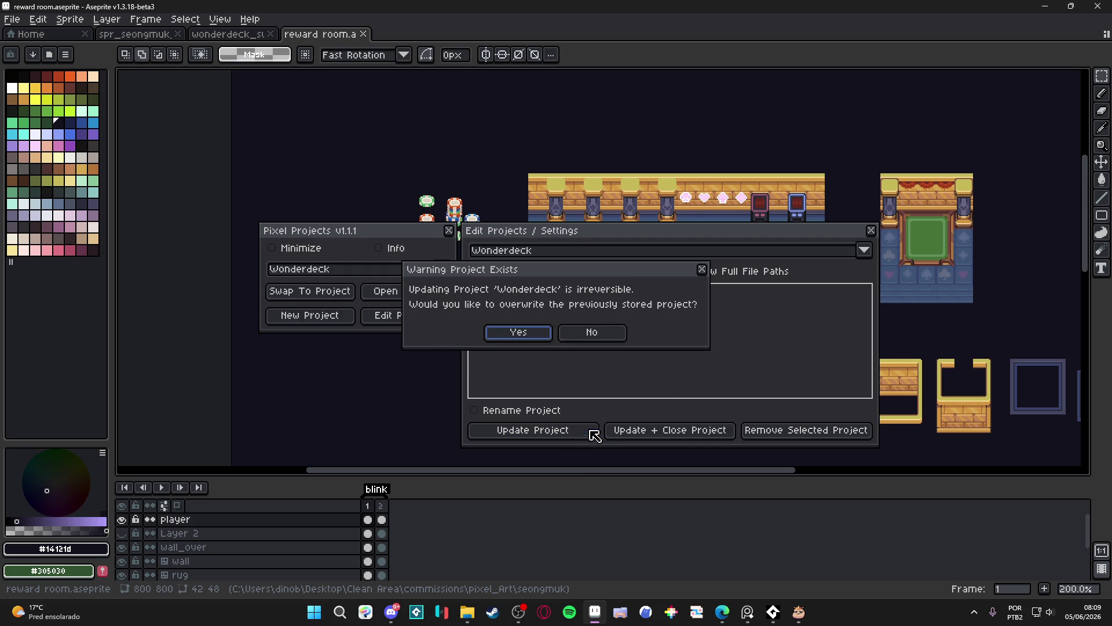
left_click(535, 336)
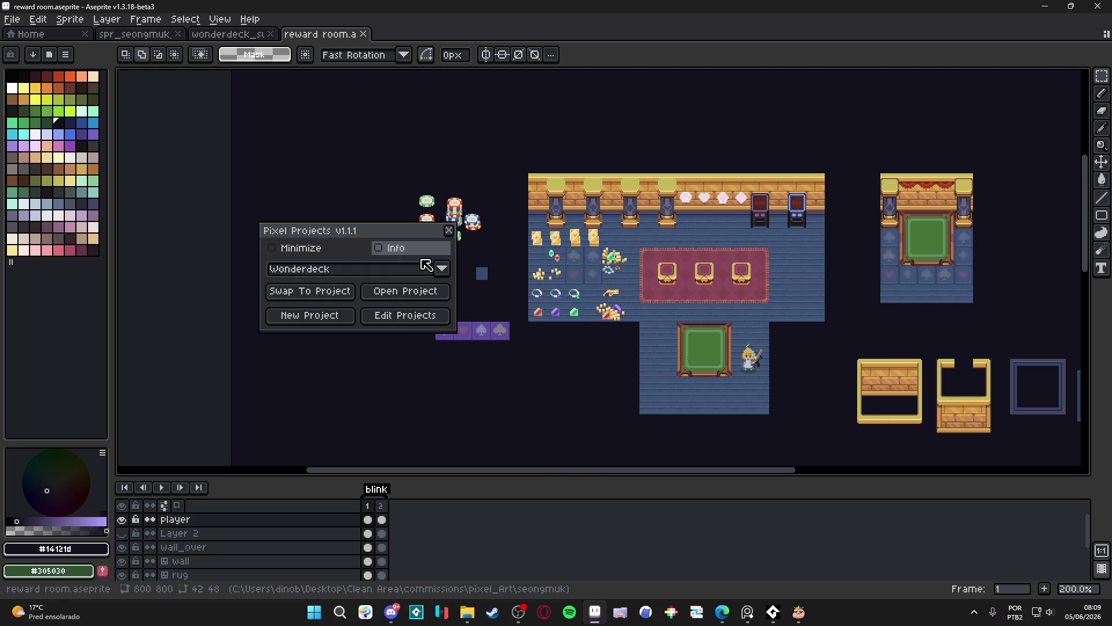
Verify Wonderdeck lists three files, close the dialogs, and switch to wonderdeck_swamp.
left_click(405, 315)
left_click(551, 271)
left_click(550, 272)
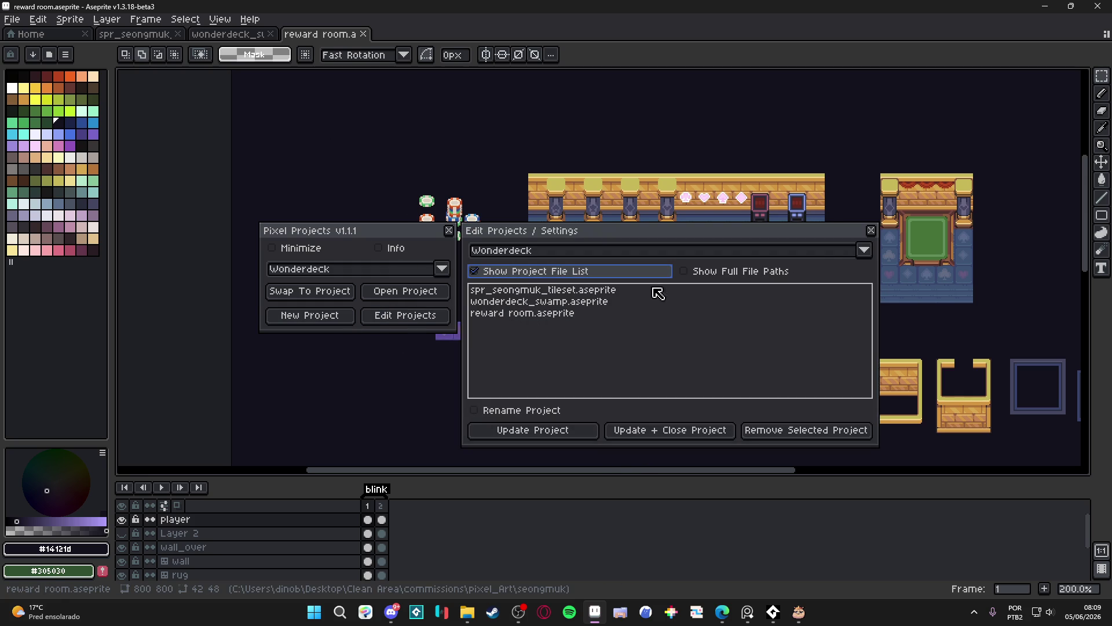
left_click(871, 231)
left_click(449, 230)
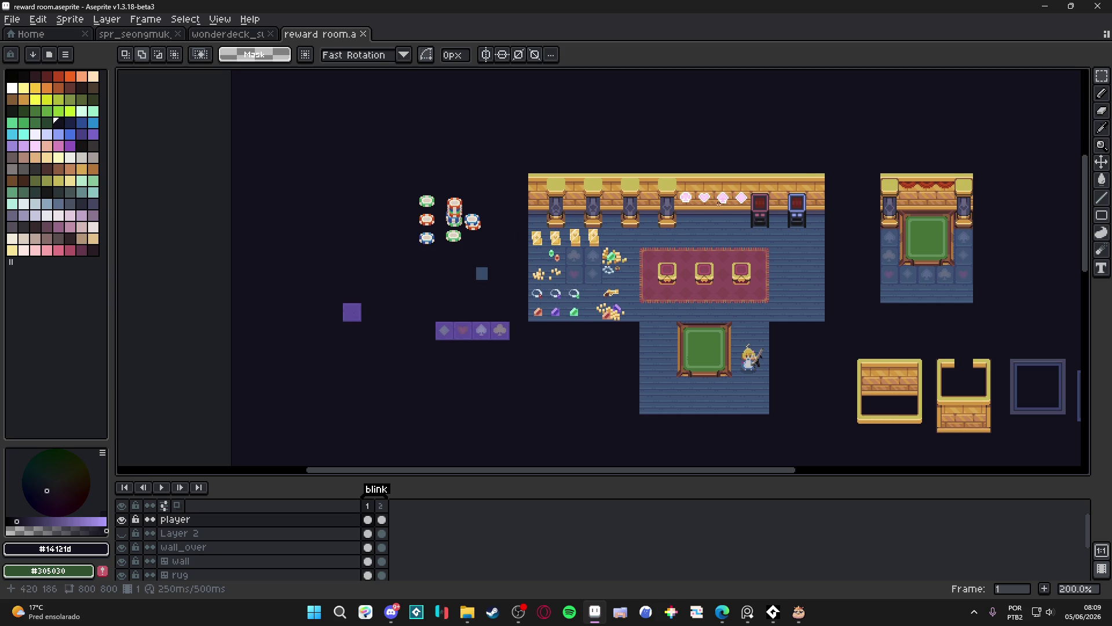
left_click(223, 36)
Dock reward room and spr_seongmuk_tileset as split panes on the left.
key("ctrl+shift+Tab")
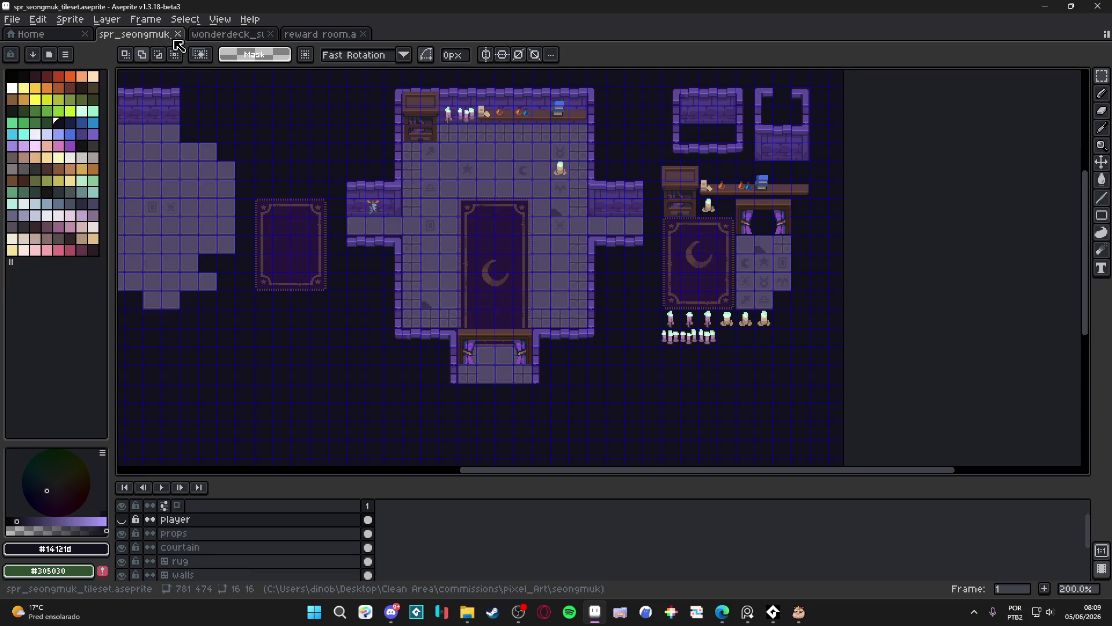
mouse_move(330, 43)
left_mouse_down()
mouse_move(377, 41)
mouse_move(295, 50)
mouse_move(184, 37)
mouse_move(253, 93)
mouse_move(132, 124)
left_mouse_up()
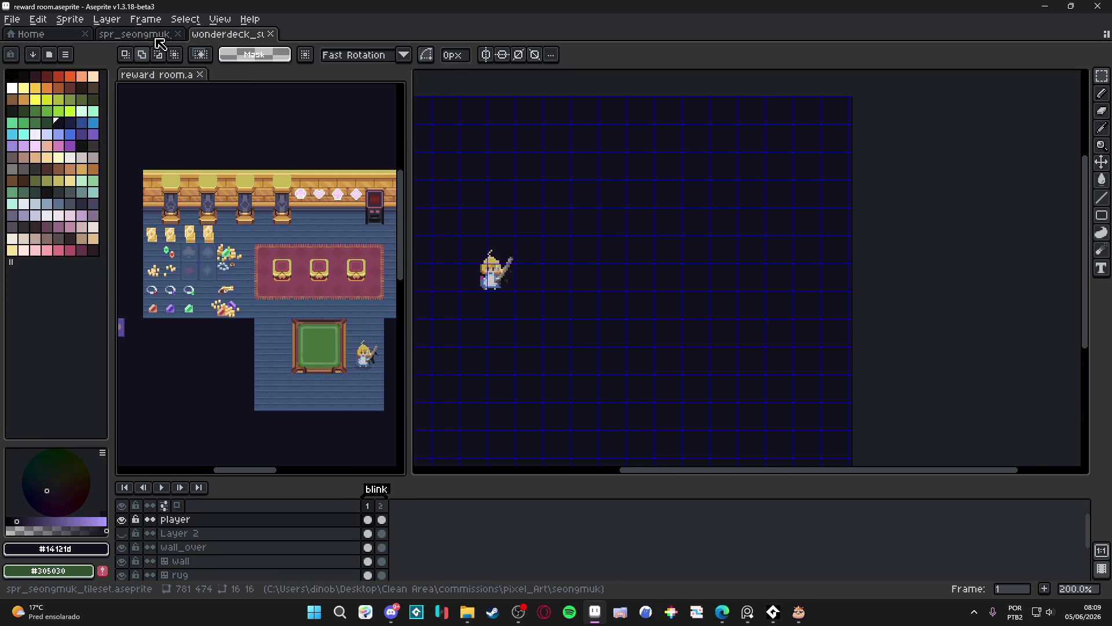
mouse_move(157, 37)
left_mouse_down()
mouse_move(249, 81)
mouse_move(231, 60)
mouse_move(219, 464)
left_mouse_up()
Pan the tileset, reward room and swamp canvas views to frame useful areas.
mouse_move(226, 116)
left_mouse_down()
mouse_move(290, 151)
mouse_move(279, 116)
mouse_move(316, 92)
left_mouse_up()
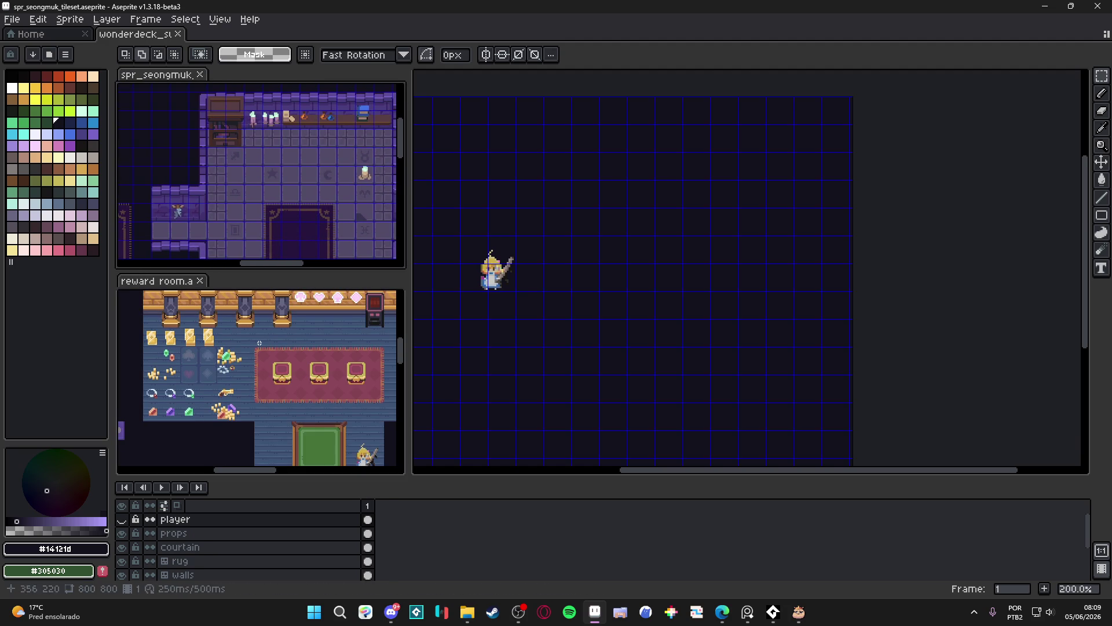
left_click_drag(261, 376, 233, 390)
mouse_move(530, 260)
left_mouse_down()
mouse_move(583, 265)
mouse_move(589, 243)
mouse_move(575, 253)
mouse_move(599, 238)
left_mouse_up()
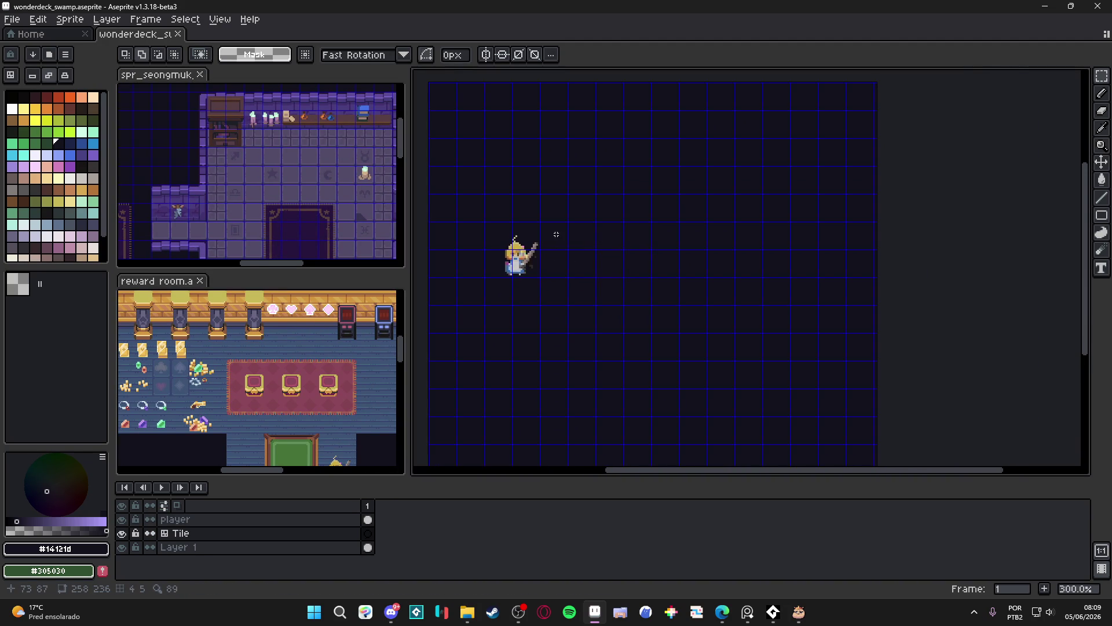
mouse_move(365, 186)
left_mouse_down()
mouse_move(271, 201)
mouse_move(318, 169)
left_mouse_up()
left_click_drag(261, 377, 275, 376)
left_click_drag(613, 249, 607, 265)
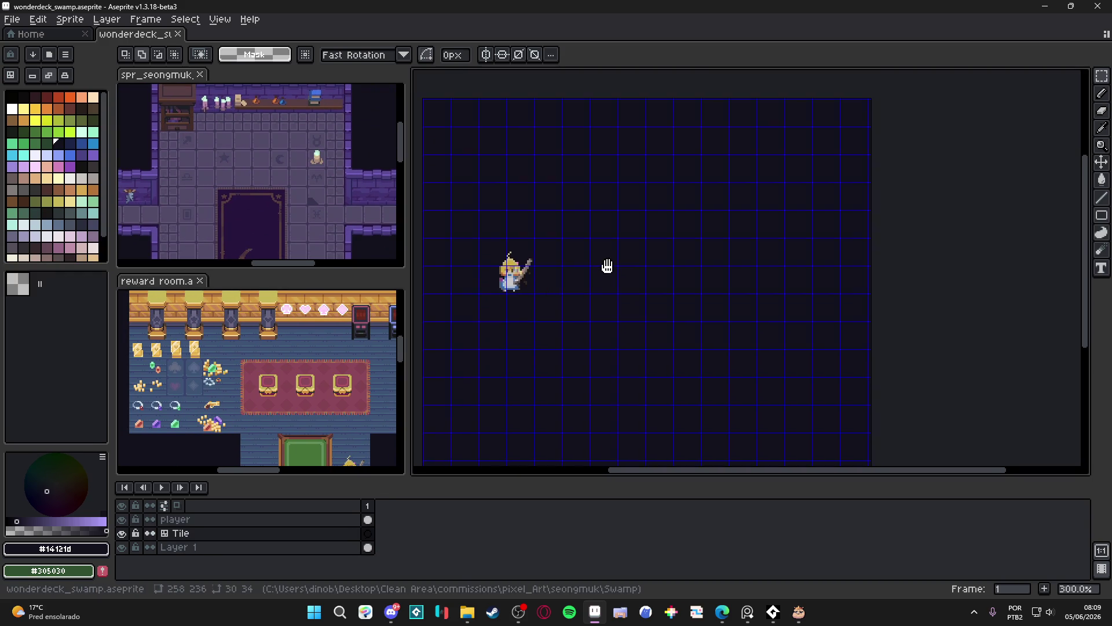
left_click_drag(274, 376, 261, 375)
mouse_move(604, 306)
left_mouse_down()
mouse_move(613, 311)
mouse_move(619, 275)
left_mouse_up()
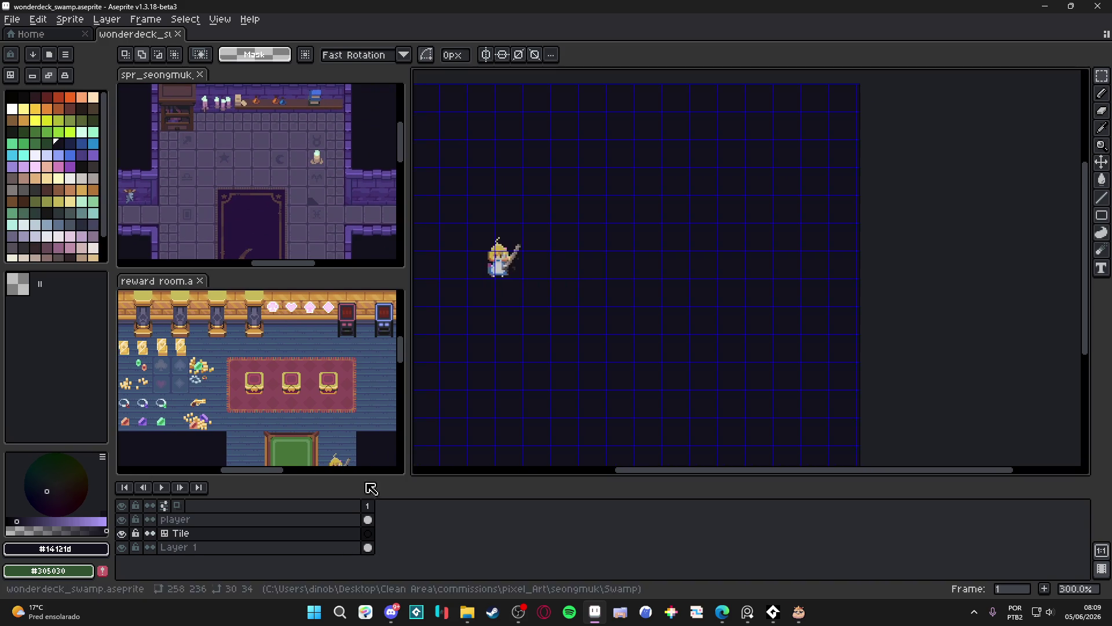
Rename the Tile layer to Floor in Layer Properties.
double_click(230, 534)
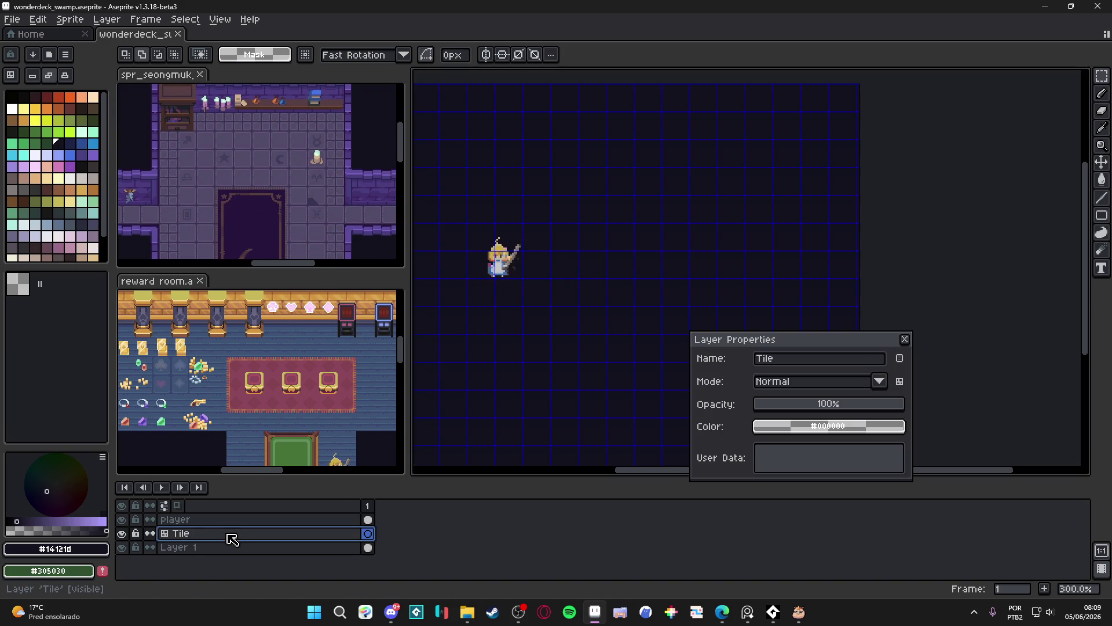
left_click(841, 359)
type("Floor")
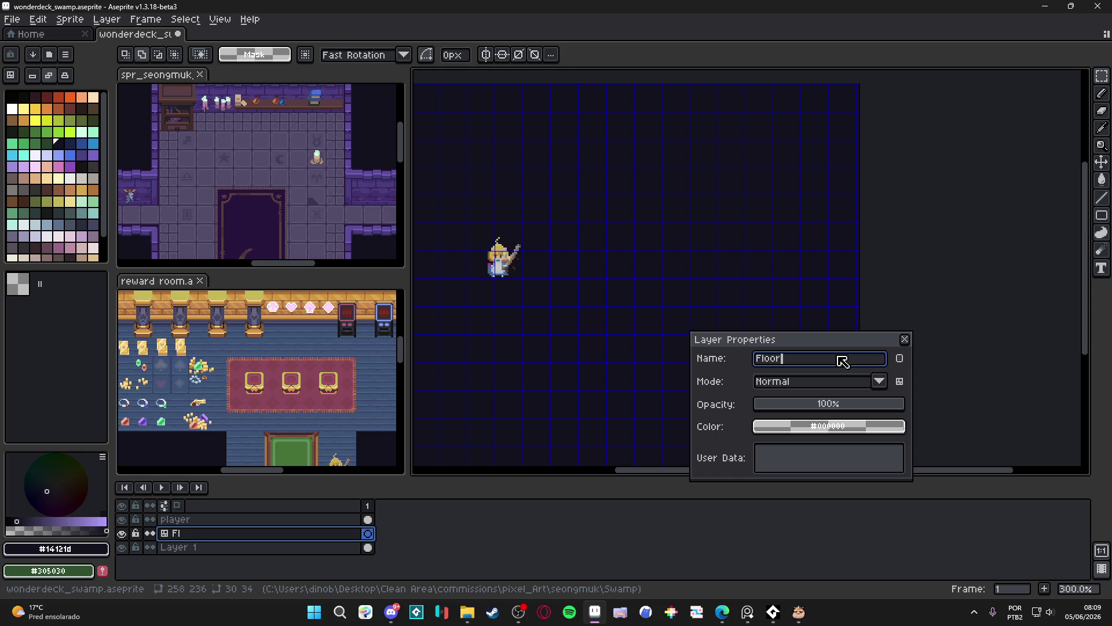
key("Return")
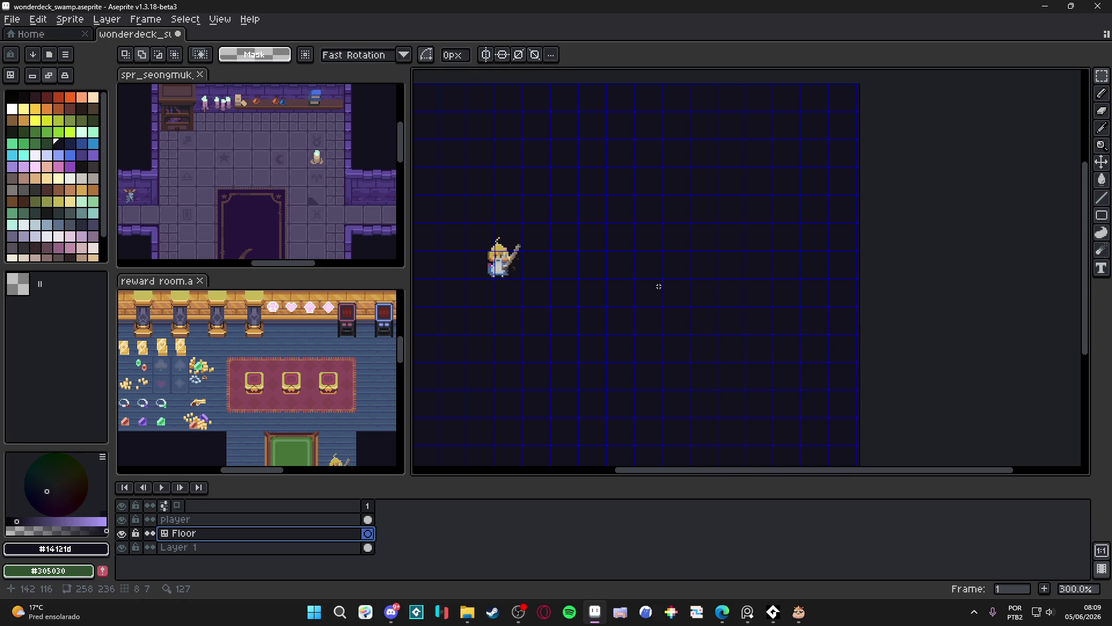
scroll(556, 271, "left", 1)
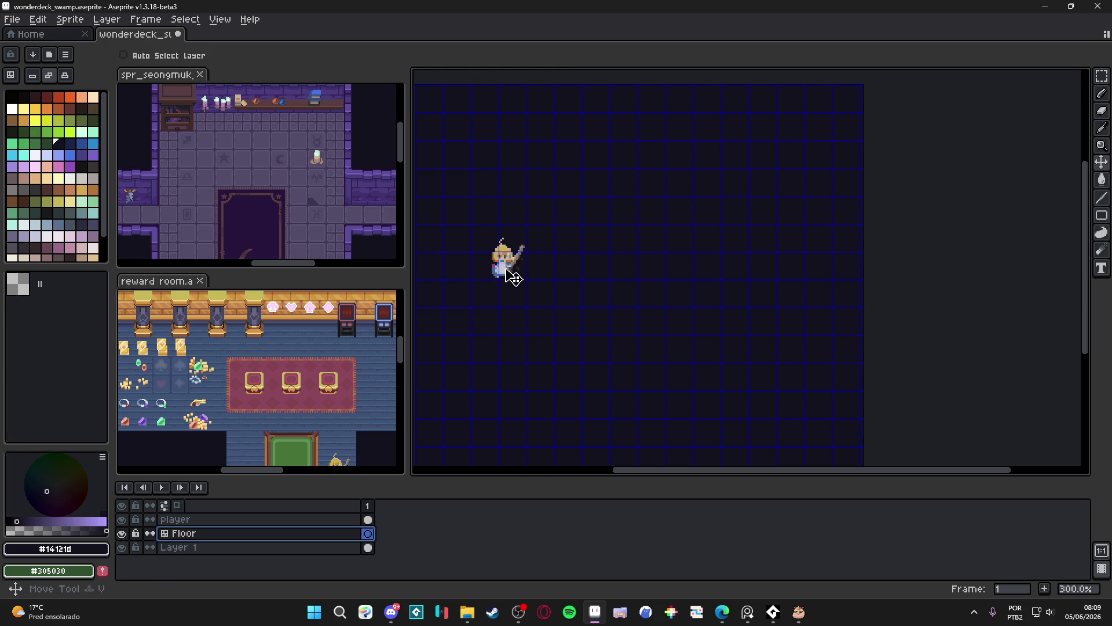
Switch between the Move and marquee selection tools and adjust the view.
key("v")
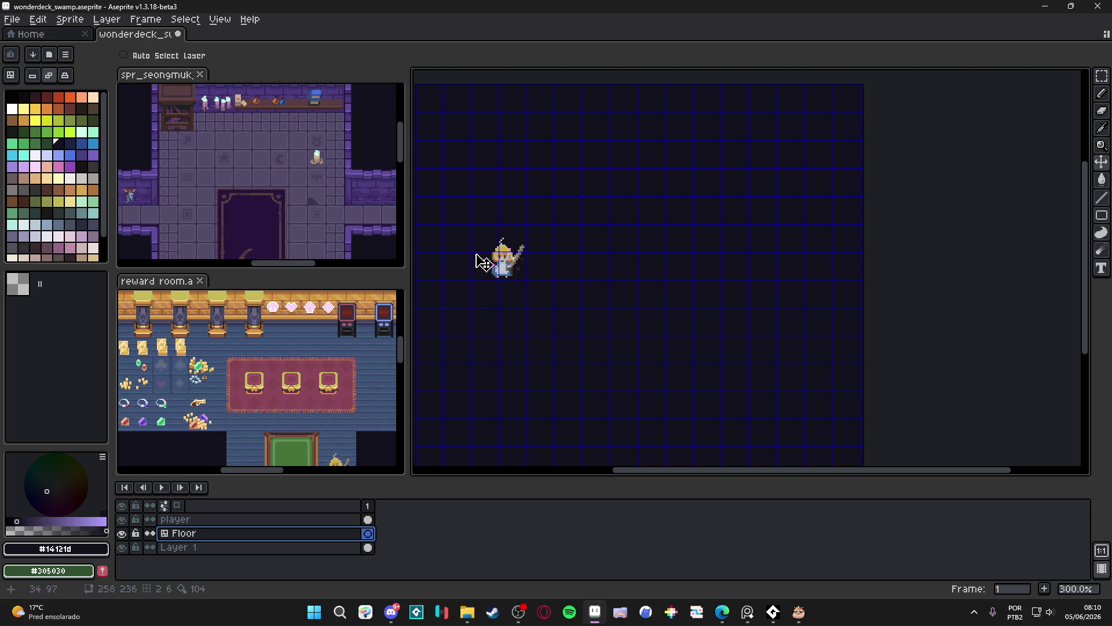
key("m")
scroll(55, 174, "down", 2)
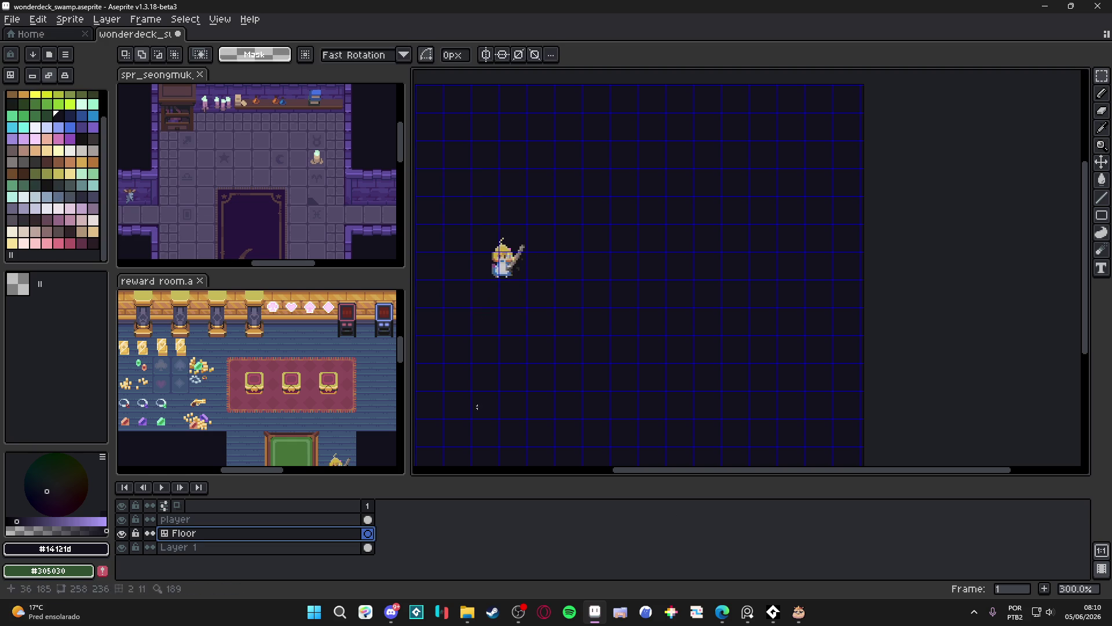
left_click(748, 615)
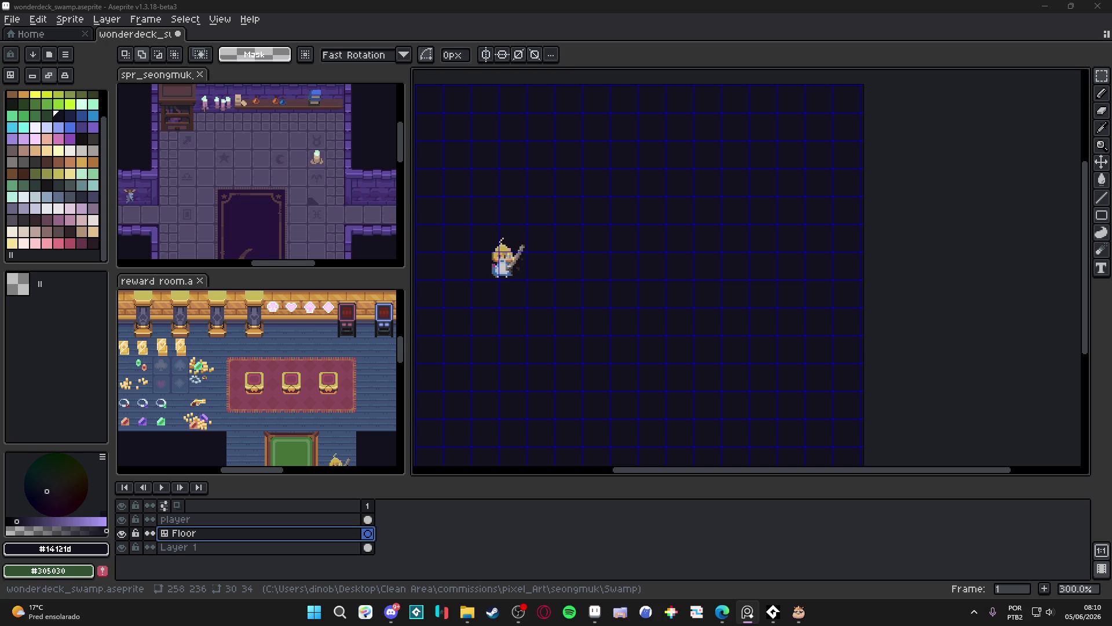
scroll(621, 268, "right", 2)
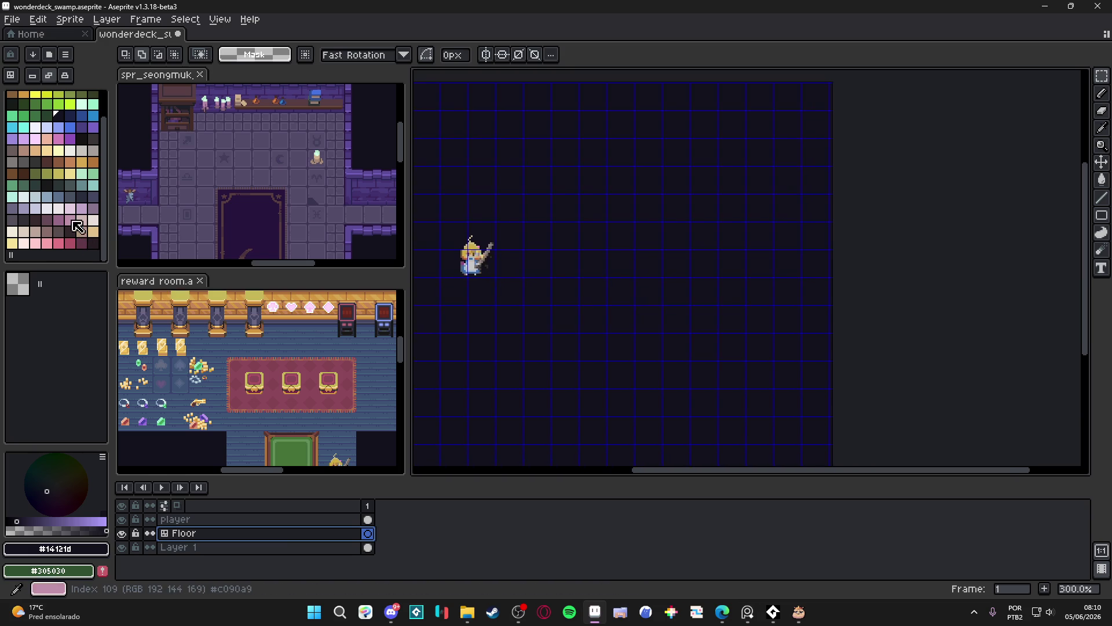
Bucket-fill the selected tile square with teal swatch 86, then deselect.
left_click(81, 195)
scroll(585, 281, "up", 2)
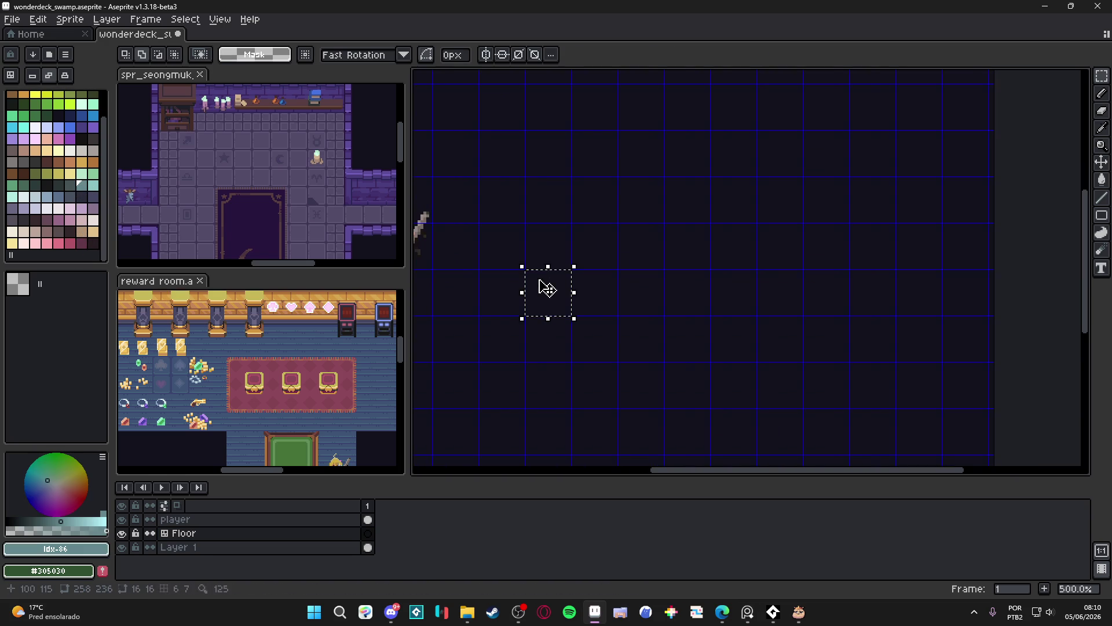
key("g")
left_click(549, 297)
key("ctrl+d")
scroll(554, 301, "down", 1)
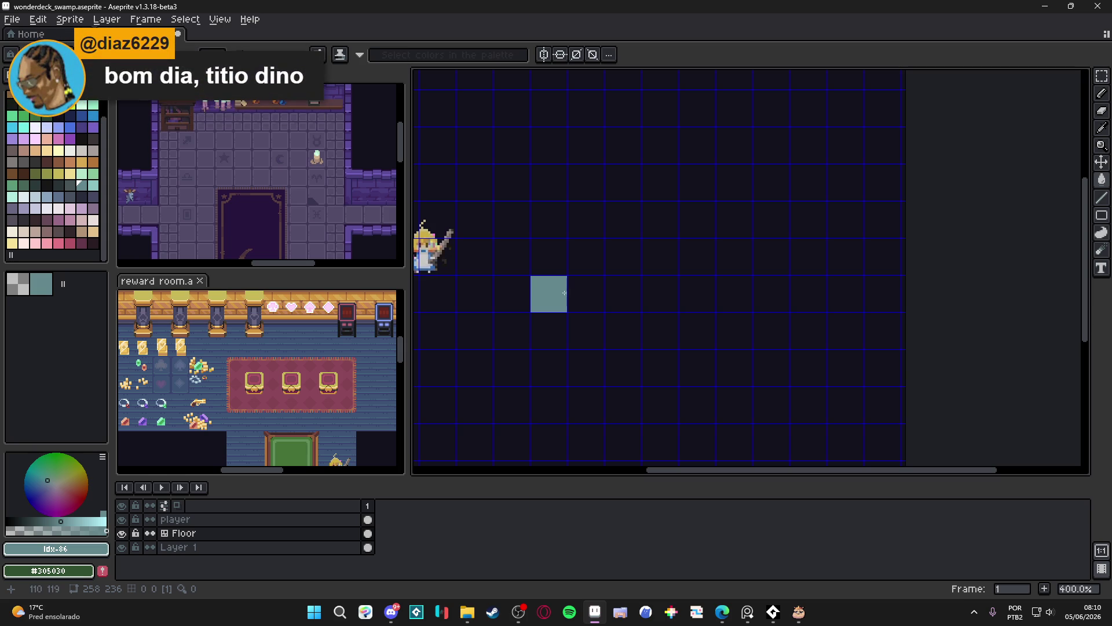
key("m")
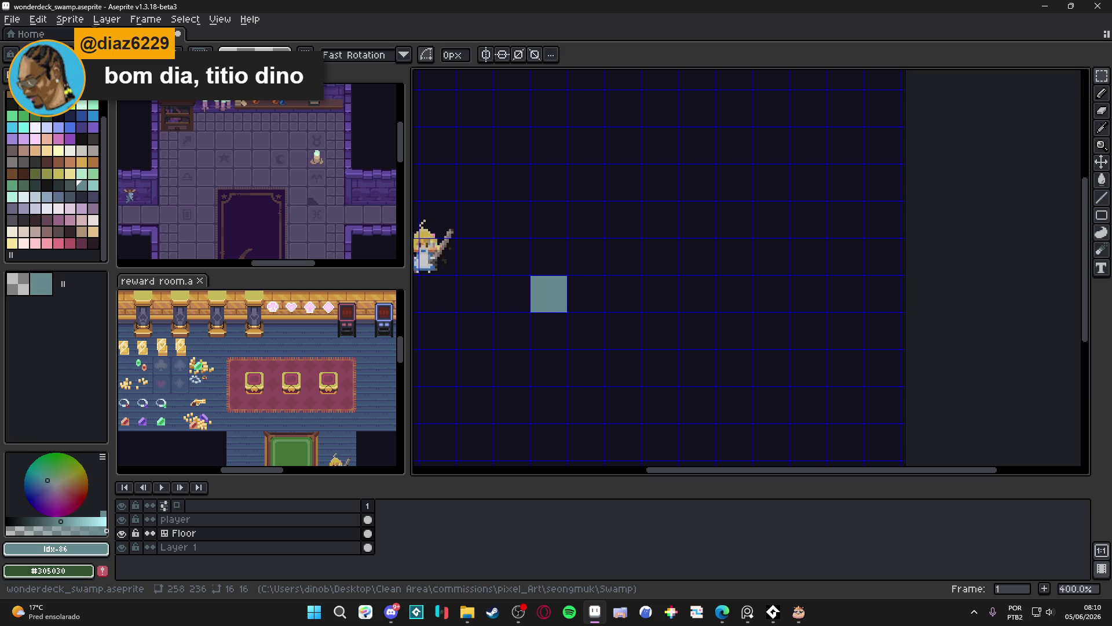
Pick lighter teal #6c958f and pencil a large blob at the tile's upper left.
scroll(548, 294, "up", 2)
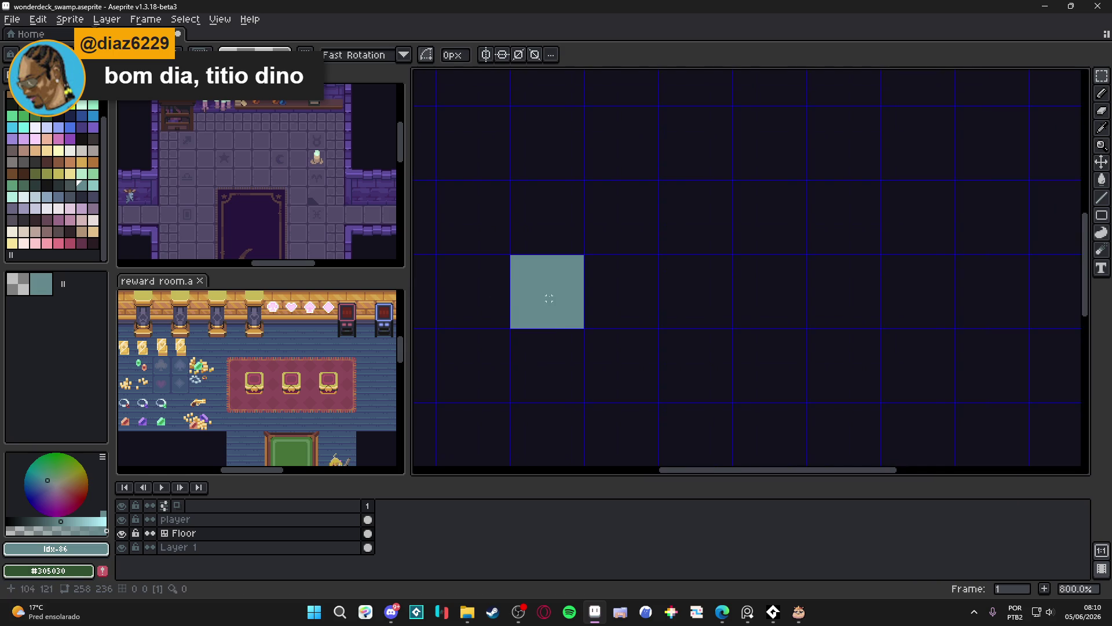
left_click(93, 174)
scroll(541, 281, "up", 3)
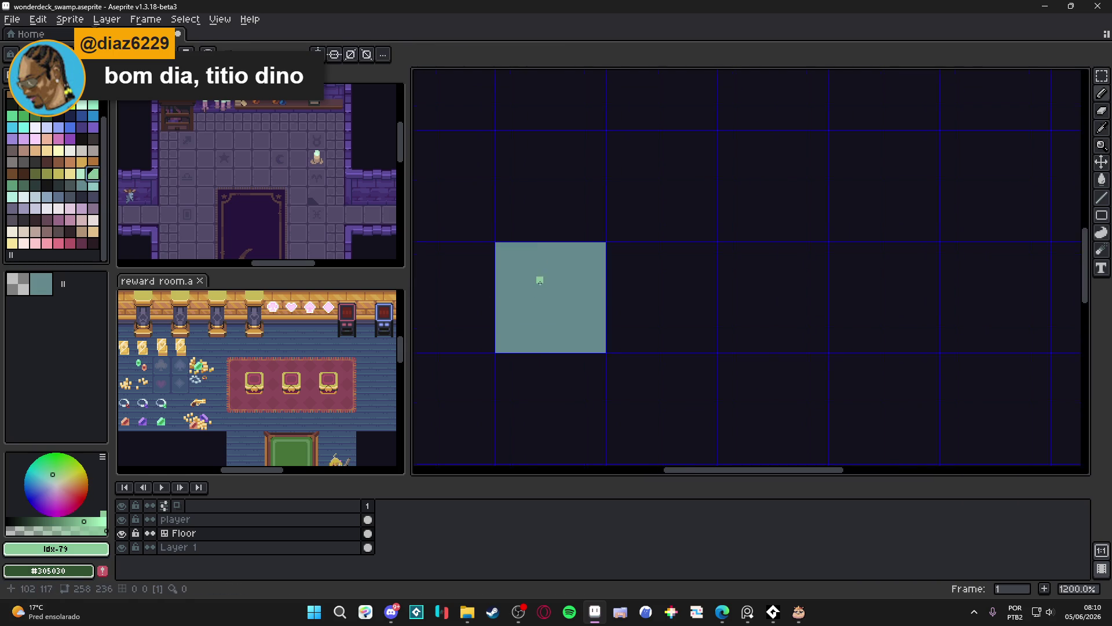
left_click(516, 274, "alt")
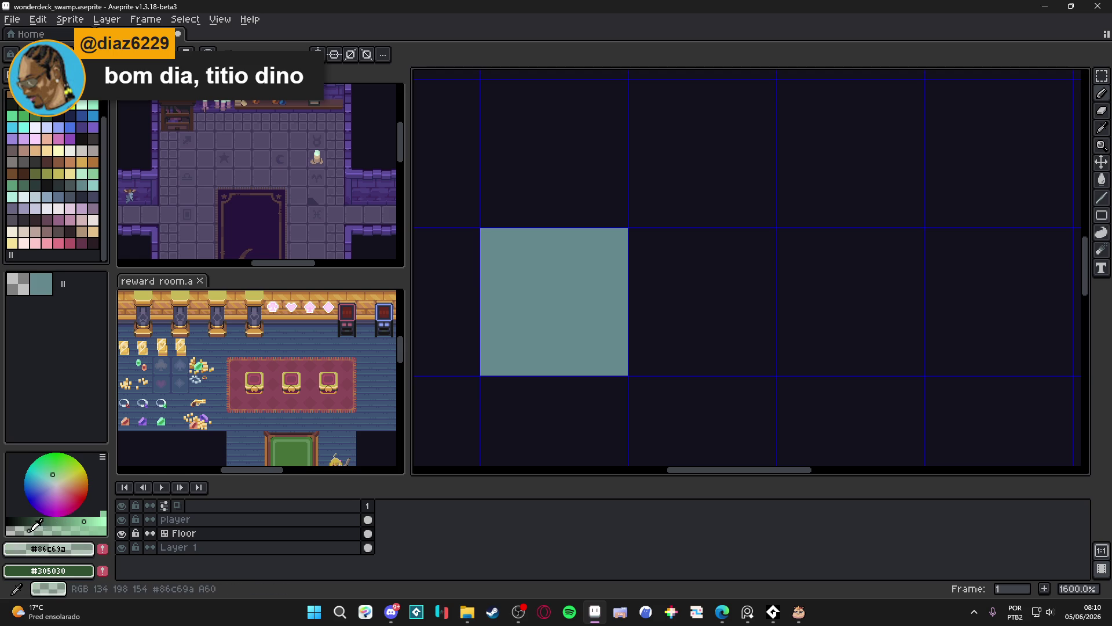
left_click(533, 283, "alt")
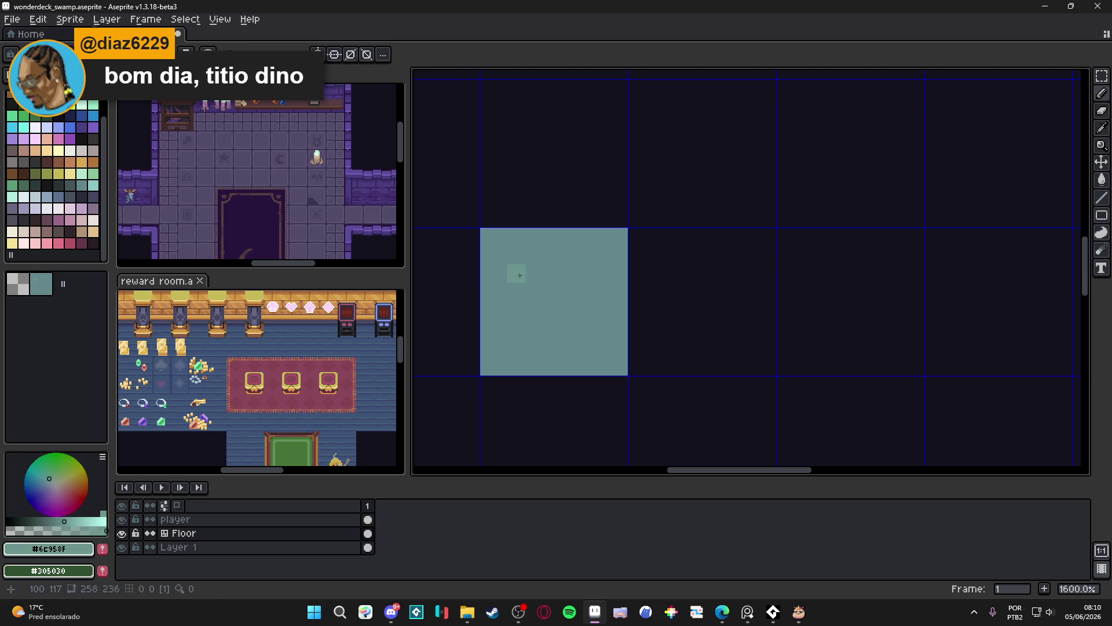
left_click(545, 297)
left_click(530, 301)
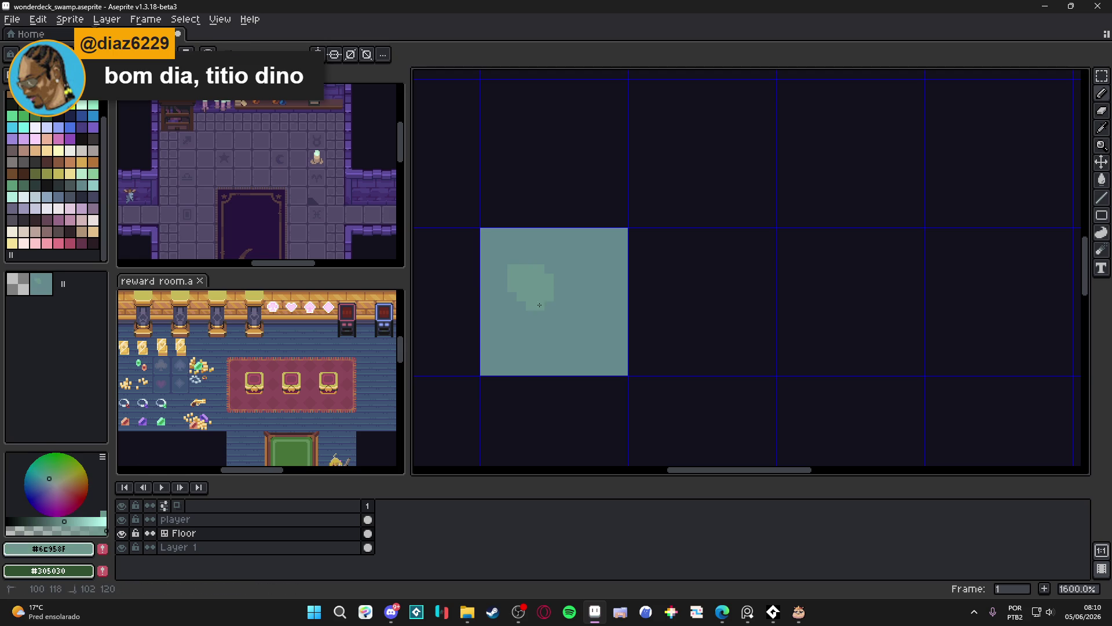
left_click(559, 302)
mouse_move(536, 260)
left_mouse_down()
mouse_move(567, 304)
mouse_move(514, 313)
mouse_move(503, 289)
mouse_move(517, 269)
left_mouse_up()
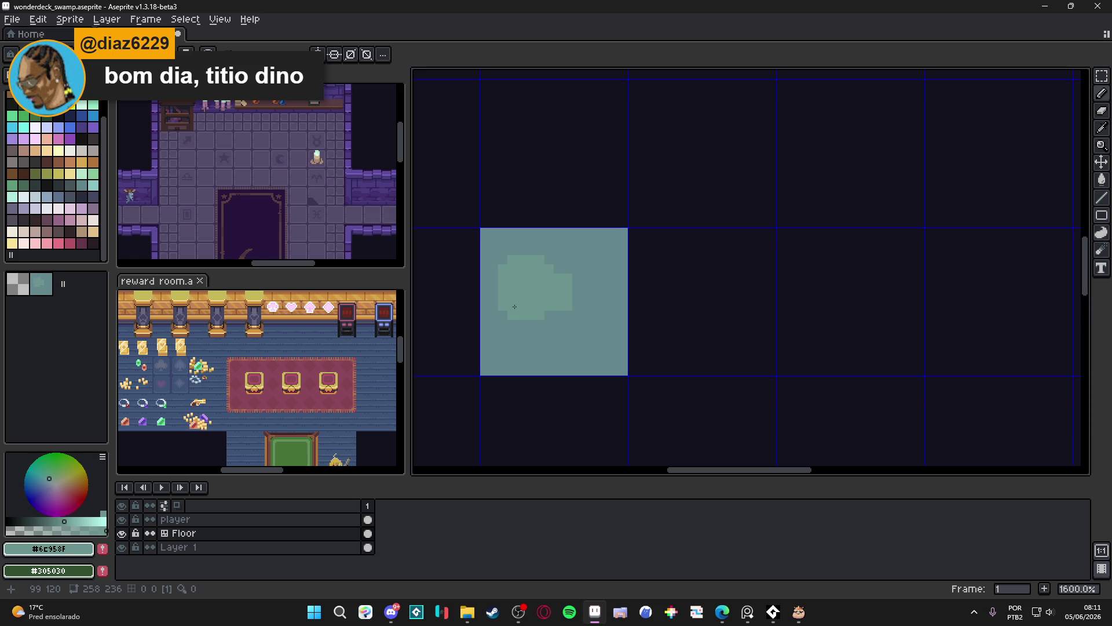
Paint a smaller lighter teal blob at lower right, then resample the base teal.
mouse_move(582, 347)
left_mouse_down()
mouse_move(600, 338)
mouse_move(587, 329)
left_mouse_up()
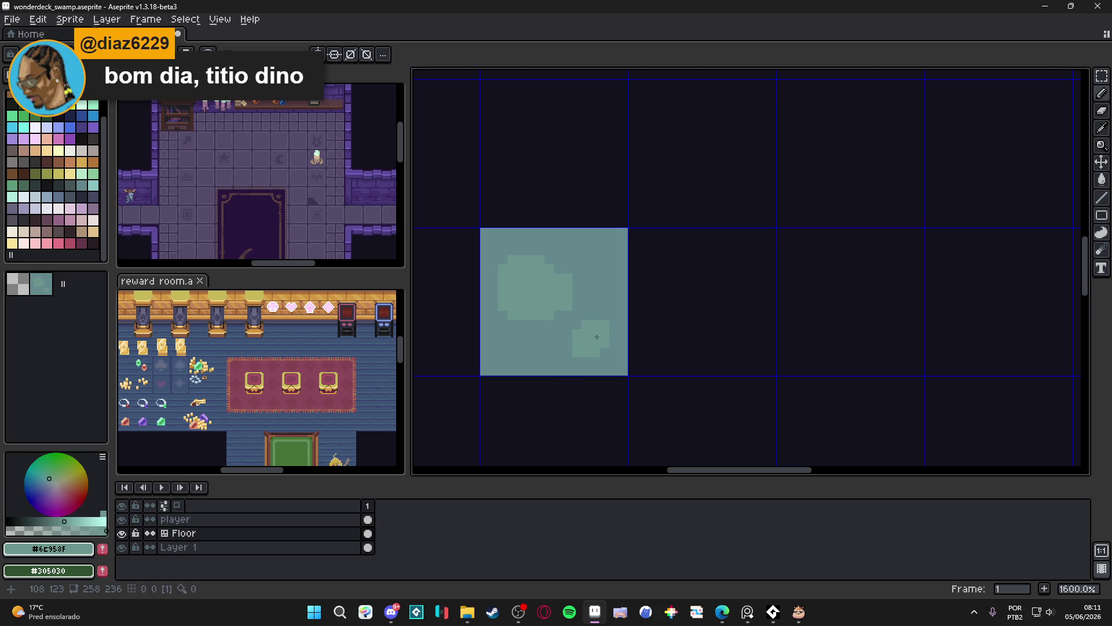
scroll(584, 333, "down", 4)
scroll(569, 329, "up", 4)
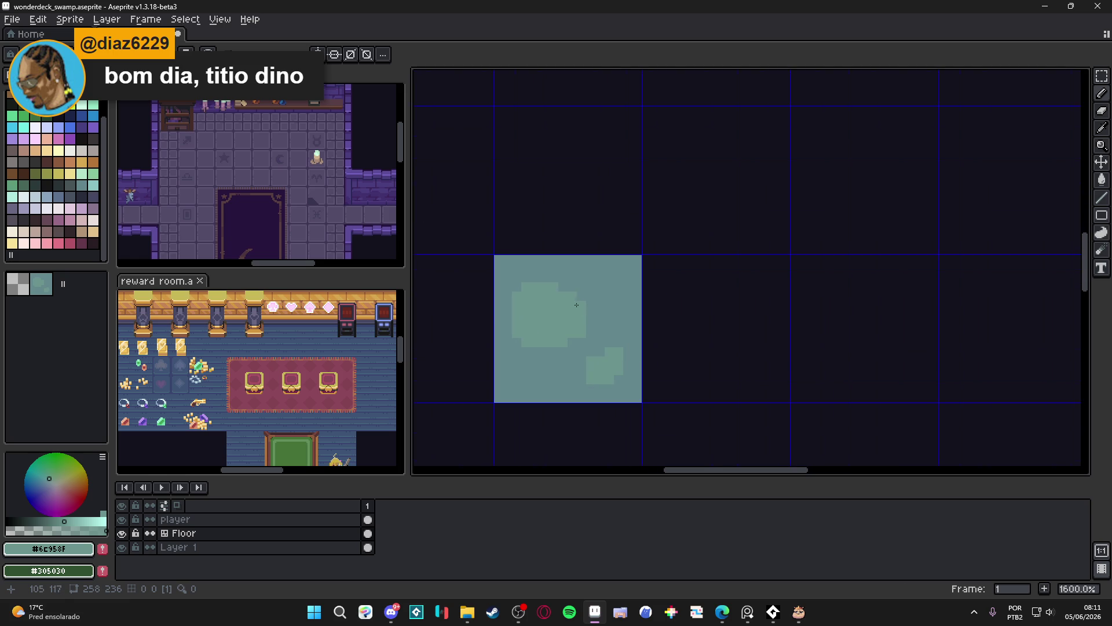
left_click(566, 281, "alt")
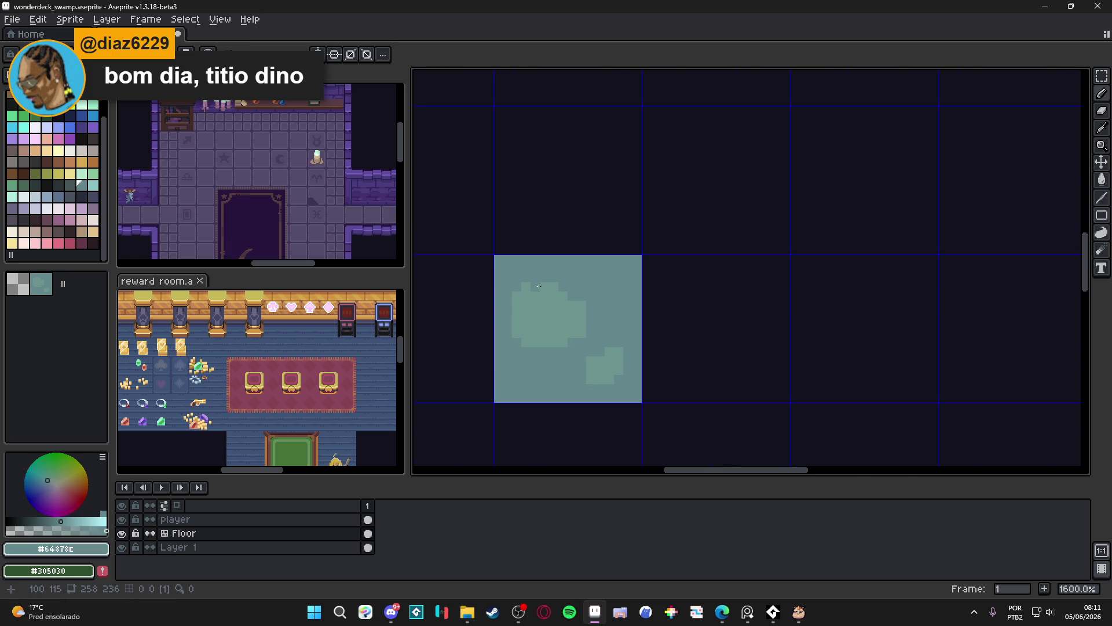
scroll(568, 307, "down", 3)
scroll(556, 312, "up", 2)
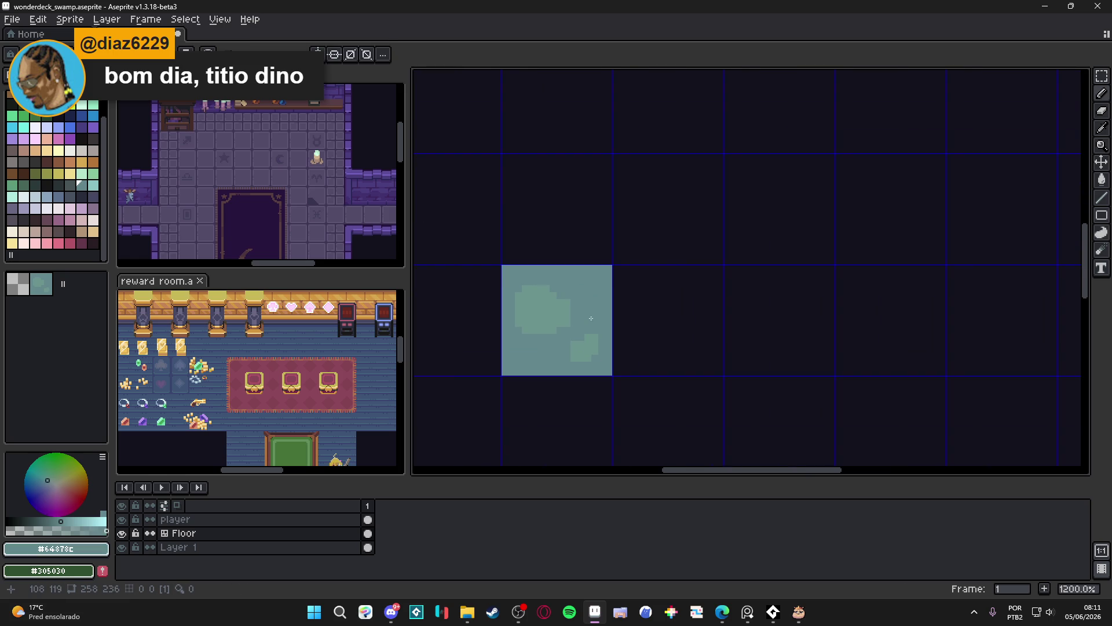
scroll(539, 314, "down", 4)
Stamp the floor tile across a 3×3 block, pick swatch 85, and open Preview (F7).
key("Tab")
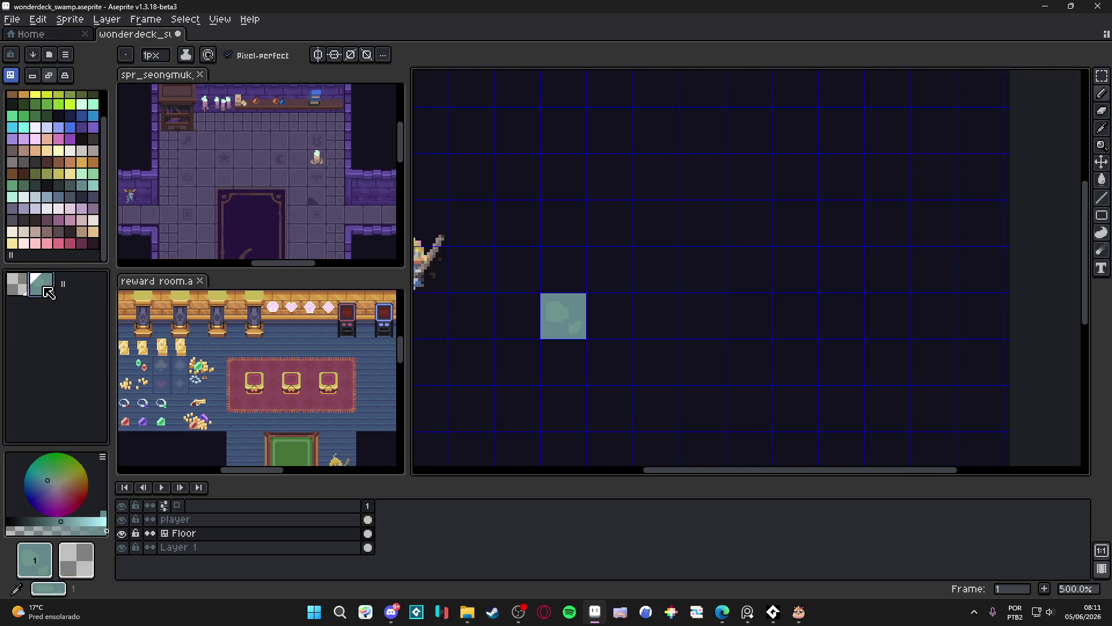
mouse_move(614, 295)
left_mouse_down()
mouse_move(563, 270)
mouse_move(656, 315)
mouse_move(563, 362)
left_mouse_up()
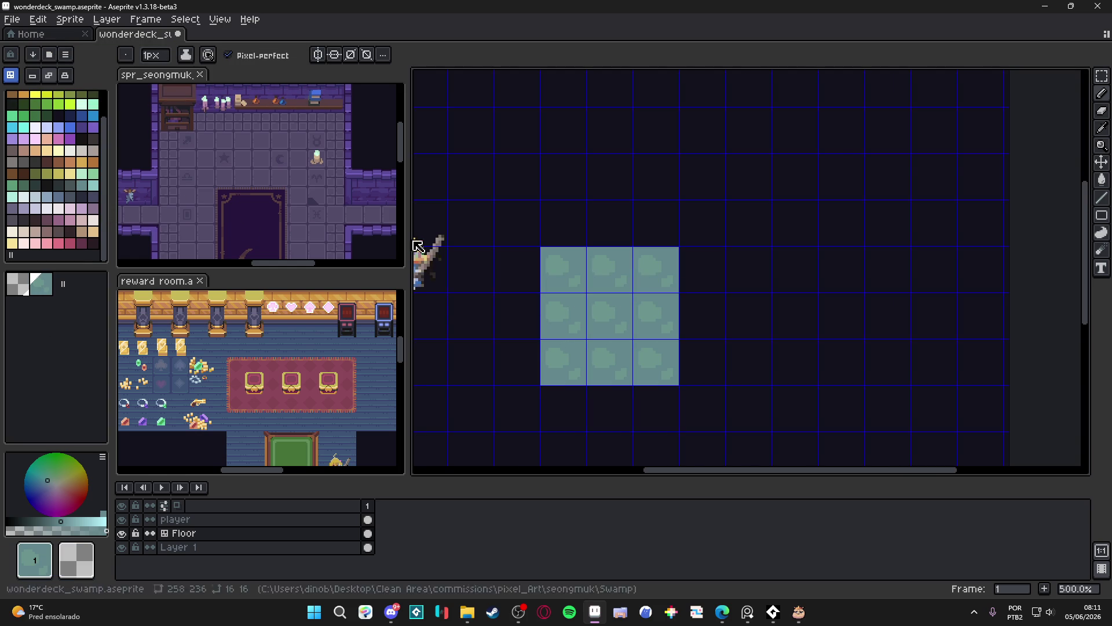
scroll(645, 319, "up", 2)
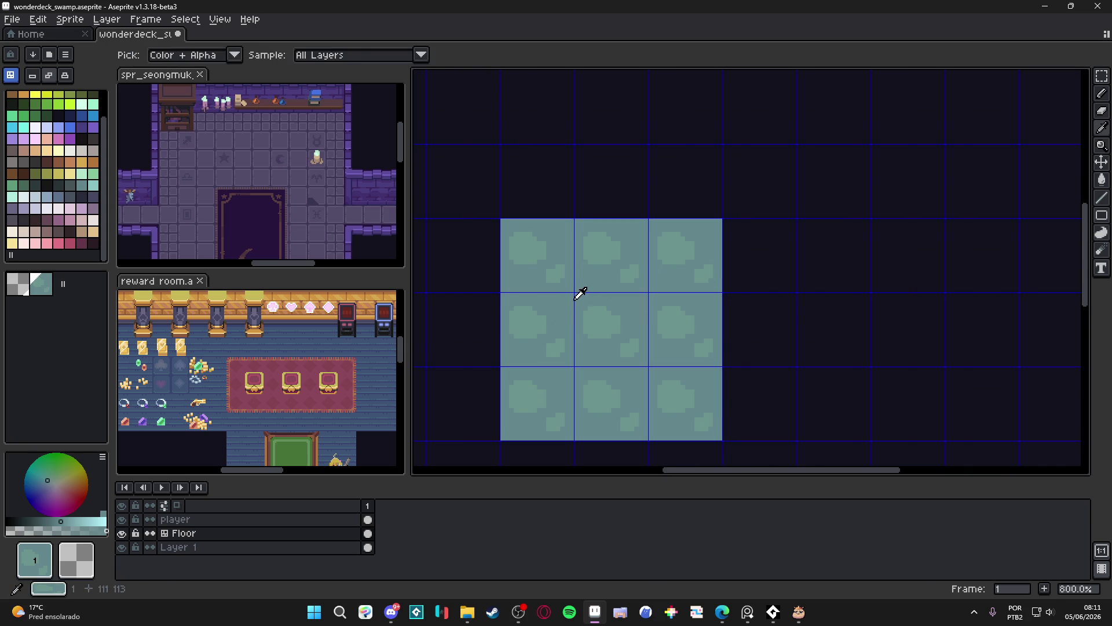
left_click(82, 185)
scroll(595, 302, "up", 2)
scroll(595, 302, "up", 1)
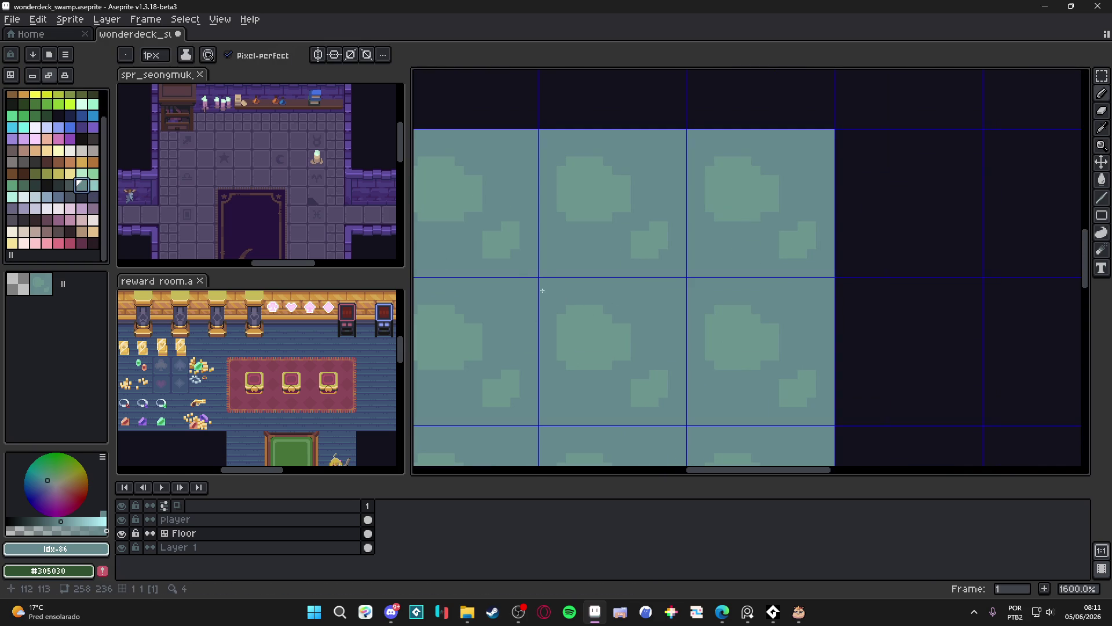
left_click(70, 184)
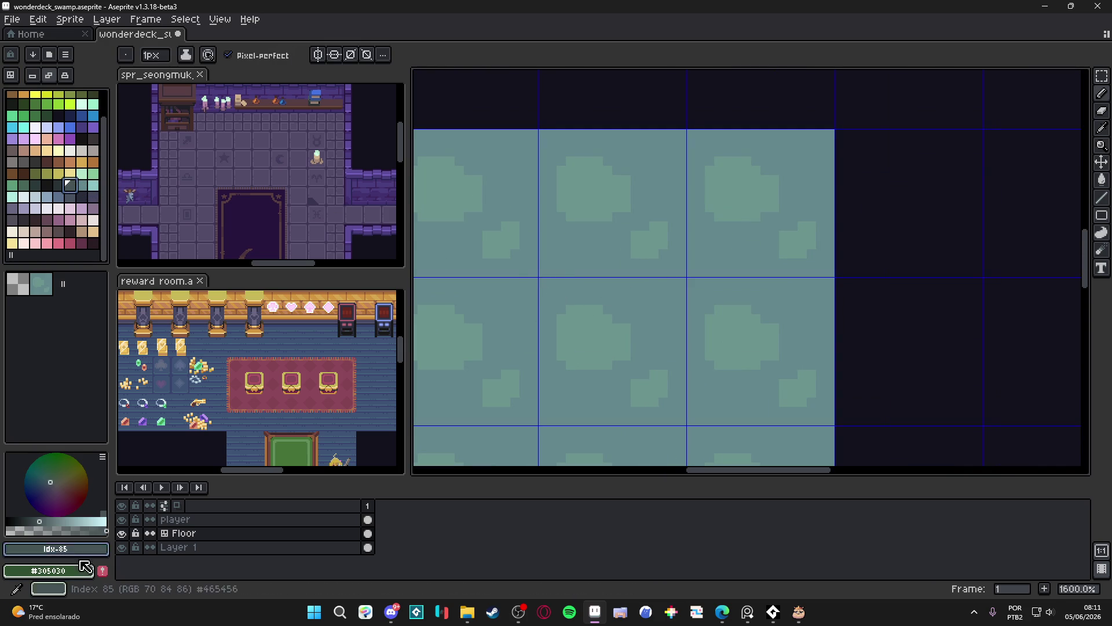
key("F7")
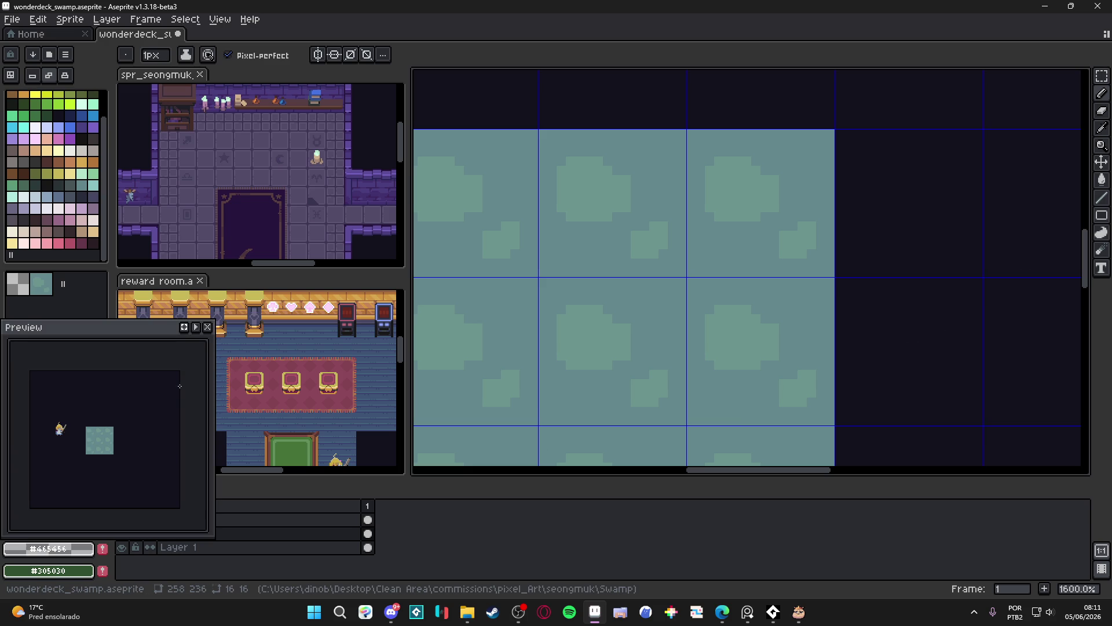
Move the Preview window aside and pencil dark pixels near the tile's left edge.
scroll(99, 436, "up", 2)
mouse_move(128, 328)
left_mouse_down()
mouse_move(309, 267)
mouse_move(288, 373)
mouse_move(606, 343)
left_mouse_up()
scroll(537, 288, "up", 1)
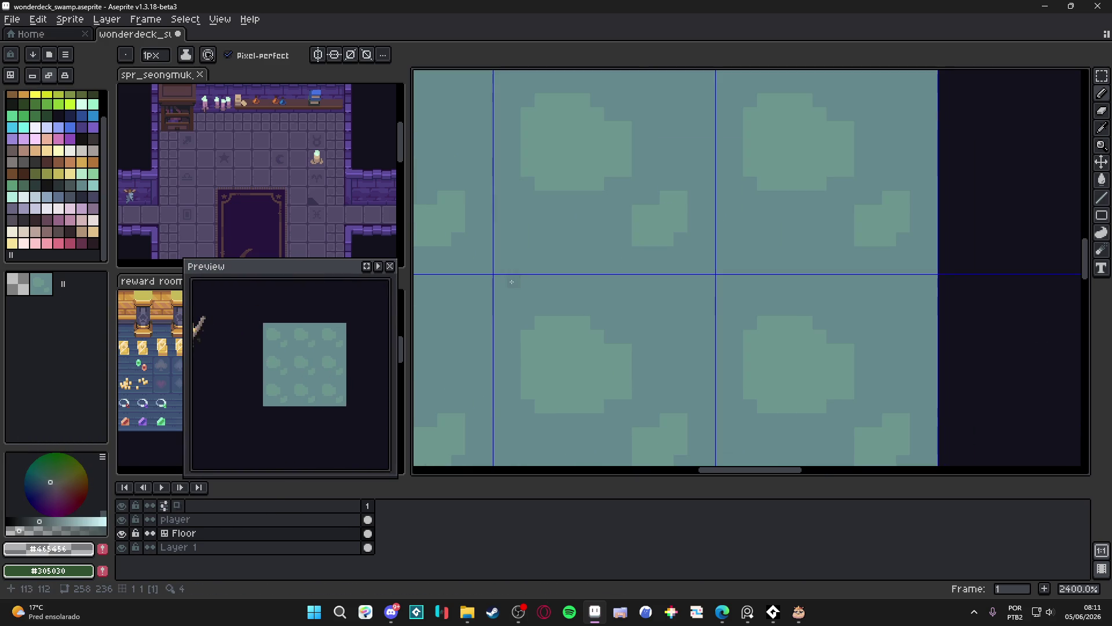
left_click(515, 282)
left_click(488, 270)
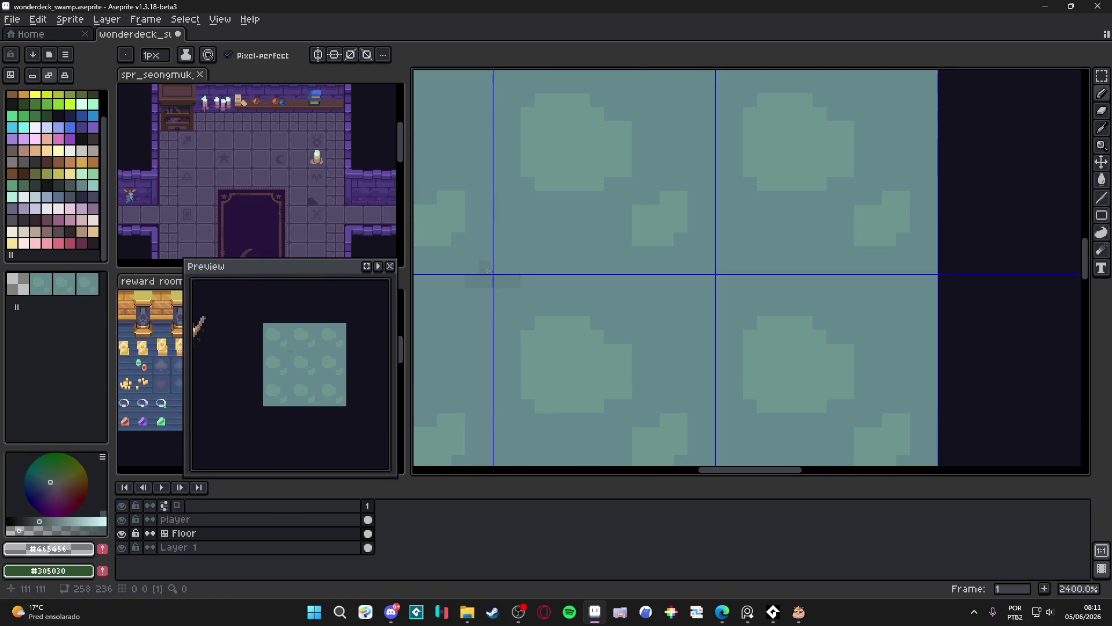
left_click(482, 265)
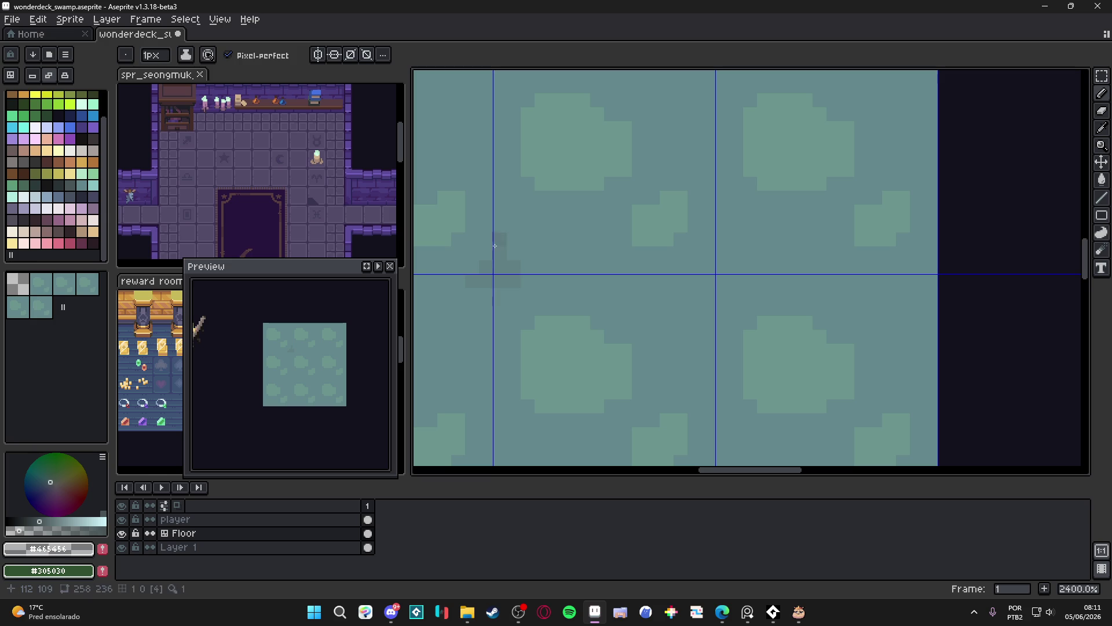
Undo two pencil marks and eyedrop #608085 and the base teal from the tile.
key("ctrl+z")
key("ctrl+z")
key("ctrl+z")
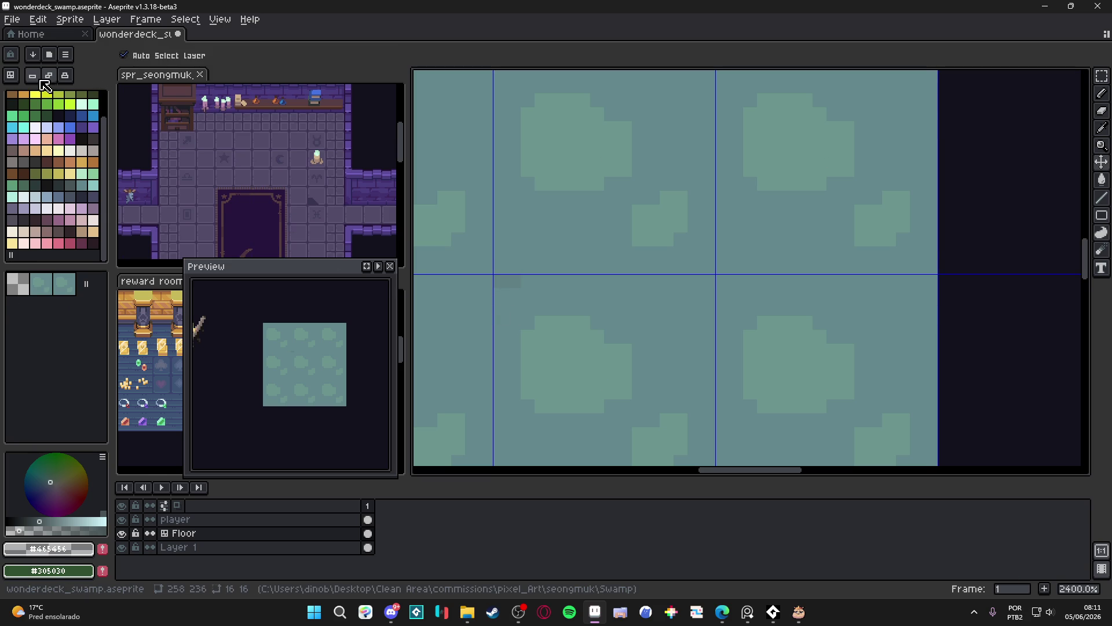
key("ctrl+z")
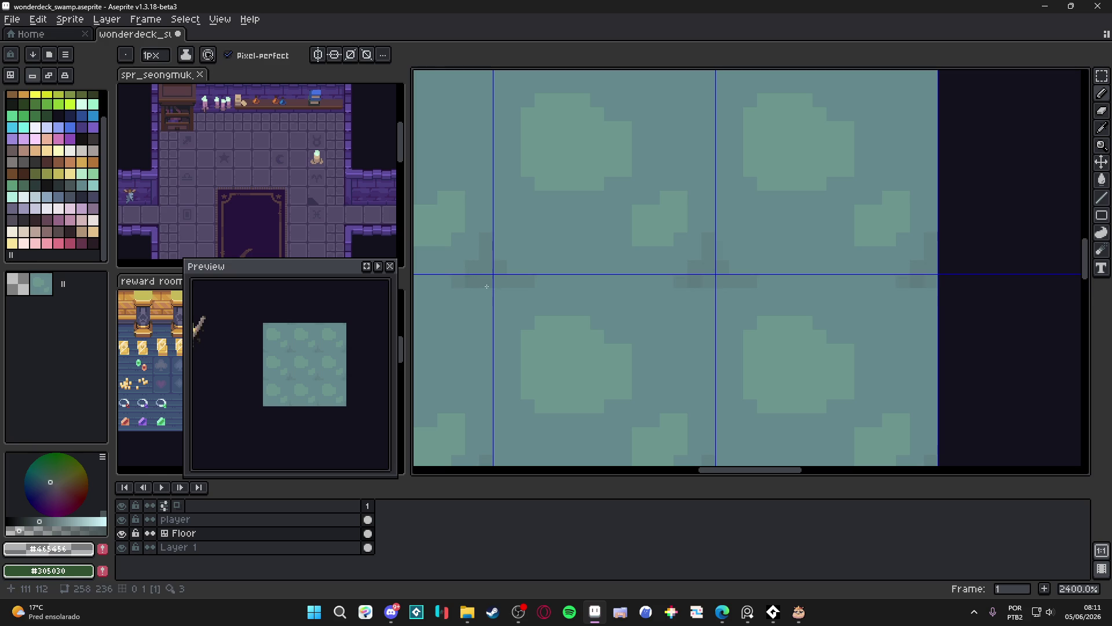
left_click(476, 281, "alt")
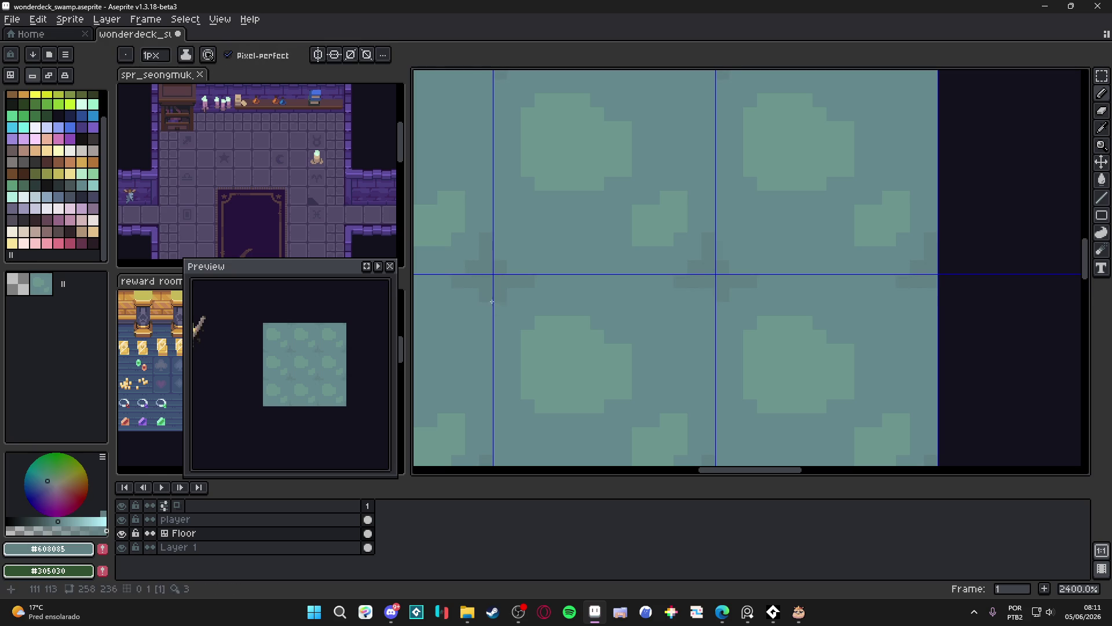
left_click(546, 293, "alt")
Enlarge the brush to 5px and paint over the lighter blobs with base teal.
key("plus")
key("plus")
key("plus")
mouse_move(539, 336)
left_mouse_down()
mouse_move(579, 394)
mouse_move(667, 445)
left_mouse_up()
scroll(579, 315, "down", 2)
left_click(484, 235, "alt")
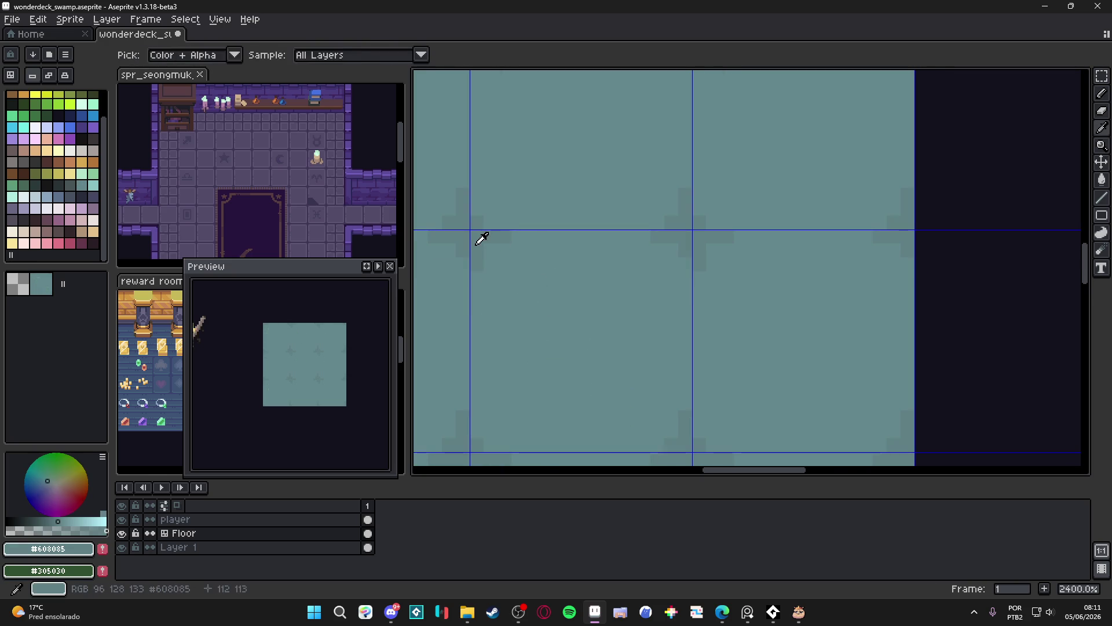
left_click_drag(570, 341, 577, 343)
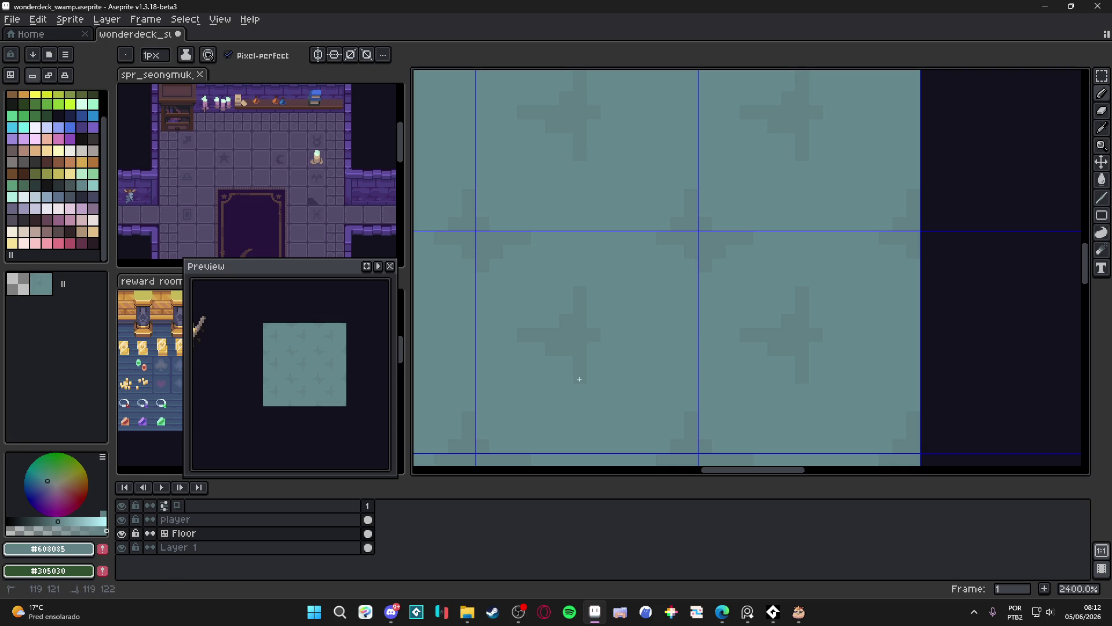
Alternate darker and base teal to draw irregular flagstone crack outlines across the tile.
scroll(315, 381, "up", 1)
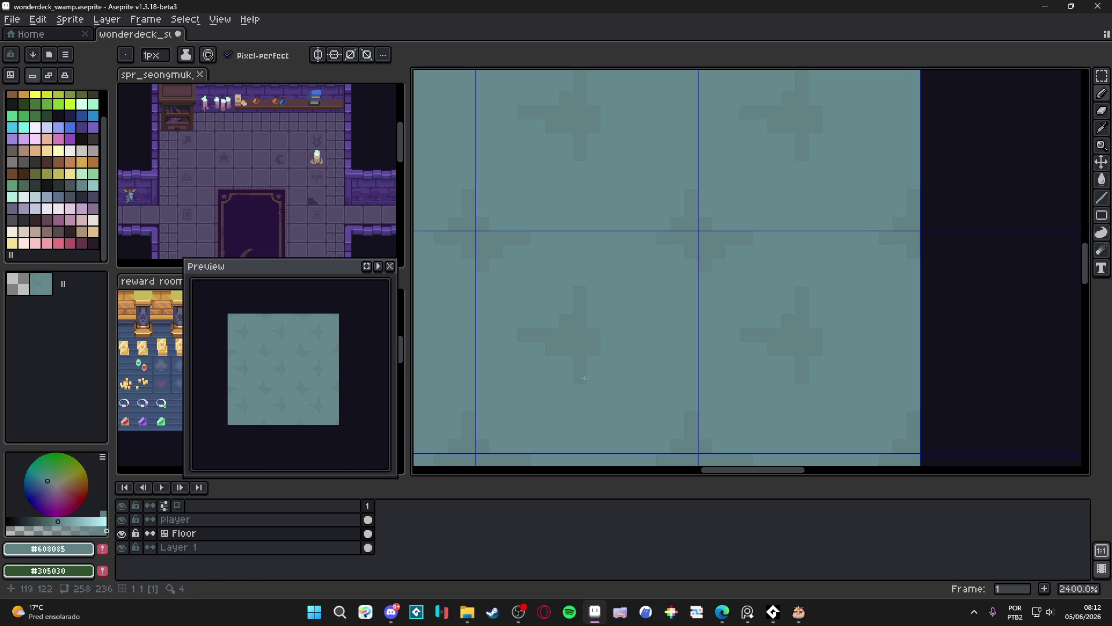
left_click_drag(572, 399, 595, 365)
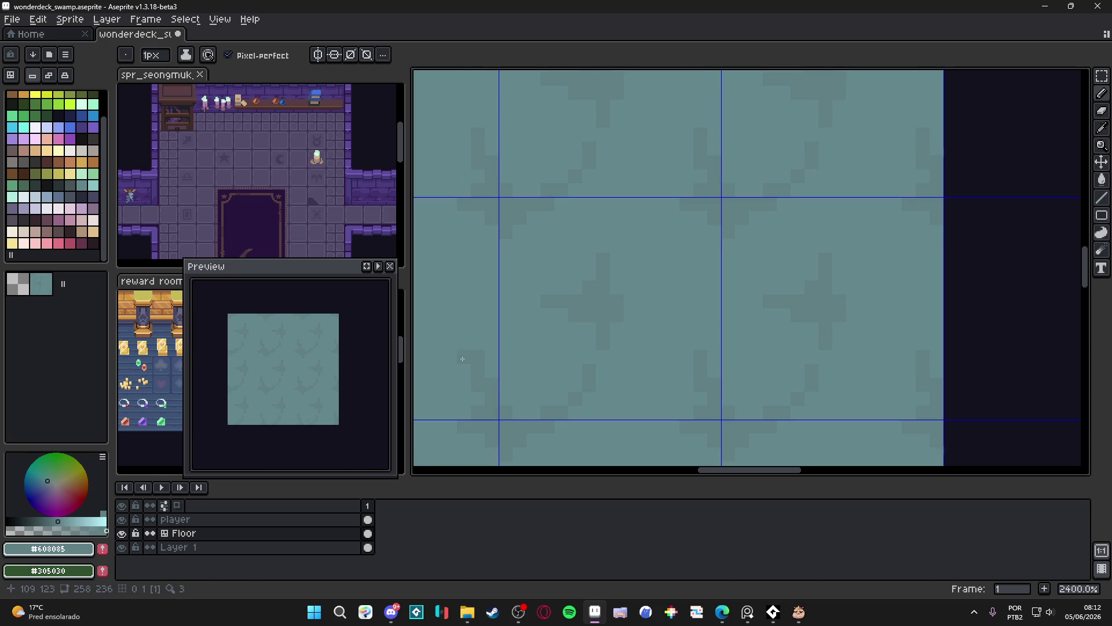
left_click(501, 346, "alt")
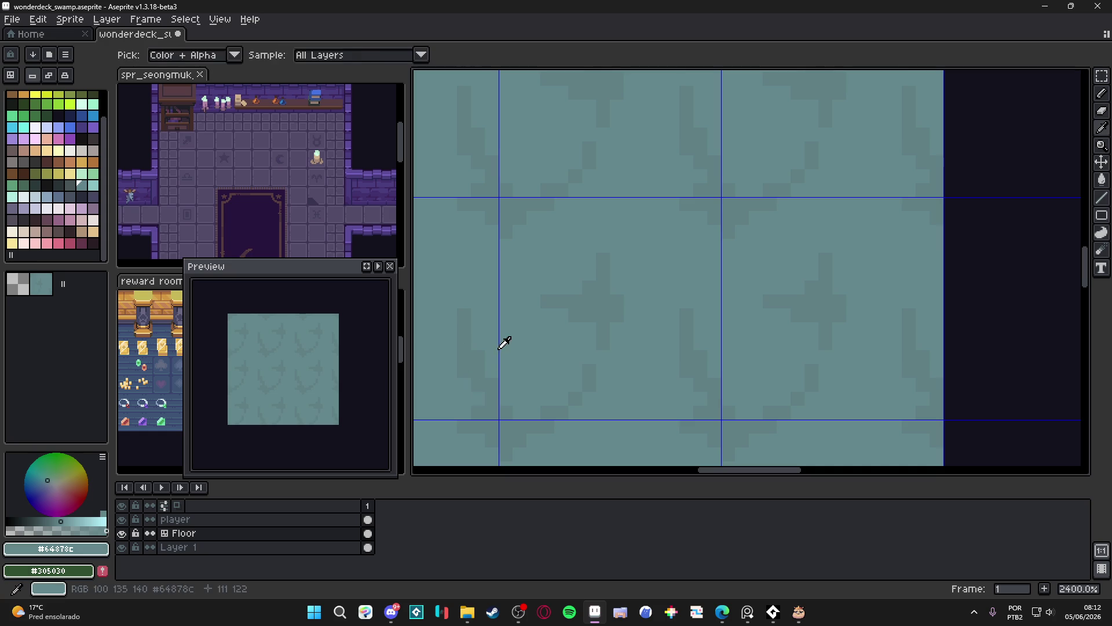
left_click(469, 306, "alt")
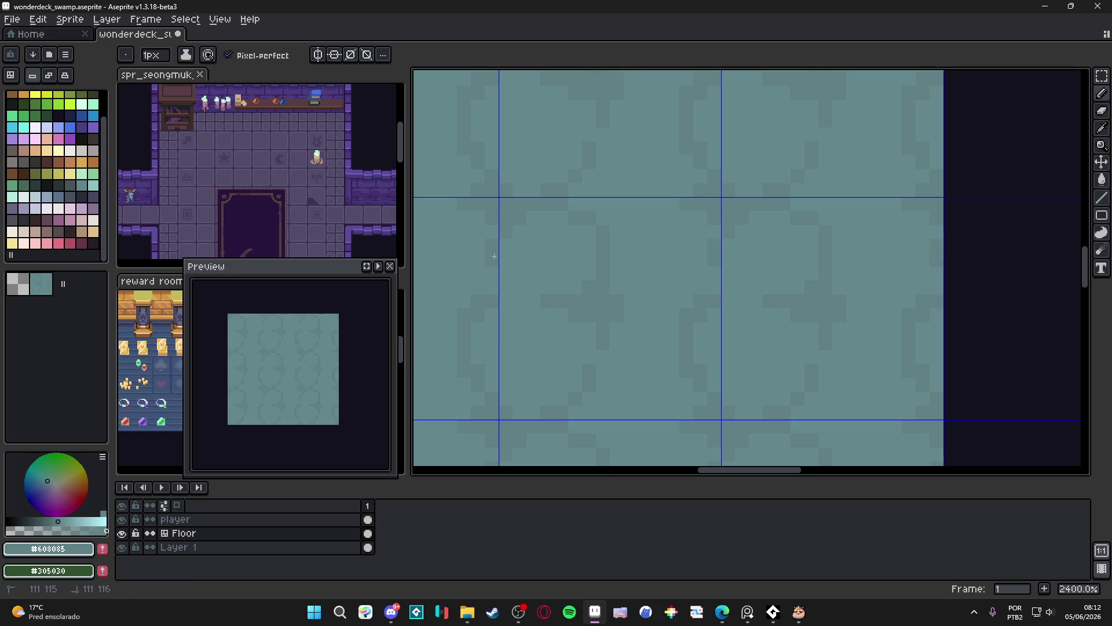
left_click_drag(482, 274, 563, 305)
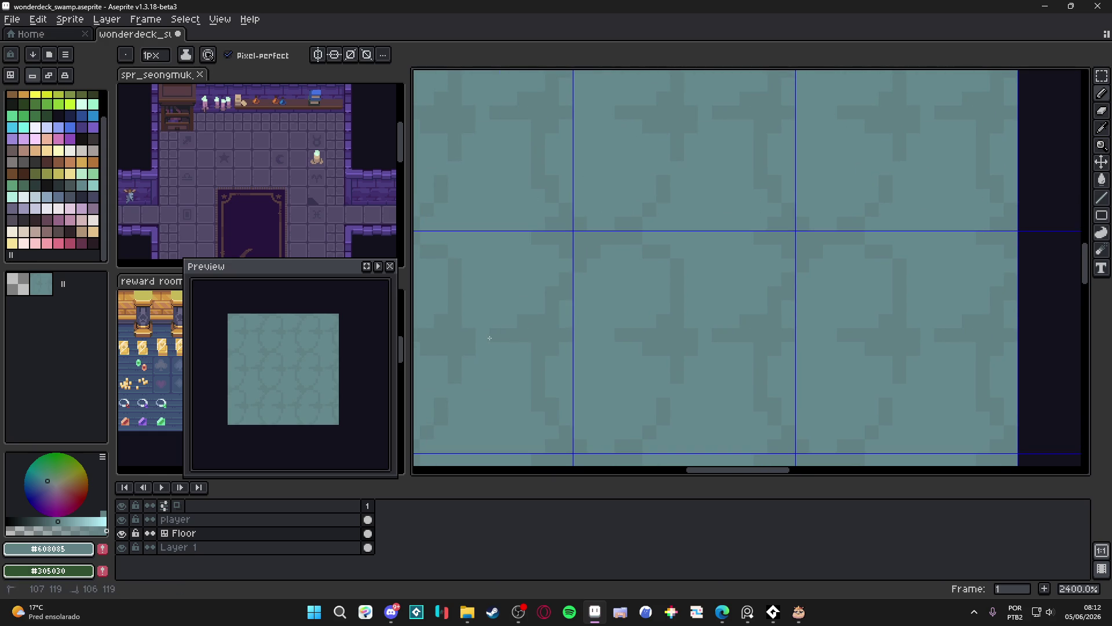
left_click(480, 243)
scroll(483, 253, "down", 4)
key("ctrl+apostrophe")
scroll(603, 289, "up", 3)
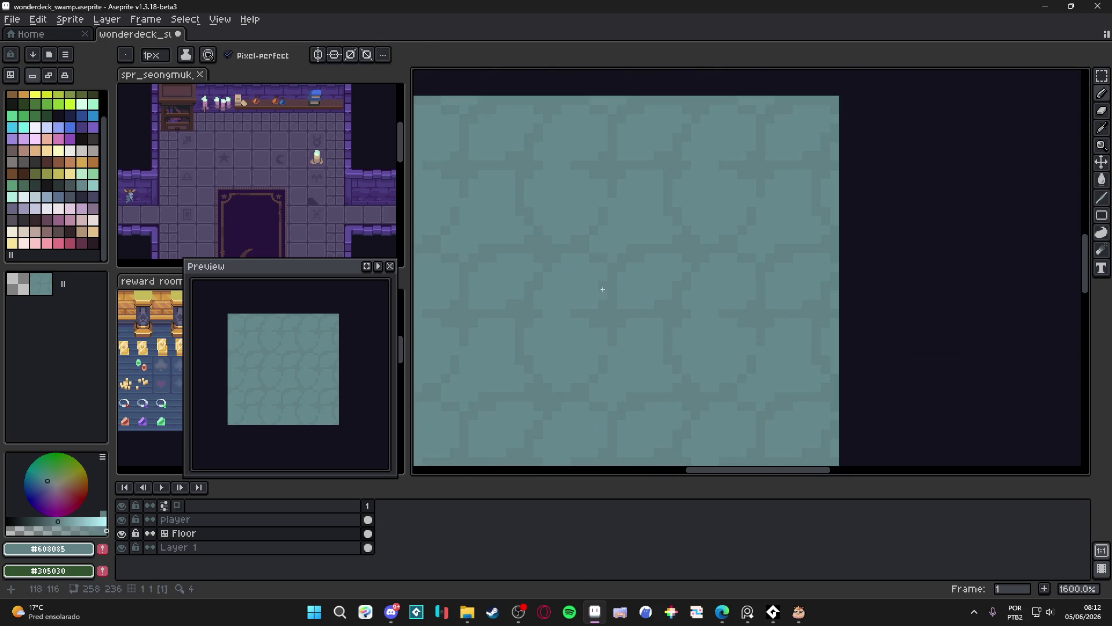
left_click(589, 265, "alt")
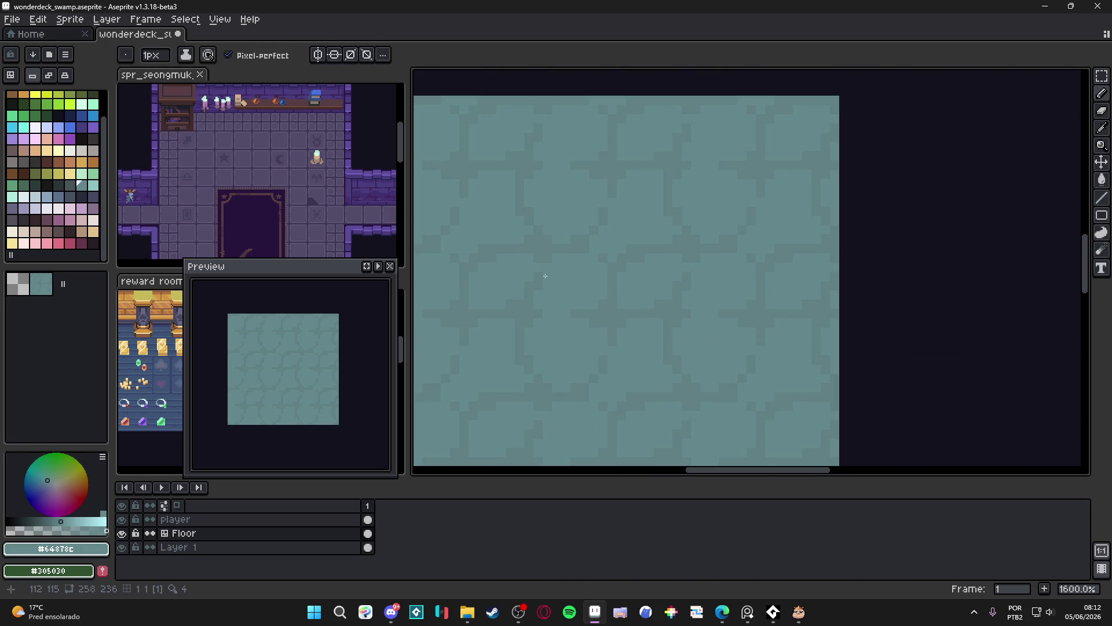
scroll(594, 314, "down", 4)
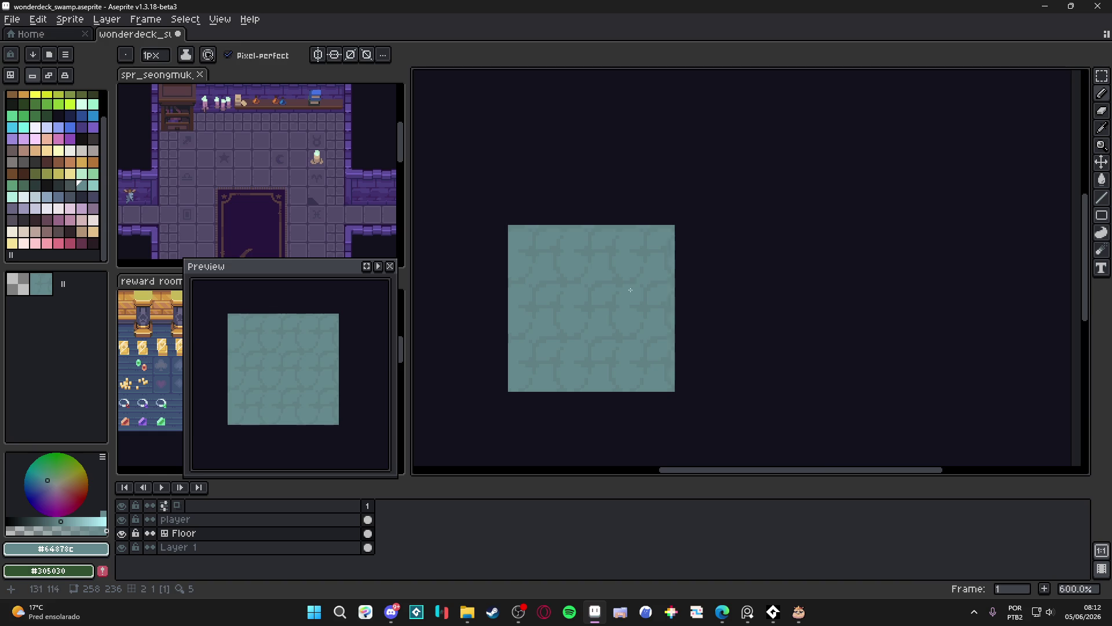
scroll(630, 289, "up", 4)
left_click(491, 307, "alt")
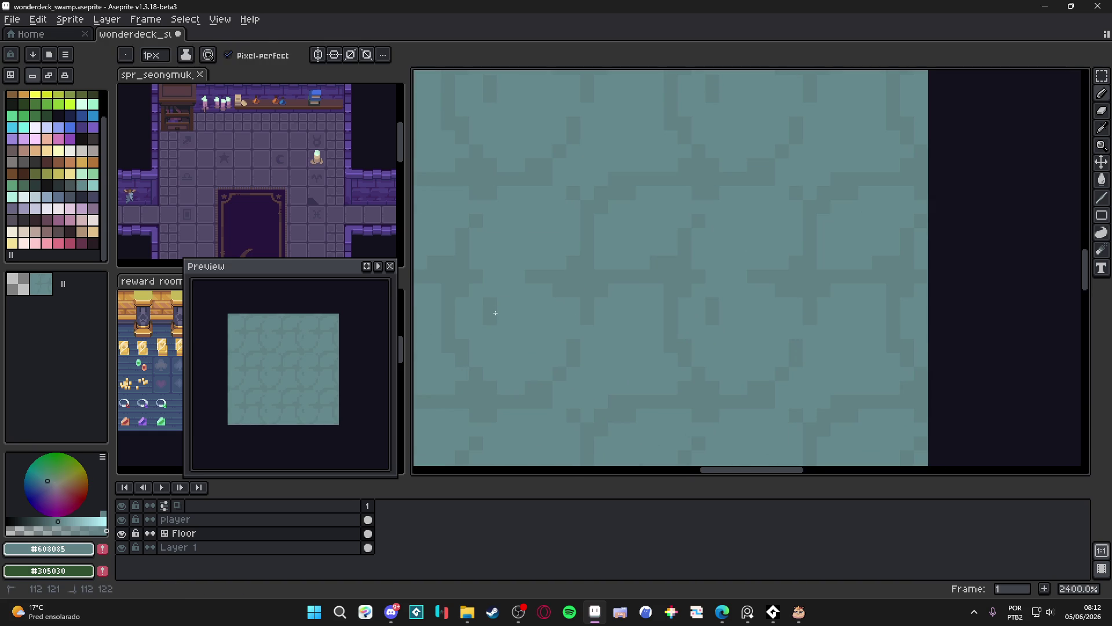
scroll(545, 312, "down", 2)
scroll(551, 310, "up", 2)
left_click(533, 305, "alt")
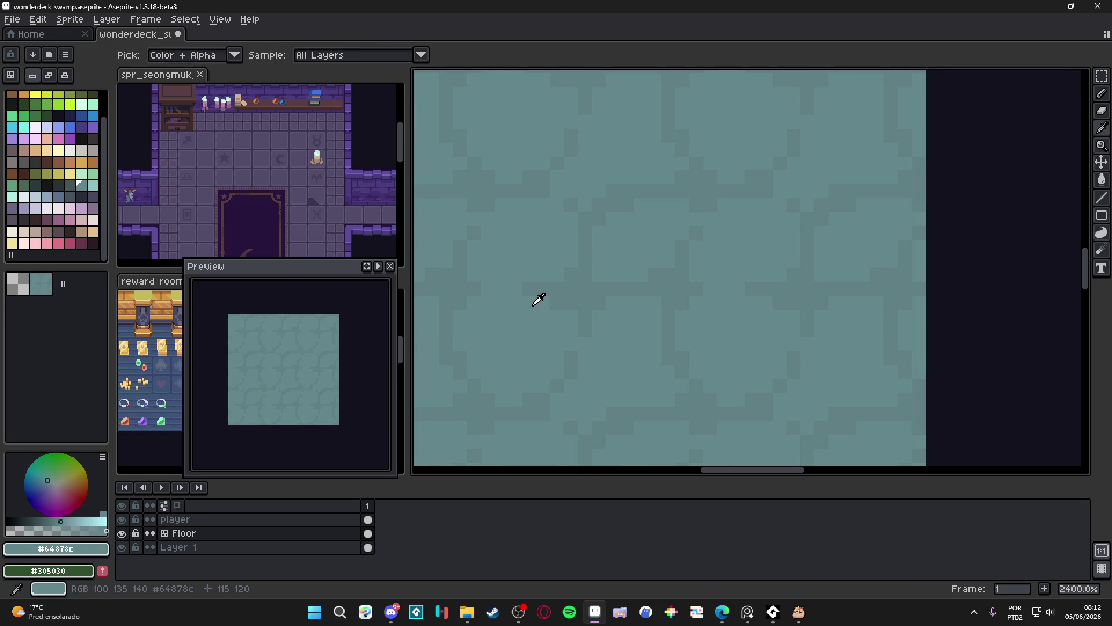
left_click(505, 287, "alt")
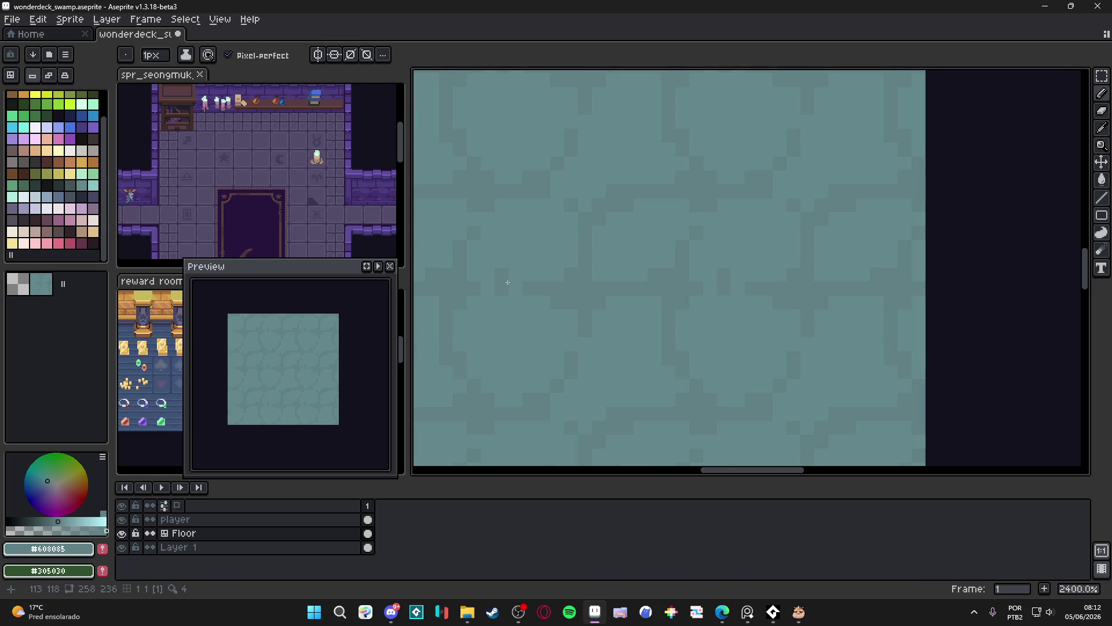
scroll(507, 282, "down", 2)
scroll(596, 306, "up", 2)
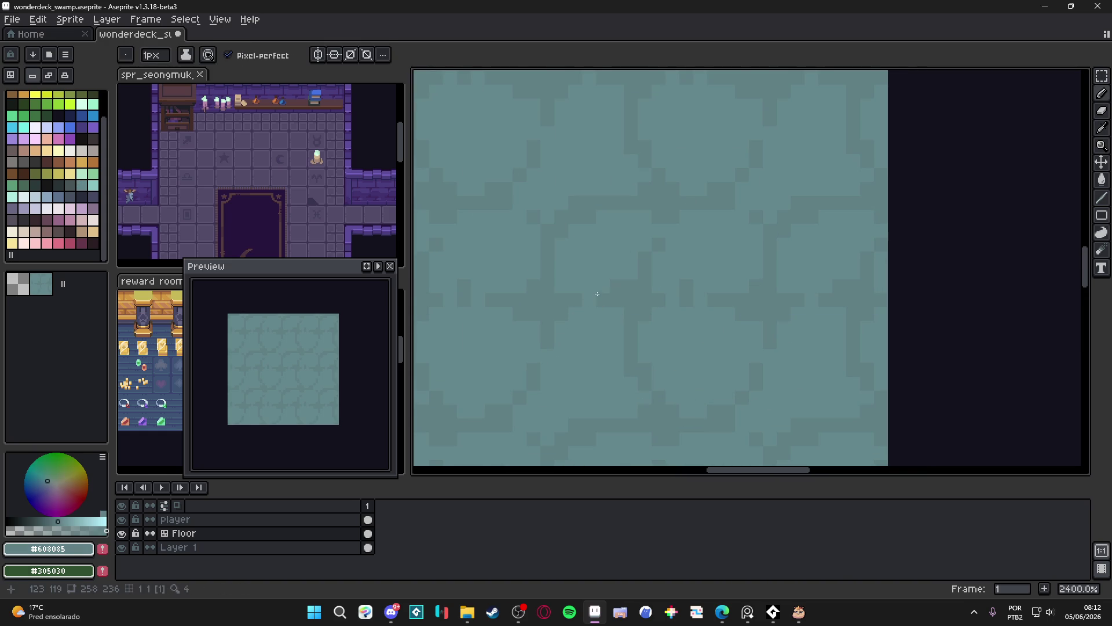
scroll(597, 294, "down", 3)
scroll(611, 330, "up", 1)
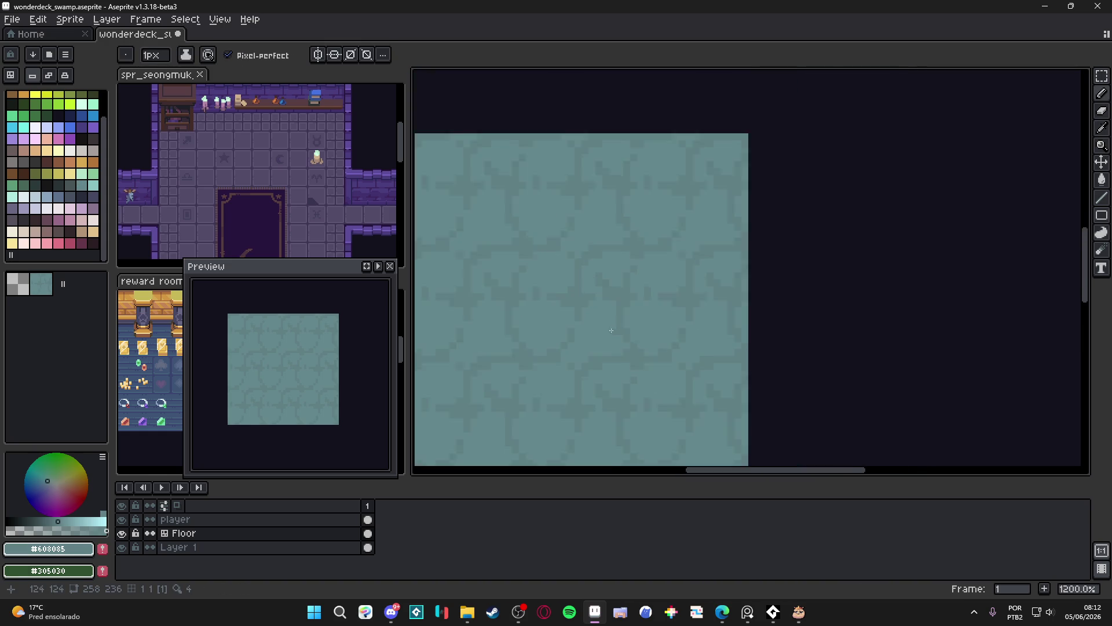
scroll(611, 330, "up", 1)
left_click(610, 380, "alt")
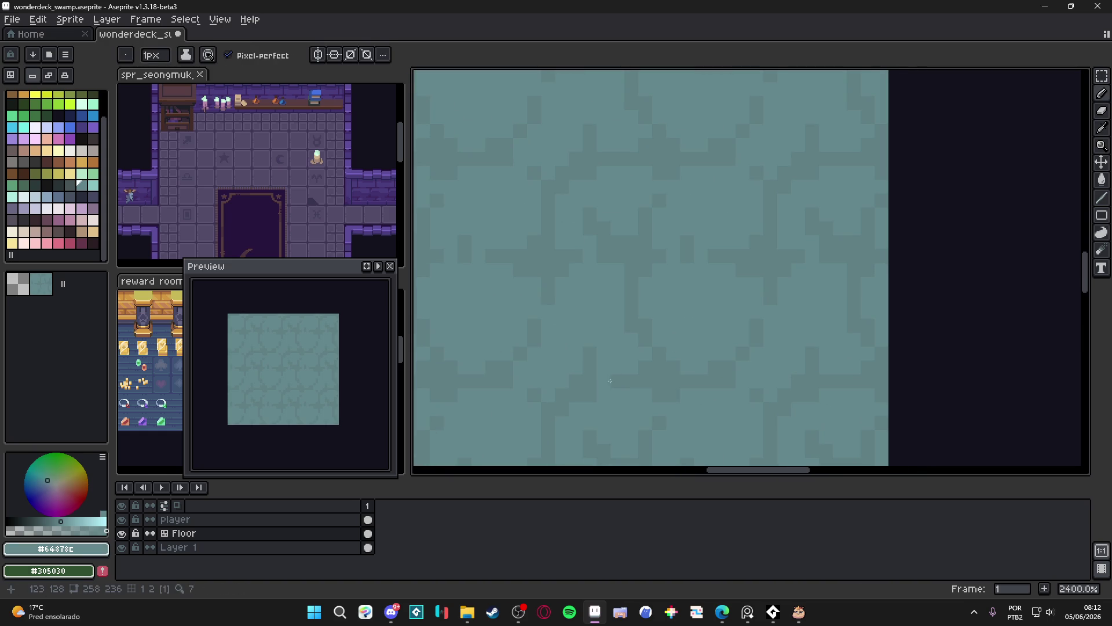
left_click(603, 375, "alt")
scroll(584, 403, "down", 5)
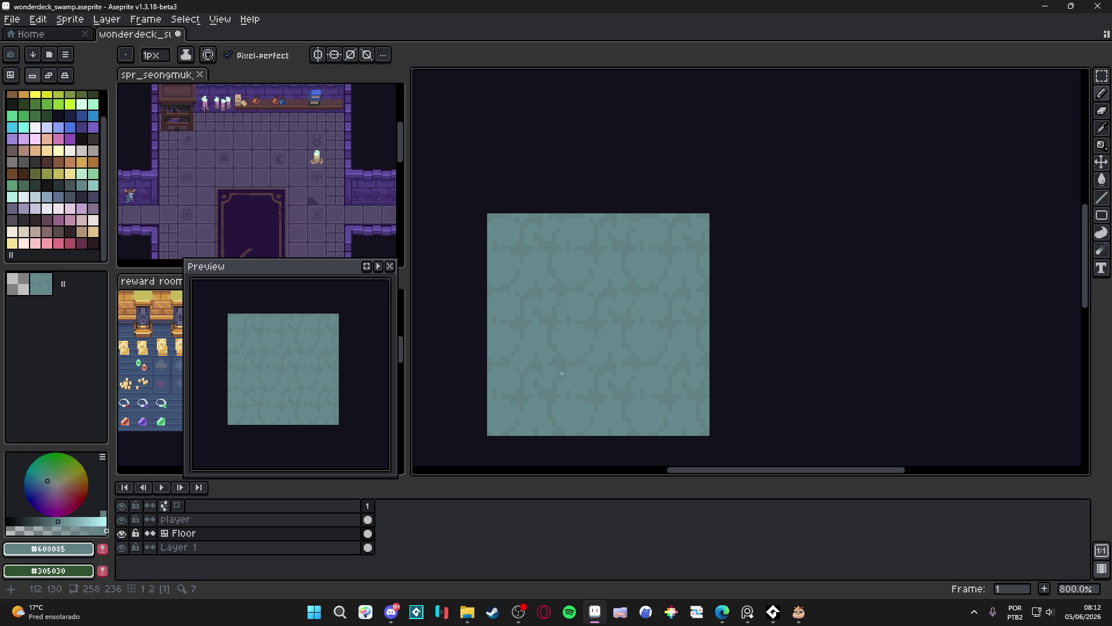
scroll(578, 360, "down", 1)
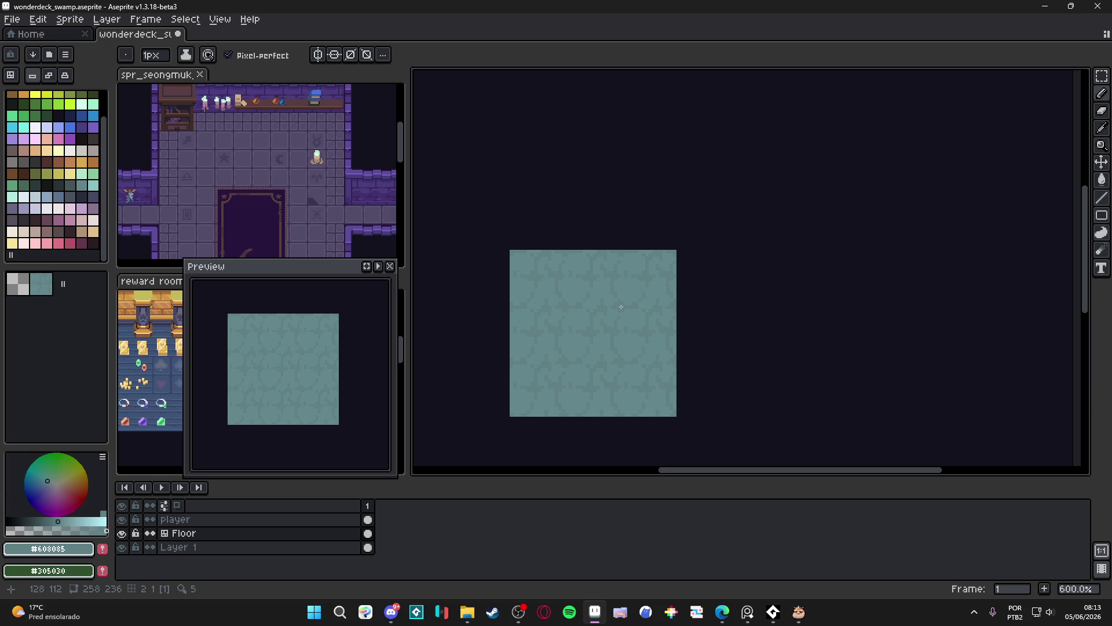
scroll(626, 313, "up", 4)
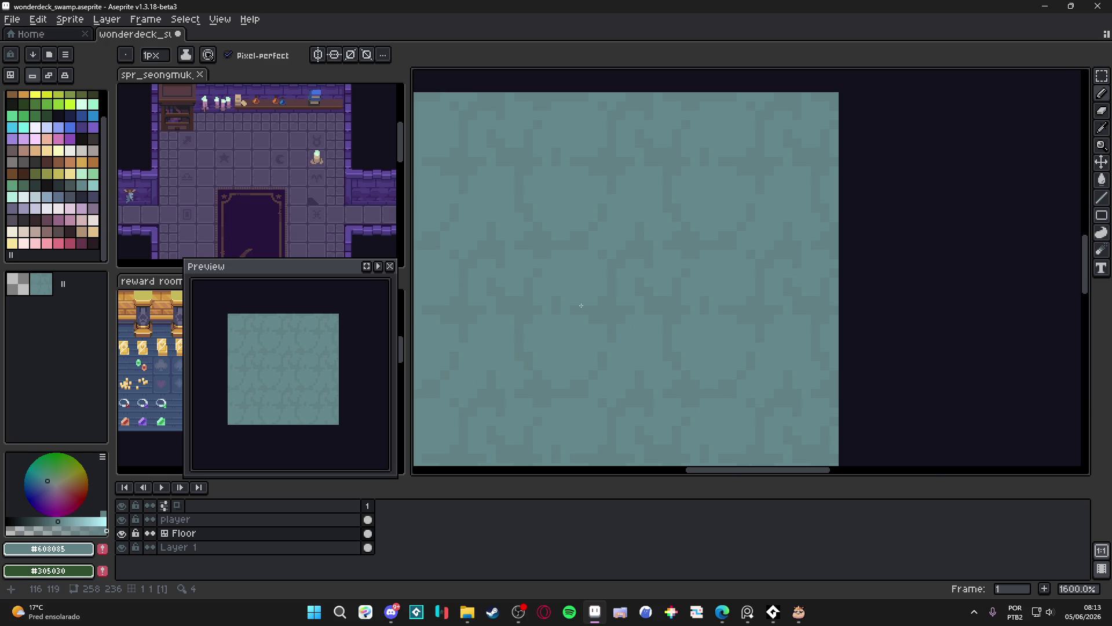
scroll(593, 347, "down", 3)
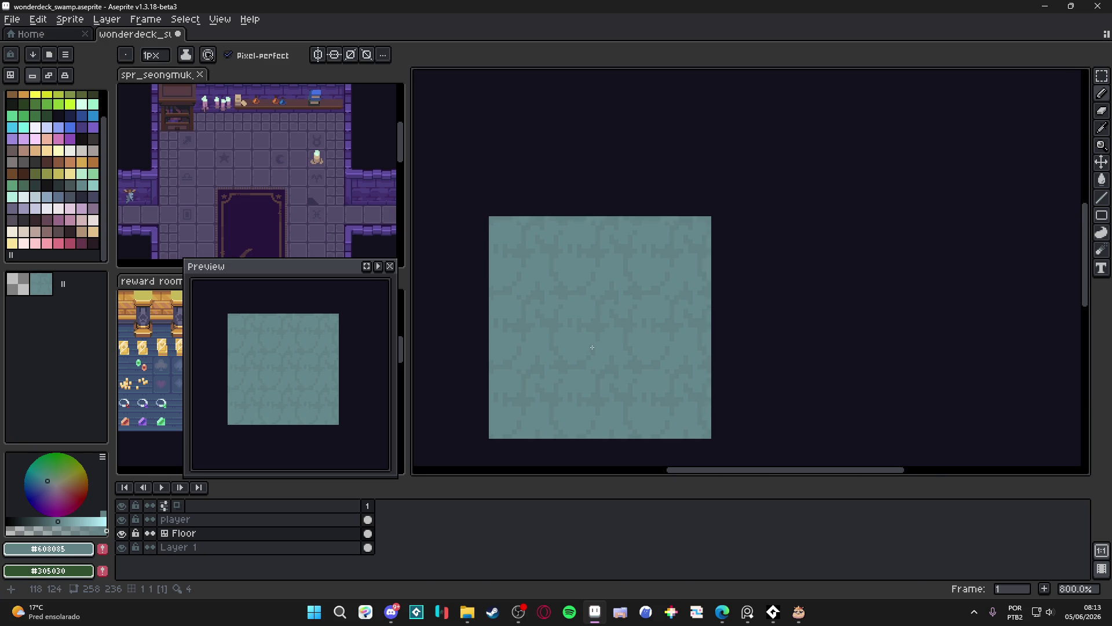
scroll(595, 349, "up", 3)
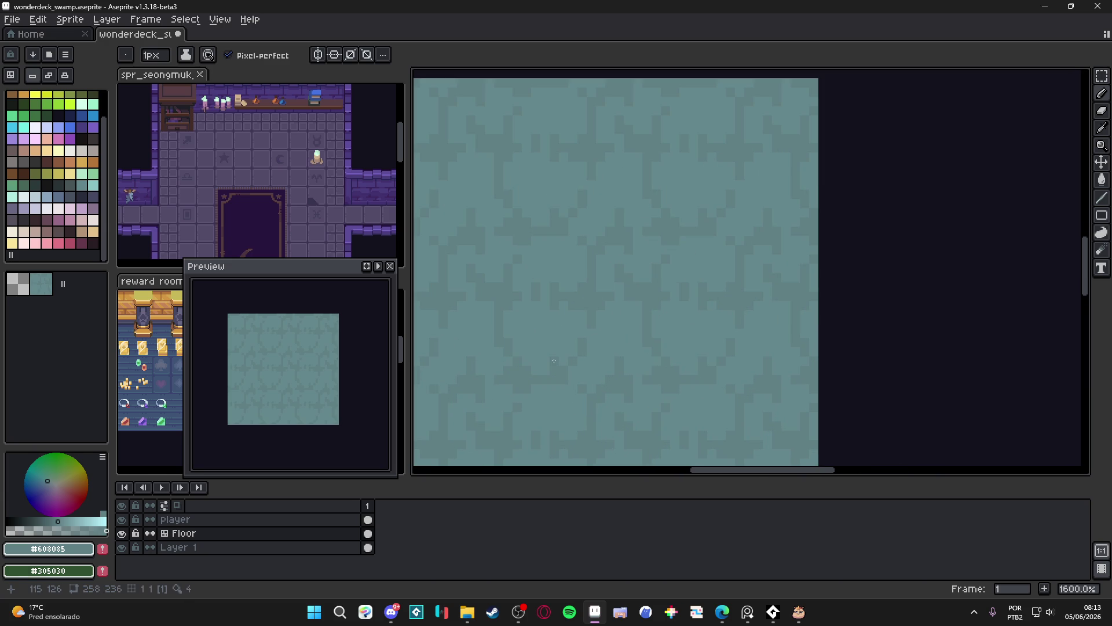
scroll(592, 359, "down", 3)
scroll(592, 359, "down", 2)
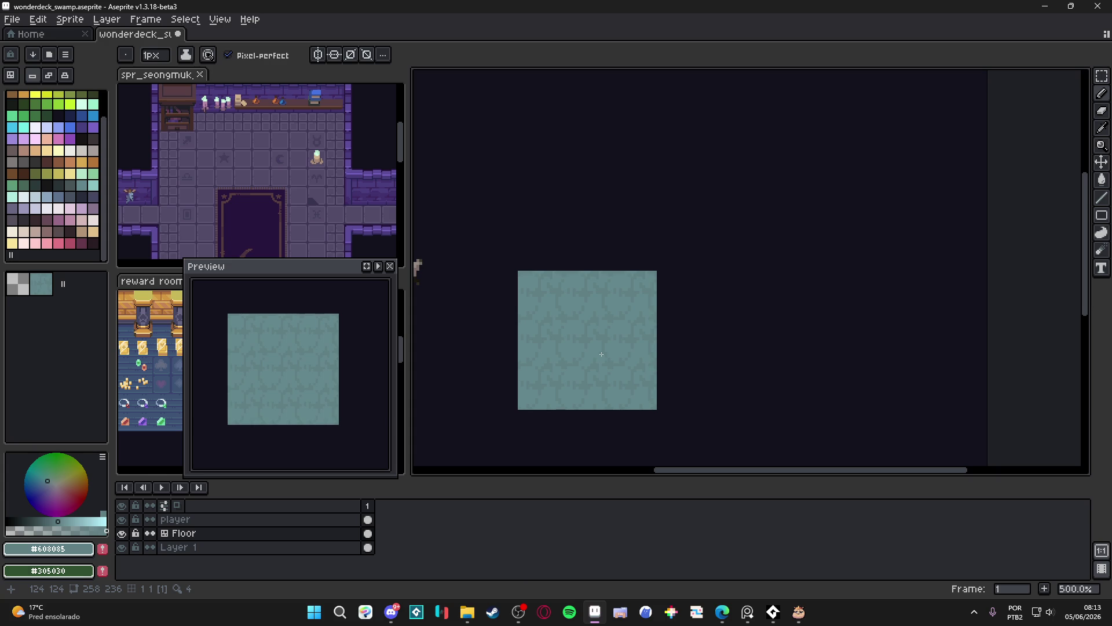
scroll(601, 354, "up", 4)
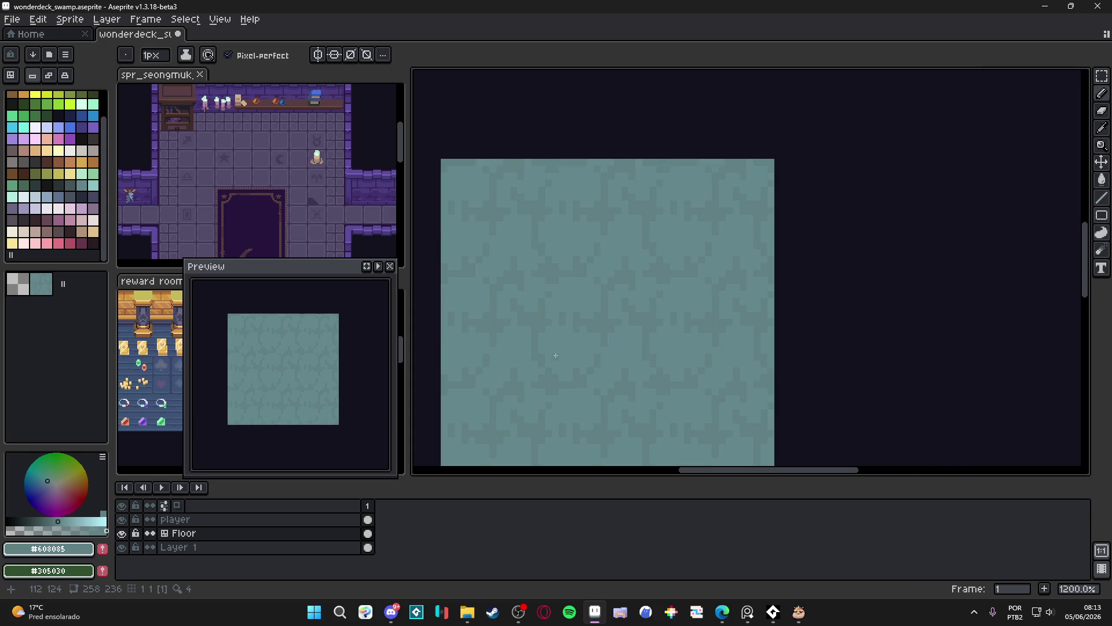
Paint two faint, nearly transparent light-green dabs on the tile with a 4px brush.
key("g")
left_click(551, 360)
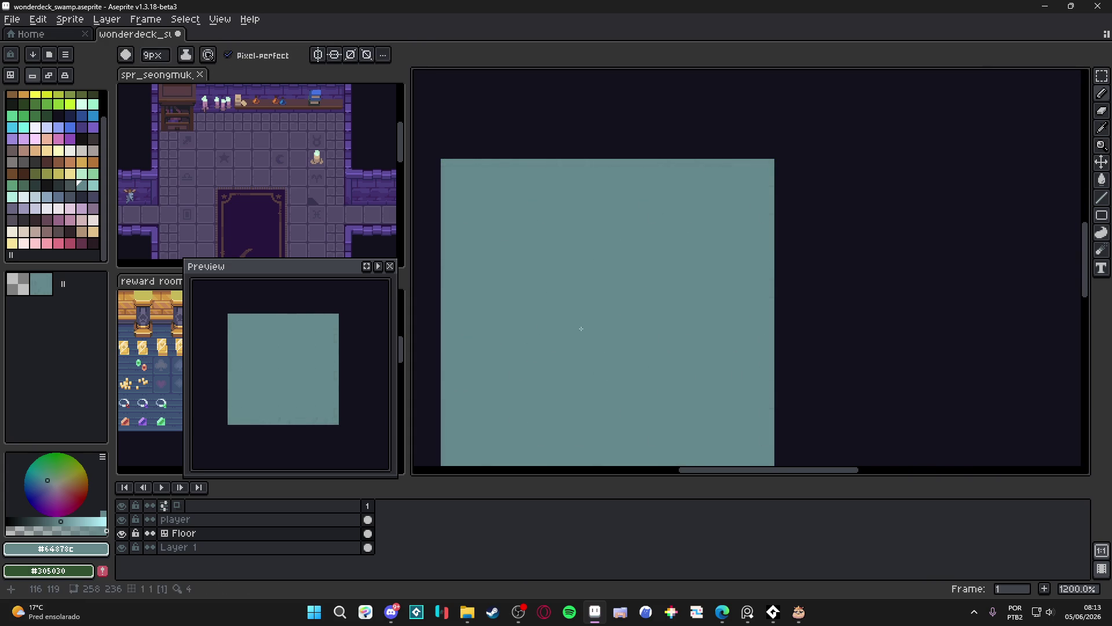
key("b")
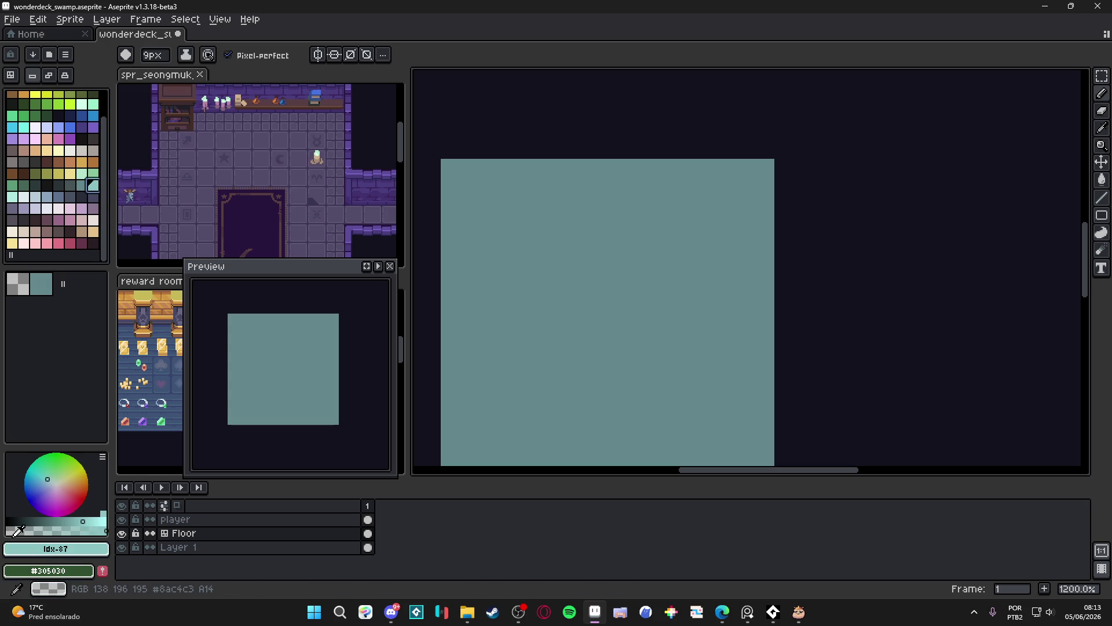
left_click(11, 530)
left_click(93, 174)
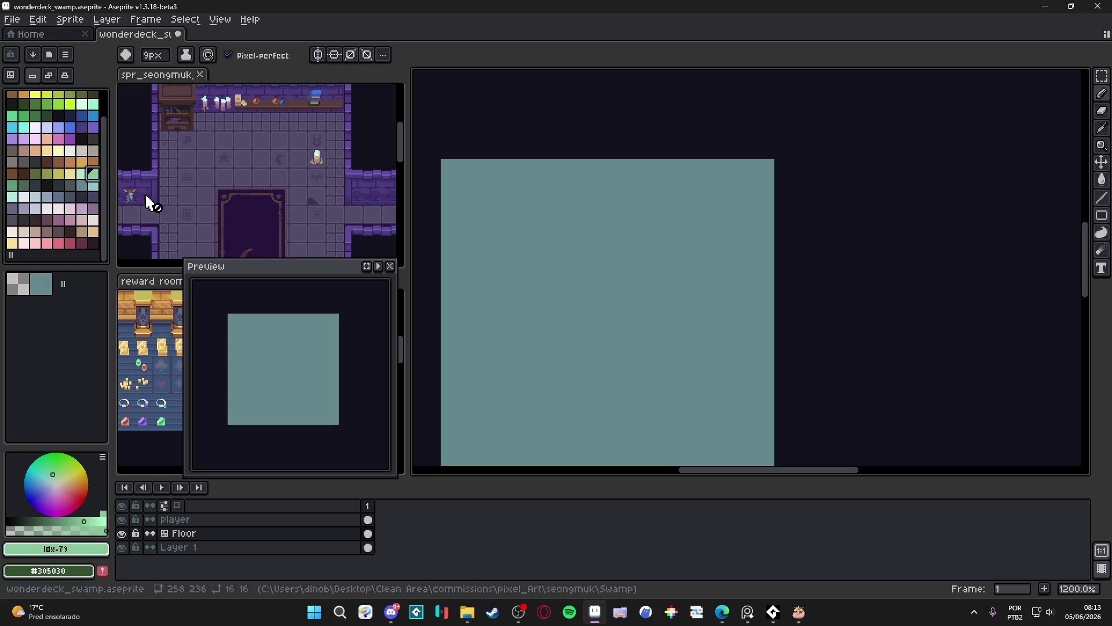
left_click(10, 530)
scroll(537, 338, "up", 1)
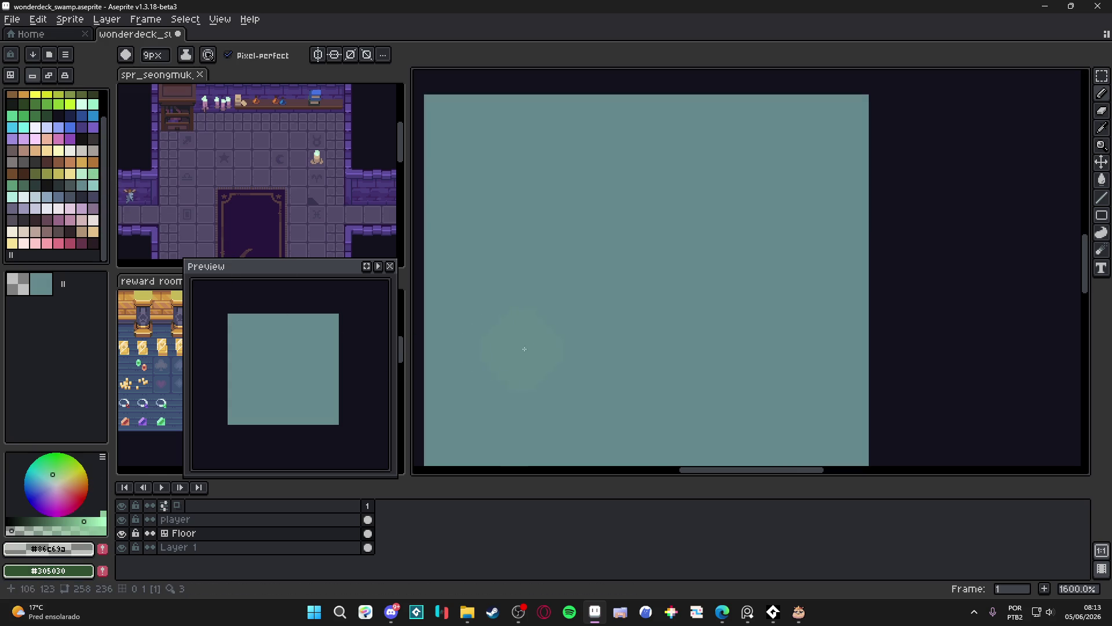
key("minus")
key("minus")
key("minus")
key("minus")
key("minus")
scroll(537, 337, "up", 2)
left_click(536, 337)
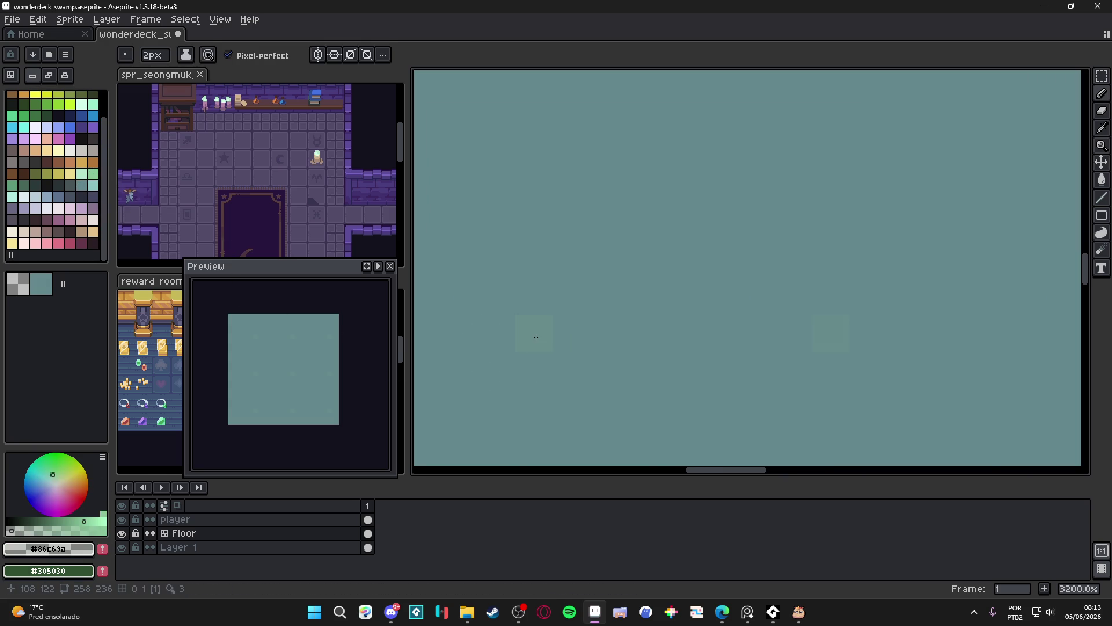
left_click(516, 315)
Add single translucent green pixels extending the sprout, then make the green even fainter.
key("alt")
left_click(548, 328)
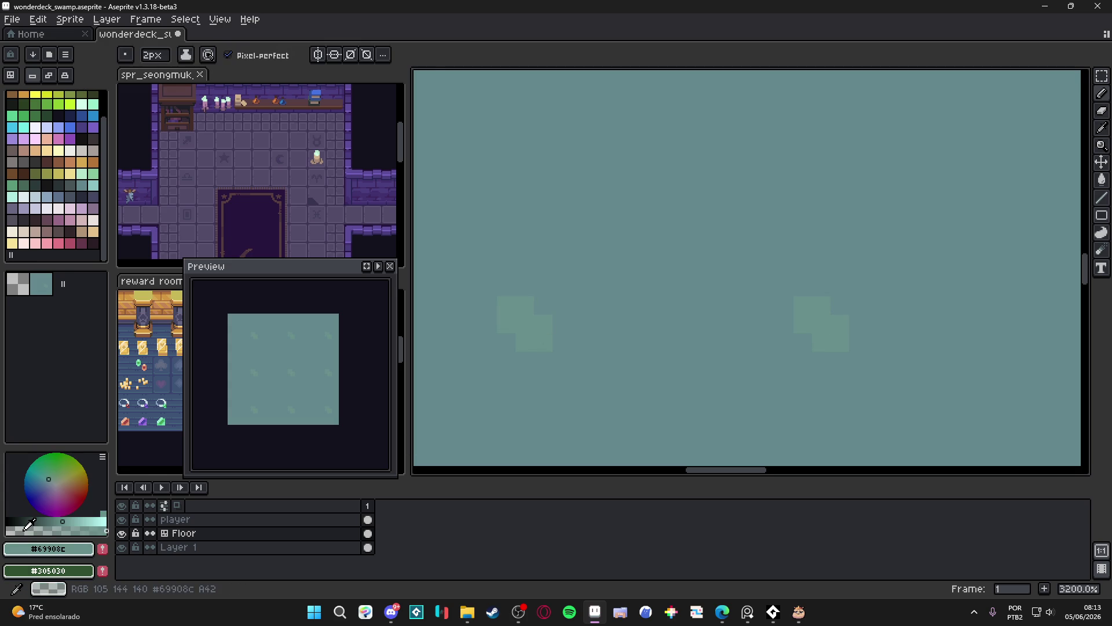
left_click(93, 186)
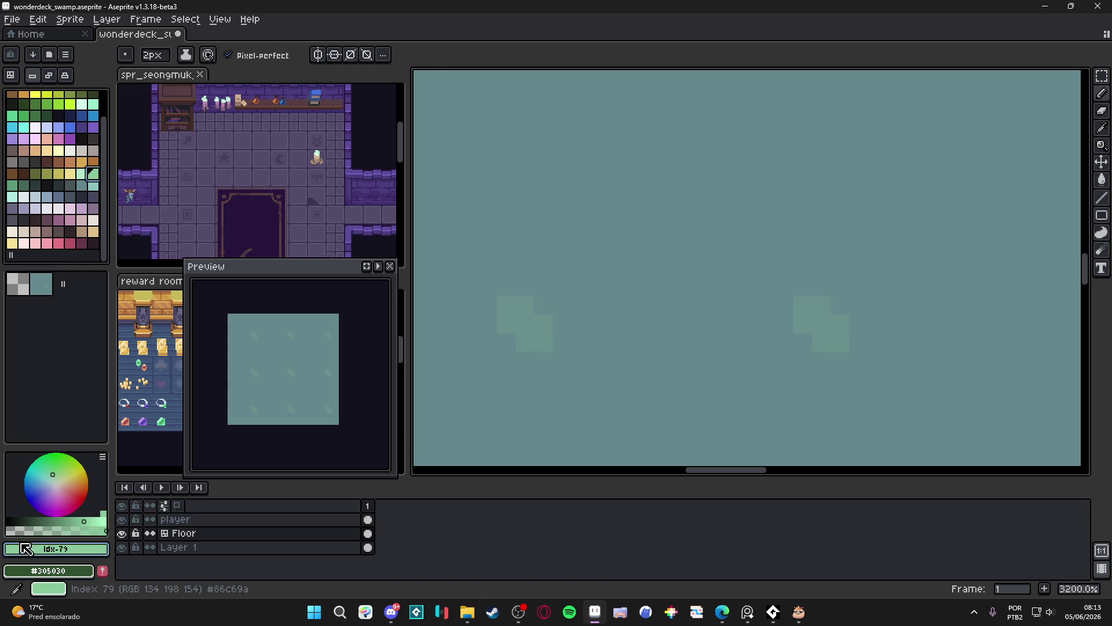
key("minus")
left_click_drag(525, 288, 558, 302)
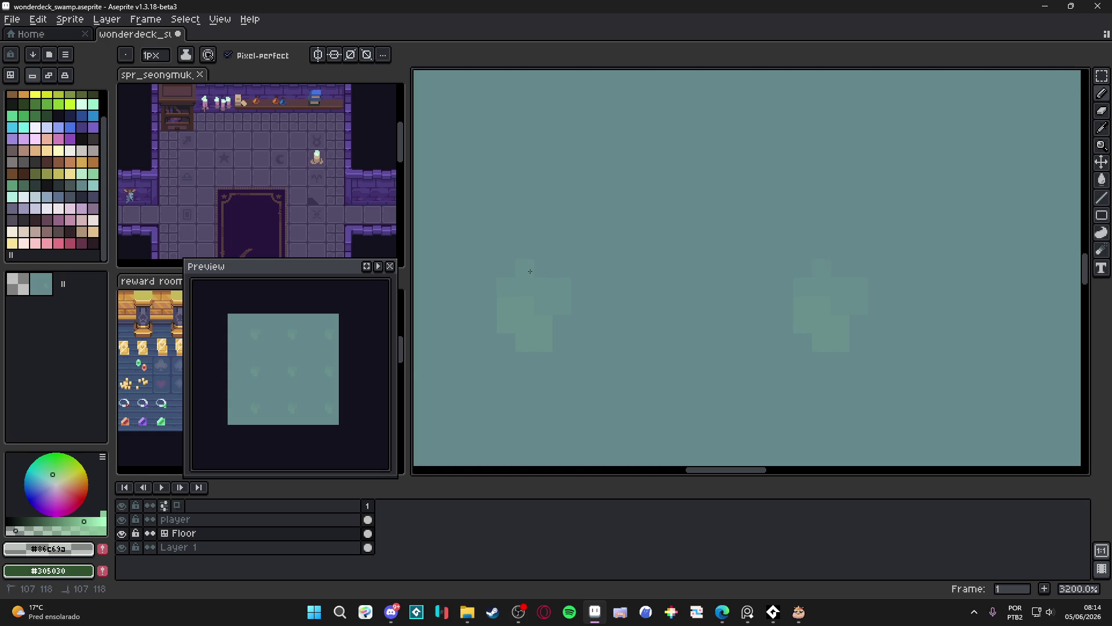
left_click(546, 269)
scroll(556, 325, "down", 3)
scroll(544, 311, "up", 2)
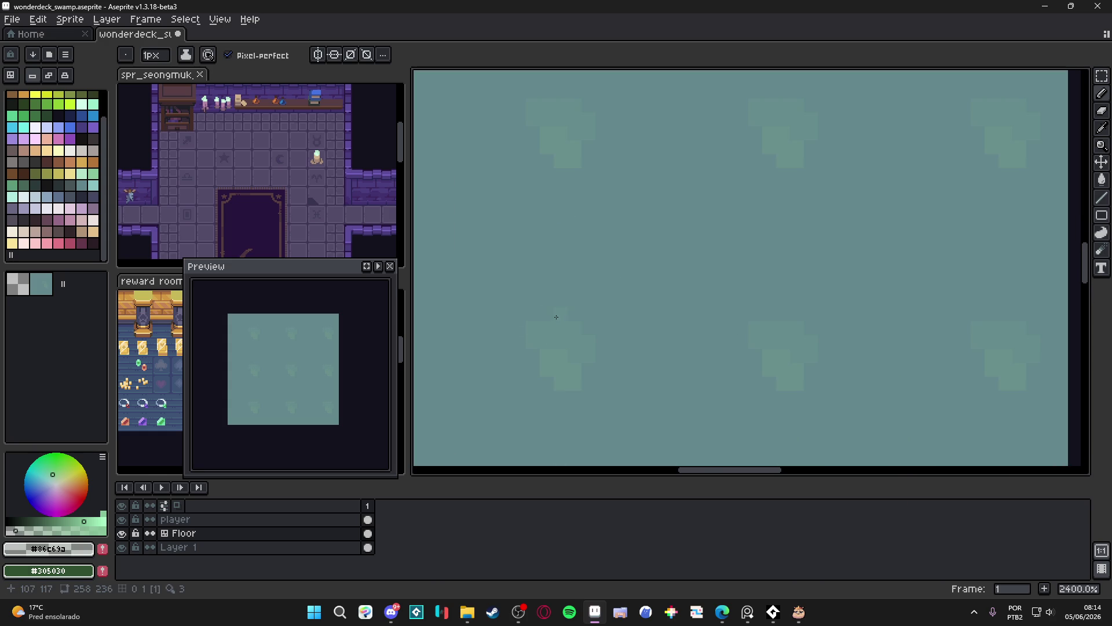
left_click(10, 530)
Paint a 2px block and short up-right stroke in the floor's lighter teal.
scroll(592, 316, "down", 4)
scroll(585, 358, "up", 2)
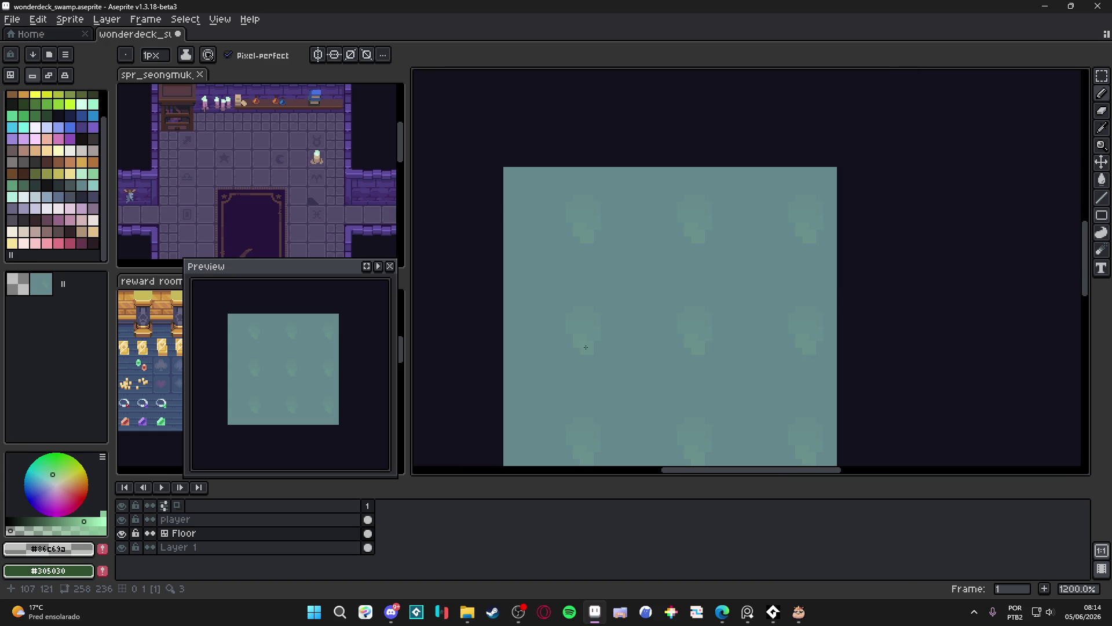
scroll(585, 345, "up", 1)
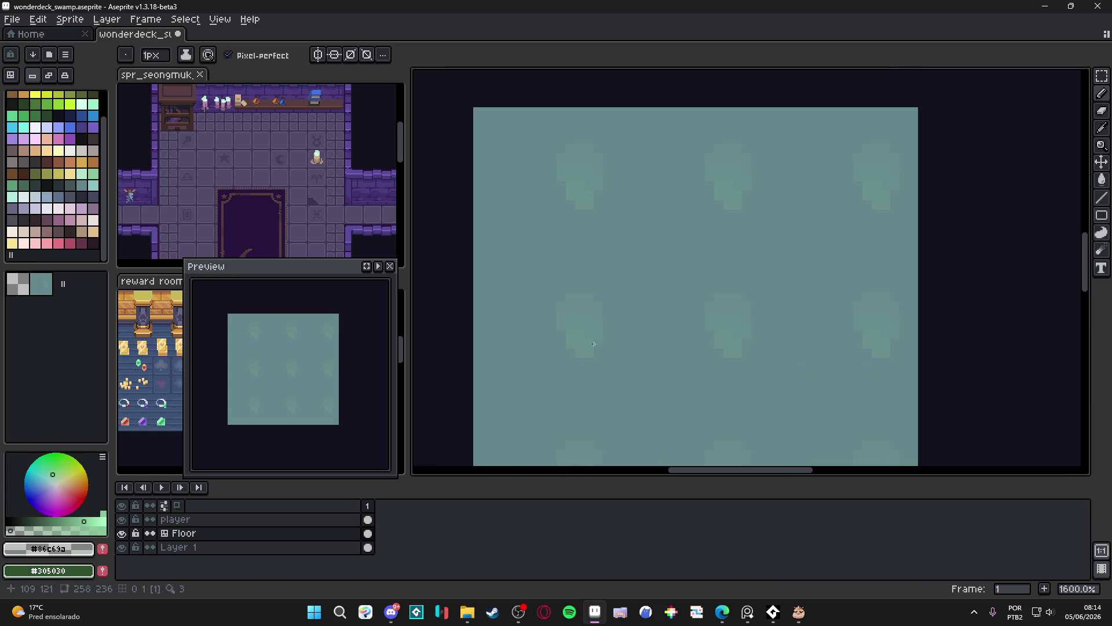
left_click(596, 319, "alt")
key("plus")
left_click(611, 357)
left_click_drag(618, 361, 632, 348)
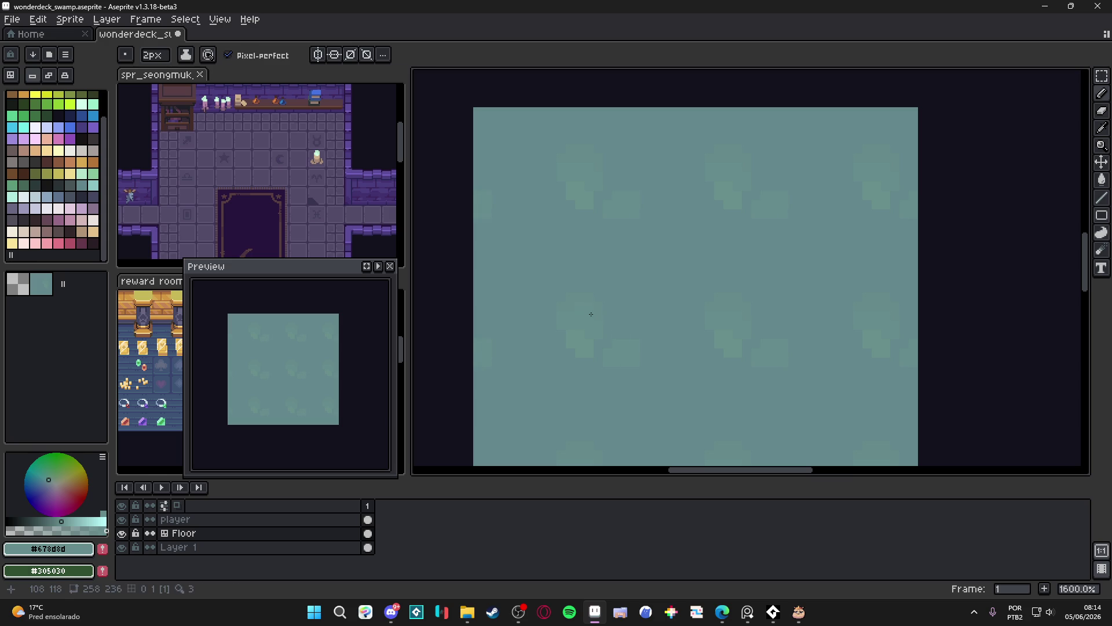
left_click(639, 336, "alt")
key("minus")
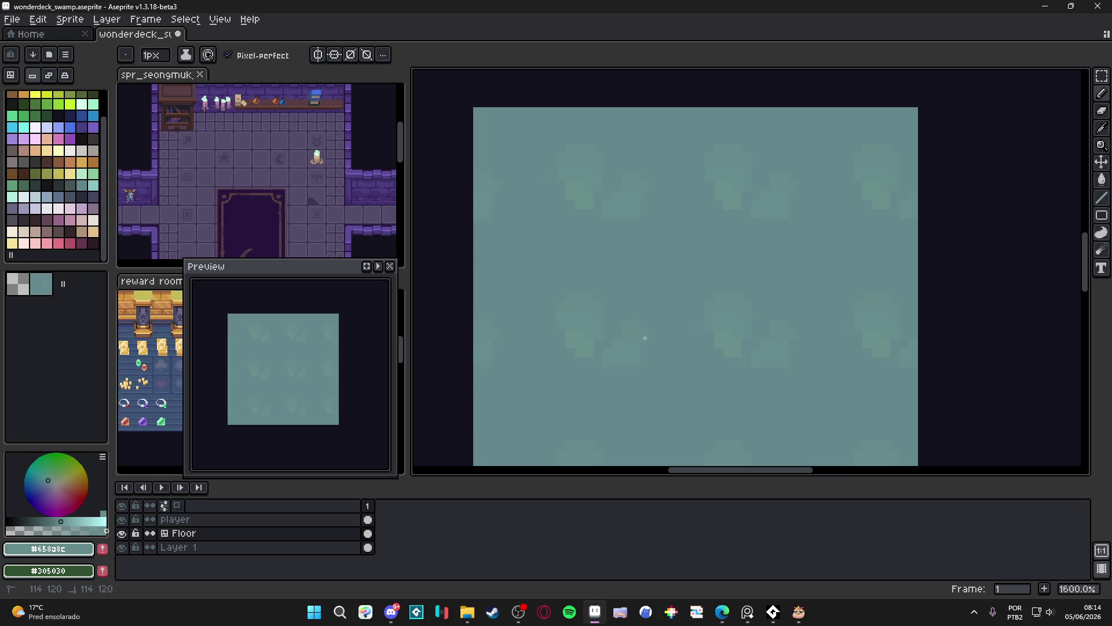
Grow the painted patch with lighter teal #678d8d, then sample #658a8c at 1px.
scroll(640, 334, "down", 4)
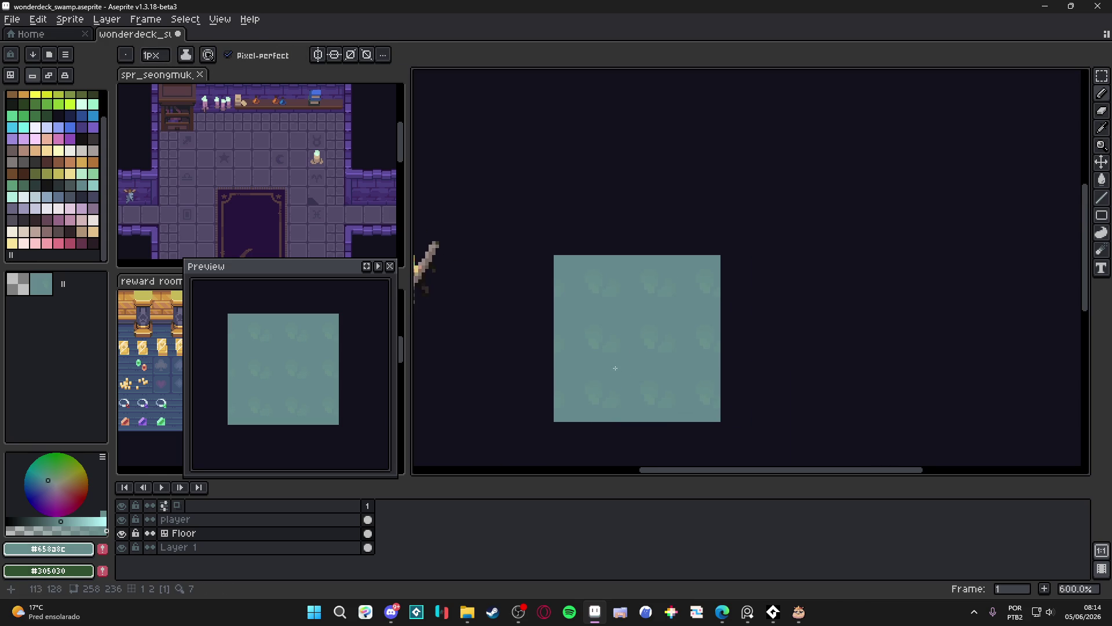
scroll(615, 368, "up", 4)
left_click(616, 315, "alt")
key("plus")
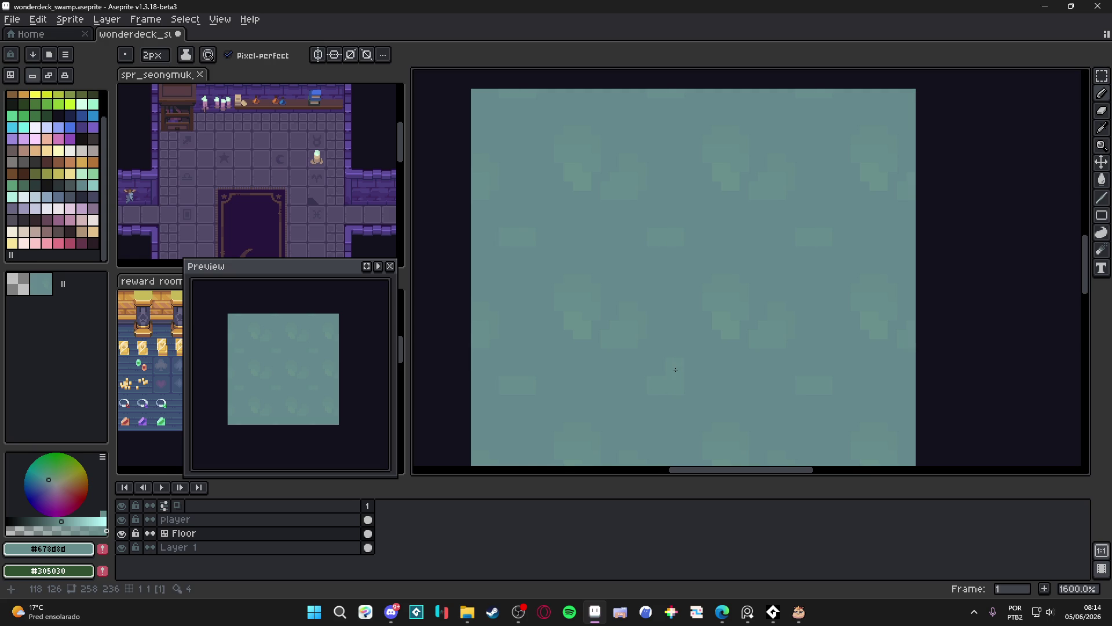
left_click_drag(675, 369, 665, 377)
left_click(665, 377, "alt")
key("minus")
Paint over the faint pattern in base teal with an 8px brush.
scroll(680, 363, "down", 4)
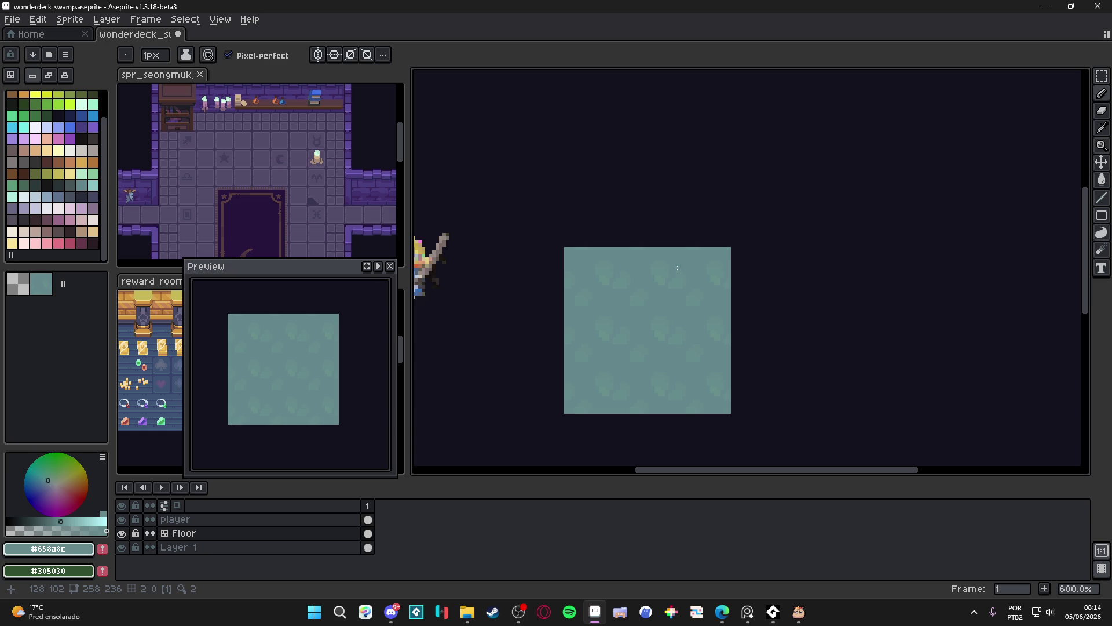
scroll(677, 267, "up", 4)
key("plus")
key("plus")
key("plus")
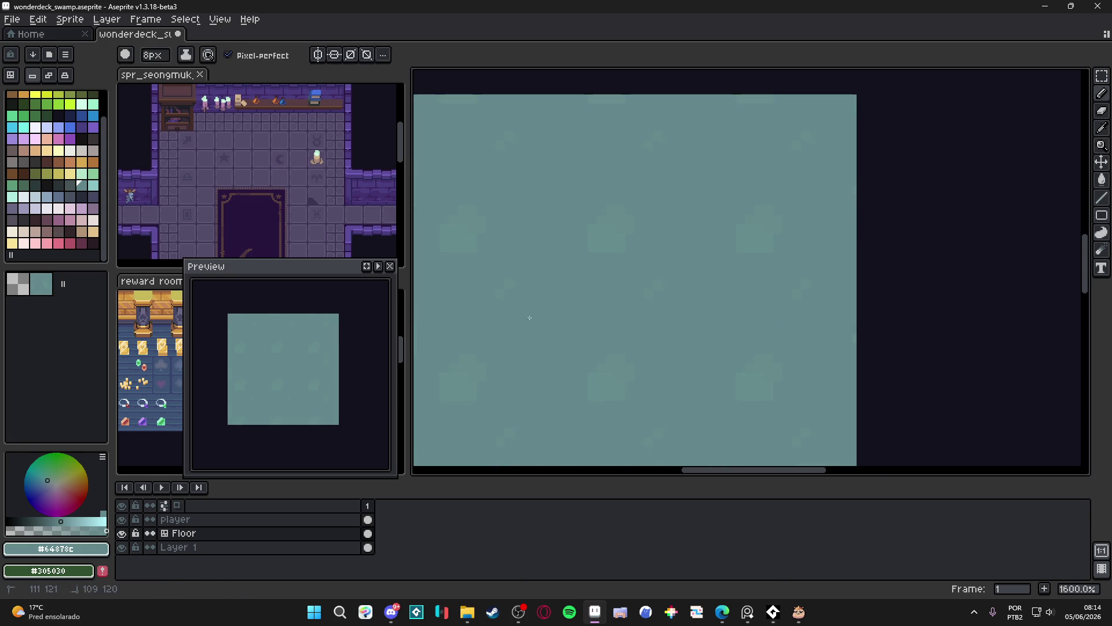
left_click_drag(530, 317, 636, 369)
Try dark and purple palette colours and shrink the brush to 1 pixel.
left_click(564, 297, "alt")
scroll(579, 330, "up", 1)
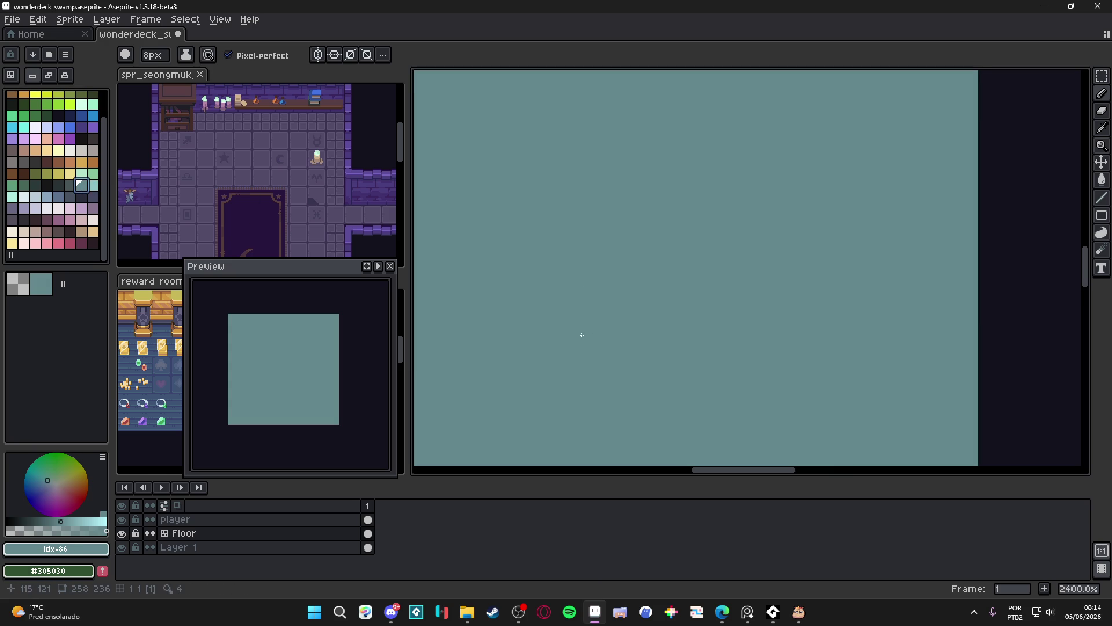
key("bracketleft")
left_click(684, 368)
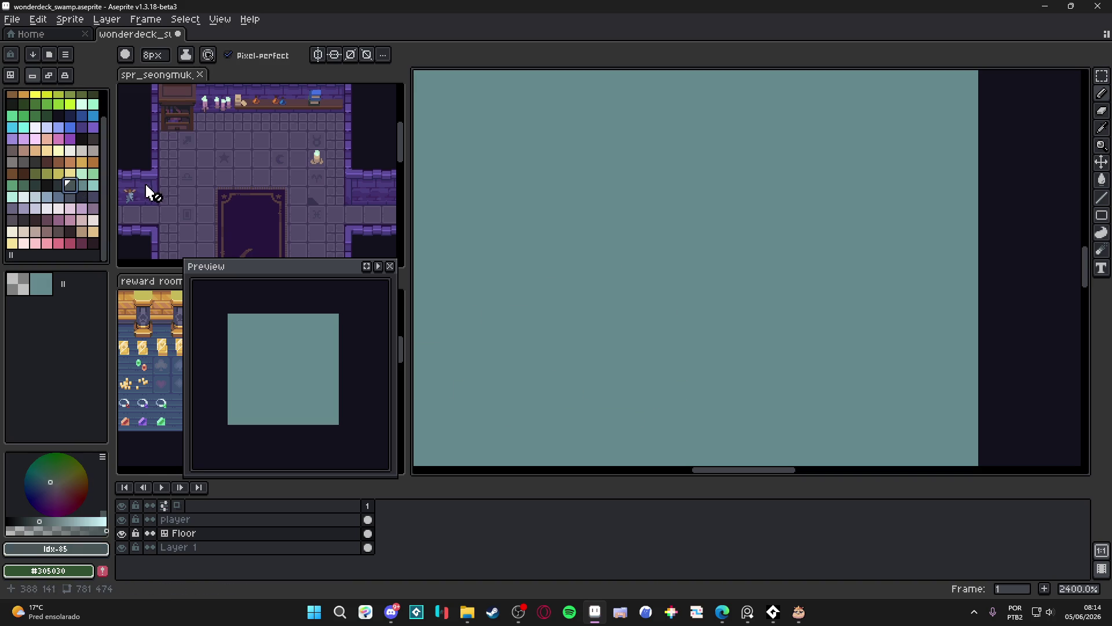
left_click(97, 129)
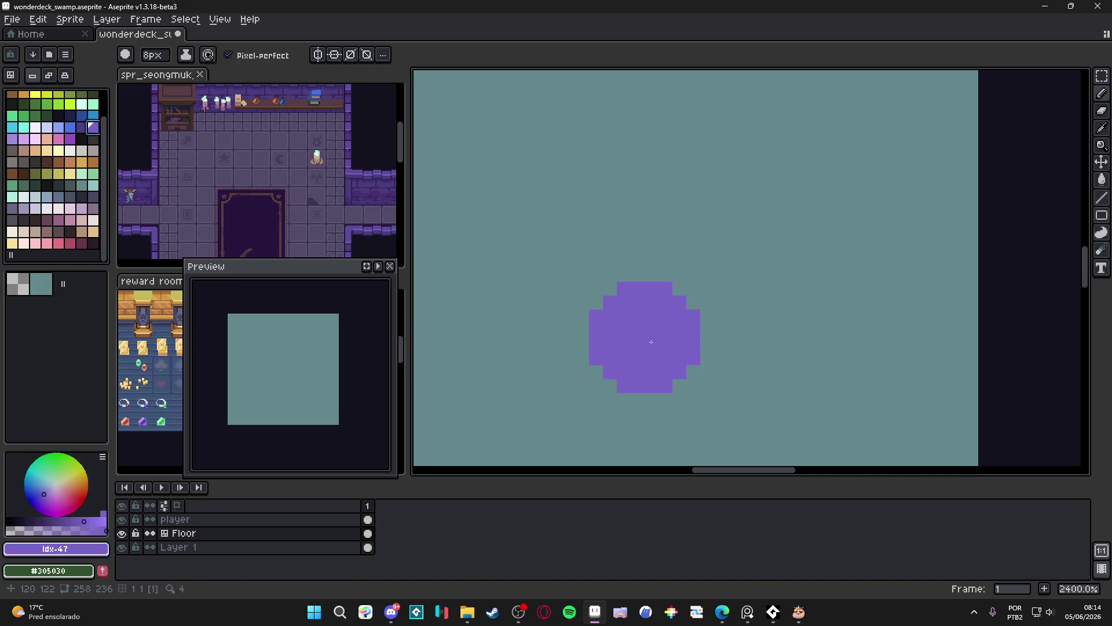
key("minus")
key("minus")
key("minus")
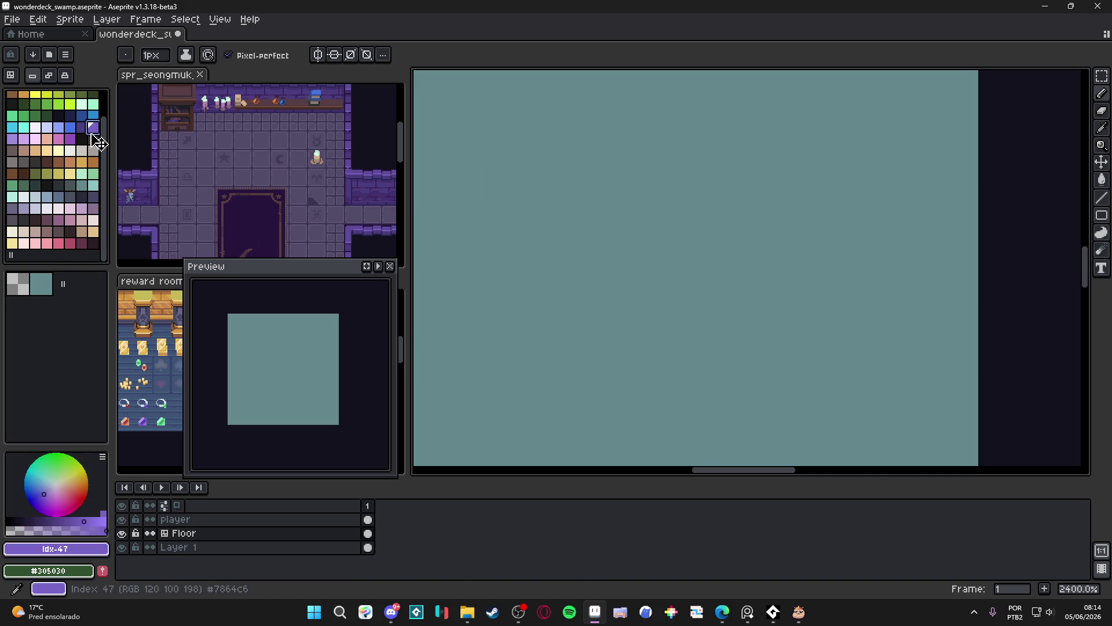
Draw trial green pixels on the tile, then undo them.
left_click(12, 186)
scroll(589, 282, "down", 5)
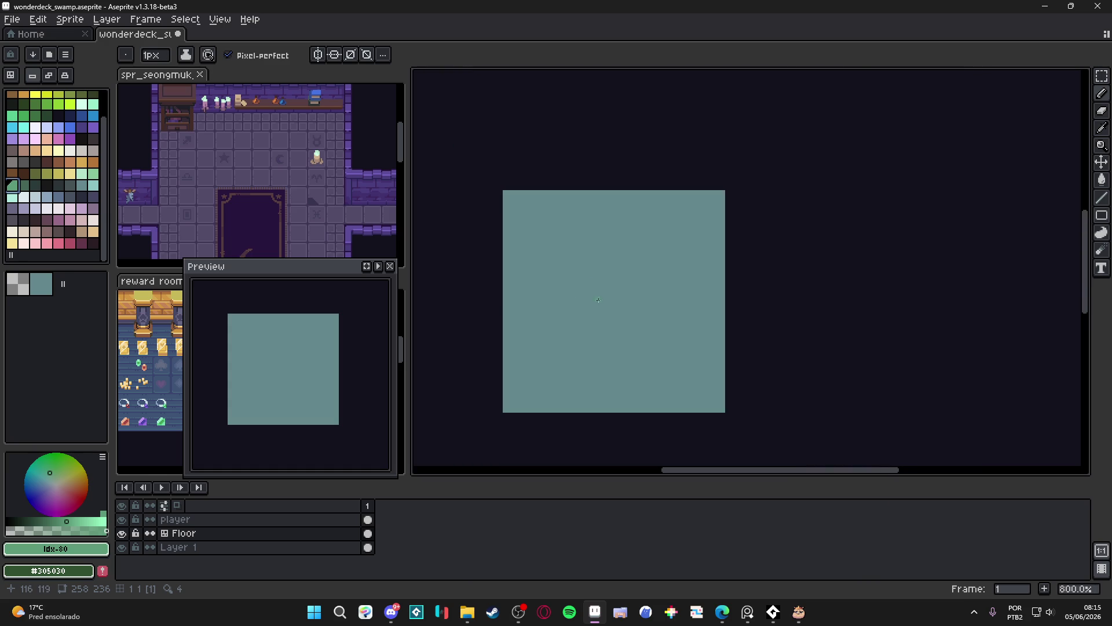
scroll(579, 311, "up", 3)
left_click_drag(562, 311, 584, 346)
key("ctrl")
scroll(579, 318, "down", 2)
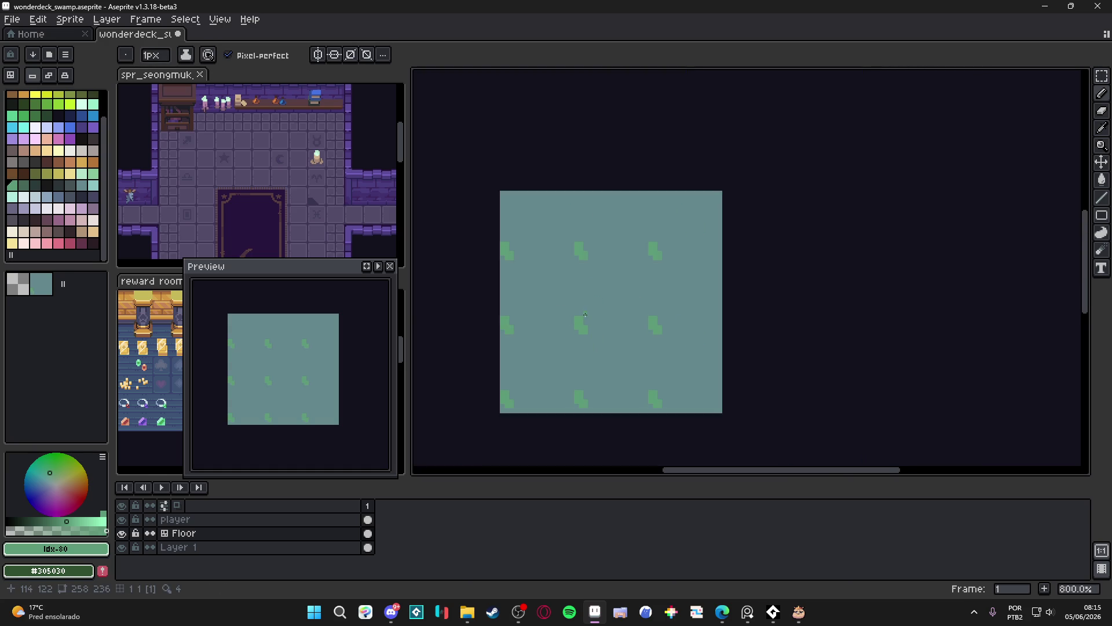
scroll(577, 313, "up", 2)
key("ctrl+z")
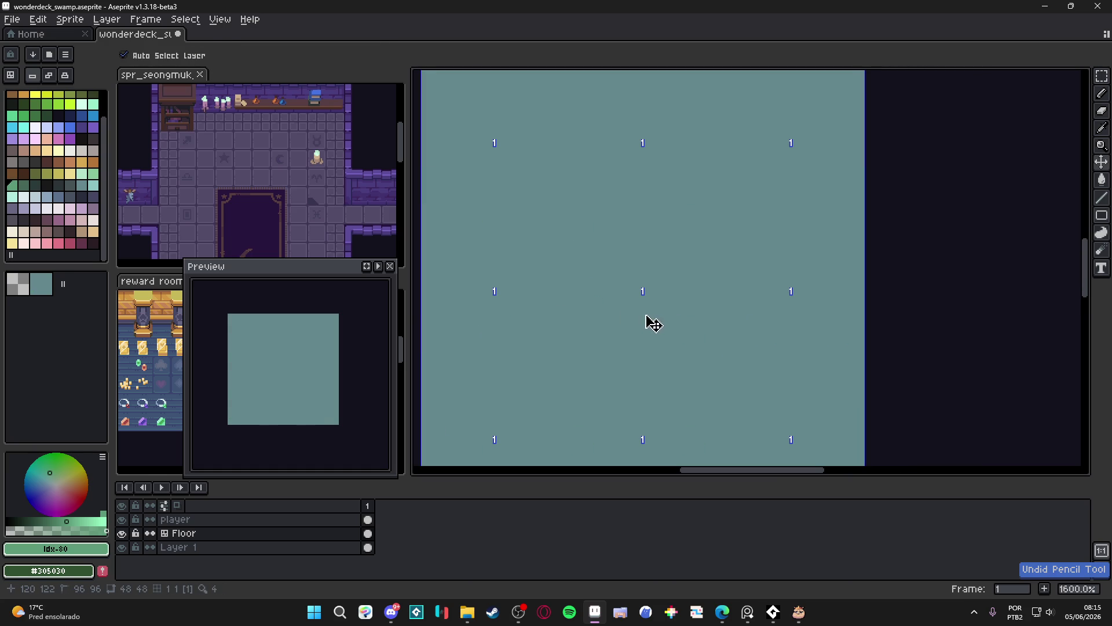
Pick the darker teal-green #436859 from the shade bar.
scroll(611, 323, "down", 2)
scroll(612, 322, "up", 1)
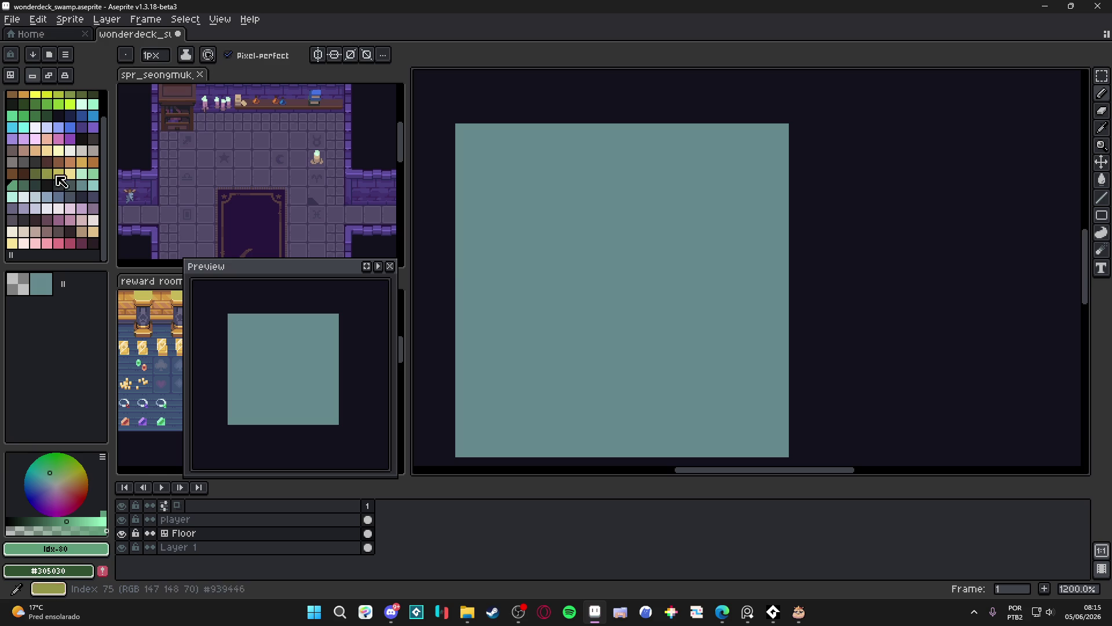
left_click(23, 185)
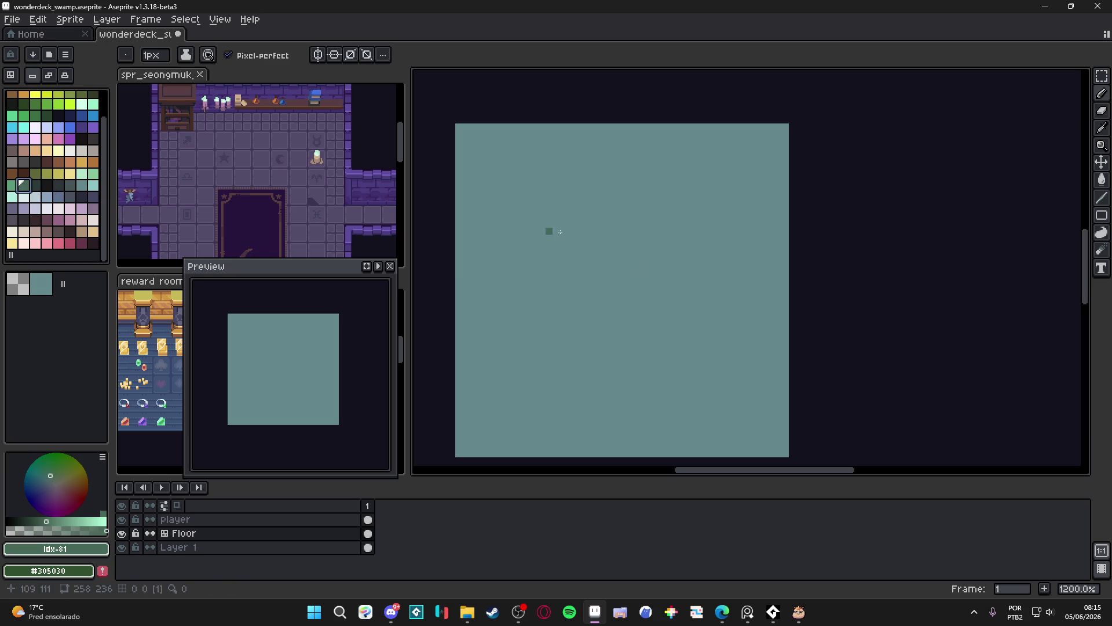
left_click(14, 531)
scroll(724, 288, "up", 1)
scroll(596, 310, "up", 1)
Place a 2×2 darker #5c8181 block and extend it up and right.
key("plus")
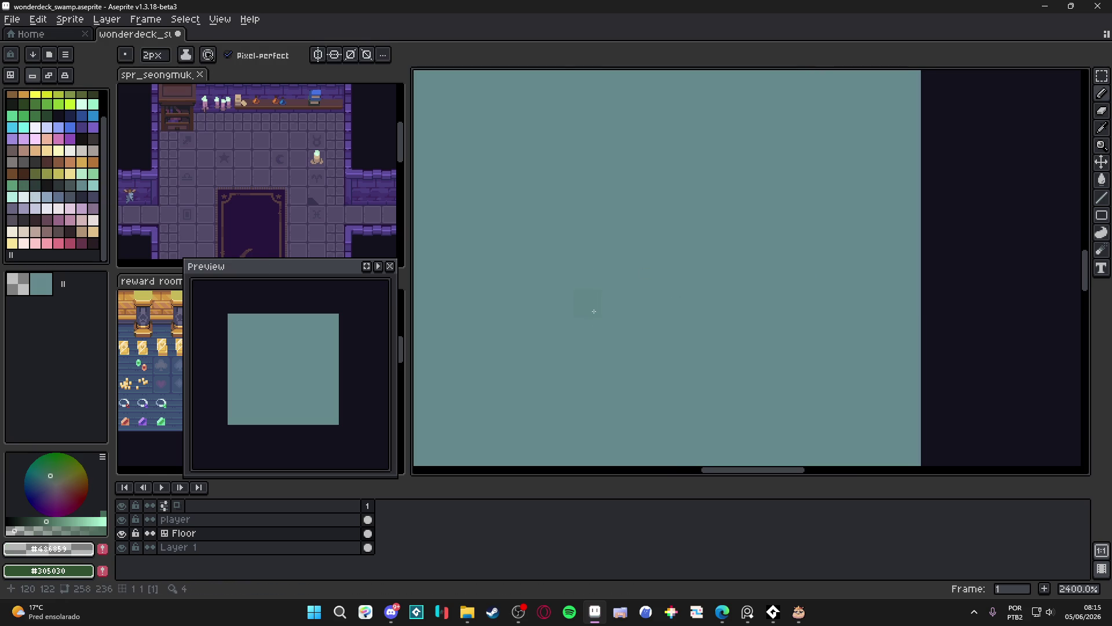
left_click(594, 312)
left_click(594, 311, "alt")
left_click_drag(608, 310, 614, 296)
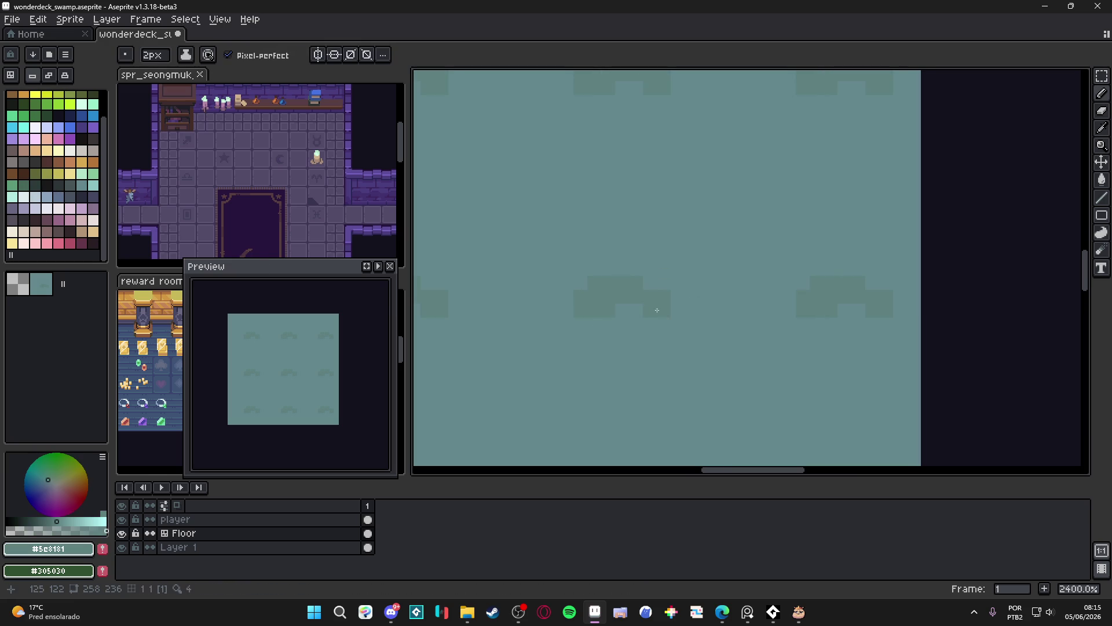
key("minus")
Build a 1px stepped dark tuft with small pixels, undoing a stray blade stroke.
scroll(614, 334, "down", 1)
left_click_drag(578, 343, 552, 330)
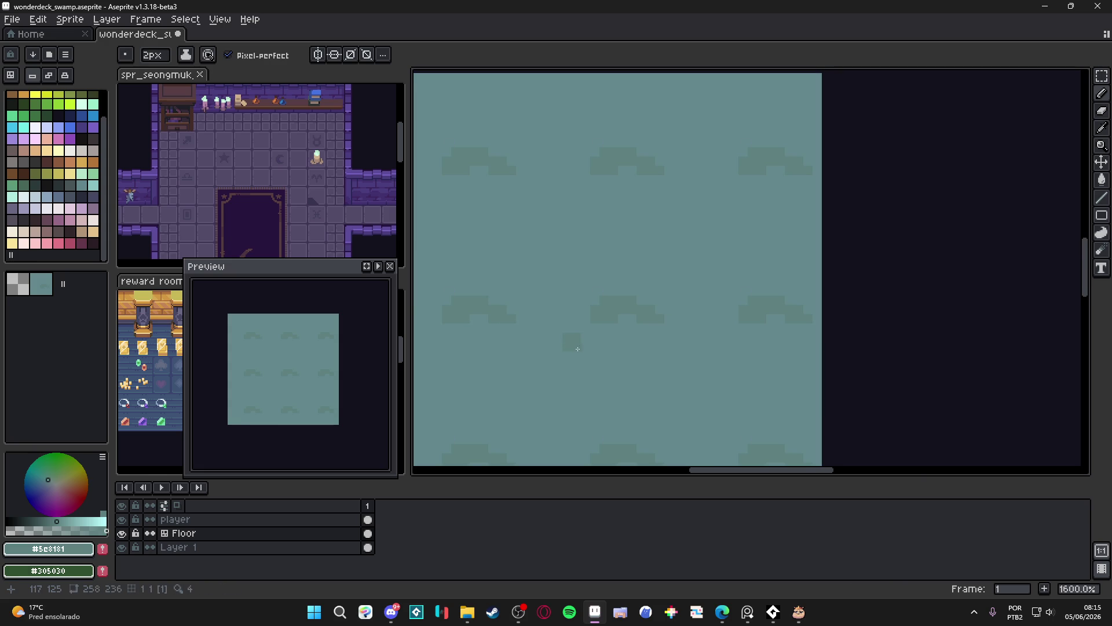
left_click_drag(546, 335, 539, 336)
left_click(549, 320)
left_click(589, 359, "alt")
left_click(578, 340, "alt")
left_click_drag(622, 383, 641, 383)
key("ctrl+z")
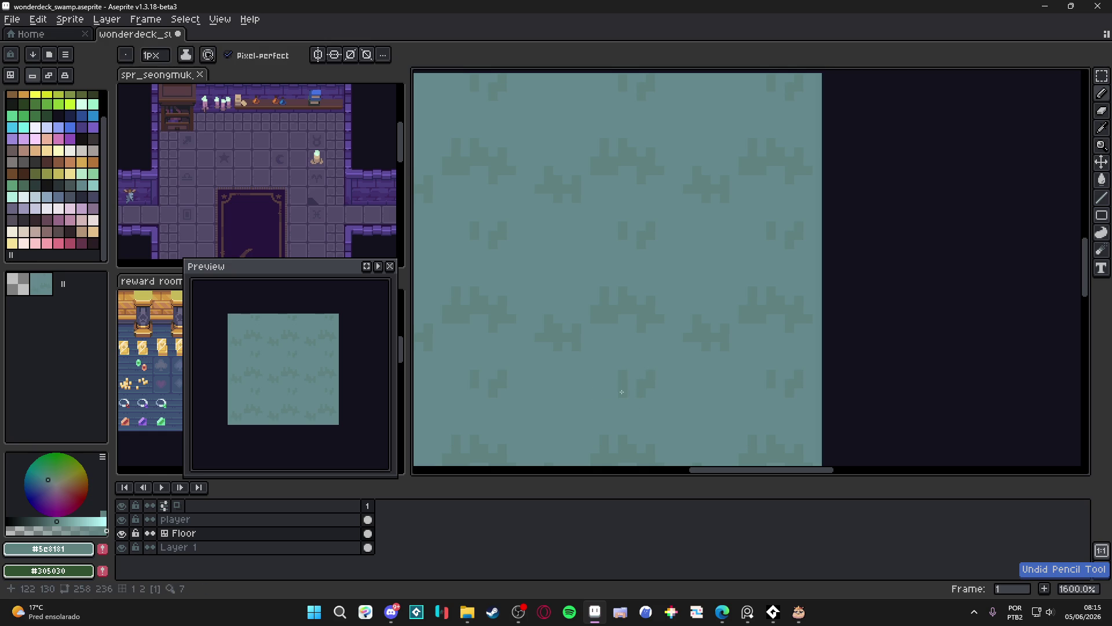
scroll(609, 392, "down", 3)
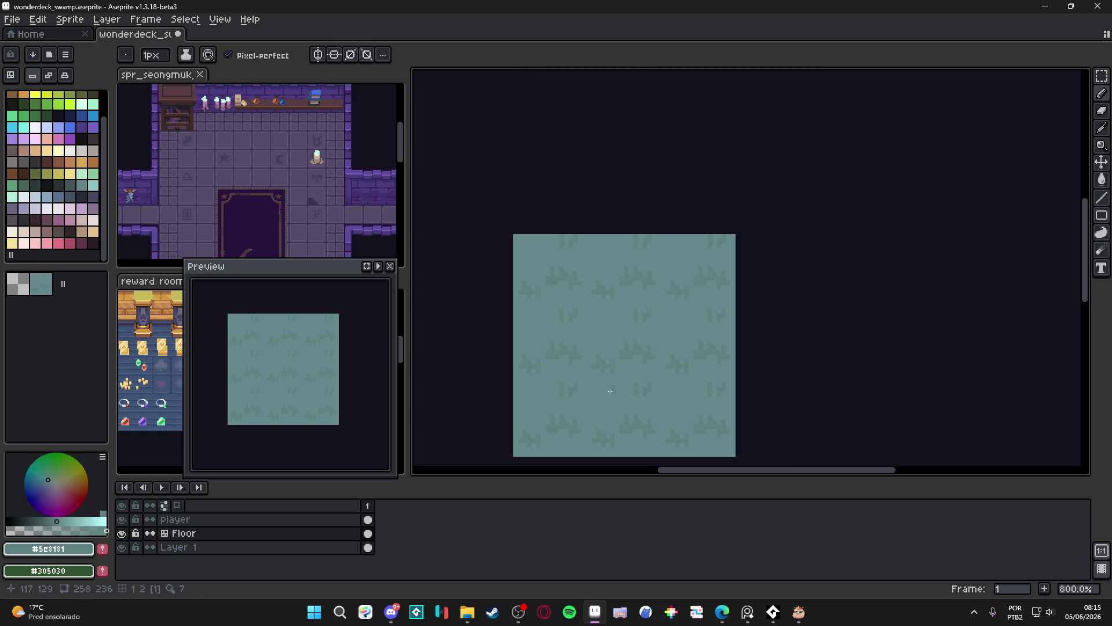
scroll(611, 391, "up", 3)
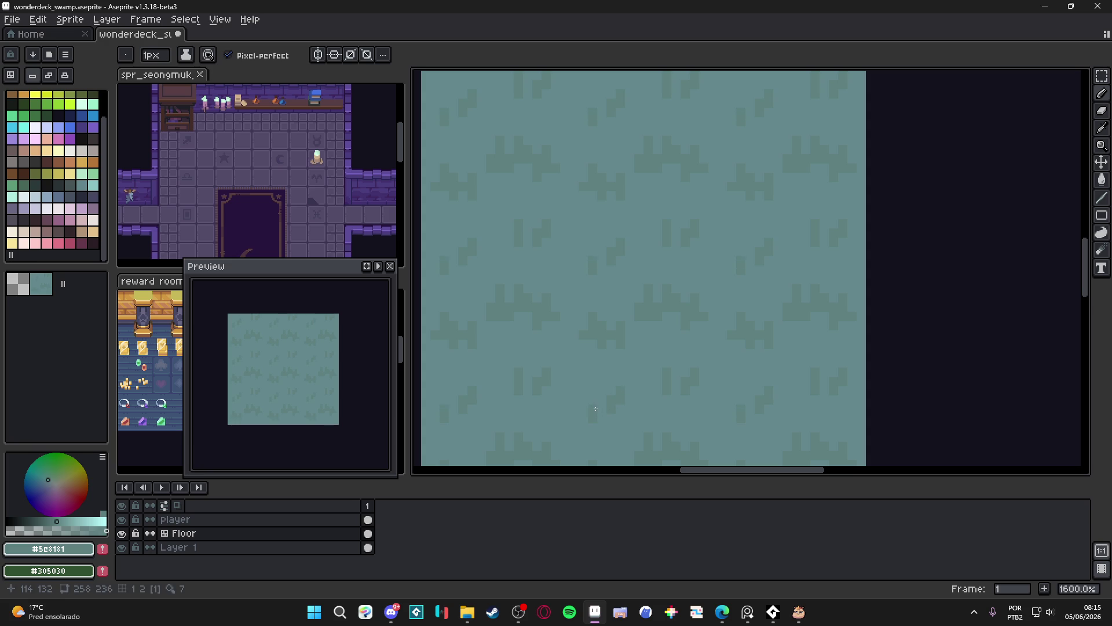
scroll(596, 408, "down", 4)
scroll(657, 387, "down", 1)
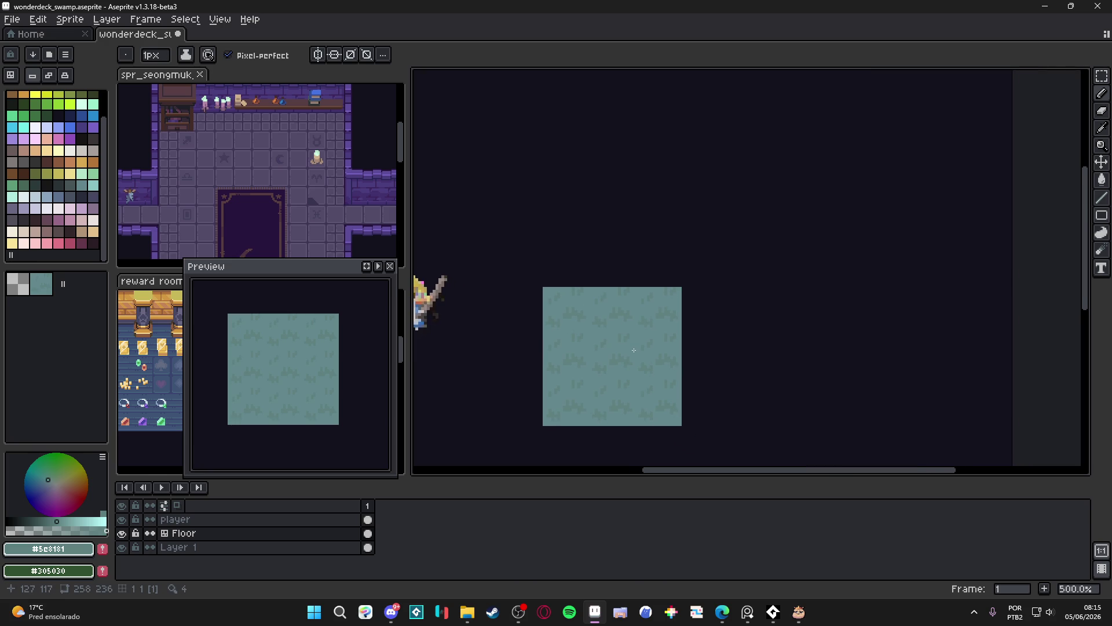
scroll(580, 318, "down", 1)
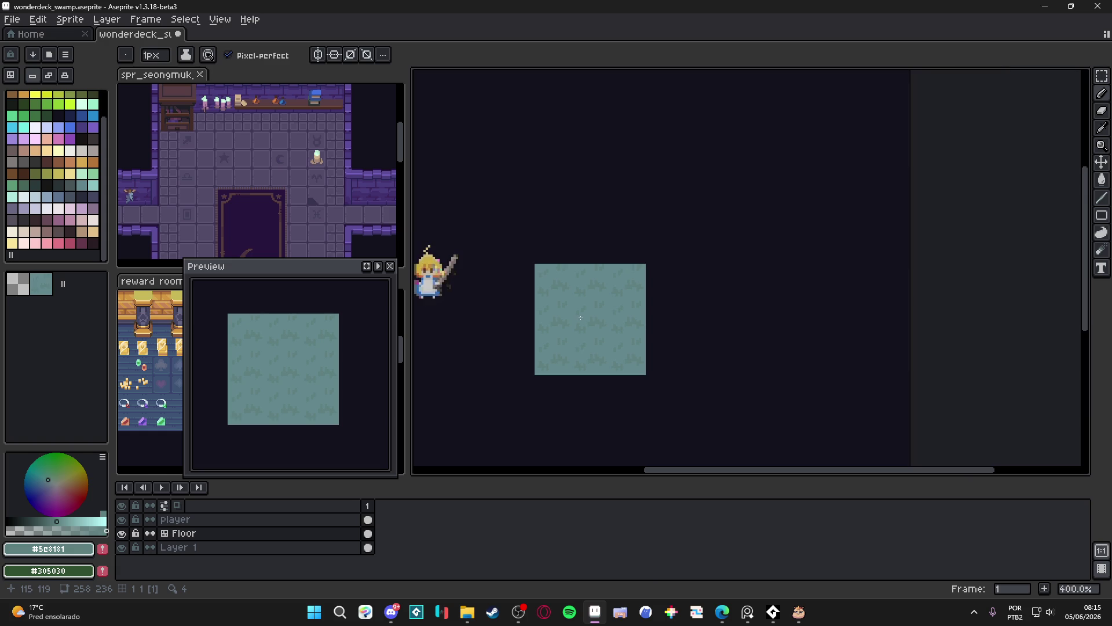
scroll(576, 307, "up", 3)
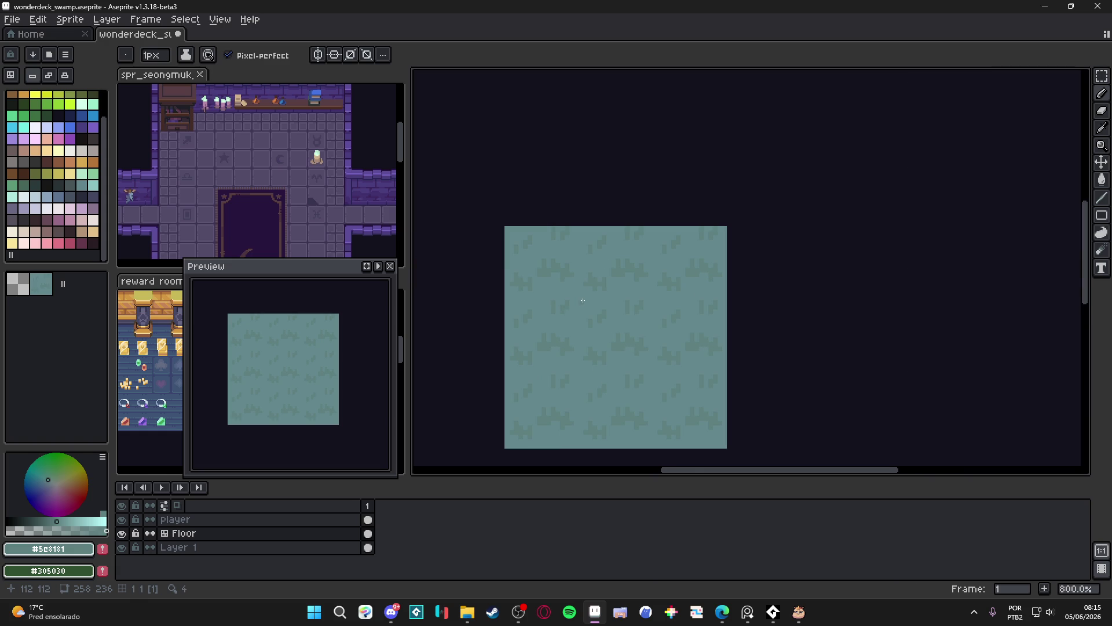
scroll(582, 301, "up", 2)
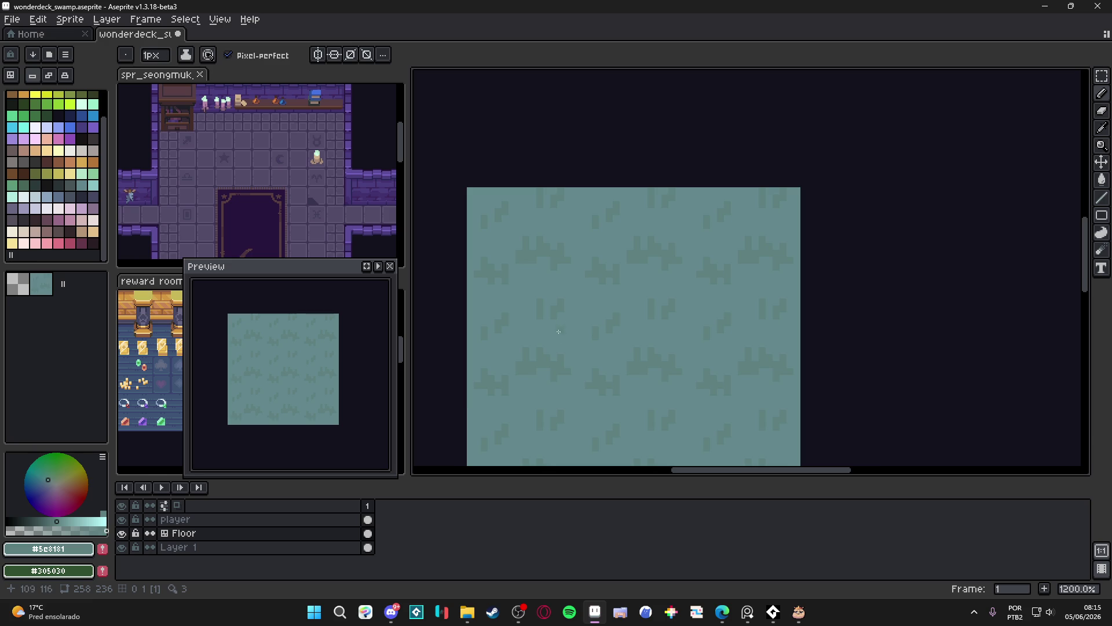
scroll(582, 321, "up", 1)
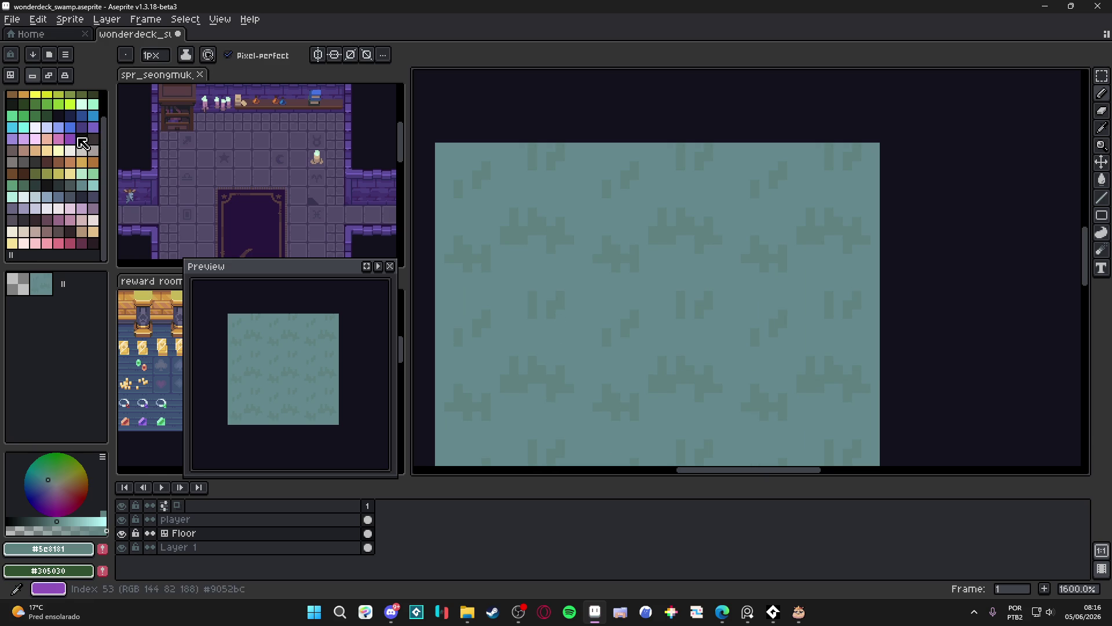
left_click(93, 128)
left_click(539, 298, "alt")
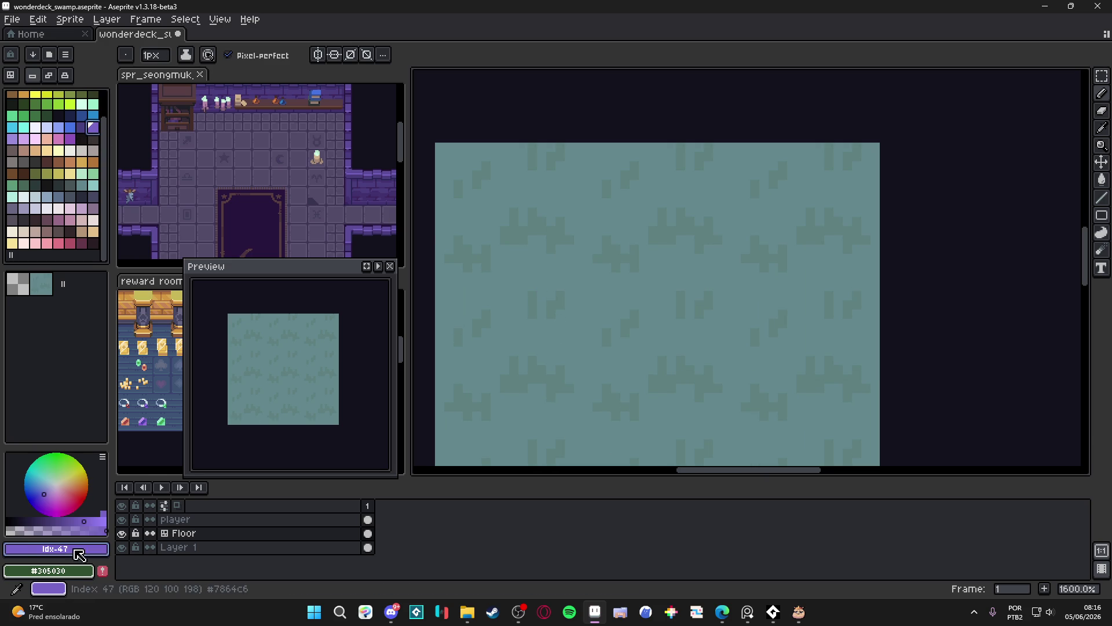
scroll(534, 300, "up", 3)
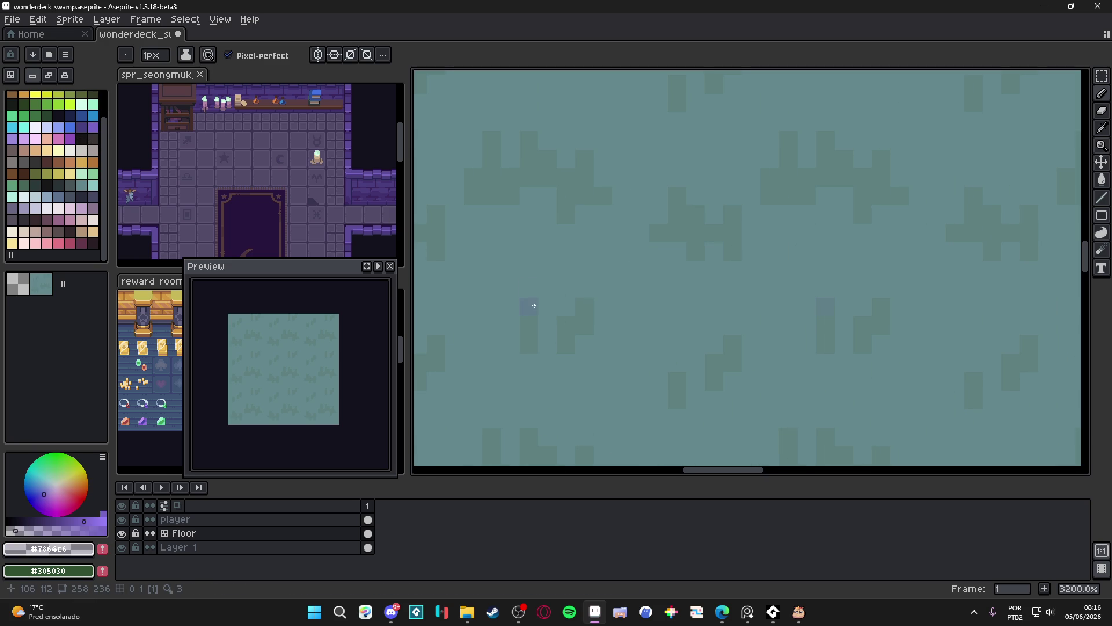
left_click(534, 301, "alt")
left_click_drag(584, 307, 587, 325)
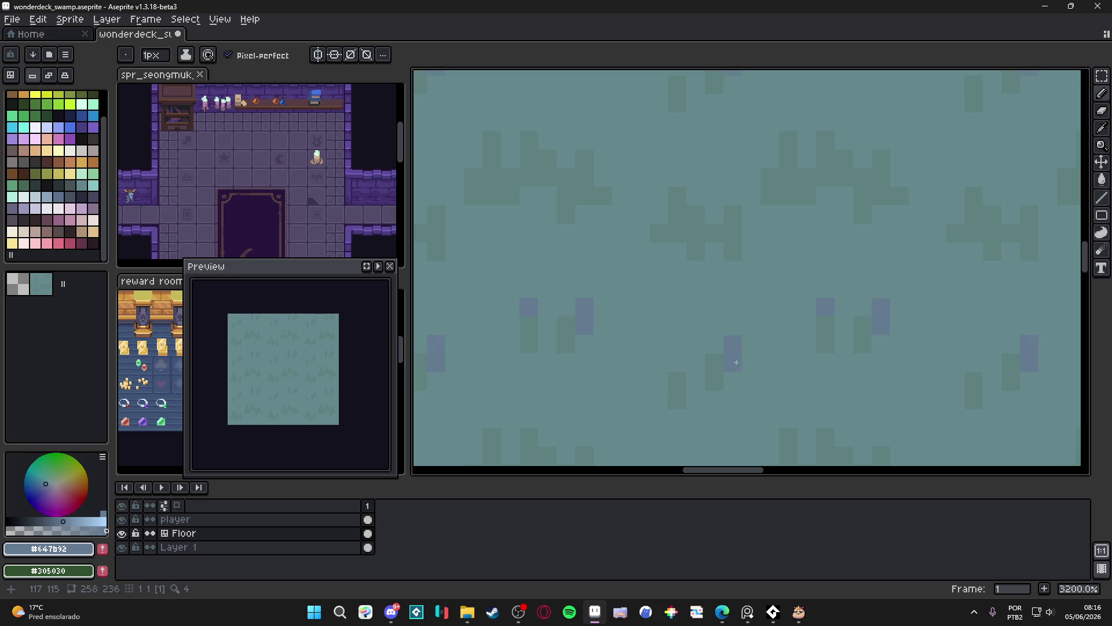
scroll(729, 311, "down", 3)
left_click_drag(728, 311, 684, 271)
scroll(646, 381, "up", 2)
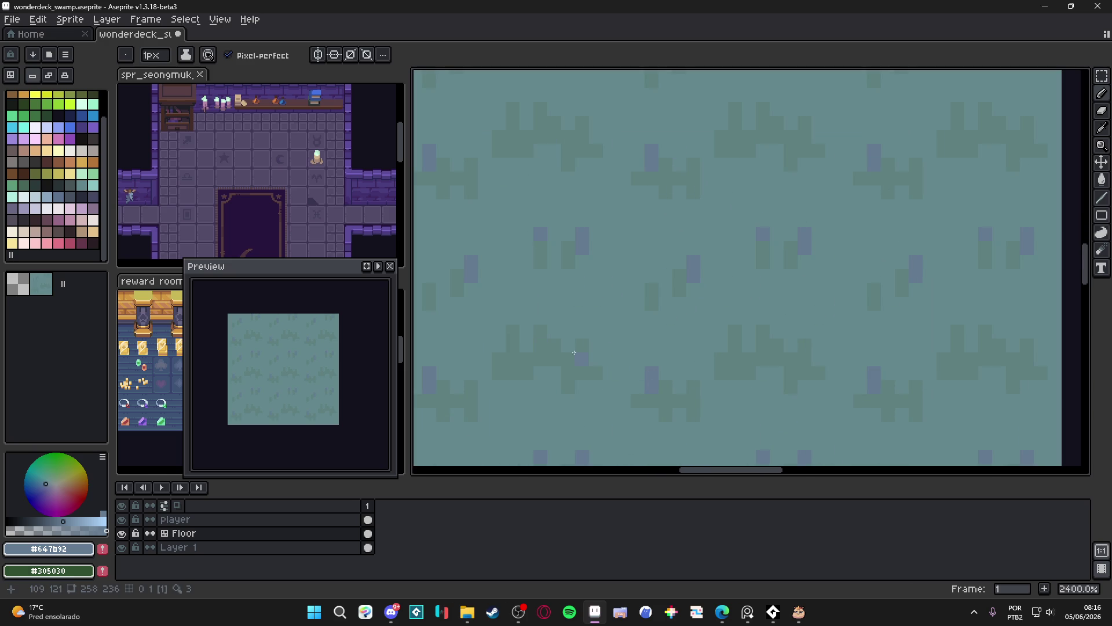
left_click(538, 331)
left_click(585, 354)
left_click_drag(516, 338, 519, 363)
scroll(583, 391, "down", 6)
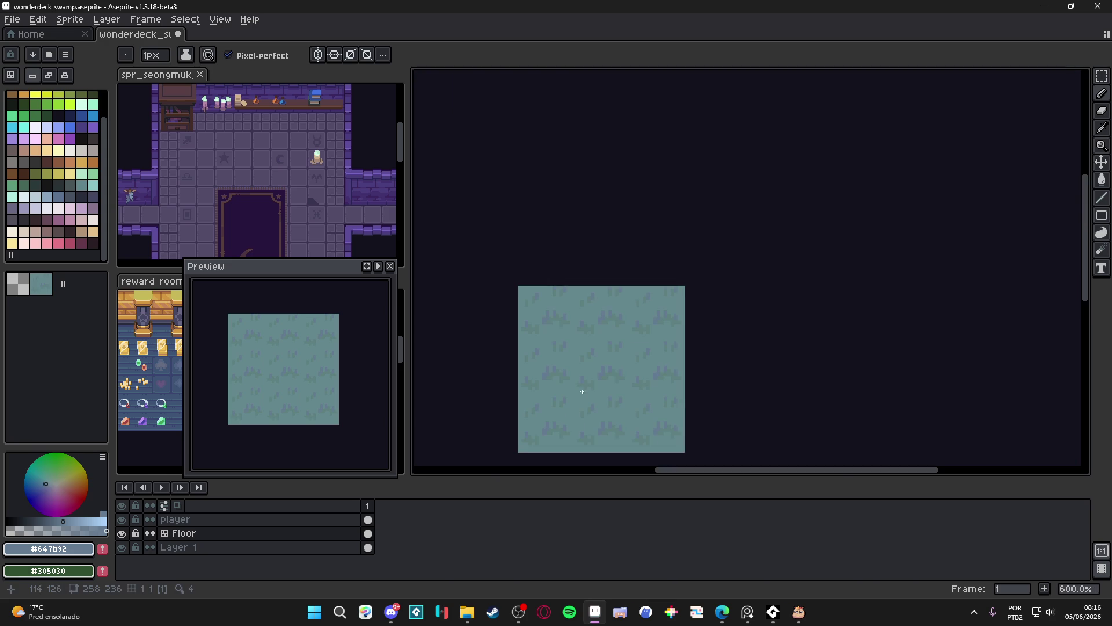
scroll(604, 367, "up", 2)
scroll(582, 380, "down", 2)
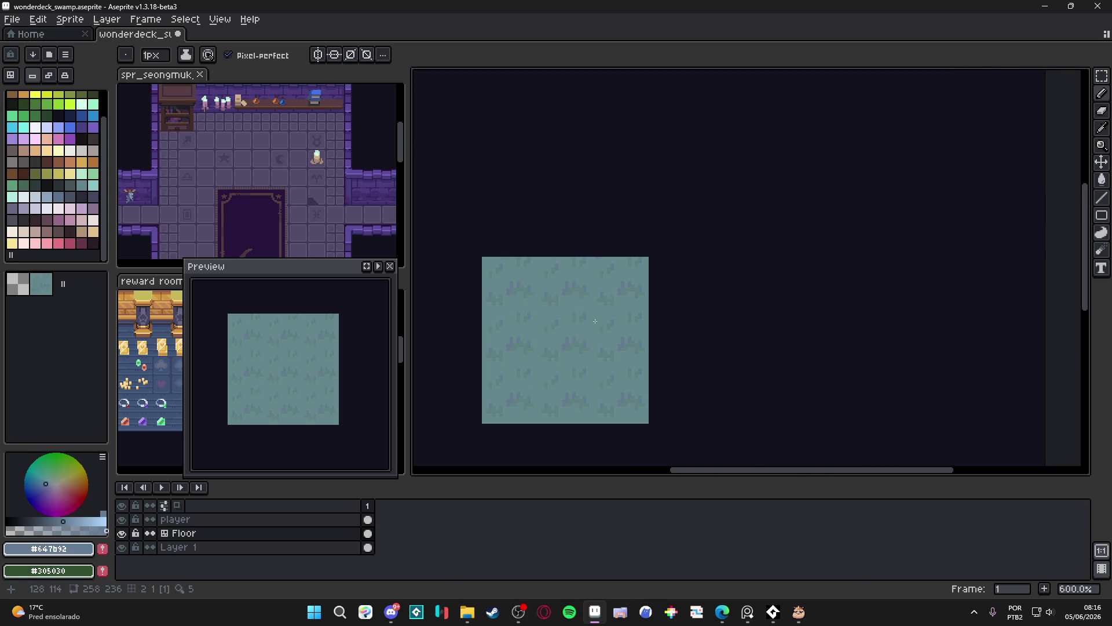
left_click_drag(587, 360, 597, 356)
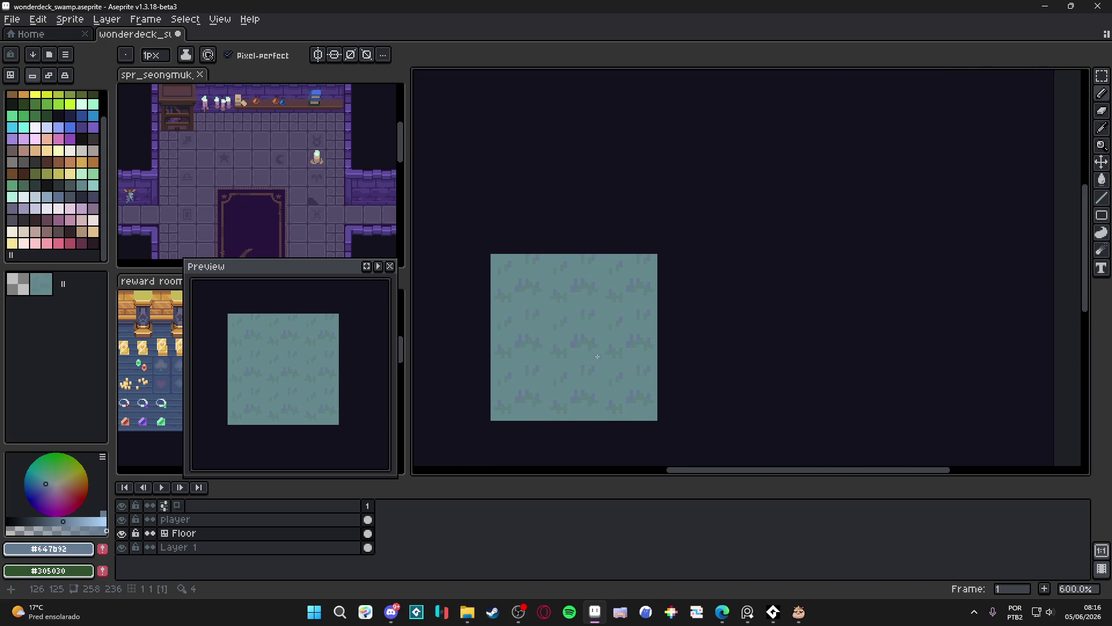
scroll(589, 337, "down", 1)
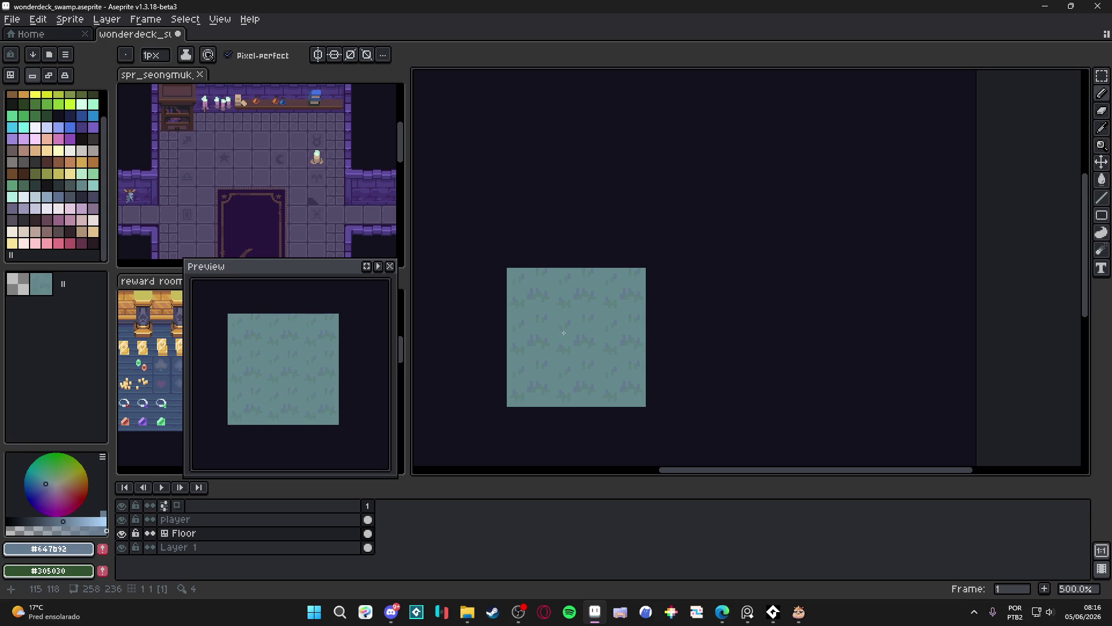
scroll(580, 325, "down", 1)
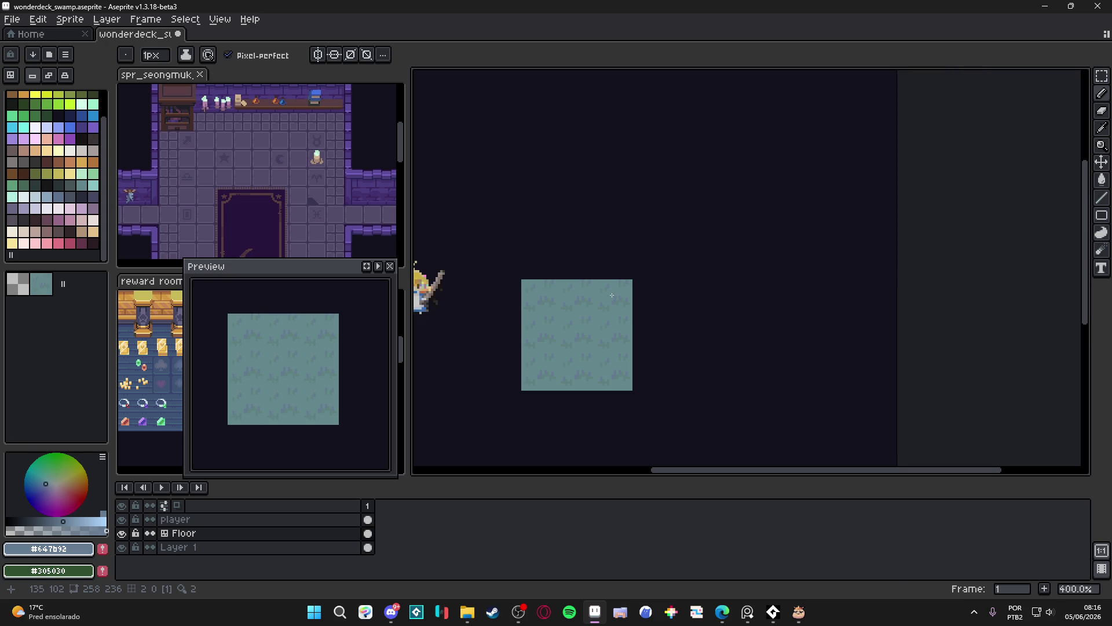
scroll(611, 296, "down", 1)
scroll(586, 310, "up", 3)
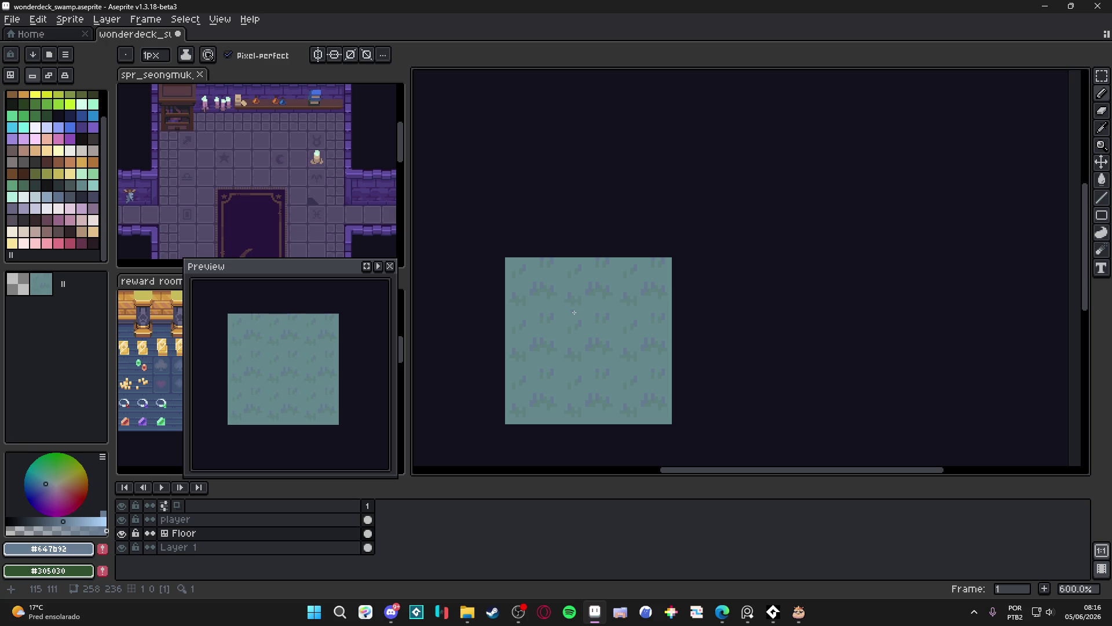
scroll(63, 129, "up", 2)
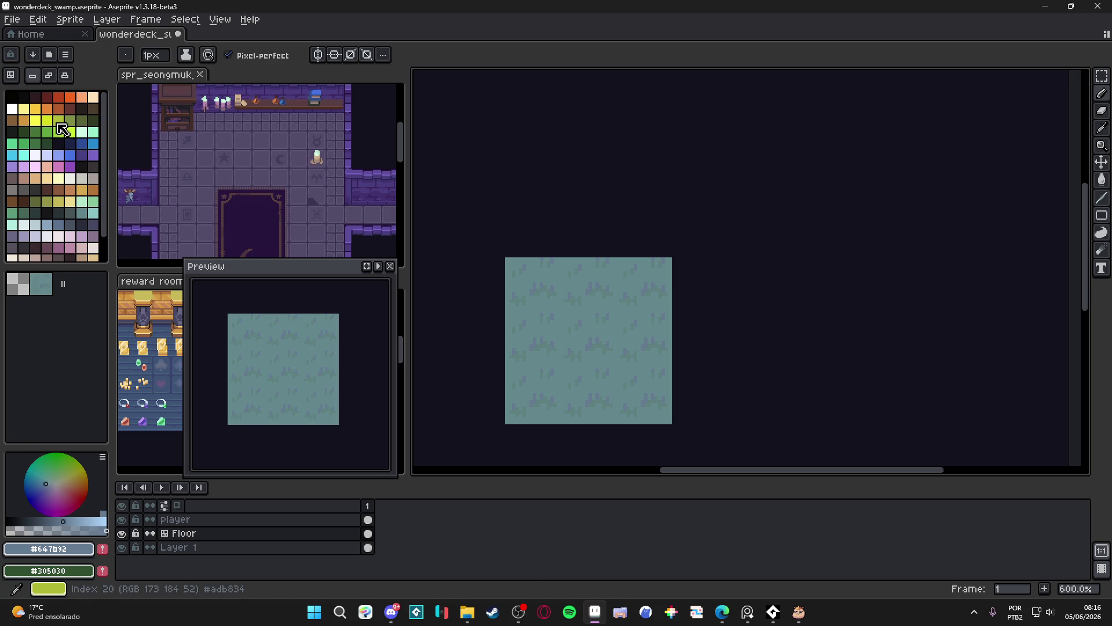
left_click(69, 121)
scroll(567, 354, "up", 2)
key("g")
left_click(549, 363)
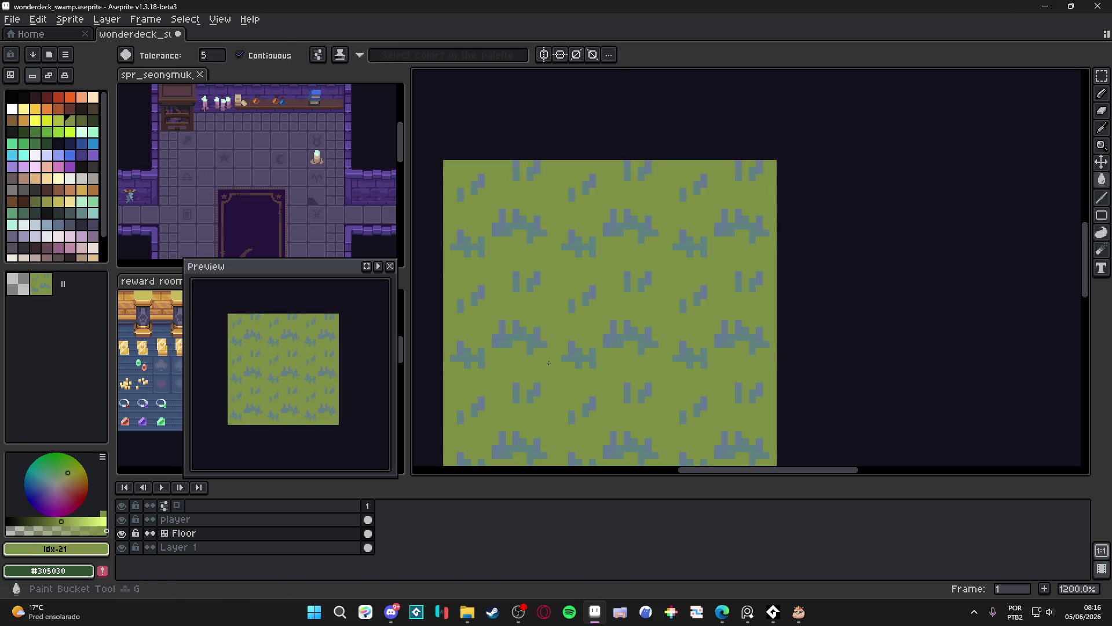
scroll(549, 362, "down", 4)
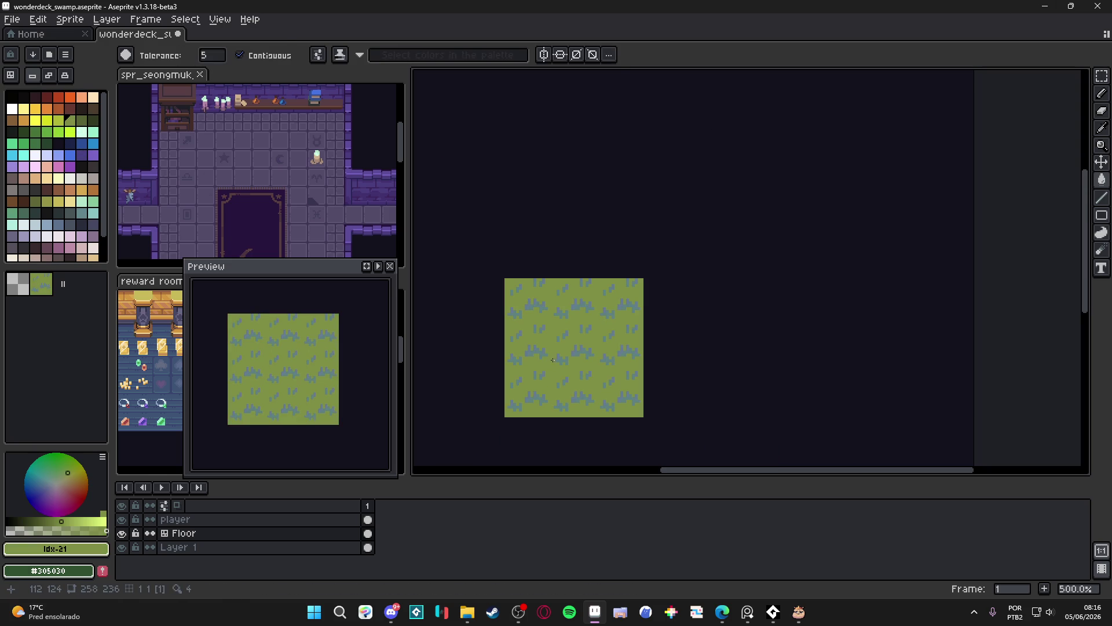
key("ctrl+z")
scroll(550, 362, "up", 1)
left_click(11, 532)
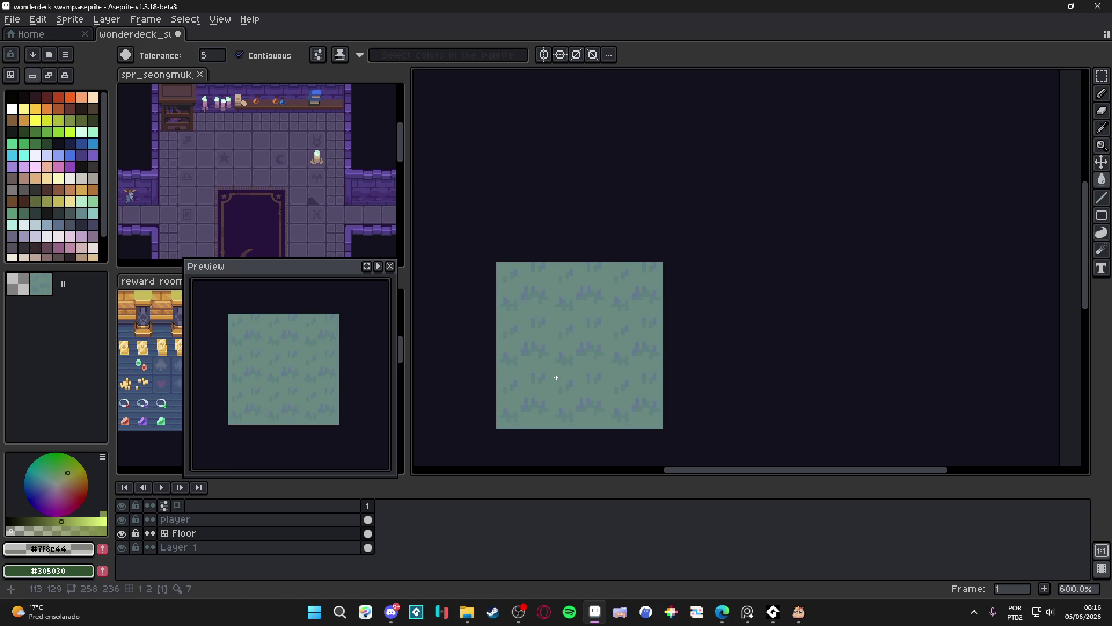
key("ctrl+z")
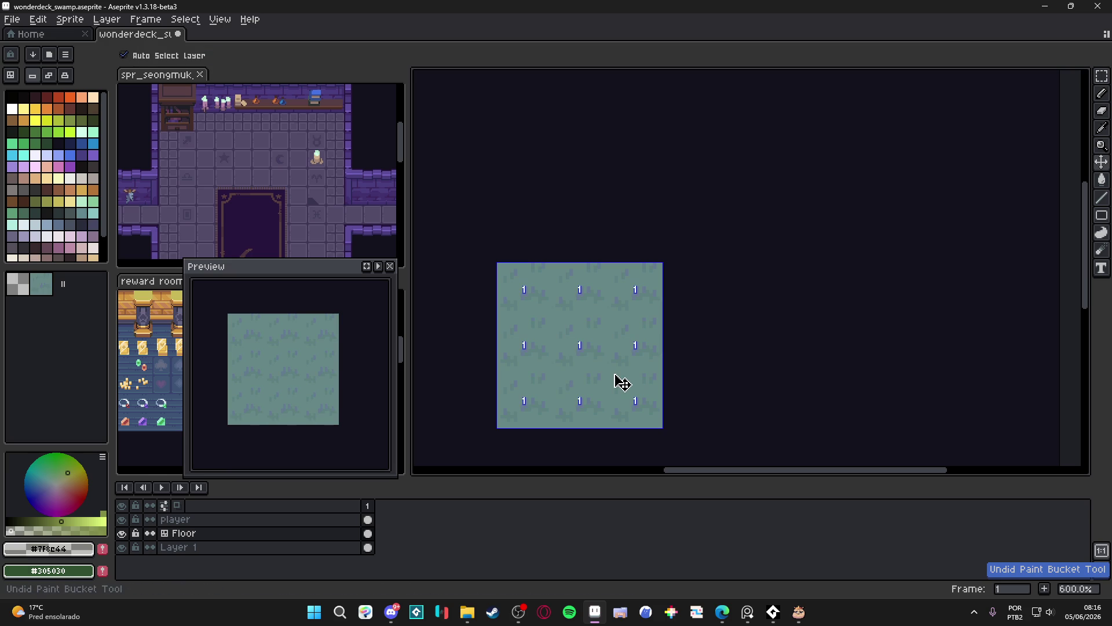
key("m")
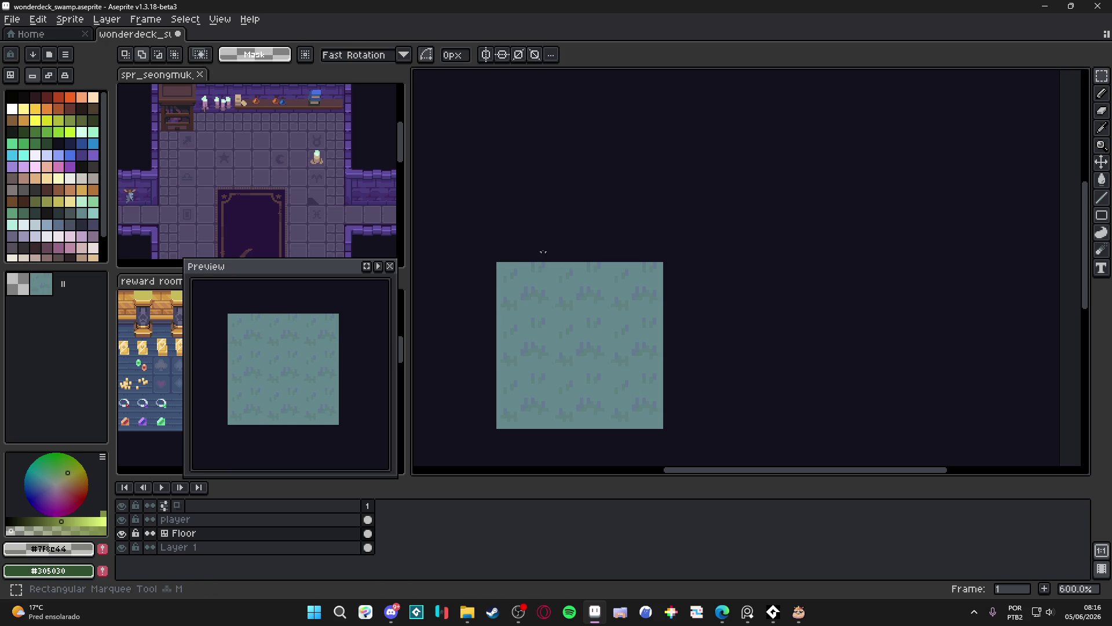
key("w")
scroll(588, 375, "up", 5)
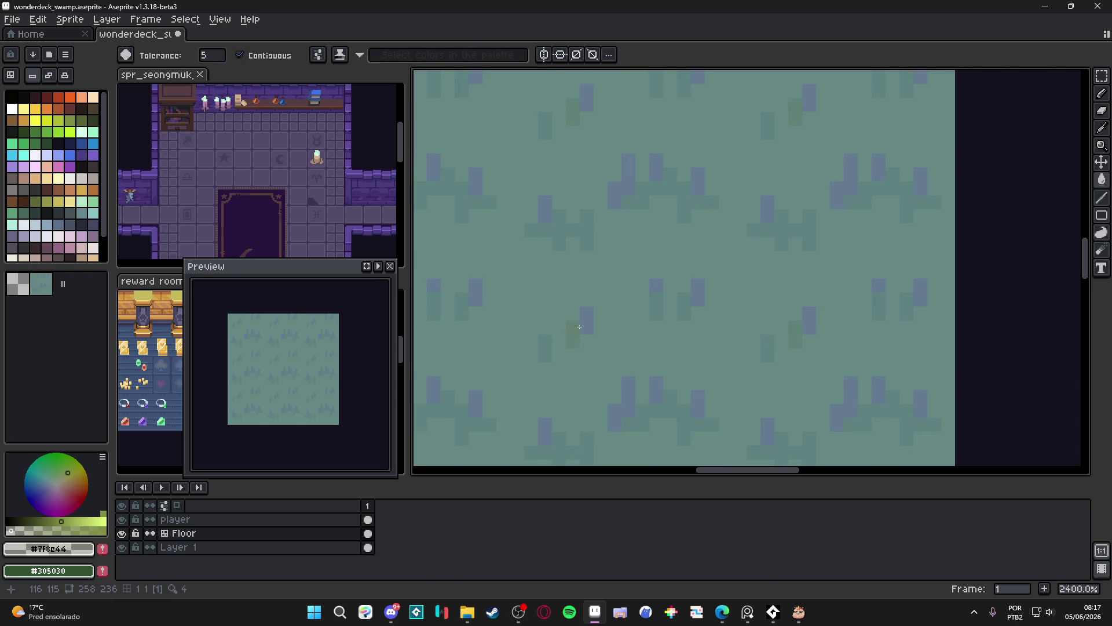
key("ctrl+z")
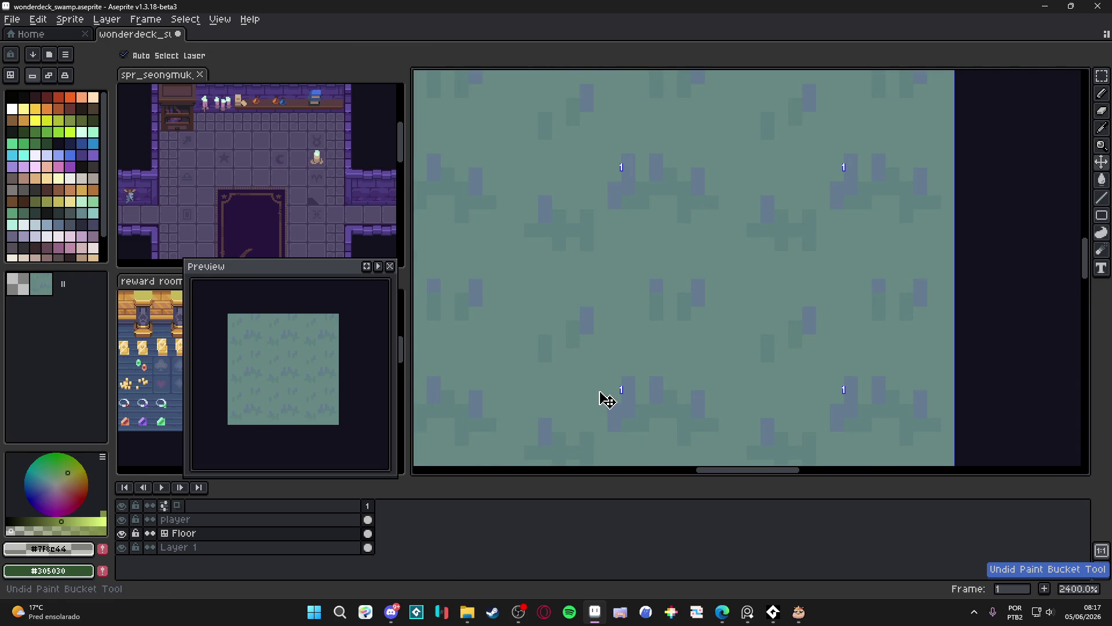
key("z")
key("w")
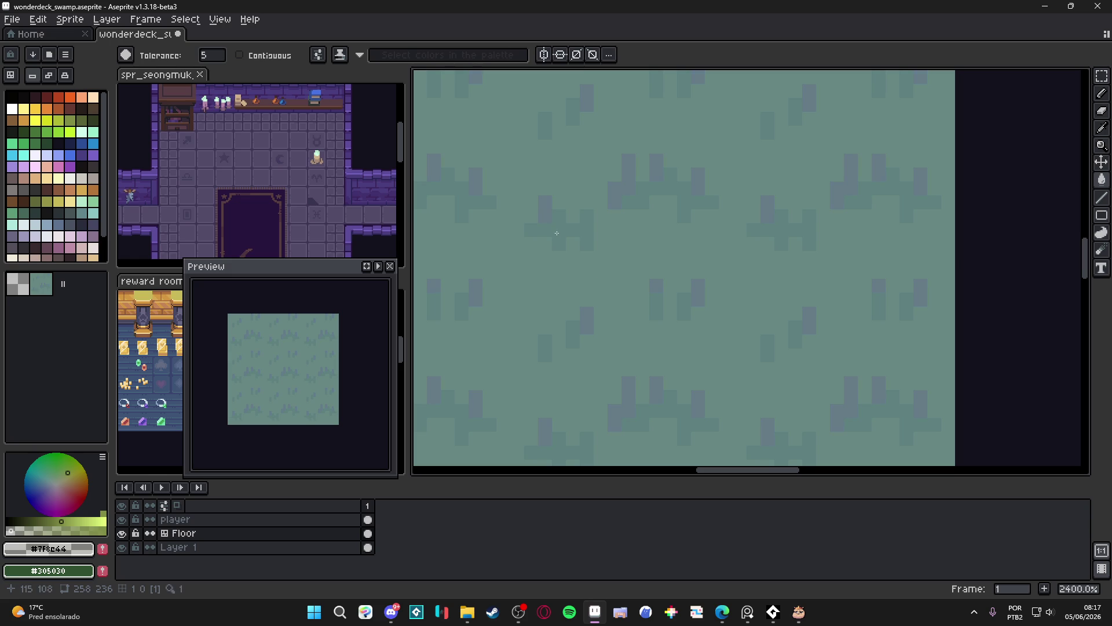
scroll(561, 236, "down", 6)
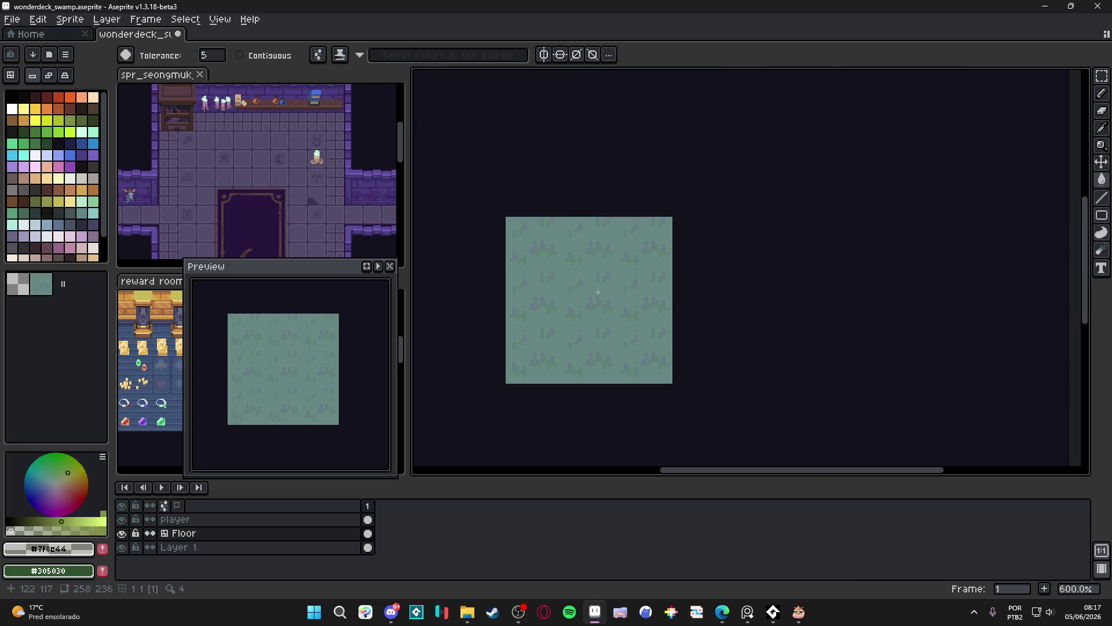
Sample teal #678783 and stamp tile copies right and downward in tile mode.
key("b")
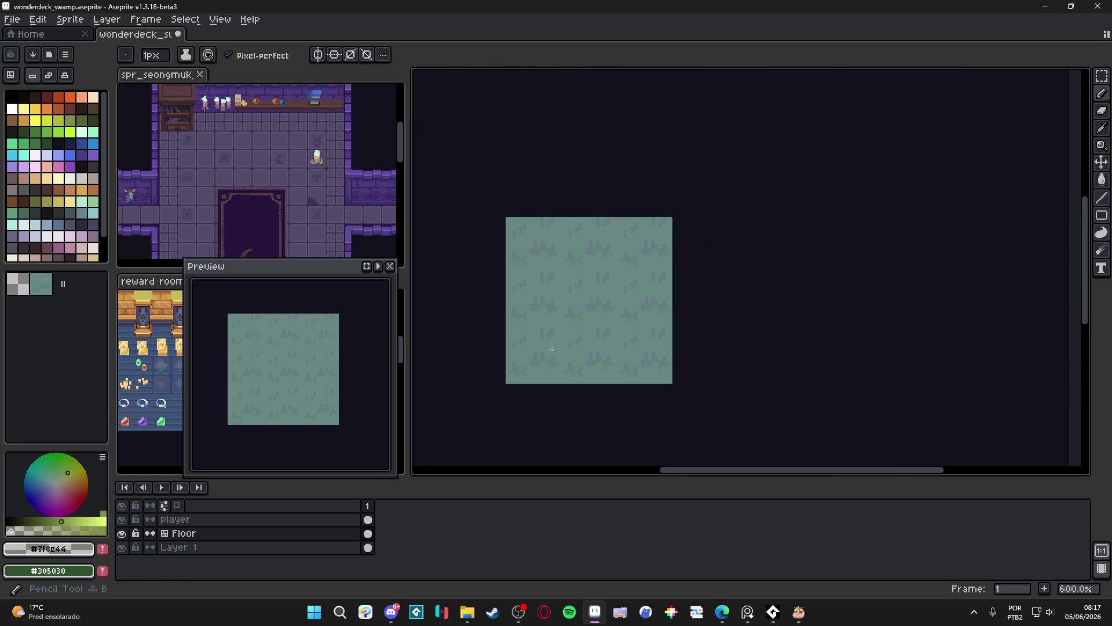
left_click(568, 332, "alt")
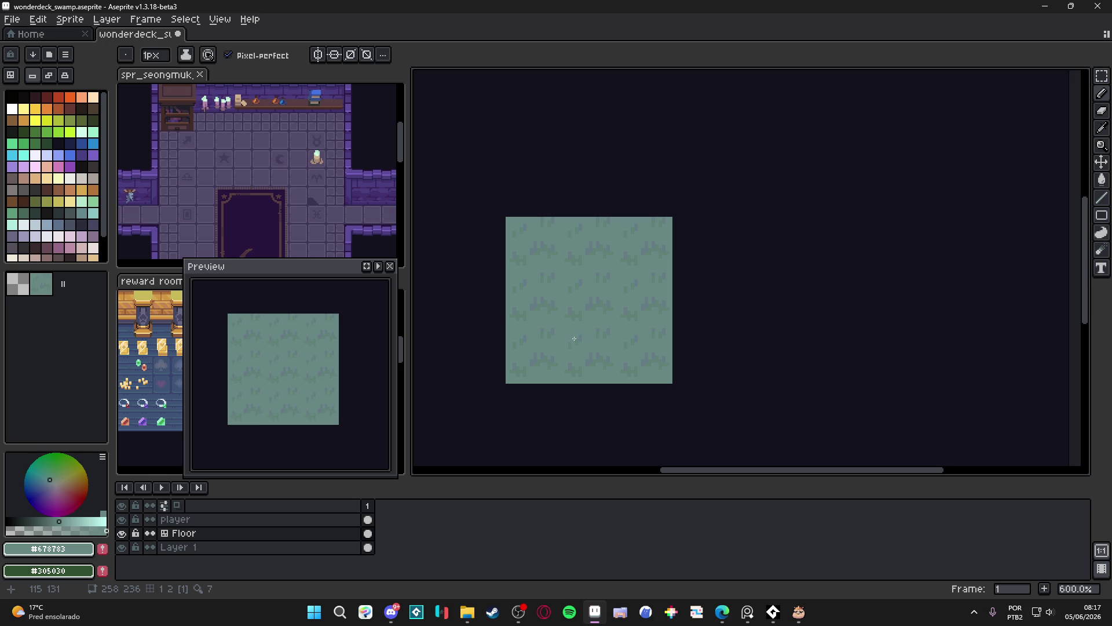
scroll(574, 338, "down", 1)
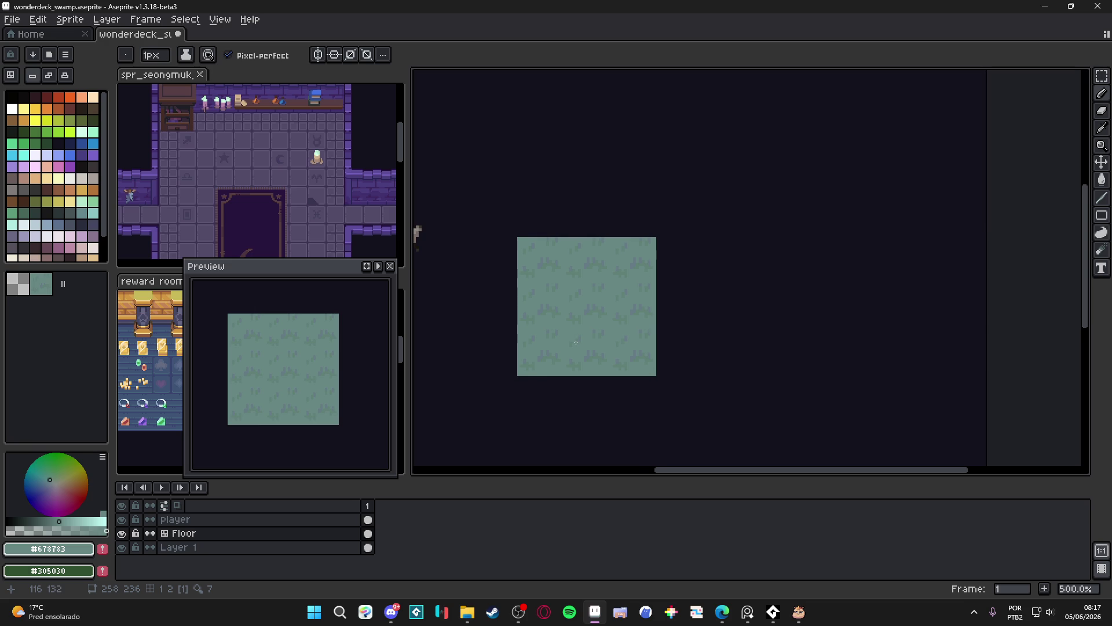
scroll(576, 343, "down", 1)
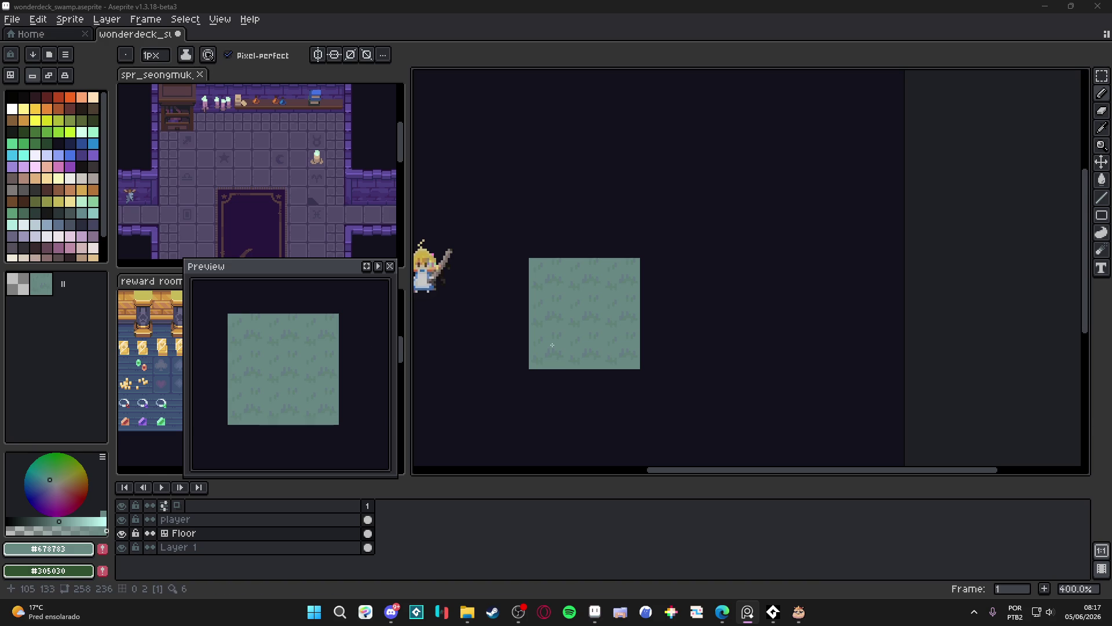
left_click_drag(564, 340, 586, 342)
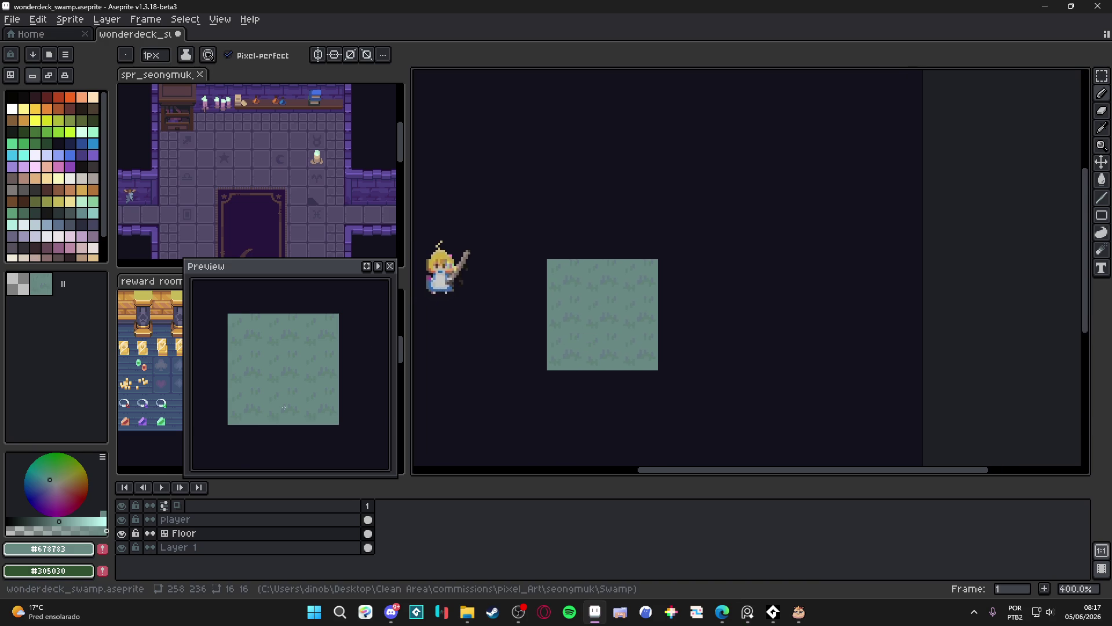
key("Tab")
mouse_move(677, 315)
left_mouse_down()
mouse_move(677, 389)
mouse_move(574, 394)
mouse_move(528, 352)
mouse_move(529, 240)
mouse_move(712, 240)
mouse_move(696, 404)
mouse_move(515, 426)
mouse_move(487, 272)
mouse_move(476, 266)
mouse_move(551, 223)
mouse_move(480, 221)
mouse_move(481, 405)
mouse_move(547, 414)
mouse_move(518, 255)
mouse_move(519, 376)
mouse_move(814, 405)
mouse_move(721, 345)
left_mouse_up()
key("Tab")
Pick olive palette colour 22 at 2px, draw trial sprout strokes and undo them.
scroll(556, 298, "up", 5)
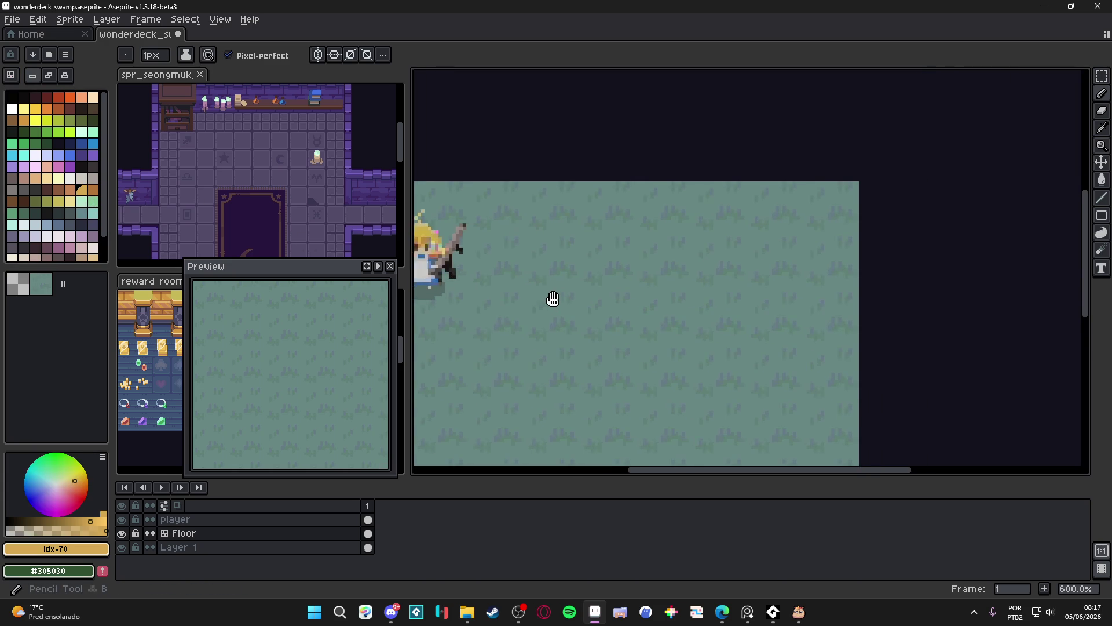
left_click(574, 262)
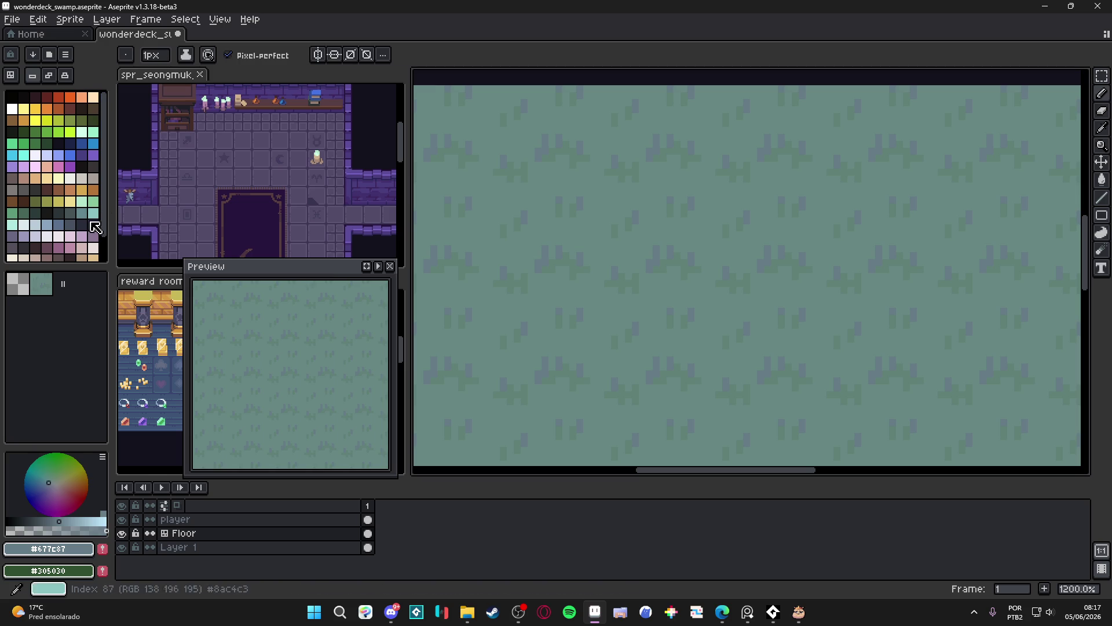
left_click(24, 214)
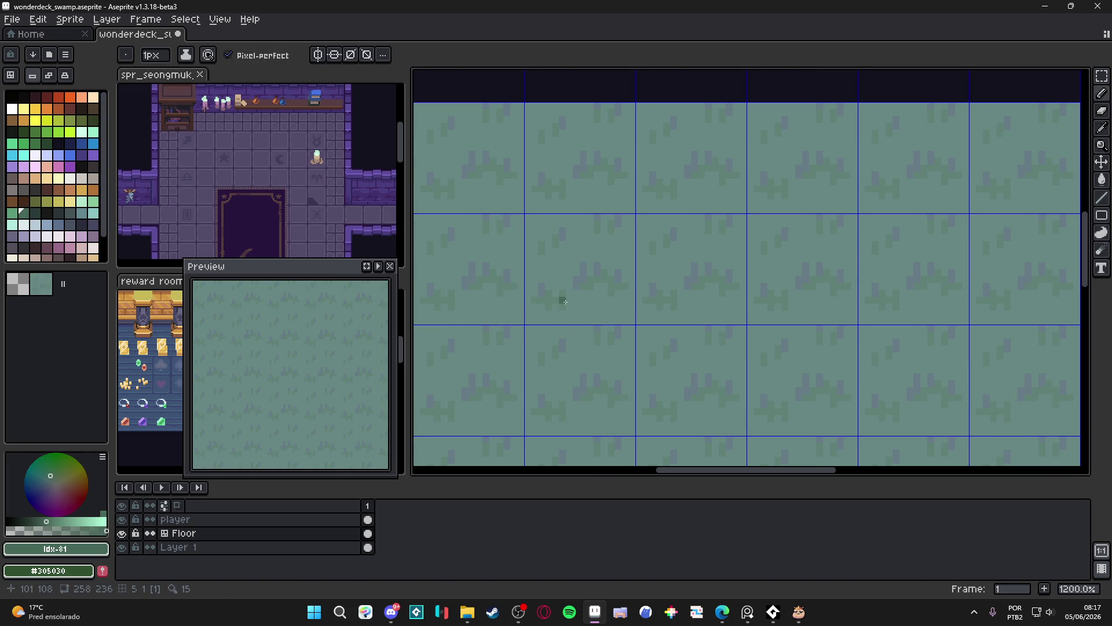
left_click(70, 120)
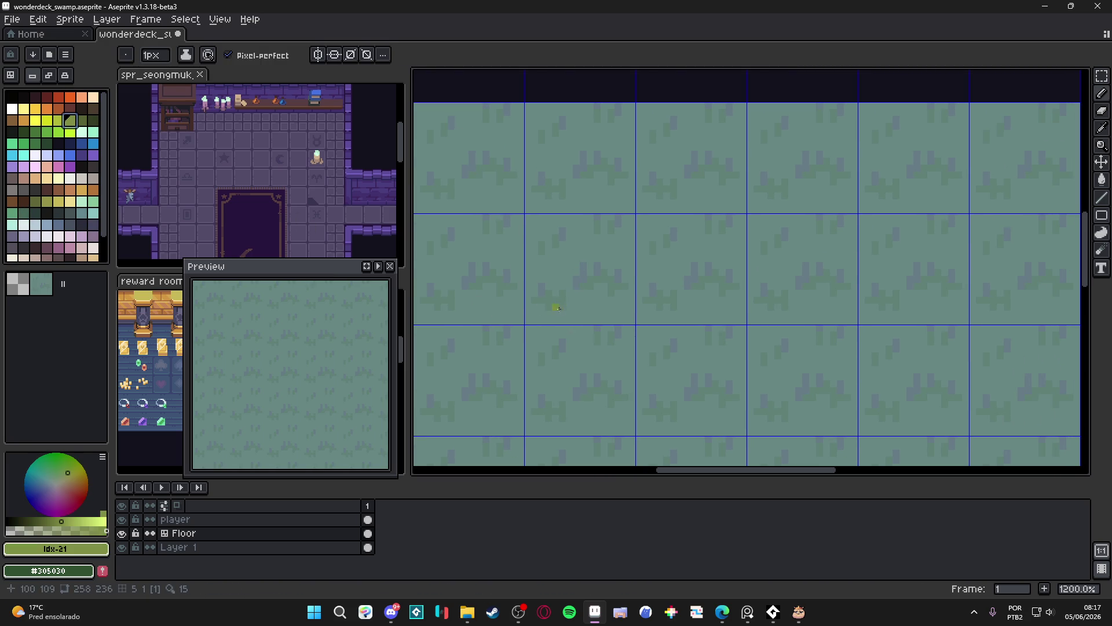
left_click(81, 120)
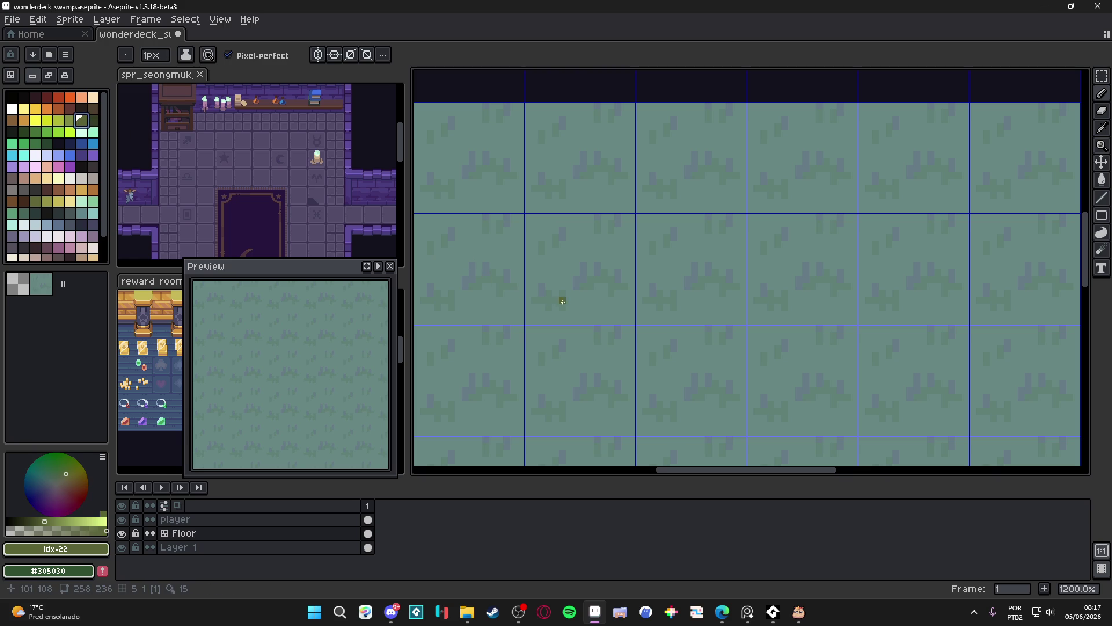
key("plus")
left_click_drag(566, 298, 566, 284)
key("ctrl+z")
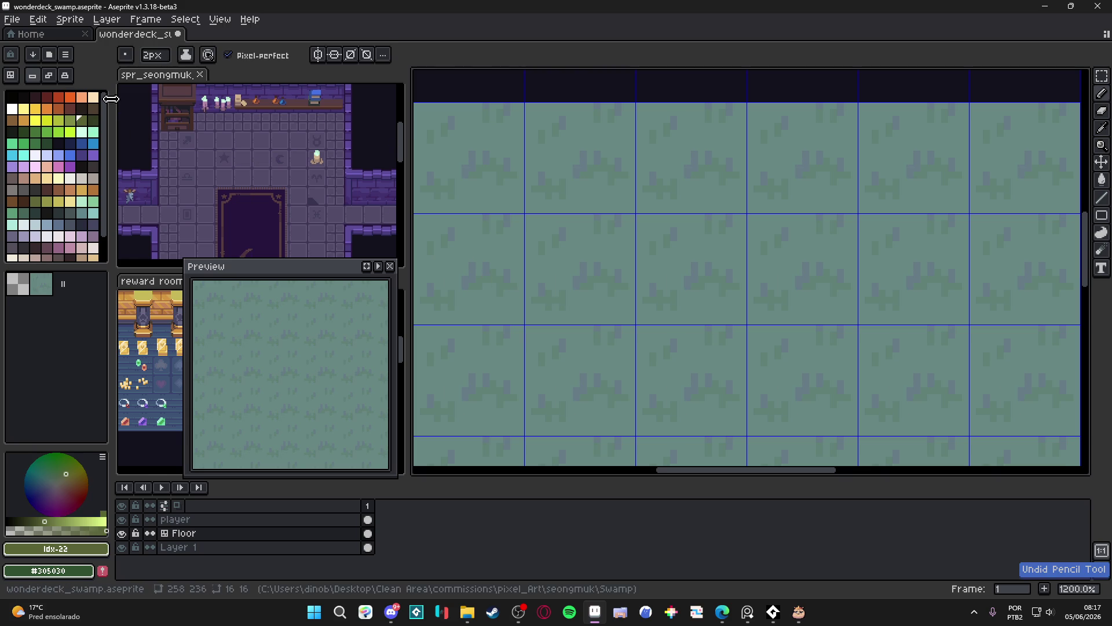
left_click(566, 290)
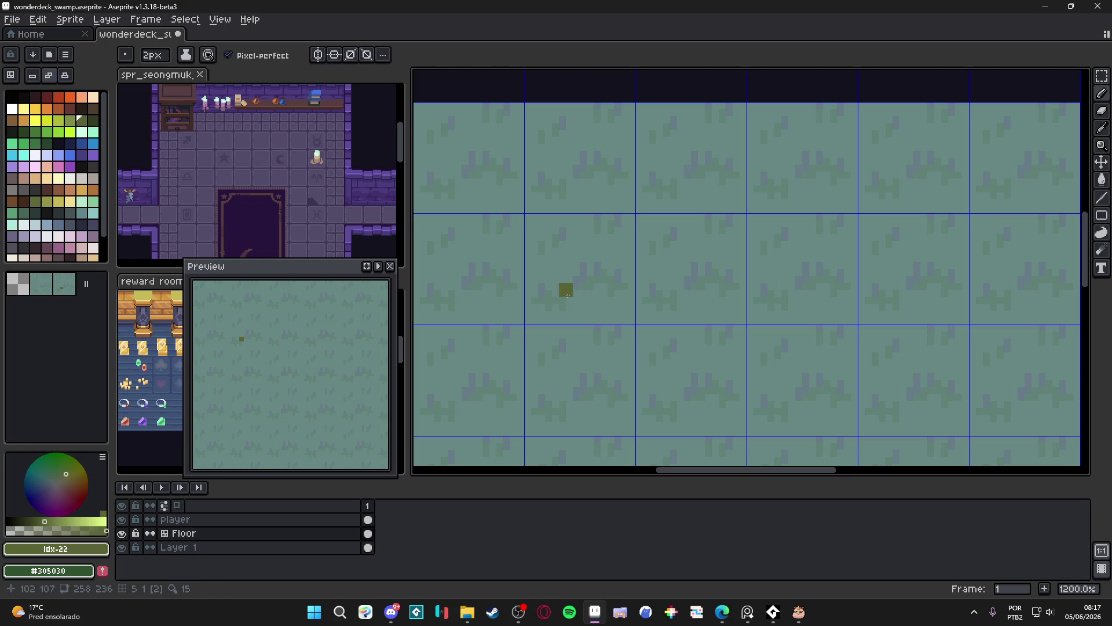
left_click(562, 277, "shift")
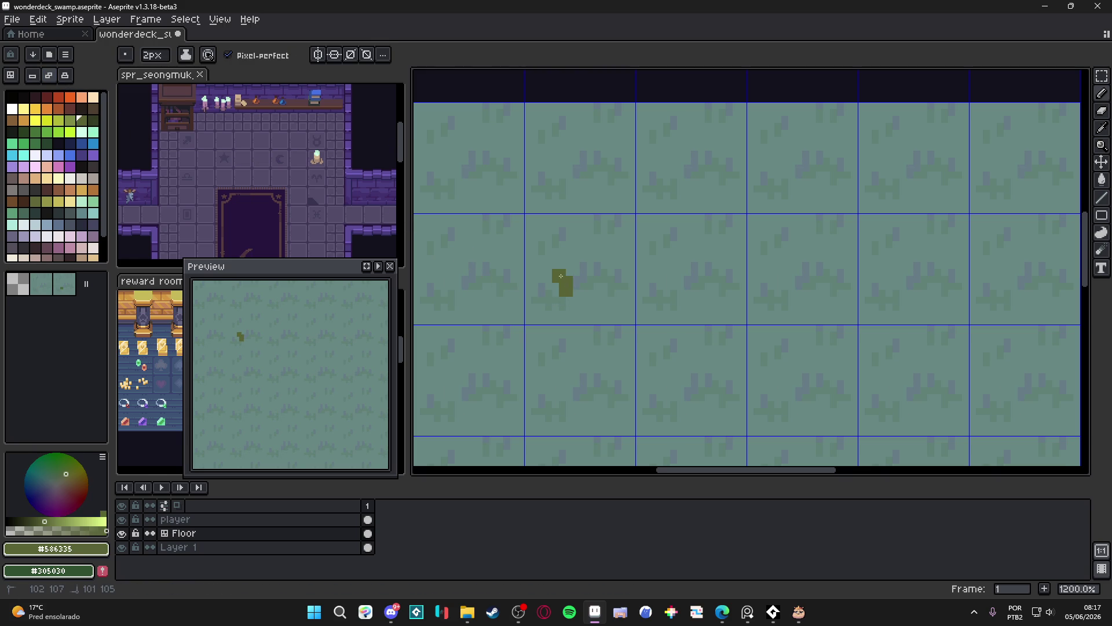
key("ctrl+z")
key("ctrl+z")
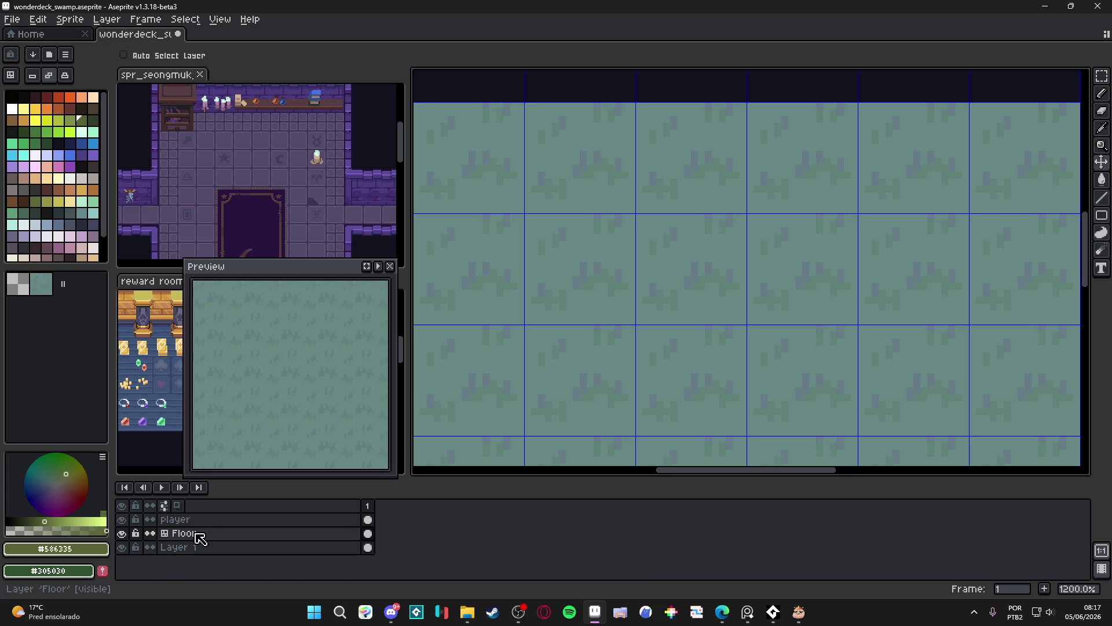
Add a new layer named floor_decoration above Floor.
key("shift+n")
double_click(219, 536)
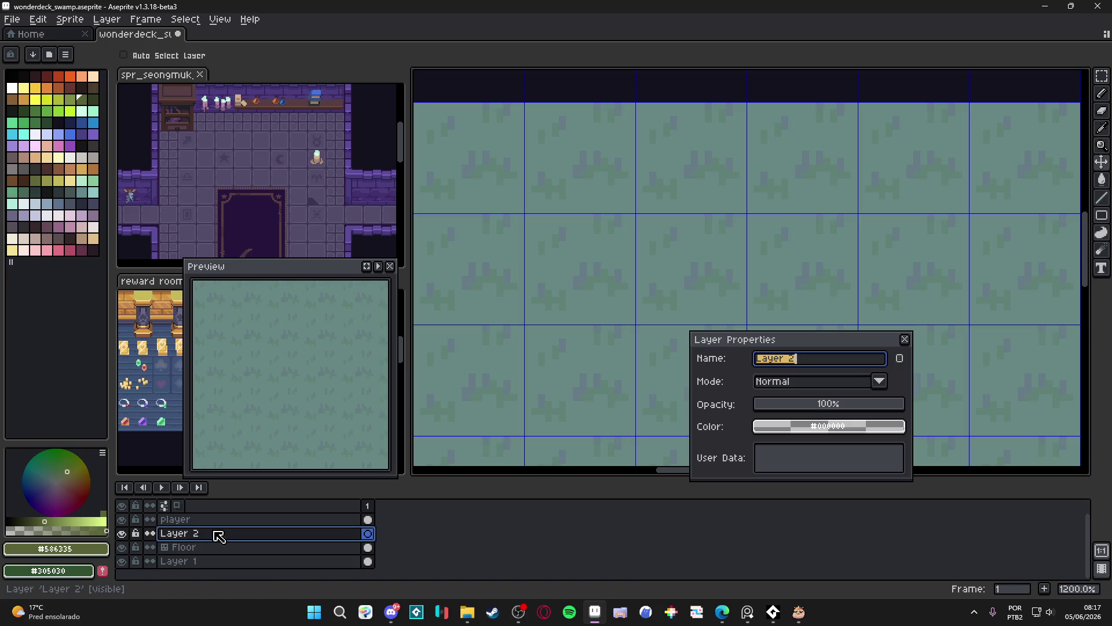
type("floor_decoration")
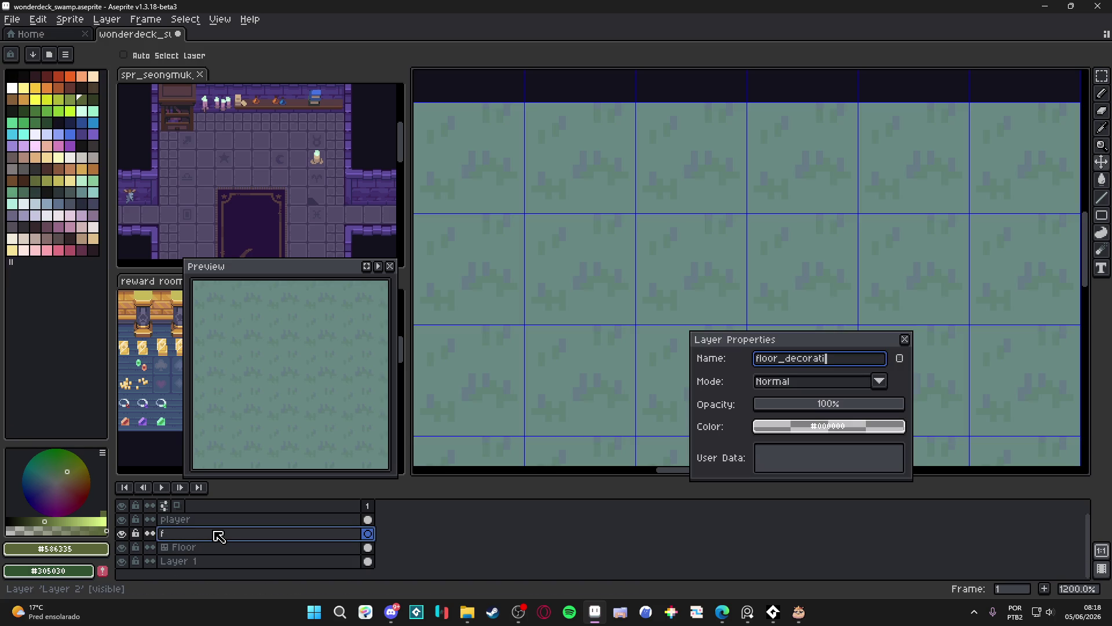
key("Return")
Draw the olive vine's hooked curl with a 1px pencil.
scroll(534, 286, "down", 1)
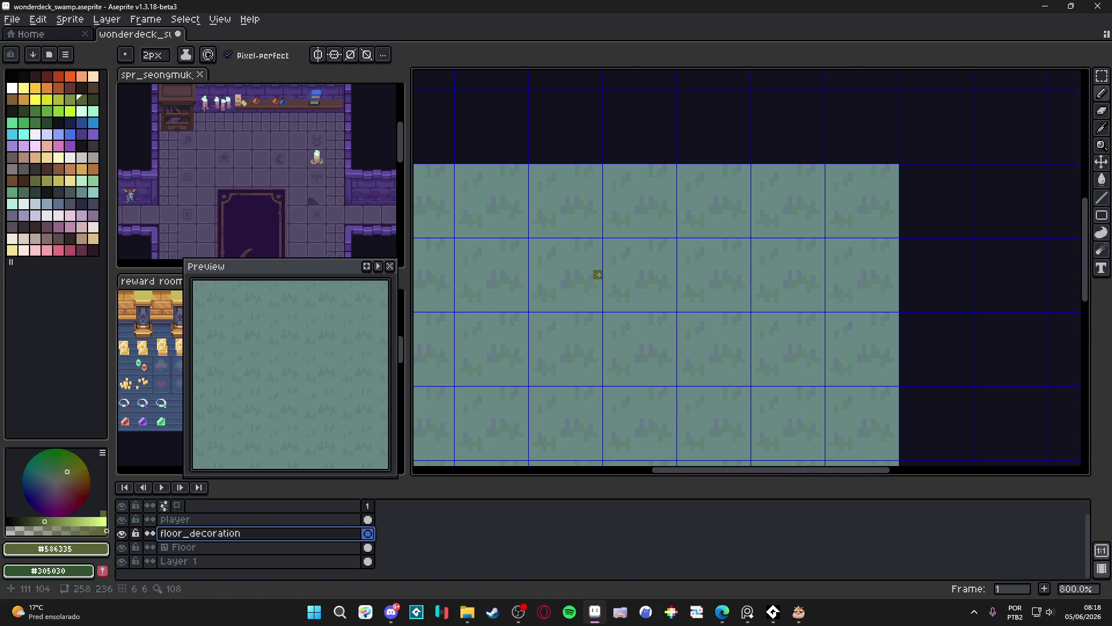
scroll(554, 283, "up", 1)
mouse_move(554, 287)
left_mouse_down()
mouse_move(531, 260)
mouse_move(534, 234)
mouse_move(554, 228)
mouse_move(566, 247)
mouse_move(549, 252)
left_mouse_up()
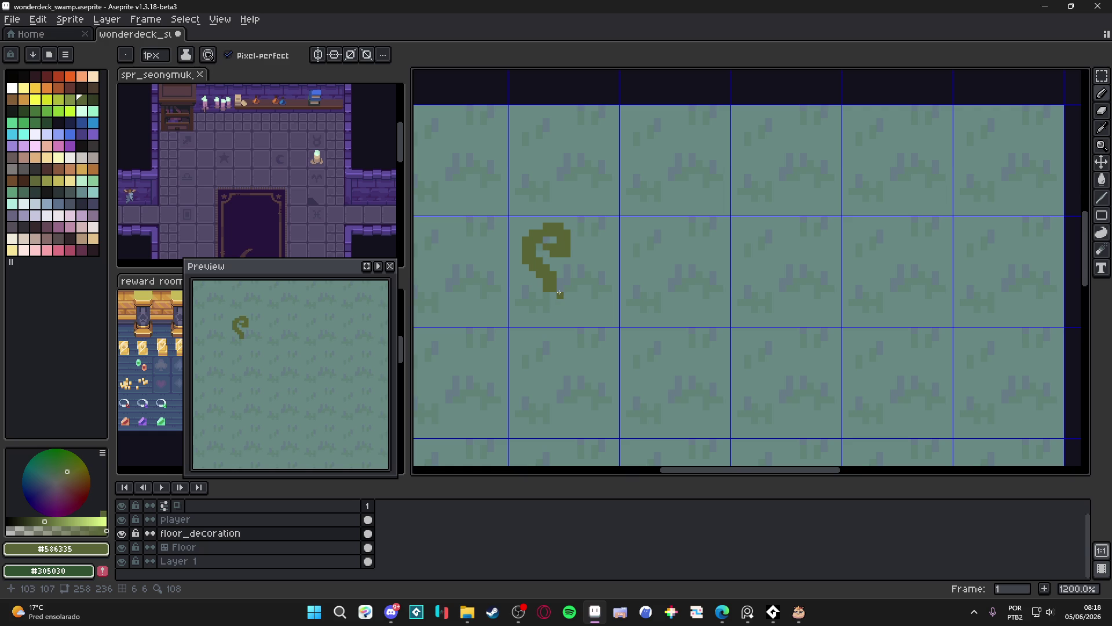
left_click_drag(558, 291, 547, 296)
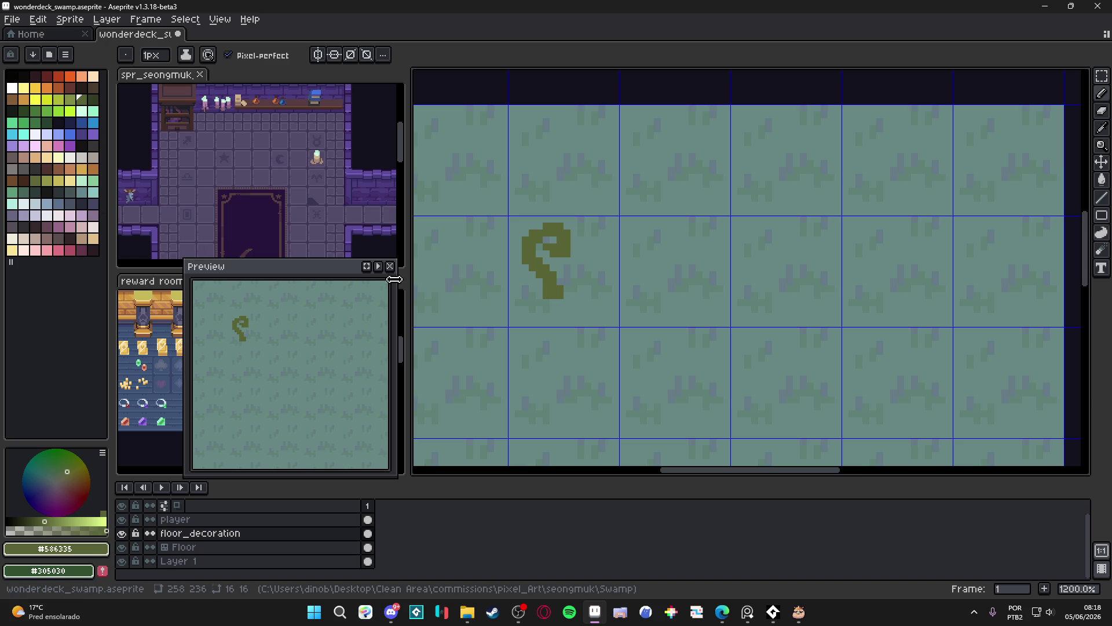
Place a 2px olive block below the curl and draw a second stem rising up-right.
key("plus")
left_click_drag(584, 293, 591, 268)
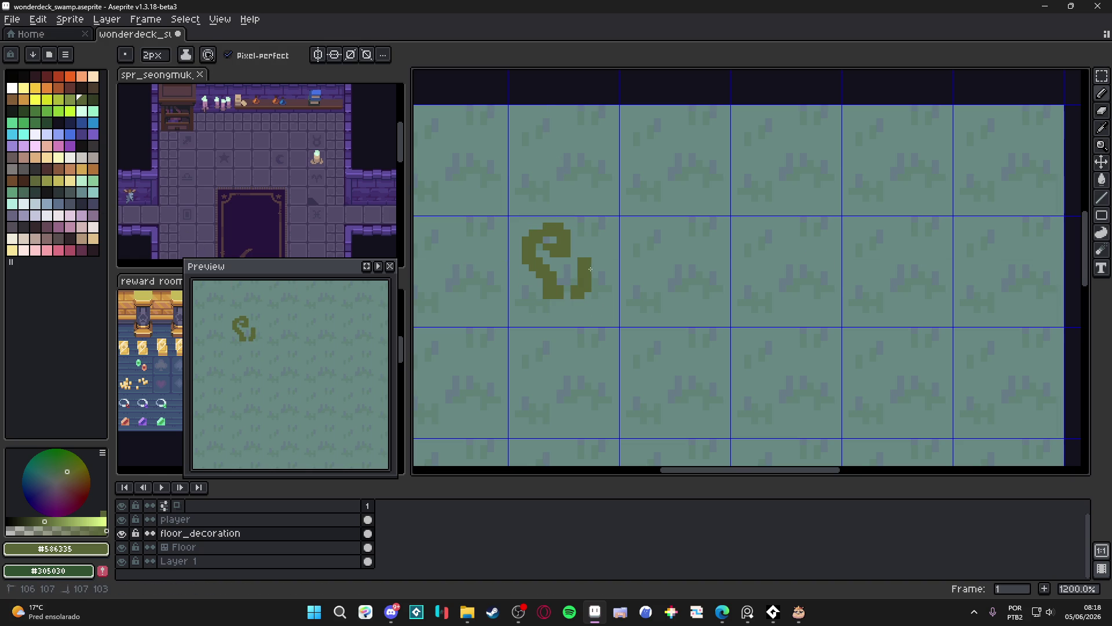
key("ctrl+z")
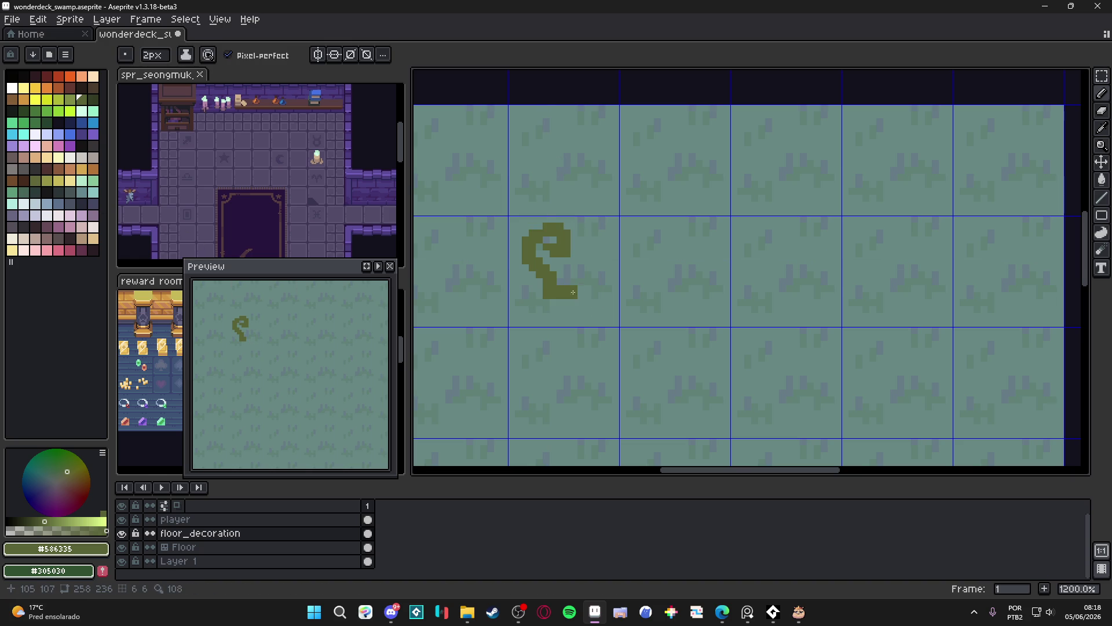
key("minus")
key("plus")
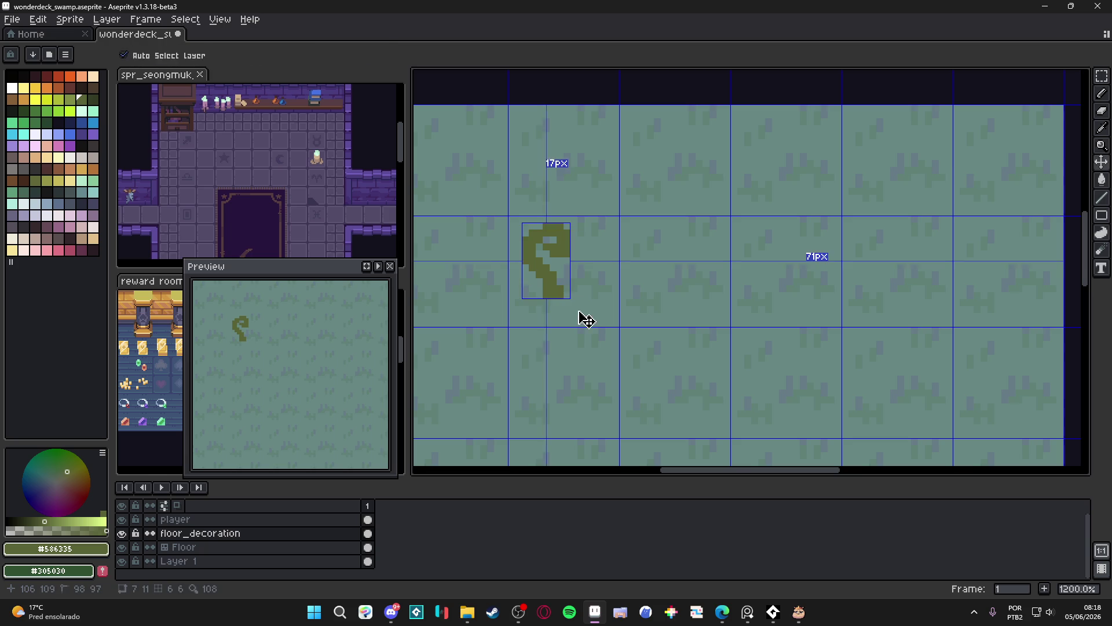
left_click(577, 307)
left_click_drag(583, 287, 591, 273)
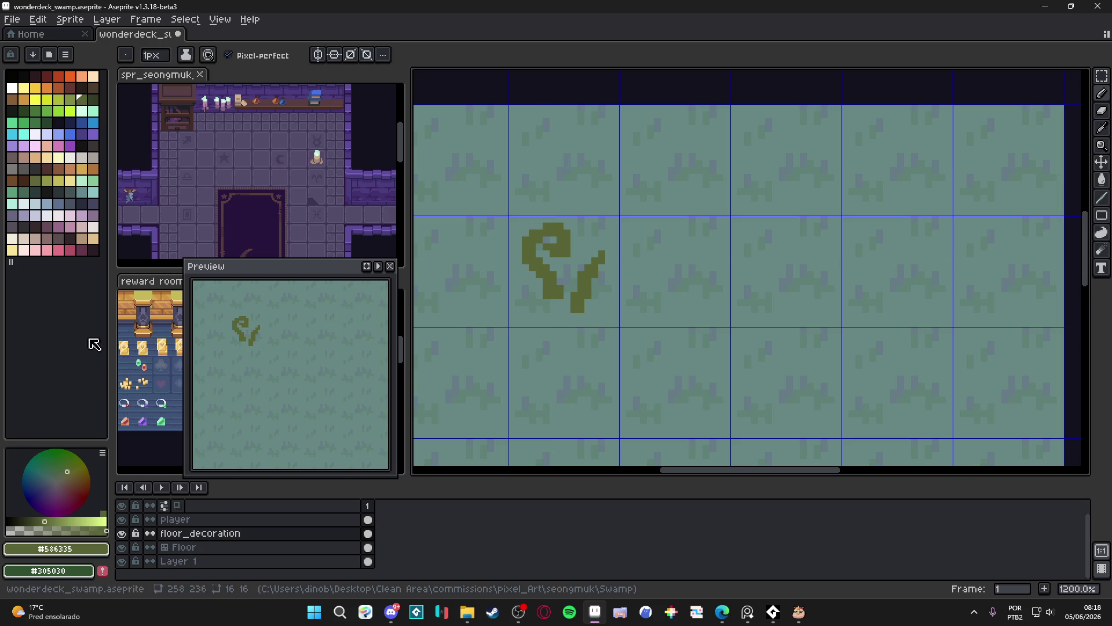
Paint a 2px light-blue blade atop the right stem, tipped with one olive pixel.
left_click(13, 123)
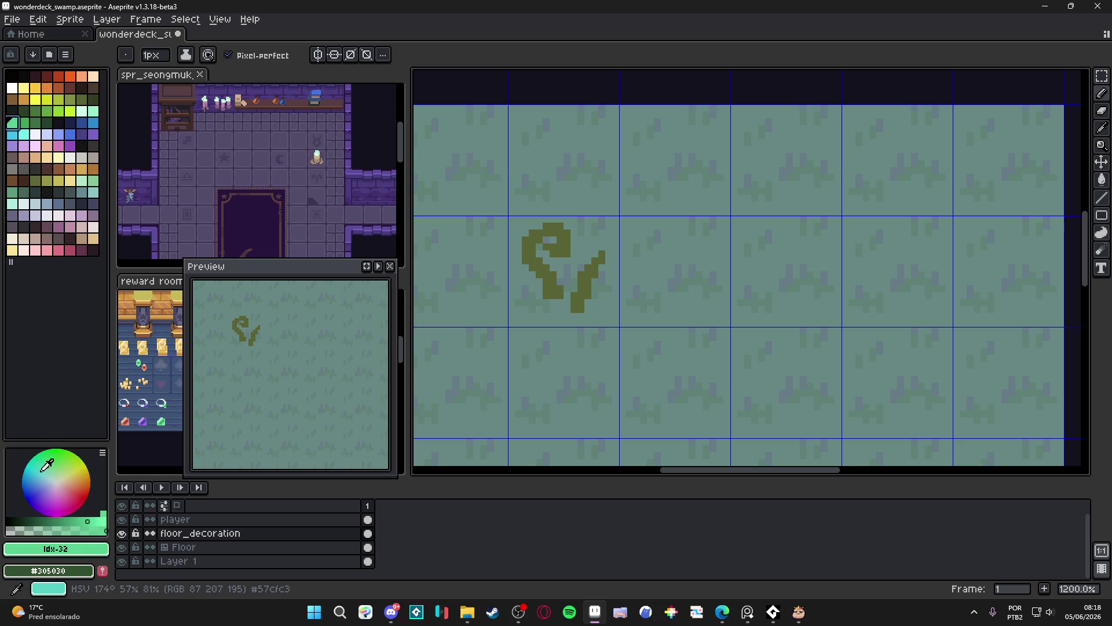
left_click(43, 477)
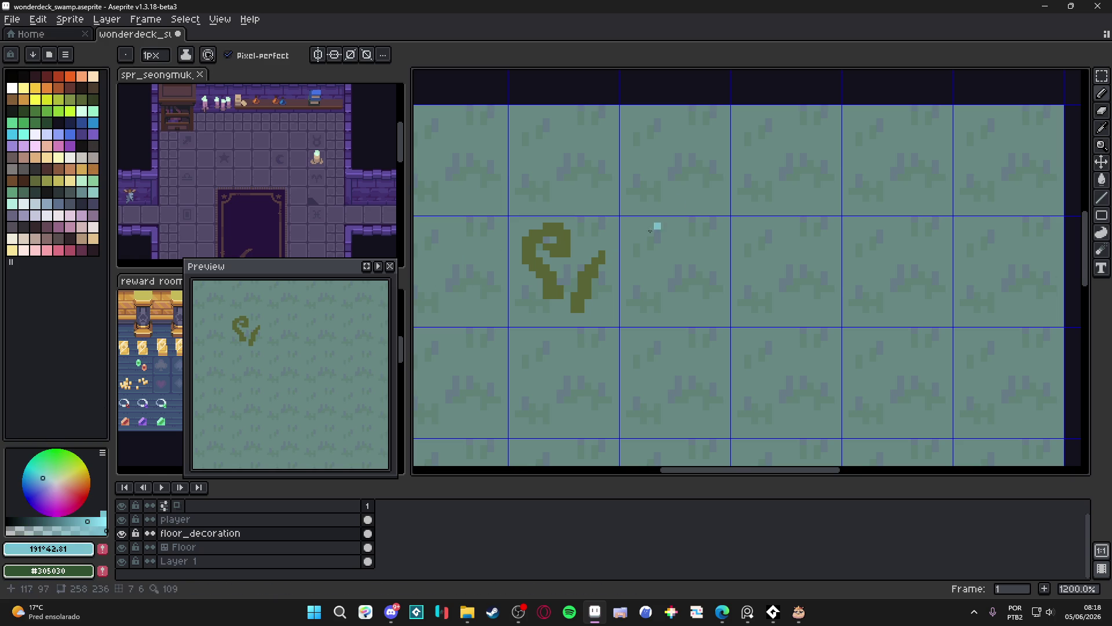
scroll(601, 267, "up", 1, "ctrl")
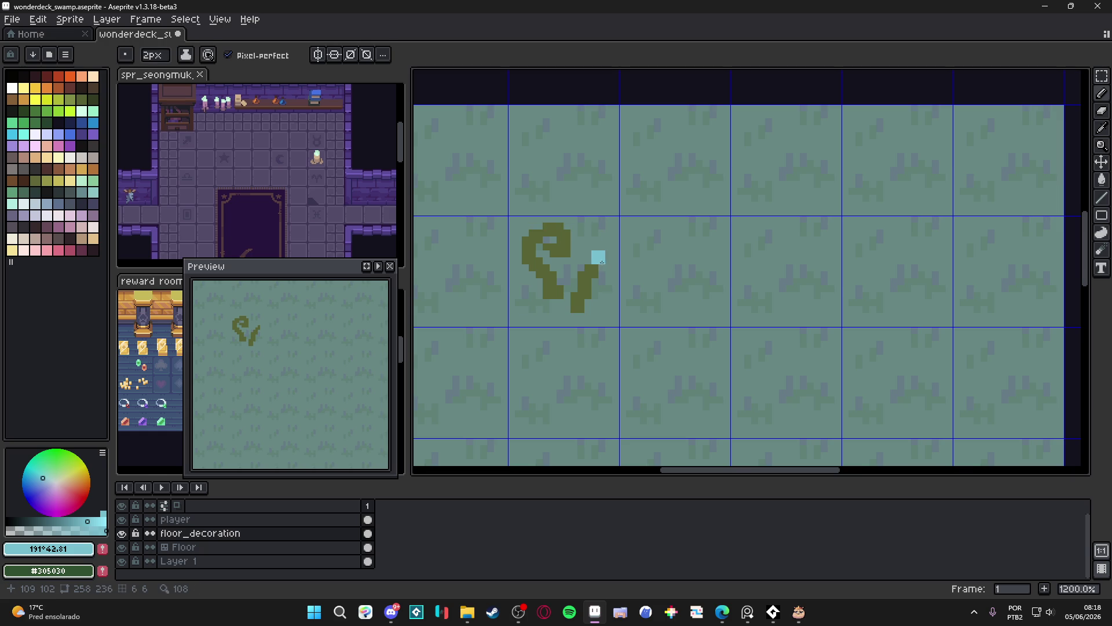
left_click_drag(596, 255, 609, 253)
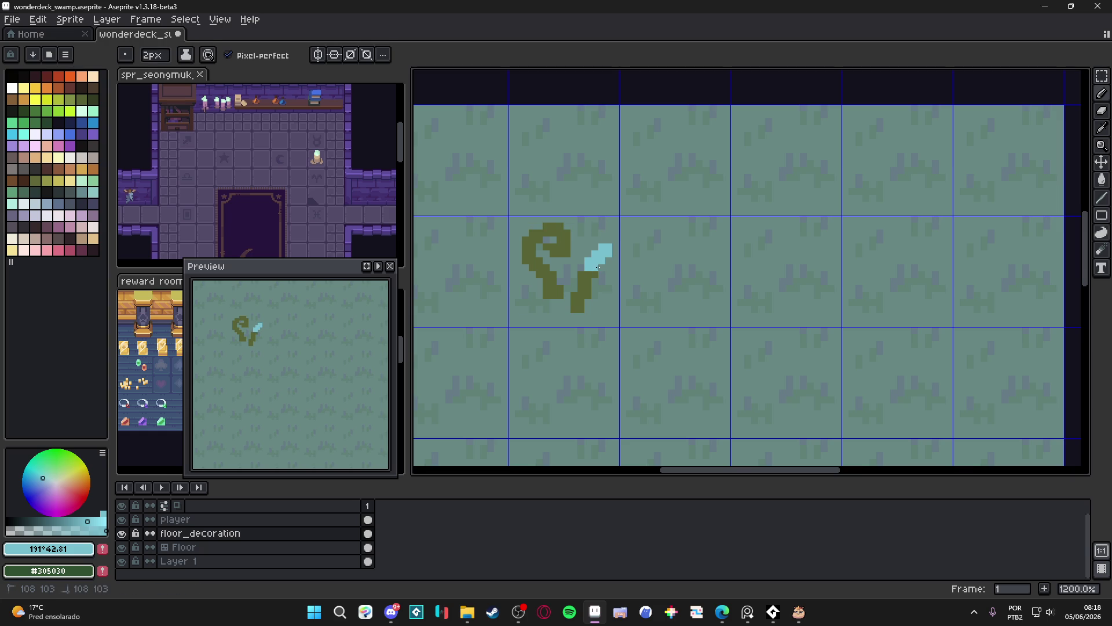
scroll(600, 267, "down", 1, "ctrl")
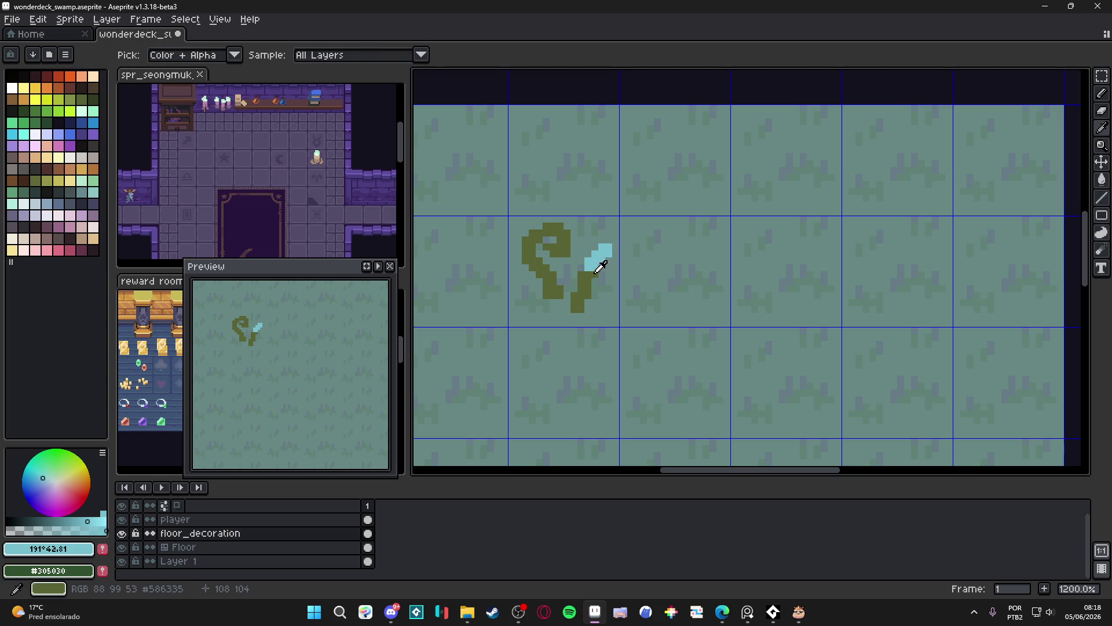
left_click(617, 233, "alt")
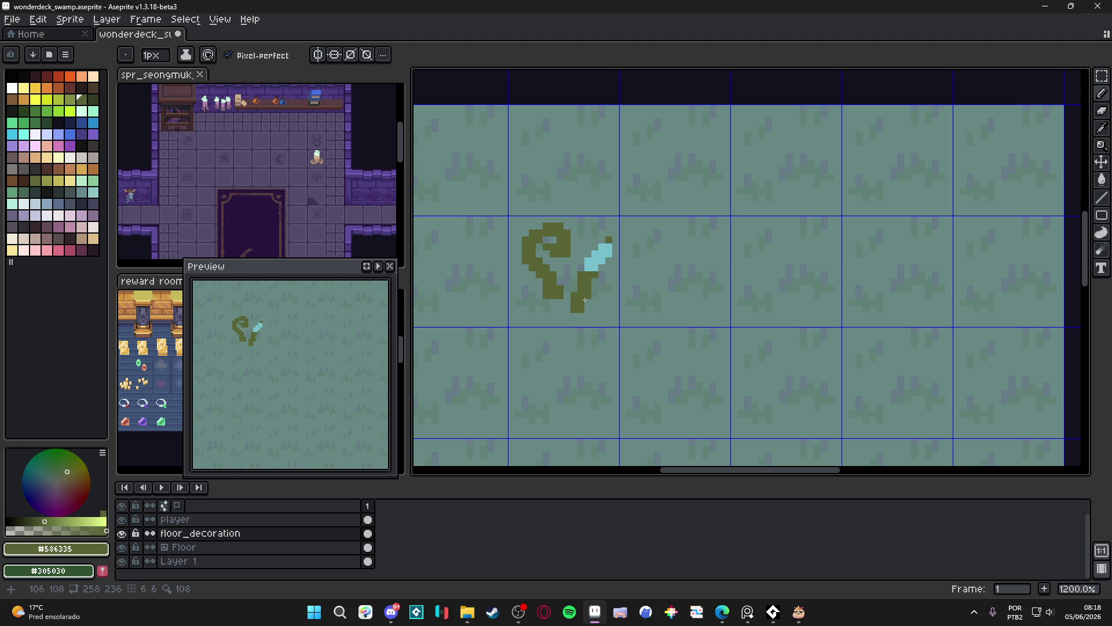
left_click(615, 241)
scroll(617, 246, "down", 2)
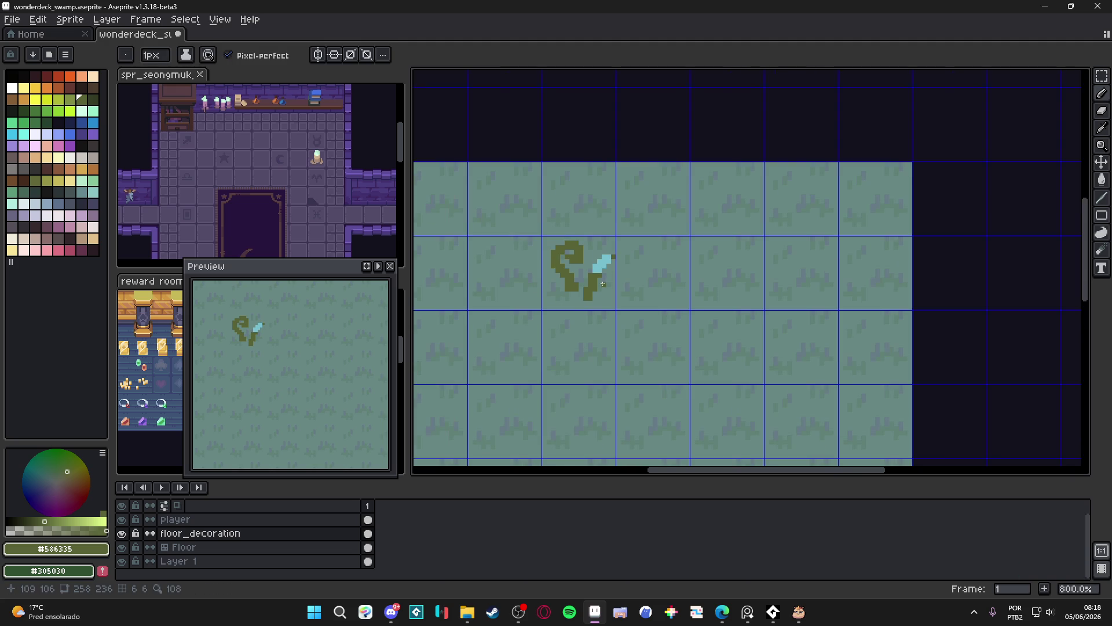
scroll(602, 276, "up", 3)
left_click(624, 269, "alt")
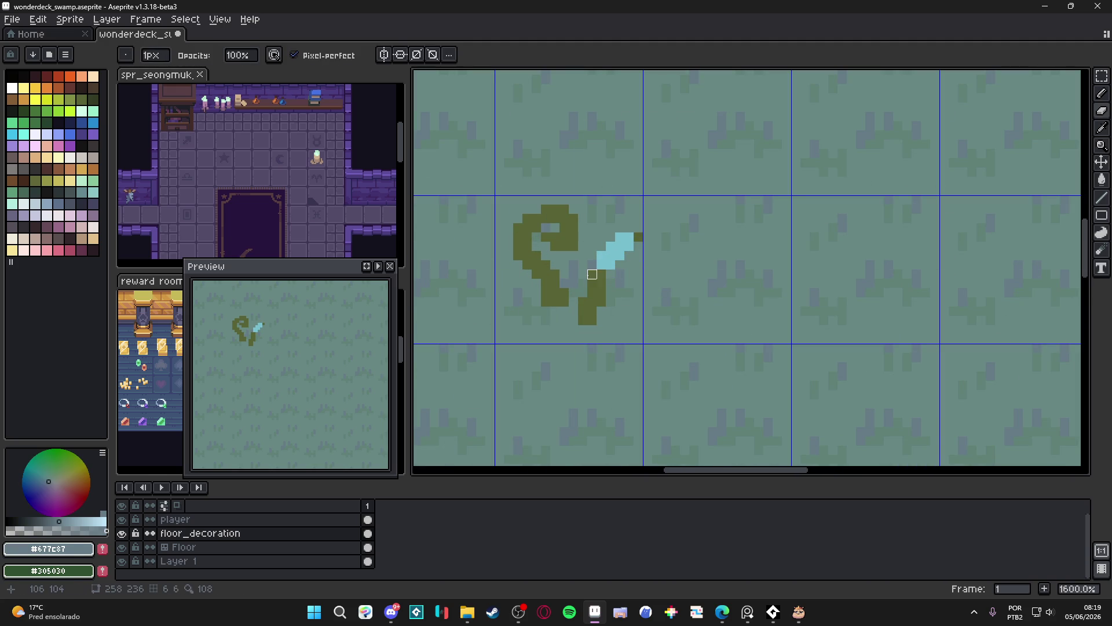
Paint teal over the curl–stem joint and touch up the stem with olive pixels.
mouse_move(592, 274)
left_mouse_down()
mouse_move(602, 301)
mouse_move(583, 321)
left_mouse_up()
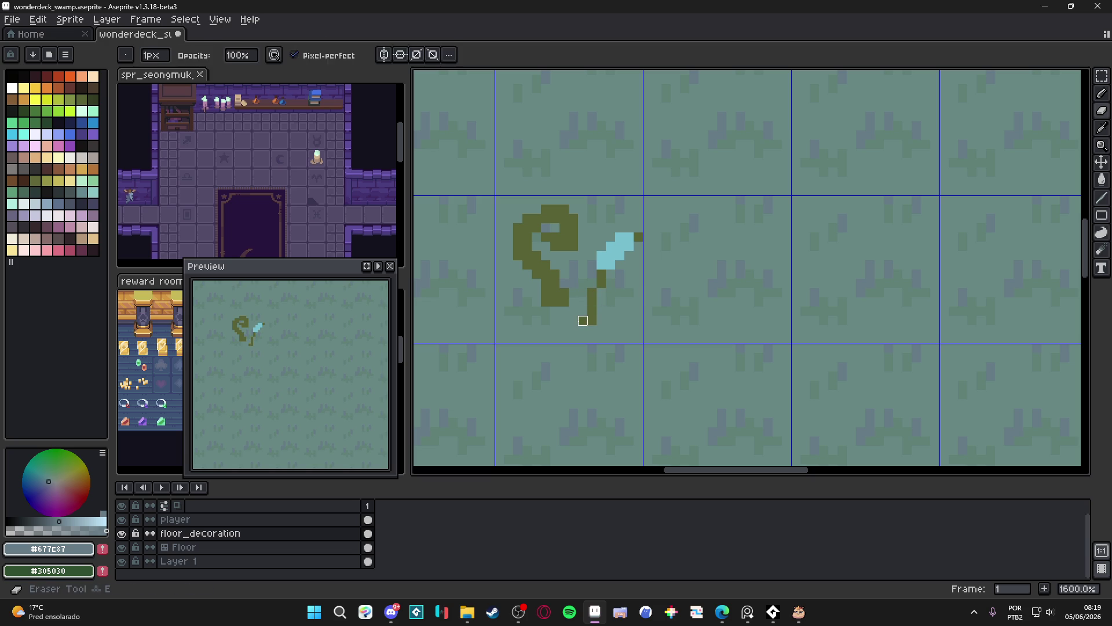
left_click(639, 237, "alt")
left_click(602, 293)
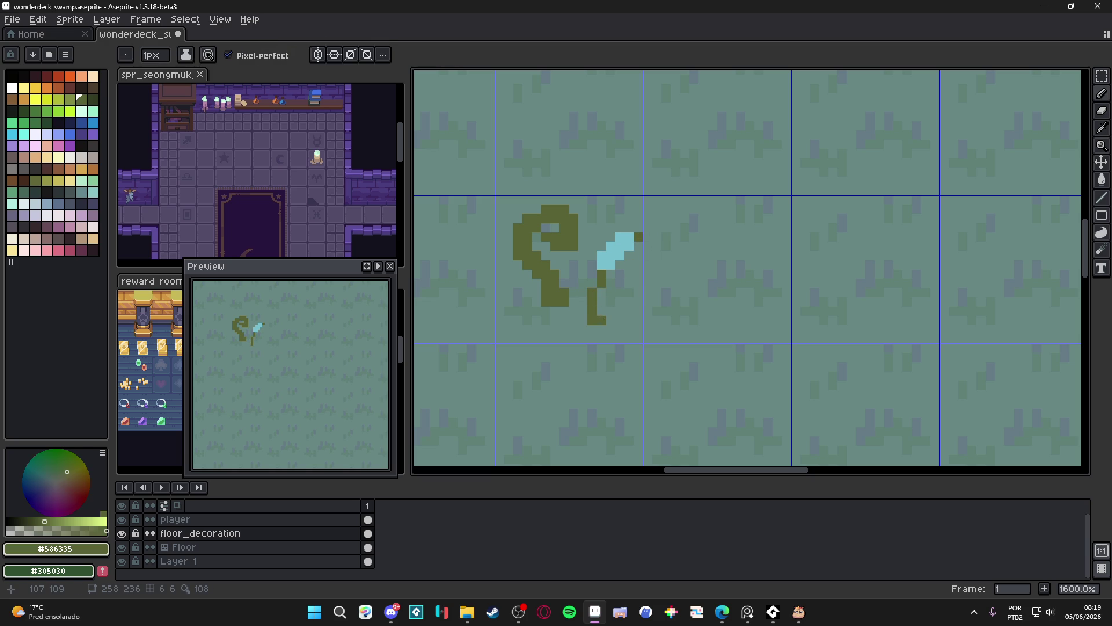
left_click_drag(602, 318, 599, 300)
key("ctrl+z")
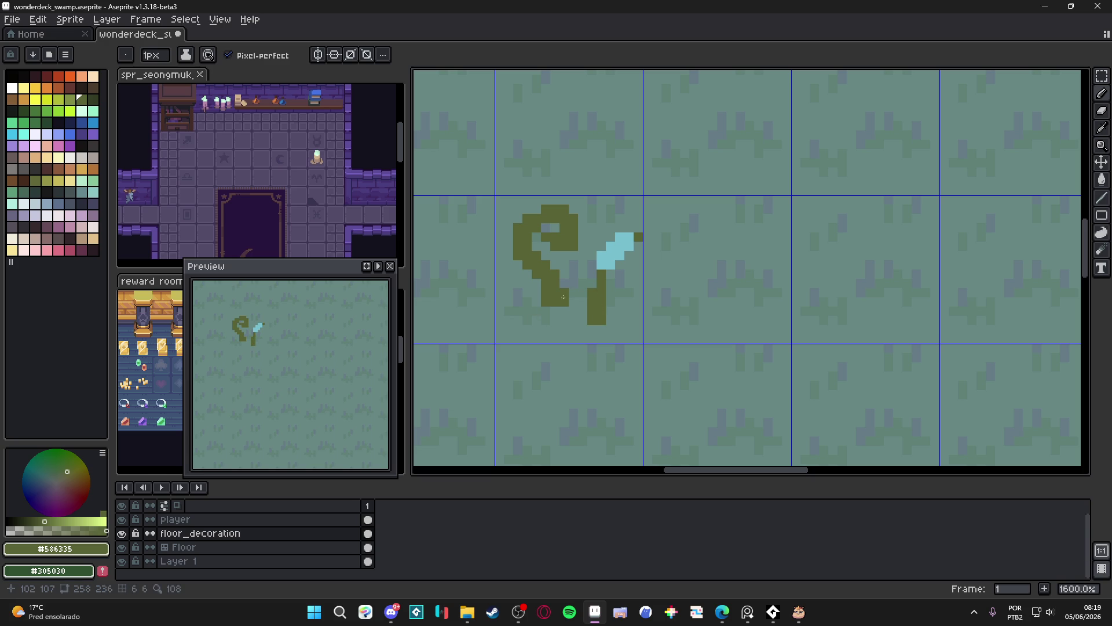
Draw a small olive sprig with a 2px base off the curl's lower left.
scroll(583, 283, "down", 2)
scroll(591, 295, "up", 2)
left_click(568, 299)
key("plus")
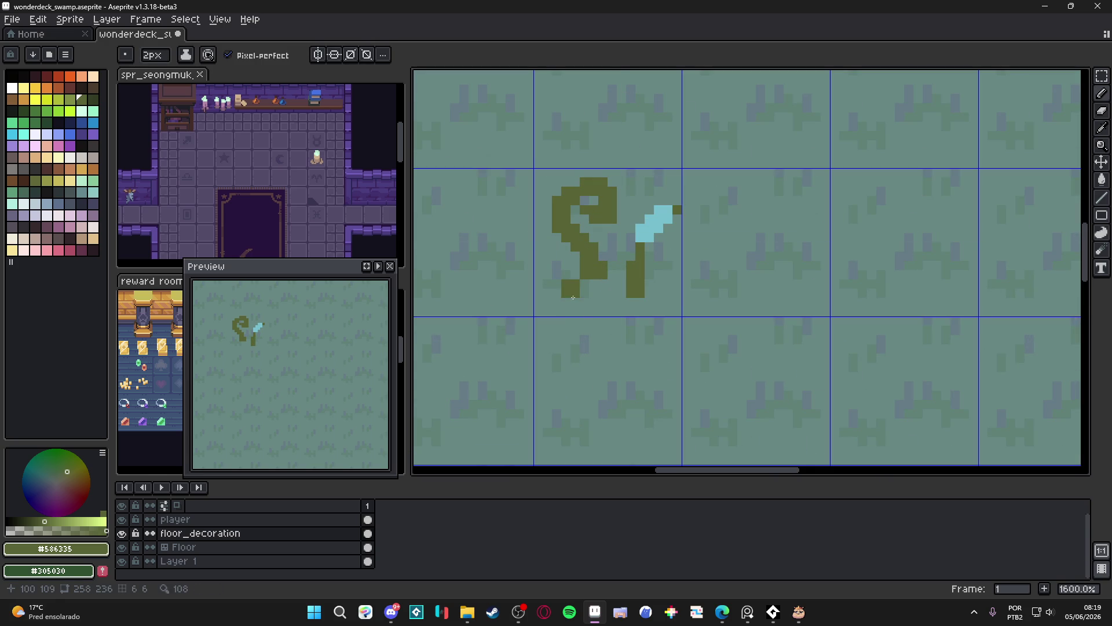
left_click(570, 299)
key("minus")
left_click_drag(557, 284, 547, 274)
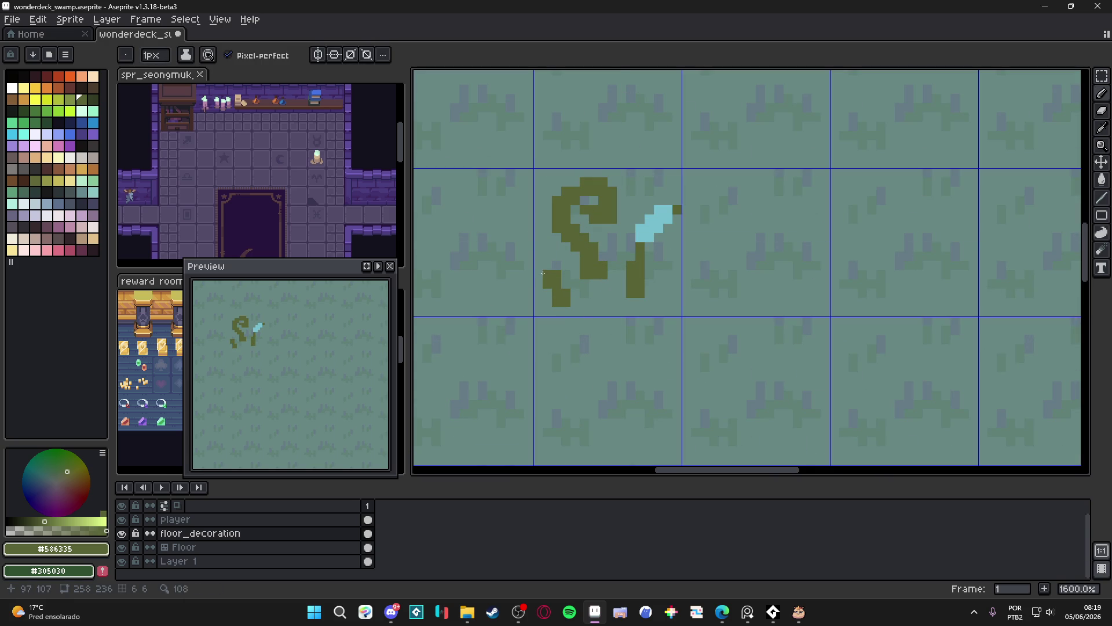
scroll(571, 305, "down", 3)
scroll(576, 306, "down", 3)
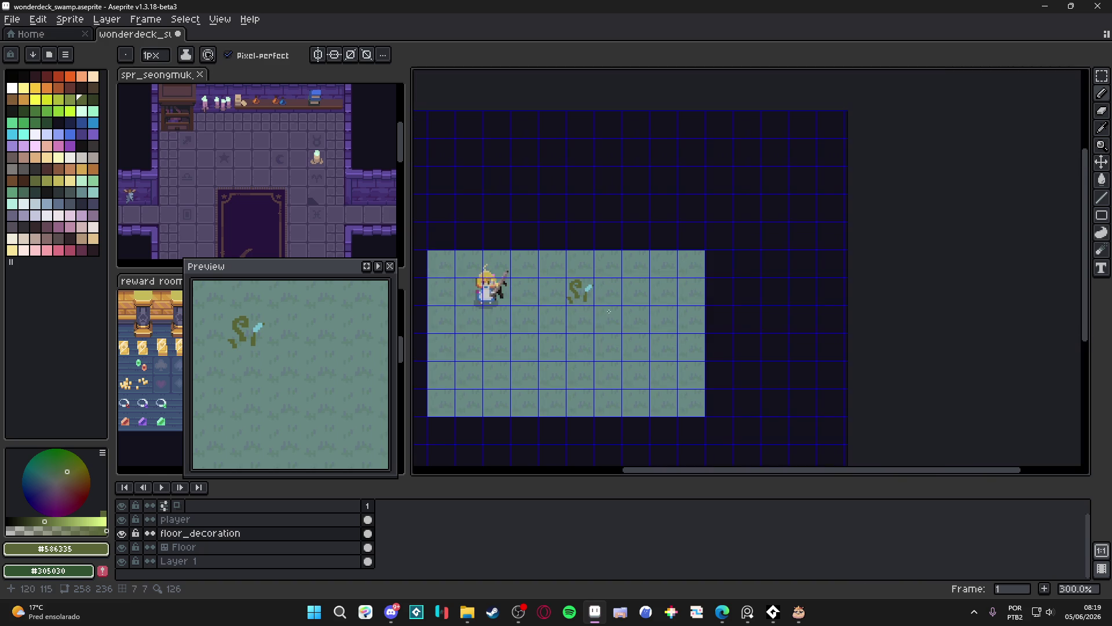
scroll(585, 296, "up", 7)
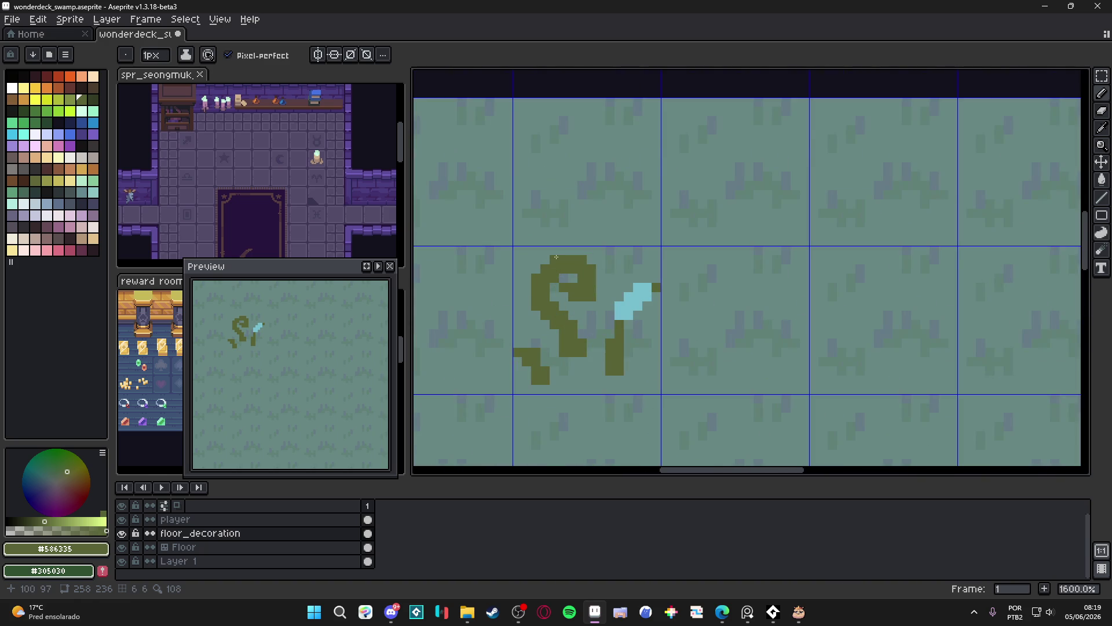
scroll(604, 317, "down", 4)
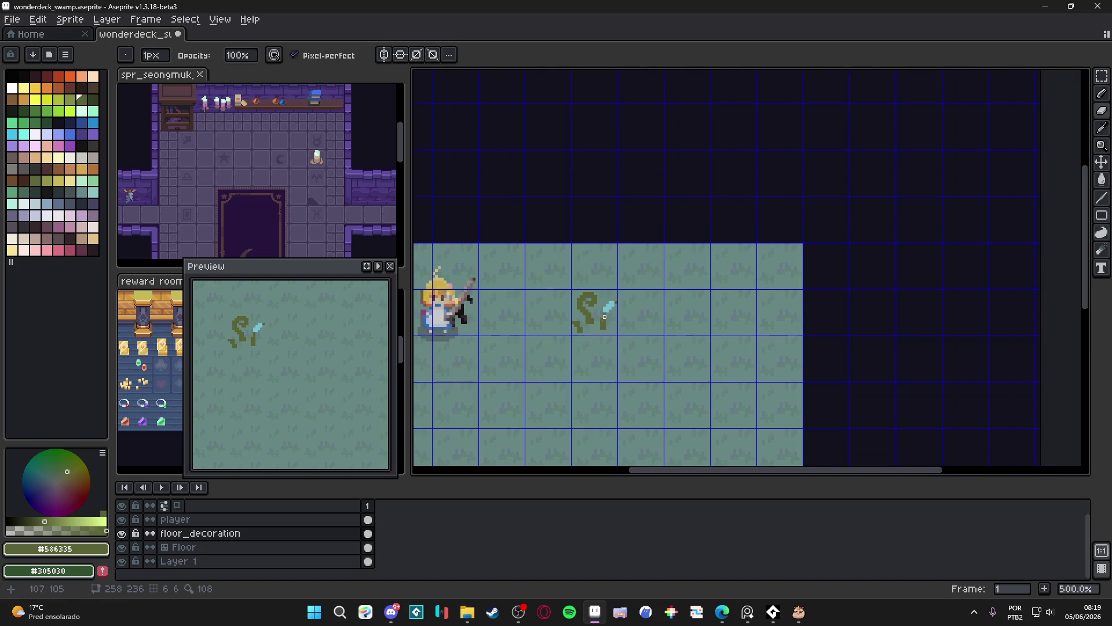
scroll(607, 322, "up", 5)
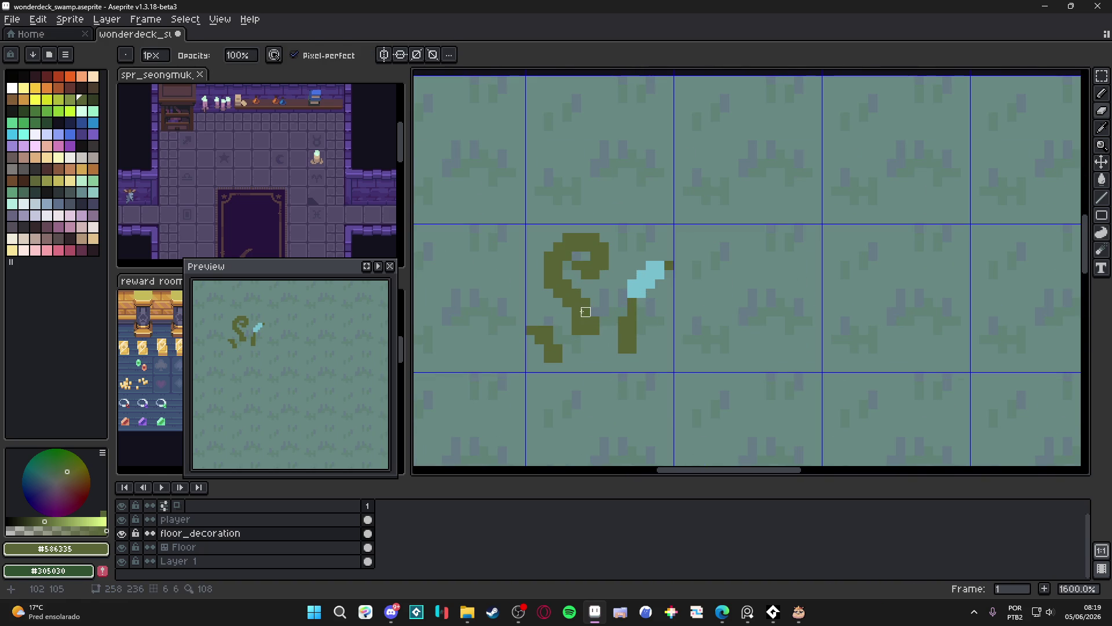
key("e")
left_click(637, 290, "alt")
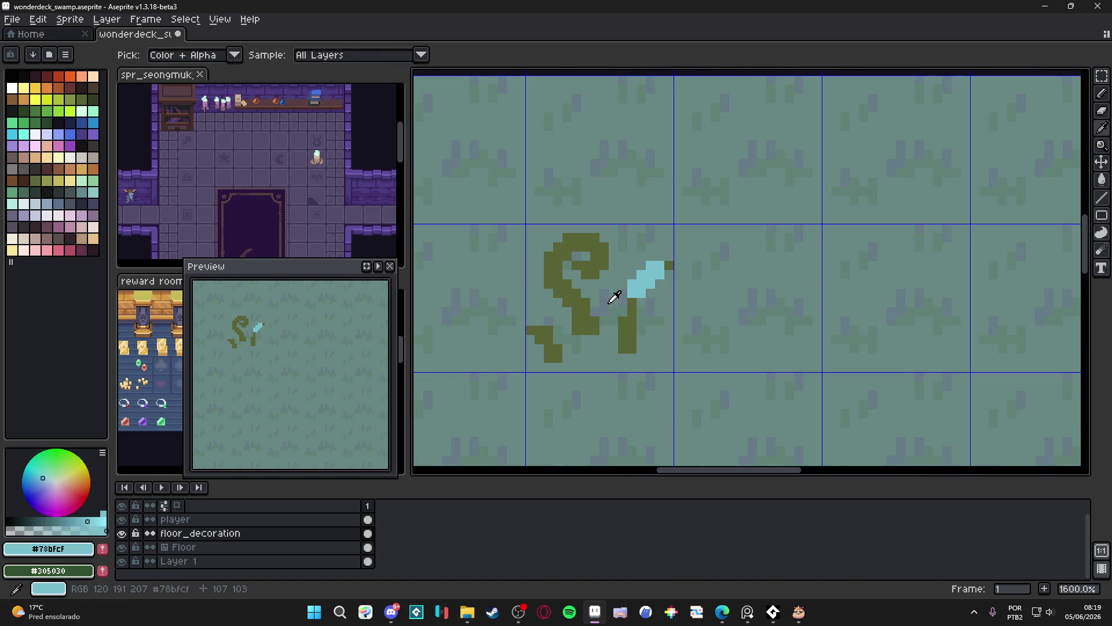
key("v")
key("b")
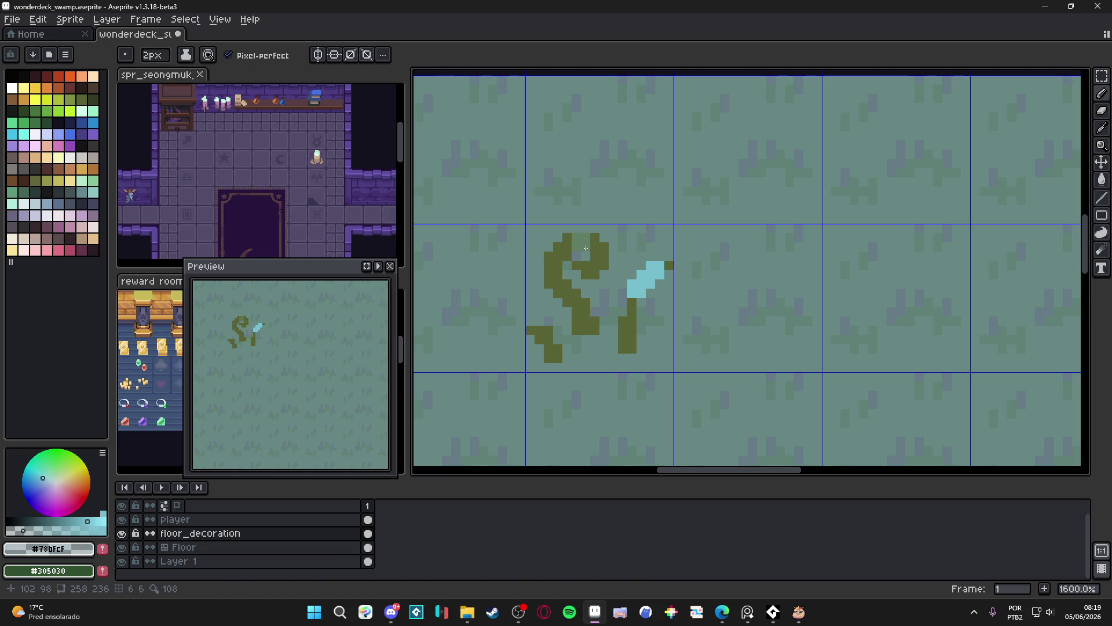
left_click(589, 247, "alt")
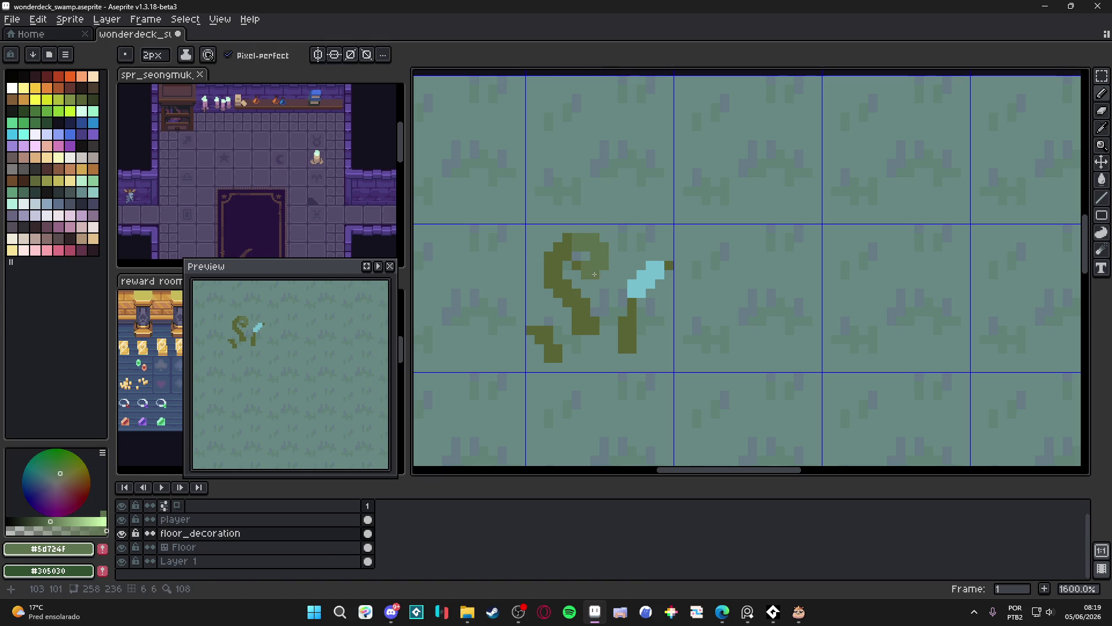
key("minus")
key("ctrl+z")
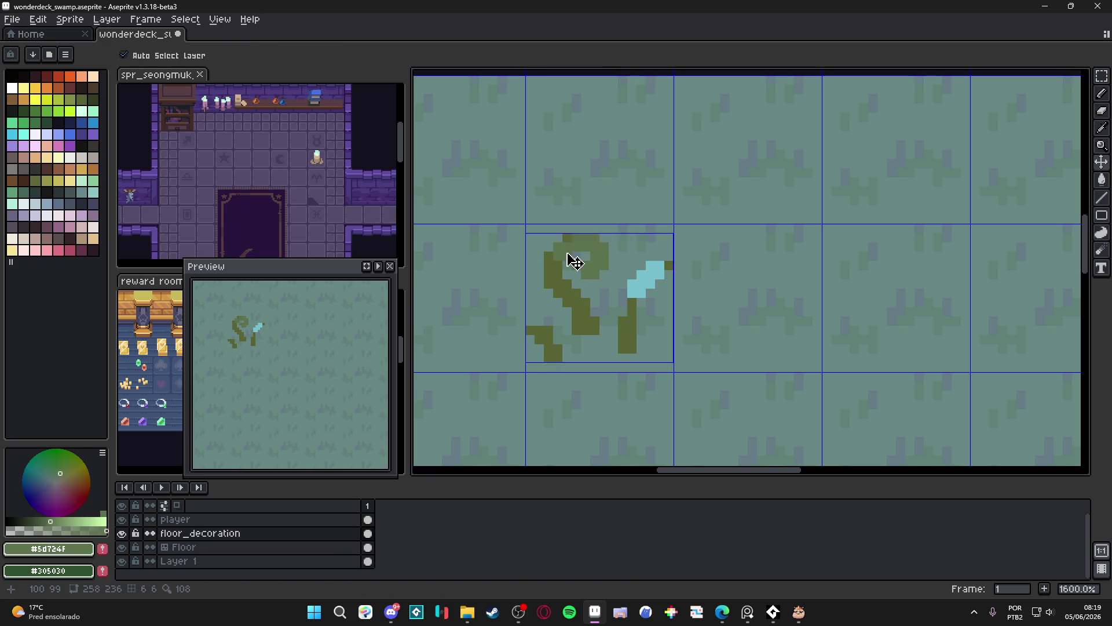
key("ctrl+z")
key("plus")
mouse_move(555, 265)
left_mouse_down()
mouse_move(557, 288)
mouse_move(573, 296)
left_mouse_up()
key("minus")
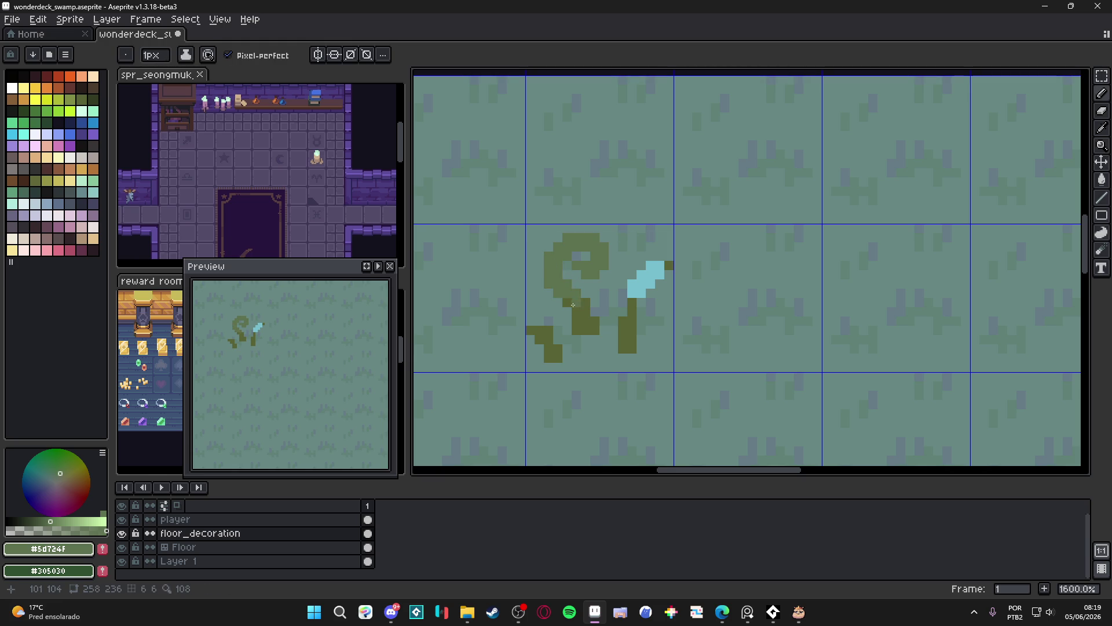
left_click_drag(535, 331, 546, 342)
left_click(631, 305)
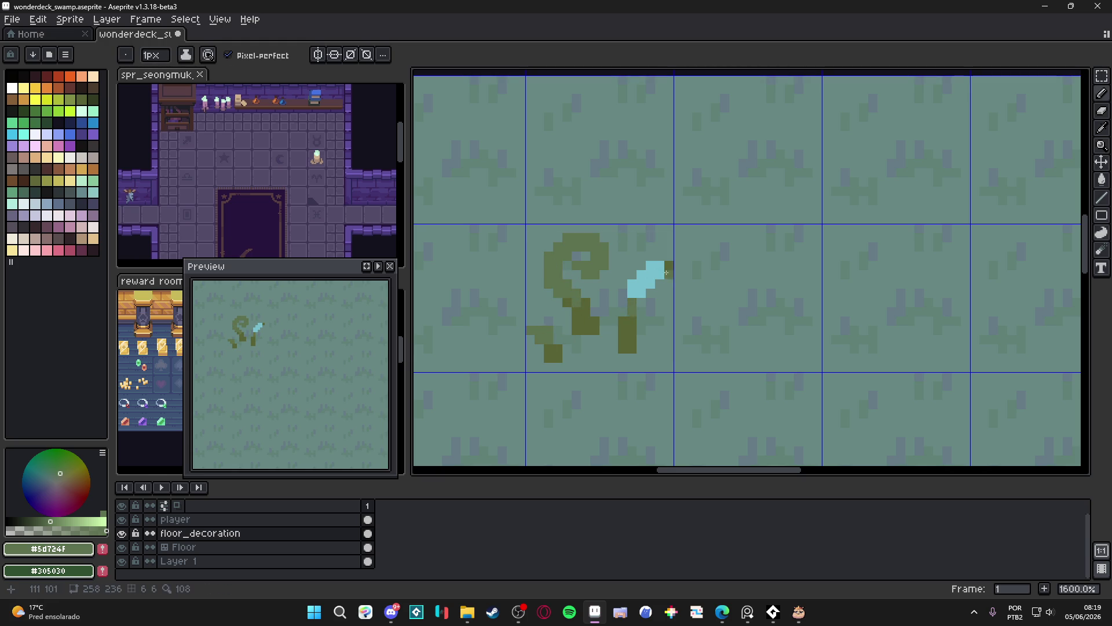
scroll(628, 313, "down", 4)
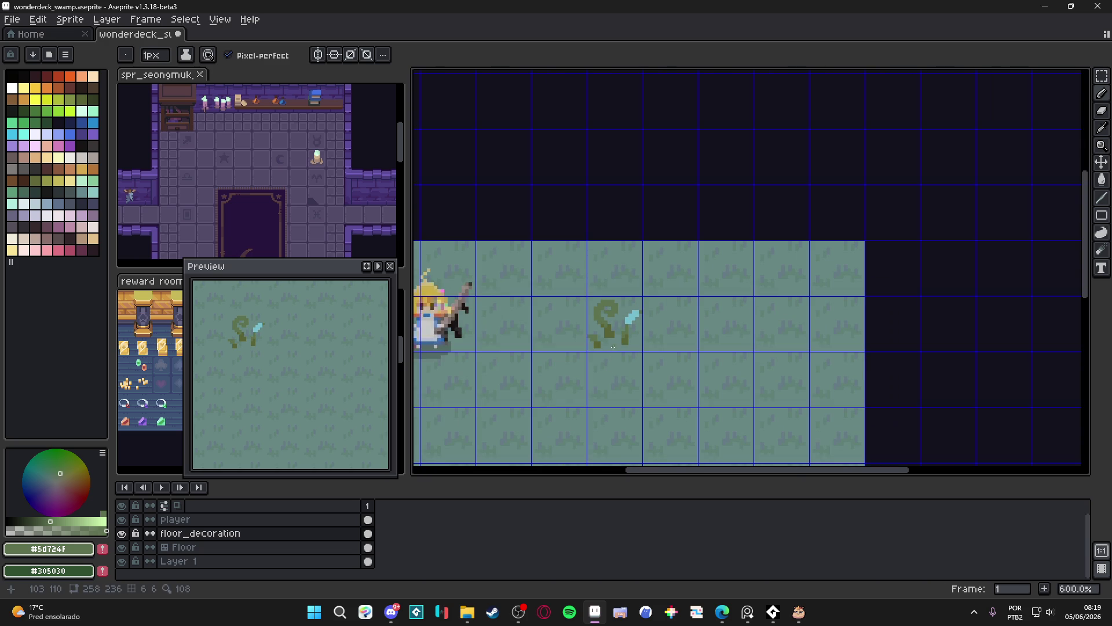
scroll(616, 347, "down", 2)
scroll(623, 351, "up", 2)
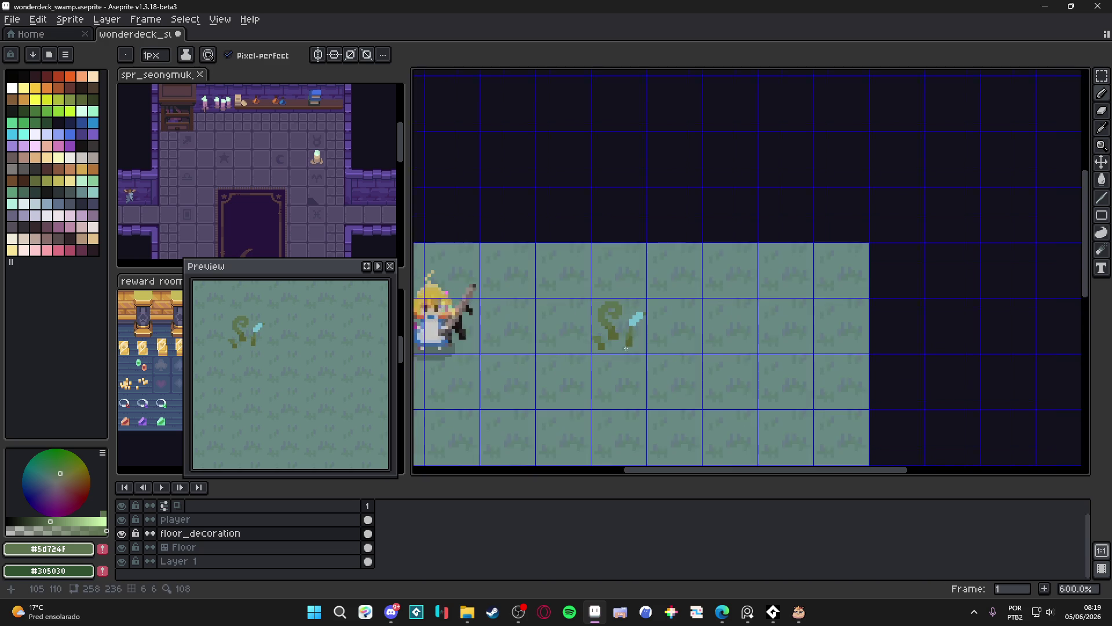
scroll(629, 354, "down", 2)
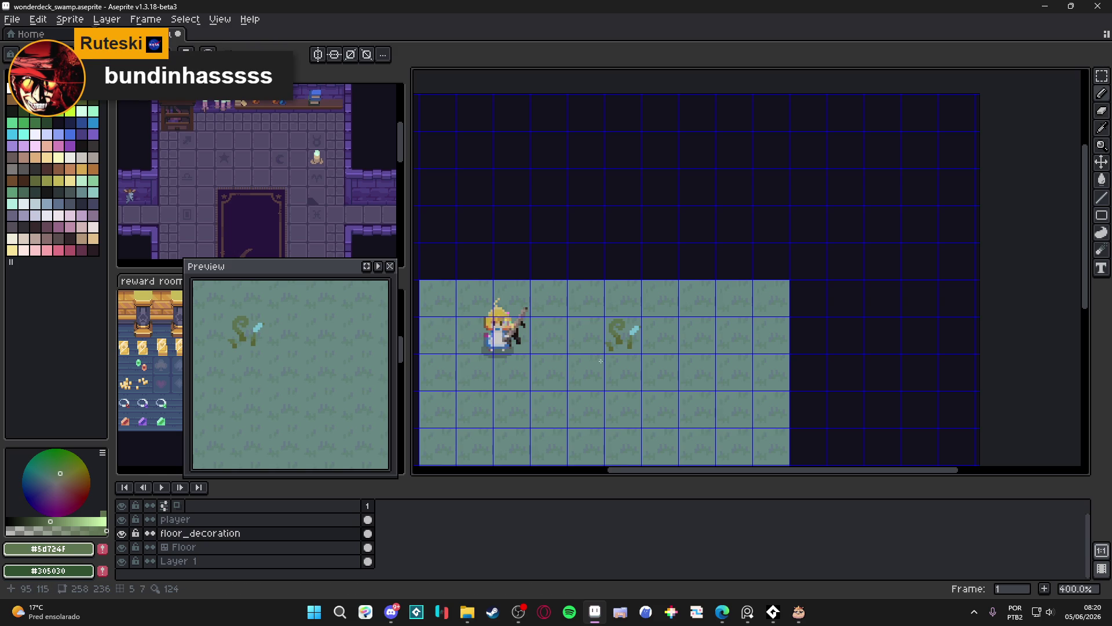
scroll(620, 288, "up", 7)
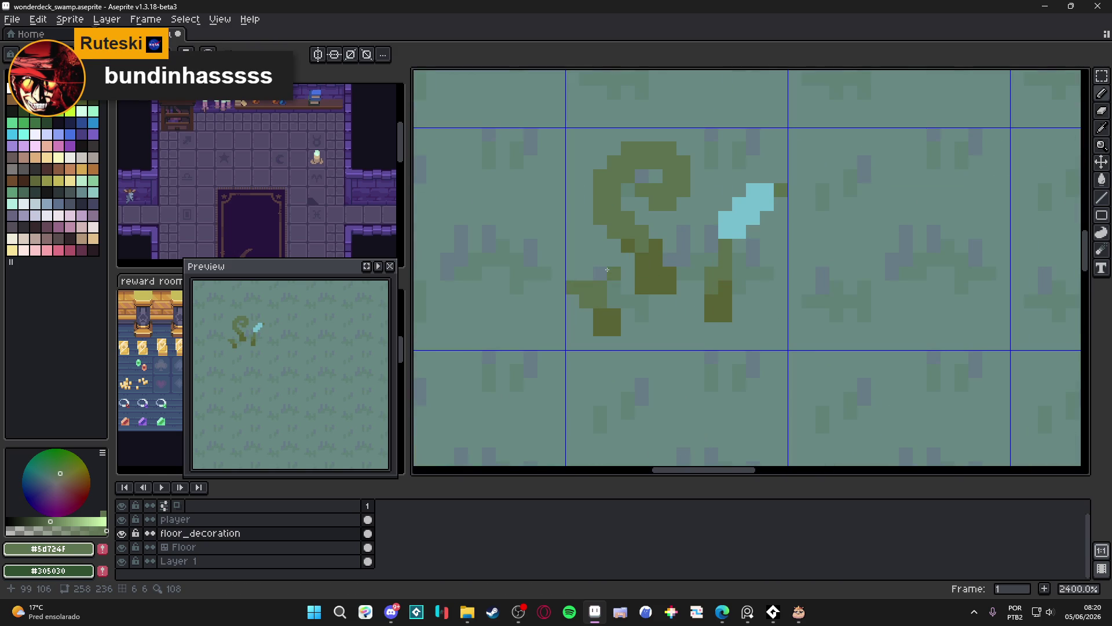
scroll(630, 153, "down", 5)
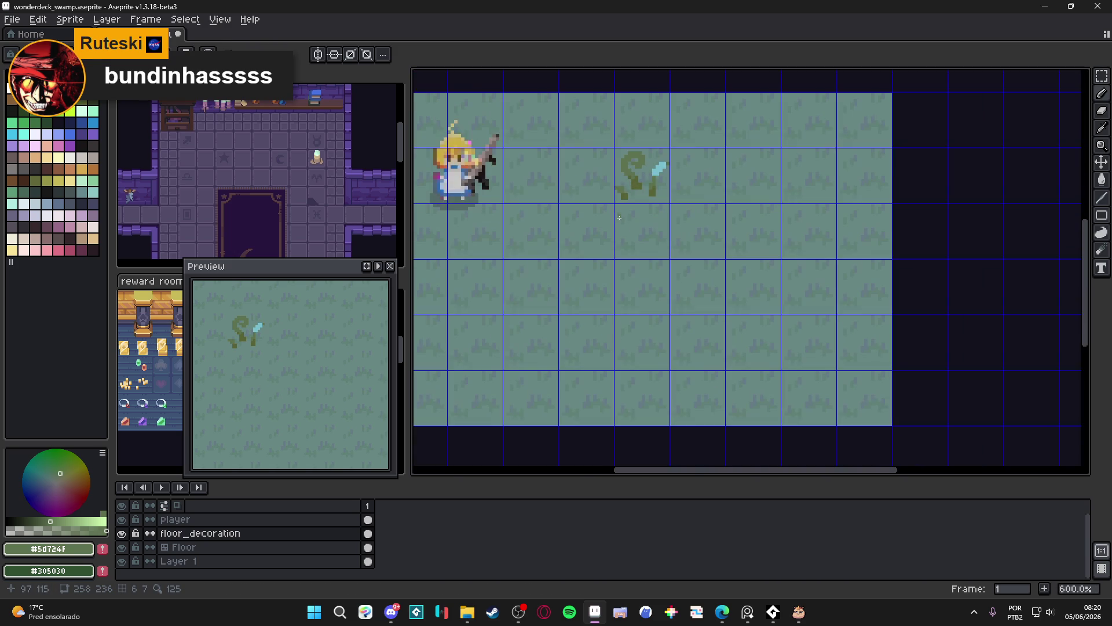
scroll(653, 230, "up", 3)
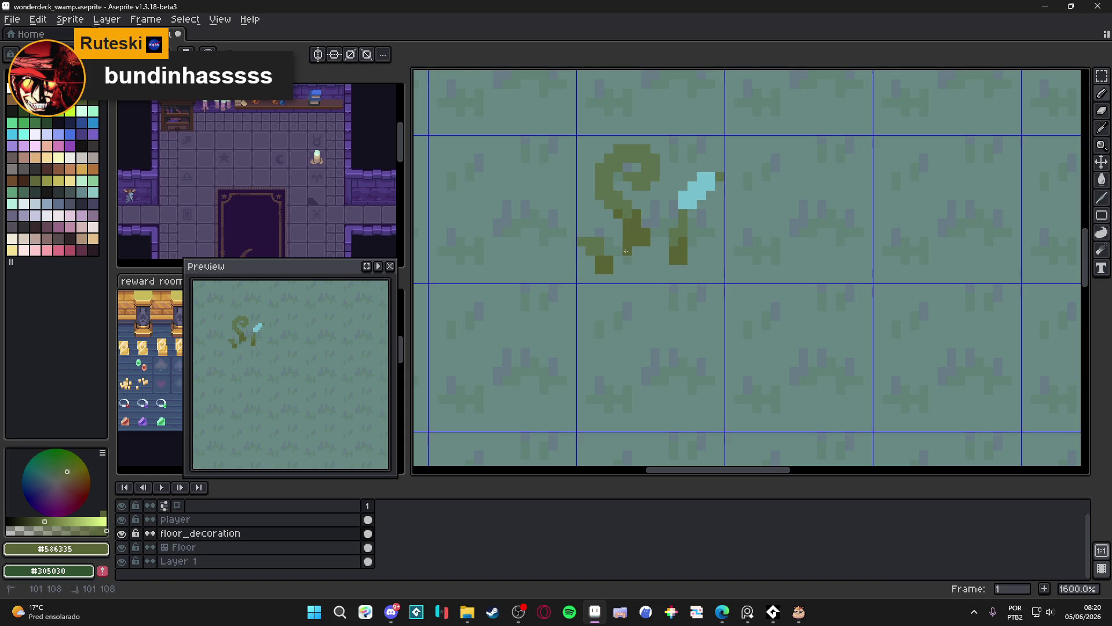
scroll(647, 267, "down", 4)
scroll(647, 268, "up", 4)
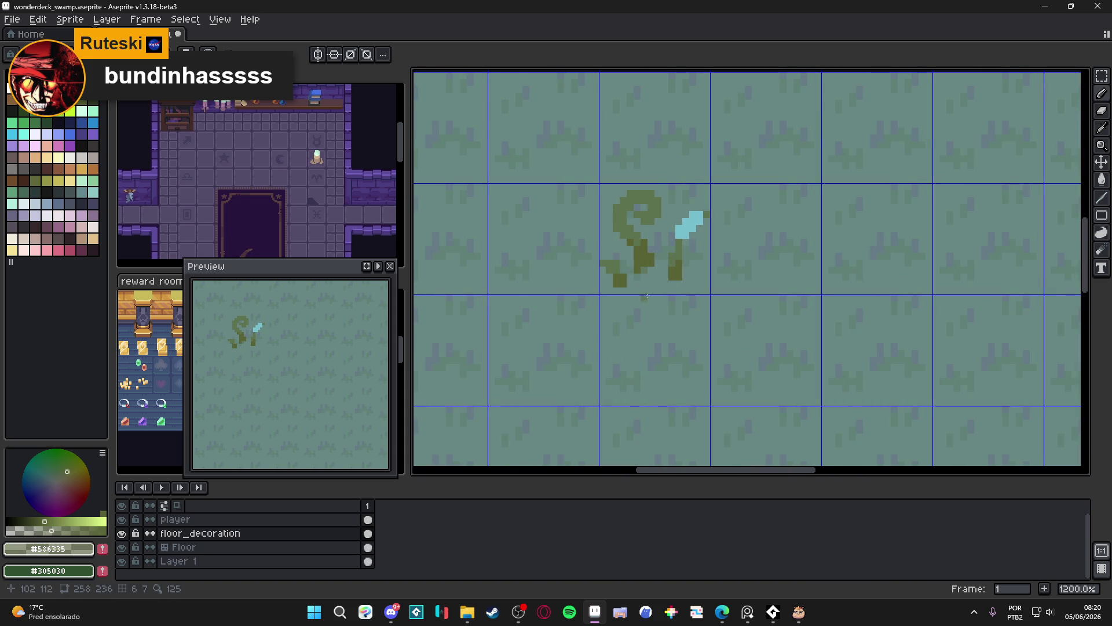
scroll(648, 296, "down", 3)
scroll(672, 288, "up", 3)
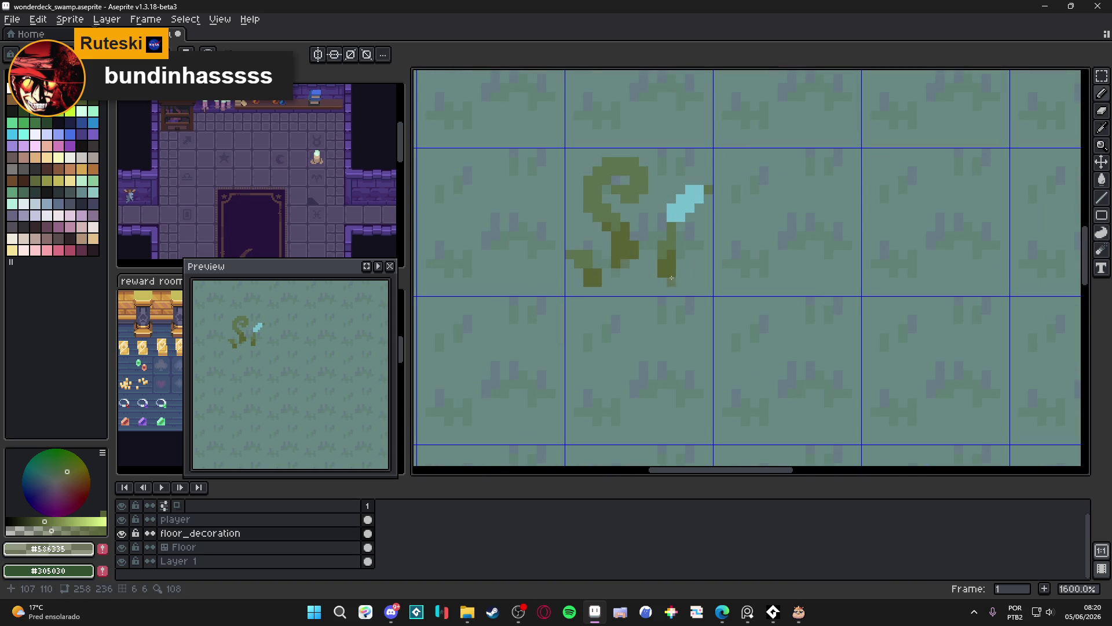
scroll(639, 342, "down", 4)
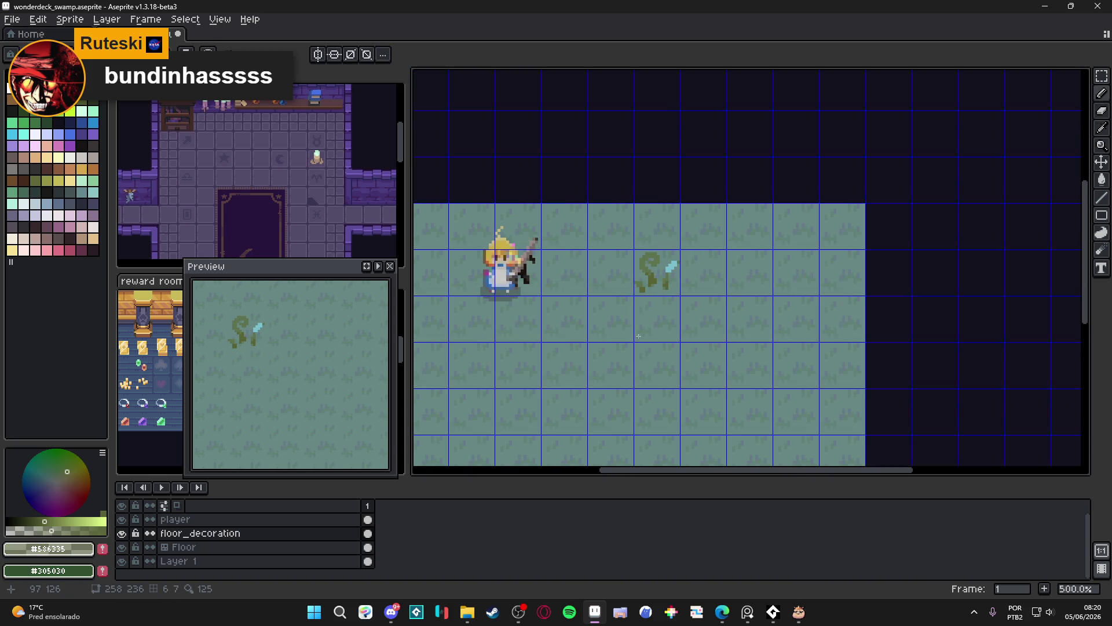
scroll(640, 326, "down", 1)
key("ctrl+z")
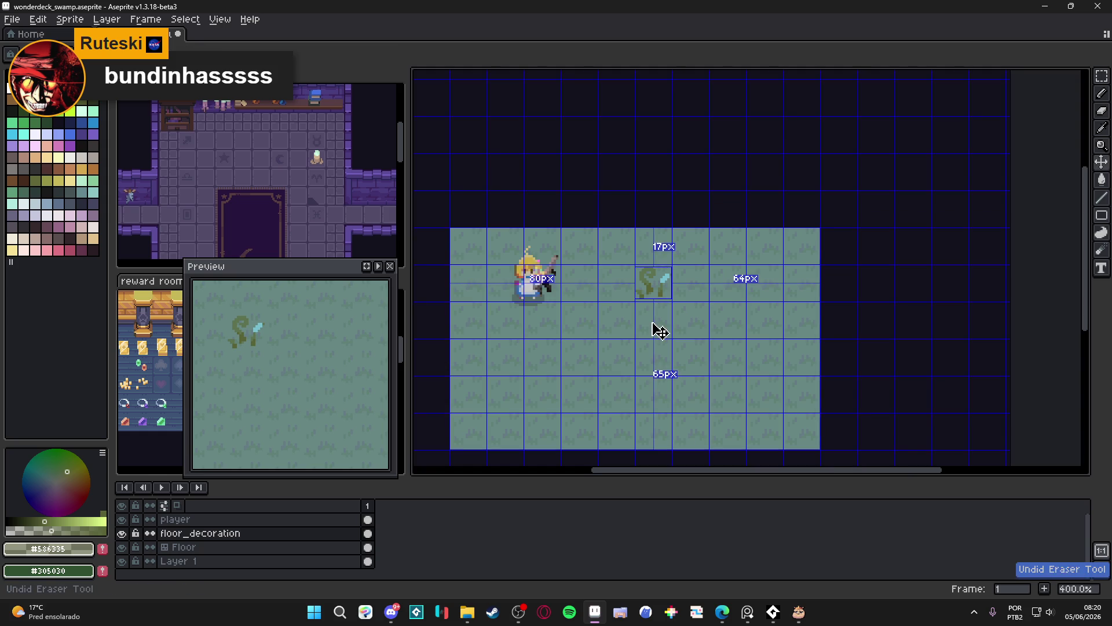
key("ctrl+y")
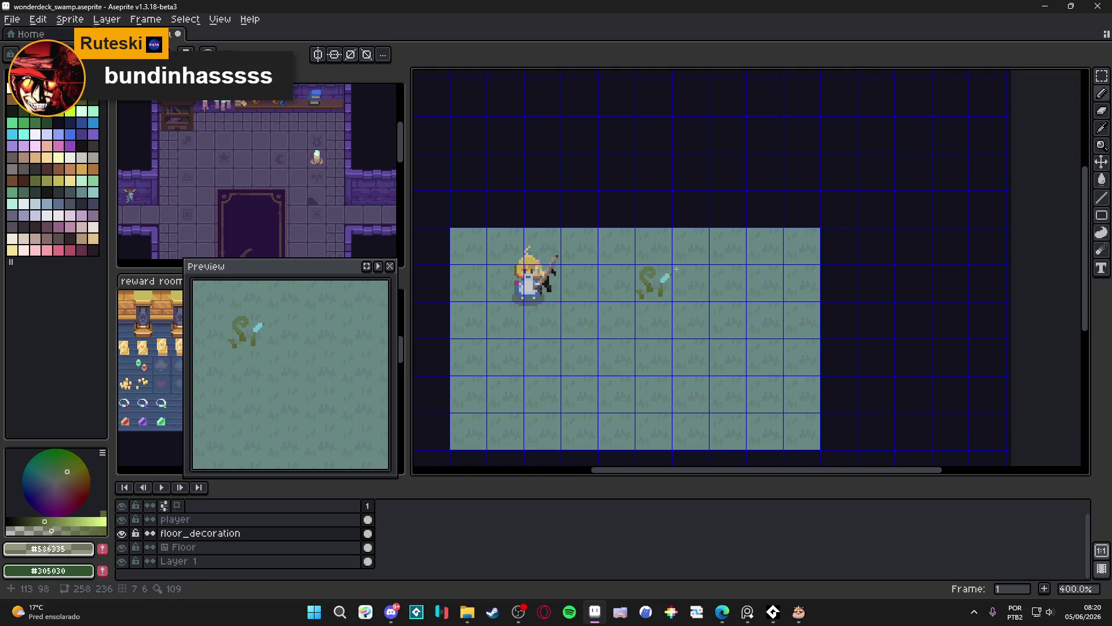
scroll(675, 269, "up", 5)
scroll(647, 296, "up", 1)
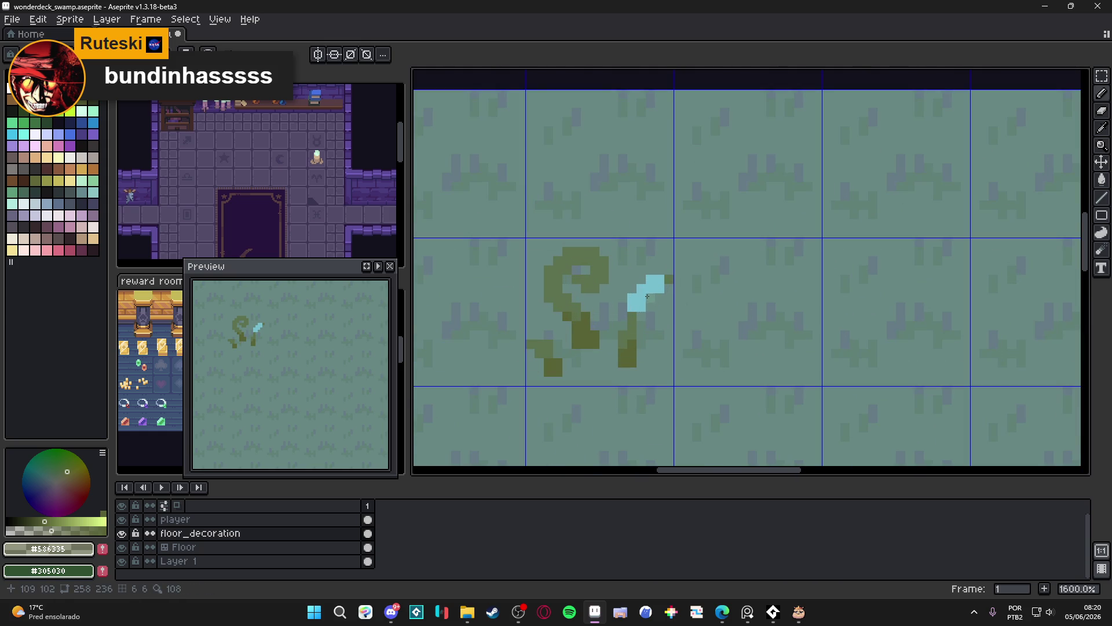
left_click(566, 360, "alt")
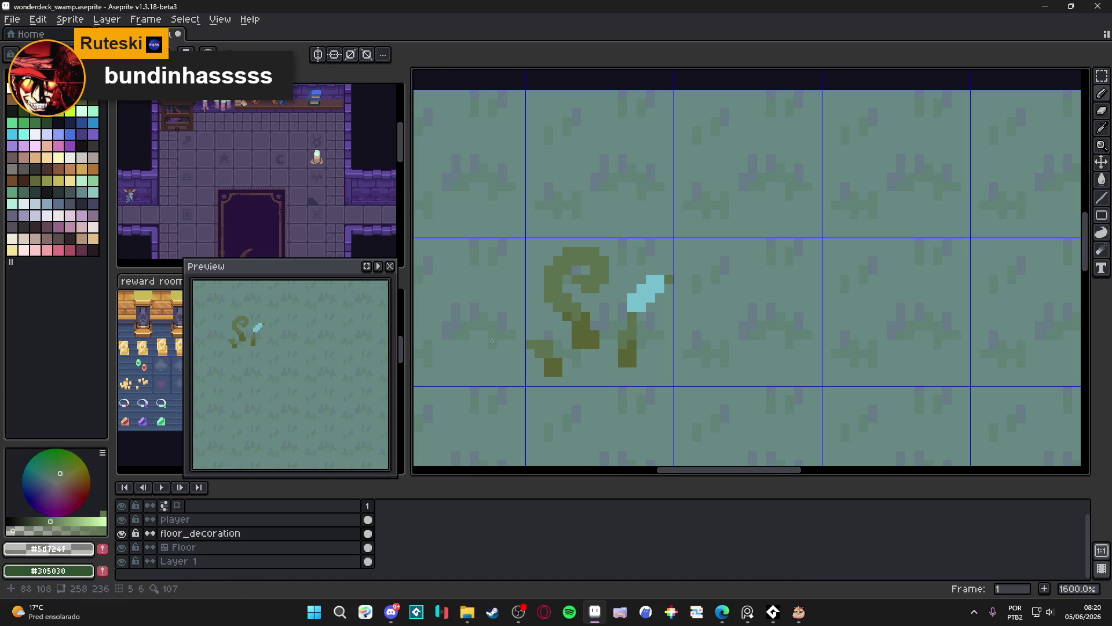
key("g")
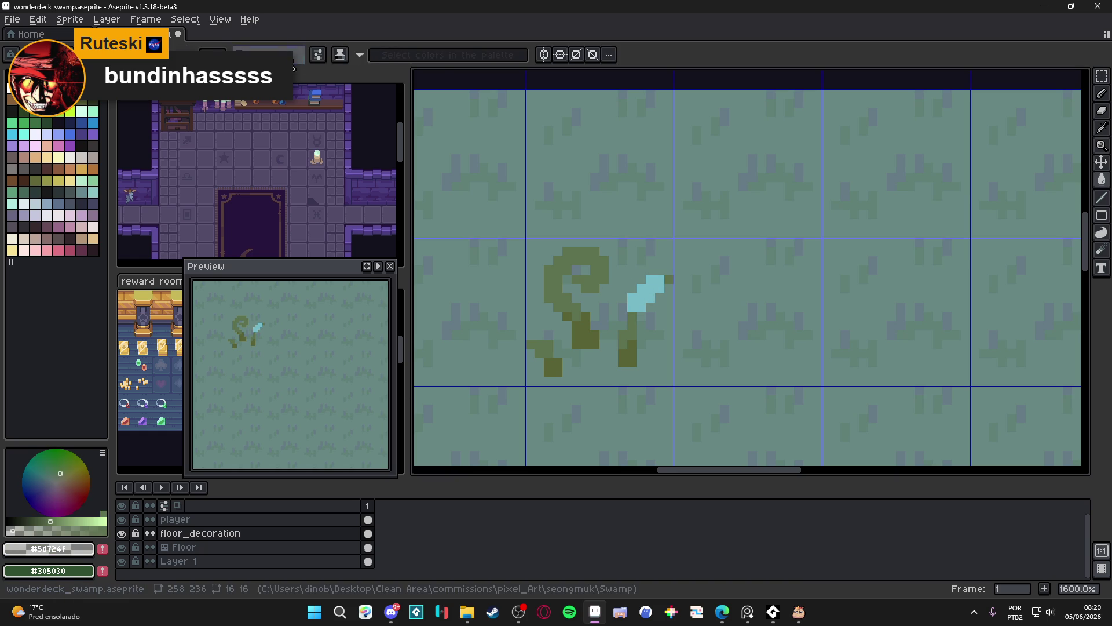
scroll(646, 300, "down", 5)
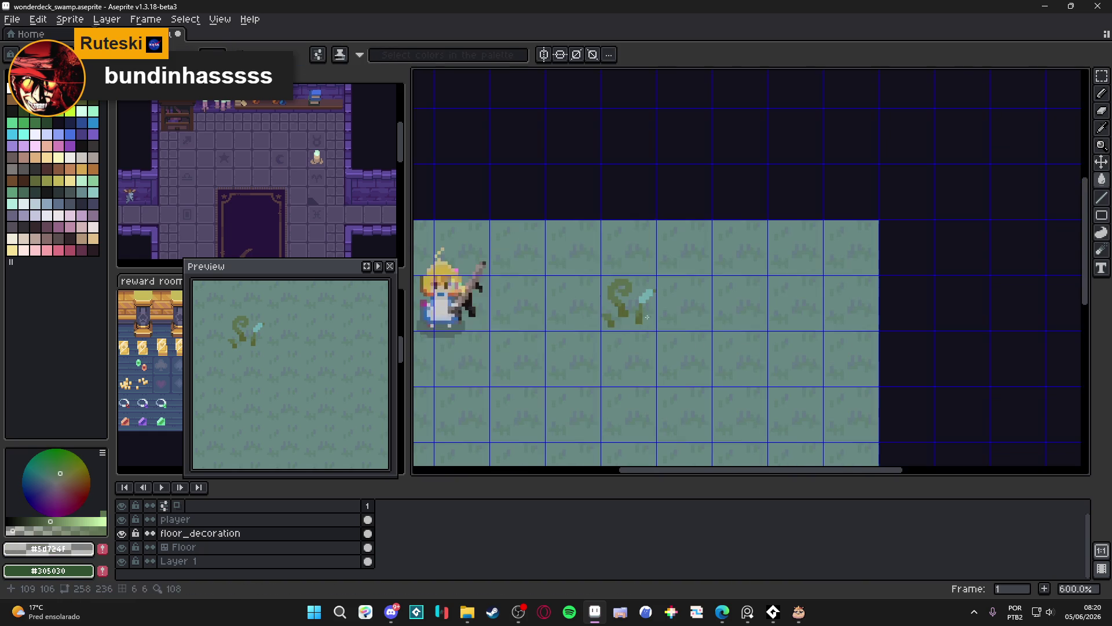
scroll(642, 355, "down", 1)
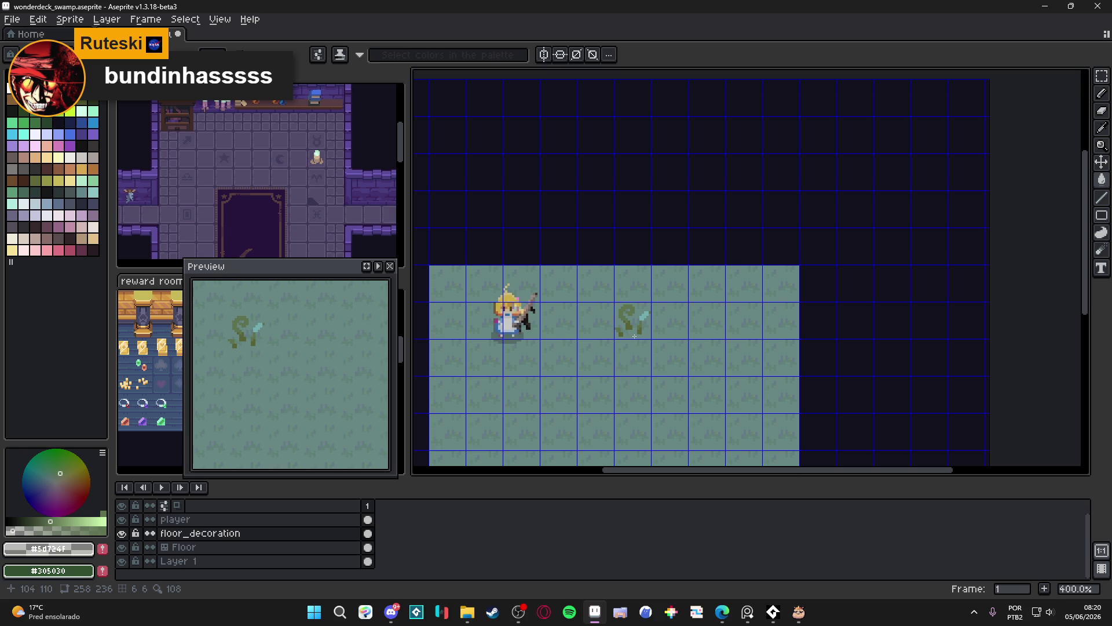
scroll(635, 333, "up", 4)
left_click(633, 315, "alt")
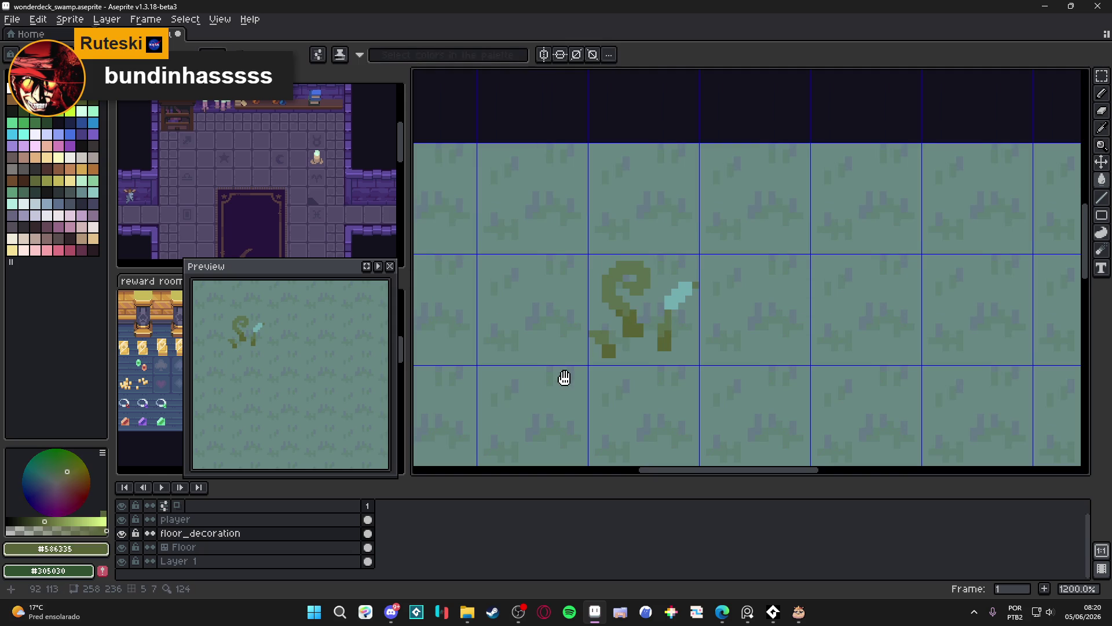
scroll(614, 336, "down", 2)
scroll(614, 335, "down", 1)
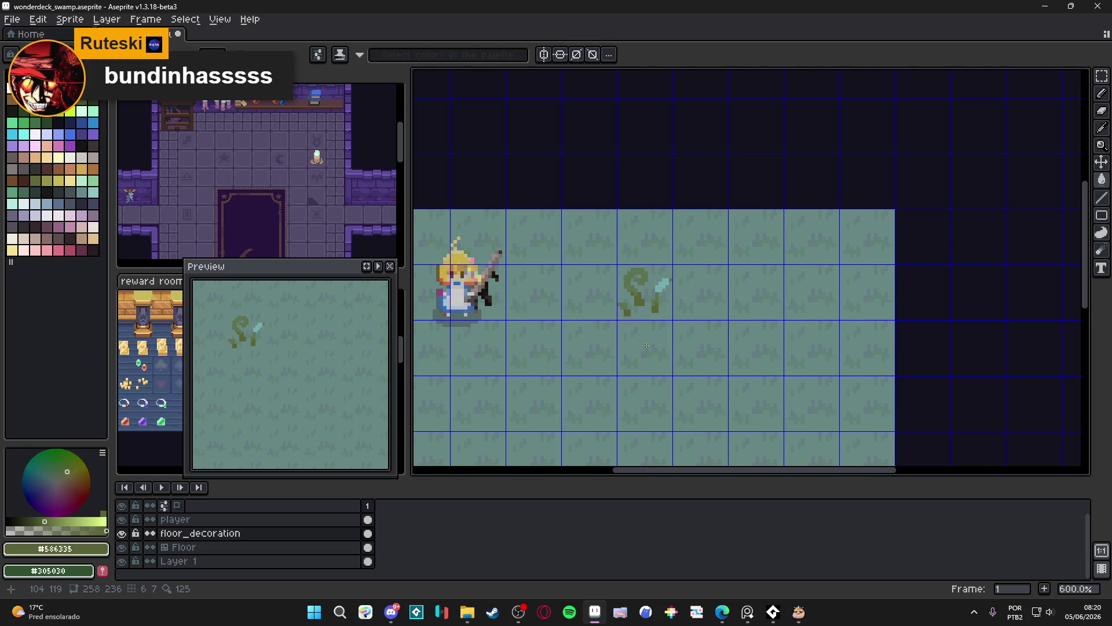
left_click_drag(646, 343, 655, 338)
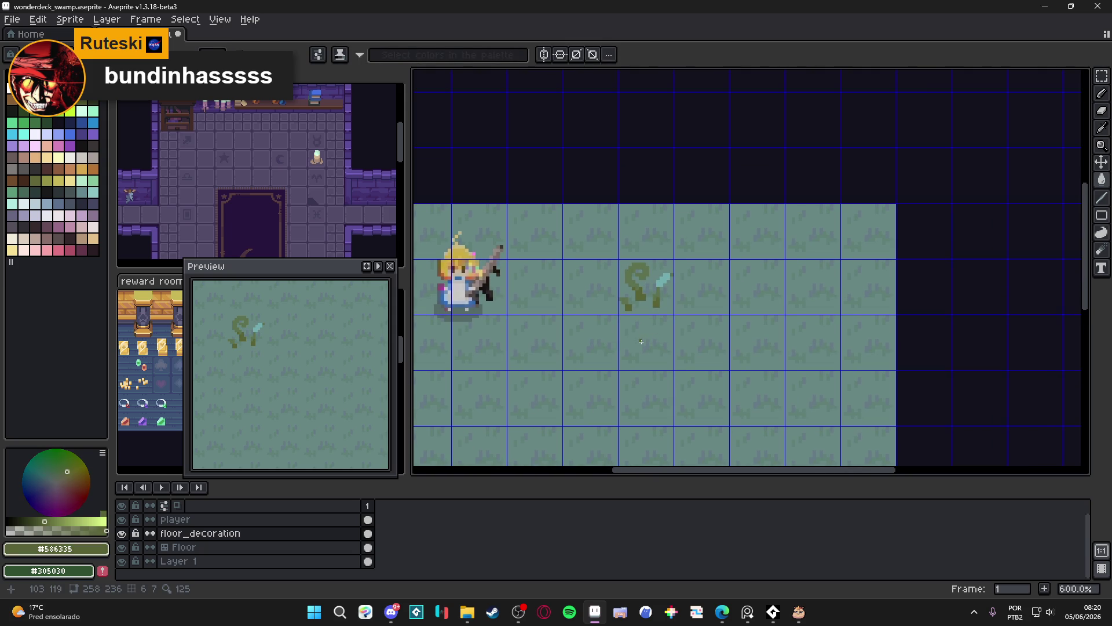
scroll(582, 340, "up", 4)
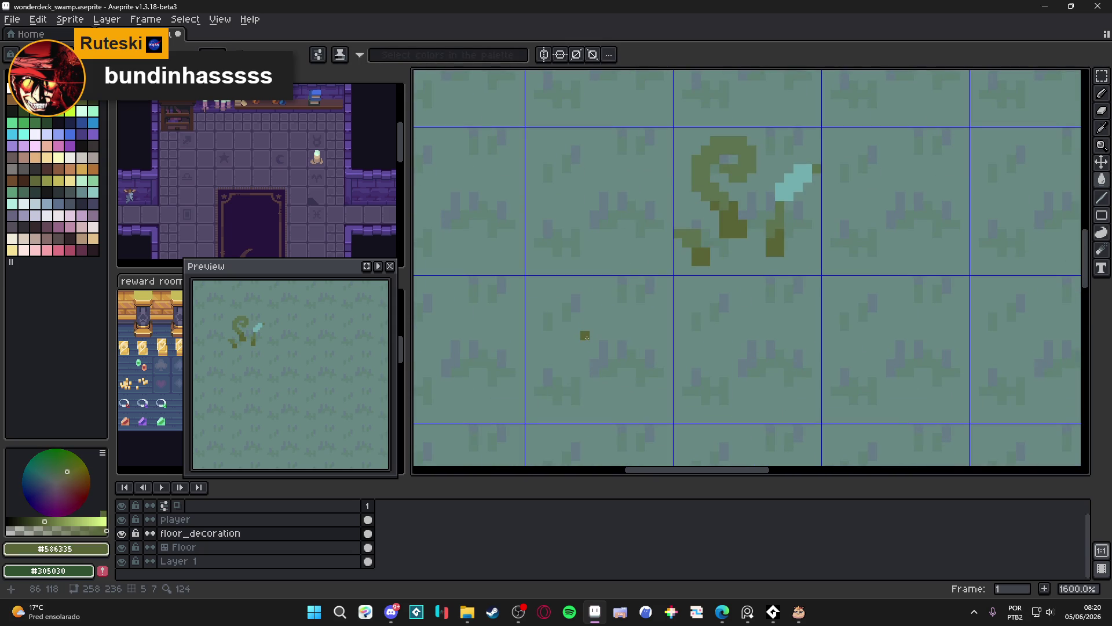
scroll(586, 338, "up", 2)
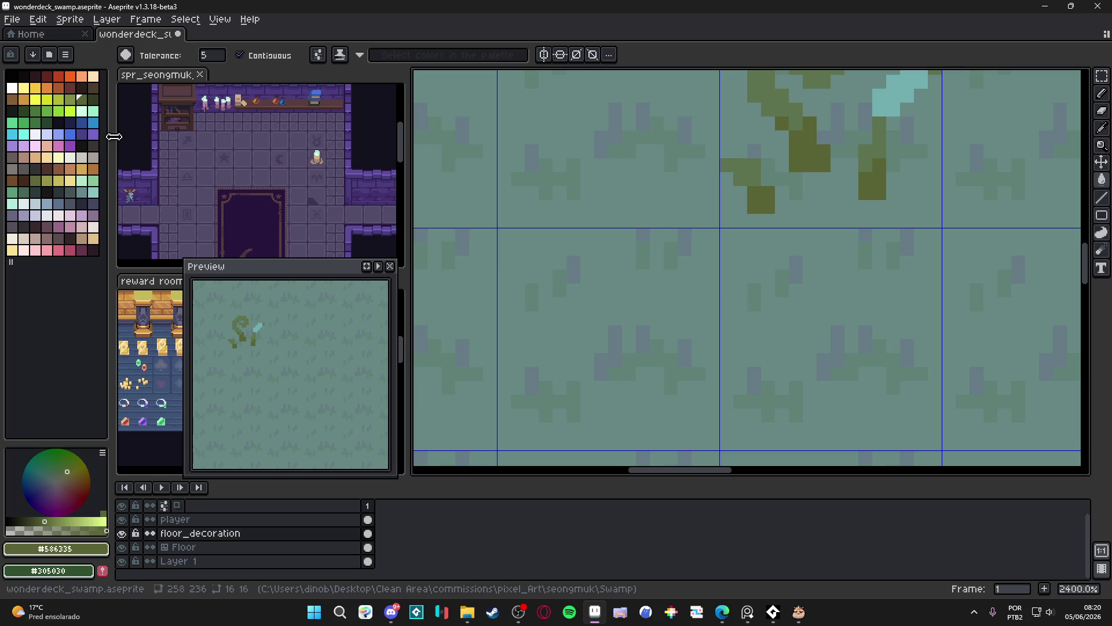
Outline the top and left edge of a purple mushroom cap, erasing stray pixels.
left_click(97, 137)
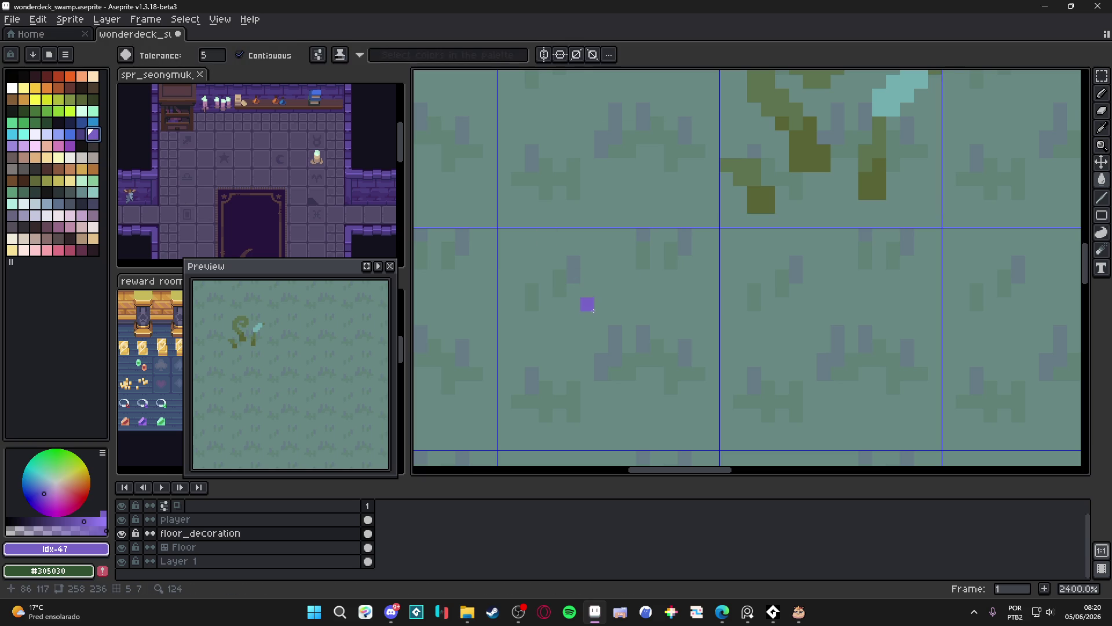
key("b")
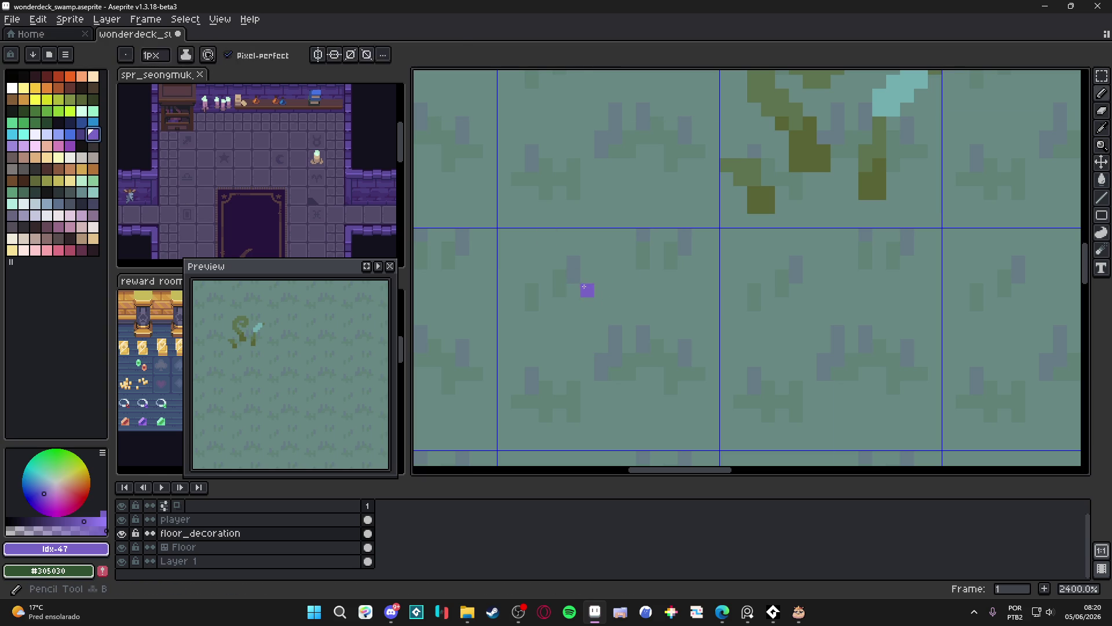
mouse_move(578, 288)
left_mouse_down()
mouse_move(591, 298)
mouse_move(643, 296)
mouse_move(669, 332)
left_mouse_up()
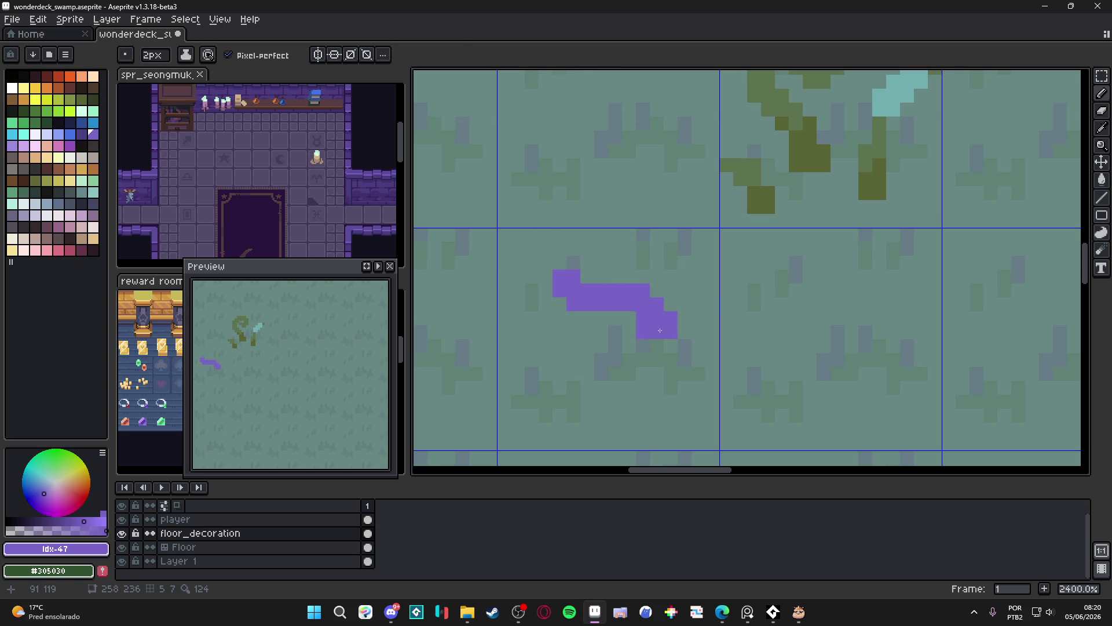
mouse_move(581, 300)
left_mouse_down()
mouse_move(548, 318)
mouse_move(532, 359)
left_mouse_up()
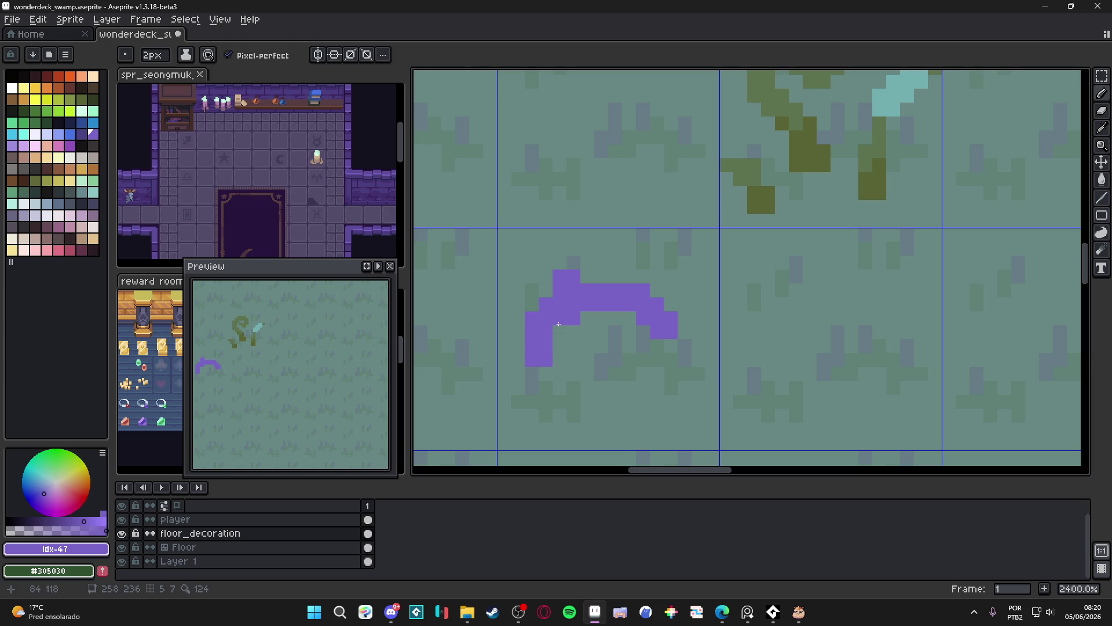
key("e")
mouse_move(545, 318)
left_mouse_down()
mouse_move(546, 304)
mouse_move(608, 284)
left_mouse_up()
key("b")
Finish the cap outline's top and right side, then fill it solid purple.
left_click(588, 283)
key("e")
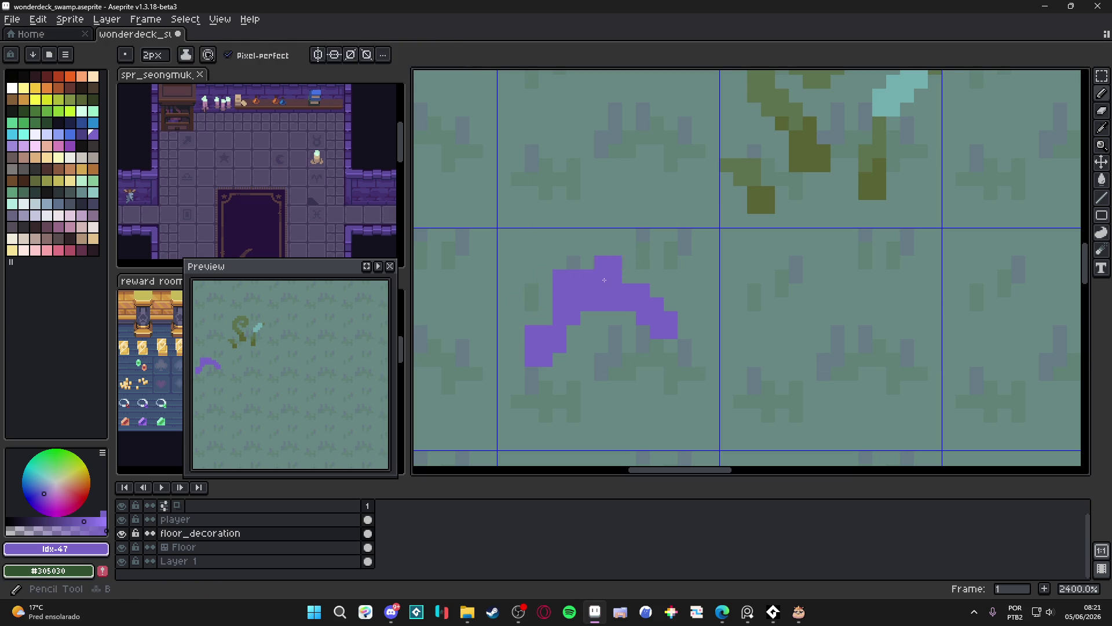
left_click(553, 269)
key("b")
mouse_move(664, 359)
left_mouse_down()
mouse_move(696, 372)
mouse_move(688, 387)
mouse_move(560, 397)
mouse_move(518, 371)
mouse_move(518, 357)
left_mouse_up()
key("g")
left_click(583, 353)
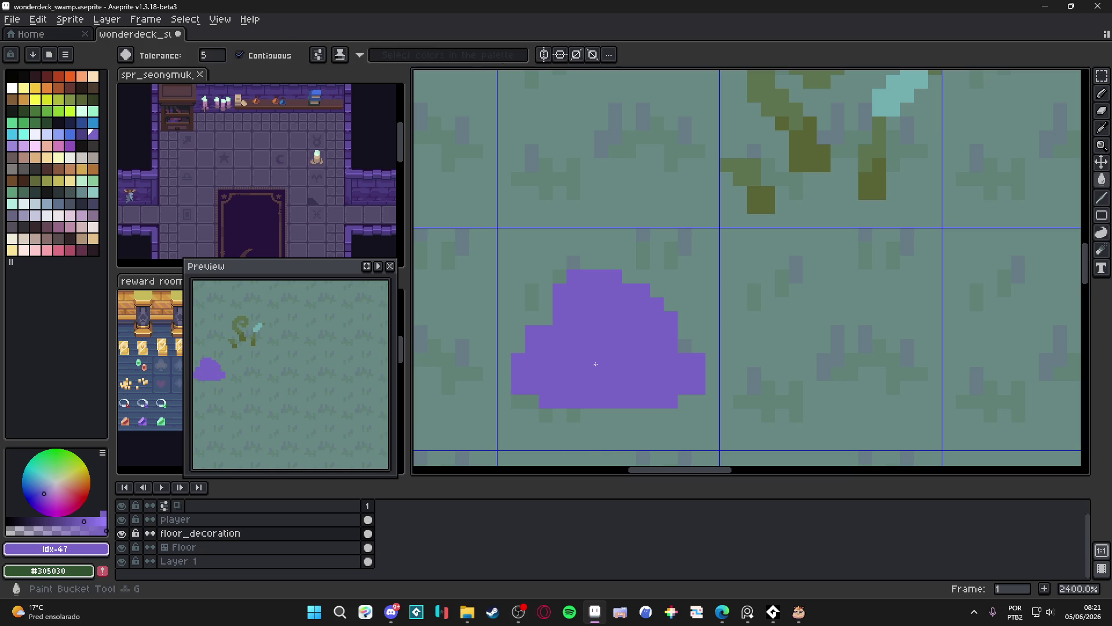
Select the purple cap by colour and move it up one pixel.
scroll(585, 351, "down", 3)
key("b")
key("v")
scroll(579, 342, "up", 1)
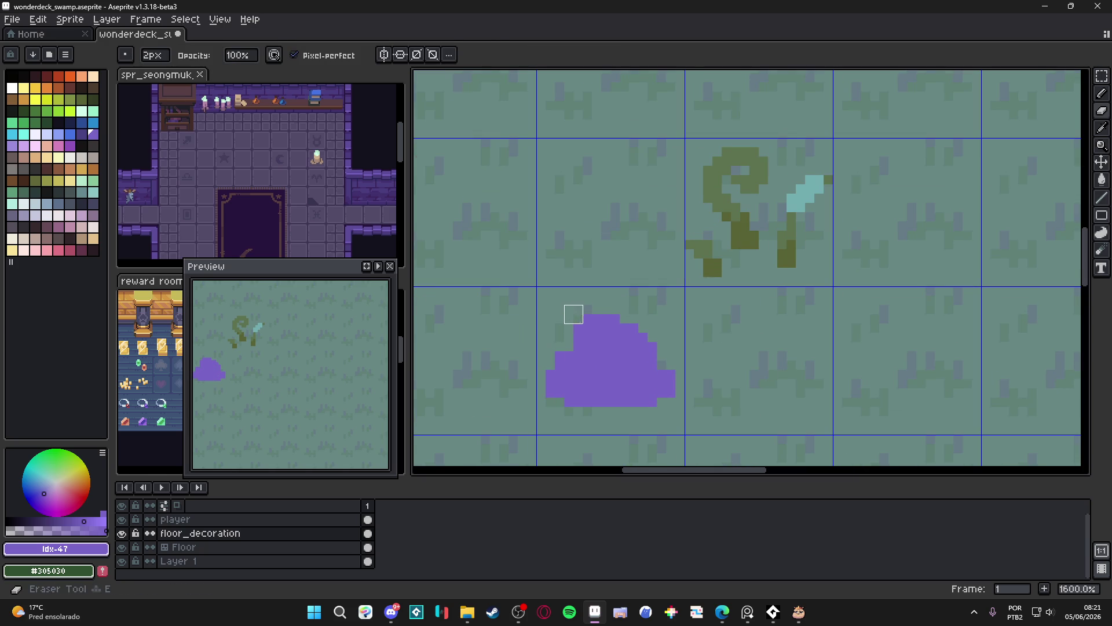
key("ctrl+z")
key("b")
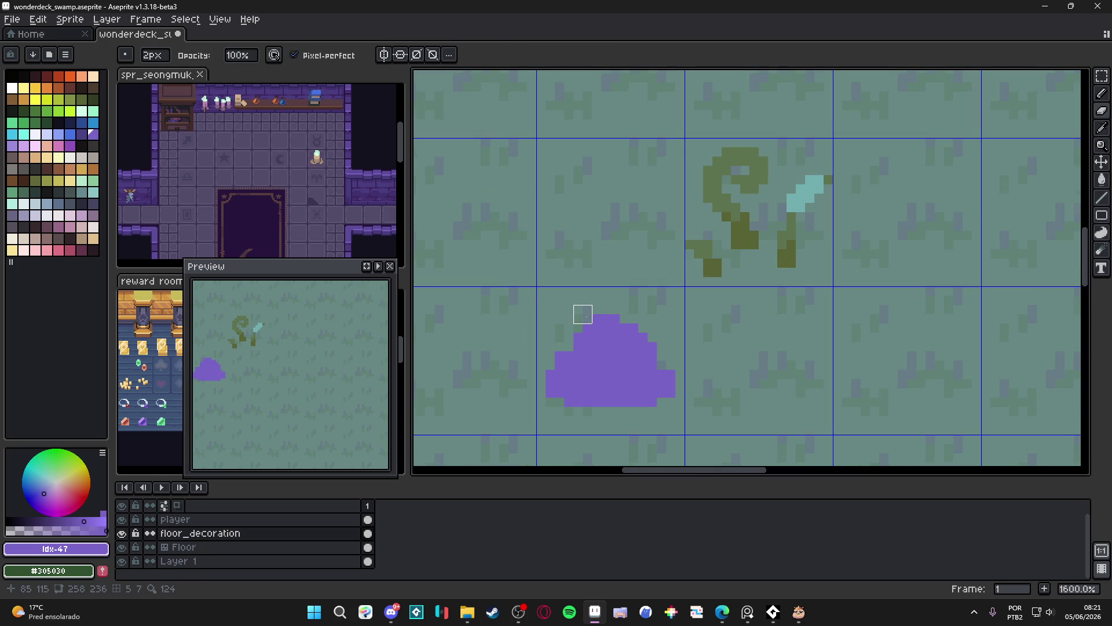
scroll(620, 412, "down", 1)
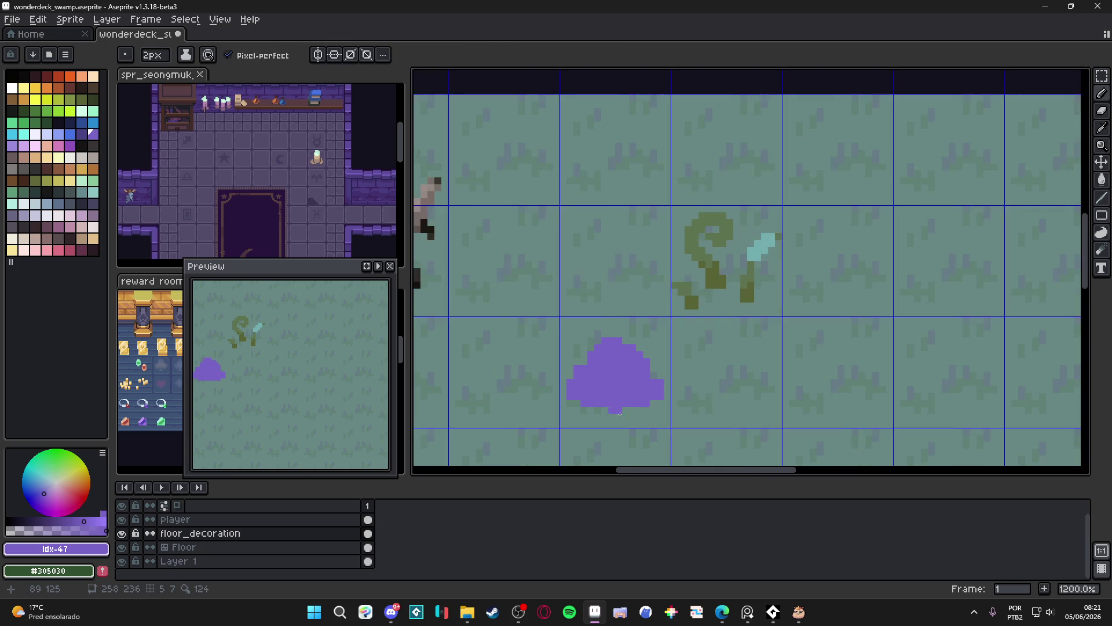
scroll(613, 413, "down", 1)
key("w")
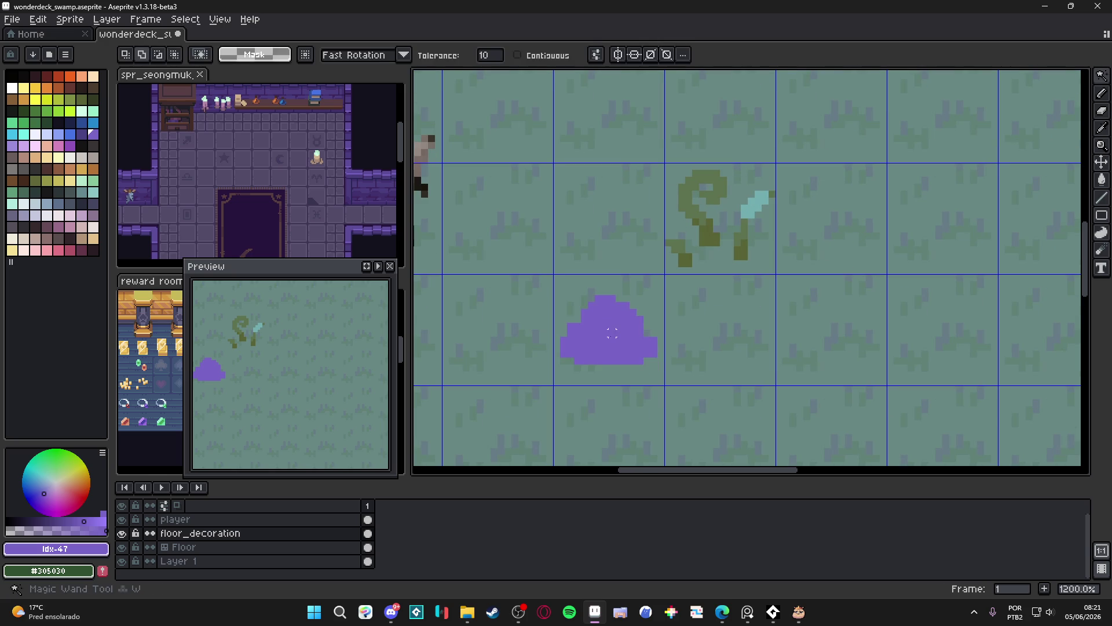
left_click(623, 339)
left_click_drag(623, 339, 624, 329)
scroll(653, 369, "down", 4)
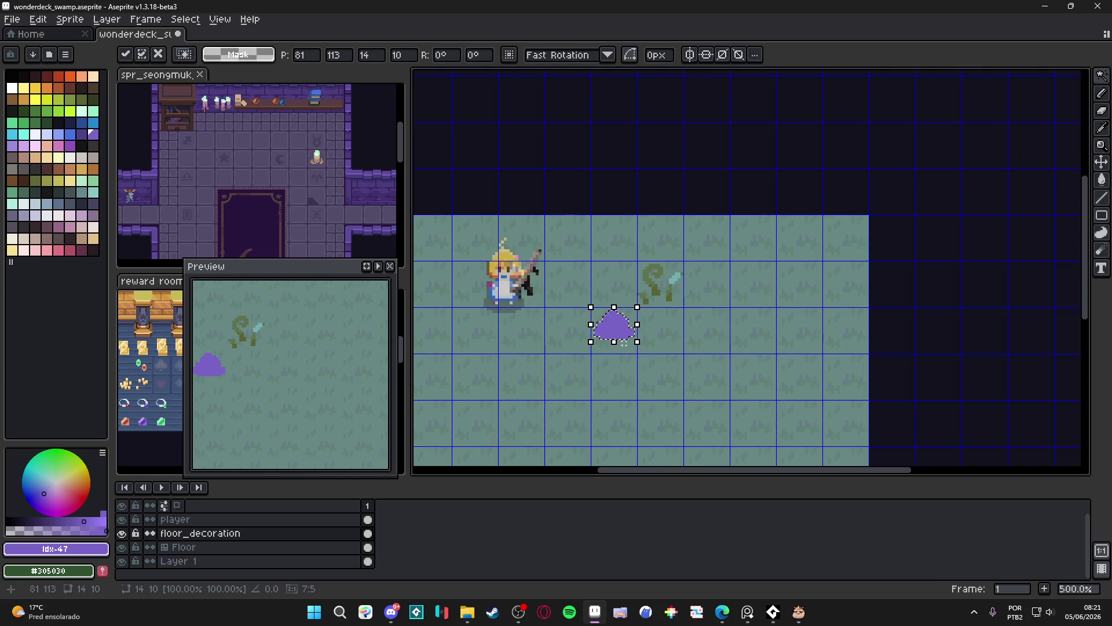
scroll(624, 342, "up", 4)
key("ctrl+d")
key("b")
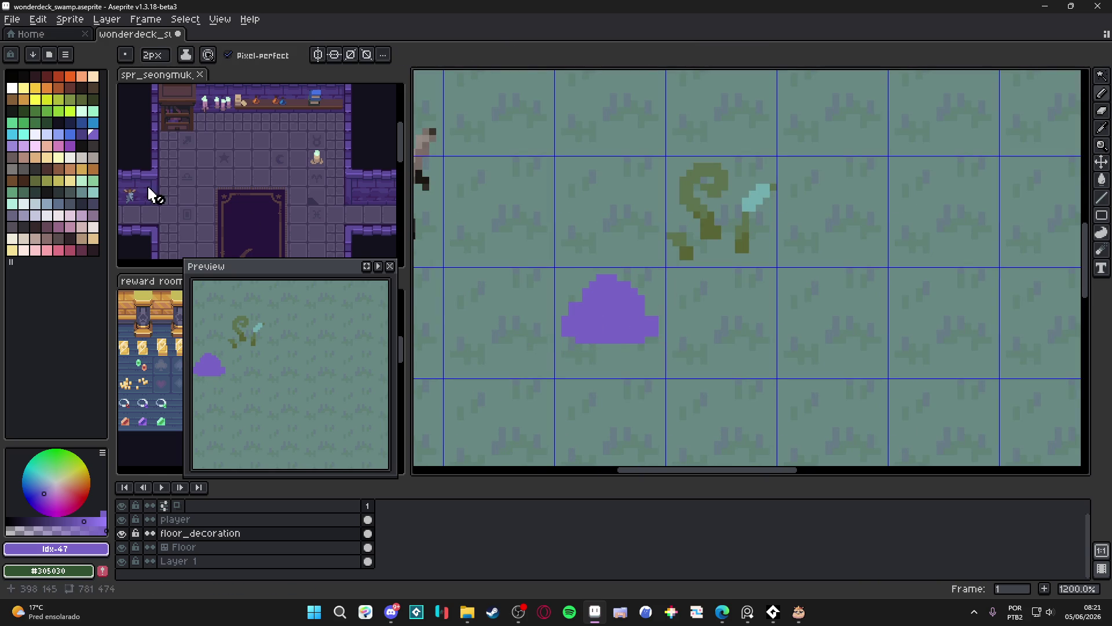
Draw a light grey stem under the cap, then zoom in with a 1px brush.
left_click(83, 158)
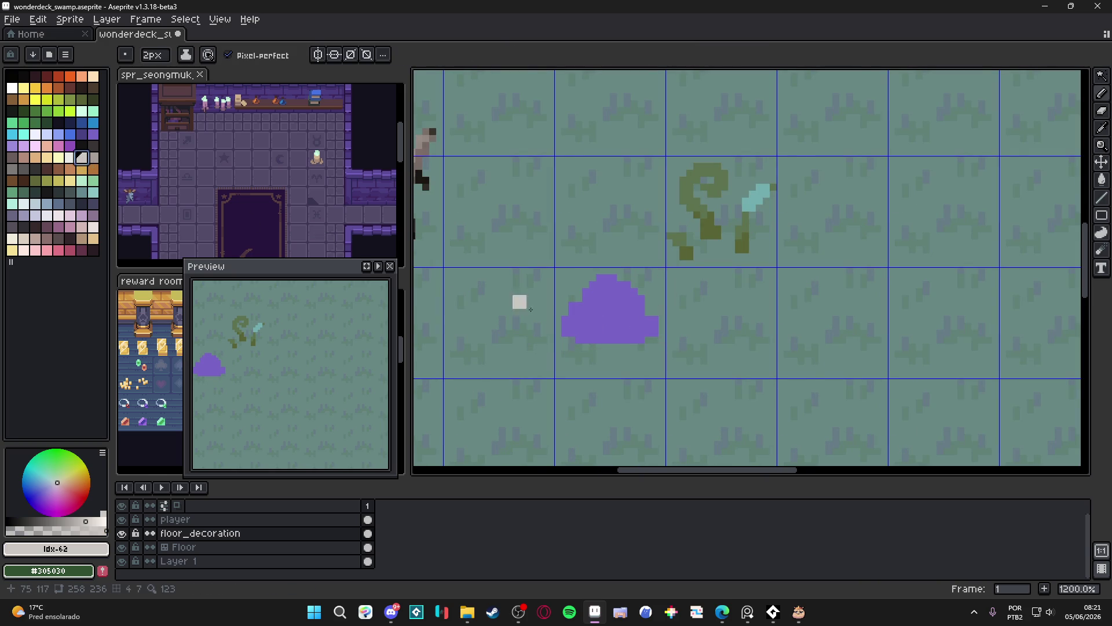
scroll(631, 344, "up", 1)
mouse_move(606, 357)
left_mouse_down()
mouse_move(589, 351)
mouse_move(618, 351)
mouse_move(626, 365)
mouse_move(591, 375)
mouse_move(618, 376)
mouse_move(591, 374)
left_mouse_up()
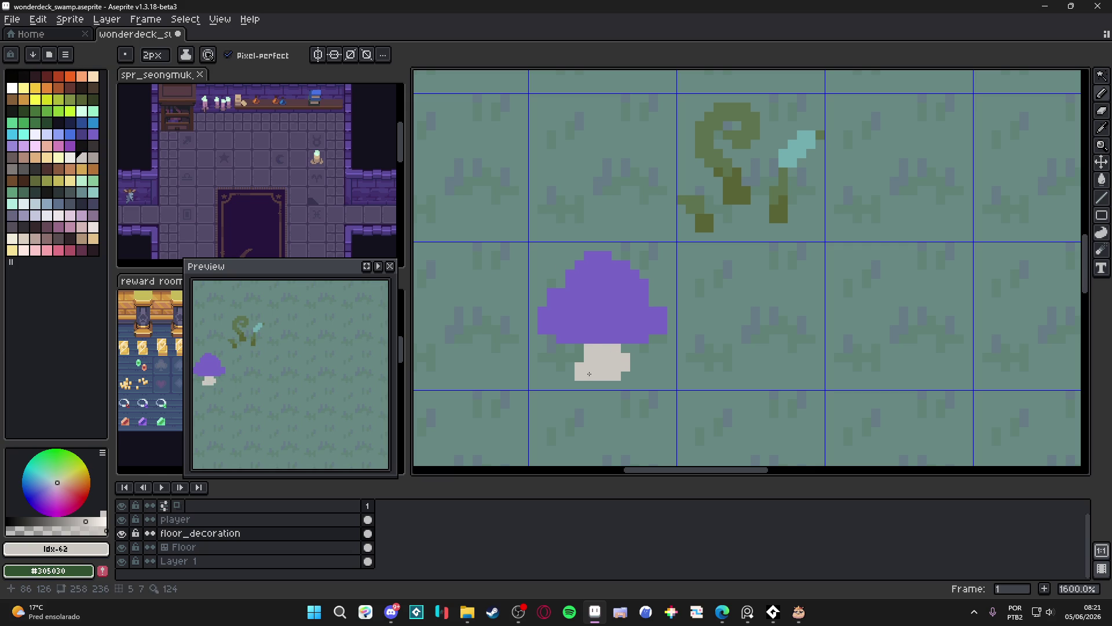
scroll(589, 368, "down", 3)
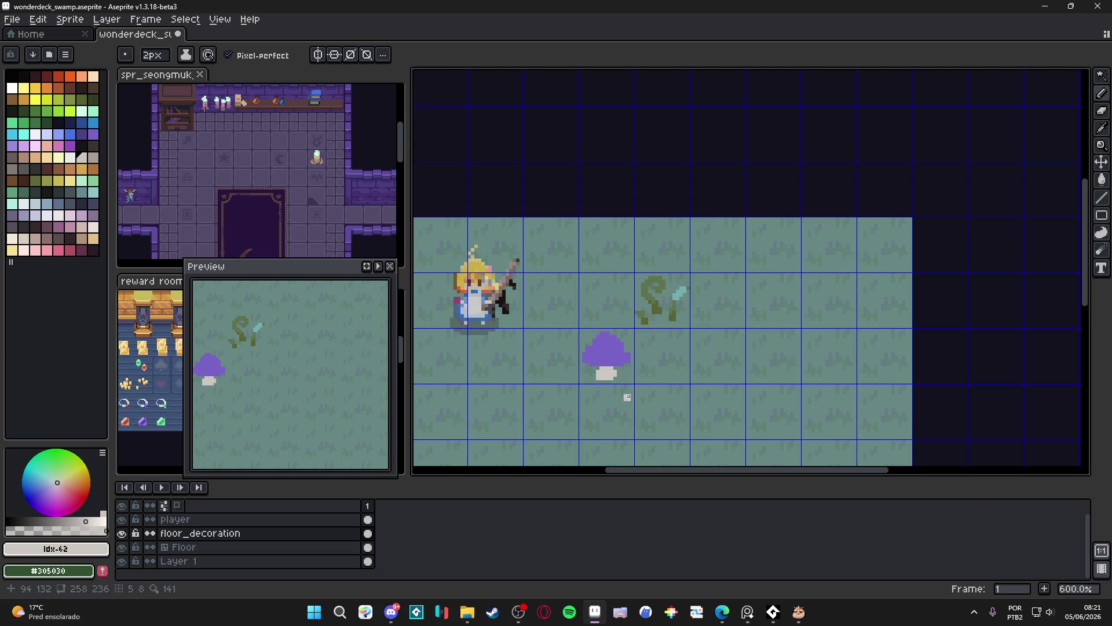
scroll(624, 400, "up", 4)
key("minus")
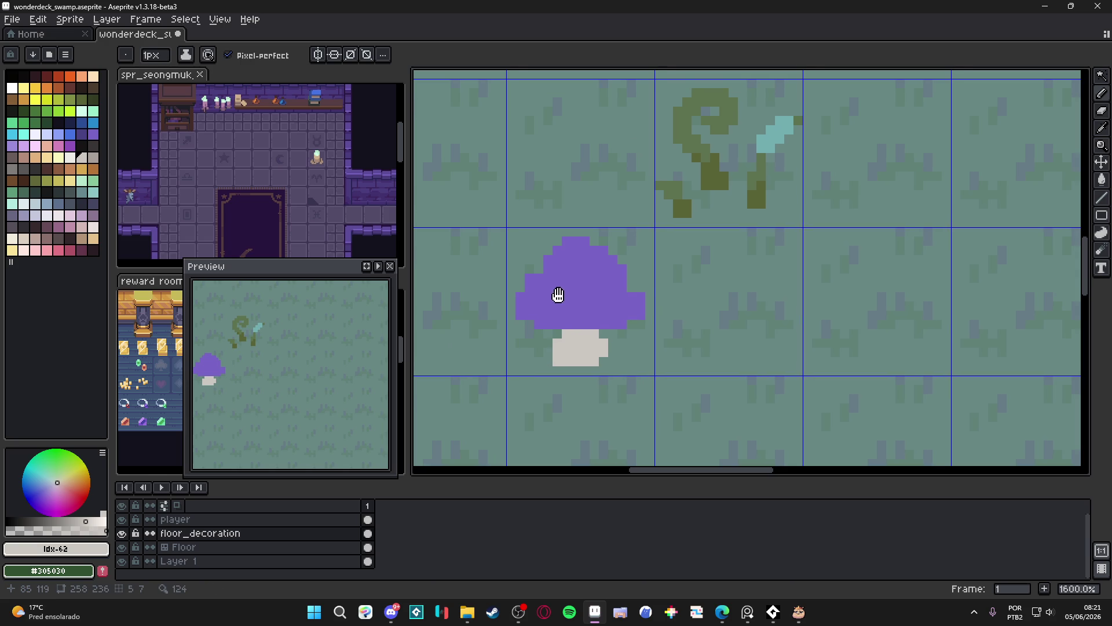
left_click_drag(558, 295, 572, 298)
scroll(571, 297, "up", 2)
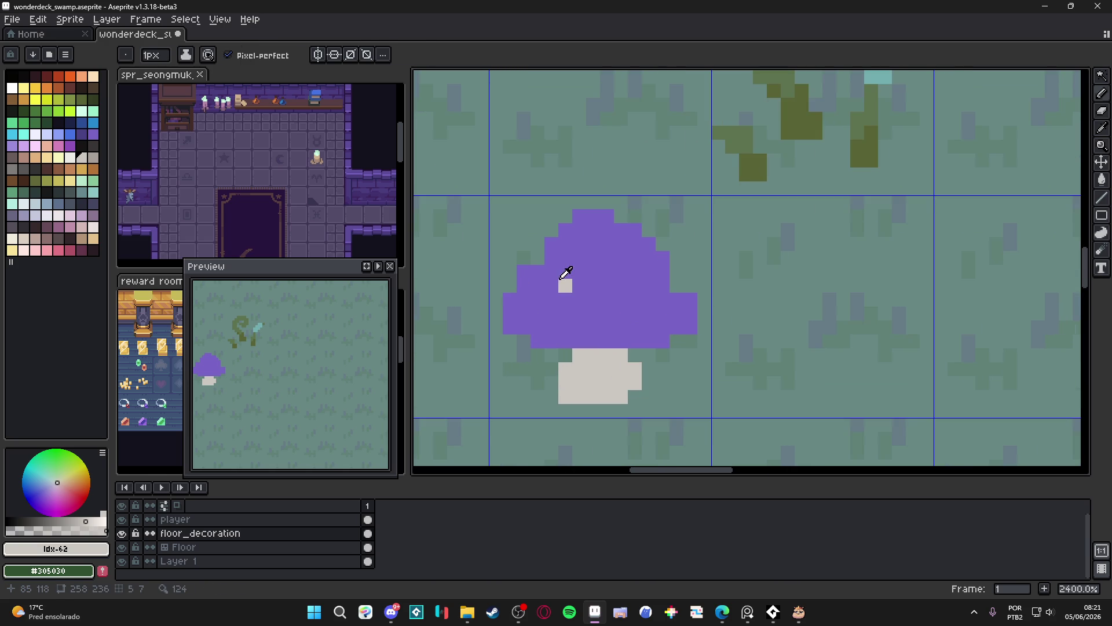
Dot 2px light lavender highlight spots across the mushroom cap.
left_click(23, 146)
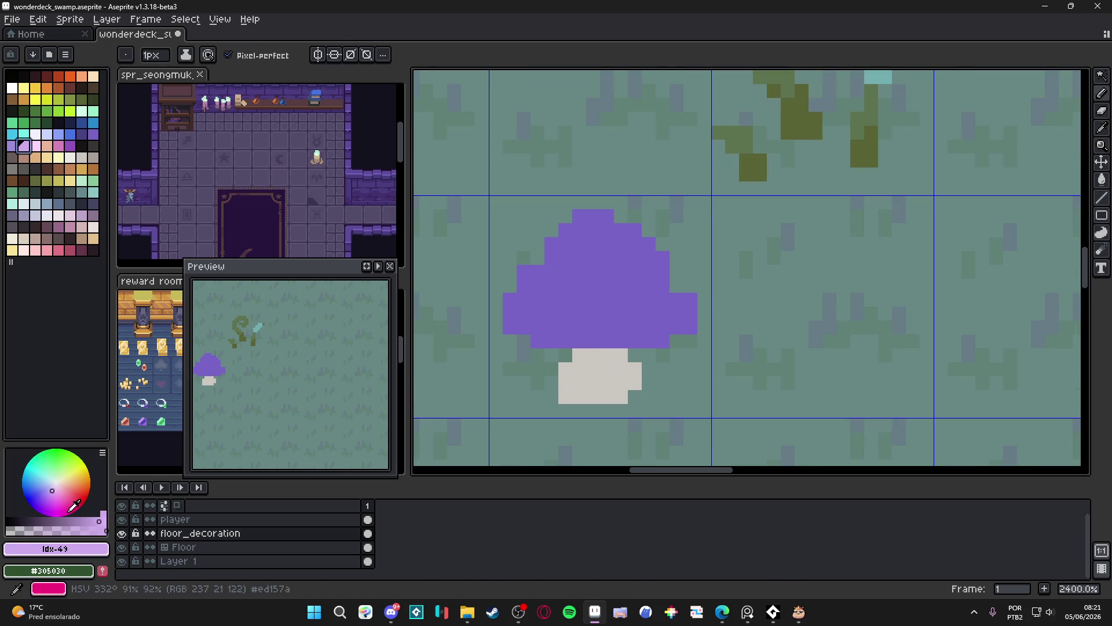
left_click(25, 530)
key("plus")
left_click(576, 276)
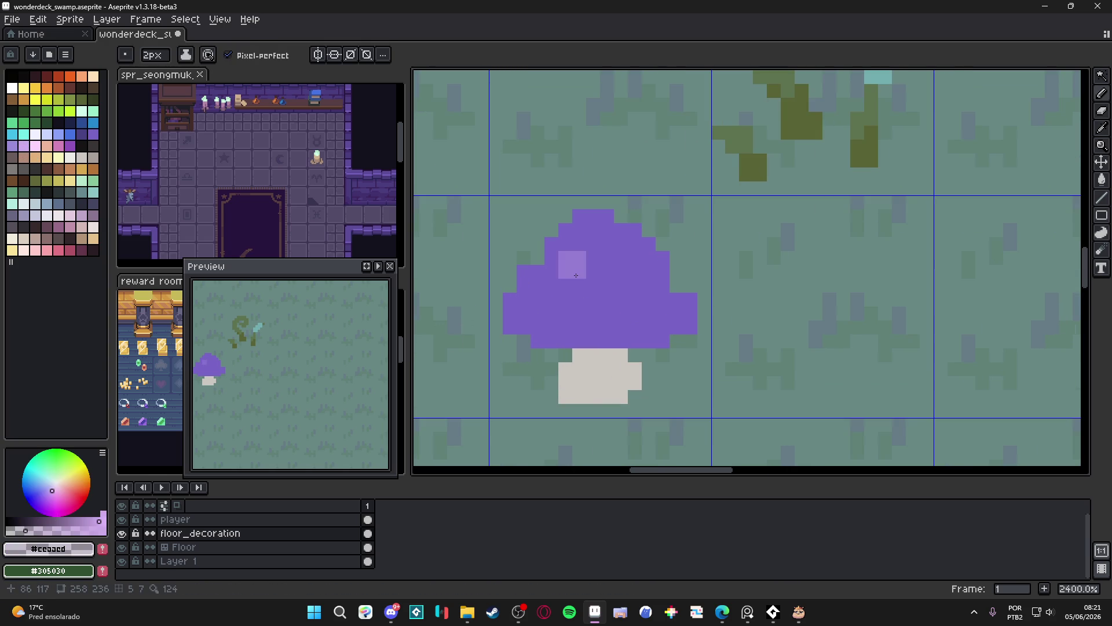
left_click(581, 297)
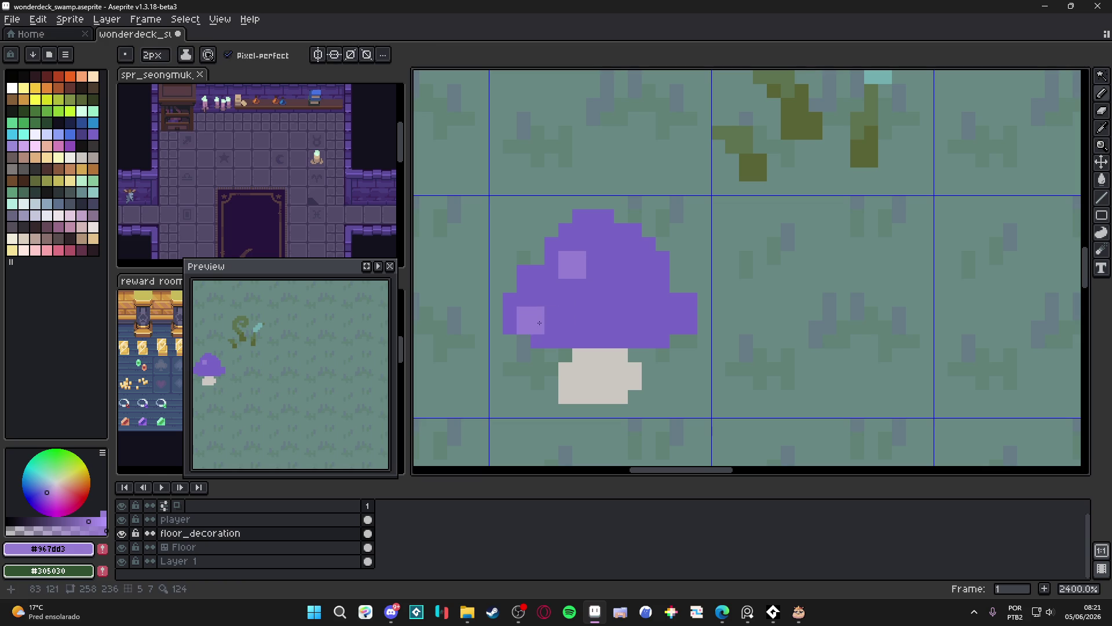
left_click(530, 321)
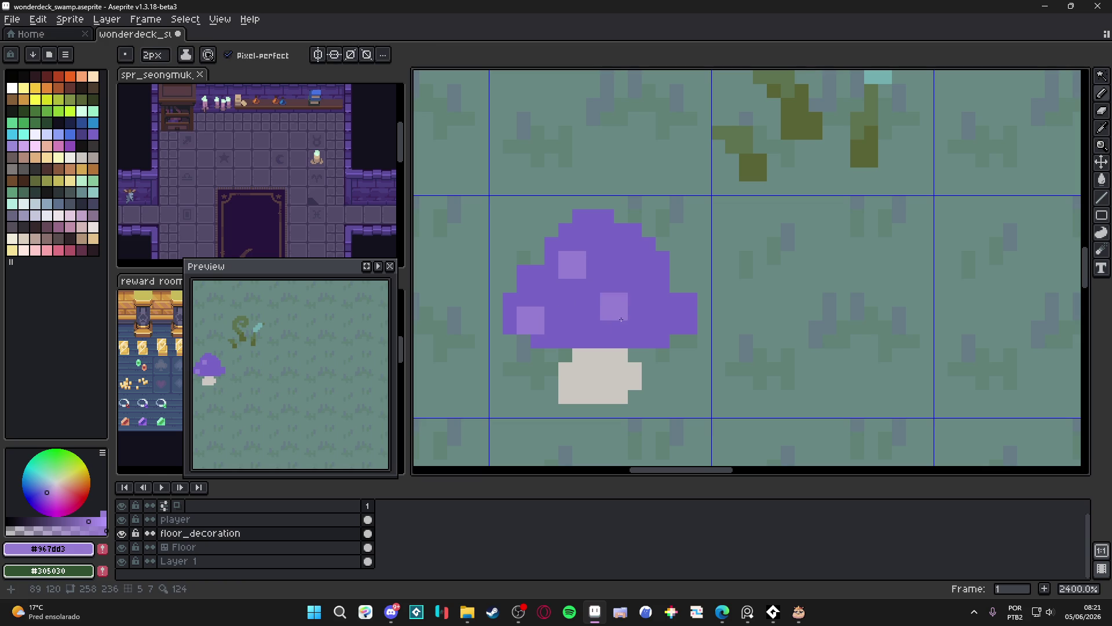
left_click(602, 307)
key("ctrl+z")
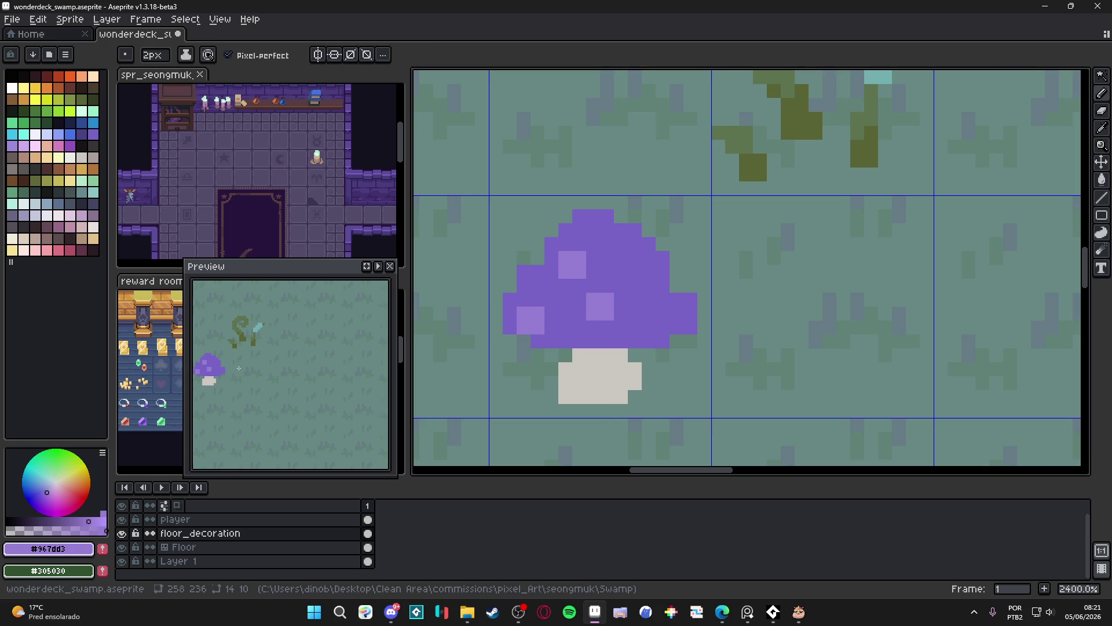
scroll(689, 255, "up", 1)
left_click(633, 287)
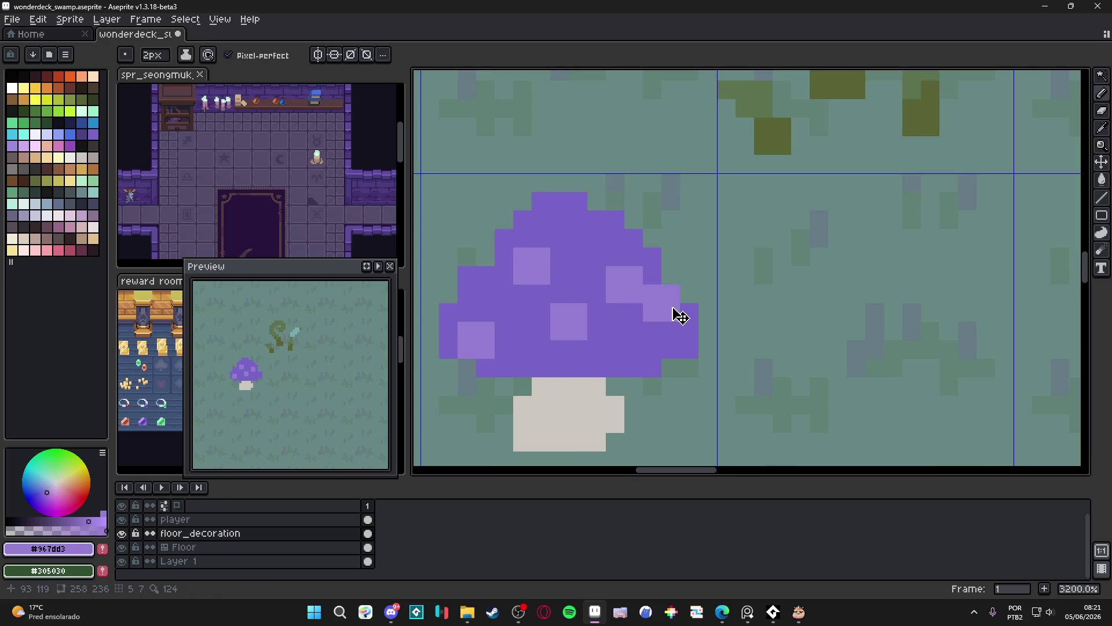
With a 1px dark purple, shade the cap's lower-right edge and right side.
left_click(672, 313, "alt")
key("minus")
left_click(92, 146)
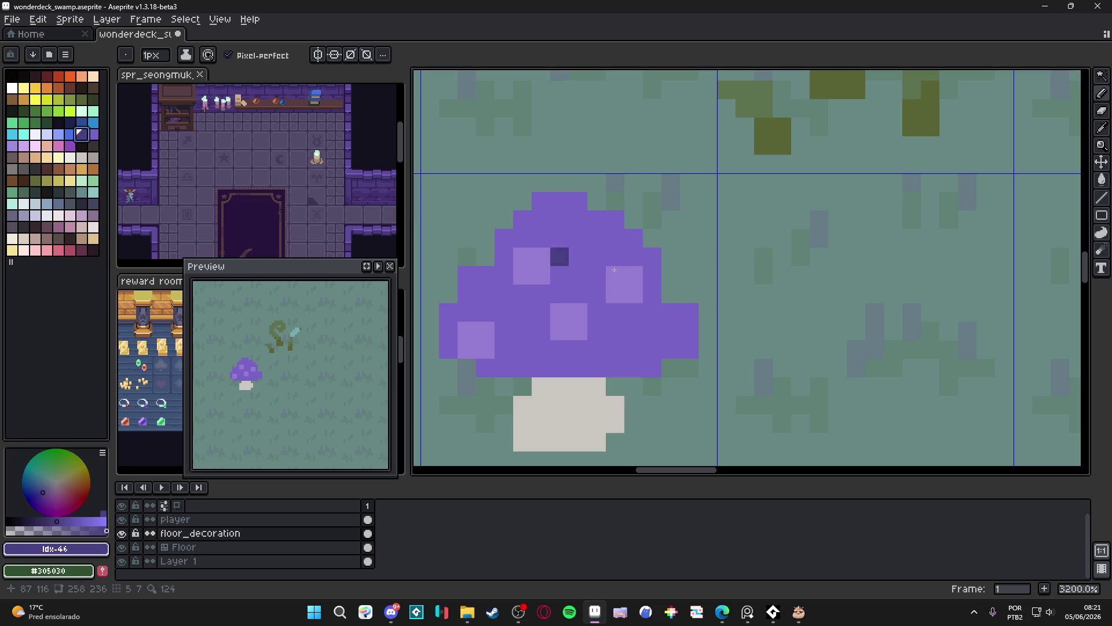
left_click(653, 368, "alt")
left_click(692, 349)
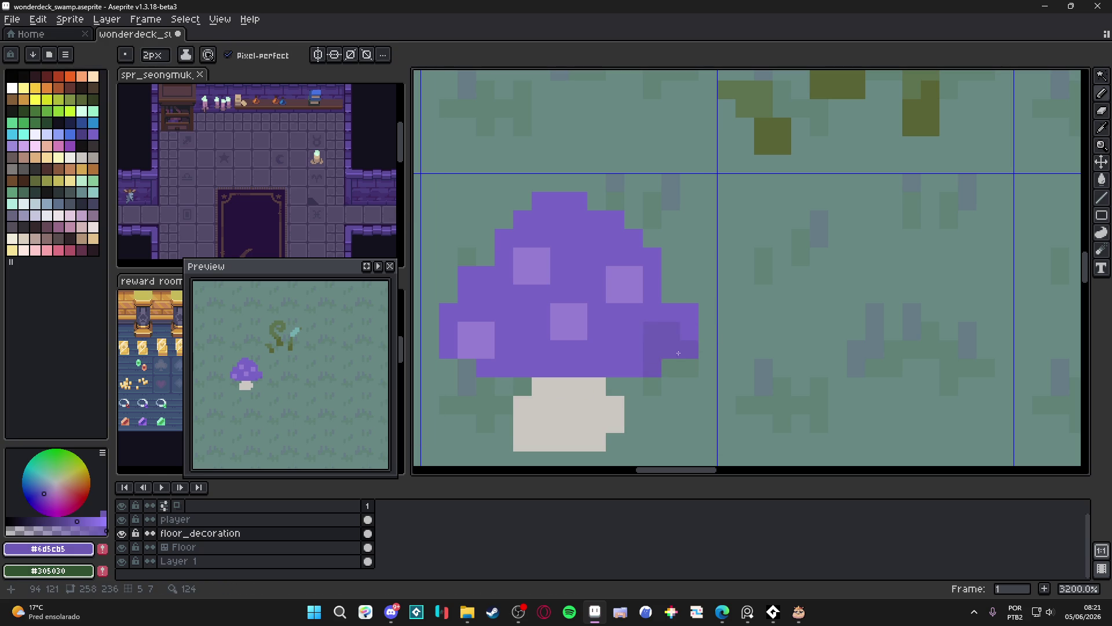
mouse_move(601, 309)
left_mouse_down()
mouse_move(596, 294)
mouse_move(652, 294)
mouse_move(616, 312)
mouse_move(643, 309)
left_mouse_up()
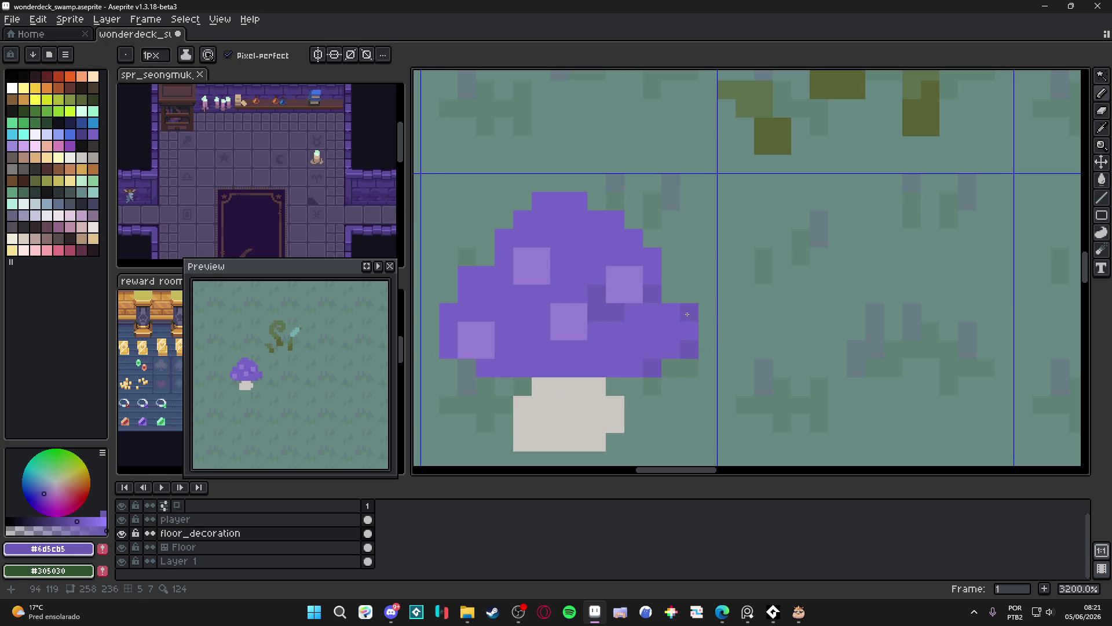
left_click(689, 312)
Shade the cap's middle row, lower-left underside, bottom row and top in dark purple.
mouse_move(577, 294)
left_mouse_down()
mouse_move(485, 312)
mouse_move(467, 294)
mouse_move(467, 275)
mouse_move(506, 275)
left_mouse_up()
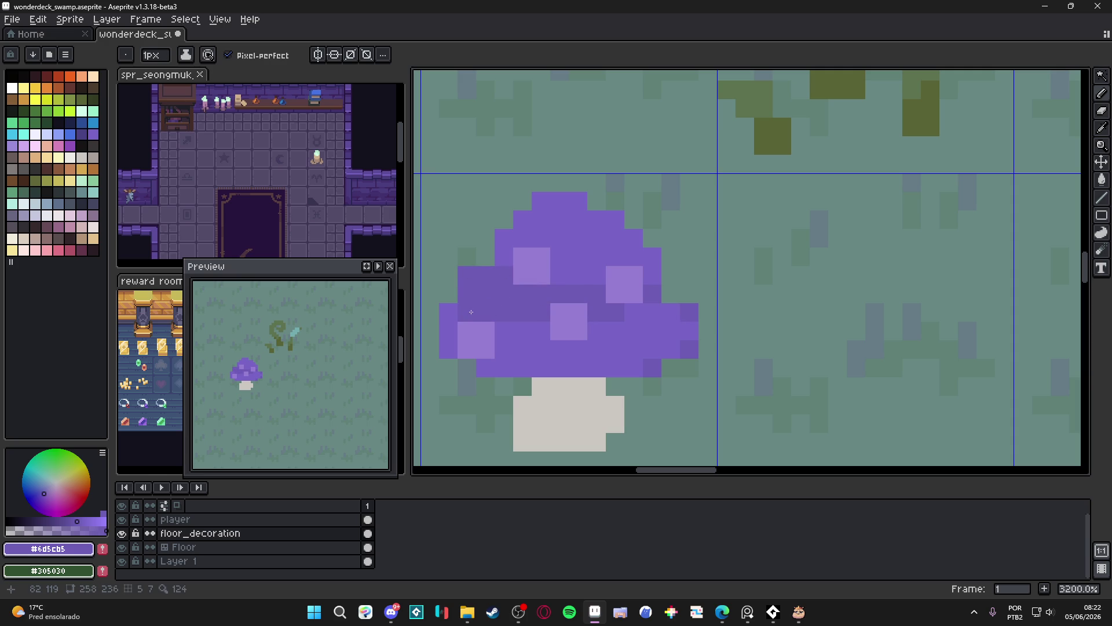
mouse_move(456, 323)
left_mouse_down()
mouse_move(467, 349)
mouse_move(448, 331)
mouse_move(512, 360)
left_mouse_up()
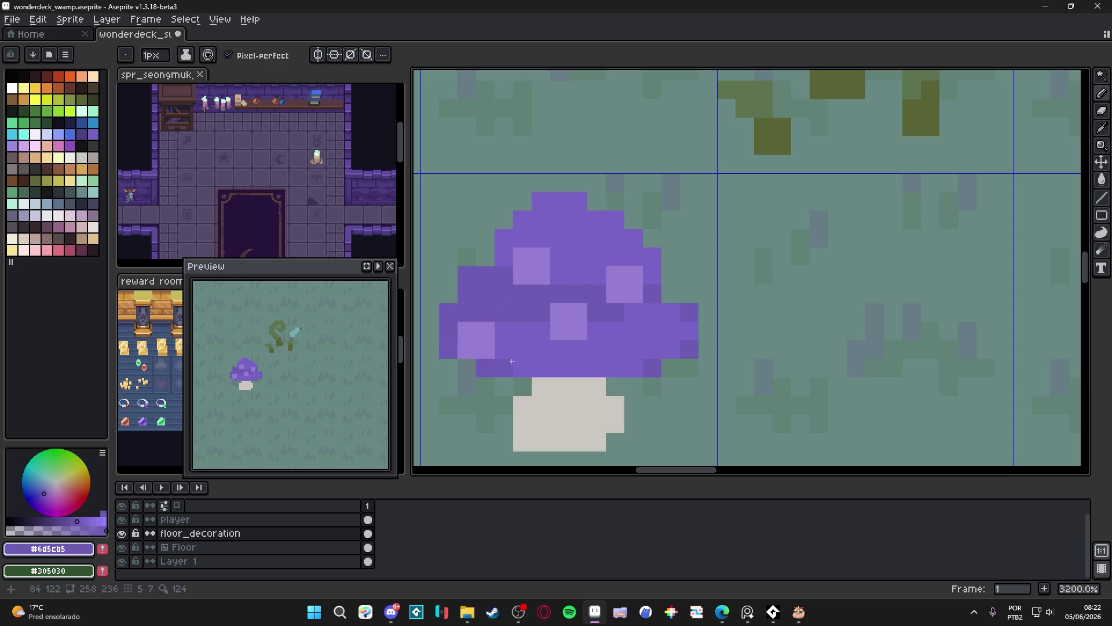
left_click(635, 367)
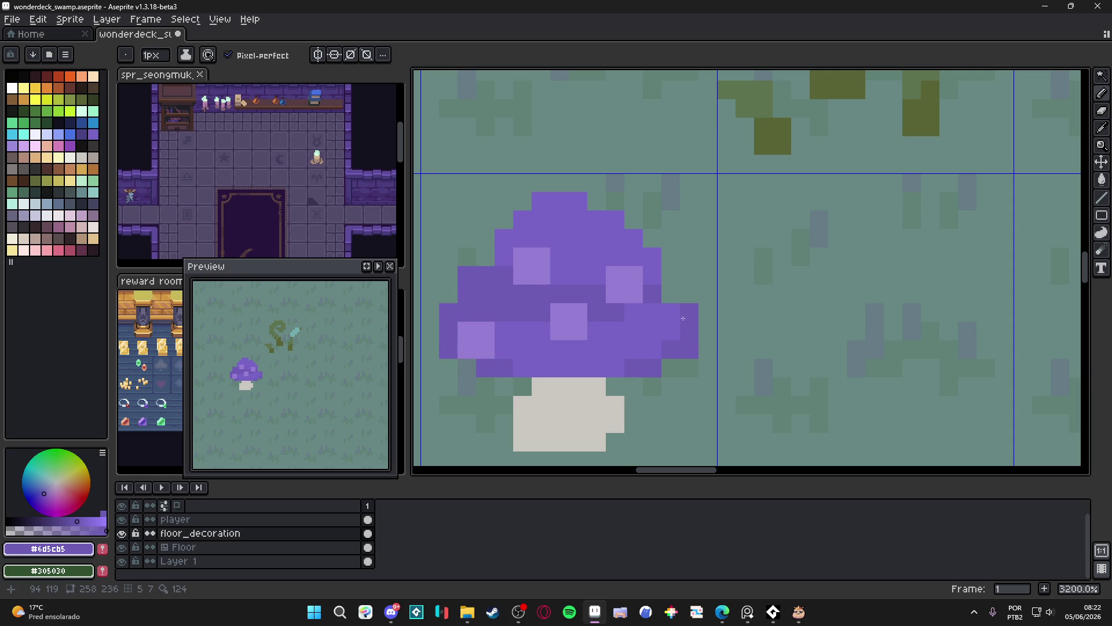
left_click_drag(653, 277, 654, 260)
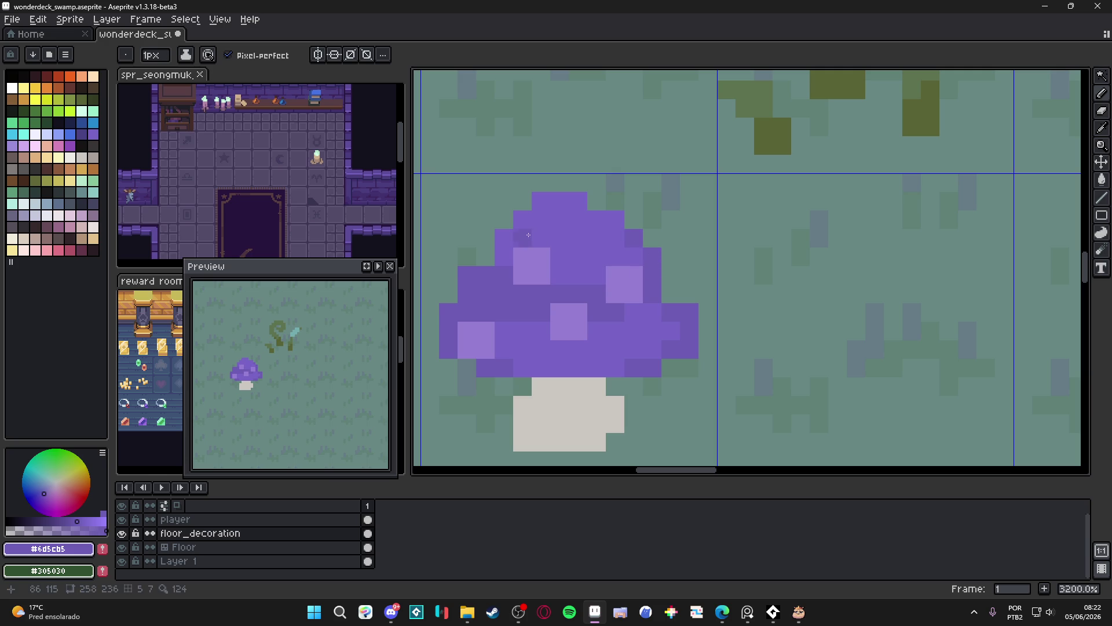
left_click(579, 201)
left_click(540, 202)
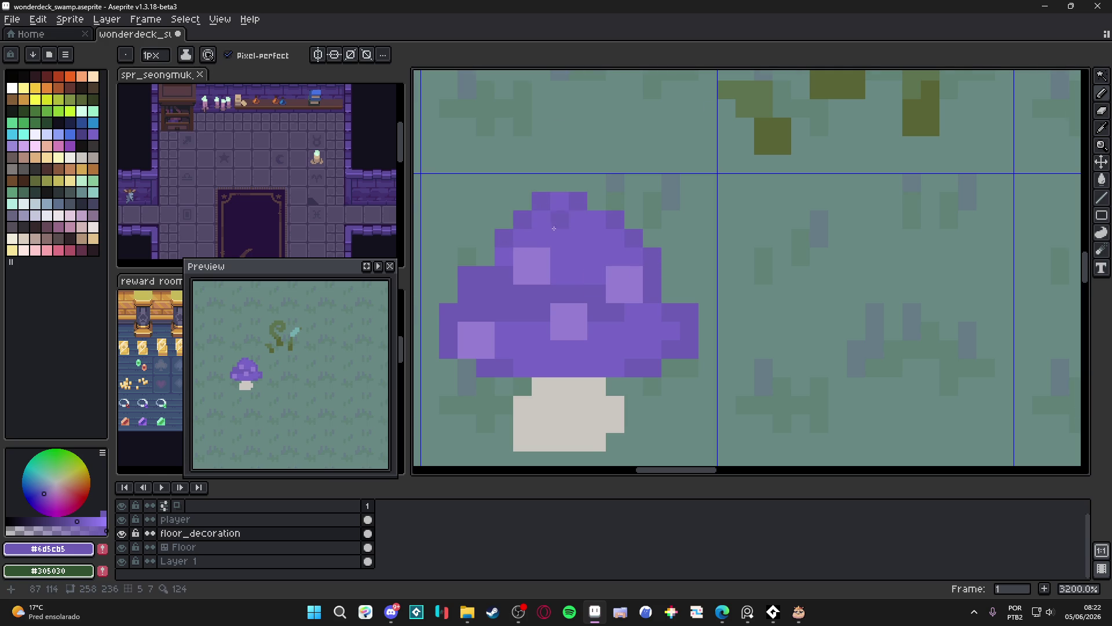
scroll(580, 299, "down", 4)
scroll(578, 298, "up", 1)
scroll(578, 298, "down", 2)
scroll(574, 307, "down", 4)
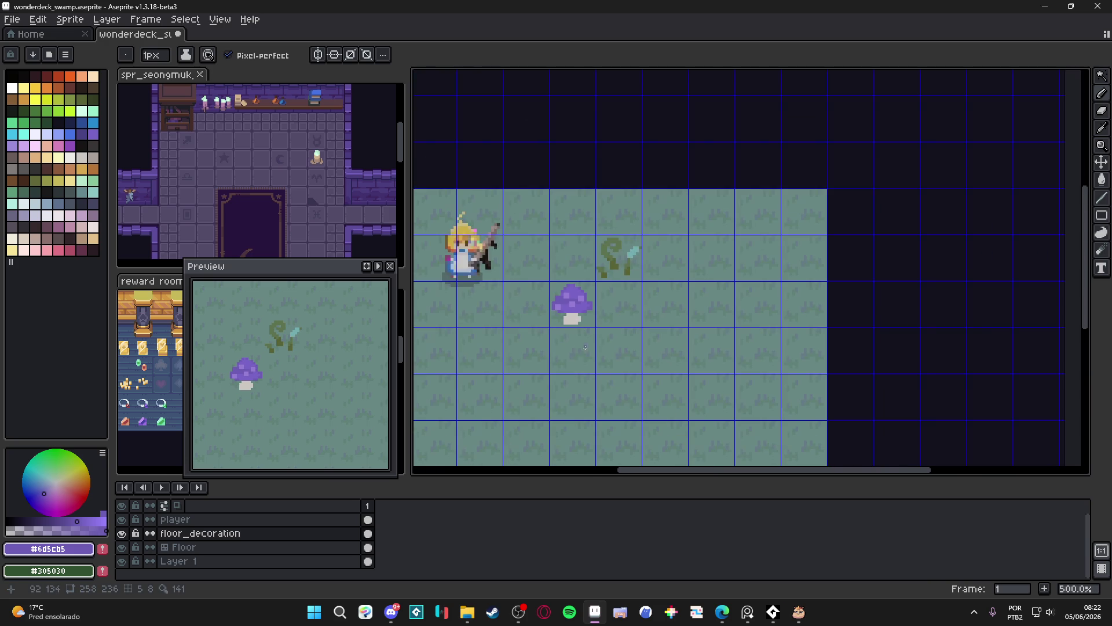
scroll(570, 319, "up", 4)
scroll(571, 323, "down", 4)
scroll(588, 363, "up", 9)
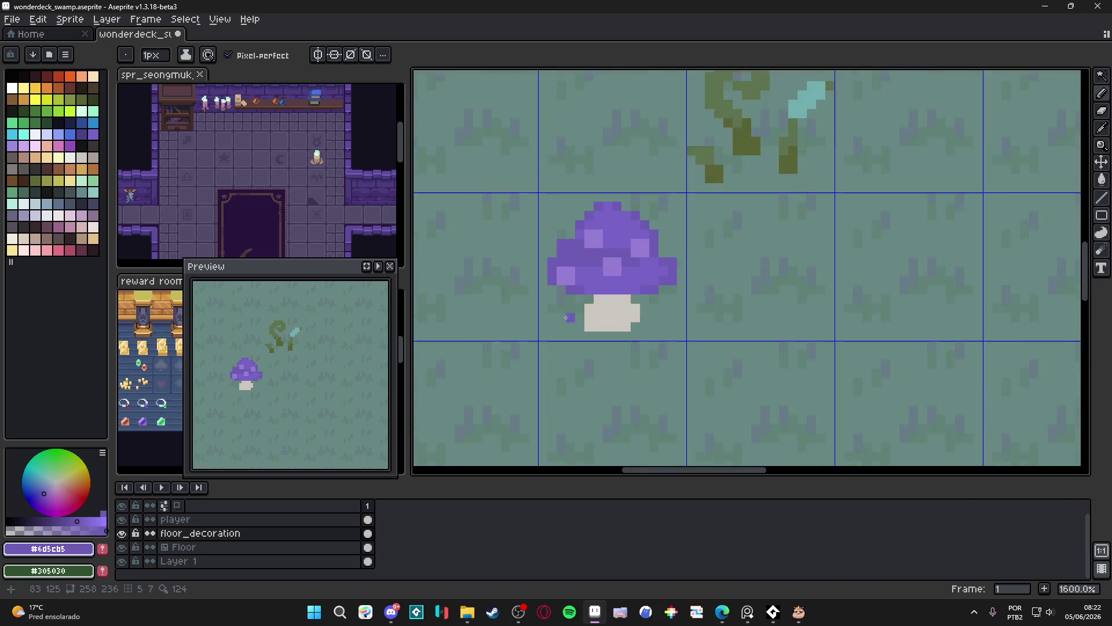
scroll(551, 209, "down", 6)
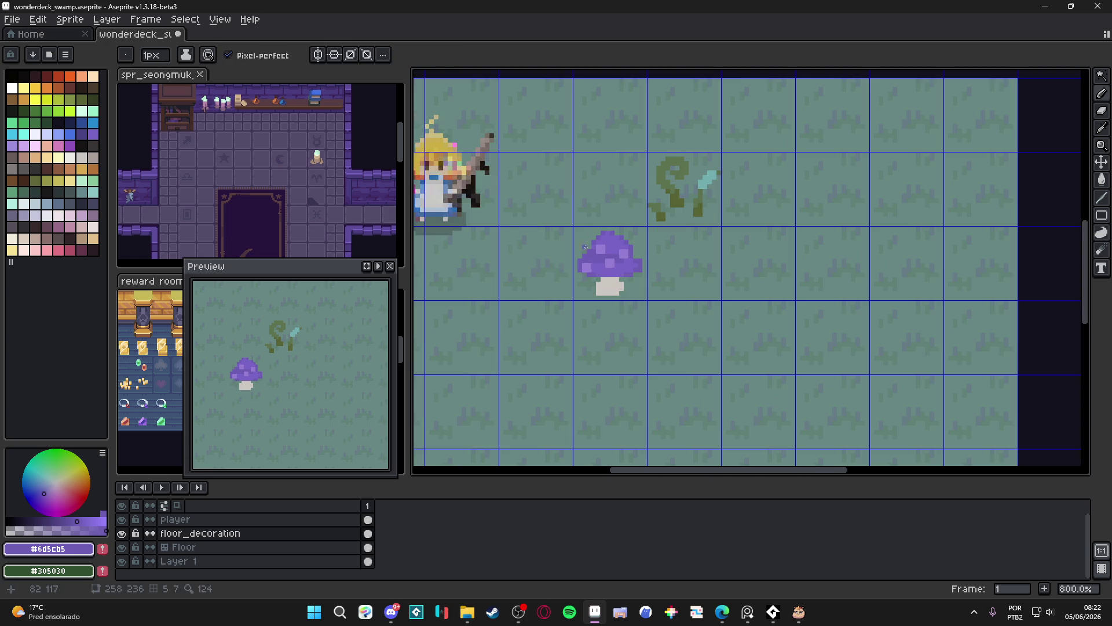
scroll(635, 329, "up", 5)
scroll(641, 333, "down", 3)
scroll(644, 336, "up", 3)
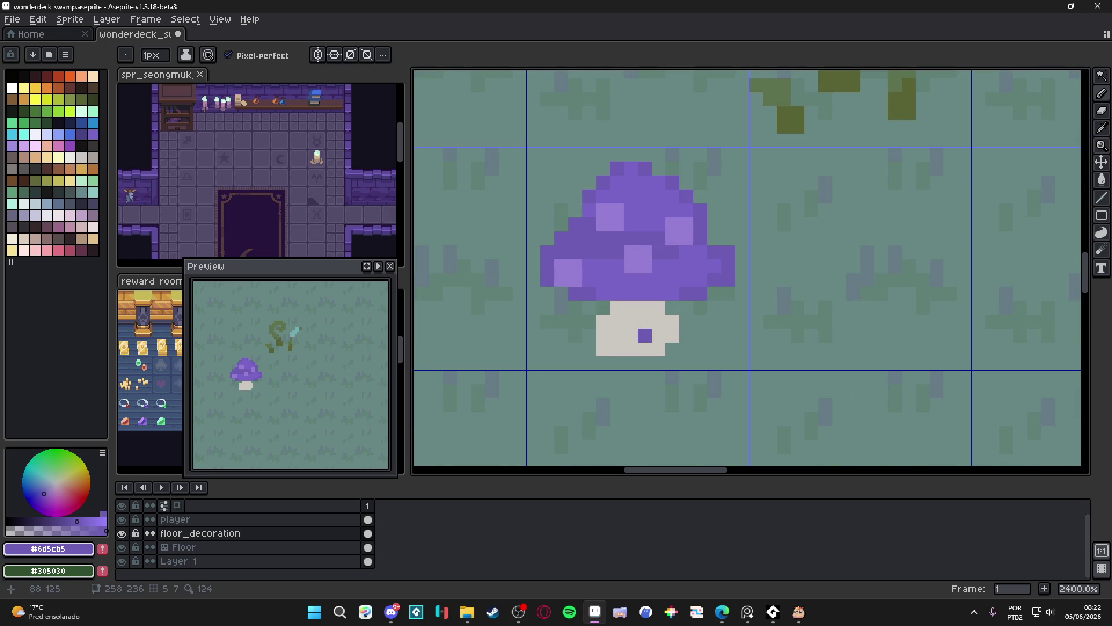
Cover the stray purple stem pixel with pale stem colour and add grey at the stem top.
left_click(632, 336, "alt")
left_click(643, 334)
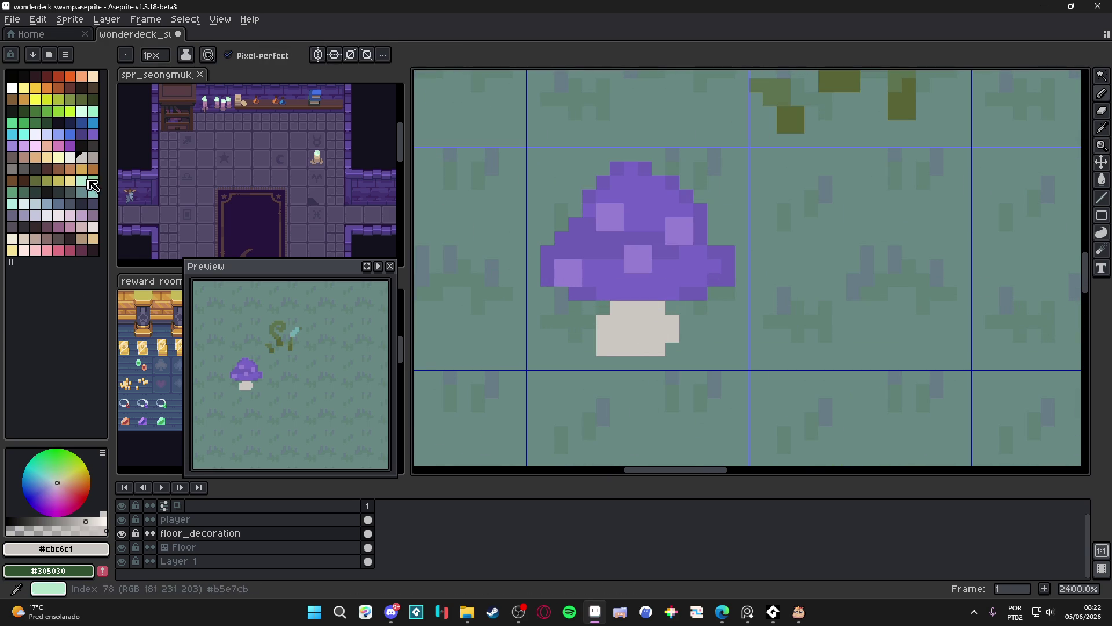
left_click(93, 157)
scroll(641, 318, "up", 1)
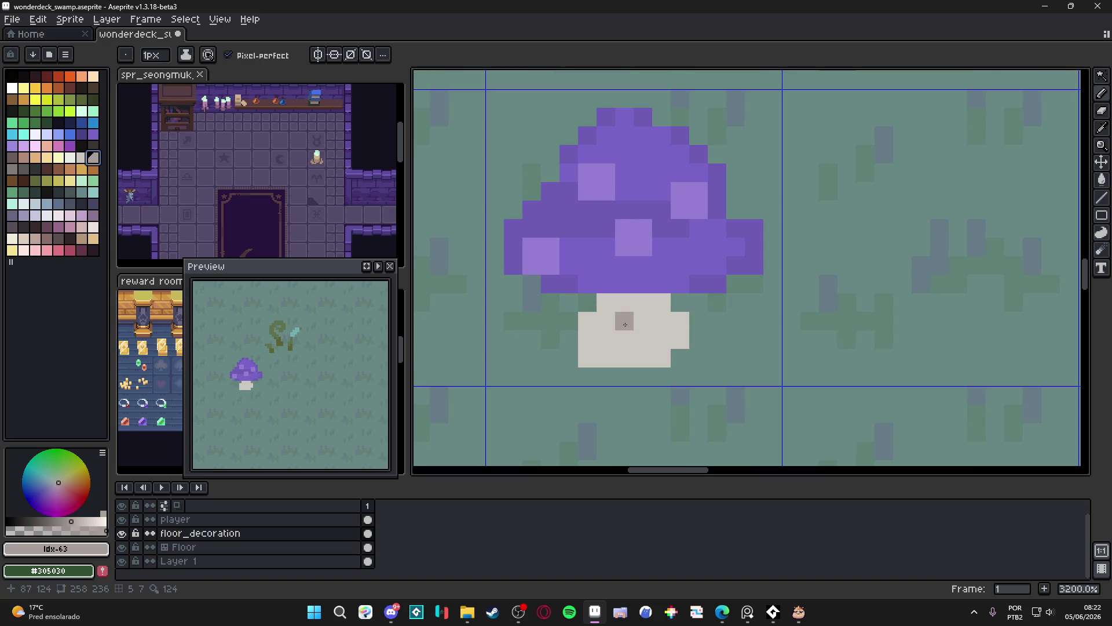
left_click(626, 287)
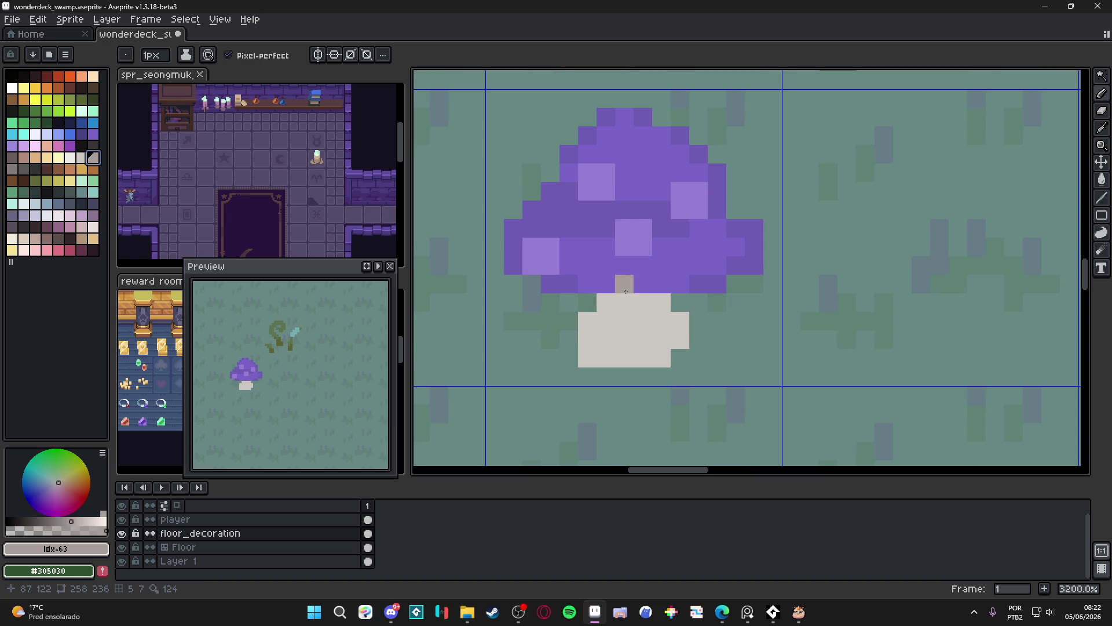
Paint a 1px darker grey-green shadow on the stem's upper part under the cap.
left_click(656, 341, "alt")
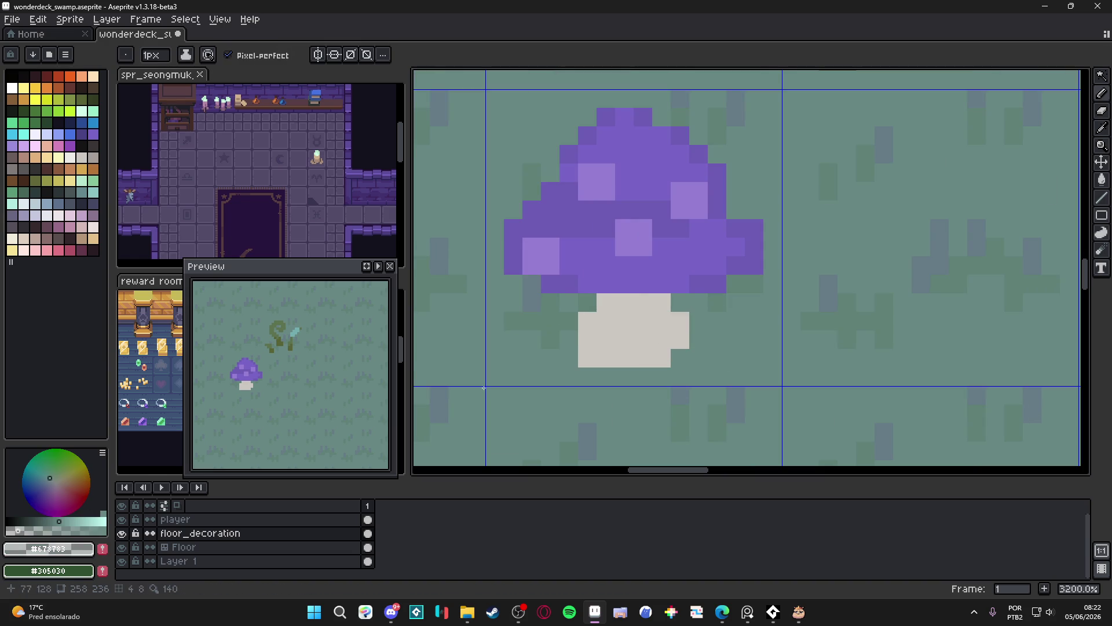
key("plus")
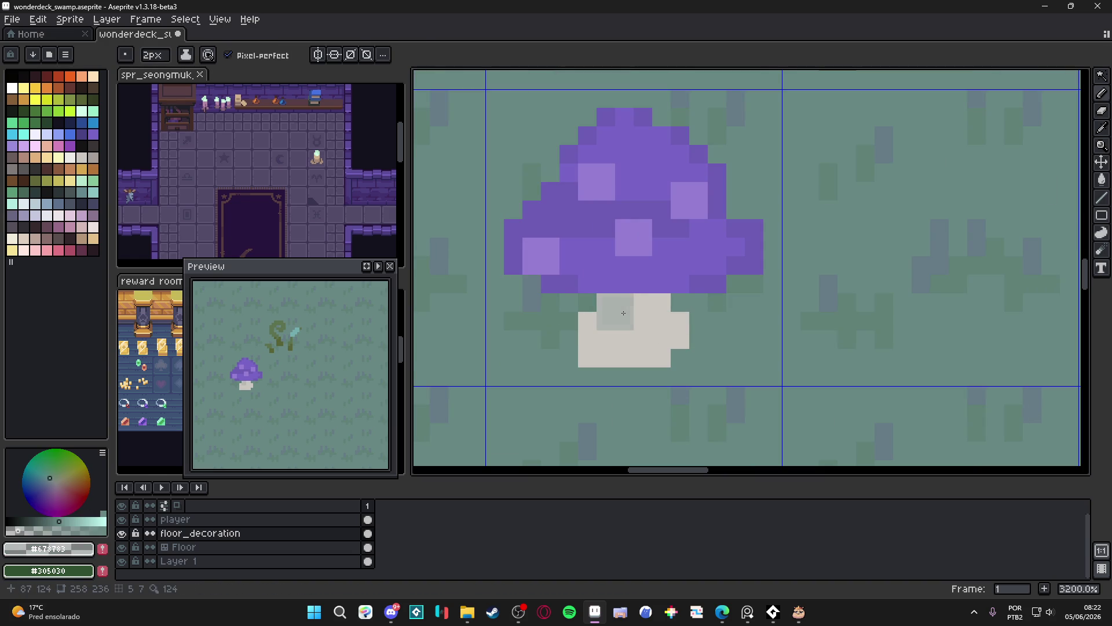
key("minus")
left_click(623, 313, "alt")
mouse_move(643, 304)
left_mouse_down()
mouse_move(680, 321)
mouse_move(663, 360)
mouse_move(588, 358)
left_mouse_up()
Lighten the stem's lower-left pixels with sampled pale stem colours.
left_click(587, 340)
left_click(614, 340, "alt")
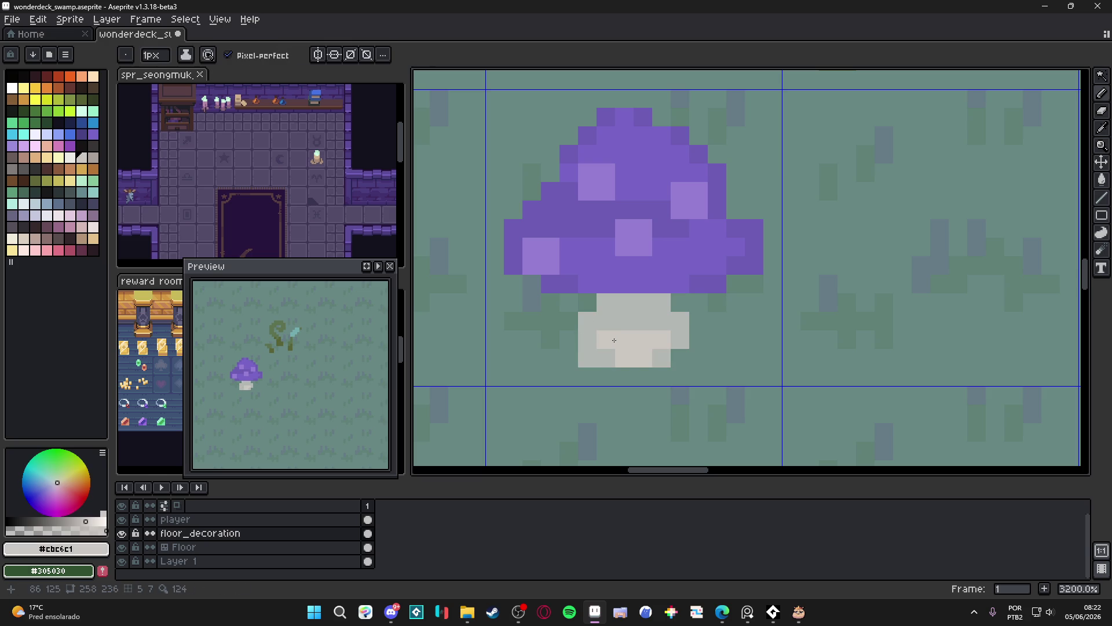
left_click(606, 357)
scroll(609, 356, "down", 3)
scroll(609, 355, "up", 3)
left_click(614, 342, "alt")
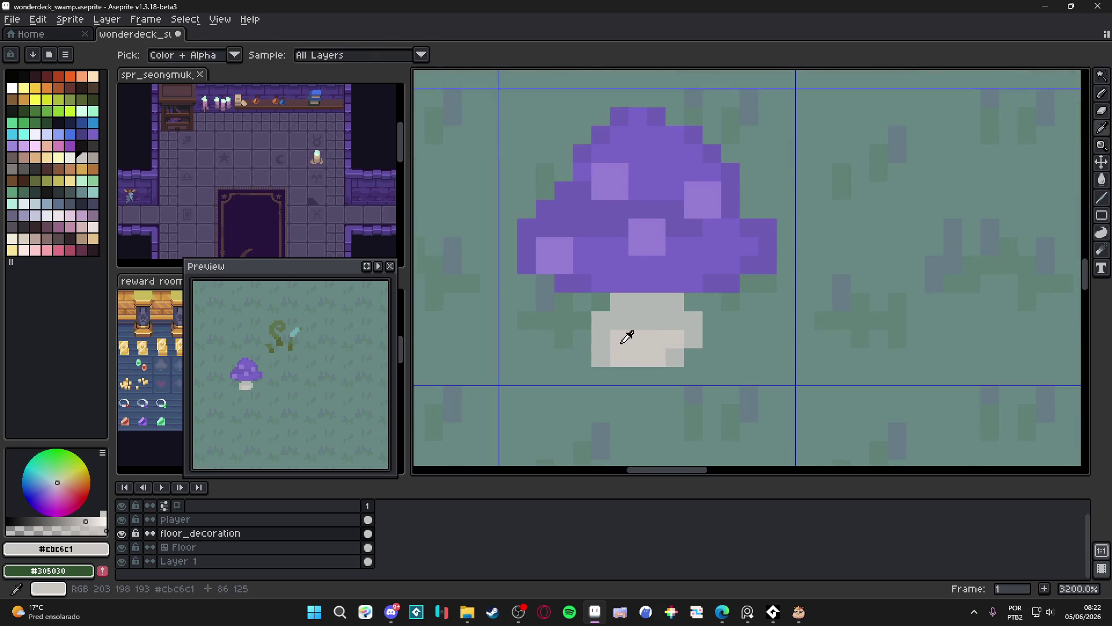
left_click(609, 355)
left_click(609, 355, "alt")
left_click(602, 347)
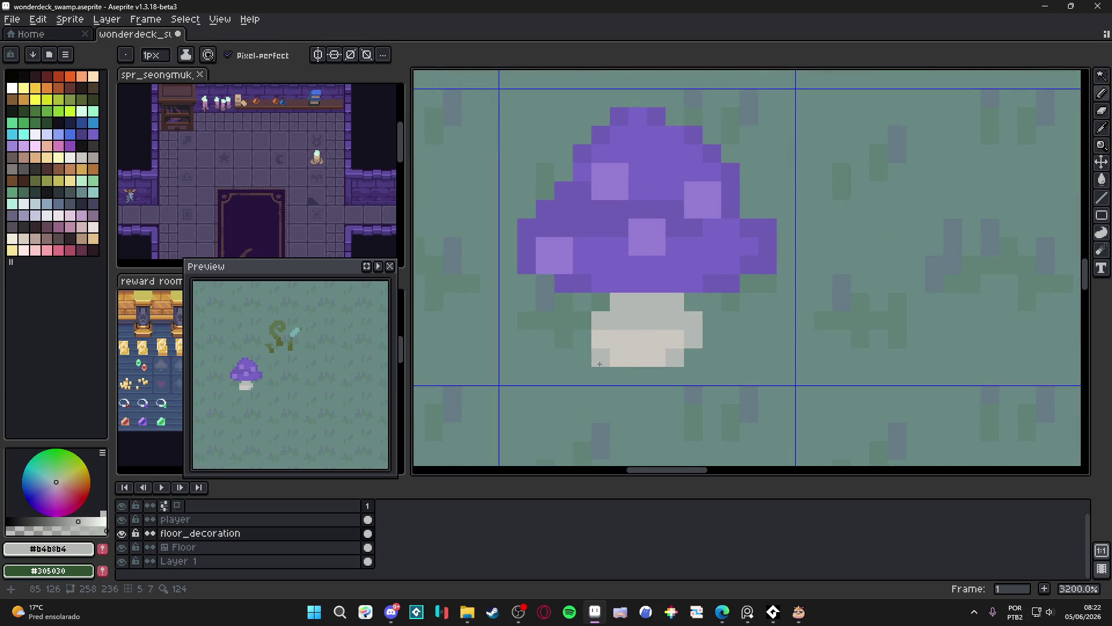
scroll(637, 371, "down", 5)
scroll(644, 387, "up", 1)
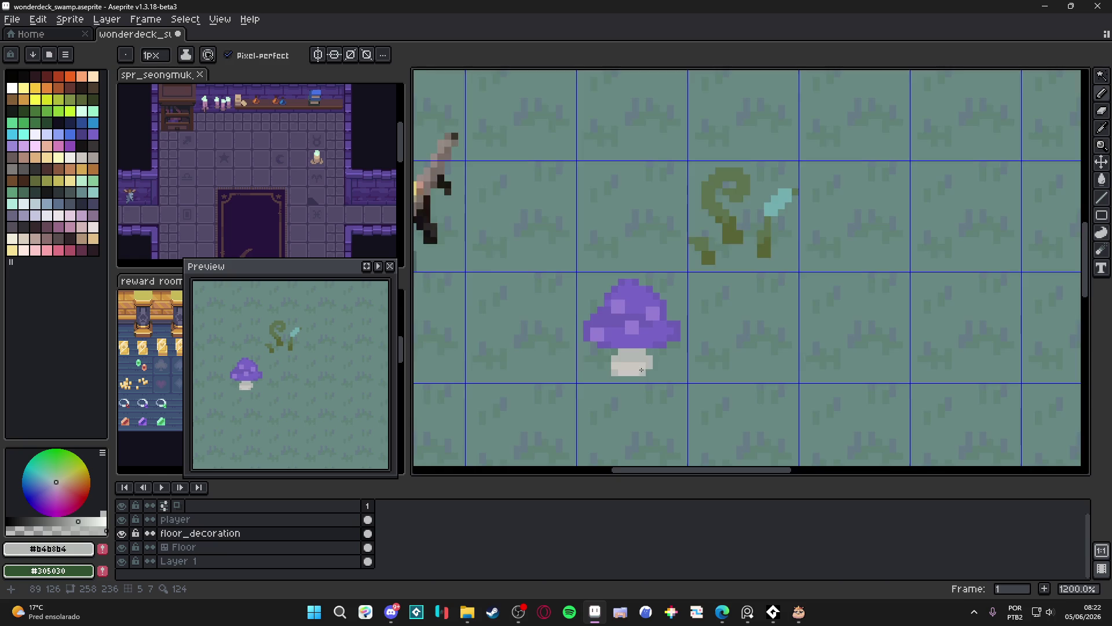
scroll(677, 369, "down", 3)
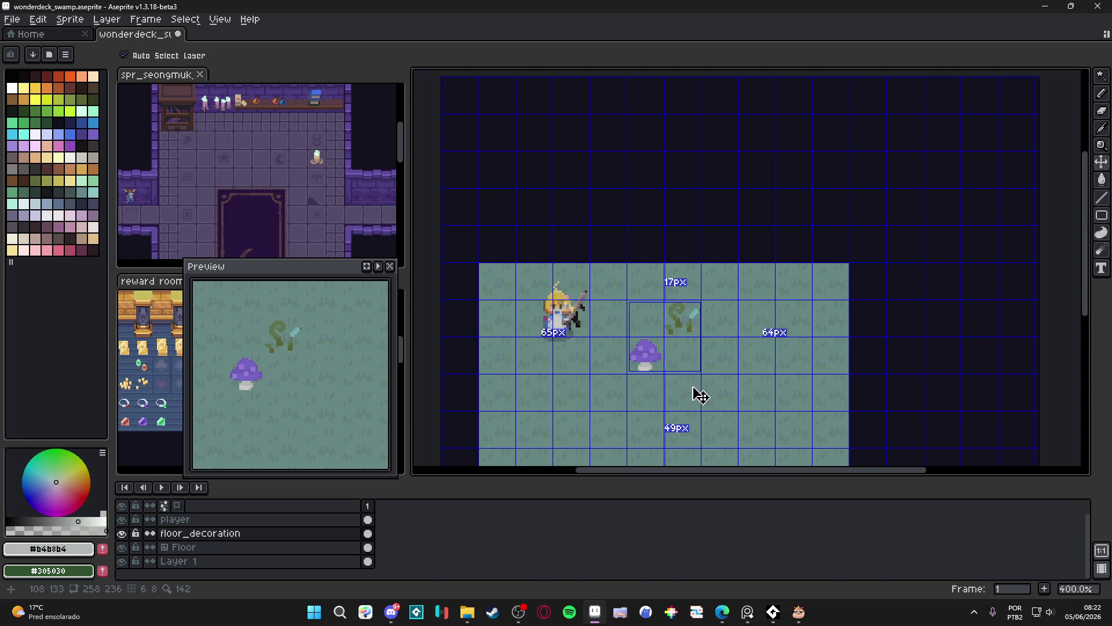
Hide the tile grid and eyedrop the mushroom cap's purple as the drawing colour.
key("ctrl+apostrophe")
left_click_drag(686, 371, 672, 335)
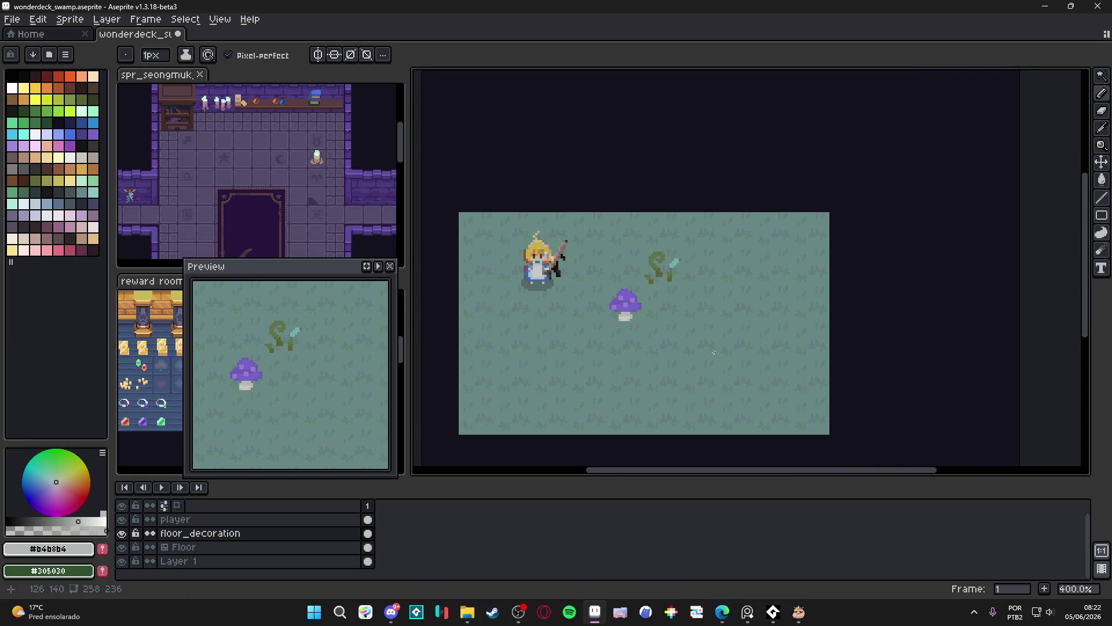
scroll(676, 330, "up", 4)
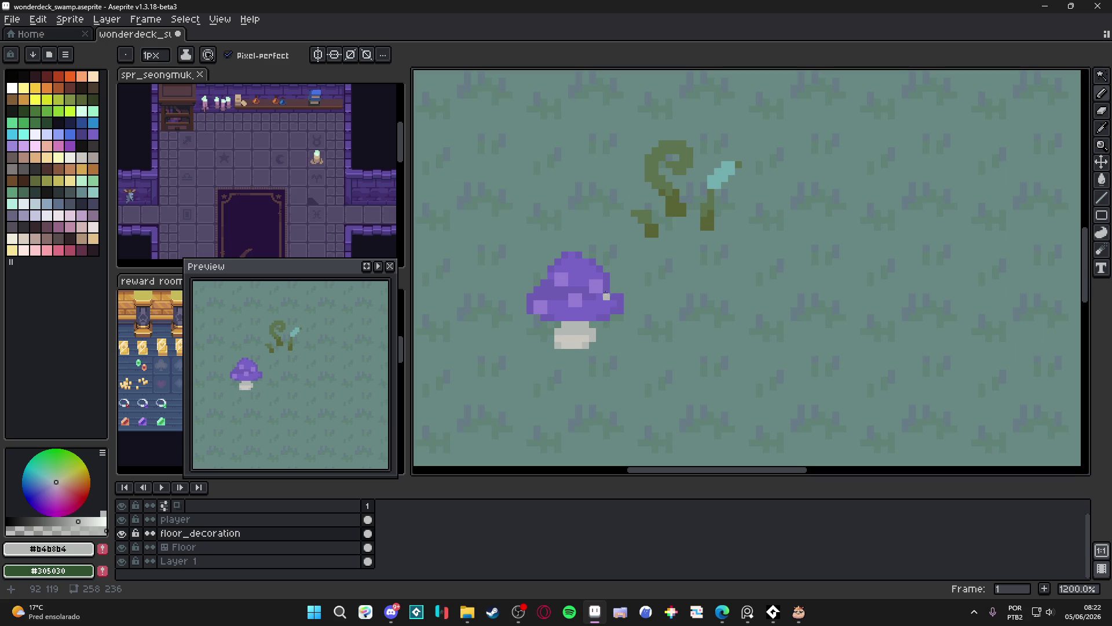
scroll(592, 288, "up", 4)
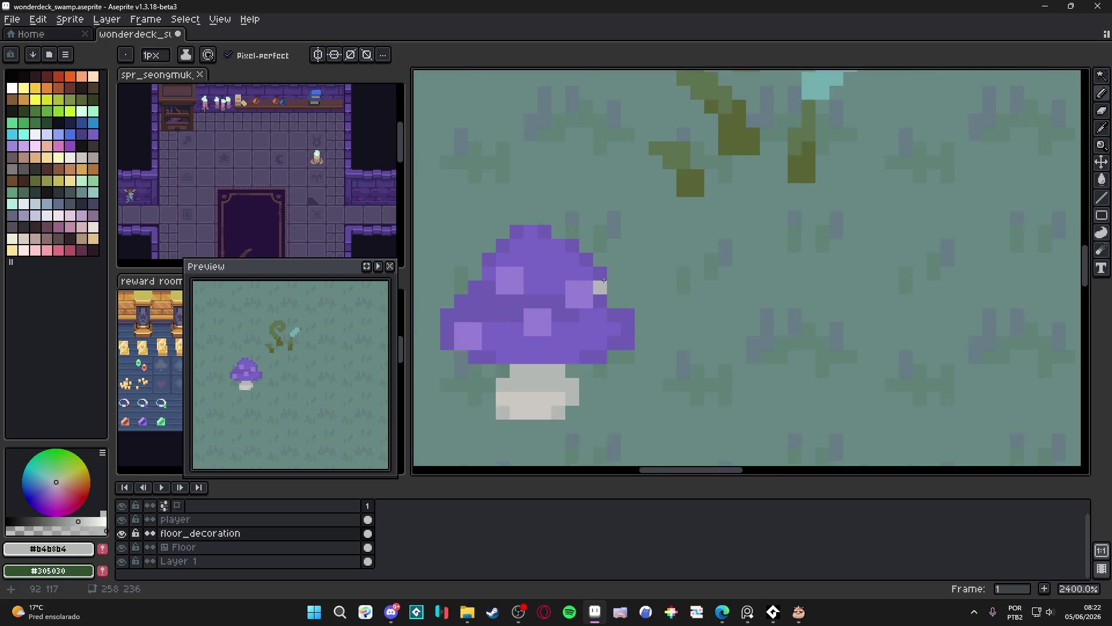
left_click(584, 288, "alt")
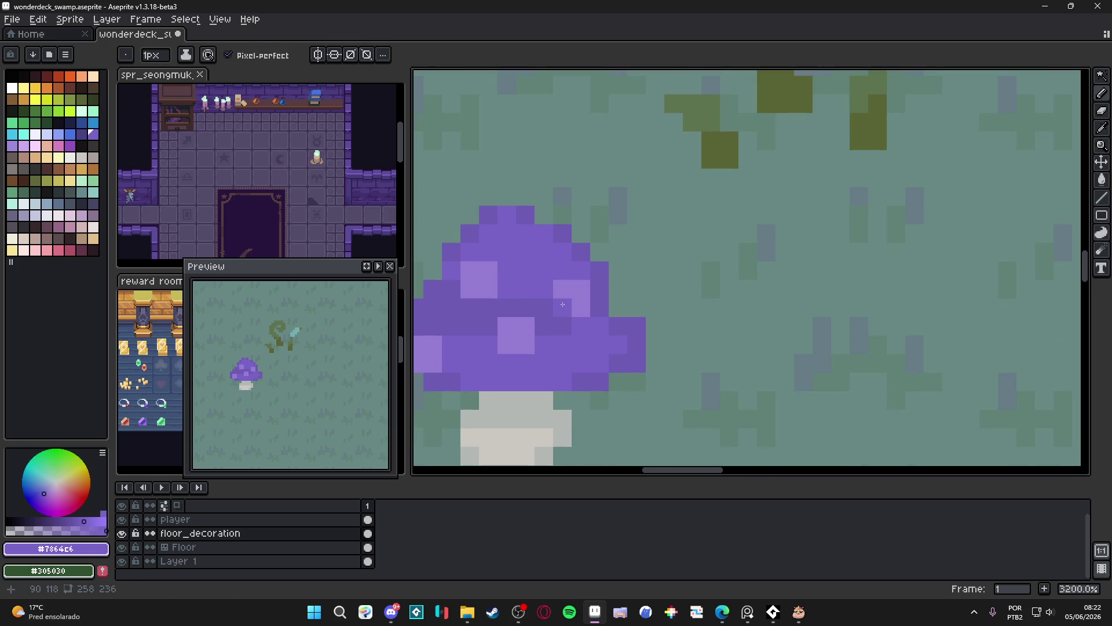
Bring the whole tile into view and re-sample the cap purple #7864c6.
scroll(584, 288, "down", 4)
scroll(605, 337, "down", 3)
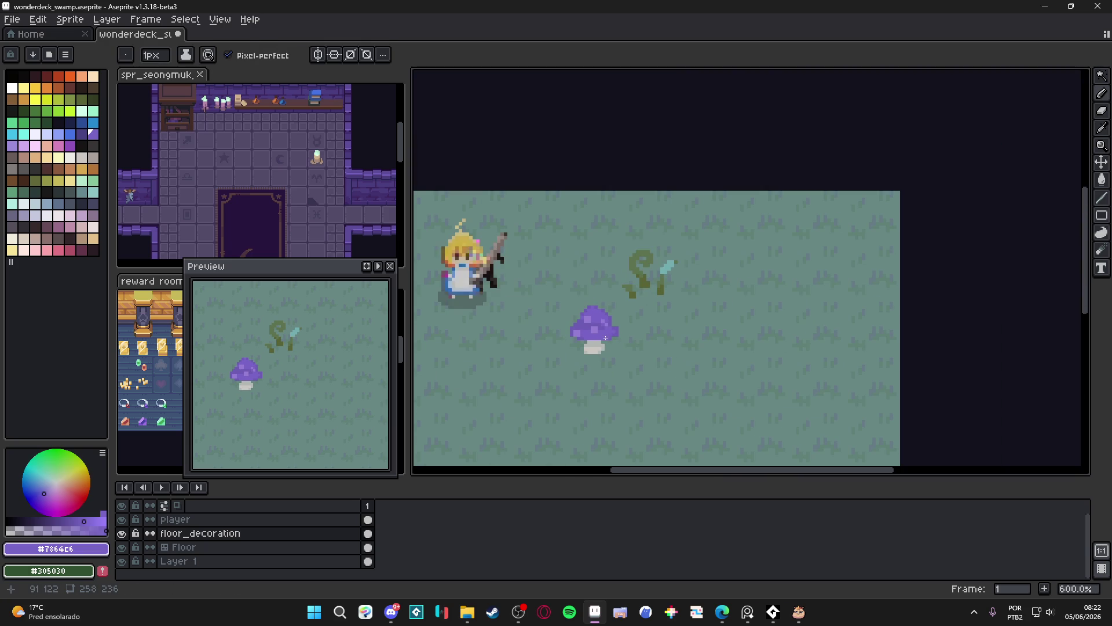
scroll(606, 342, "up", 5)
key("ctrl")
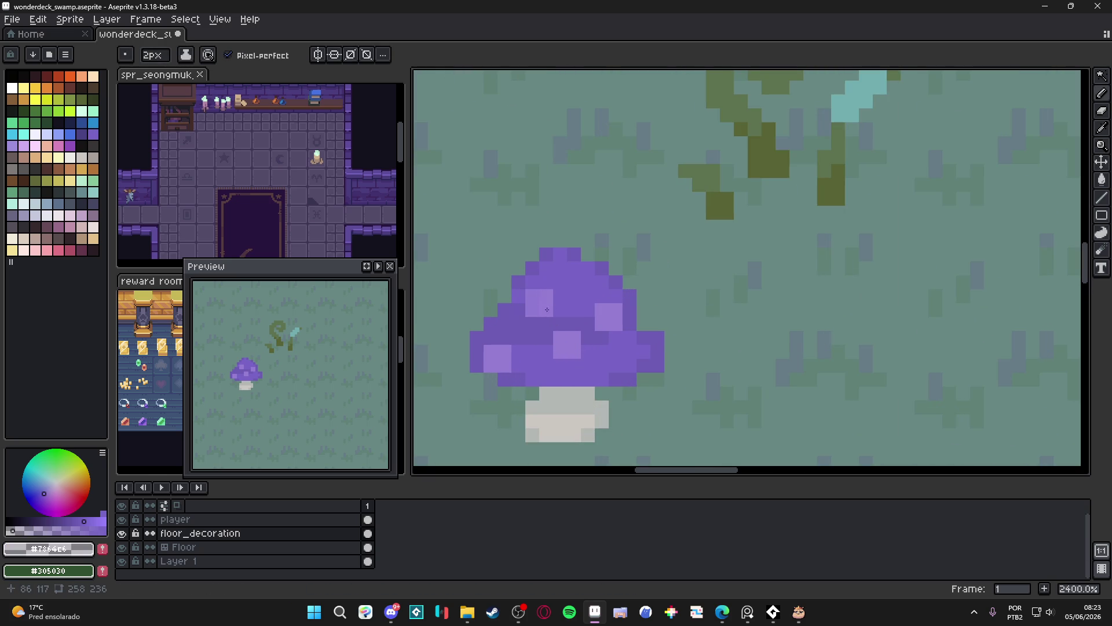
left_click(559, 296, "alt")
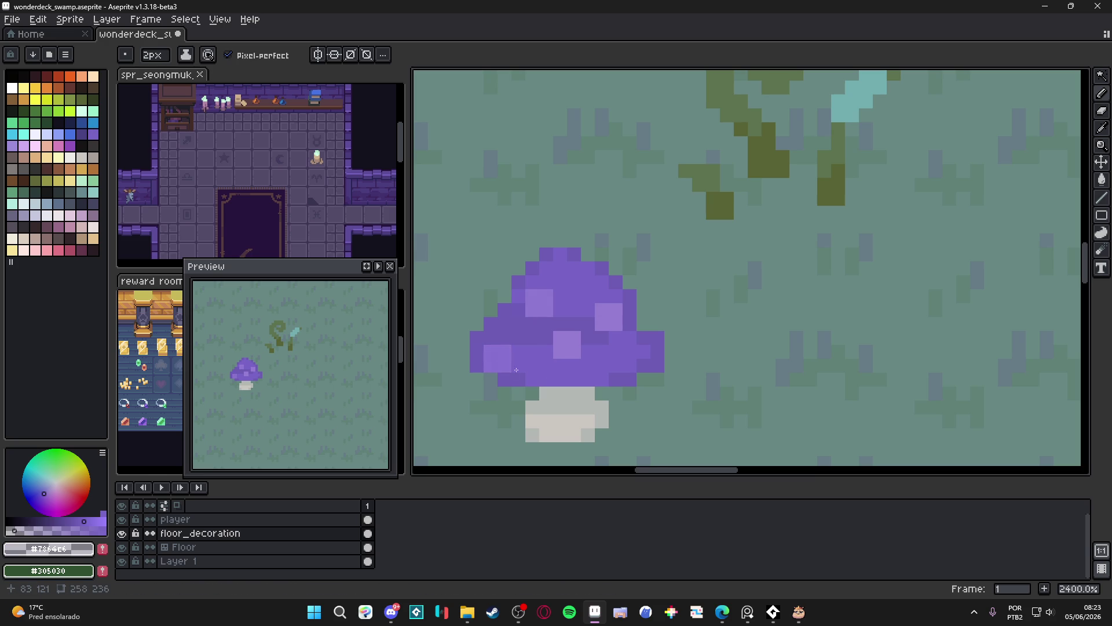
scroll(516, 369, "down", 8)
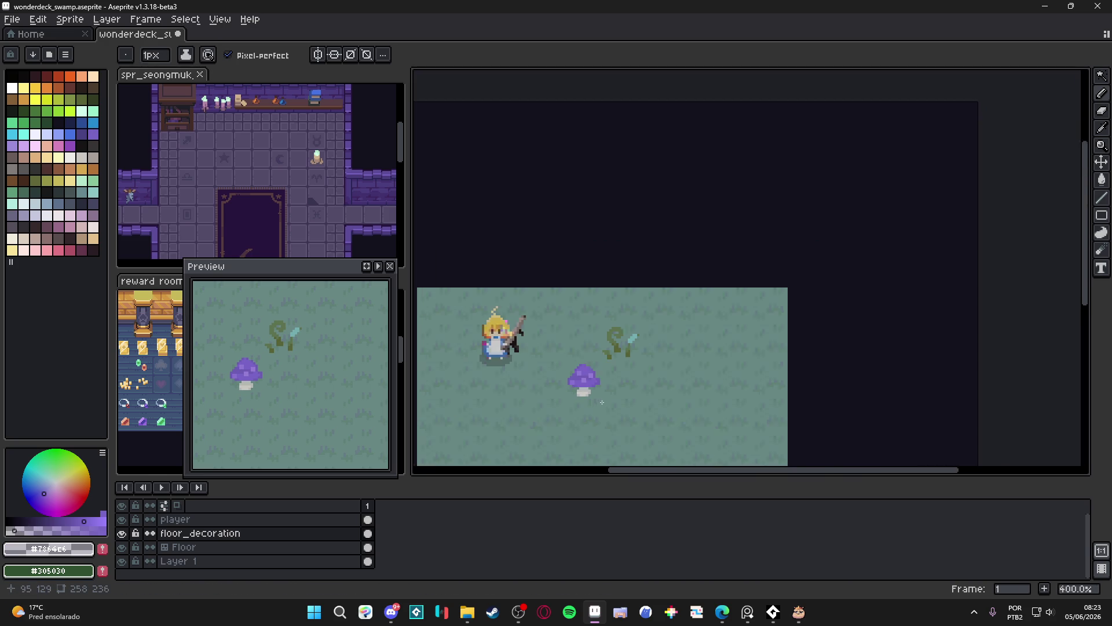
scroll(602, 402, "up", 1)
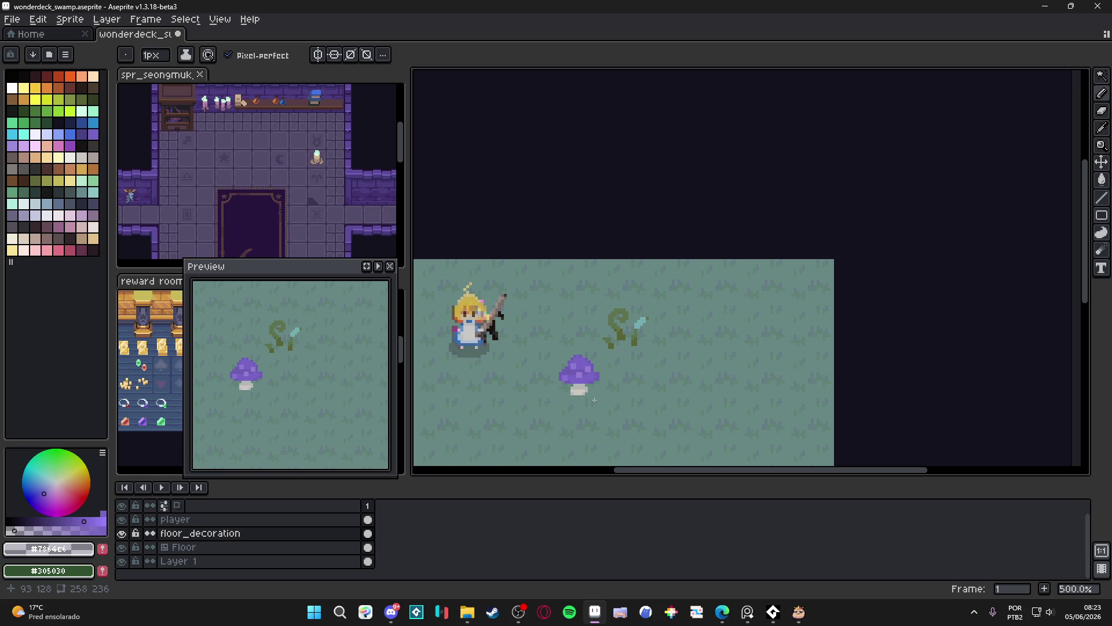
scroll(594, 400, "down", 1)
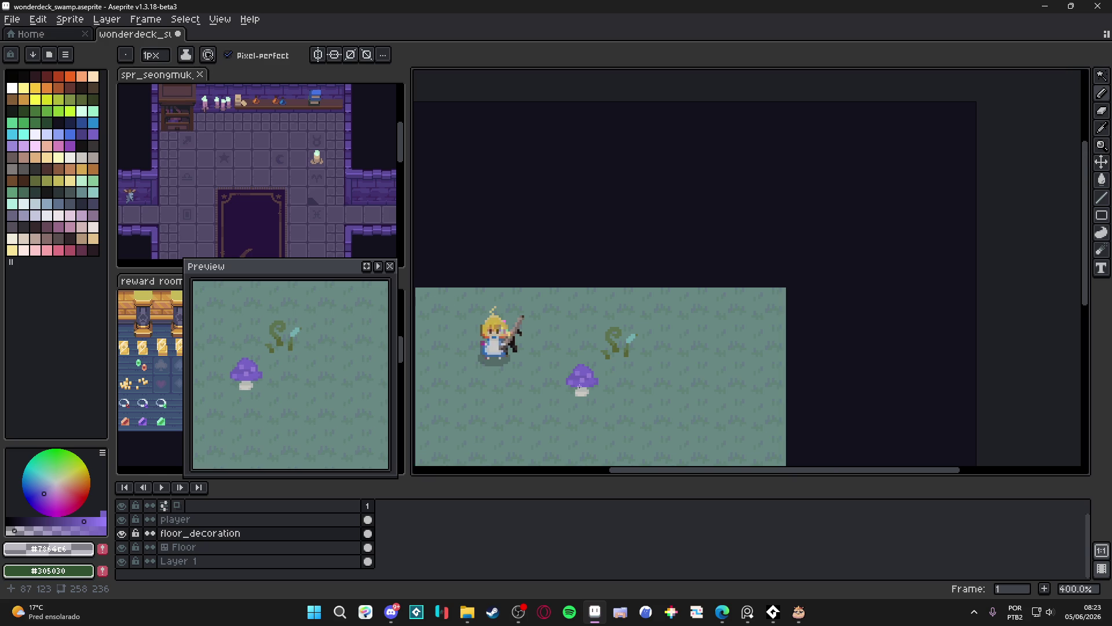
left_click_drag(590, 380, 589, 383)
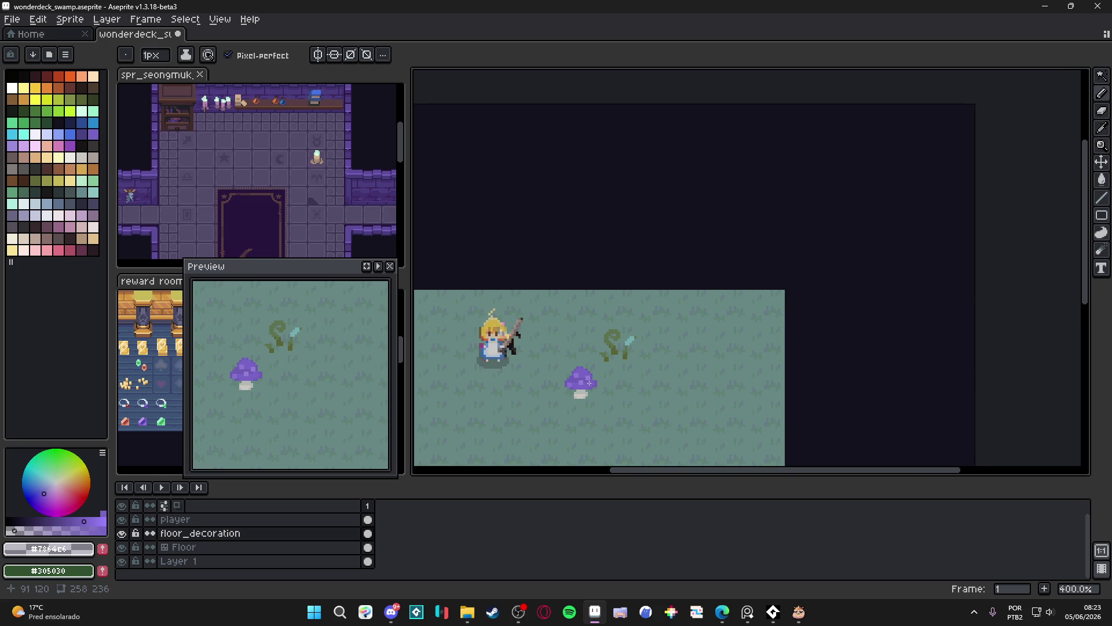
scroll(594, 376, "down", 1)
scroll(594, 377, "up", 1)
left_click_drag(648, 403, 616, 354)
left_click(547, 330, "alt")
scroll(565, 341, "up", 5)
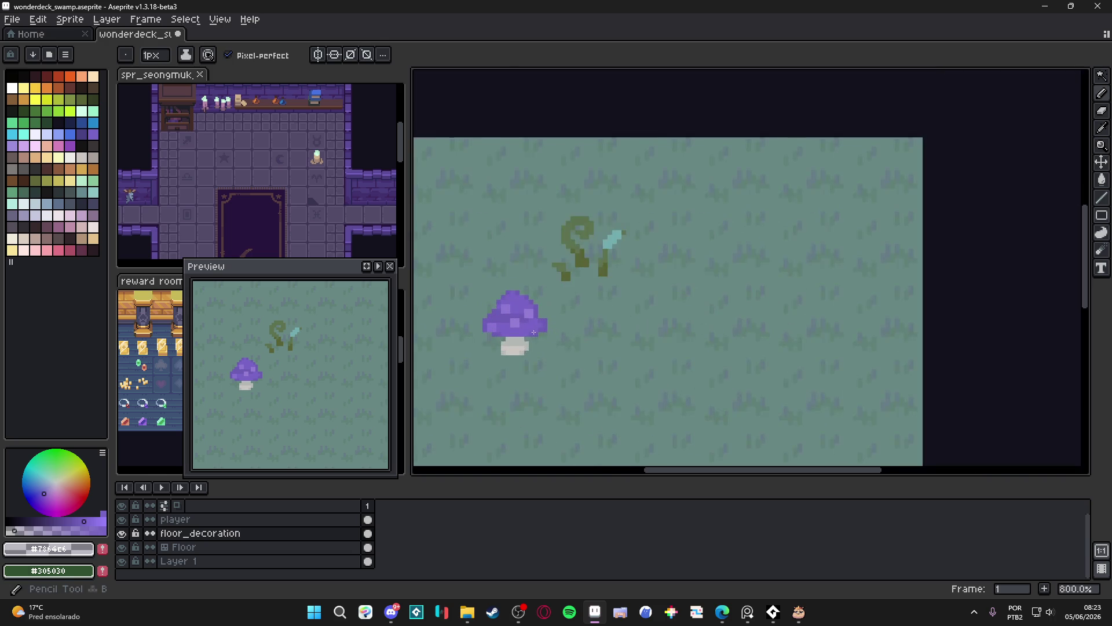
Show the tile grid and draw a small 2px purple cap beside the big mushroom.
key("ctrl+apostrophe")
scroll(597, 318, "up", 2)
key("plus")
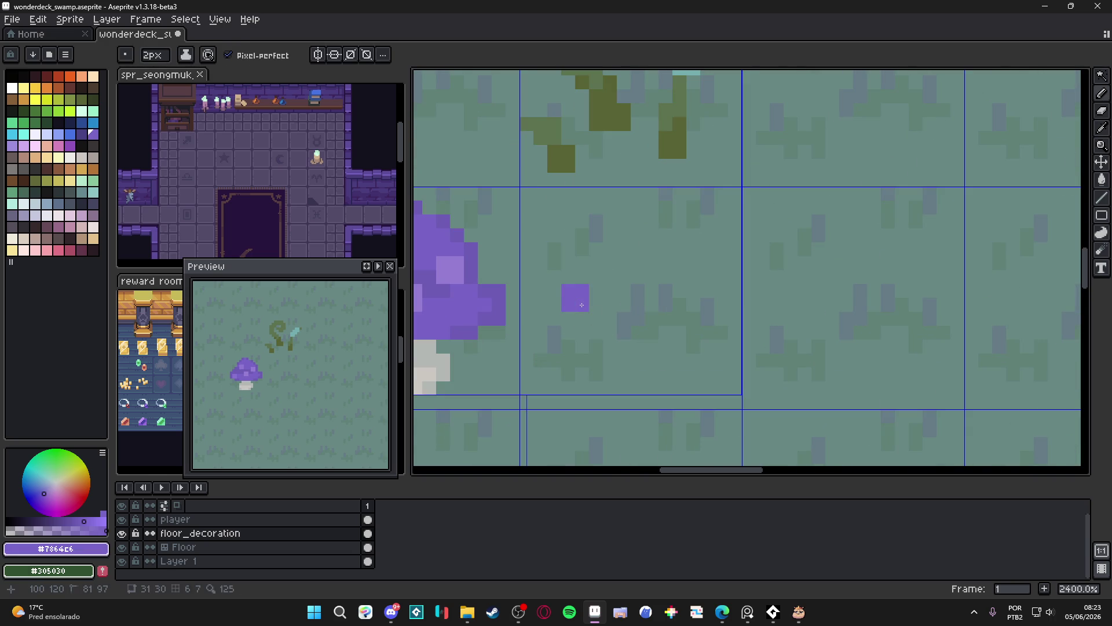
left_click(582, 290)
left_click(596, 305)
left_click(568, 304)
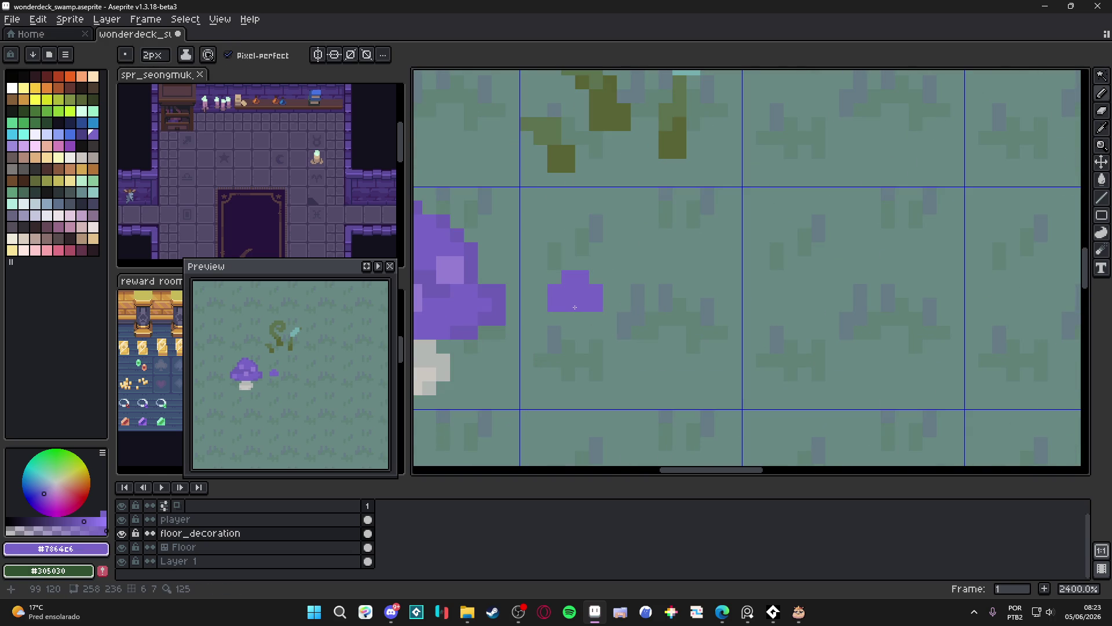
left_click(438, 360)
key("ctrl+z")
left_click(437, 363, "alt")
Paint a 1px pale #cbc6c1 stem under the first small cap.
left_click(576, 325)
key("ctrl+z")
key("minus")
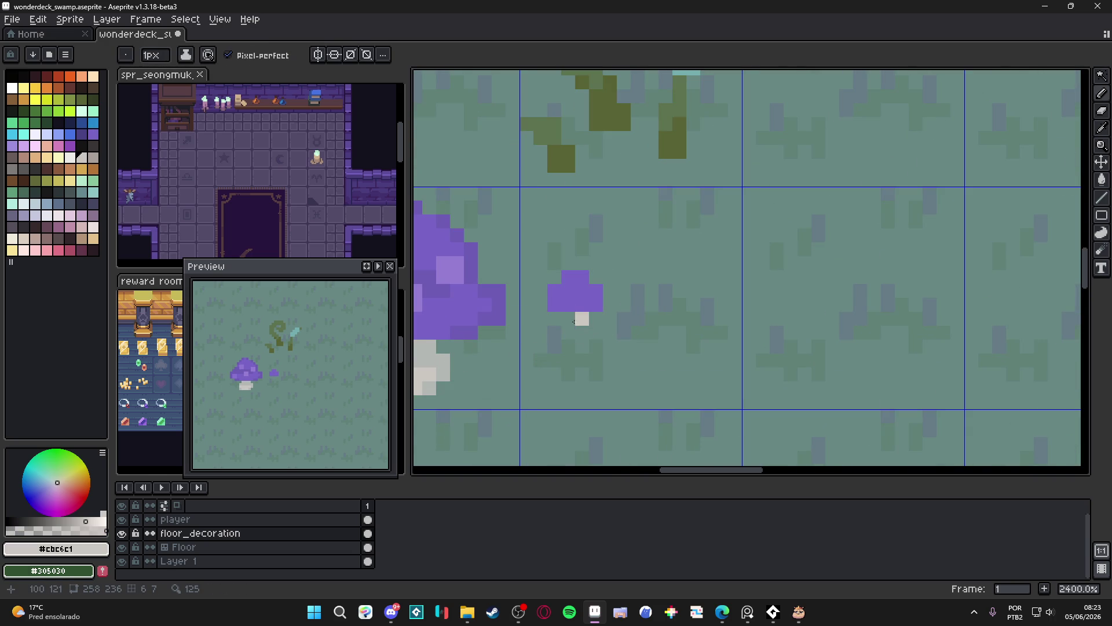
left_click(568, 318)
left_click_drag(575, 320, 578, 332)
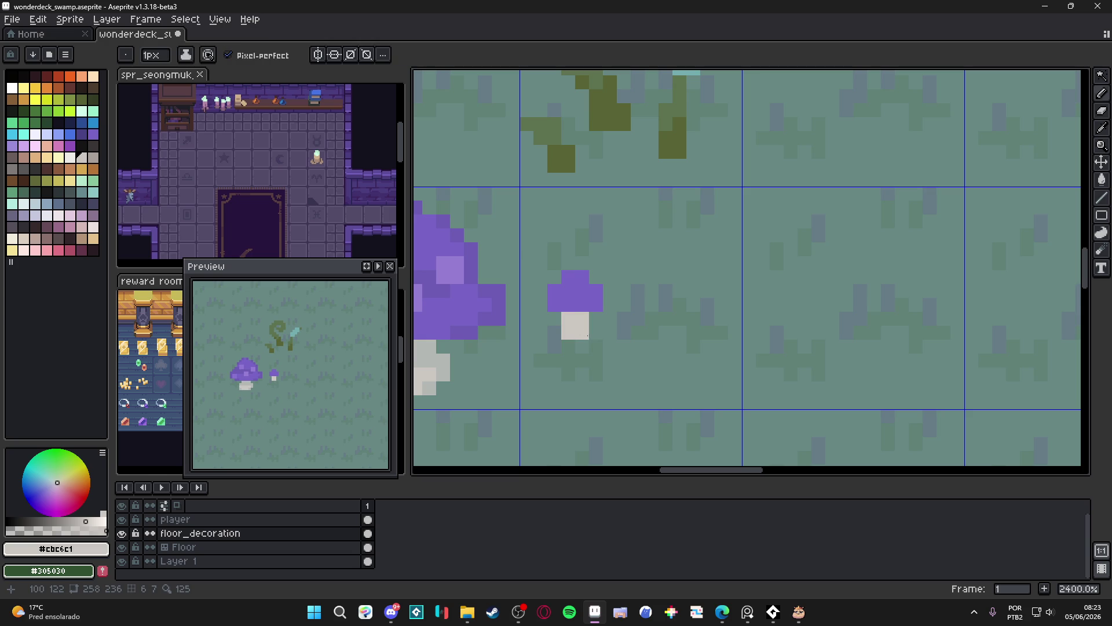
key("ctrl+z")
scroll(571, 324, "down", 4)
scroll(567, 319, "up", 3)
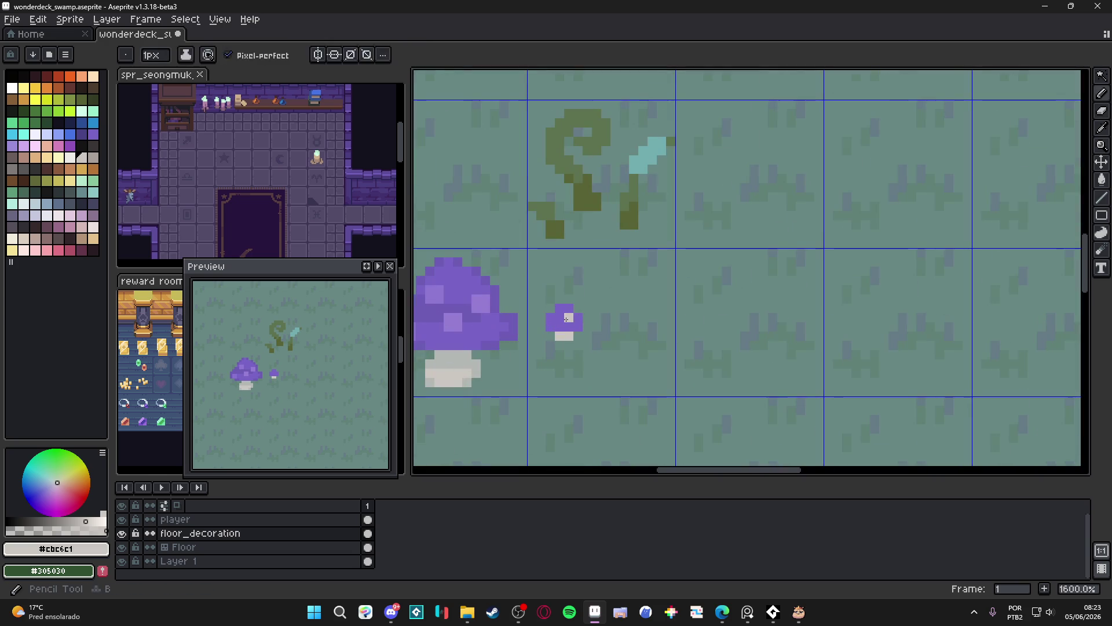
Draw a second small purple cap further right with a 1px pale stem.
left_click(566, 318, "alt")
key("plus")
left_click_drag(613, 351, 623, 351)
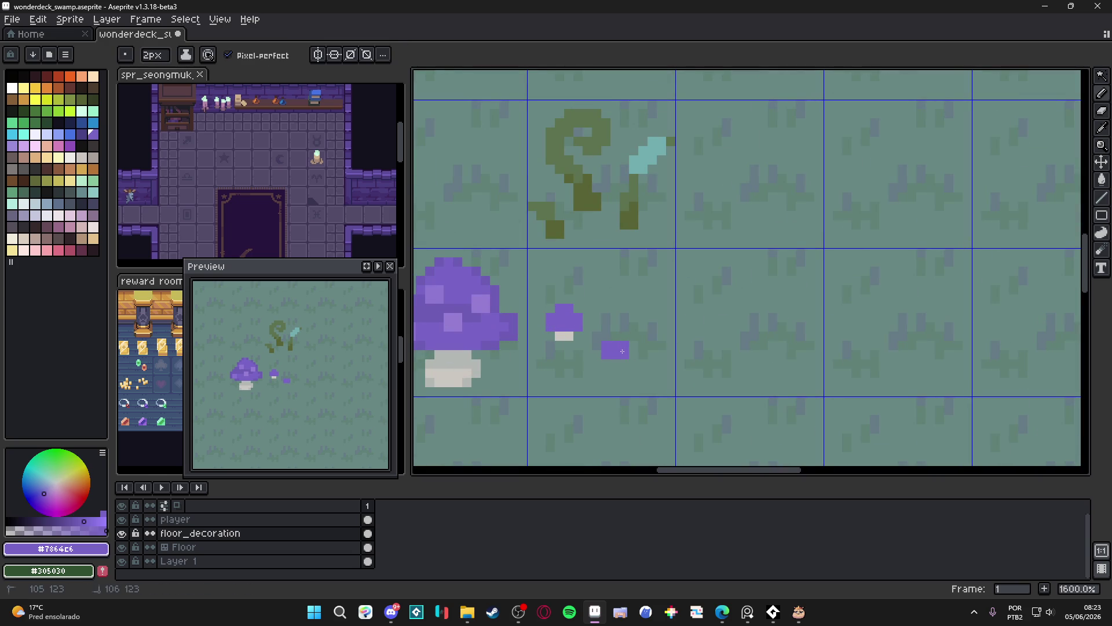
left_click(613, 344)
left_click(630, 354)
left_click(564, 336, "alt")
key("minus")
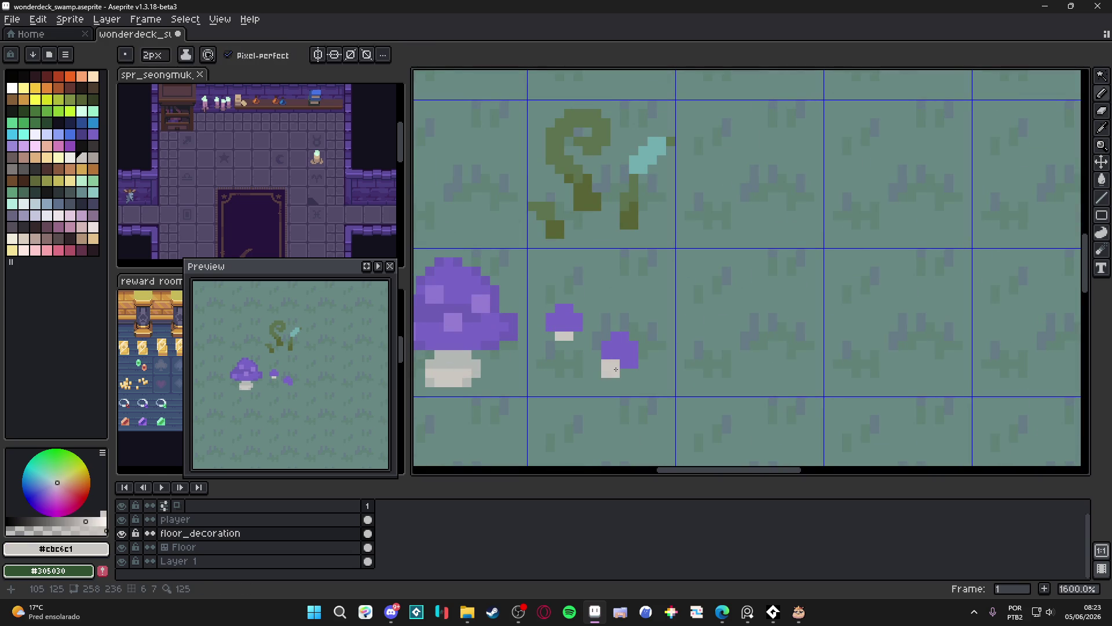
left_click_drag(616, 364, 620, 373)
Paint lighter purple #967dd3 highlight pixels onto the small mushroom caps.
scroll(620, 373, "down", 2)
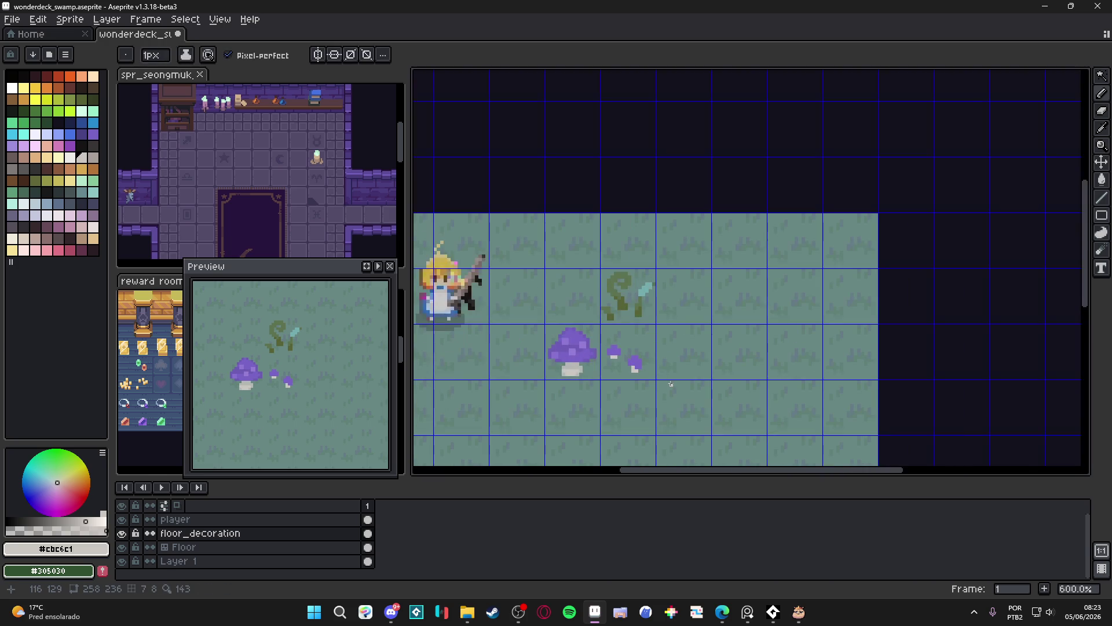
scroll(620, 373, "up", 4)
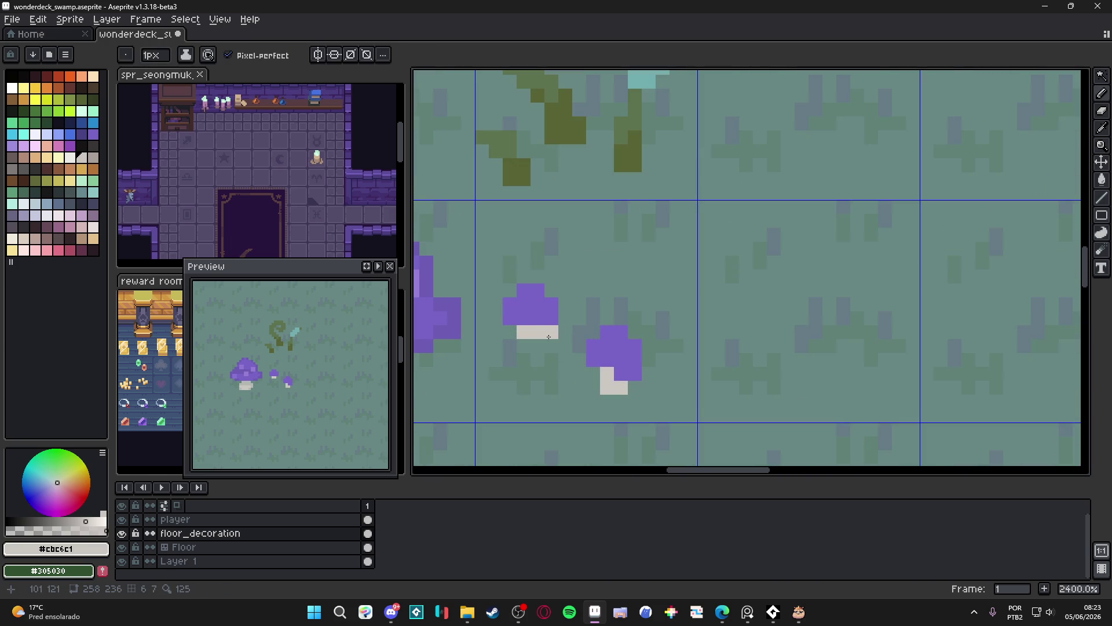
scroll(547, 336, "down", 1)
left_click(556, 314, "alt")
scroll(556, 314, "up", 3)
left_click(533, 306)
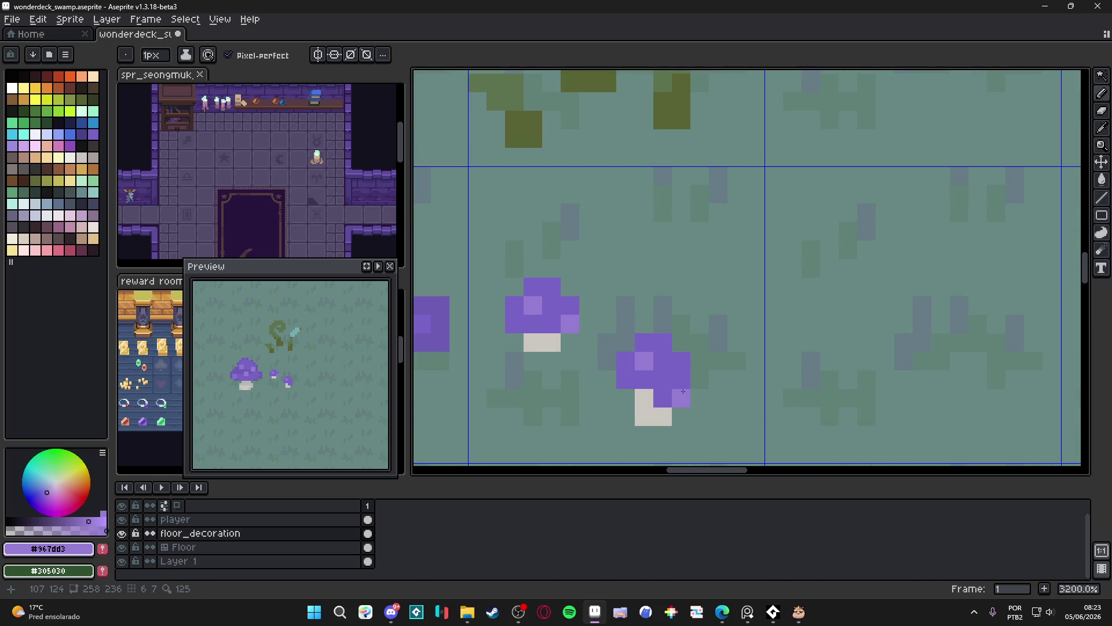
left_click(681, 361)
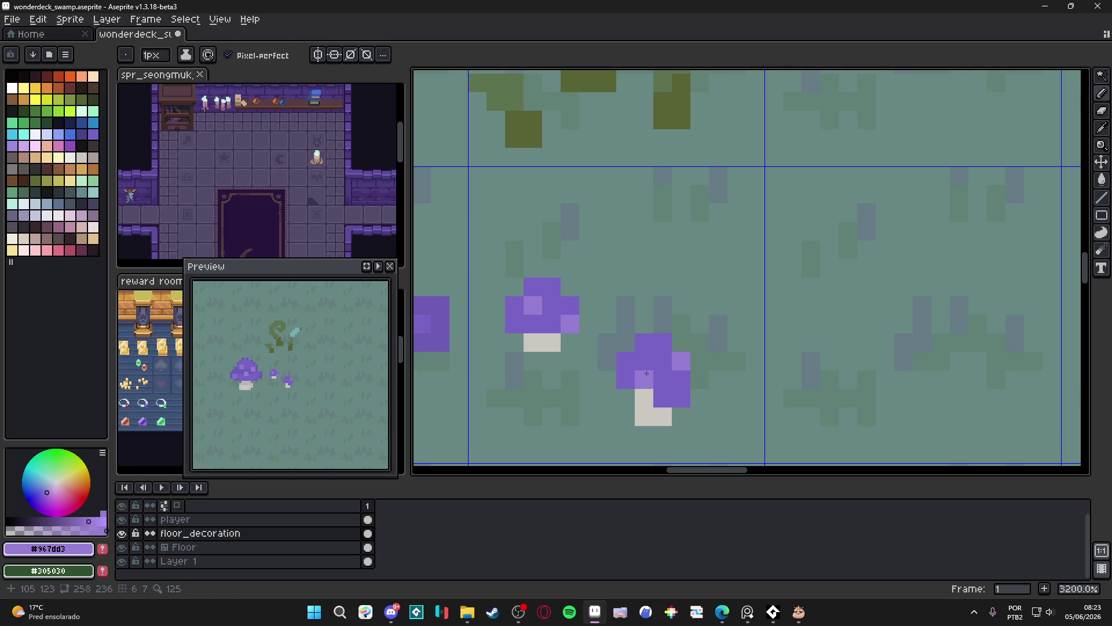
left_click(643, 379)
scroll(649, 373, "down", 3)
scroll(651, 371, "up", 2)
Add a darker purple #6d5cb5 shadow pixel and grey #b4b8b4 stem shading to the small mushroom.
left_click(497, 342, "alt")
left_click(670, 391)
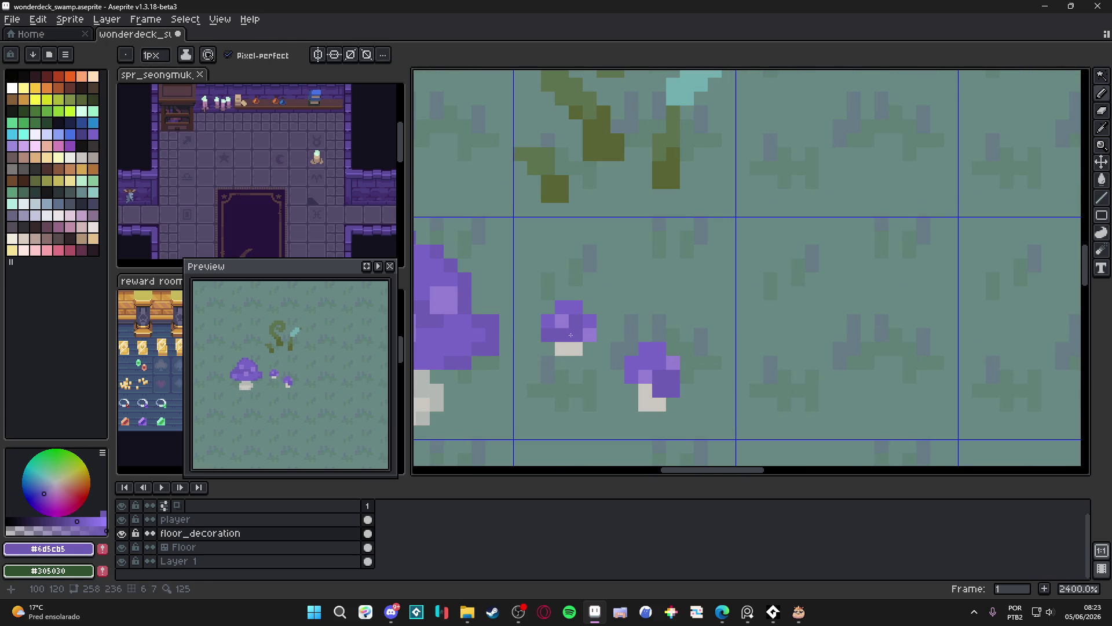
scroll(532, 351, "down", 5)
left_click(524, 366, "alt")
scroll(606, 367, "up", 5)
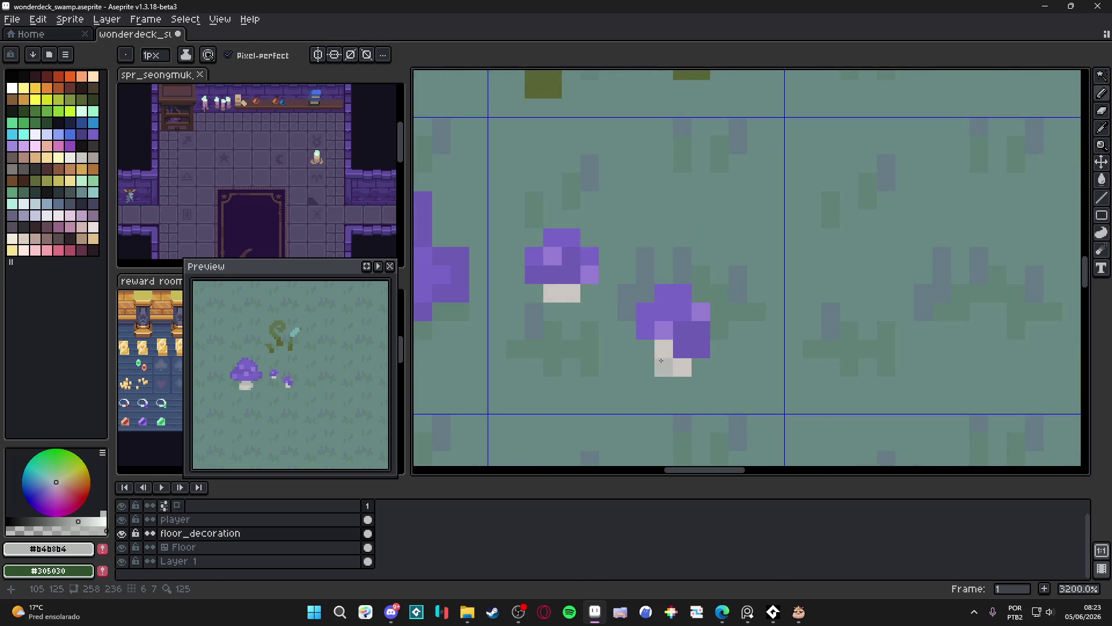
left_click(673, 361)
Sample the mushroom purple #7864c6 and reframe the view of the whole tile.
scroll(566, 291, "down", 6)
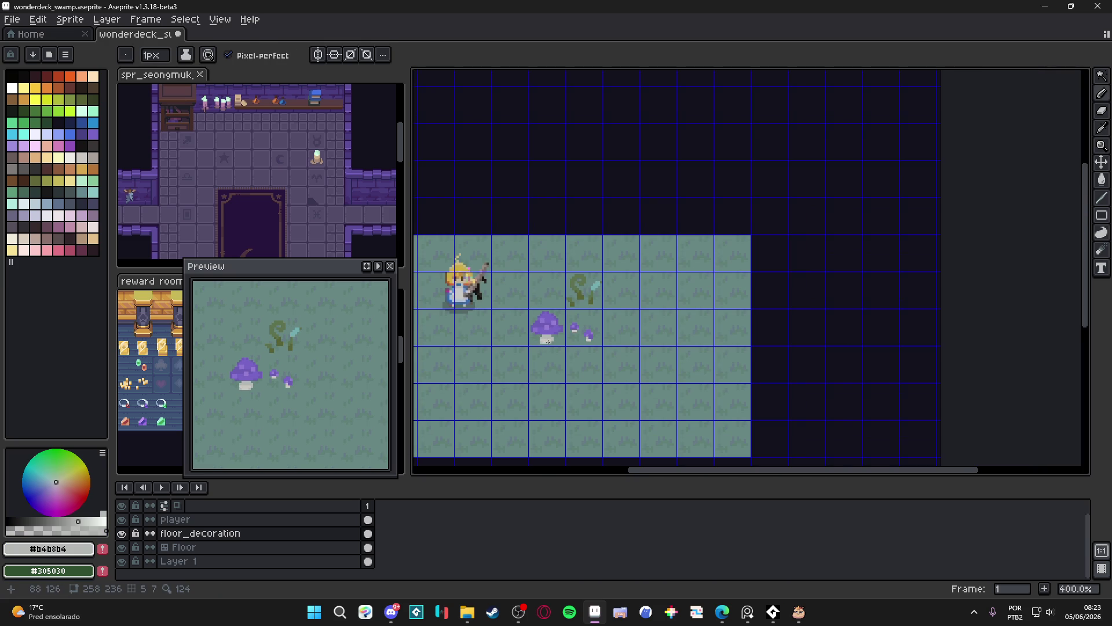
left_click_drag(548, 342, 603, 352)
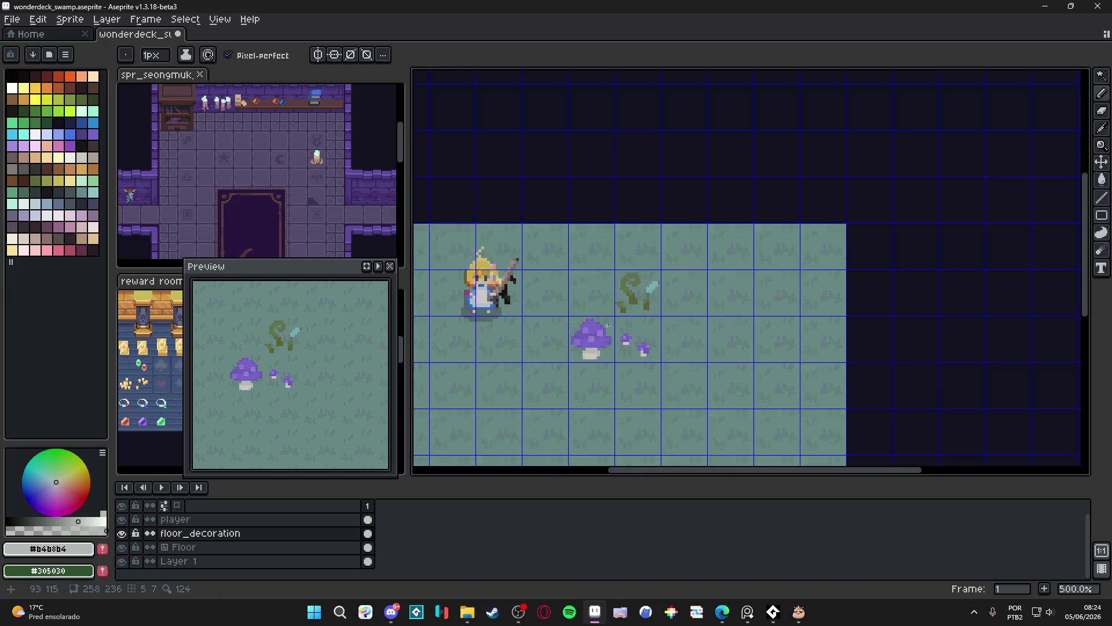
scroll(608, 325, "up", 8)
left_click(571, 321, "alt")
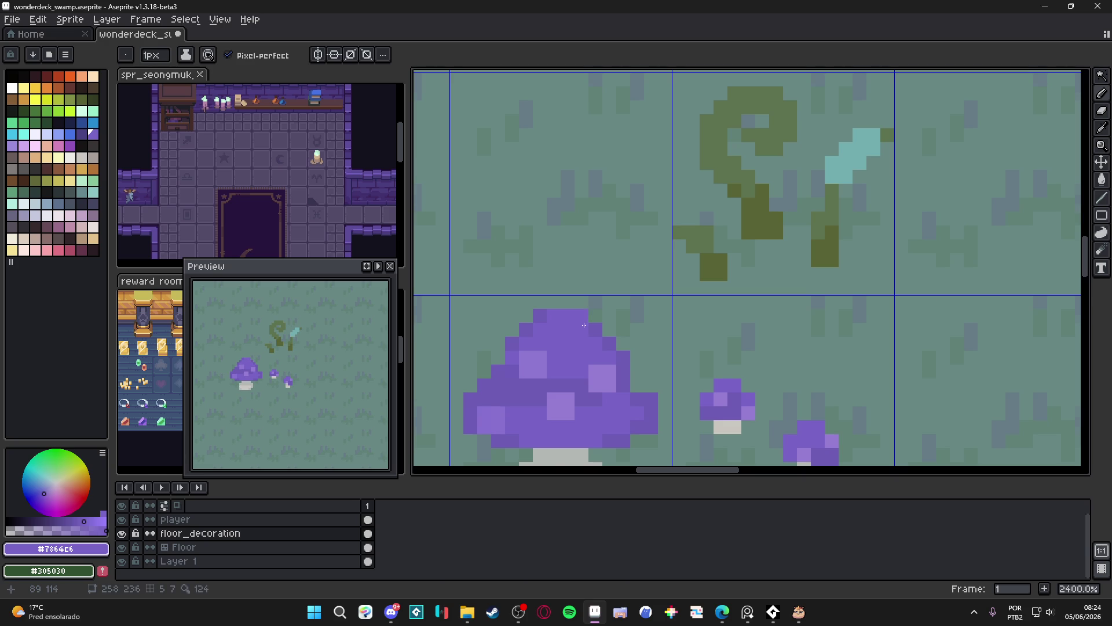
scroll(608, 364, "down", 7)
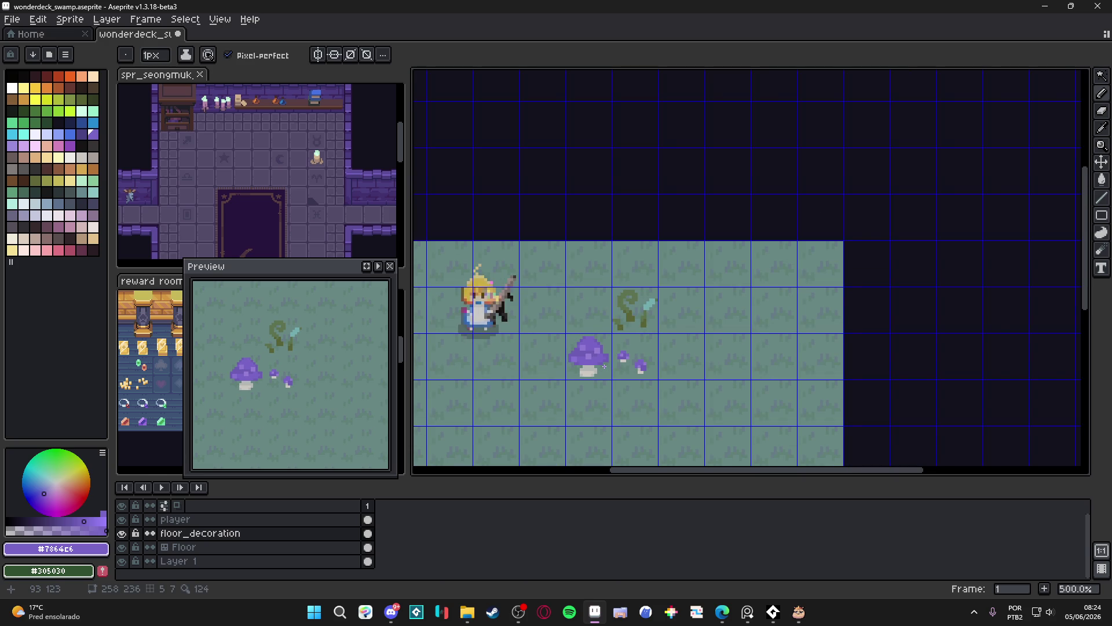
left_click_drag(604, 366, 593, 361)
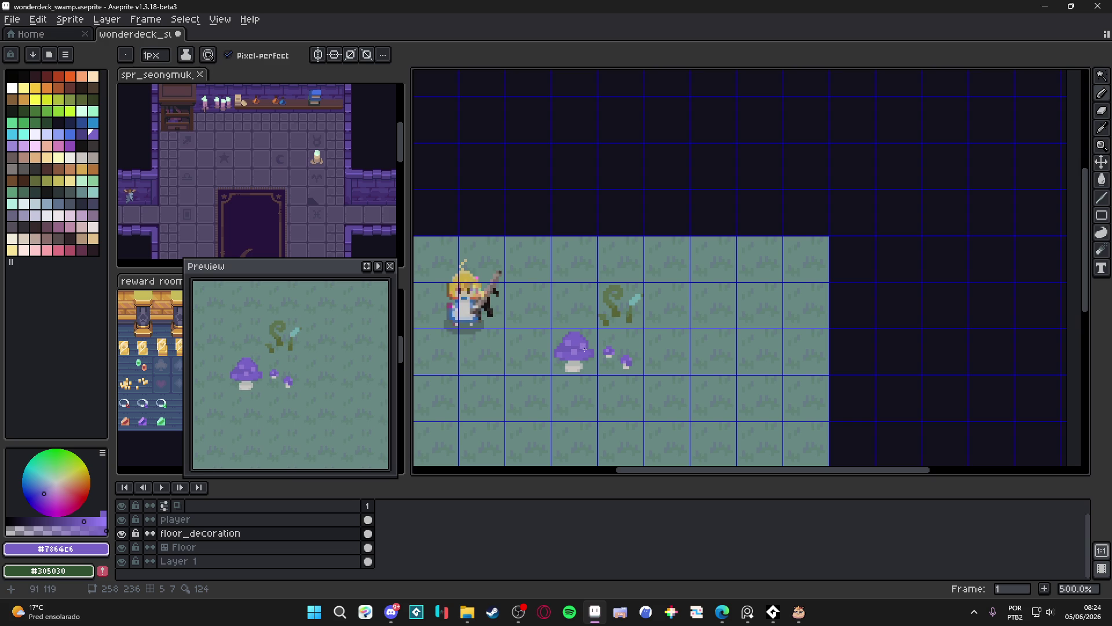
Draw a curling purple spiral vine below-left of the large mushroom and thicken its lower stem.
scroll(604, 326, "down", 2)
scroll(618, 309, "down", 1)
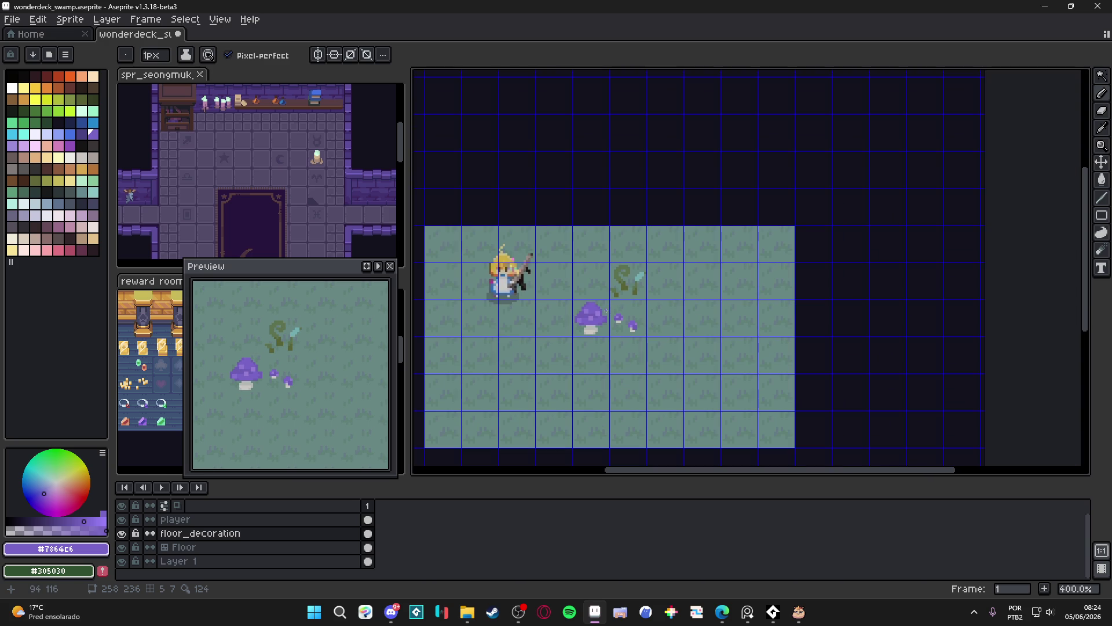
scroll(606, 311, "up", 2)
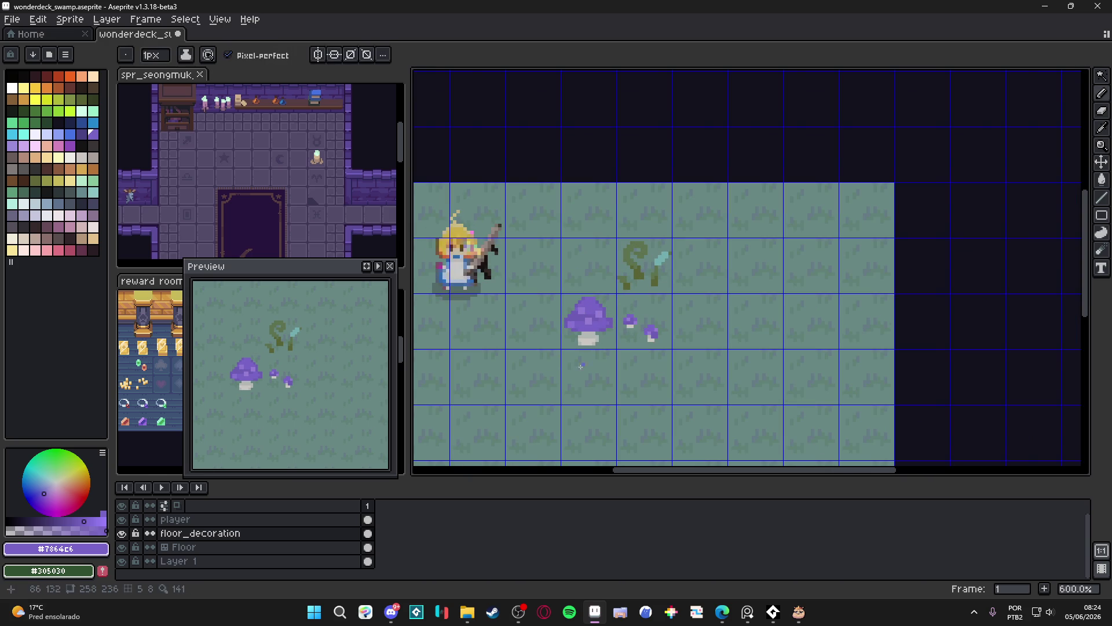
scroll(581, 366, "up", 4)
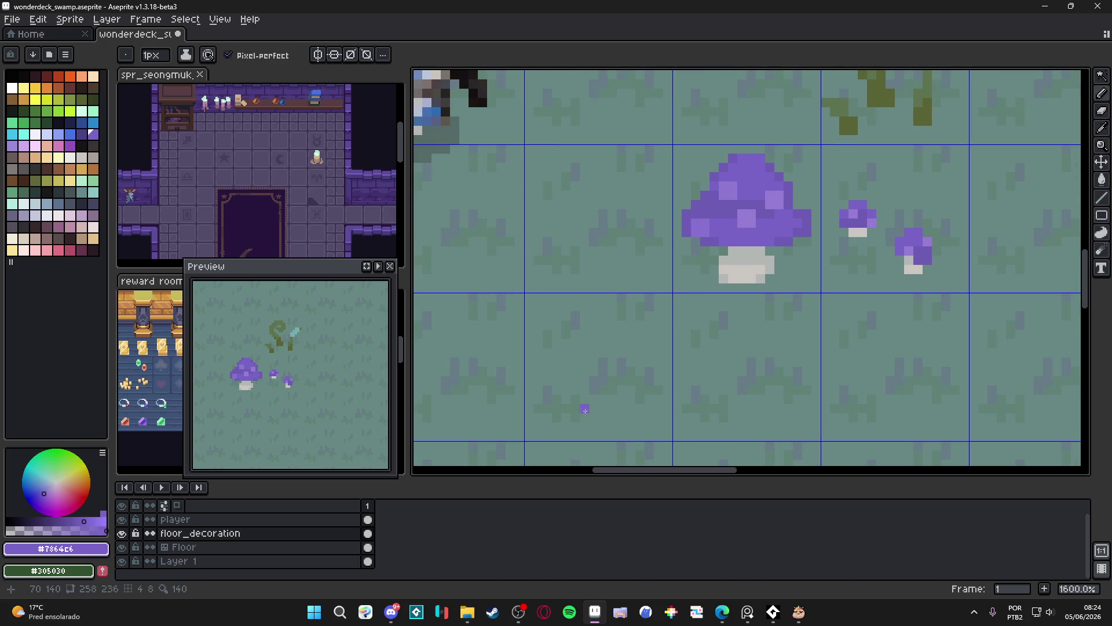
mouse_move(574, 418)
left_mouse_down()
mouse_move(574, 376)
mouse_move(638, 339)
mouse_move(640, 361)
mouse_move(614, 371)
mouse_move(618, 356)
mouse_move(581, 354)
mouse_move(566, 418)
left_mouse_up()
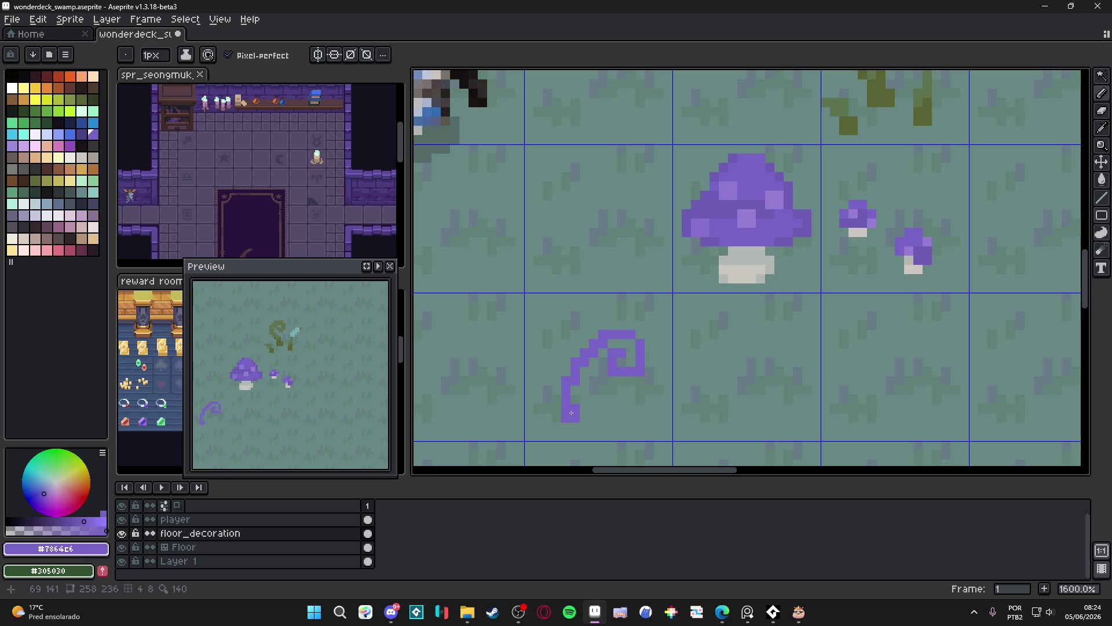
left_click(574, 390)
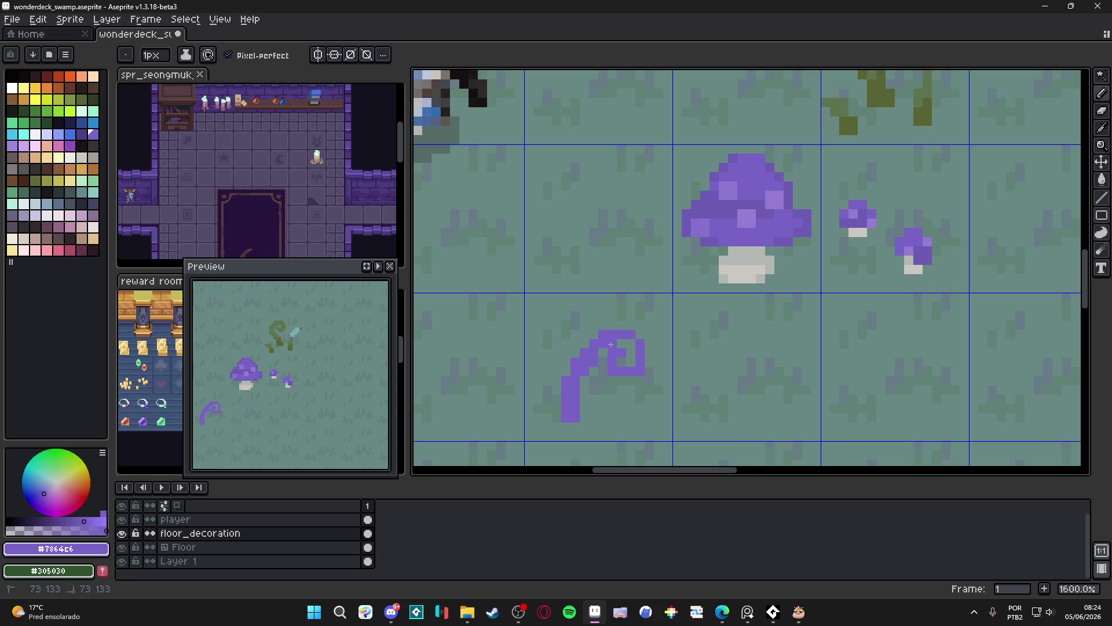
key("b")
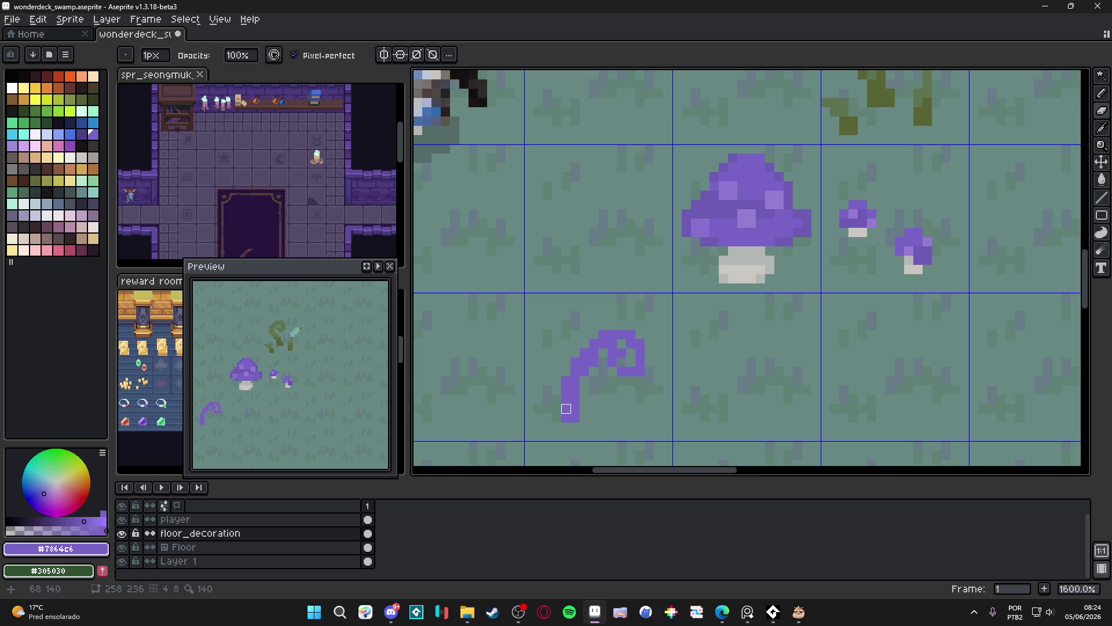
Marquee-select the spiral vine on floor_decoration and nudge it slightly right.
key("alt+Down")
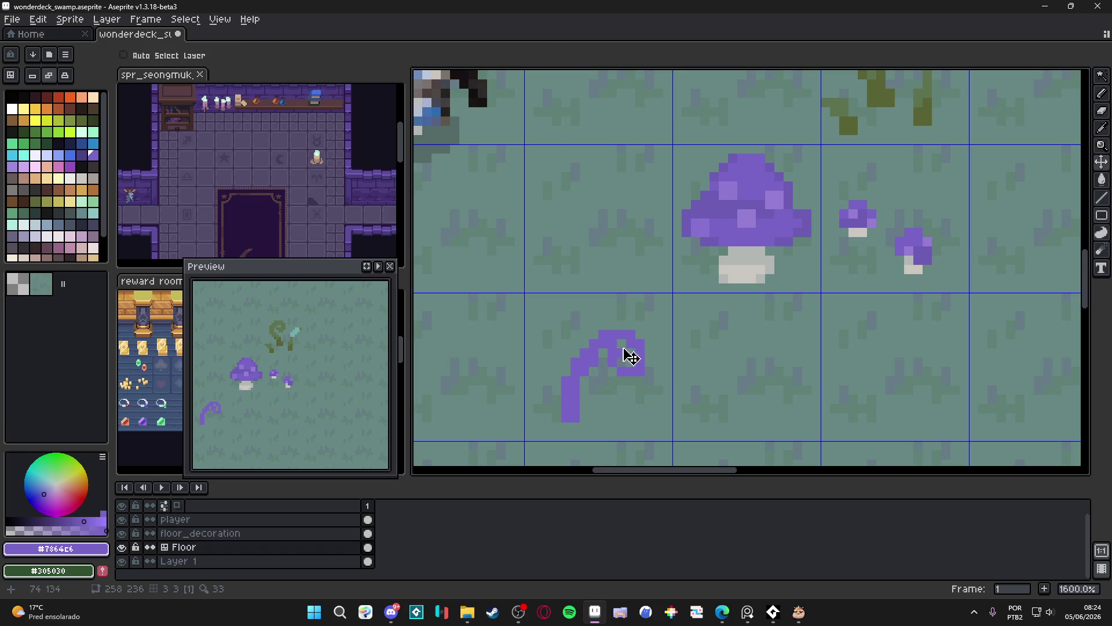
key("m")
left_click_drag(654, 311, 554, 410)
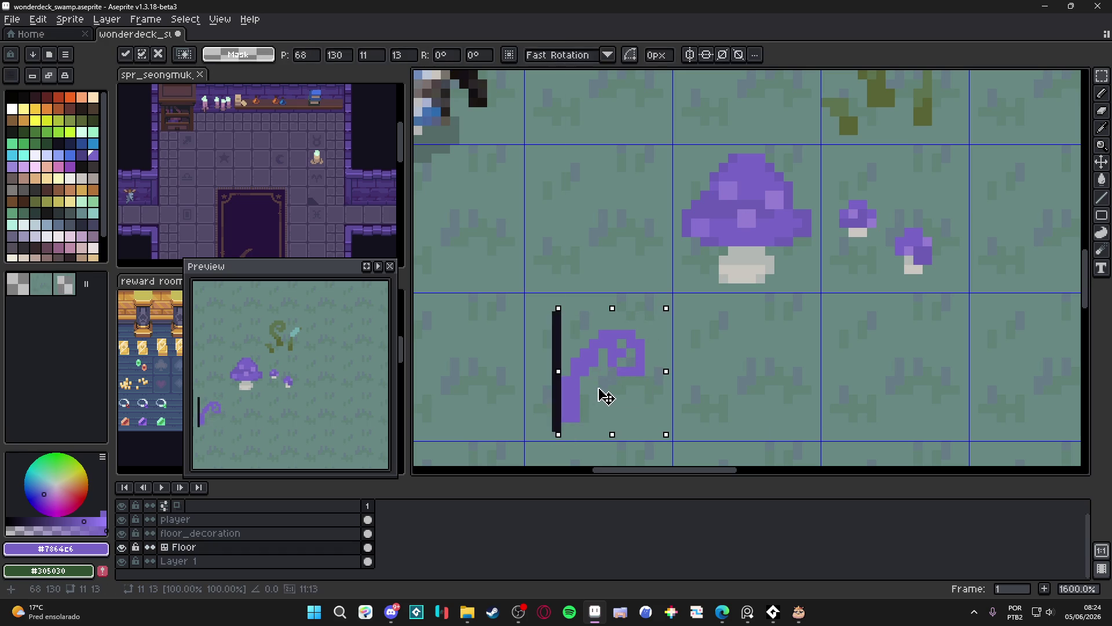
key("ctrl+d")
key("alt+Up")
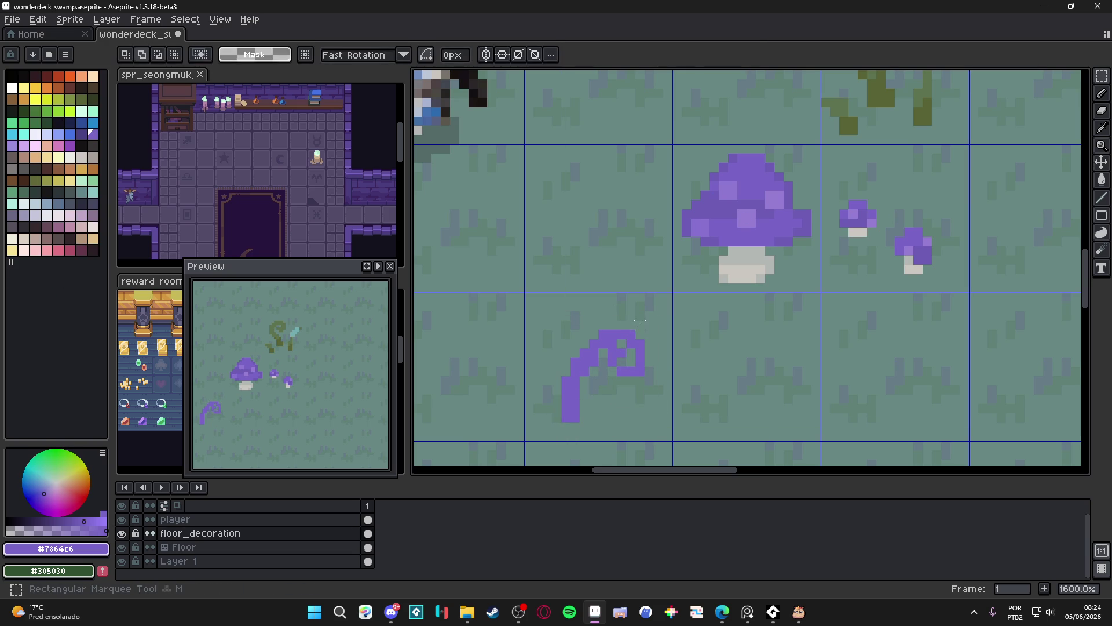
mouse_move(655, 311)
left_mouse_down()
mouse_move(542, 424)
mouse_move(592, 417)
left_mouse_up()
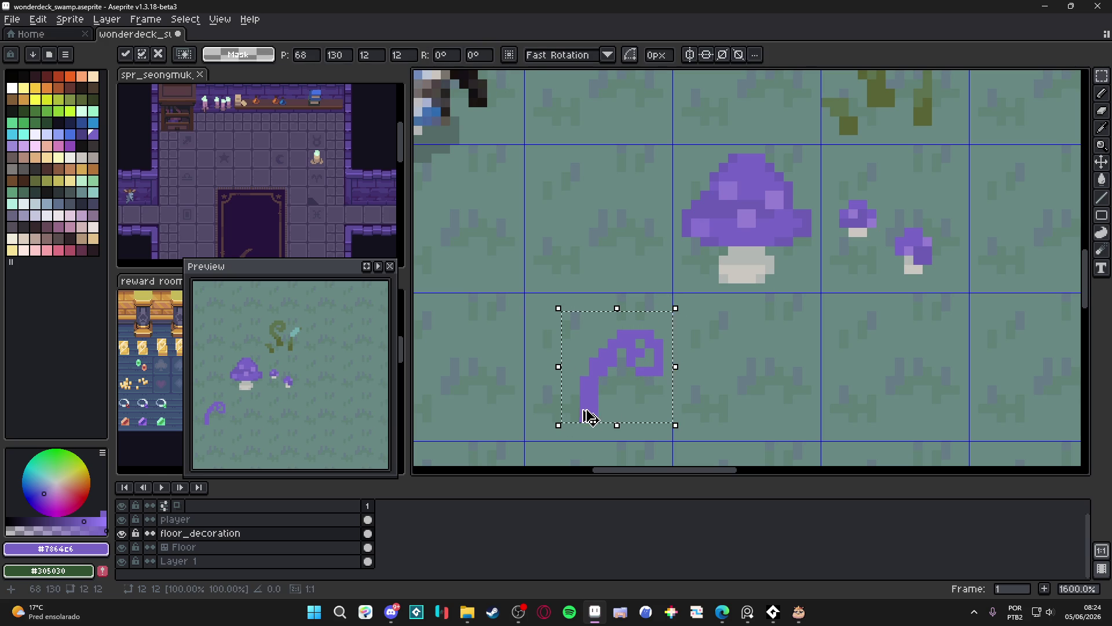
key("ctrl+d")
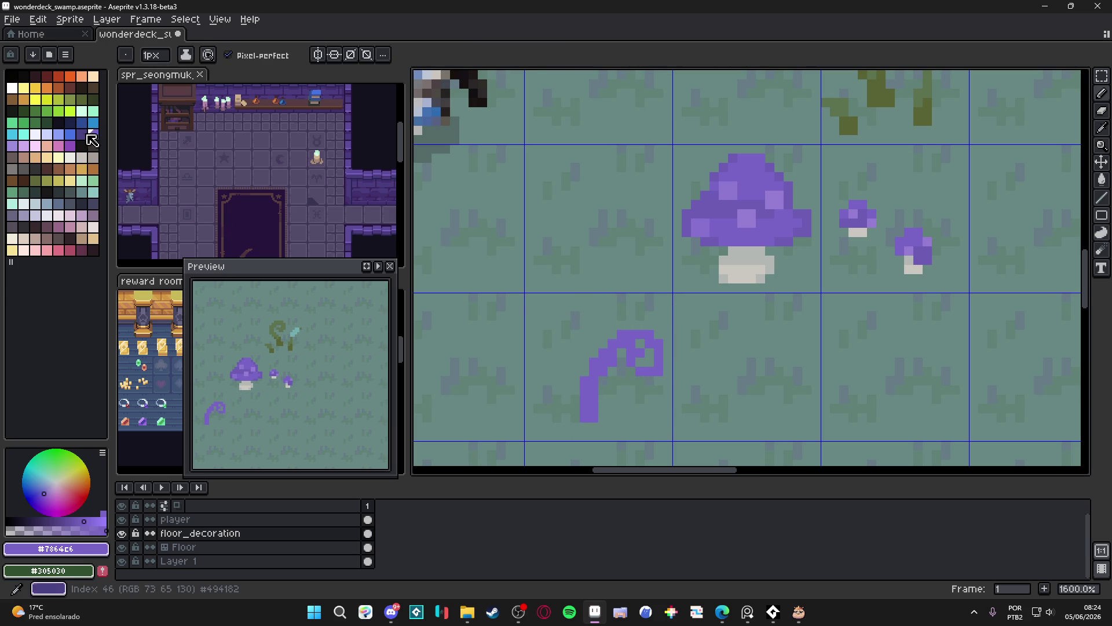
Sample the vine's deep purple and draw a looping tendril curling up-left from the stem tip.
key("9")
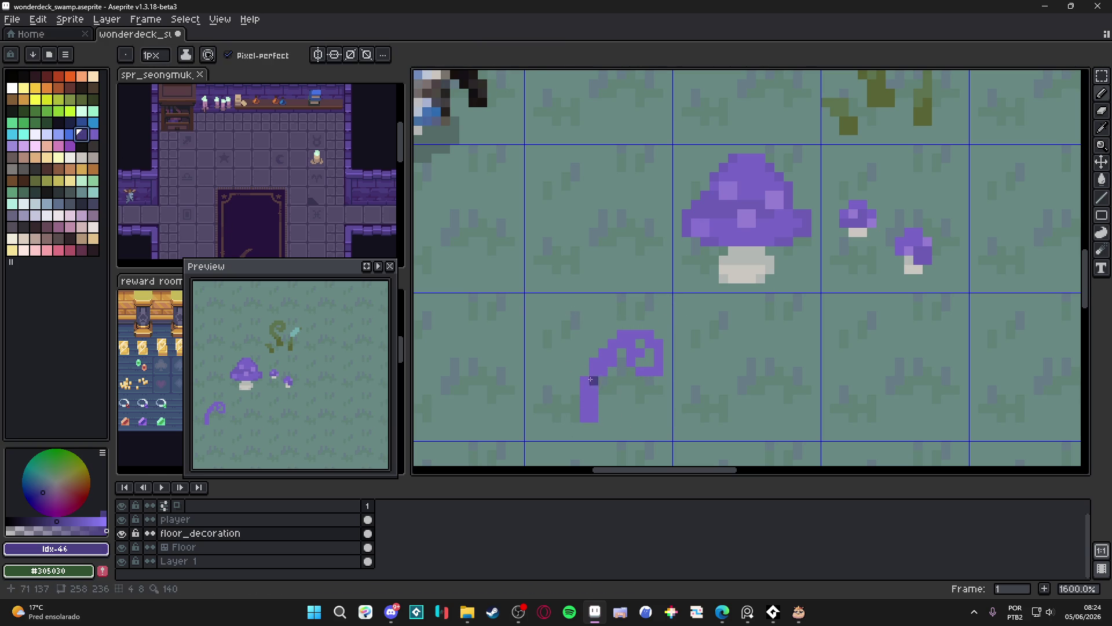
left_click(14, 526)
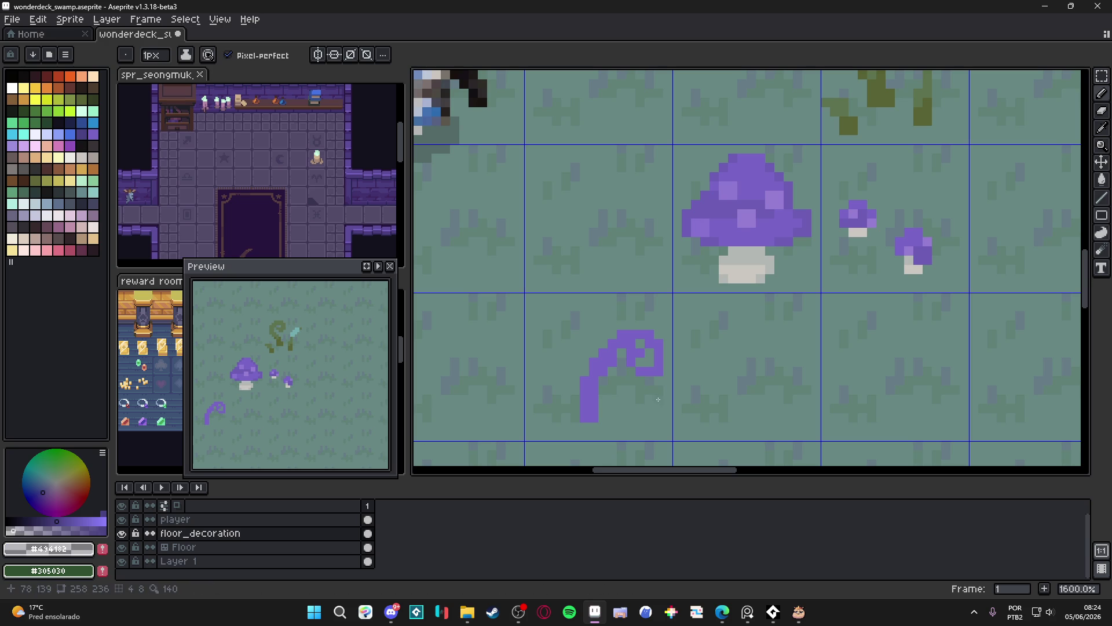
left_click(589, 389)
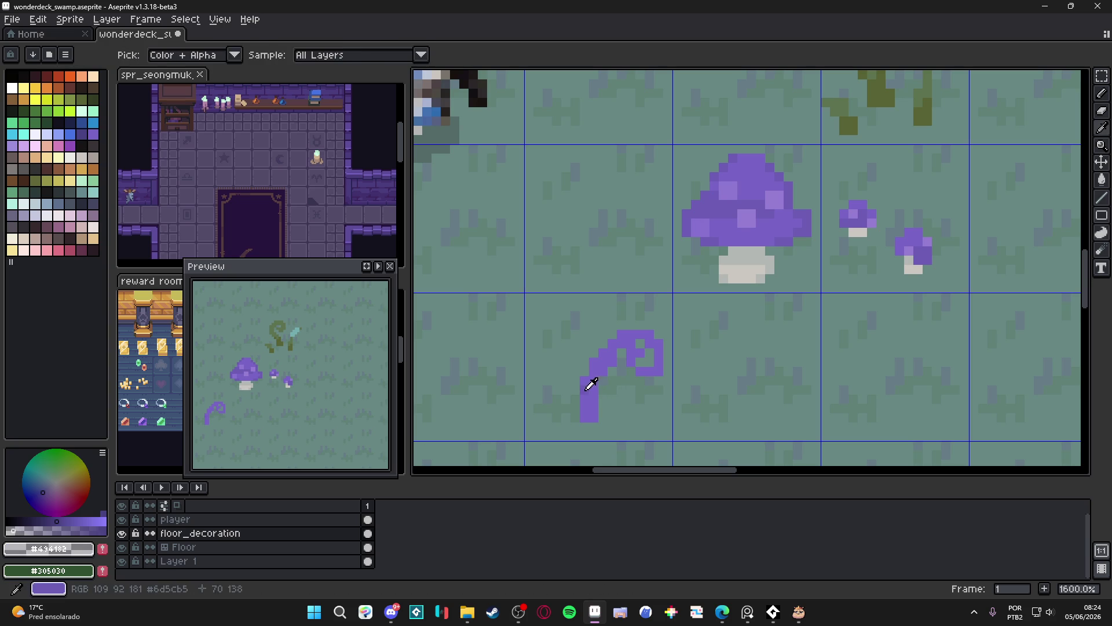
left_click(588, 386, "alt")
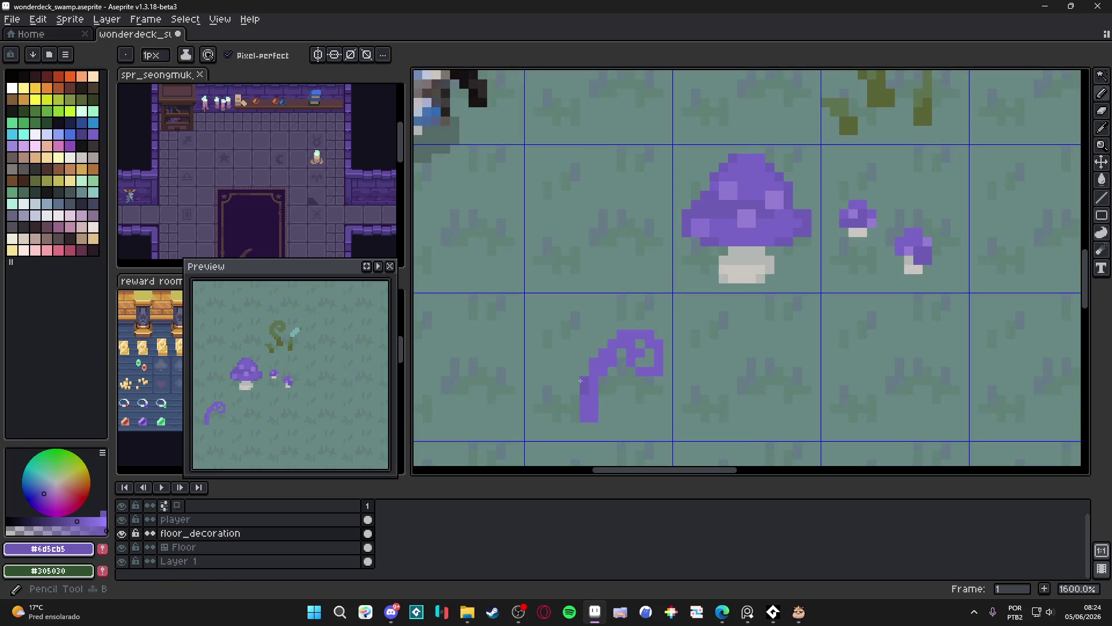
left_click(600, 326, "shift")
mouse_move(566, 310)
left_mouse_down()
mouse_move(556, 339)
mouse_move(568, 350)
mouse_move(583, 337)
left_mouse_up()
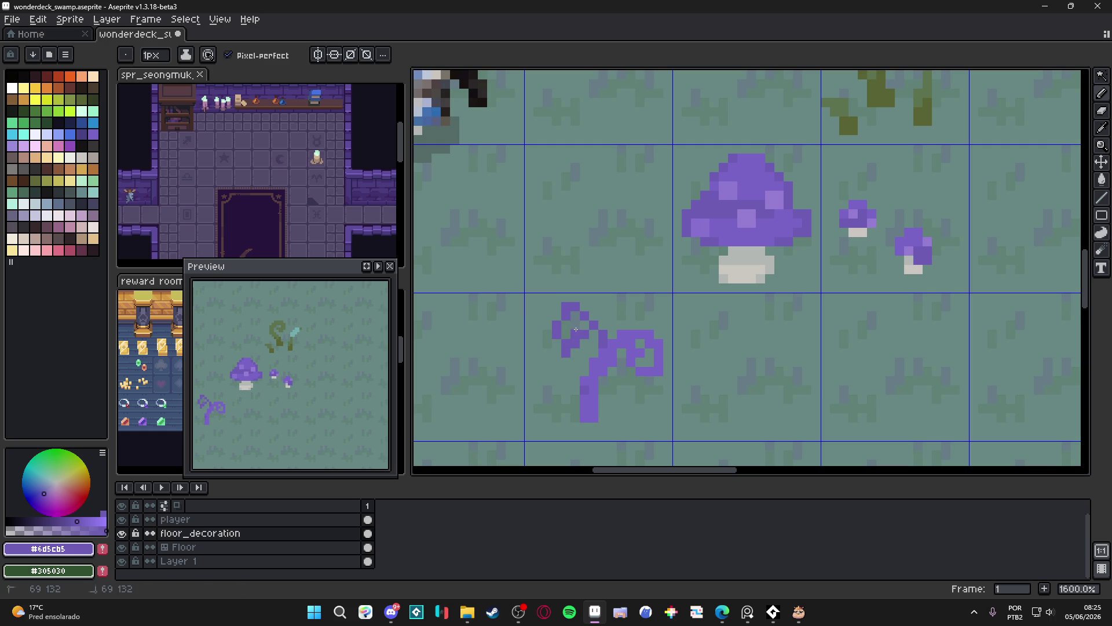
Fill gaps in the tendril's top curl and add a small offshoot left of the lower stem.
key("e")
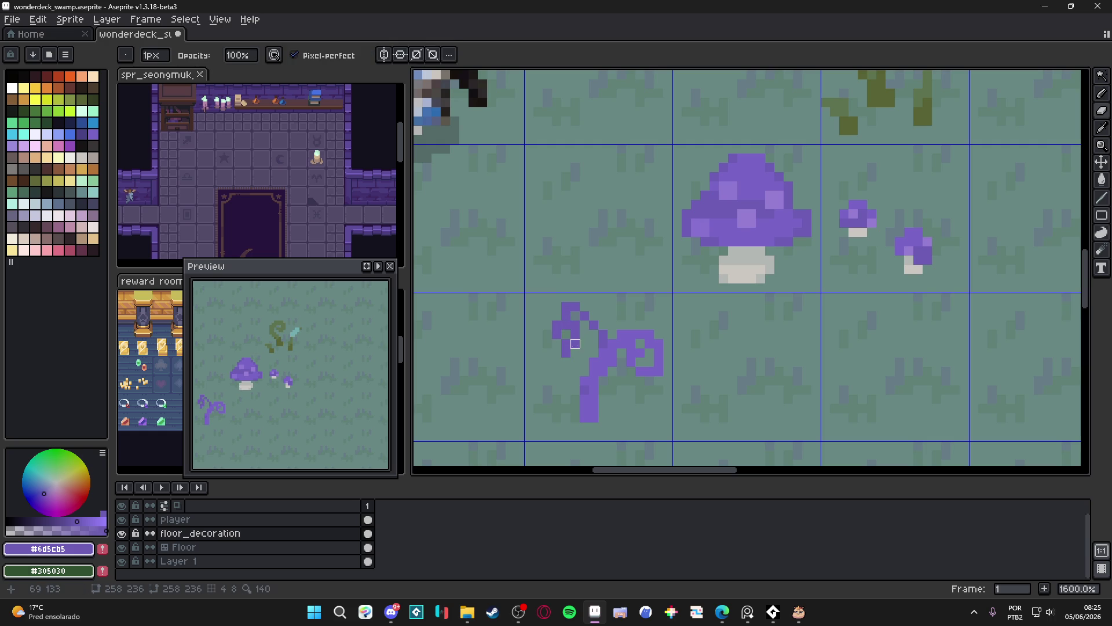
key("b")
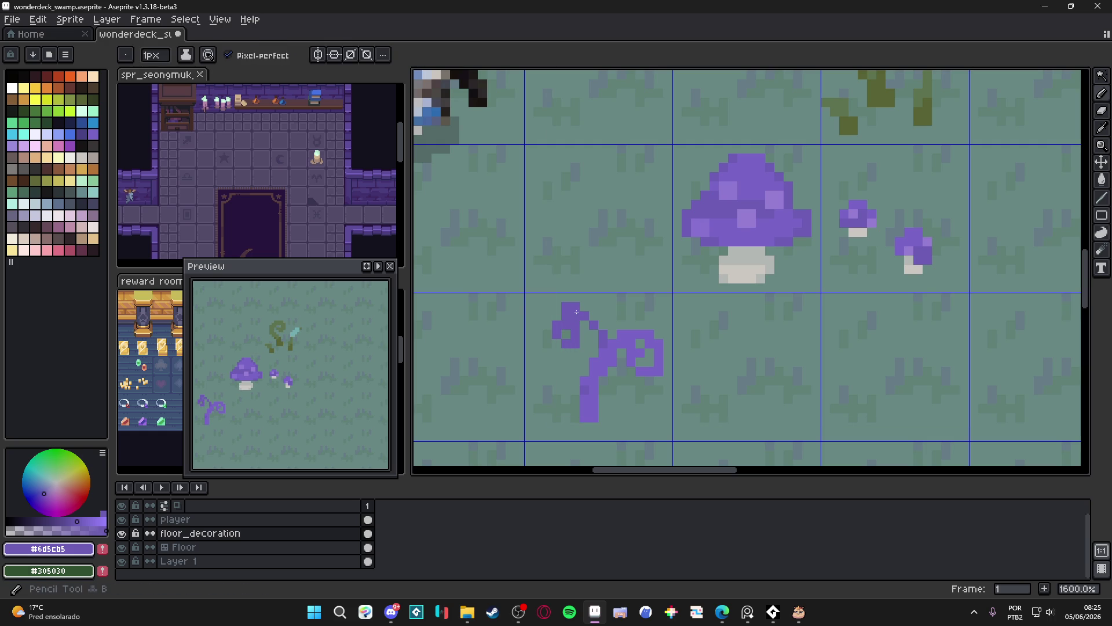
left_click(595, 318)
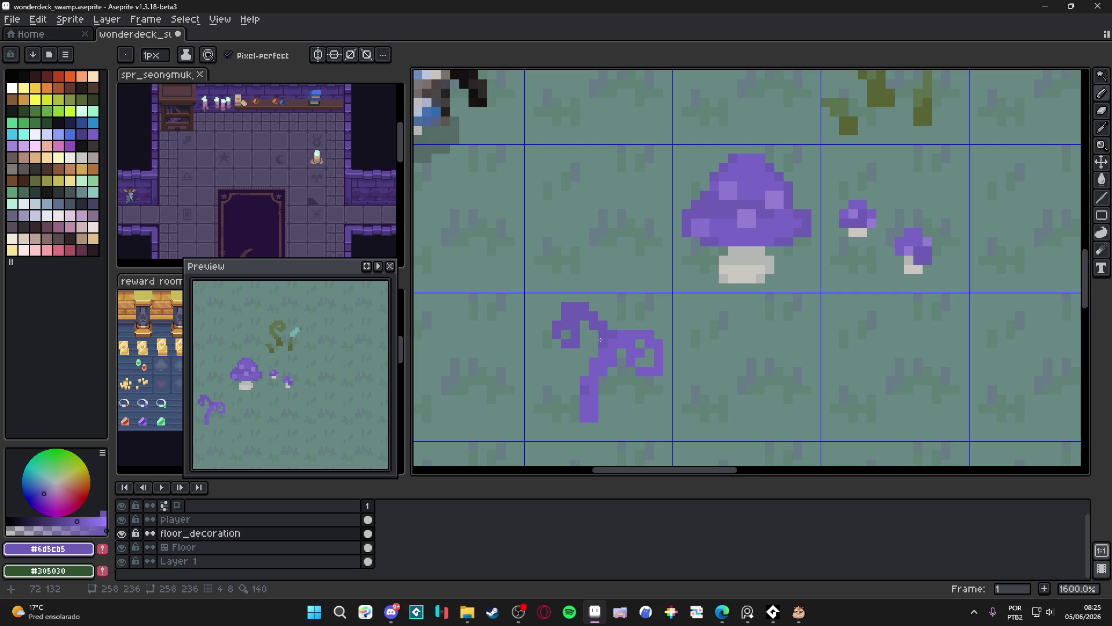
left_click(584, 325)
left_click(567, 334)
left_click(589, 331)
mouse_move(575, 399)
left_mouse_down()
mouse_move(558, 394)
mouse_move(617, 393)
left_mouse_up()
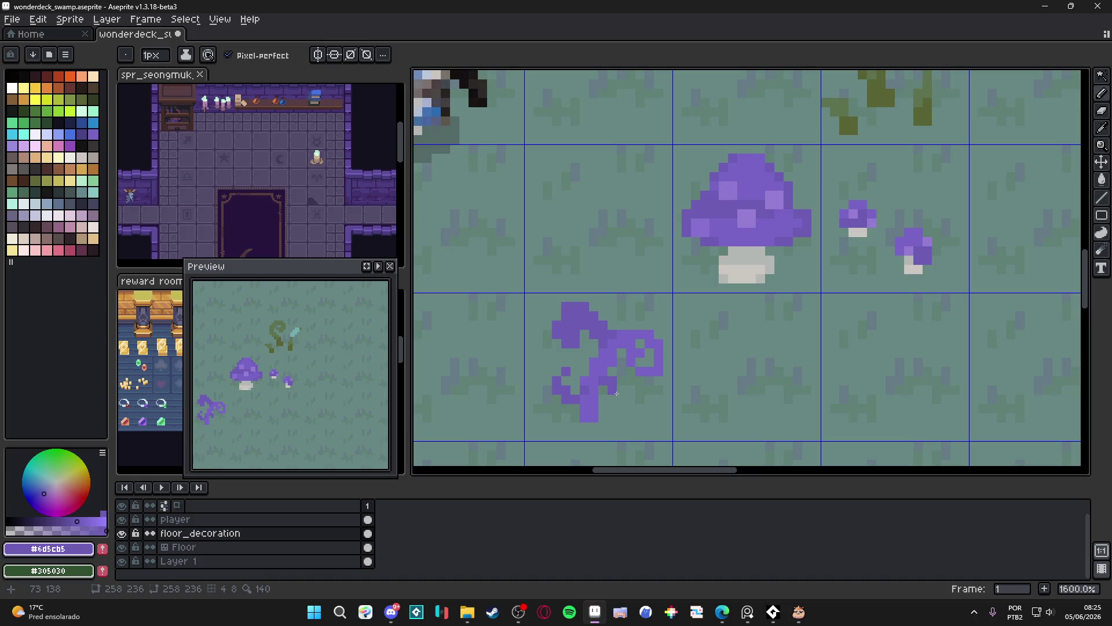
scroll(614, 393, "down", 6)
scroll(632, 352, "up", 6)
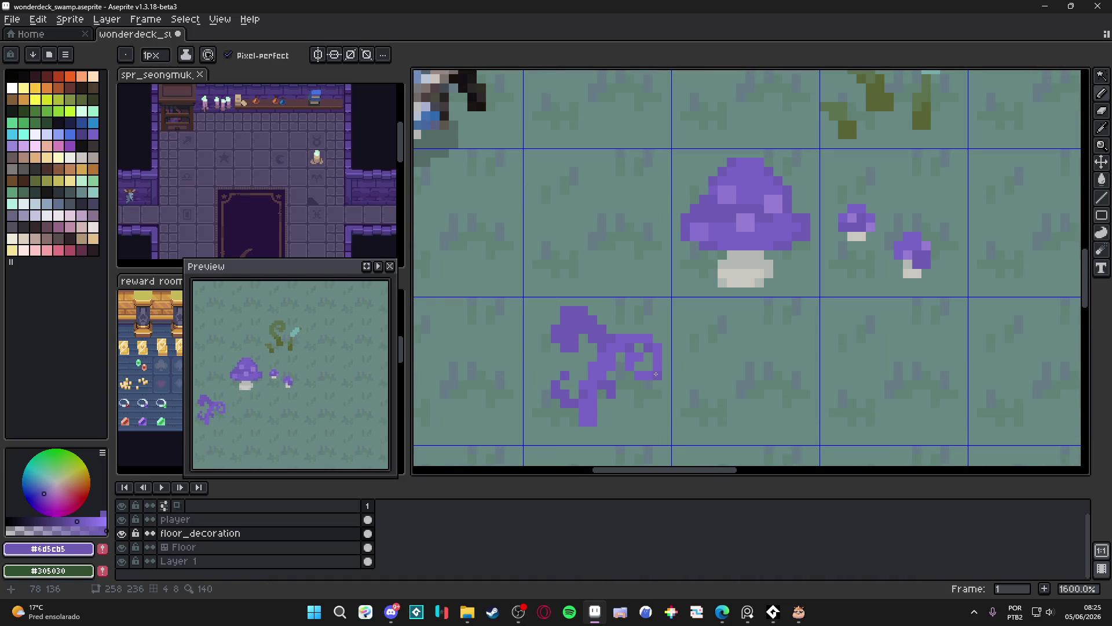
scroll(604, 393, "up", 2)
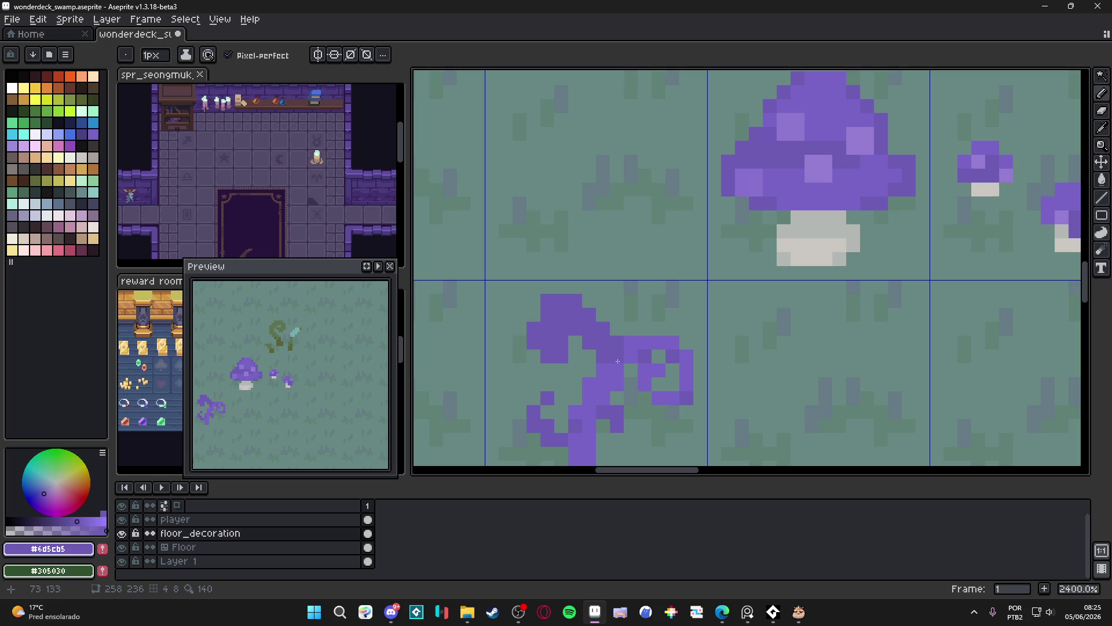
Erase stray pixels from the upper tendril and resample the vine's darker purple.
left_click(620, 365, "alt")
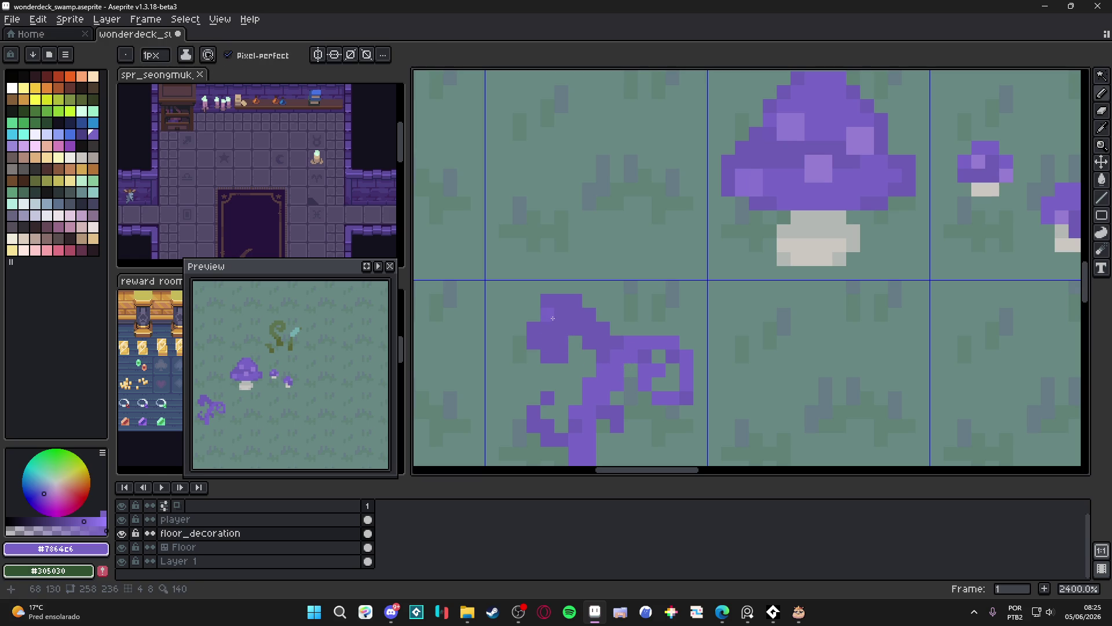
key("e")
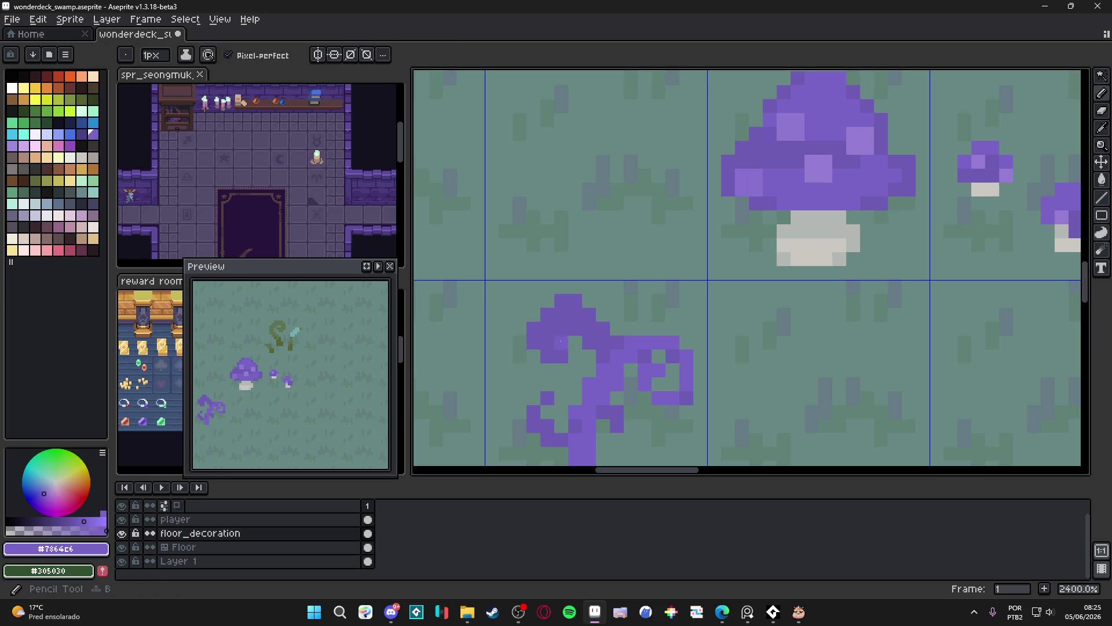
left_click_drag(561, 328, 548, 328)
key("b")
left_click(566, 343, "alt")
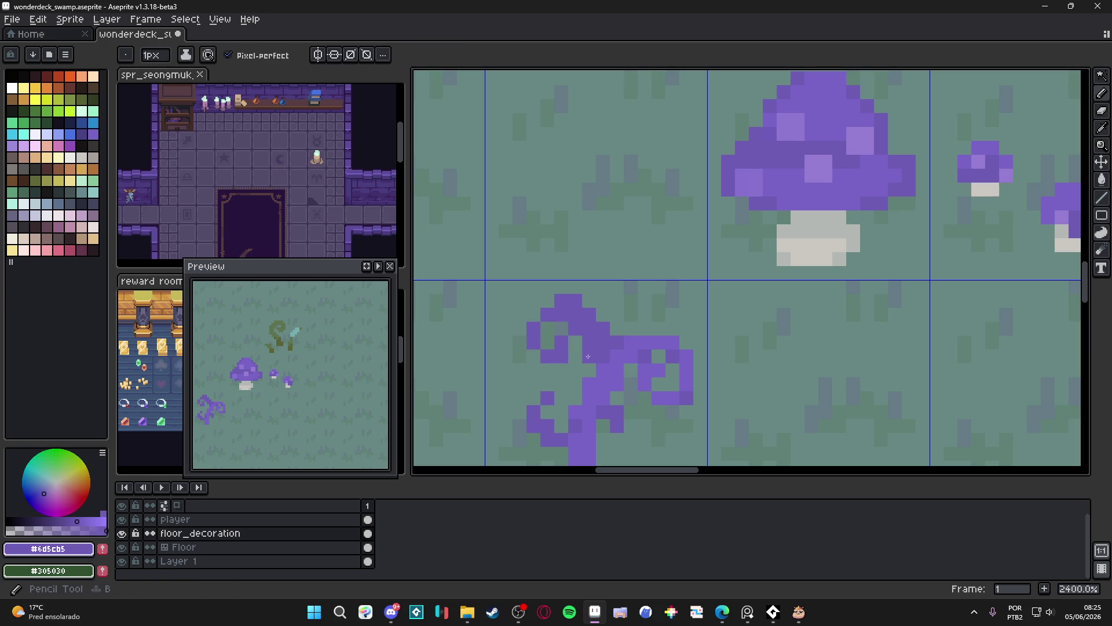
Sample the vine's lighter purple, test a lavender pixel on the vine, then undo it.
scroll(608, 376, "down", 3)
scroll(621, 382, "down", 2)
scroll(637, 377, "up", 5)
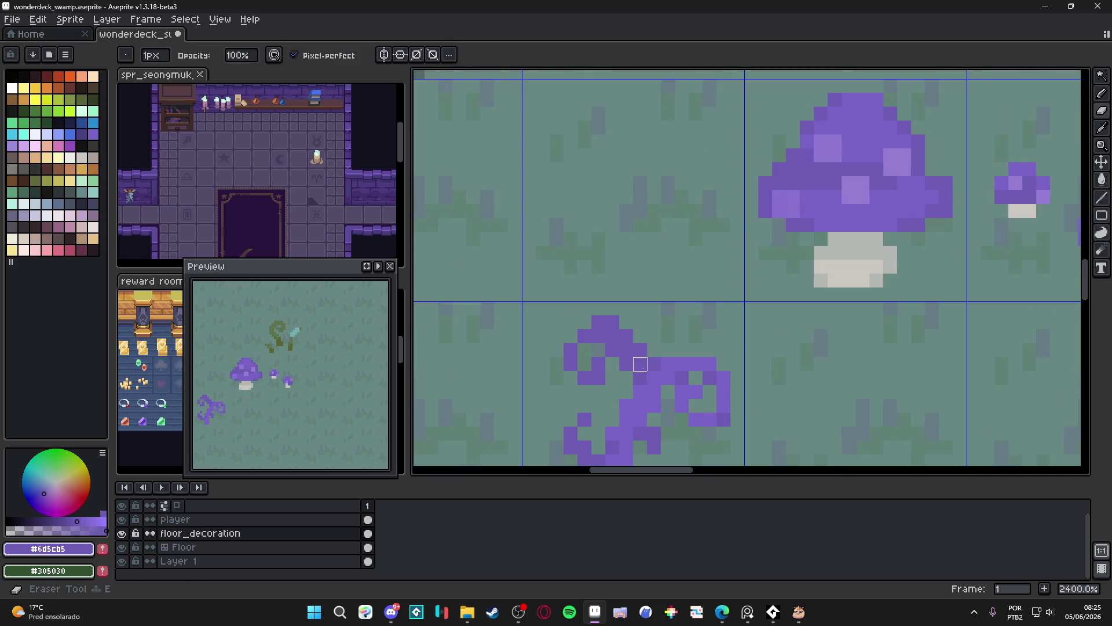
key("alt")
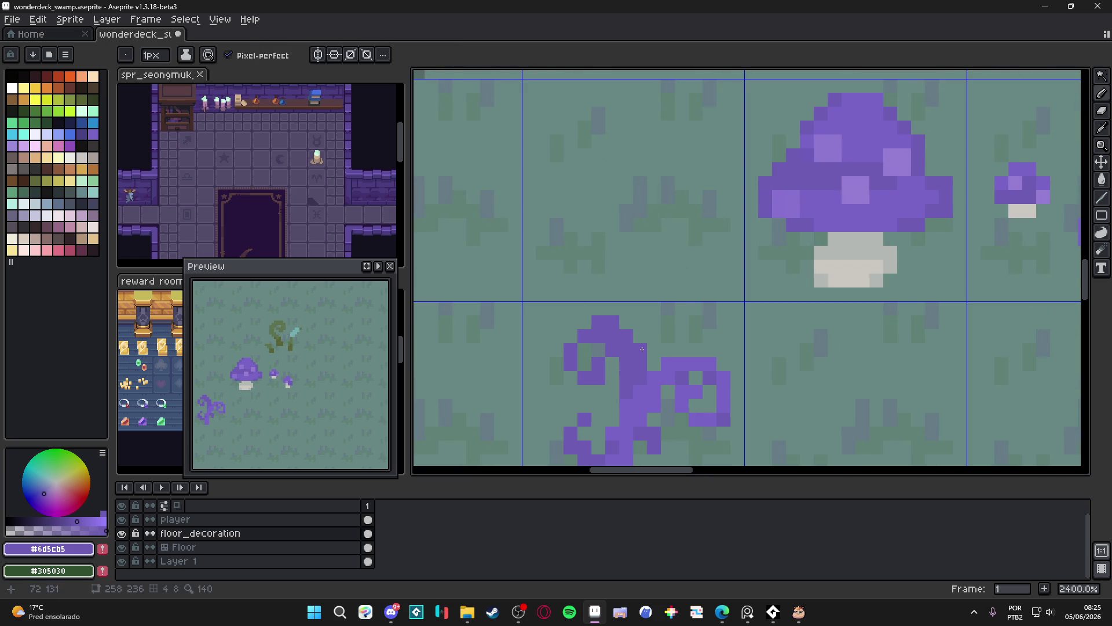
scroll(649, 369, "down", 3)
scroll(650, 367, "up", 5)
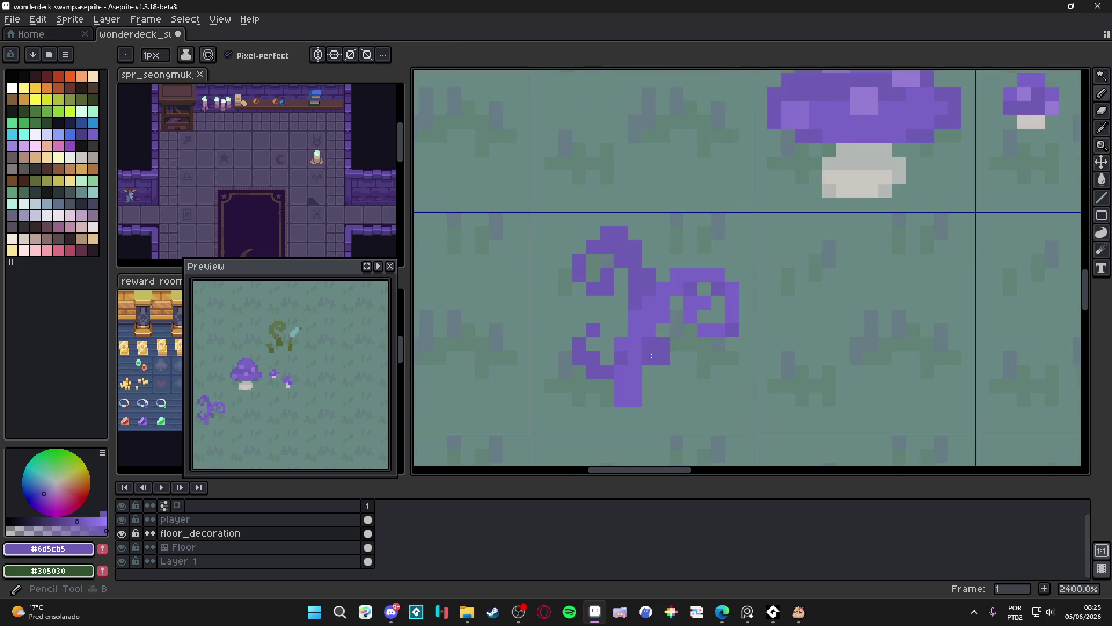
left_click(636, 350, "alt")
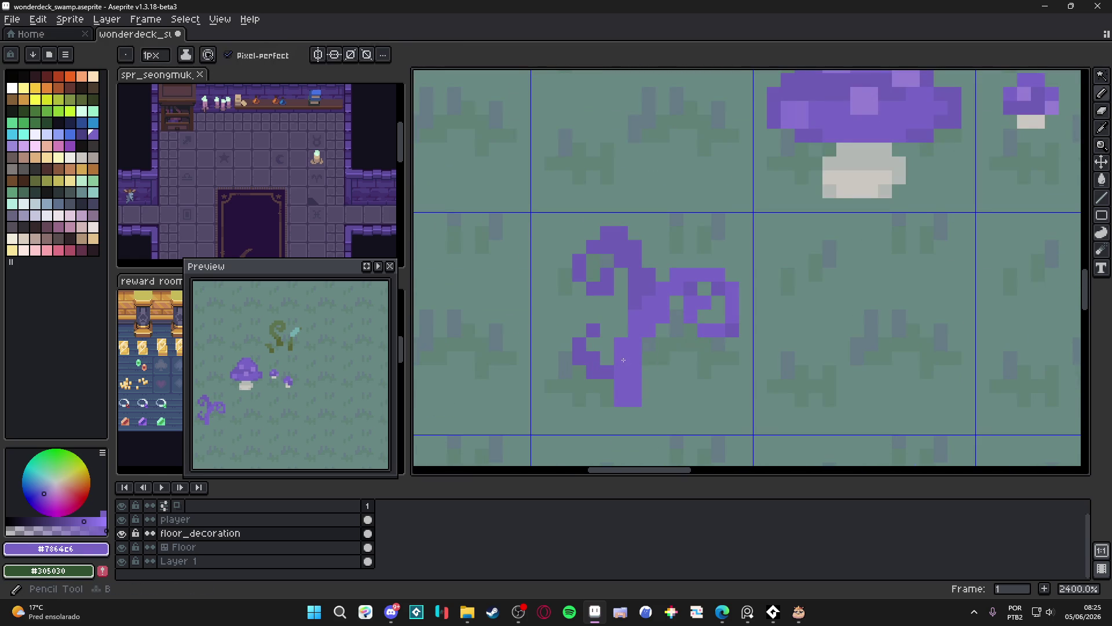
scroll(630, 364, "down", 4)
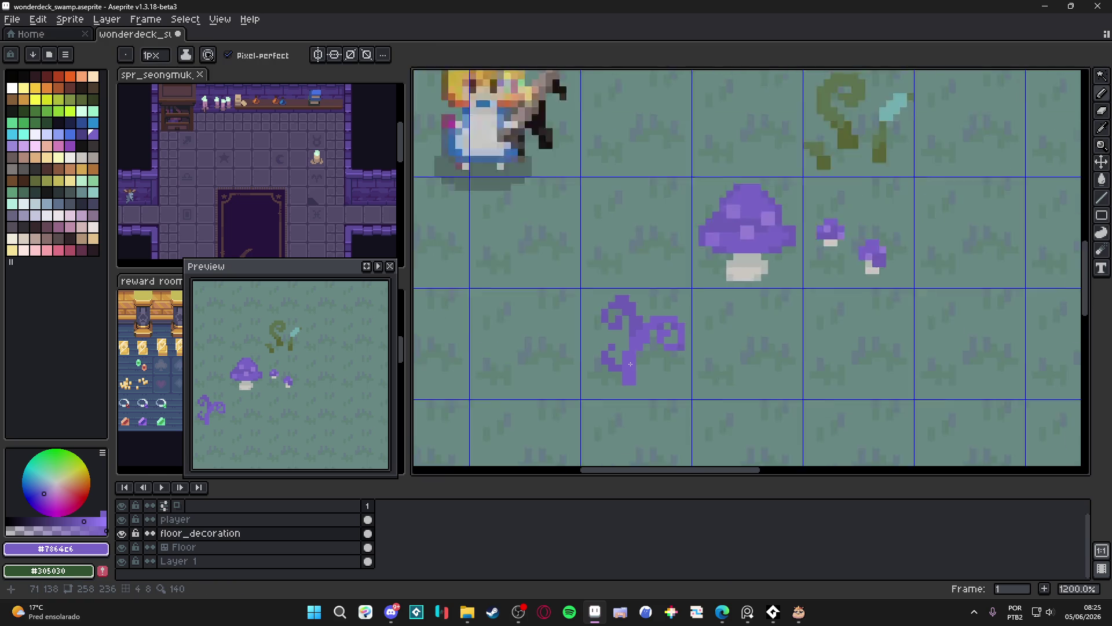
scroll(614, 371, "up", 4)
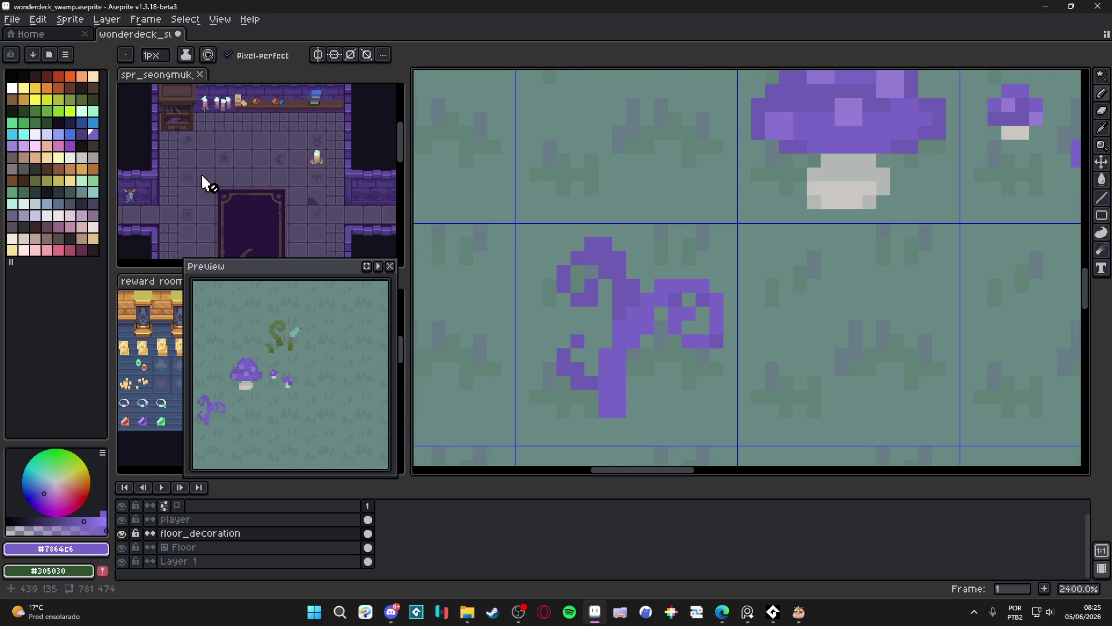
left_click(24, 145)
left_click(592, 384)
key("ctrl+z")
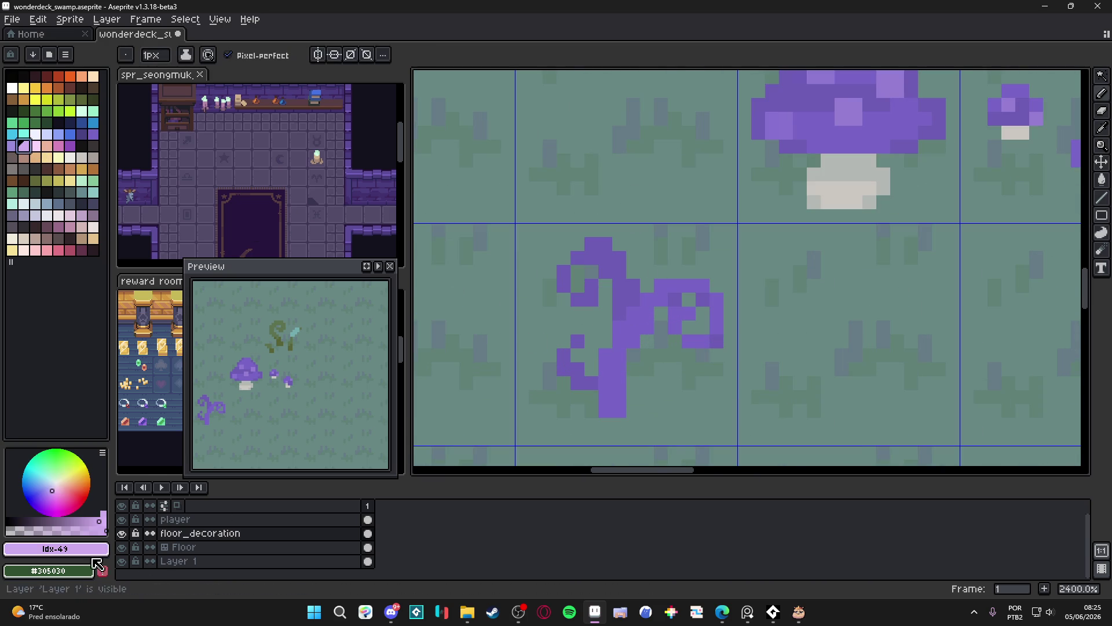
Paint #846dcb highlights on the tendril curls with a 2px, then 1px pencil.
left_click(12, 530)
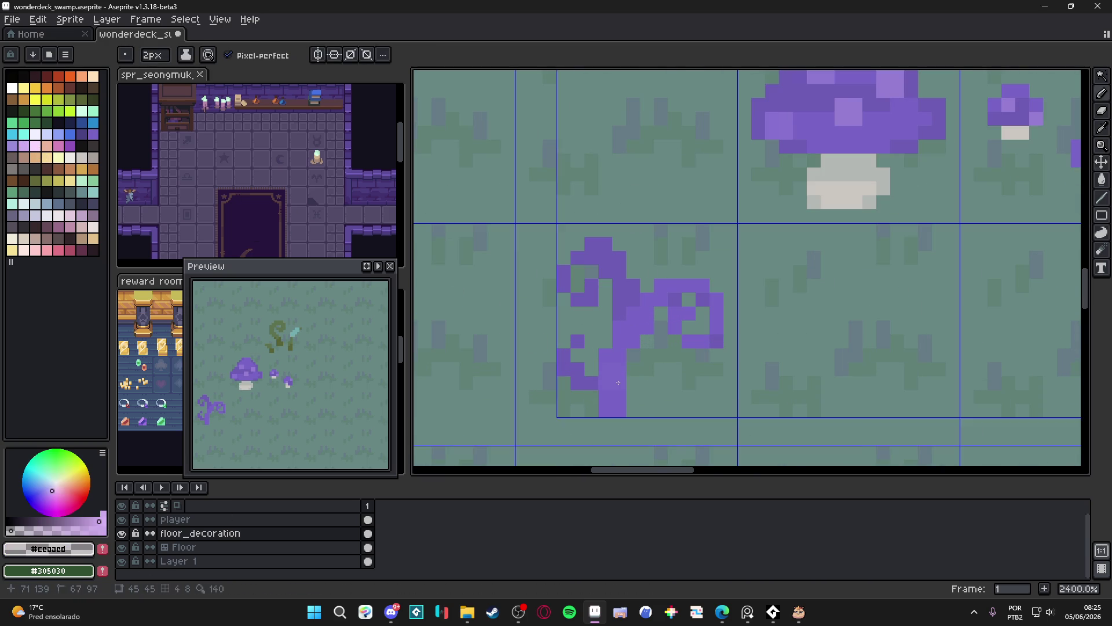
key("plus")
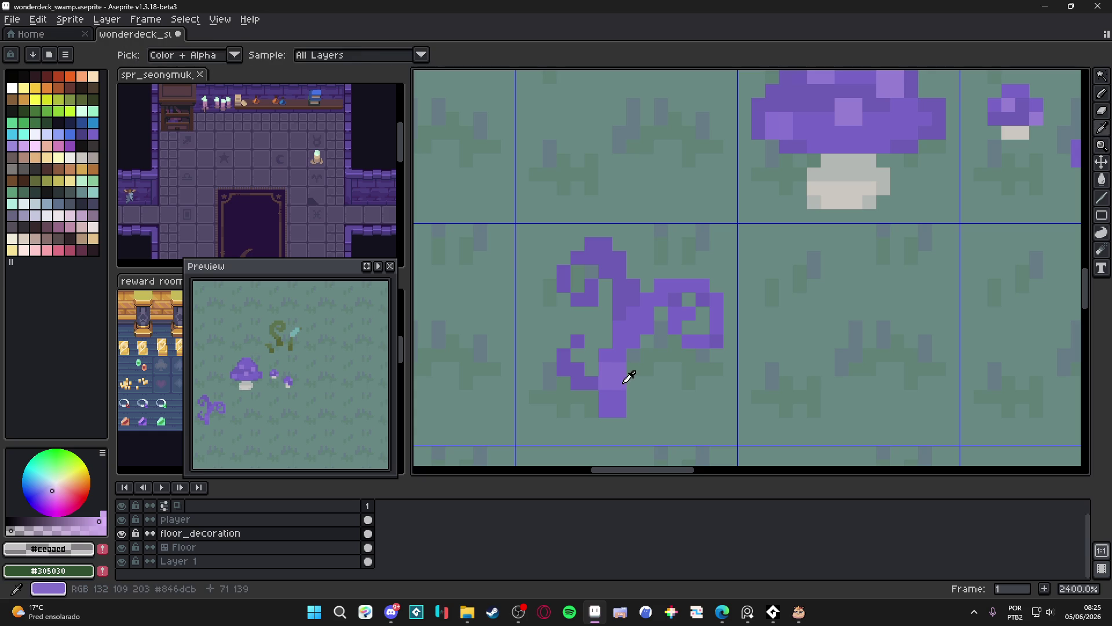
left_click(620, 378, "alt")
left_click(634, 342)
key("minus")
left_click(648, 300)
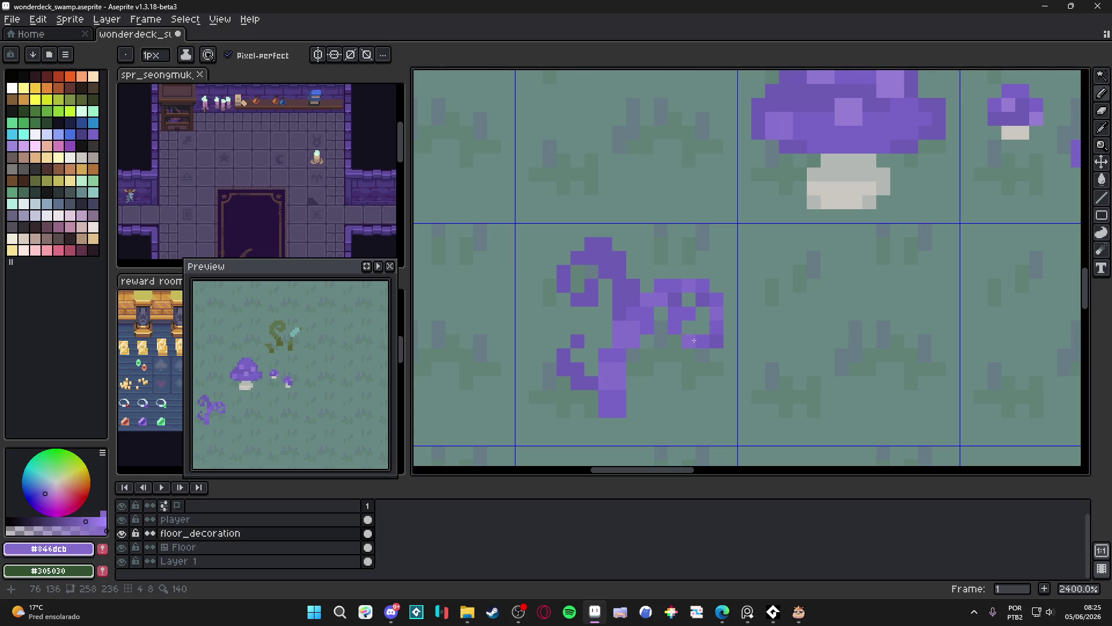
scroll(689, 345, "down", 6)
scroll(676, 339, "up", 1)
Sample the vine's #7864c6 and darker #6d5cb5 purples.
scroll(680, 383, "down", 3)
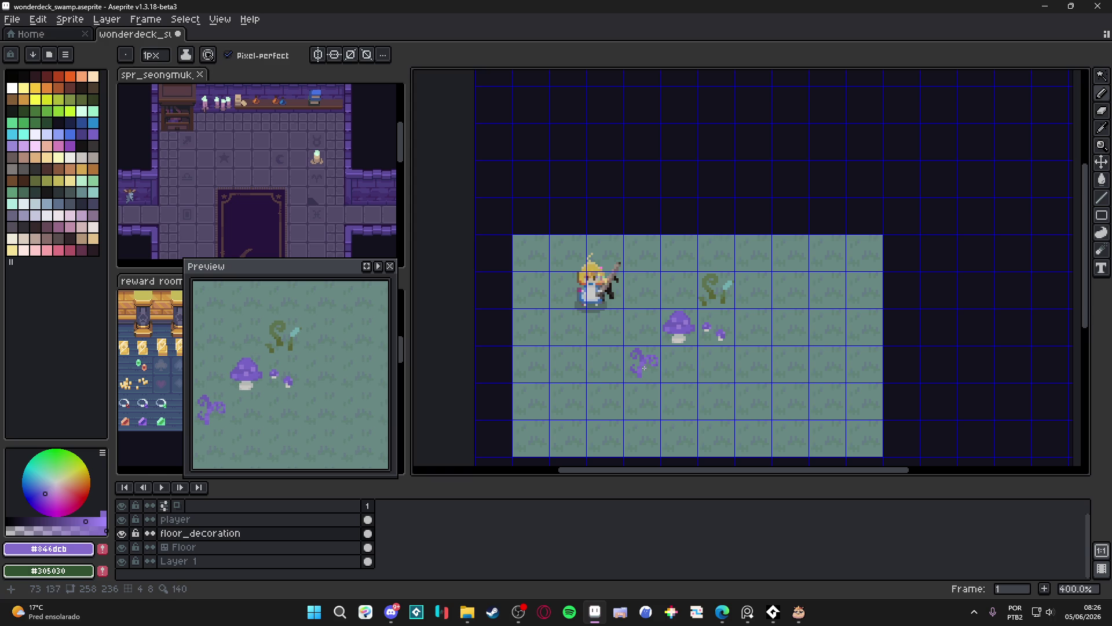
scroll(651, 380, "up", 4)
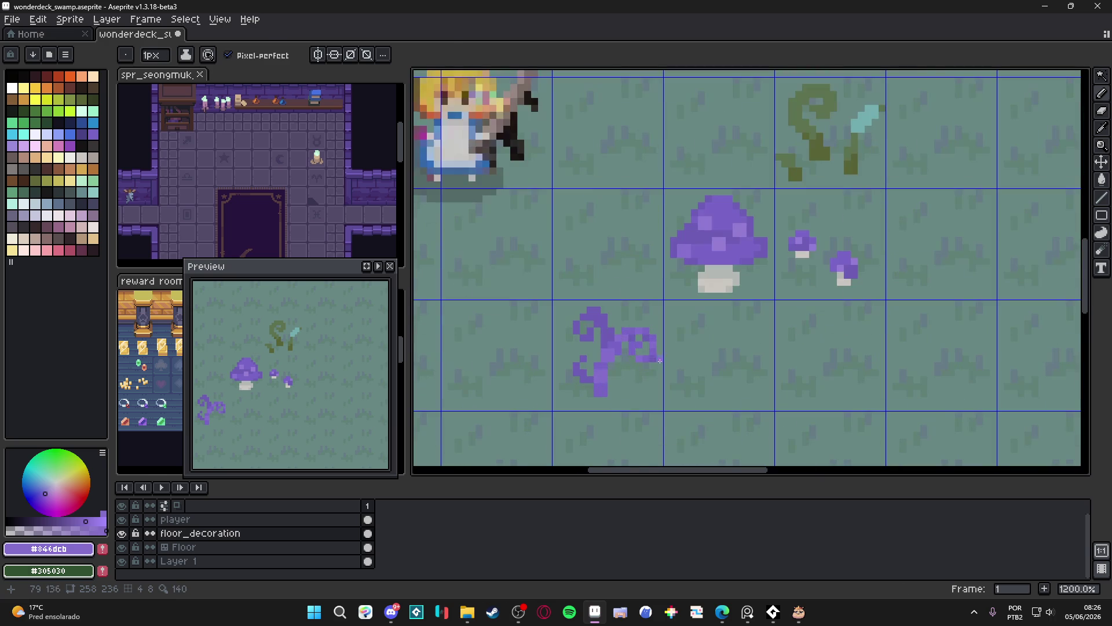
scroll(667, 384, "down", 3)
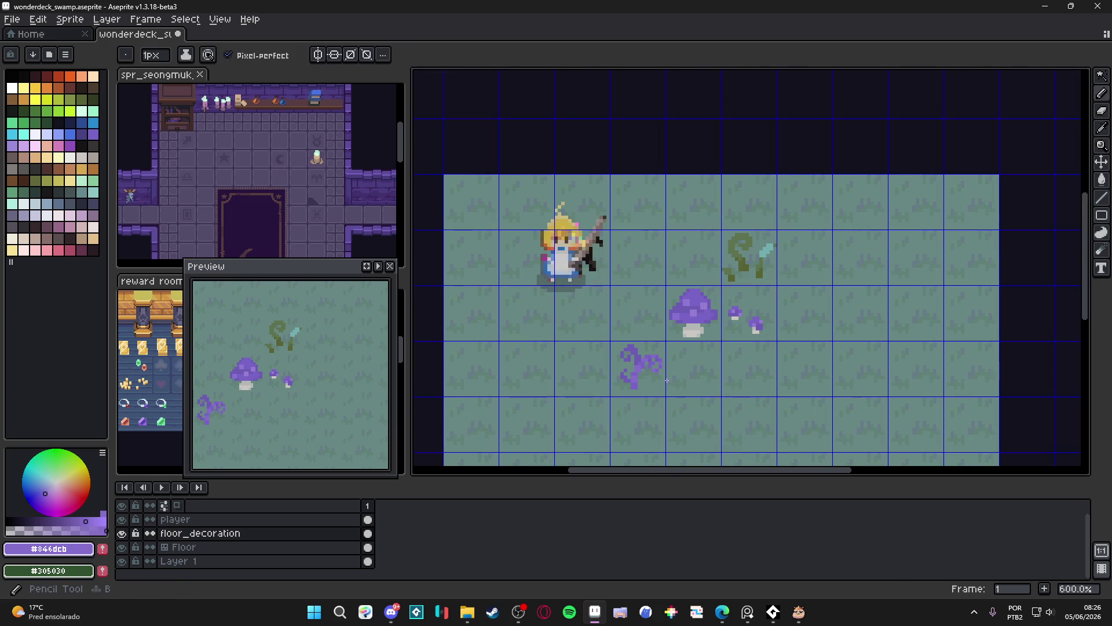
scroll(655, 387, "down", 1)
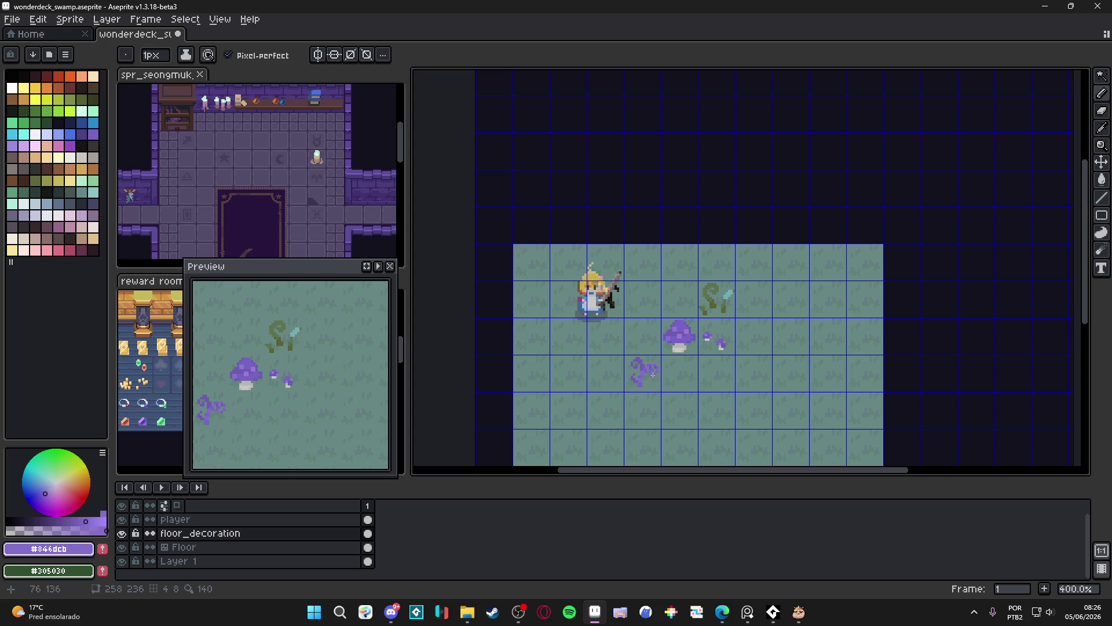
scroll(645, 363, "up", 4)
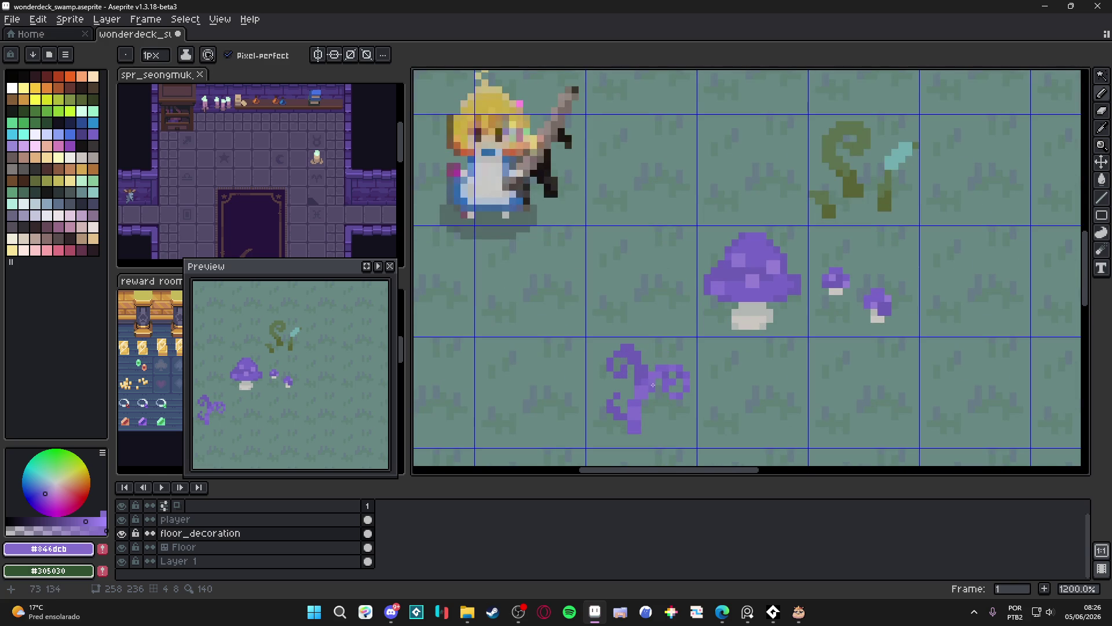
scroll(637, 400, "up", 3)
left_click(638, 397, "alt")
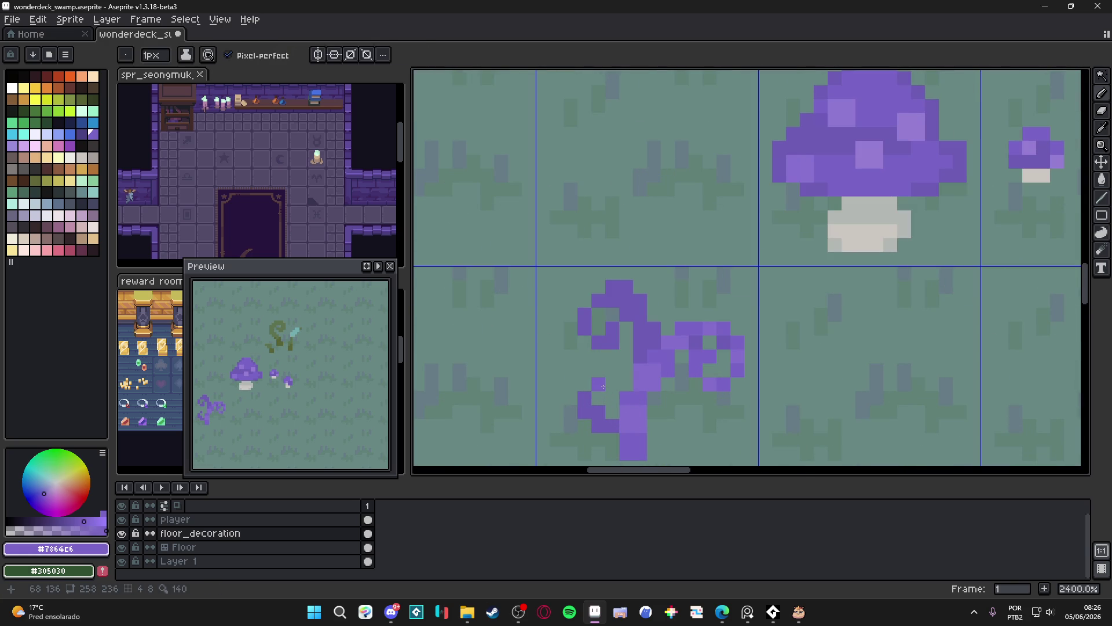
left_click(606, 381, "alt")
Resample #7864c6, try the Eraser, then settle on dark purple #6d5cb5 as the drawing colour.
scroll(609, 394, "down", 5)
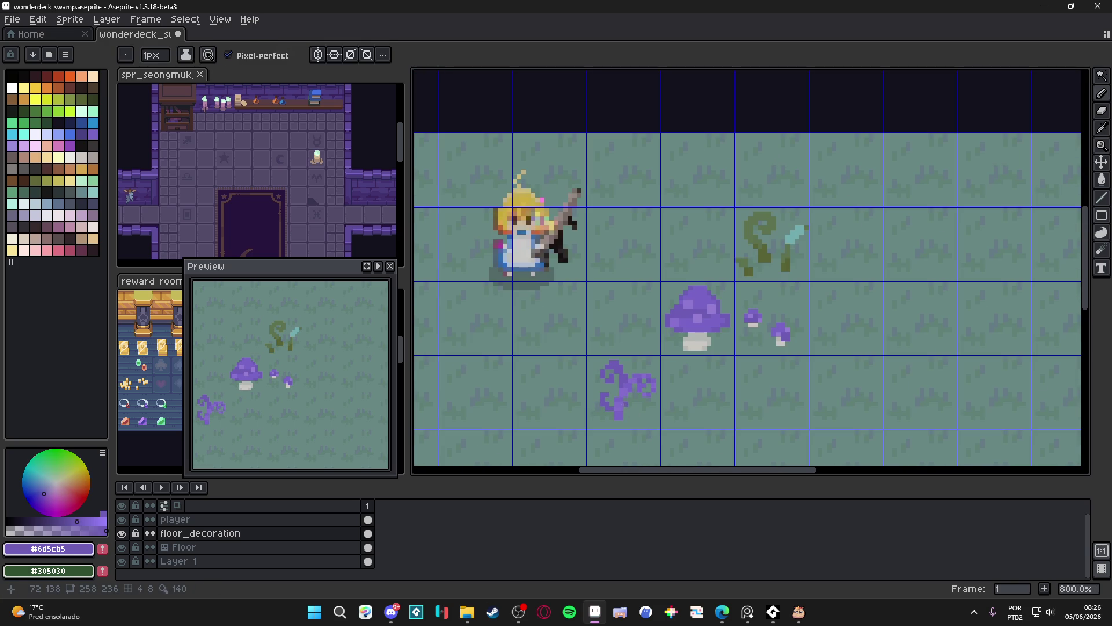
scroll(624, 394, "up", 4)
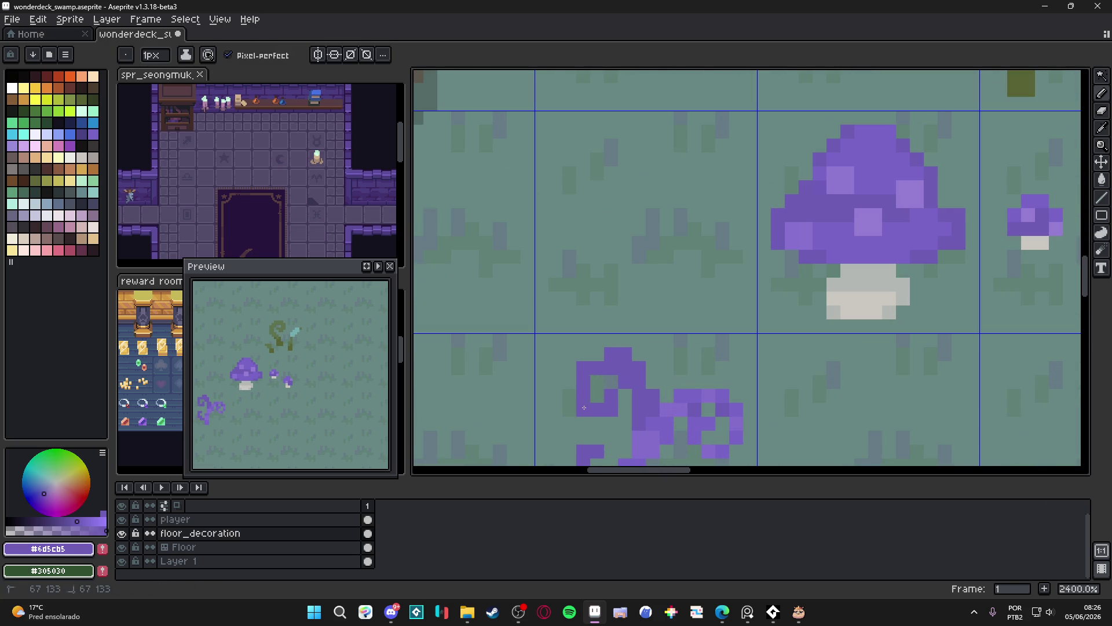
scroll(660, 409, "down", 3)
scroll(662, 410, "up", 1)
left_click(672, 346, "alt")
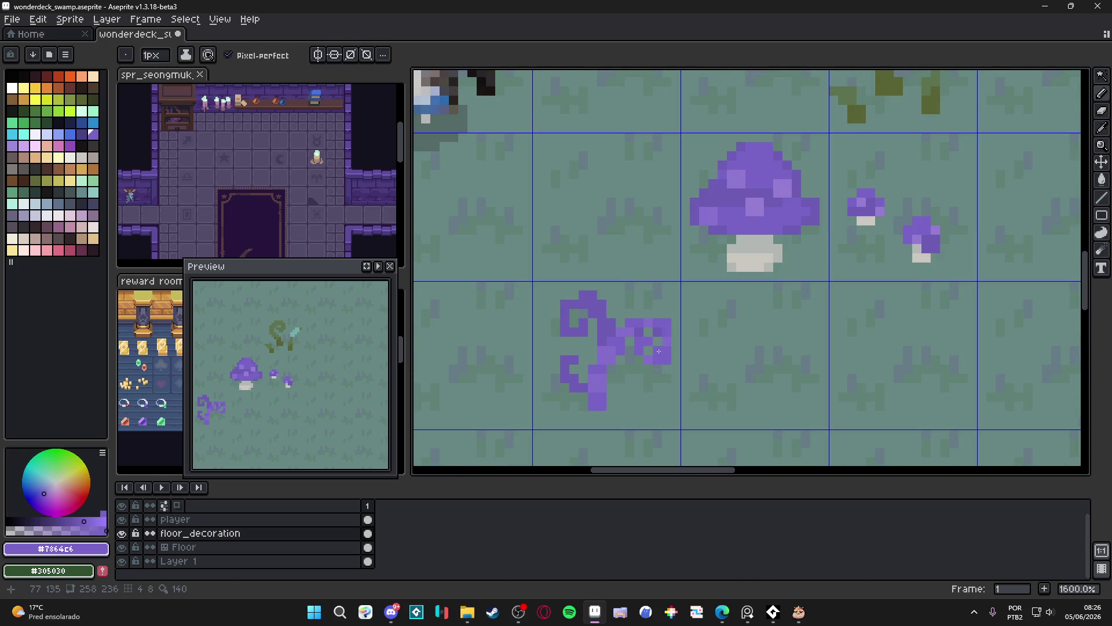
scroll(659, 351, "down", 2)
scroll(666, 339, "up", 3)
key("e")
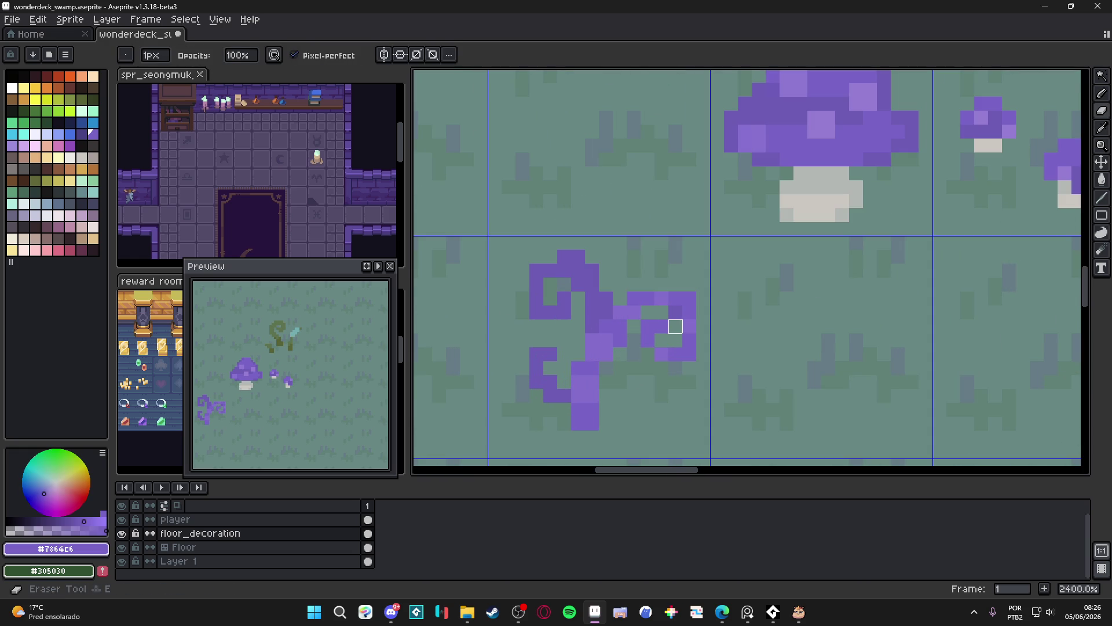
scroll(666, 348, "down", 4)
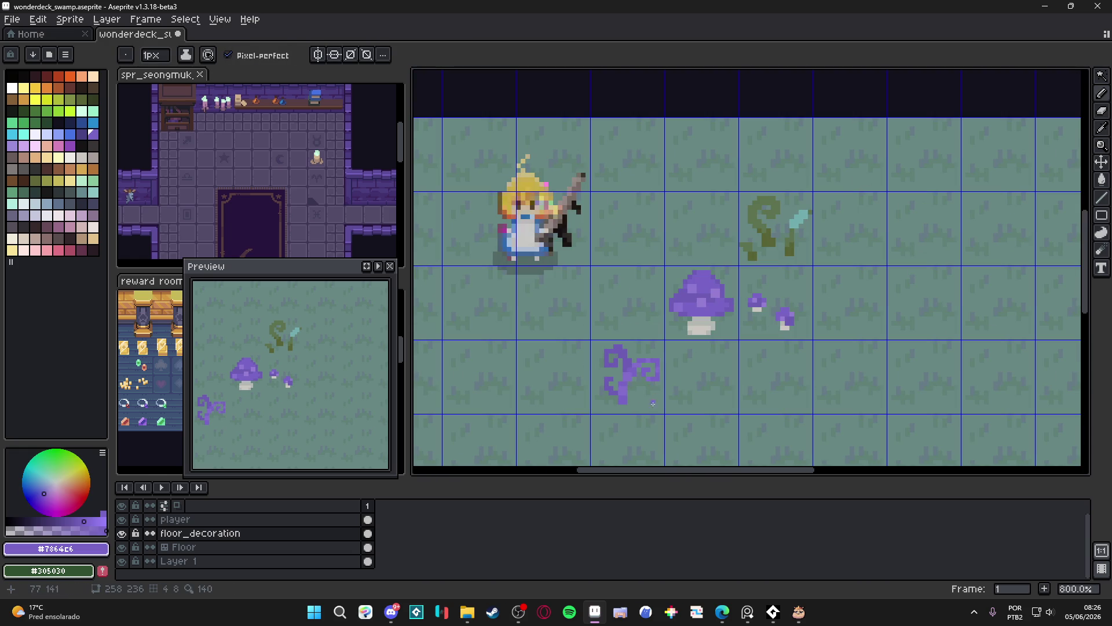
scroll(635, 376, "up", 3)
scroll(630, 386, "down", 1)
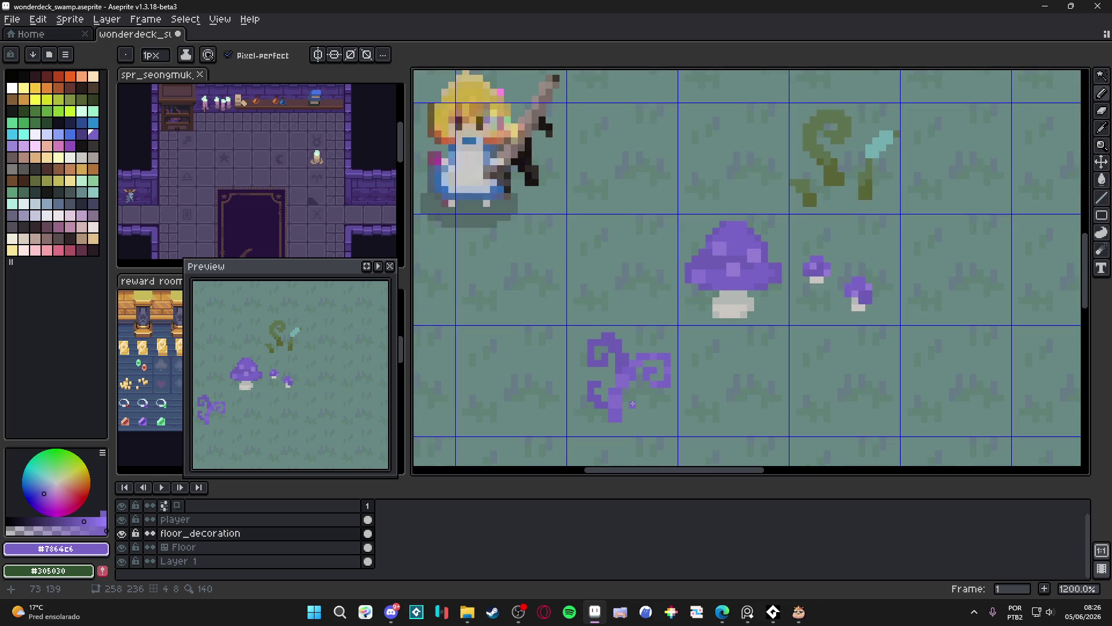
left_click(608, 339, "alt")
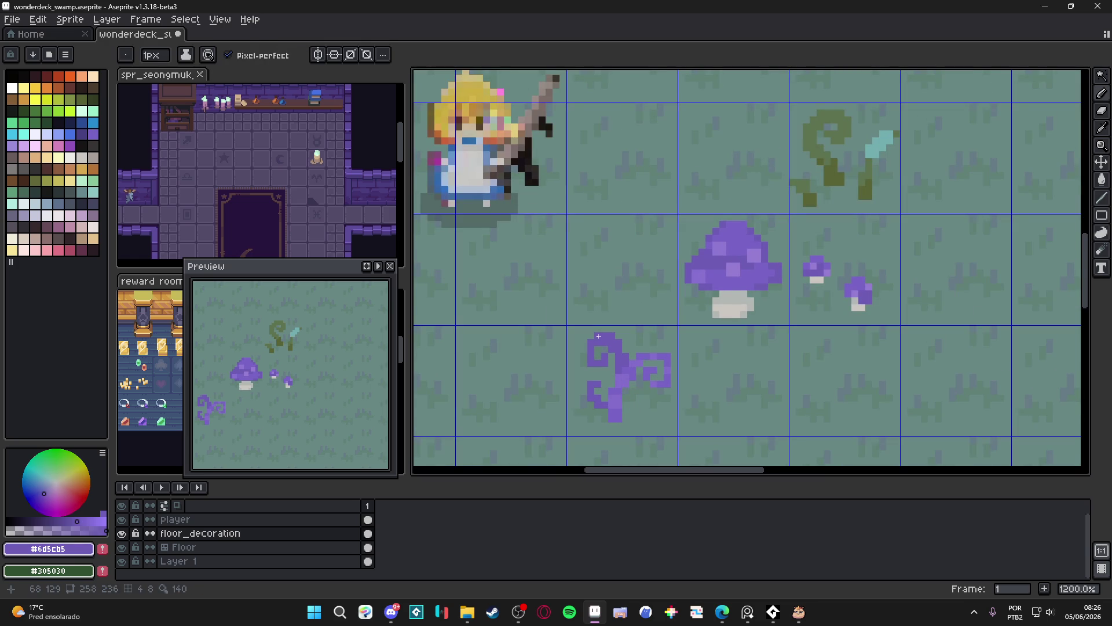
scroll(629, 362, "down", 2)
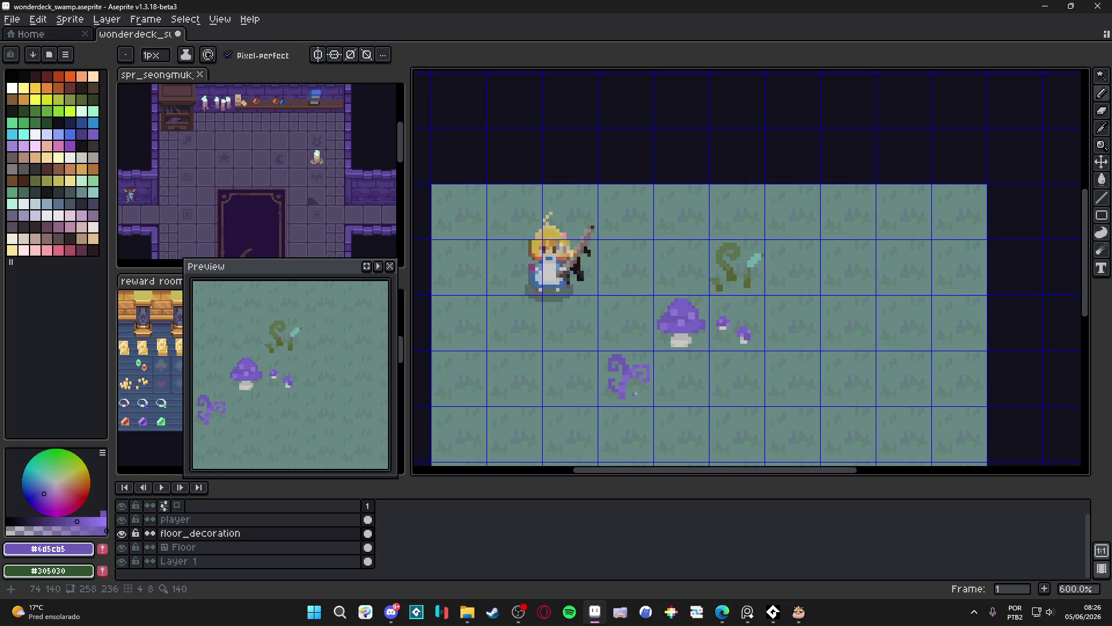
scroll(636, 393, "up", 4)
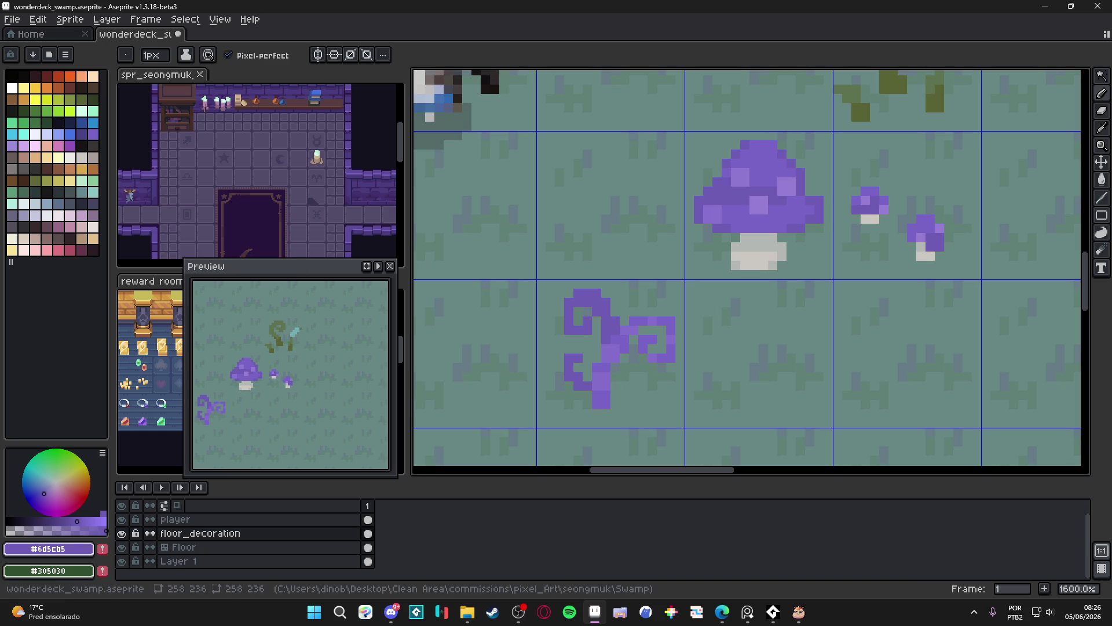
left_click(12, 157)
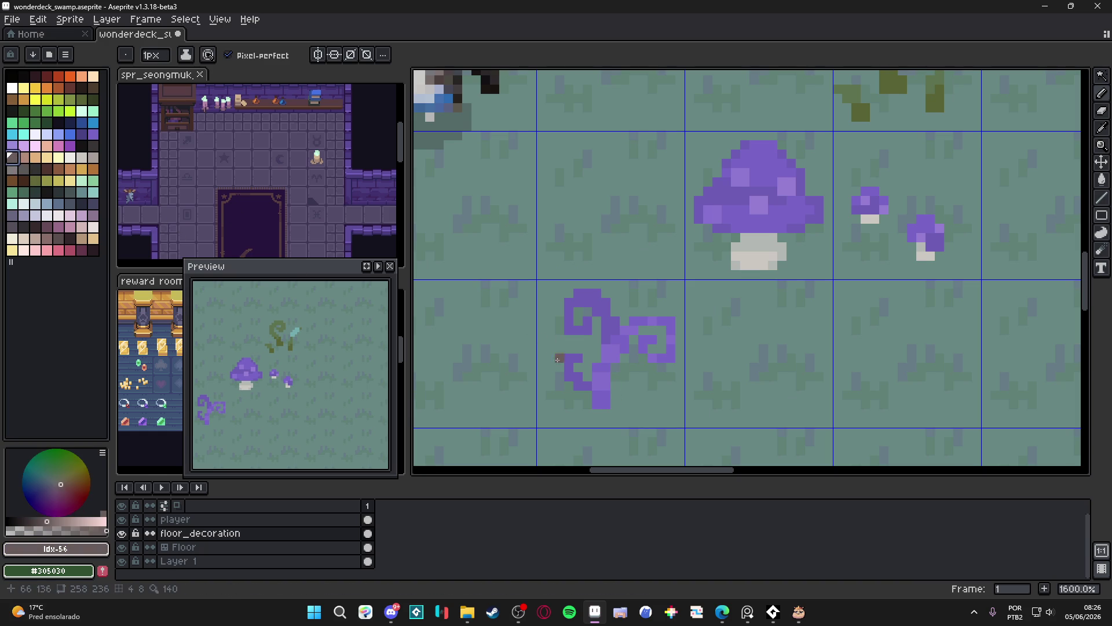
left_click_drag(634, 404, 615, 395)
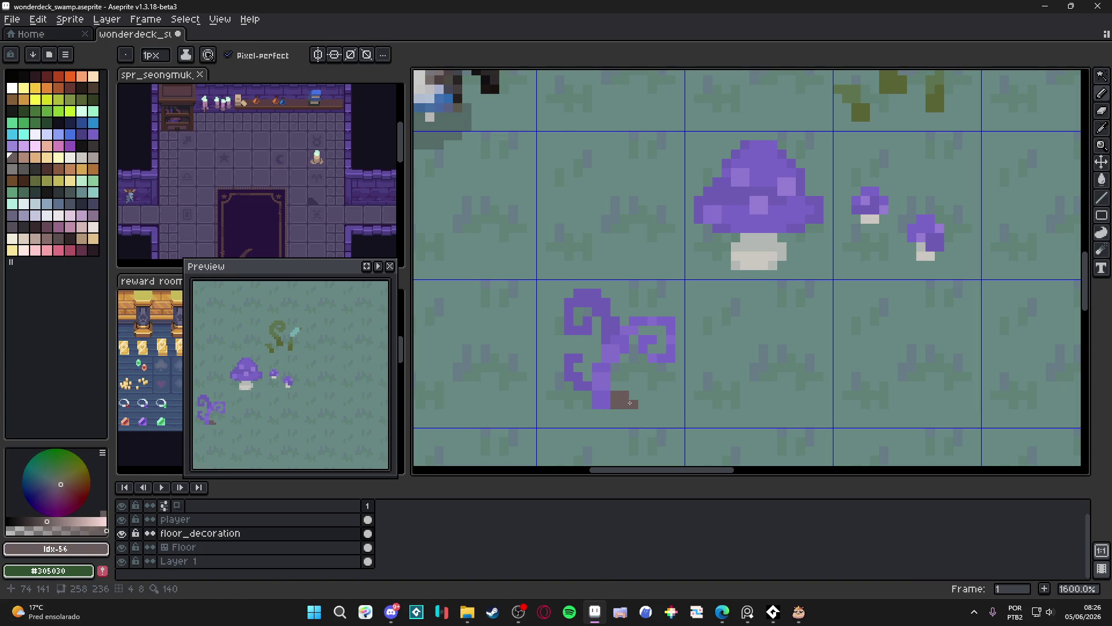
left_click(578, 404)
left_click(588, 397)
left_click_drag(605, 413, 595, 414)
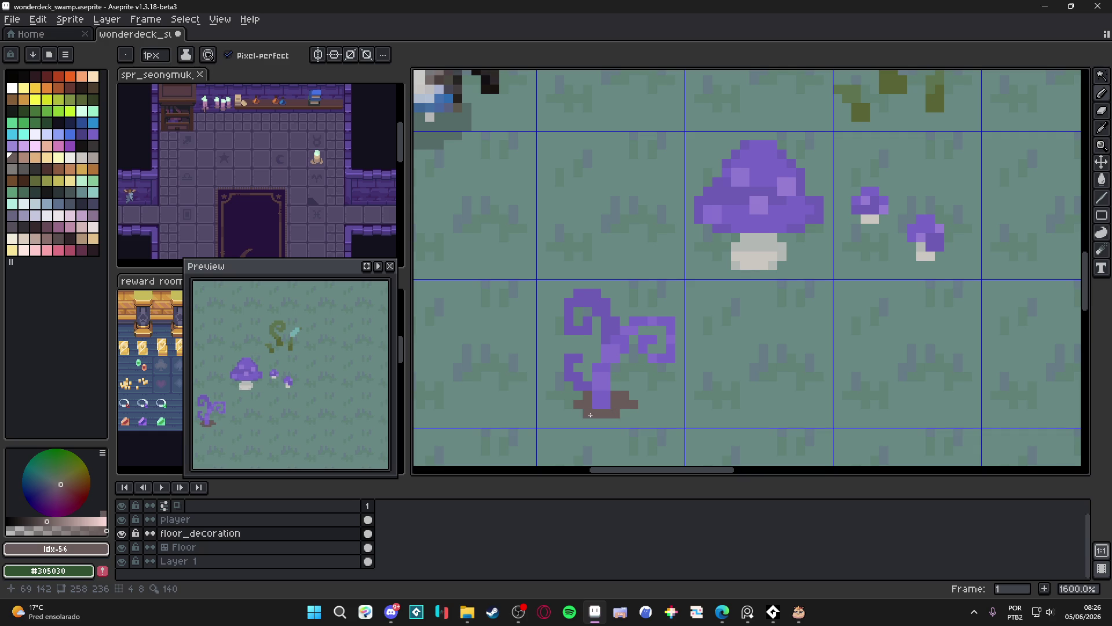
scroll(591, 415, "down", 2)
scroll(590, 415, "up", 3)
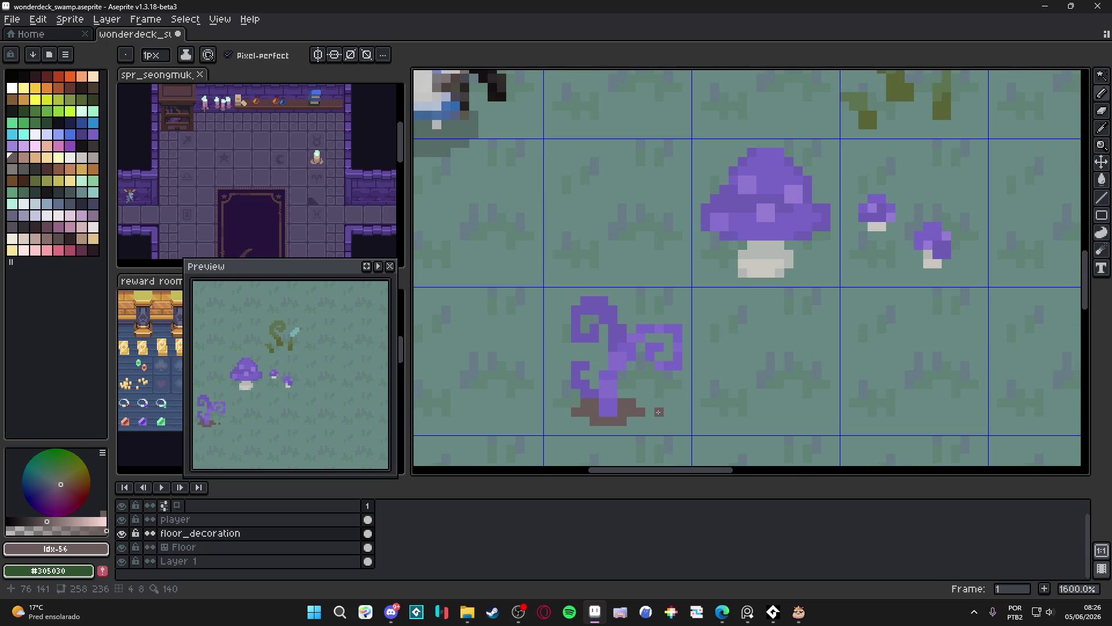
scroll(620, 425, "down", 3)
key("ctrl+z")
scroll(632, 422, "up", 4)
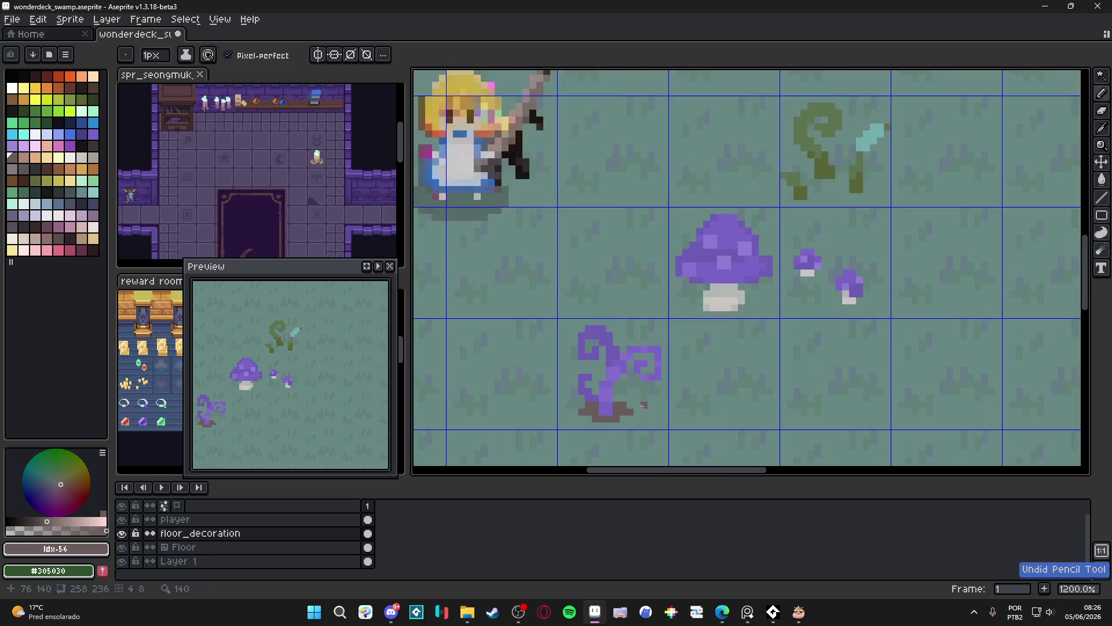
scroll(650, 422, "down", 4)
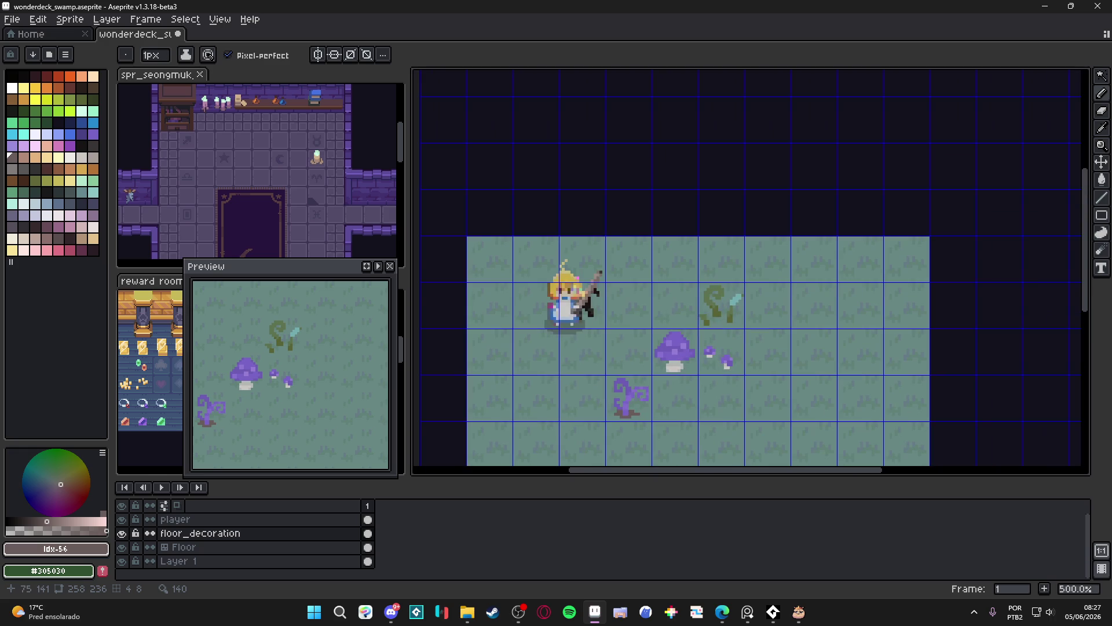
key("ctrl+z")
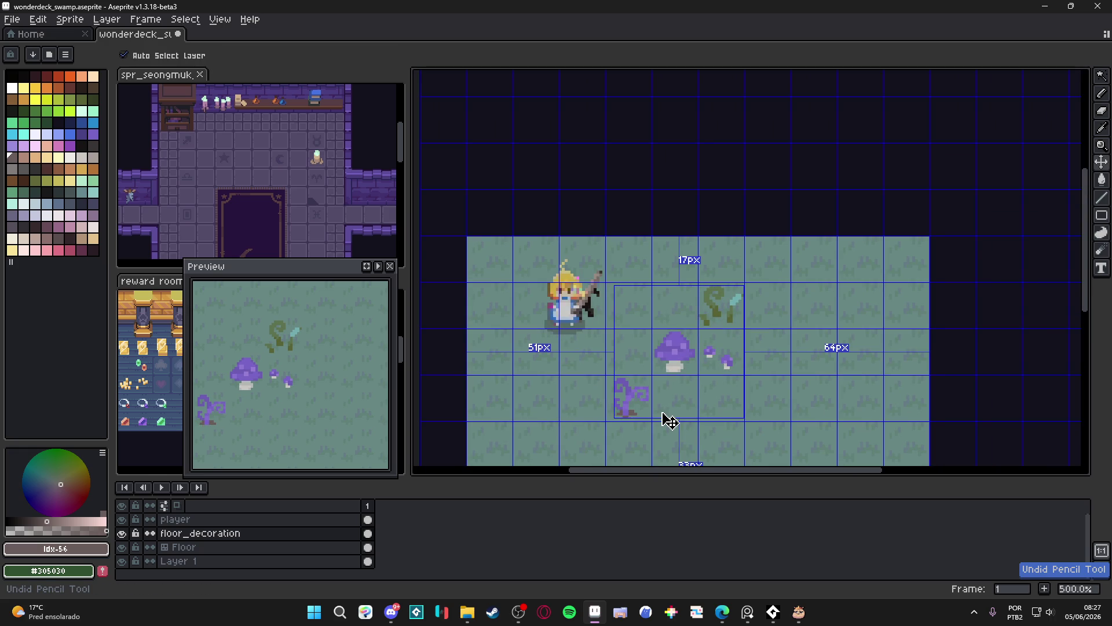
scroll(634, 422, "up", 3)
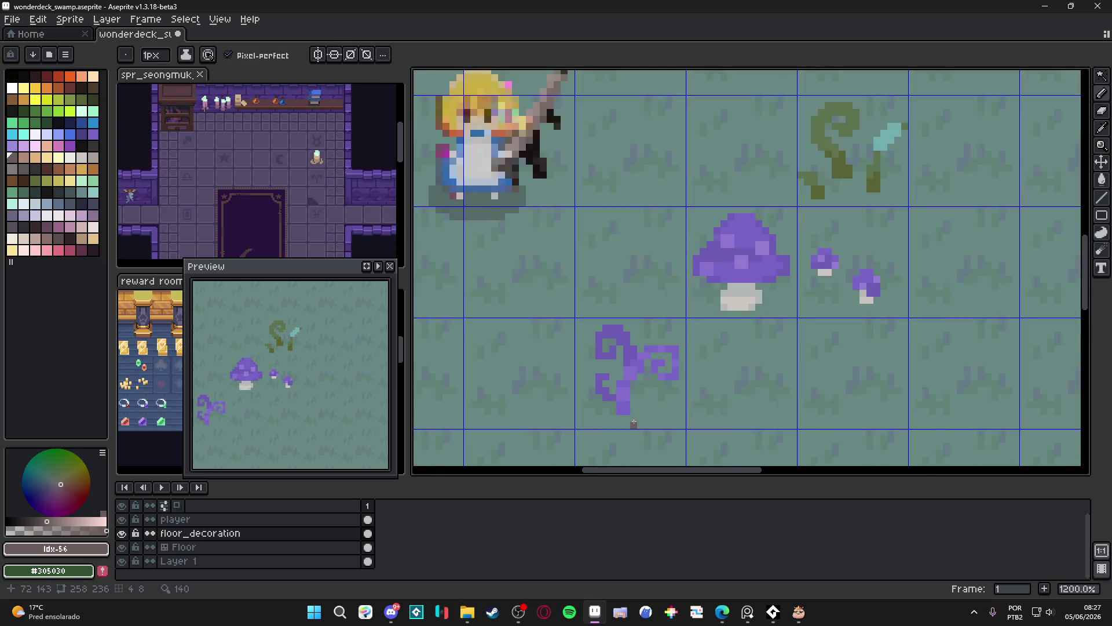
scroll(636, 421, "down", 3)
scroll(634, 421, "up", 5)
Pick light green #86c69a and paint a 2px green patch below the vine.
left_click(628, 415, "alt")
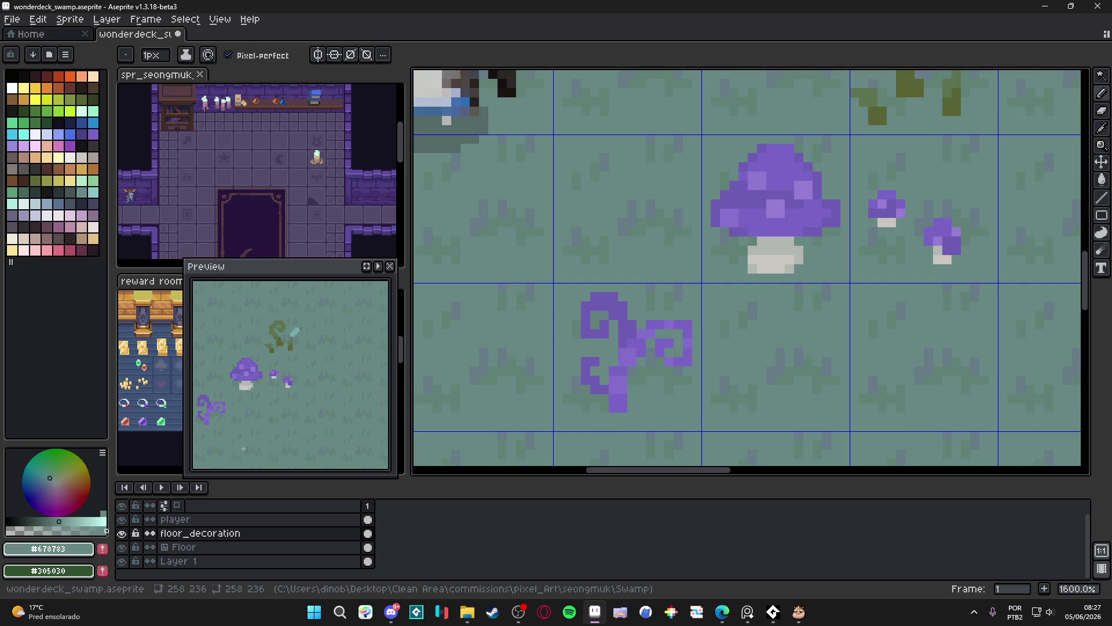
left_click(85, 183)
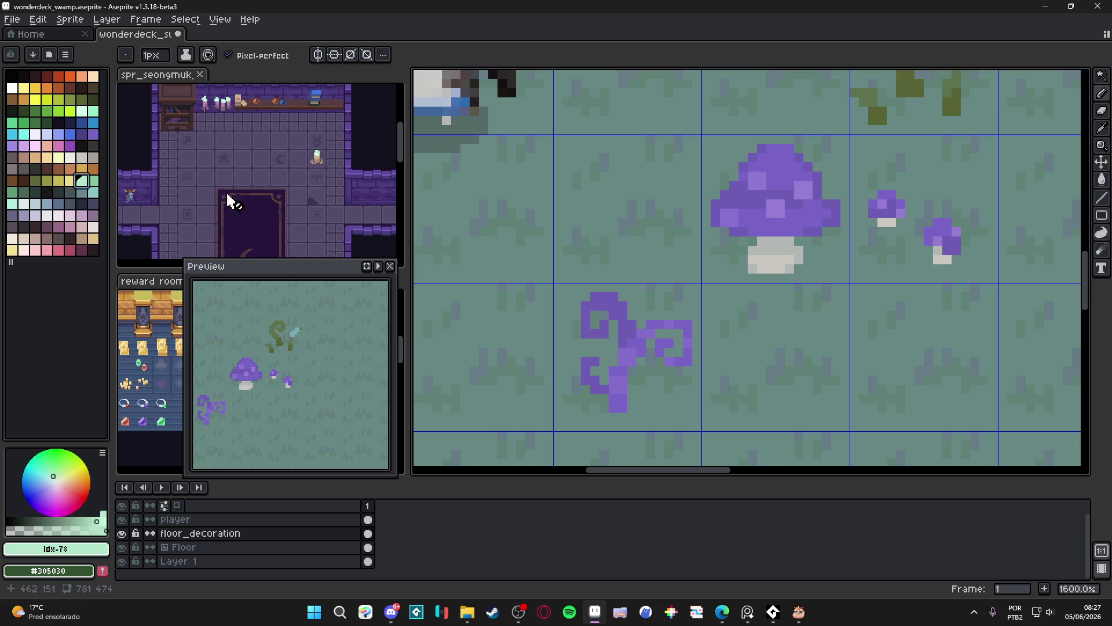
left_click(94, 182)
scroll(628, 414, "up", 2)
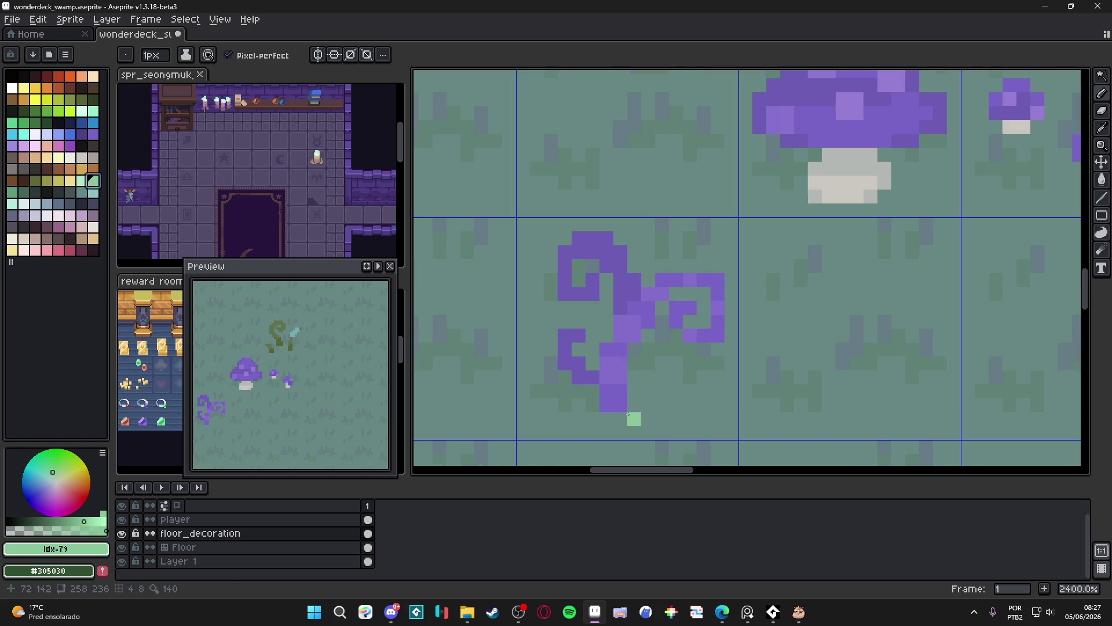
left_click(17, 531)
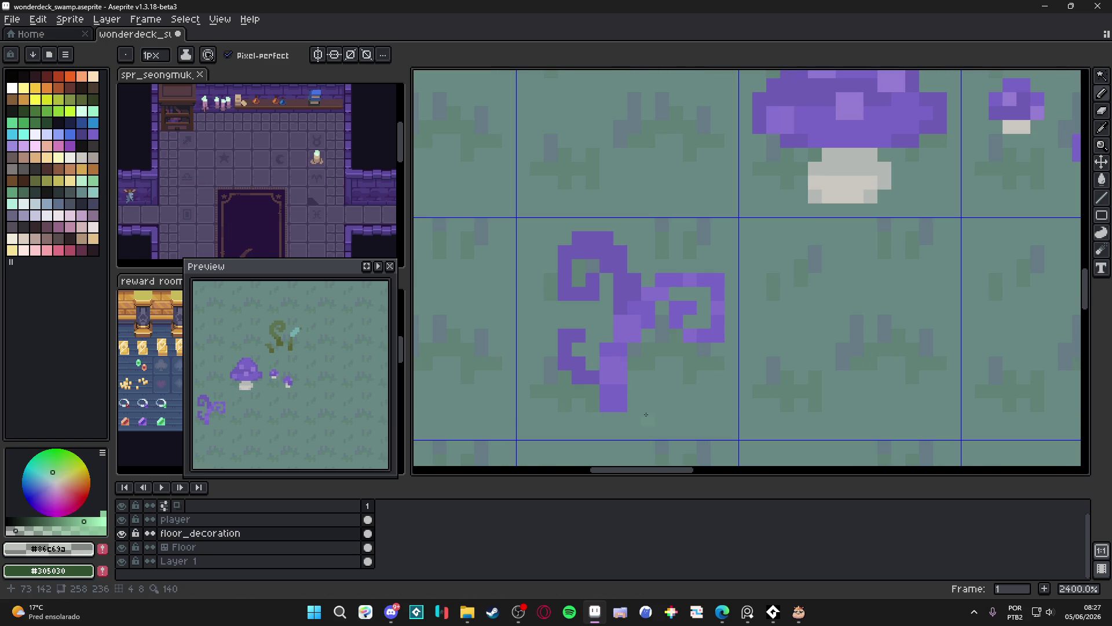
scroll(649, 413, "up", 1)
key("plus")
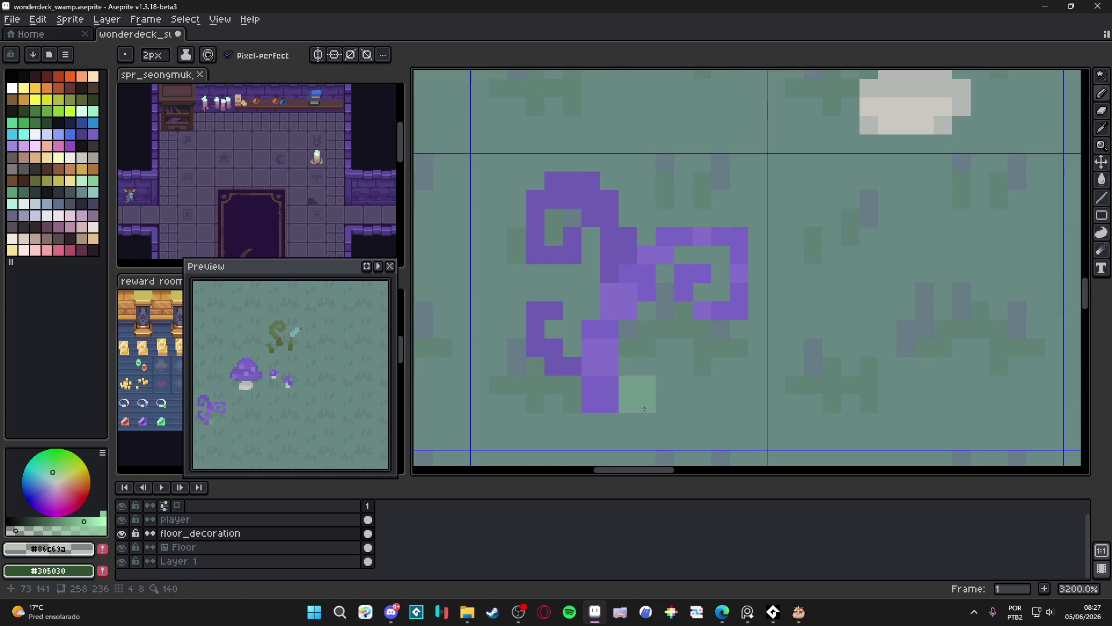
left_click(634, 400, "alt")
key("minus")
Sample the muted floor green and dot single grass pixels beneath the vine base.
left_click(631, 414)
left_click(647, 366, "alt")
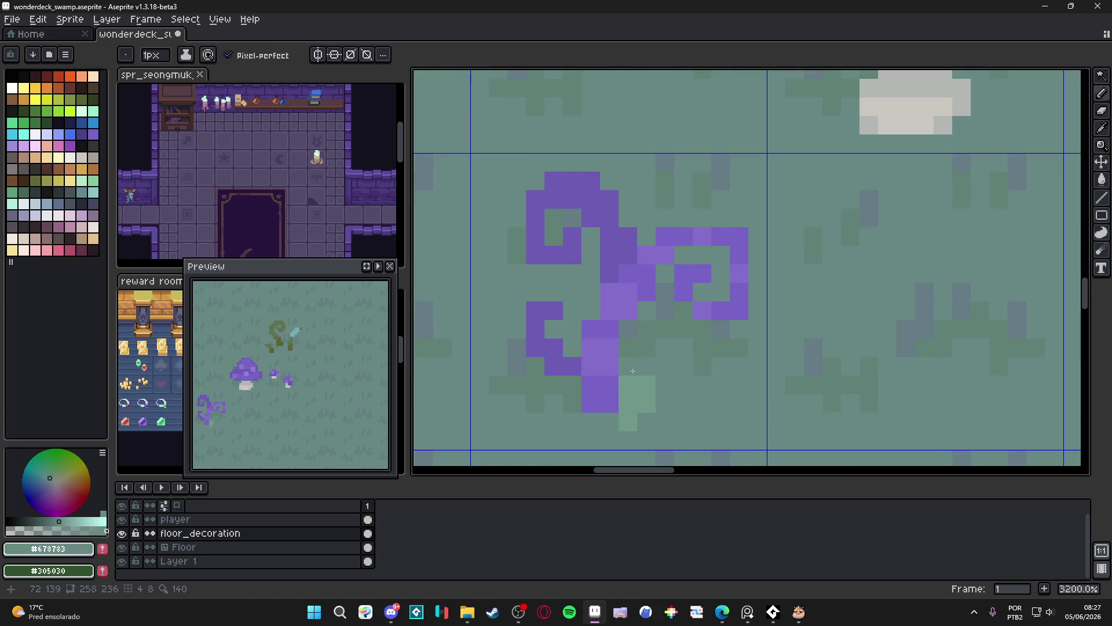
key("e")
key("b")
left_click(628, 384, "alt")
left_click(600, 421)
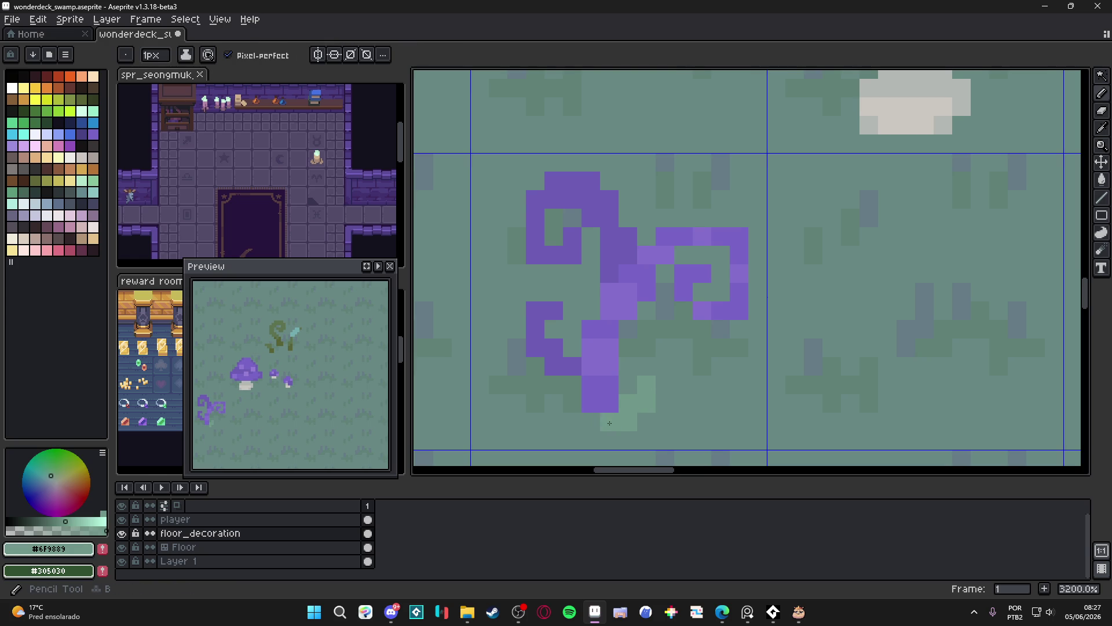
left_click(561, 402)
left_click(573, 403)
left_click(573, 421)
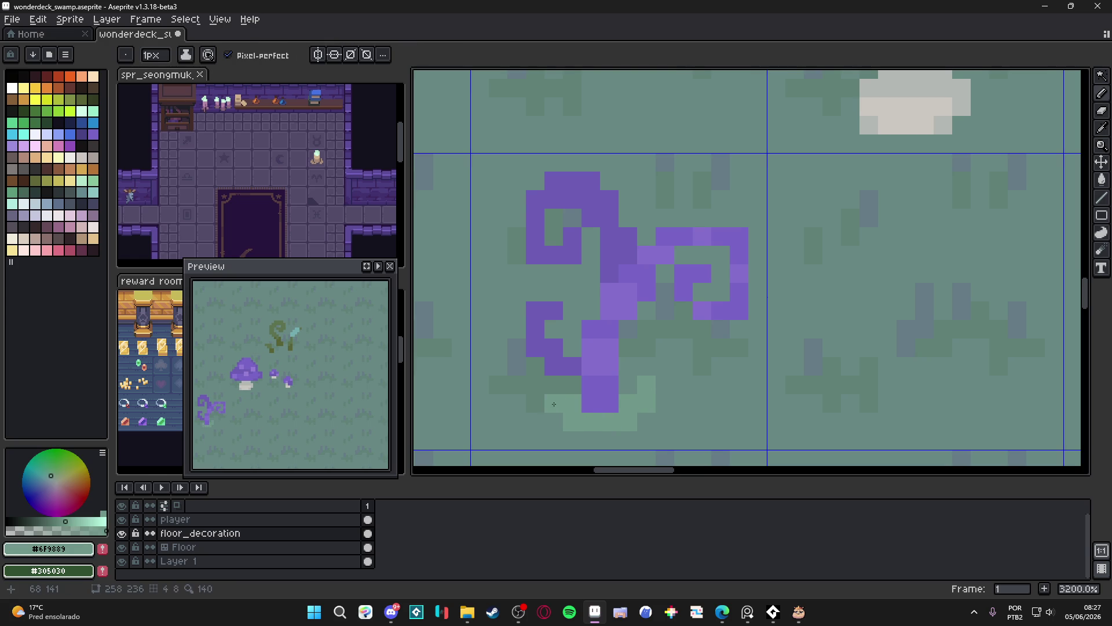
Extend the green grass tuft to the left and right of the vine stem.
left_click(544, 391)
left_click(535, 404)
left_click(554, 422)
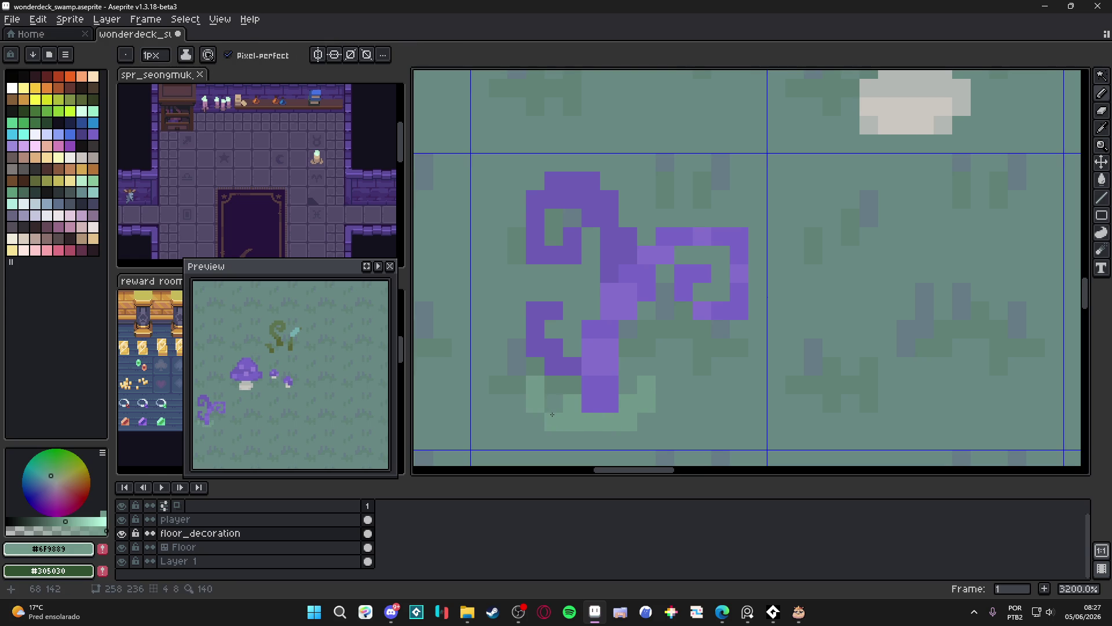
left_click(554, 403)
left_click(683, 403)
left_click(684, 421)
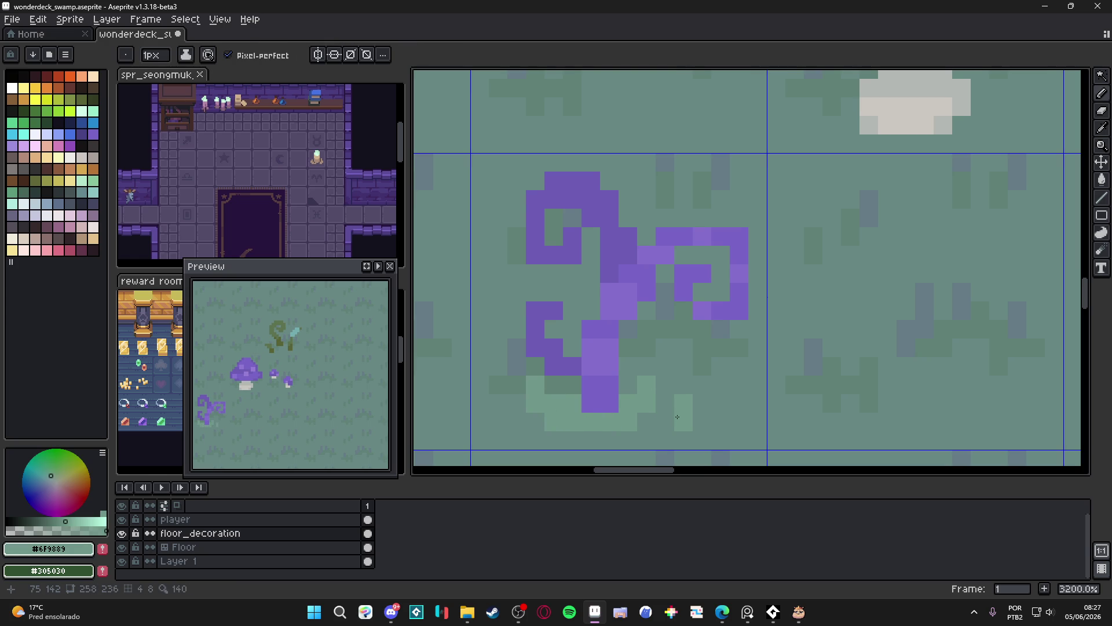
scroll(583, 433, "down", 1)
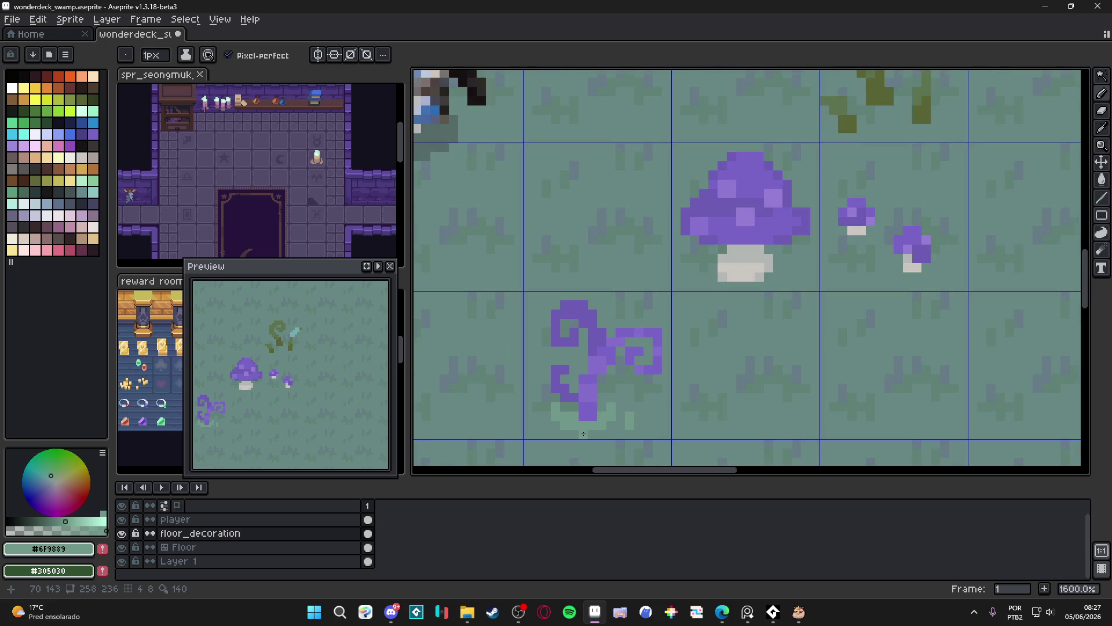
scroll(585, 434, "up", 2)
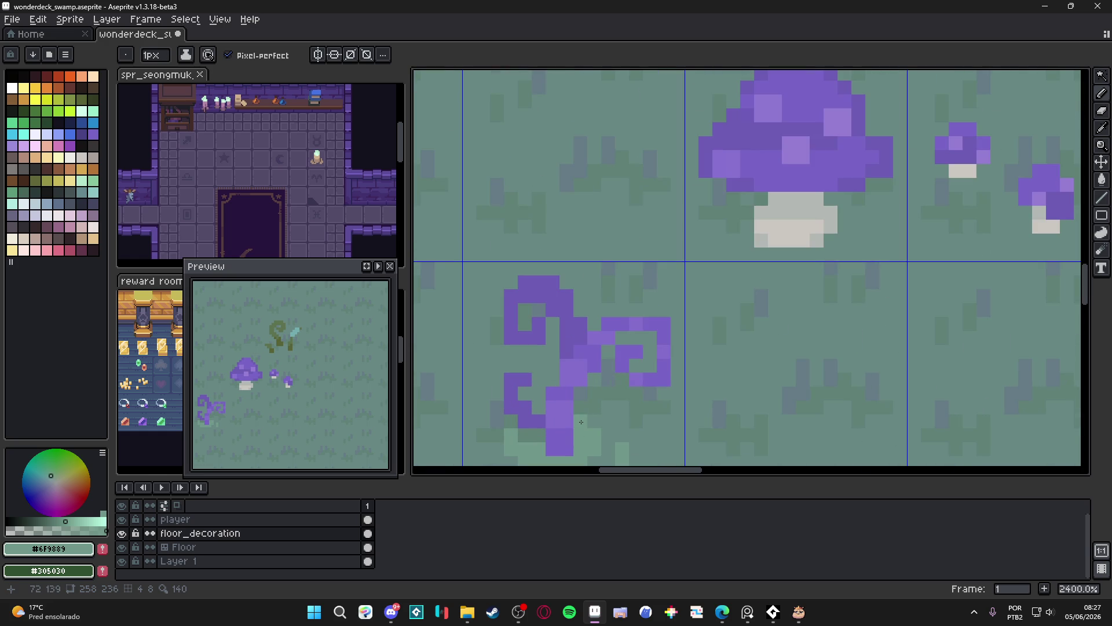
left_click_drag(586, 421, 609, 336)
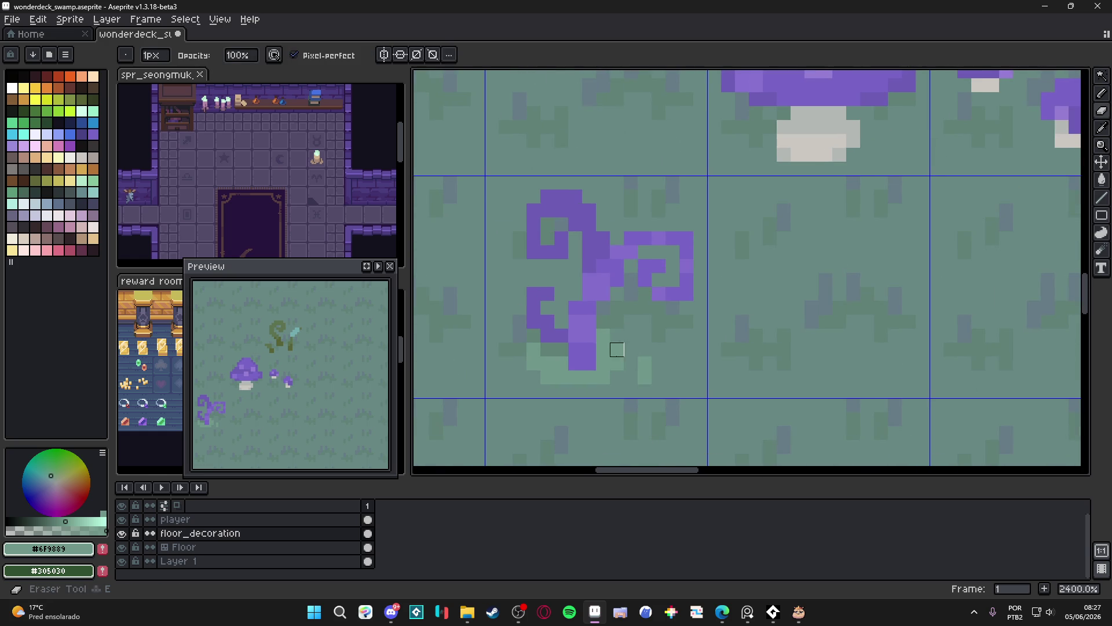
scroll(654, 385, "down", 5)
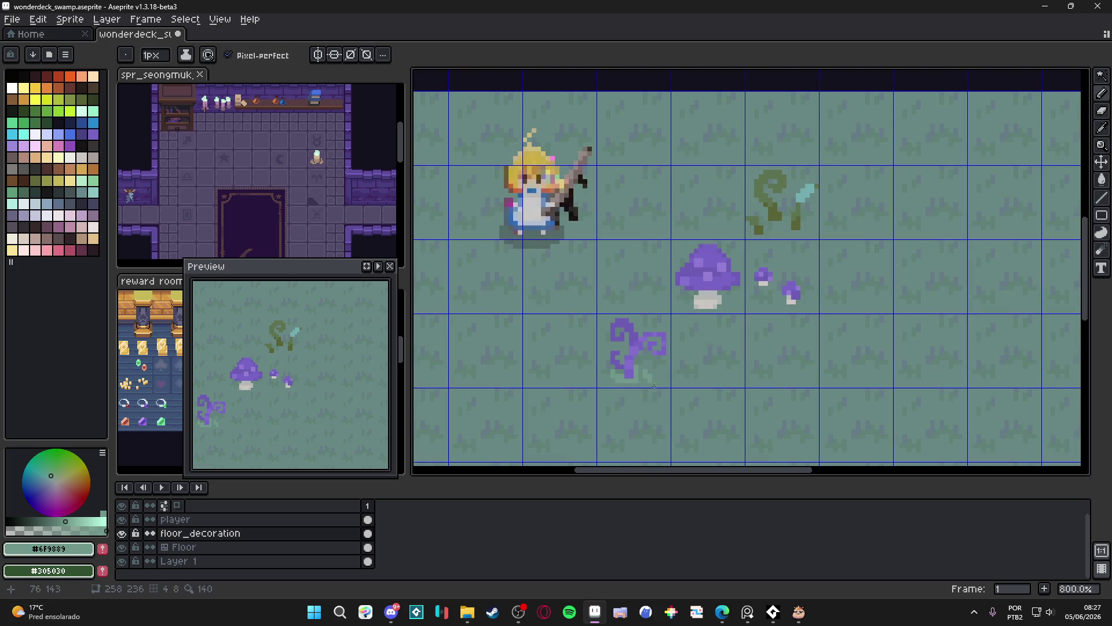
scroll(618, 395, "up", 6)
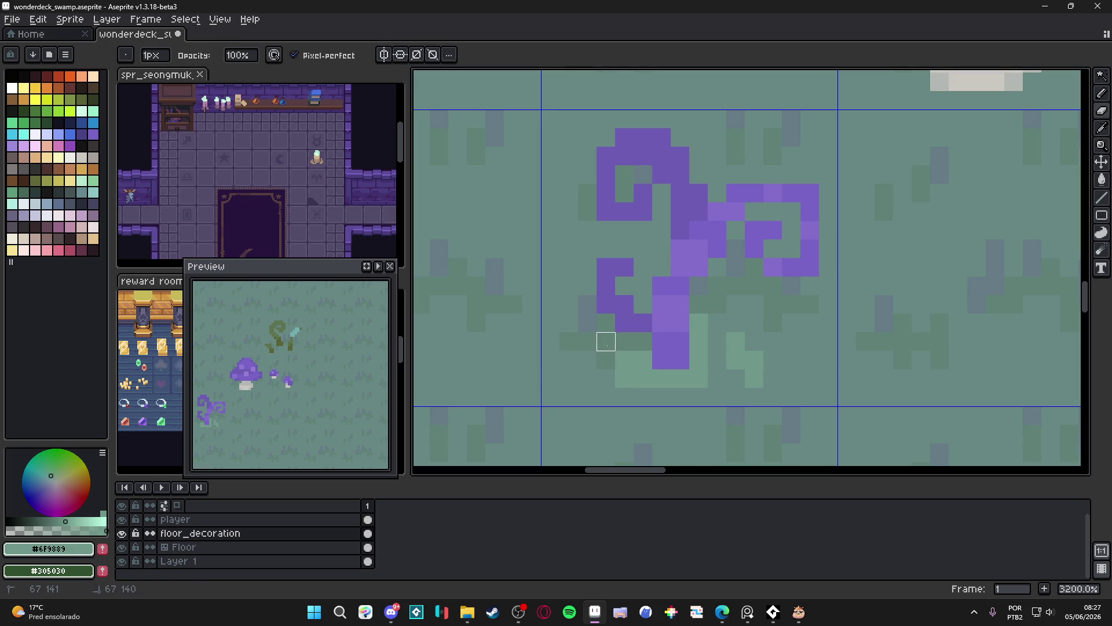
key("e")
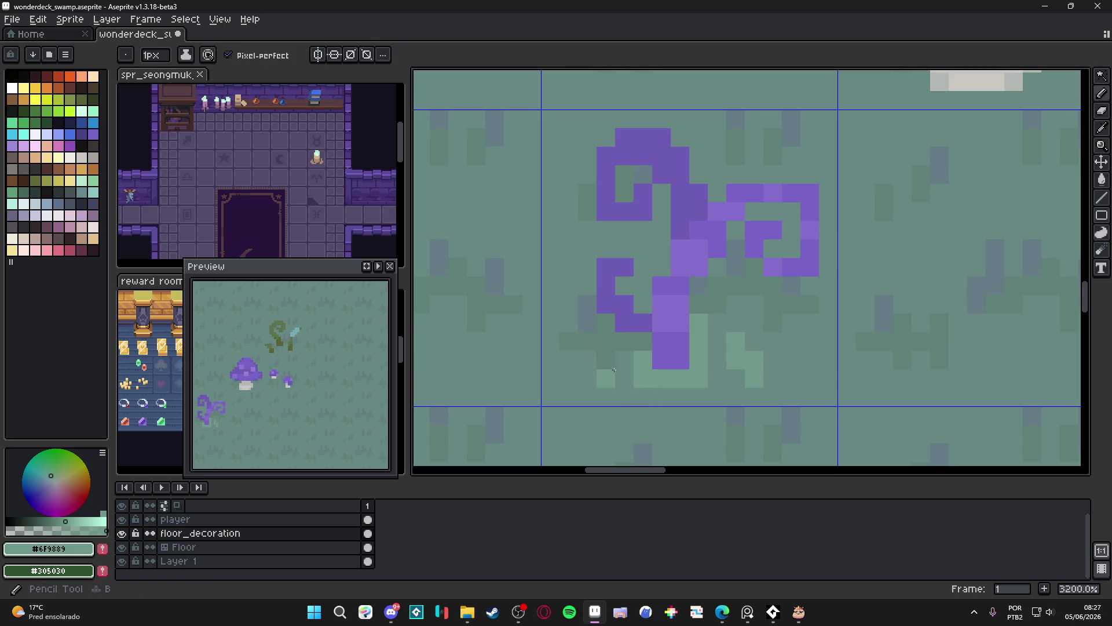
scroll(622, 359, "down", 4)
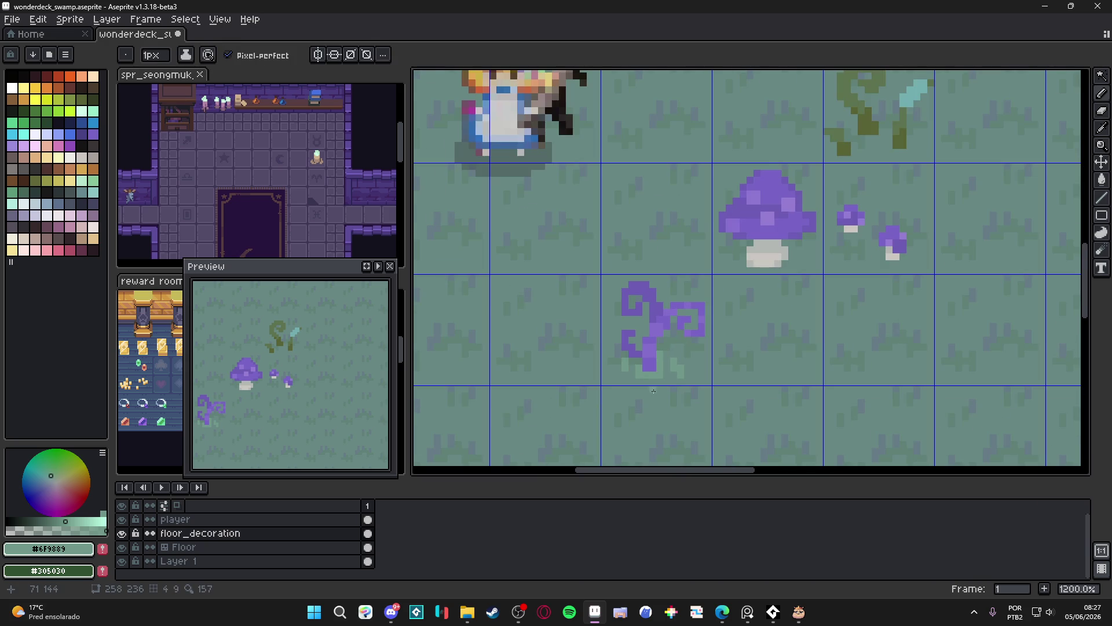
scroll(660, 387, "down", 1)
scroll(660, 387, "down", 1)
scroll(661, 387, "up", 3)
key("b")
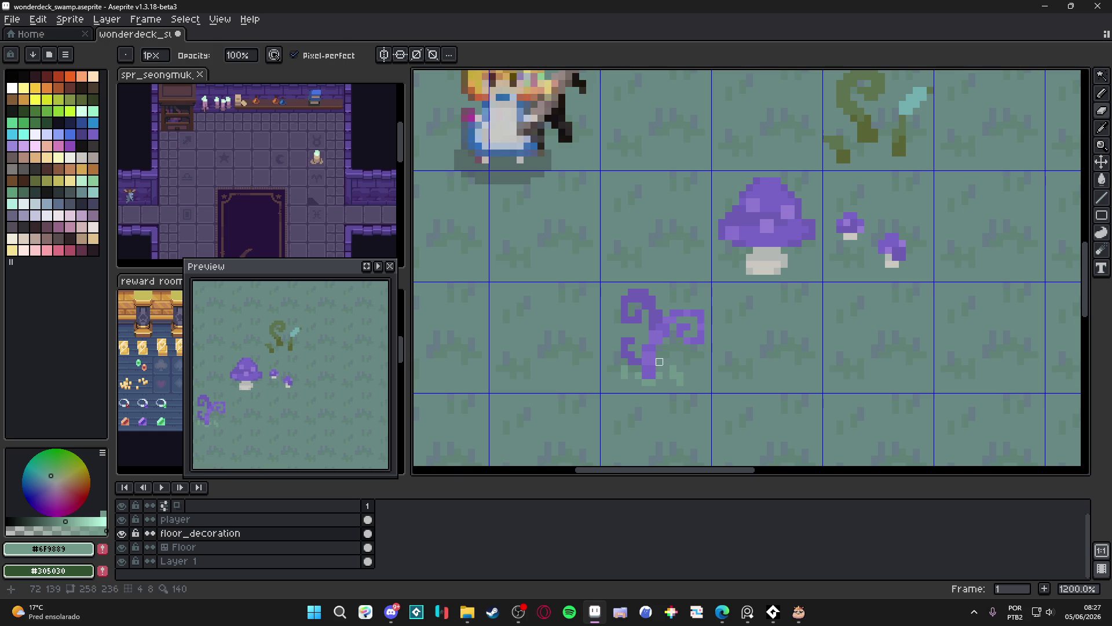
key("e")
scroll(658, 368, "down", 1)
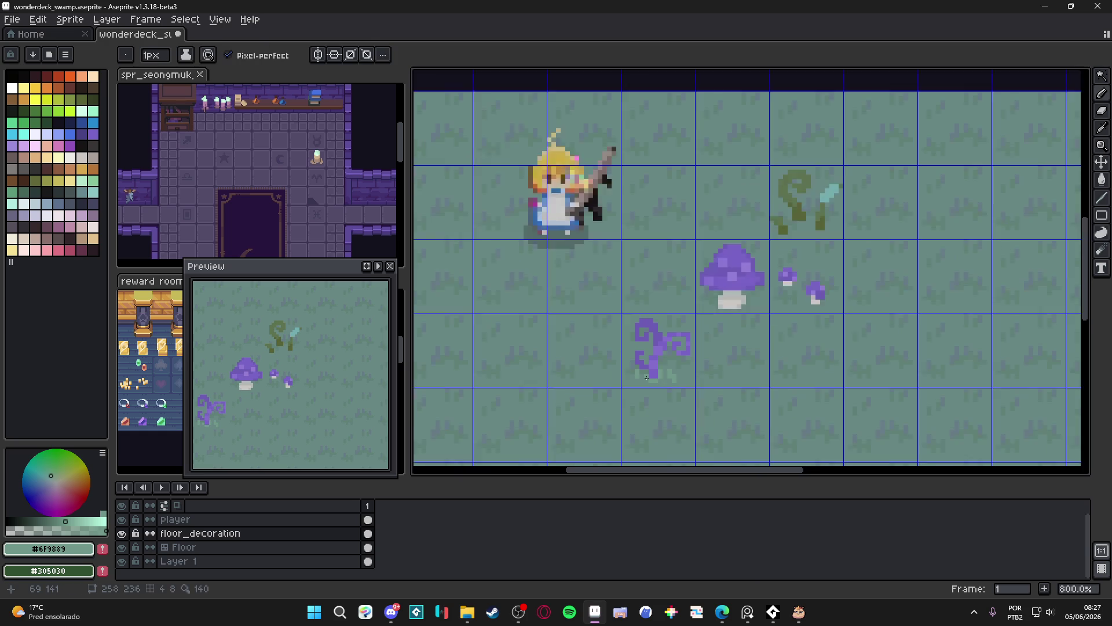
scroll(648, 371, "up", 2)
scroll(648, 368, "down", 4)
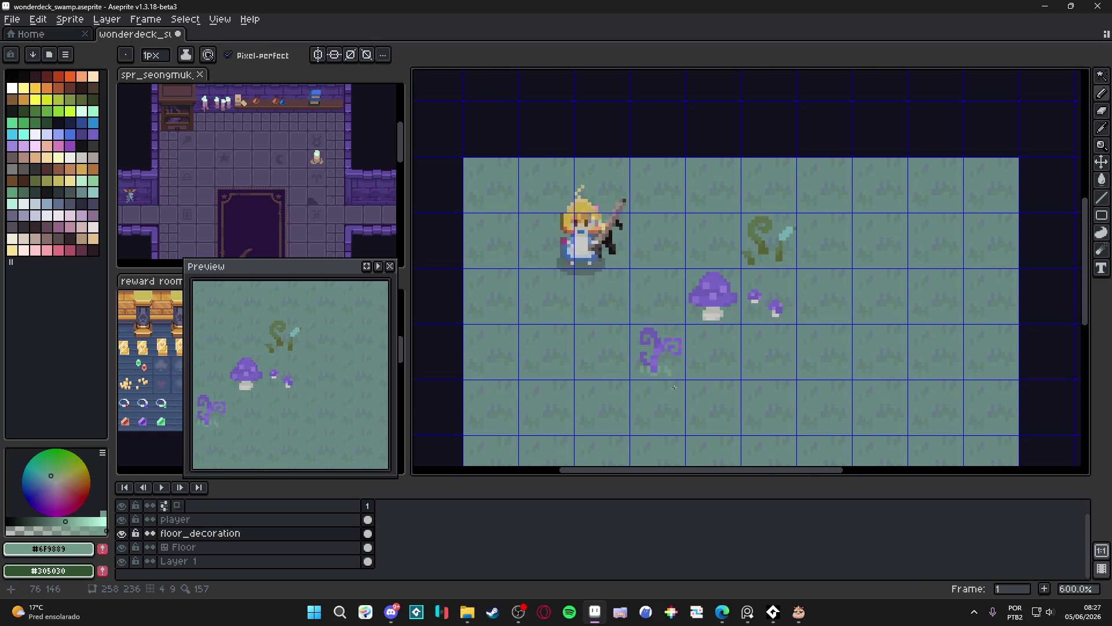
scroll(674, 387, "down", 2)
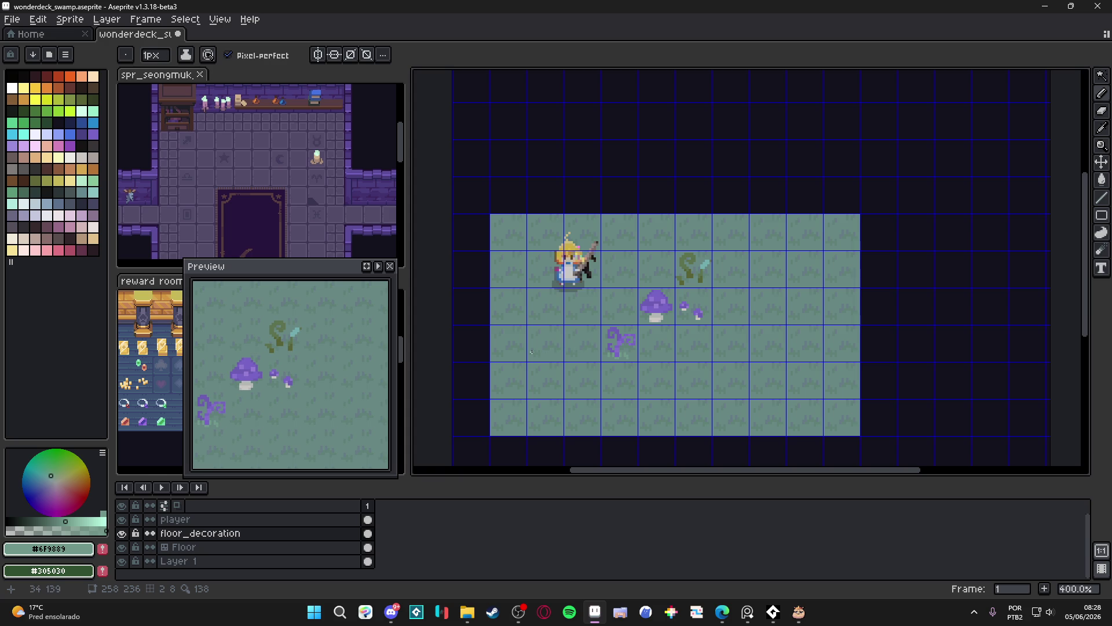
scroll(612, 304, "up", 6)
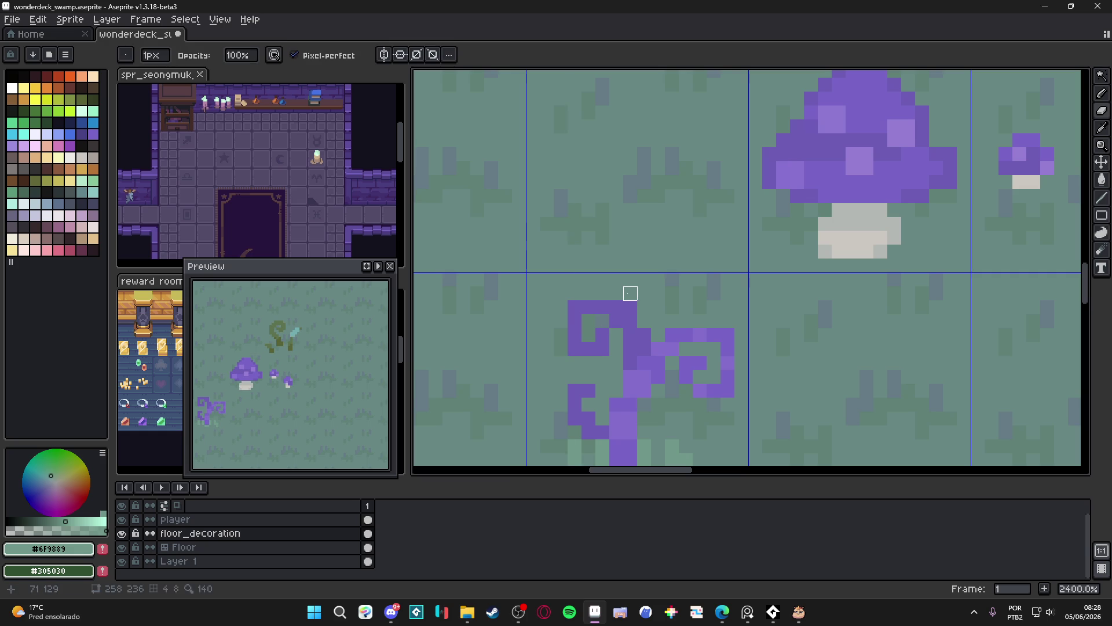
scroll(673, 293, "down", 5)
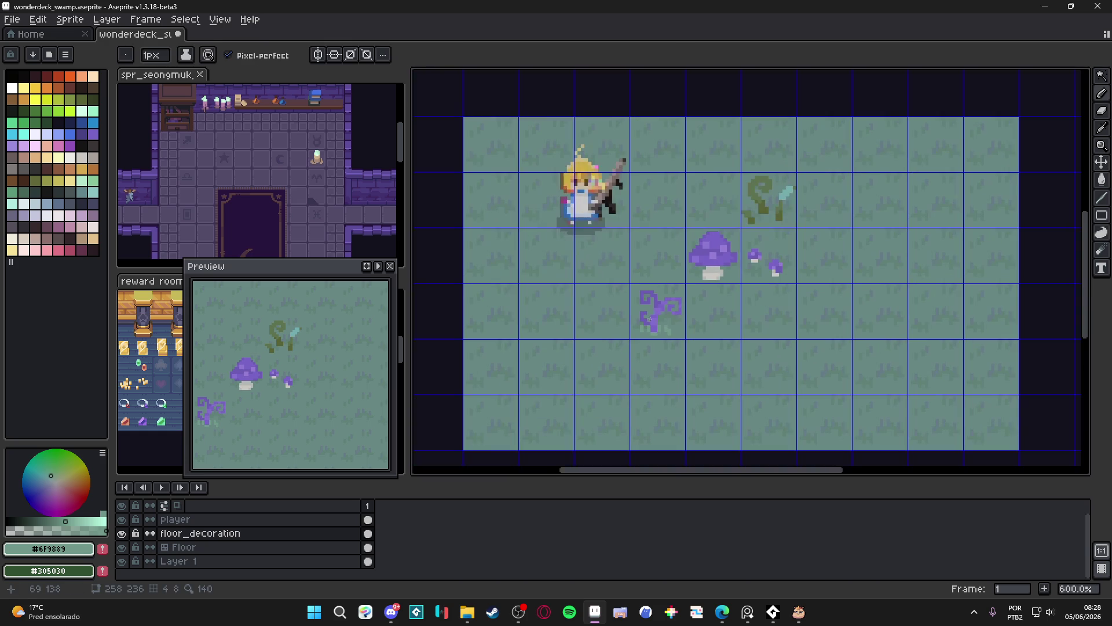
left_click_drag(645, 321, 616, 323)
scroll(656, 306, "down", 1)
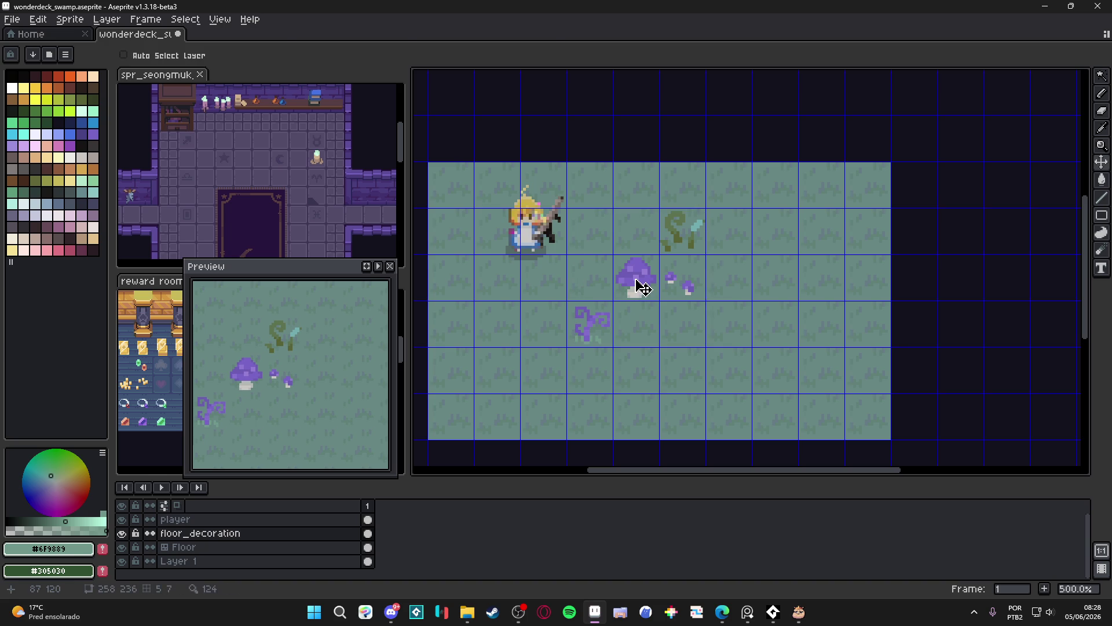
Marquee the purple mushroom pair and move it above the map onto the dark area.
key("m")
left_click_drag(635, 282, 689, 288)
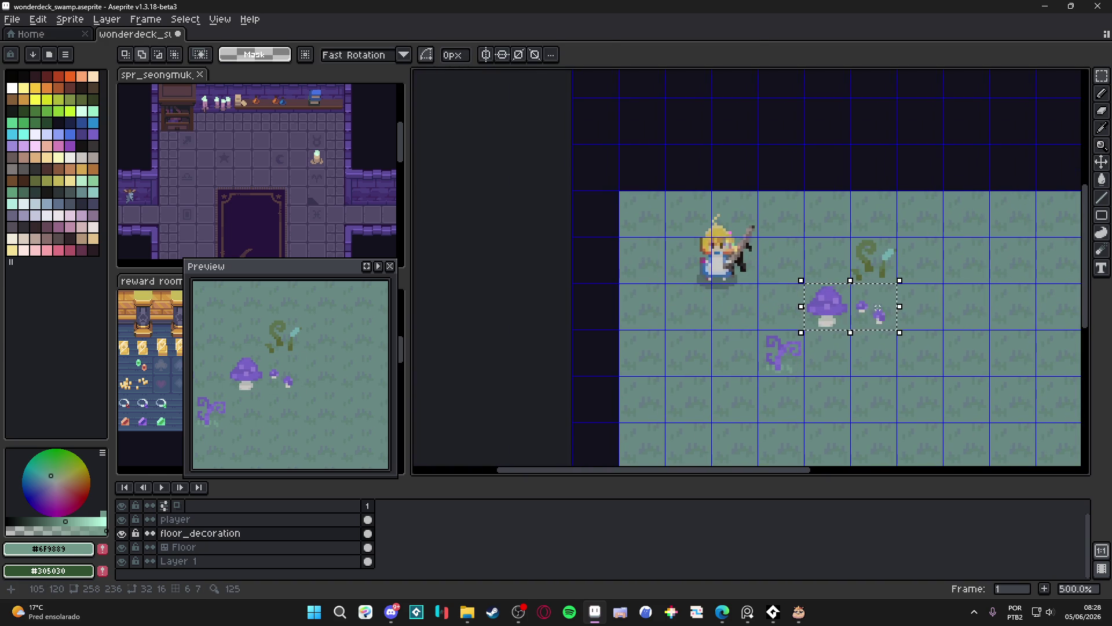
mouse_move(885, 317)
left_mouse_down()
mouse_move(839, 173)
mouse_move(838, 131)
left_mouse_up()
left_click(1017, 313)
Bring the map back into view and save wonderdeck_swamp.aseprite.
left_click_drag(848, 315, 706, 265)
key("b")
left_click_drag(632, 297, 566, 295)
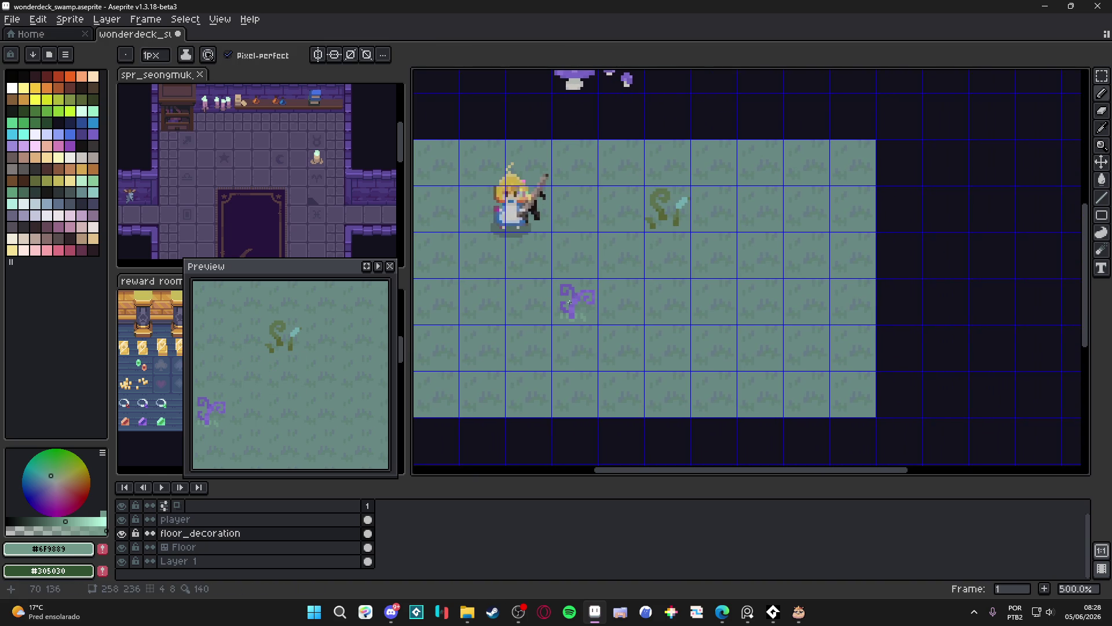
scroll(602, 287, "down", 1)
scroll(606, 285, "up", 2)
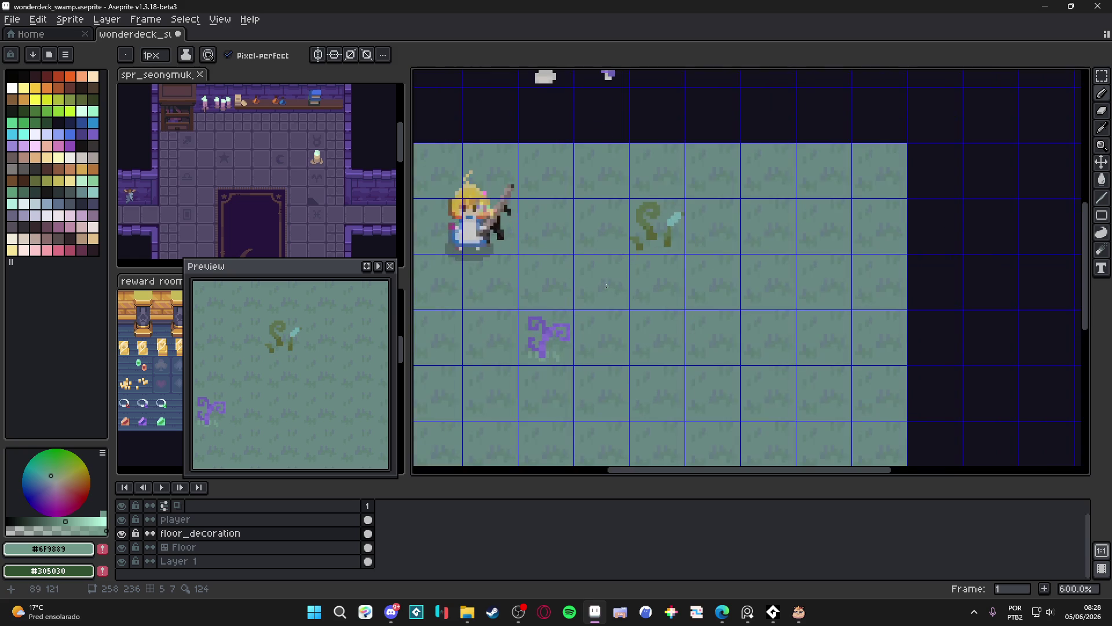
scroll(607, 286, "down", 1)
scroll(579, 318, "left", 1)
key("ctrl+s")
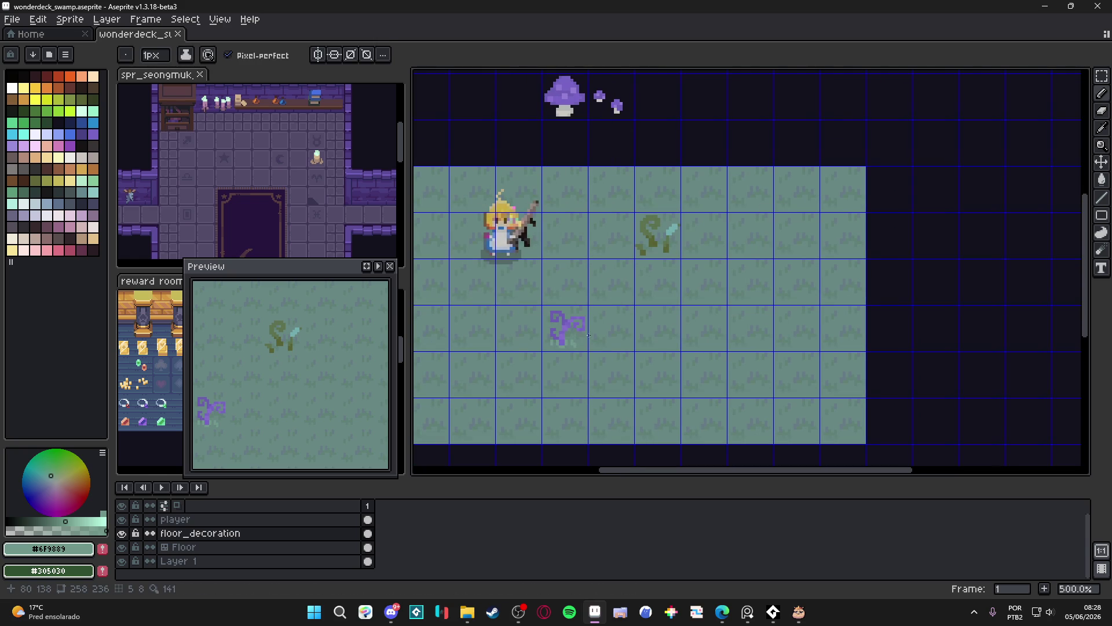
Draw a new purple tendril right of the vine, using the vine's own purple.
scroll(588, 335, "up", 4)
key("b")
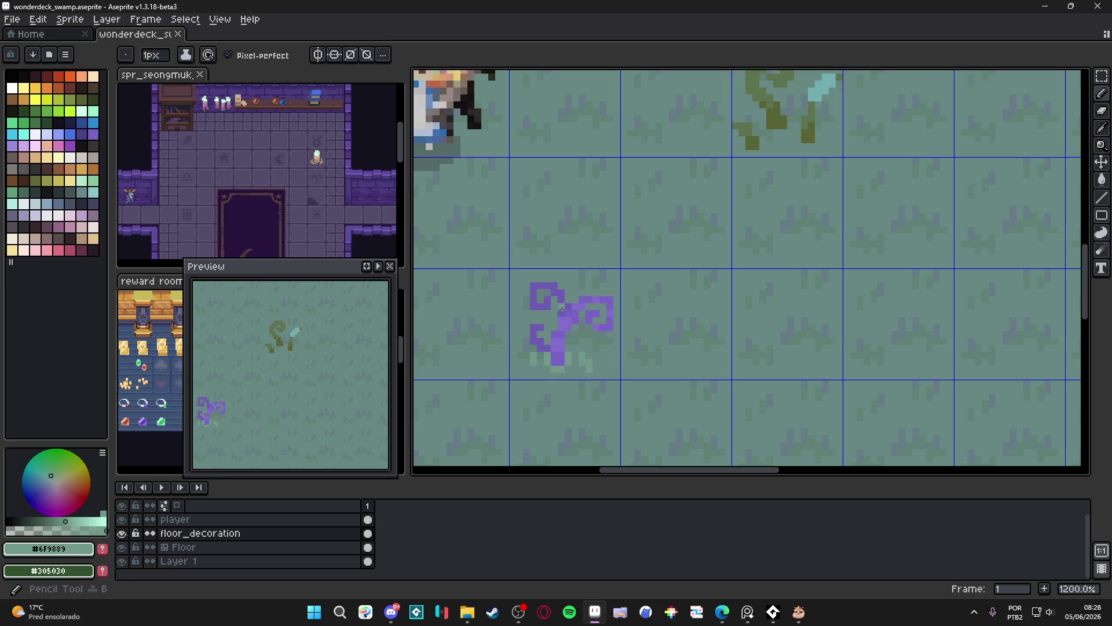
left_click(562, 309, "alt")
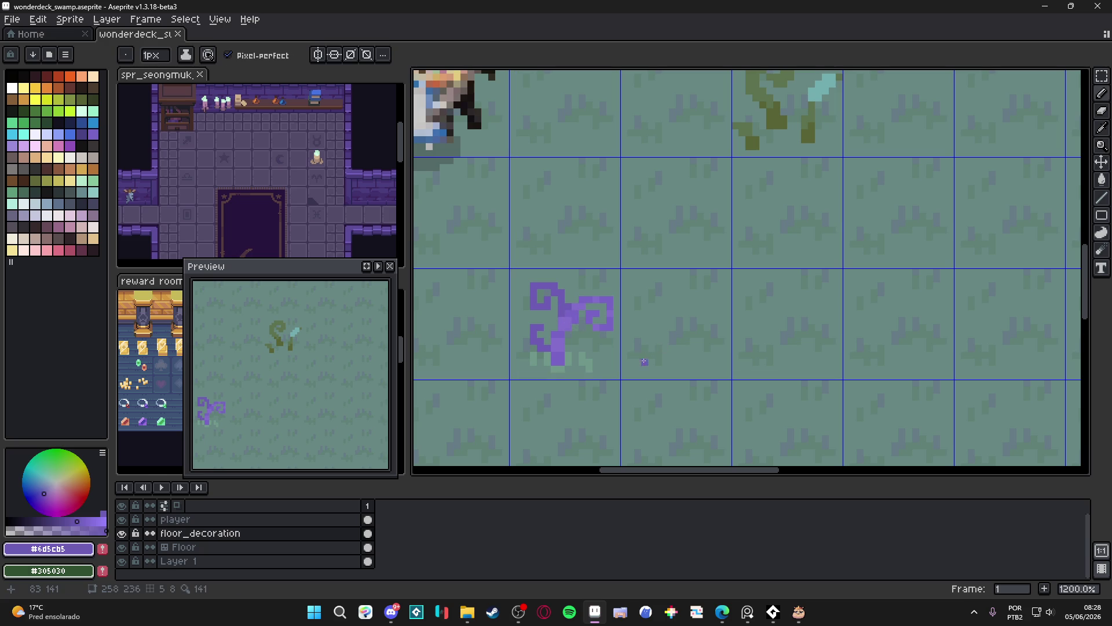
mouse_move(645, 361)
left_mouse_down()
mouse_move(652, 347)
mouse_move(700, 354)
mouse_move(708, 329)
mouse_move(681, 331)
mouse_move(708, 320)
left_mouse_up()
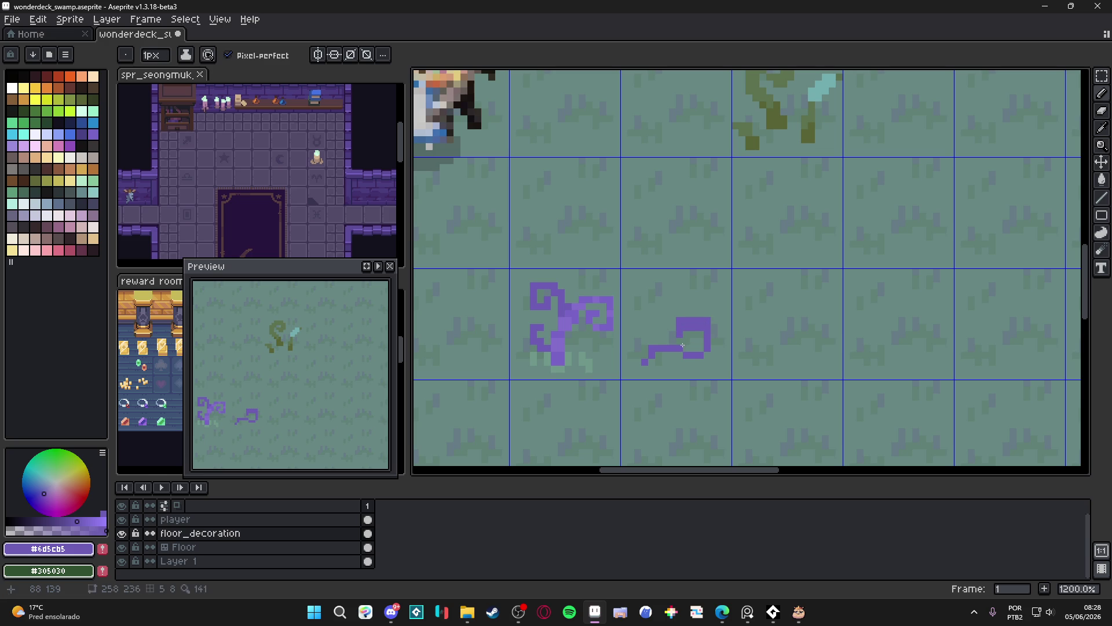
Fill the squiggle's diagonal gap, thicken its bottom stroke leftward, and erase stray loop pixels.
key("e")
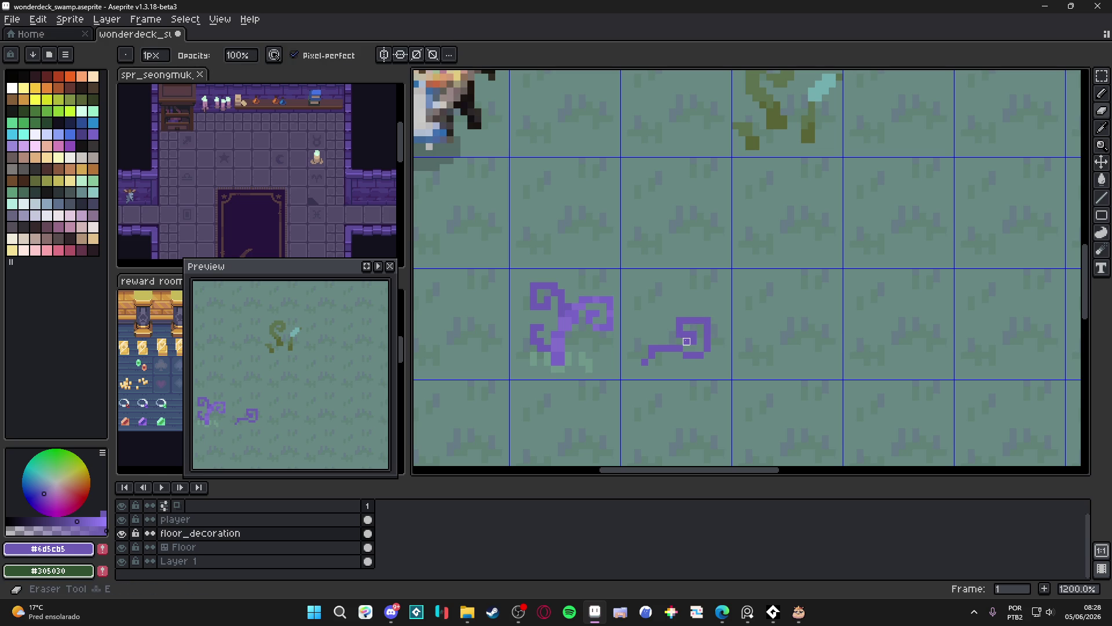
key("b")
left_click(654, 355)
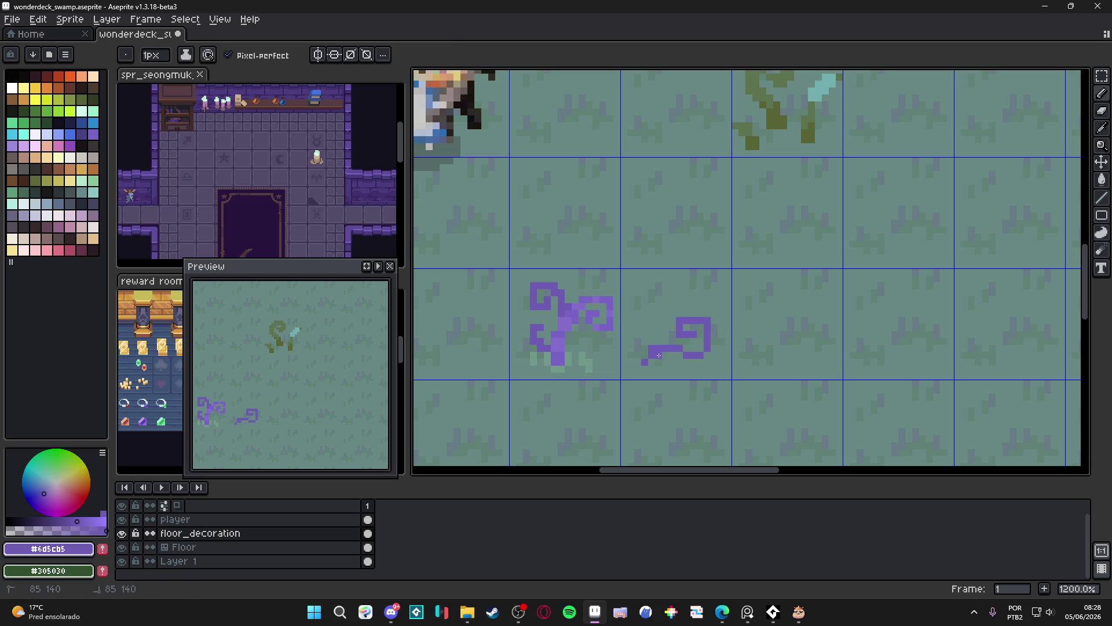
left_click_drag(645, 363, 685, 349)
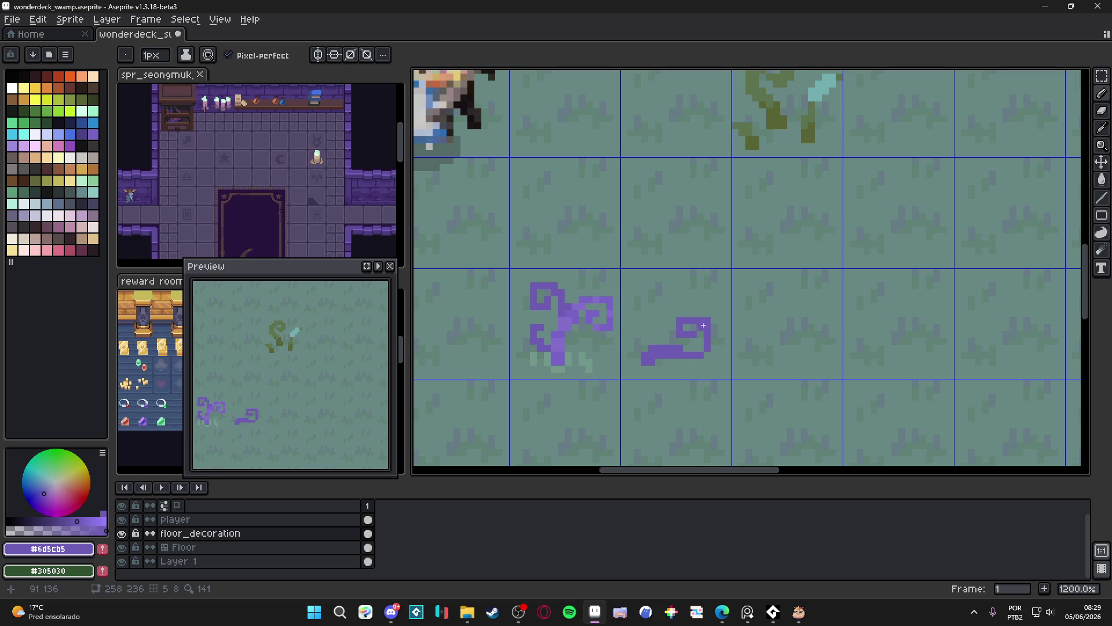
key("e")
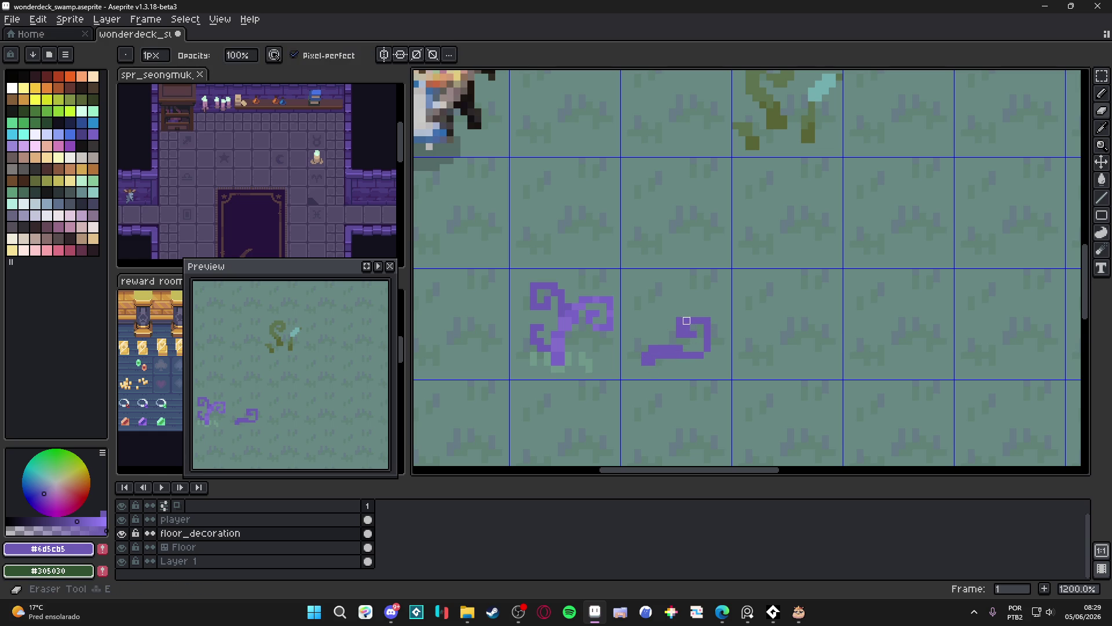
left_click_drag(682, 320, 680, 331)
key("b")
Add a purple pixel to the tendril and flood-fill its hook with a slightly lighter purple.
scroll(684, 333, "down", 3)
scroll(703, 354, "up", 3)
left_click(703, 355)
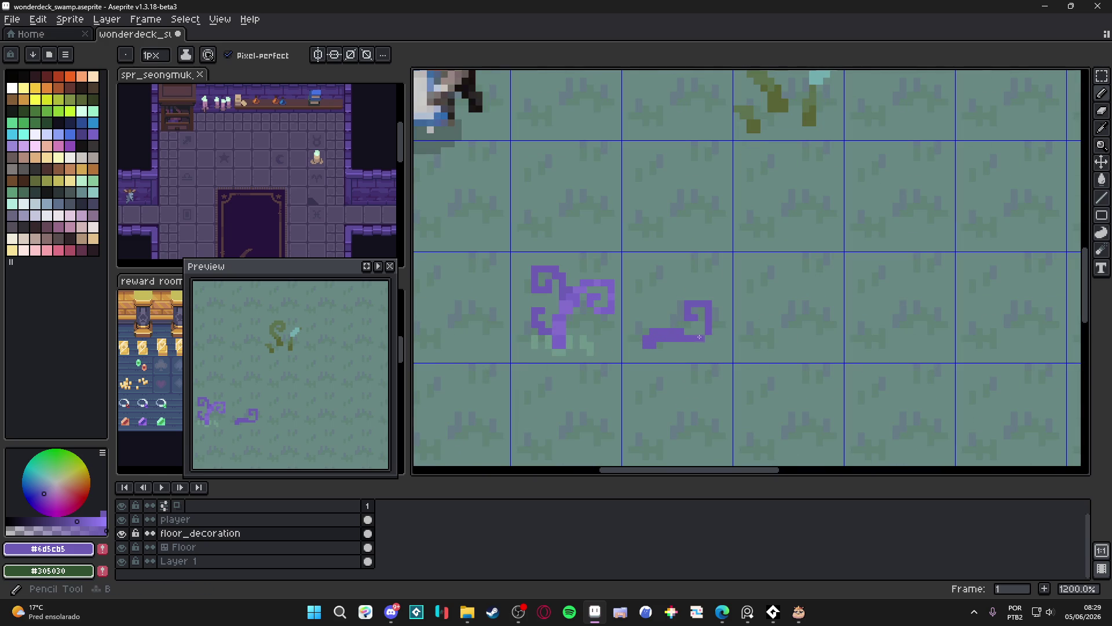
scroll(623, 310, "up", 1)
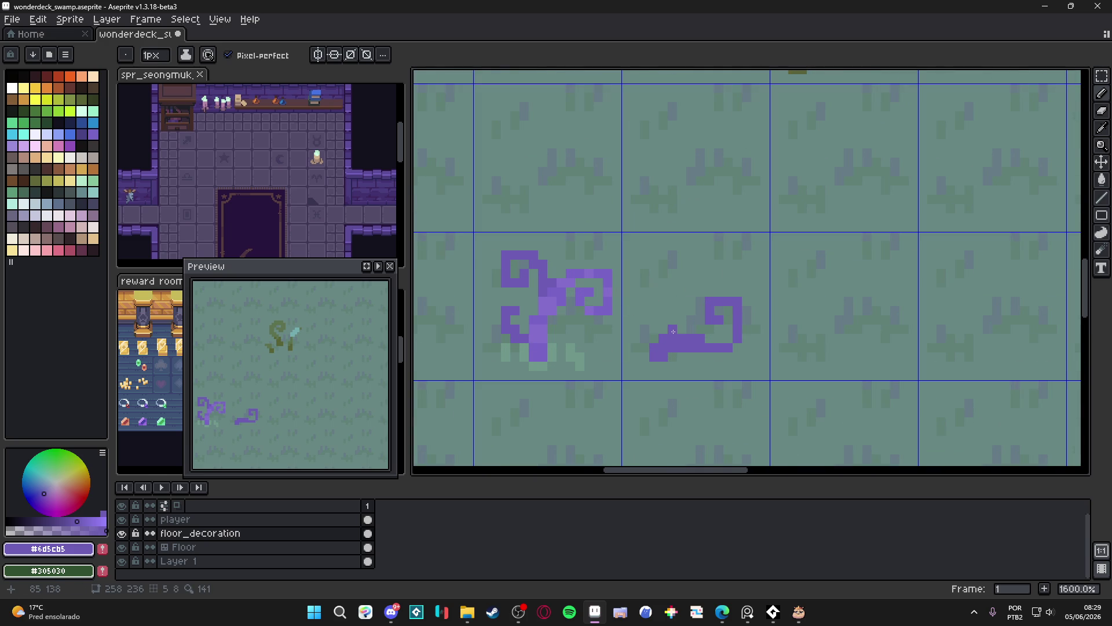
left_click(542, 339, "alt")
key("g")
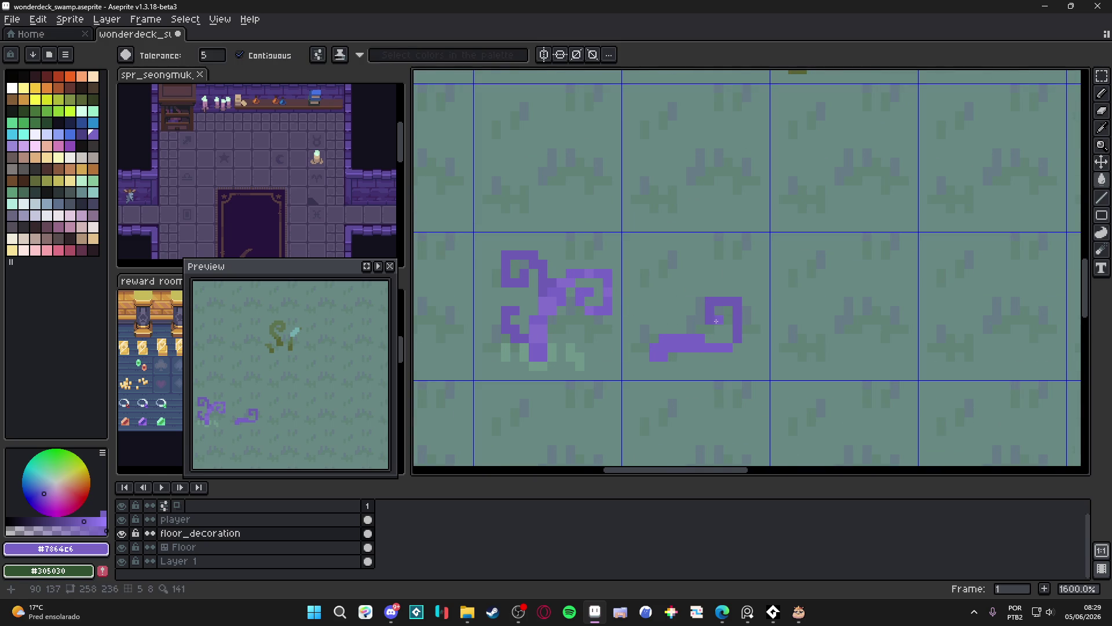
left_click(730, 337)
key("b")
Paint 1px #846dcb highlights along the tendril's lower bar and the top of its hook.
left_click(552, 337, "alt")
left_click(683, 348)
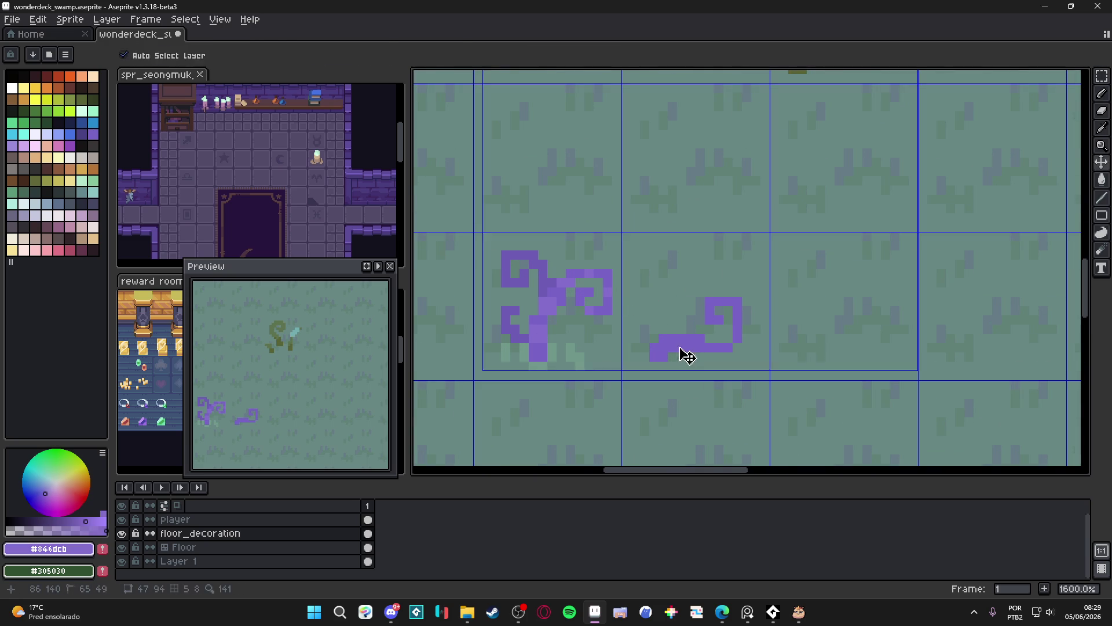
key("minus")
left_click(711, 347)
left_click(720, 346)
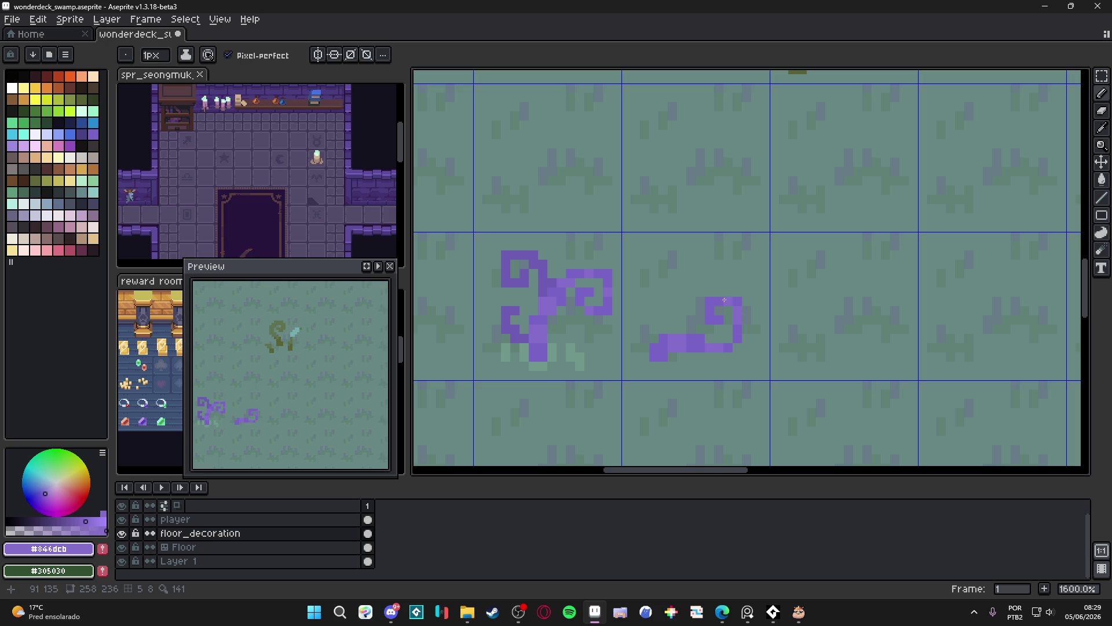
left_click(719, 301)
left_click(710, 301)
scroll(715, 326, "down", 3)
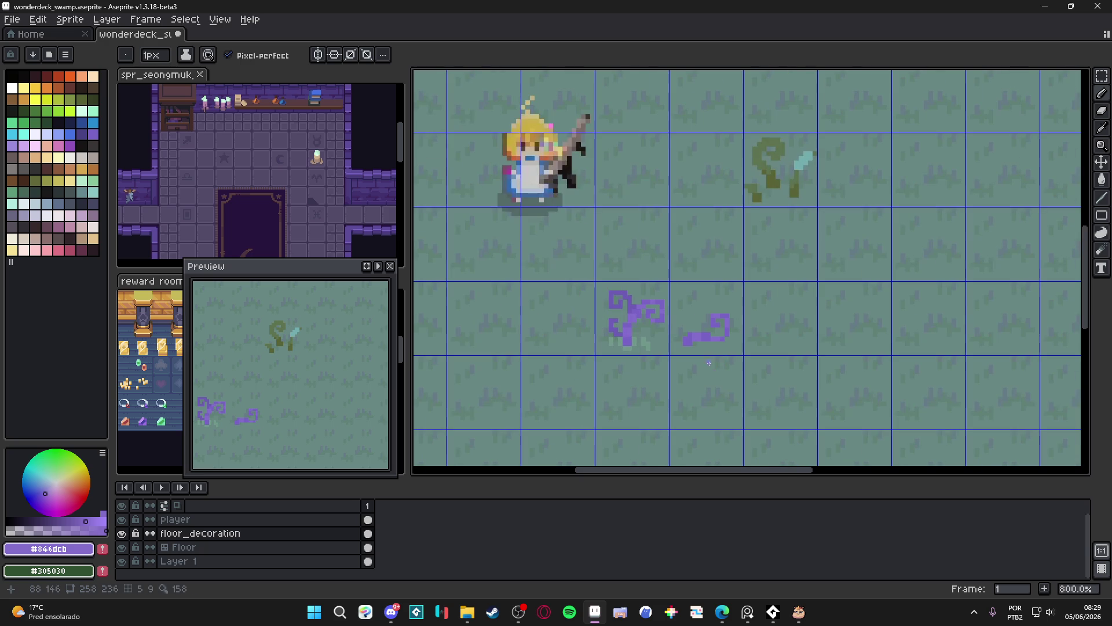
scroll(702, 352, "up", 3)
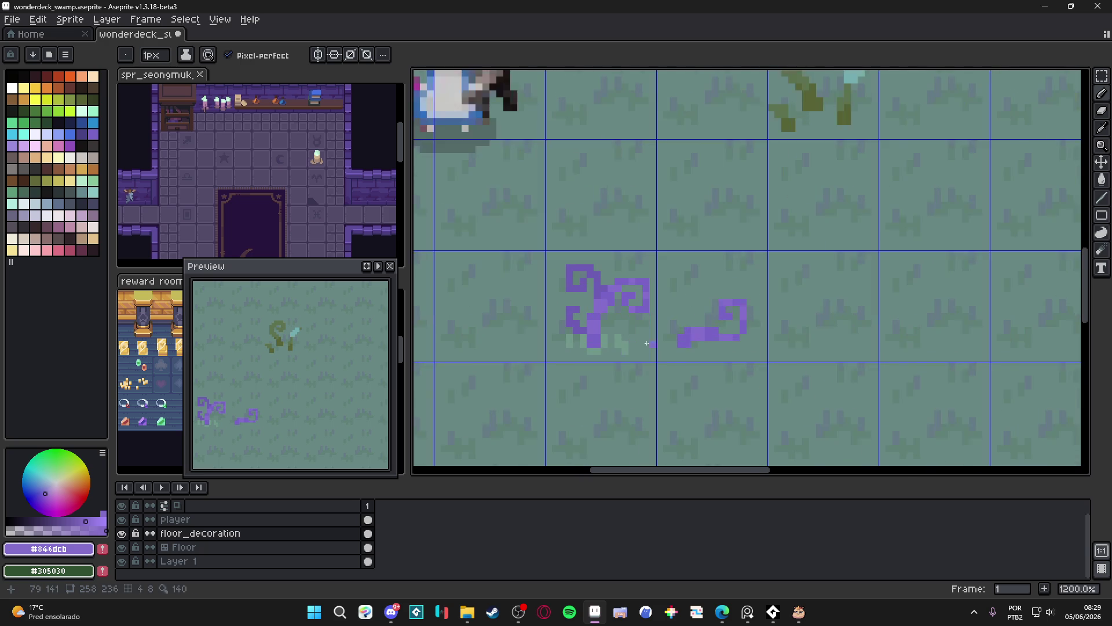
left_click(666, 340, "alt")
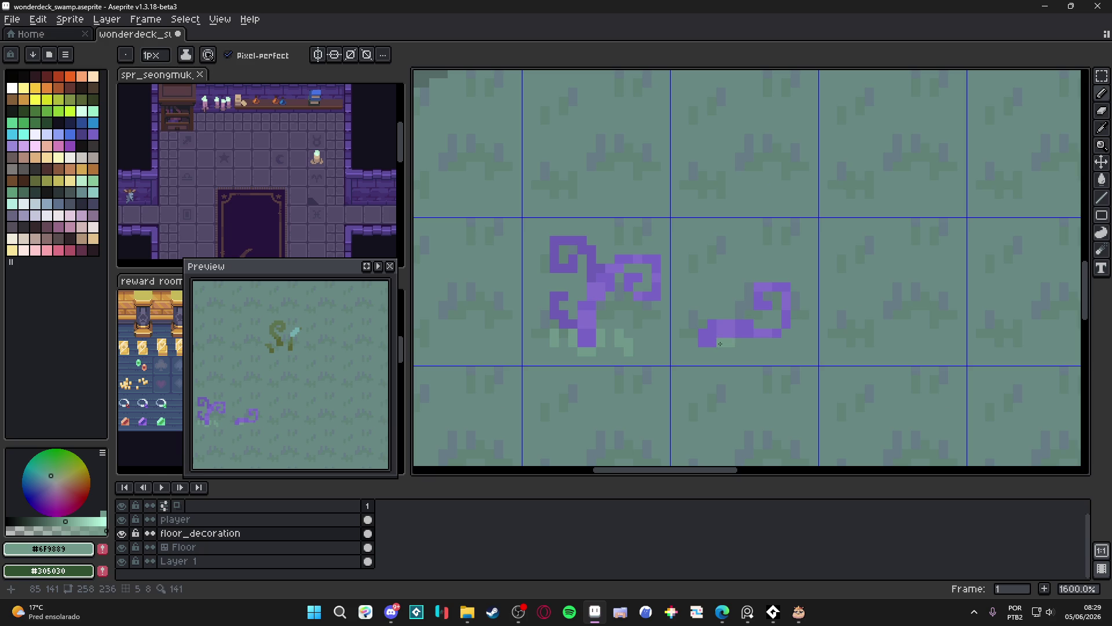
scroll(692, 342, "down", 2)
scroll(701, 347, "up", 2)
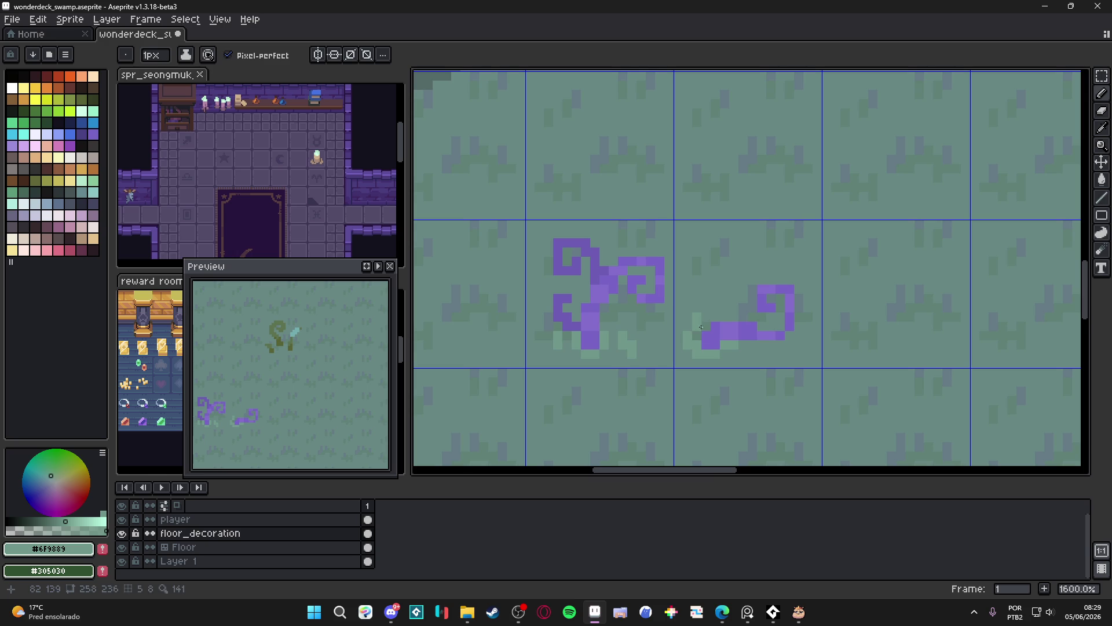
scroll(698, 321, "down", 4)
key("ctrl+z")
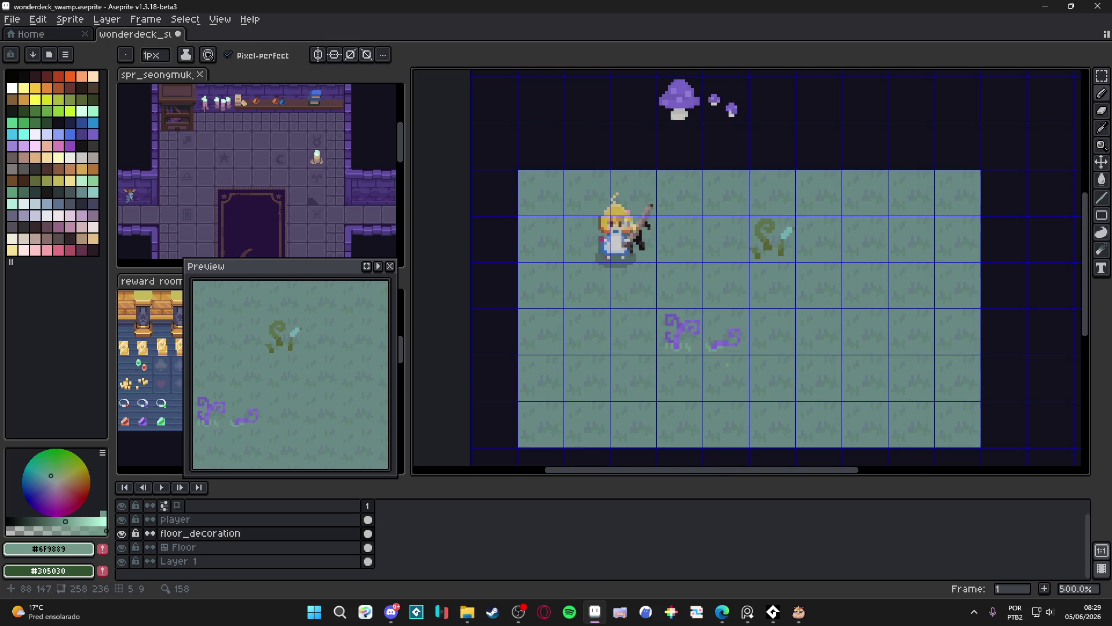
scroll(715, 346, "up", 4)
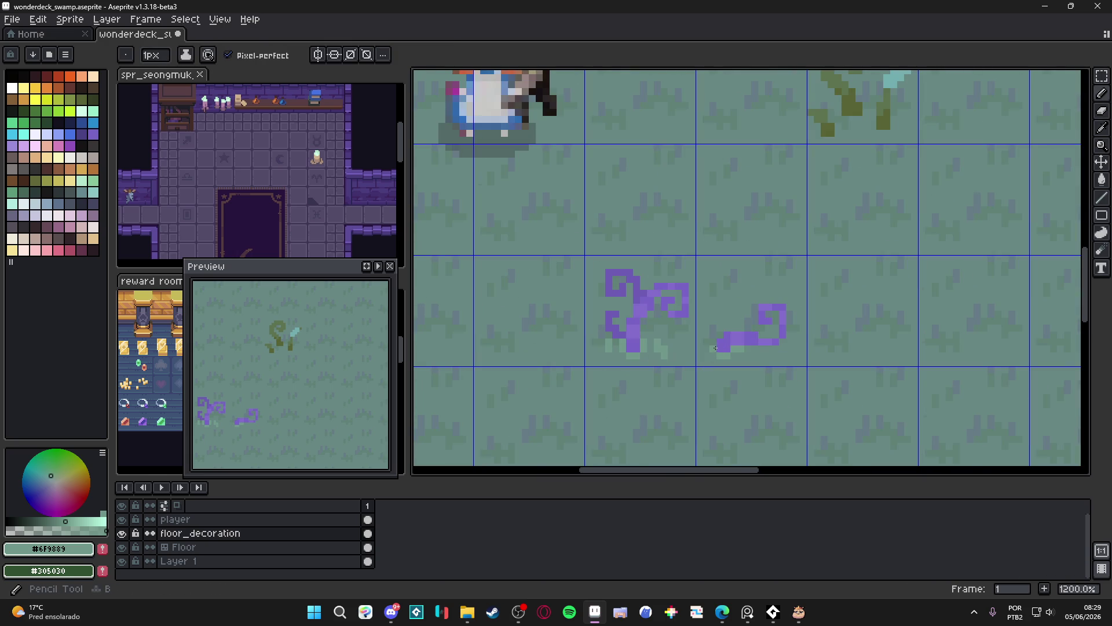
scroll(713, 355, "down", 3)
scroll(718, 359, "up", 3)
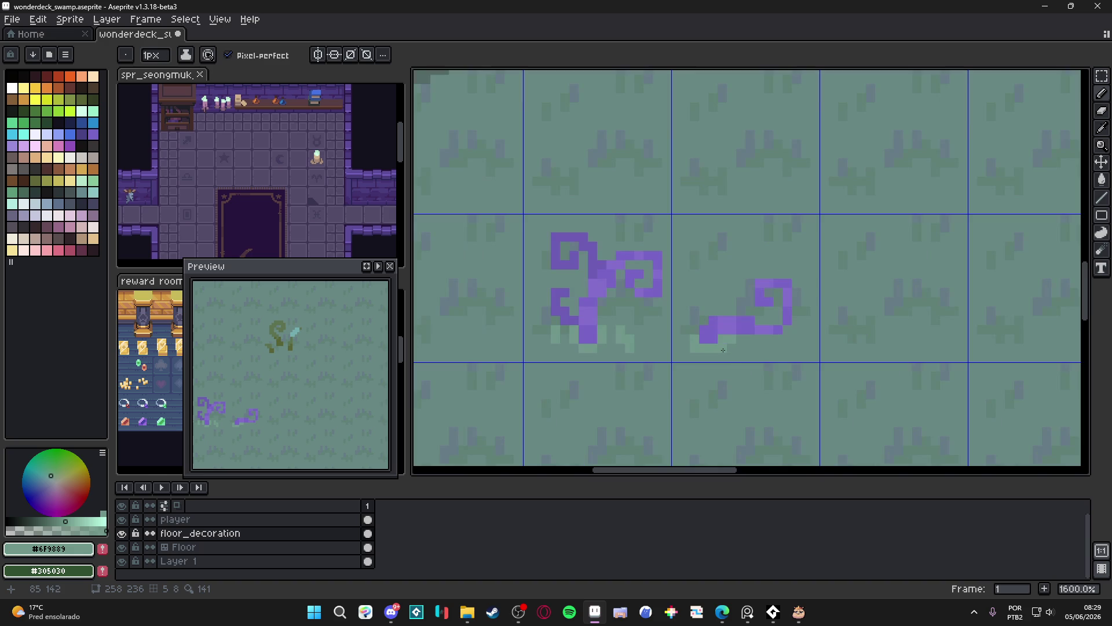
scroll(744, 373, "down", 3)
scroll(659, 357, "up", 4)
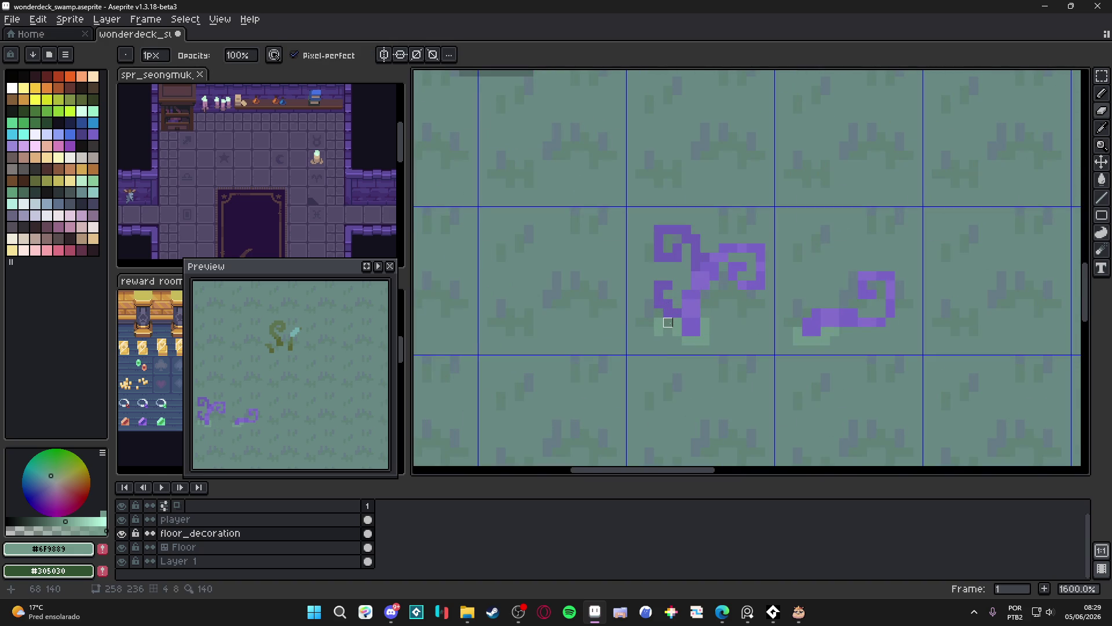
scroll(661, 331, "down", 3)
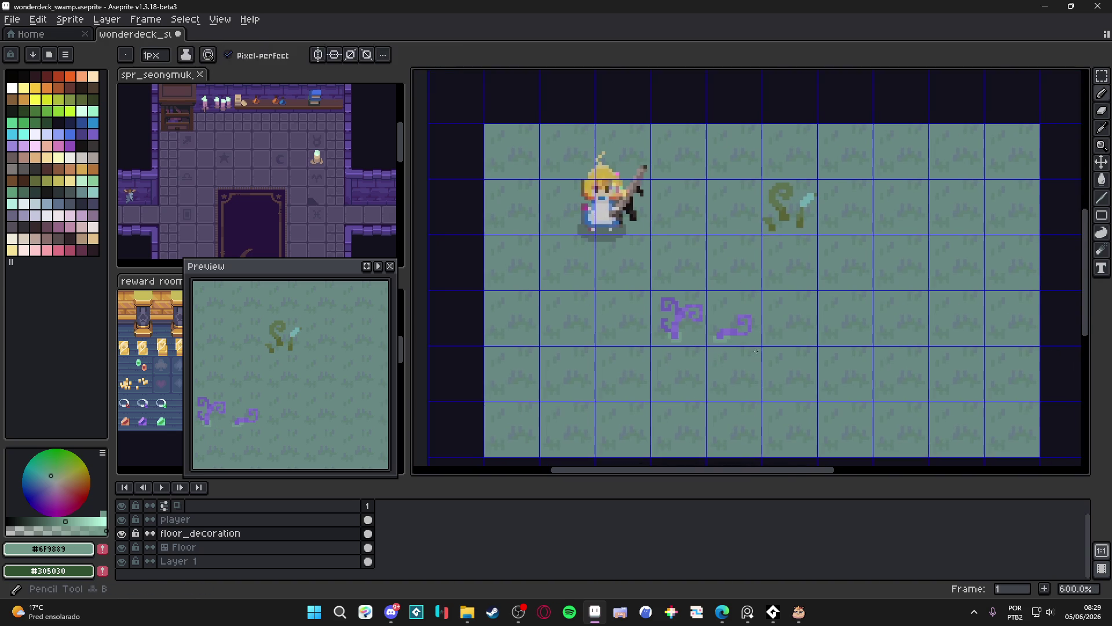
scroll(689, 347, "down", 1)
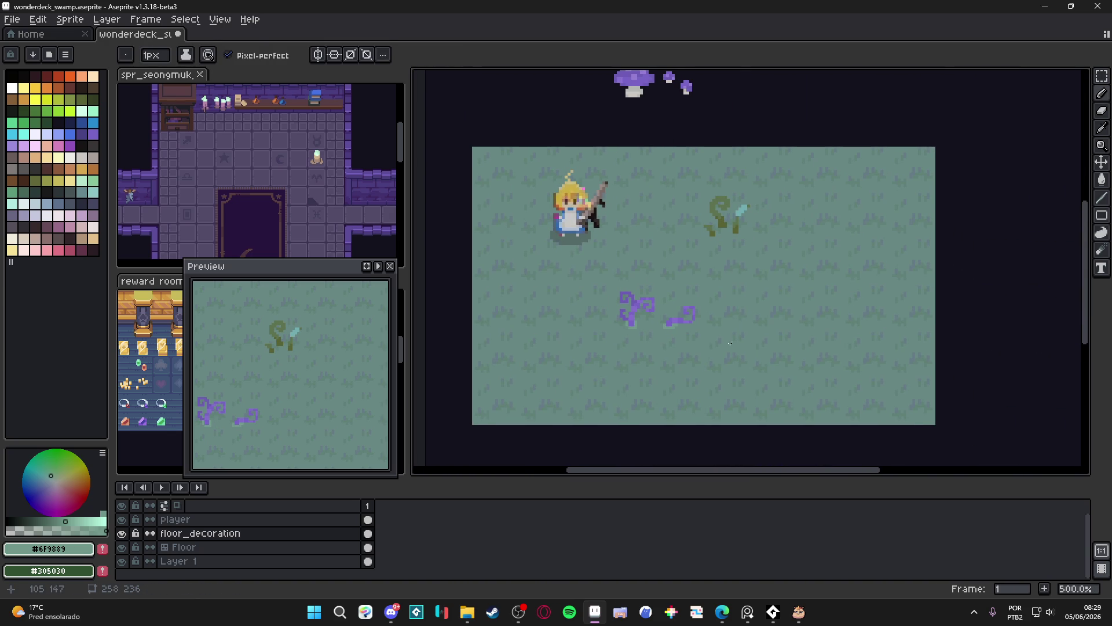
scroll(698, 329, "up", 2)
key("v")
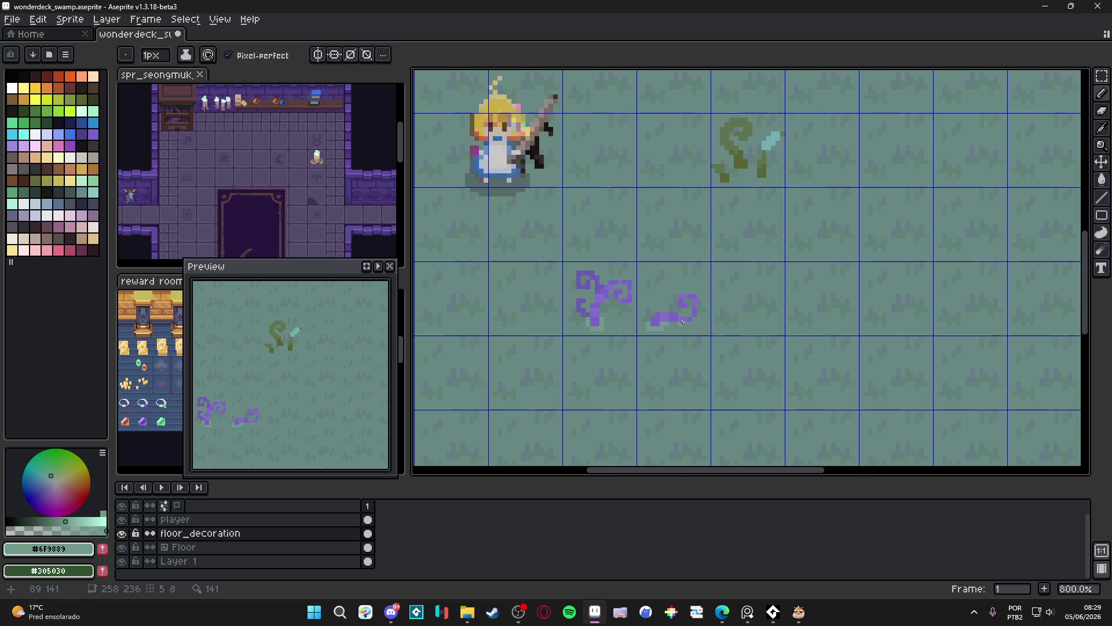
Select the copied tendril tiles and recolour them cyan with Hue/Saturation at H -57, S -3.
scroll(668, 326, "down", 1)
key("m")
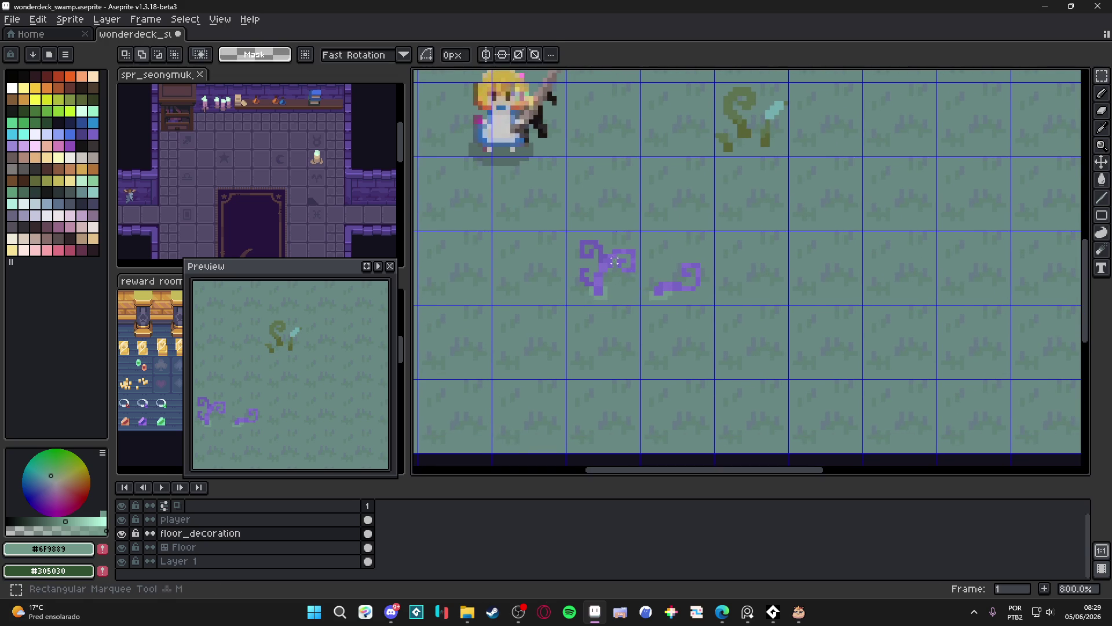
mouse_move(701, 292)
left_mouse_down()
mouse_move(601, 251)
mouse_move(666, 334)
left_mouse_up()
key("ctrl+u")
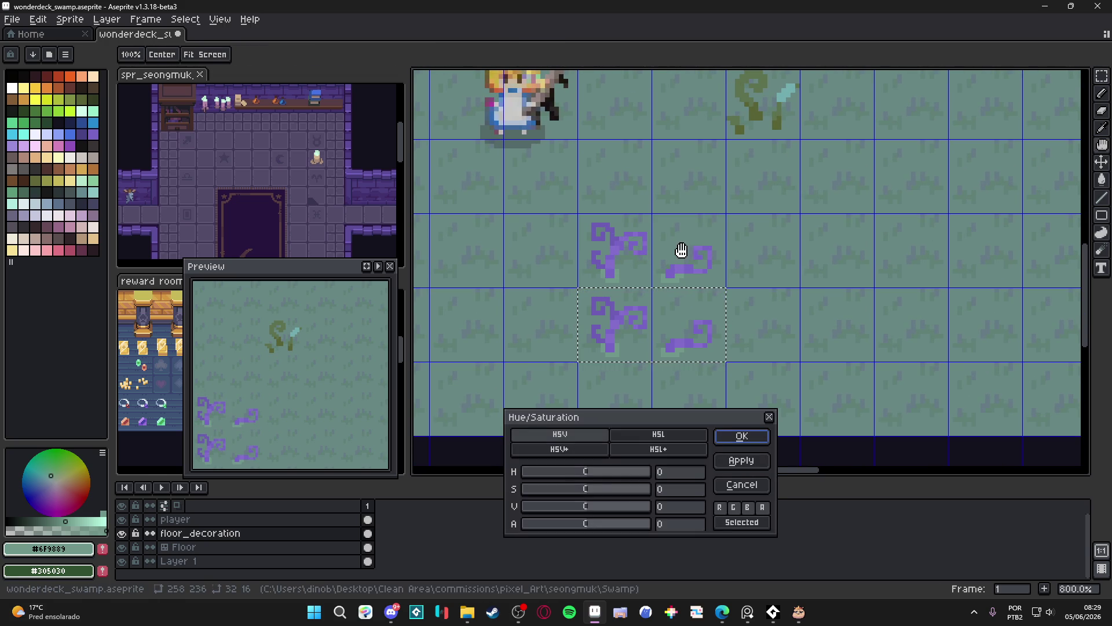
mouse_move(599, 474)
left_mouse_down()
mouse_move(611, 474)
mouse_move(579, 478)
left_mouse_up()
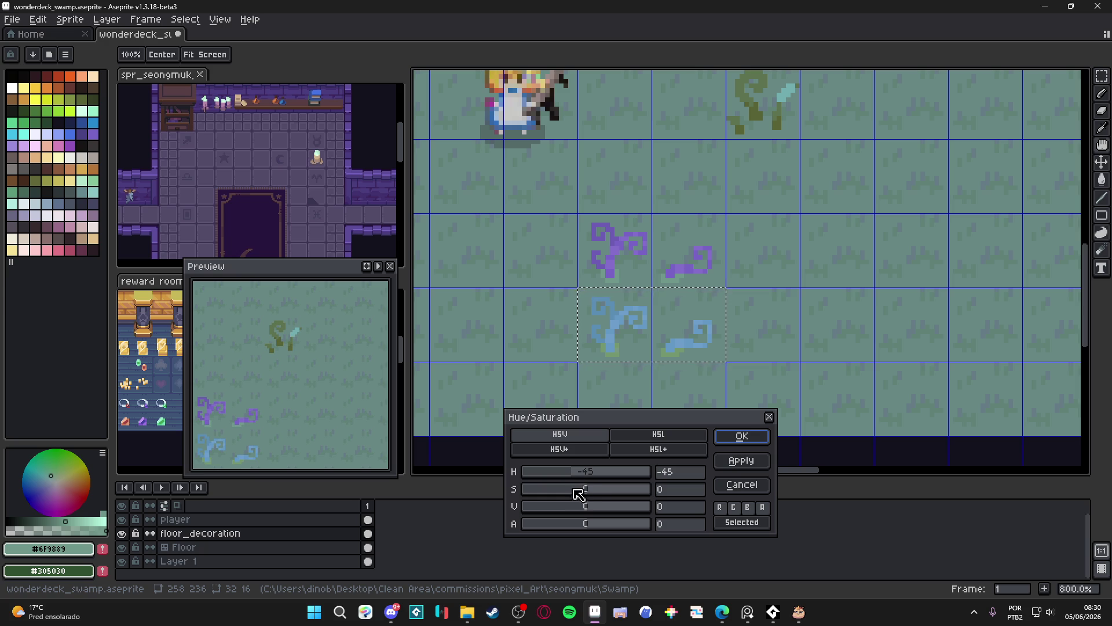
mouse_move(593, 492)
left_mouse_down()
mouse_move(610, 492)
mouse_move(590, 499)
mouse_move(572, 477)
mouse_move(563, 482)
left_mouse_up()
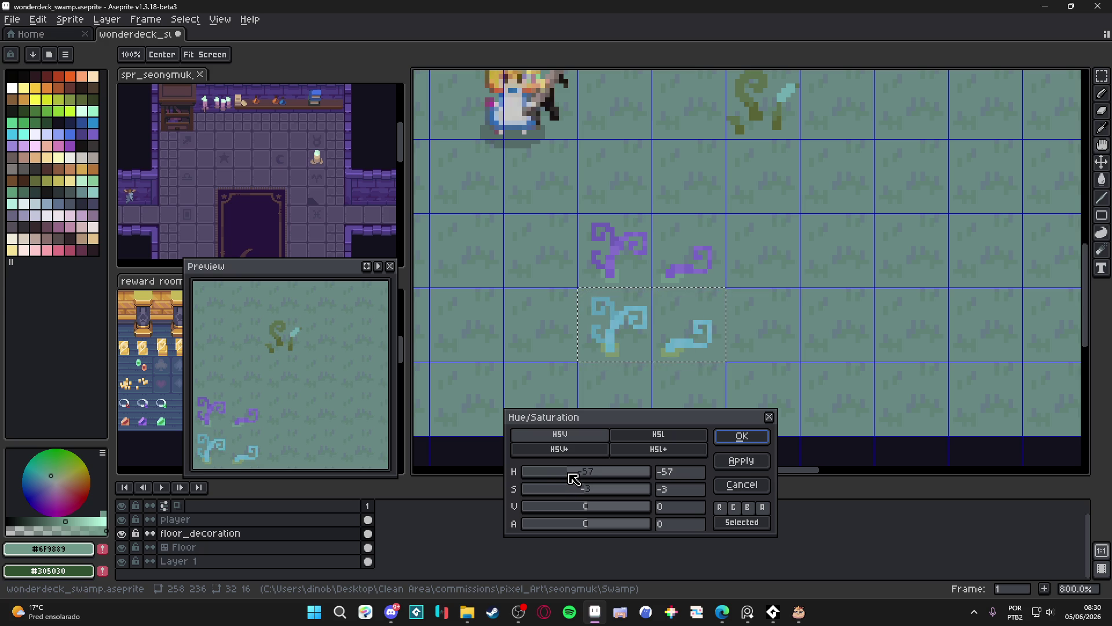
left_click(742, 437)
Deselect, sample the light blue tendril colour, and choose a deeper blue on the colour wheel.
key("ctrl+d")
scroll(614, 325, "up", 3)
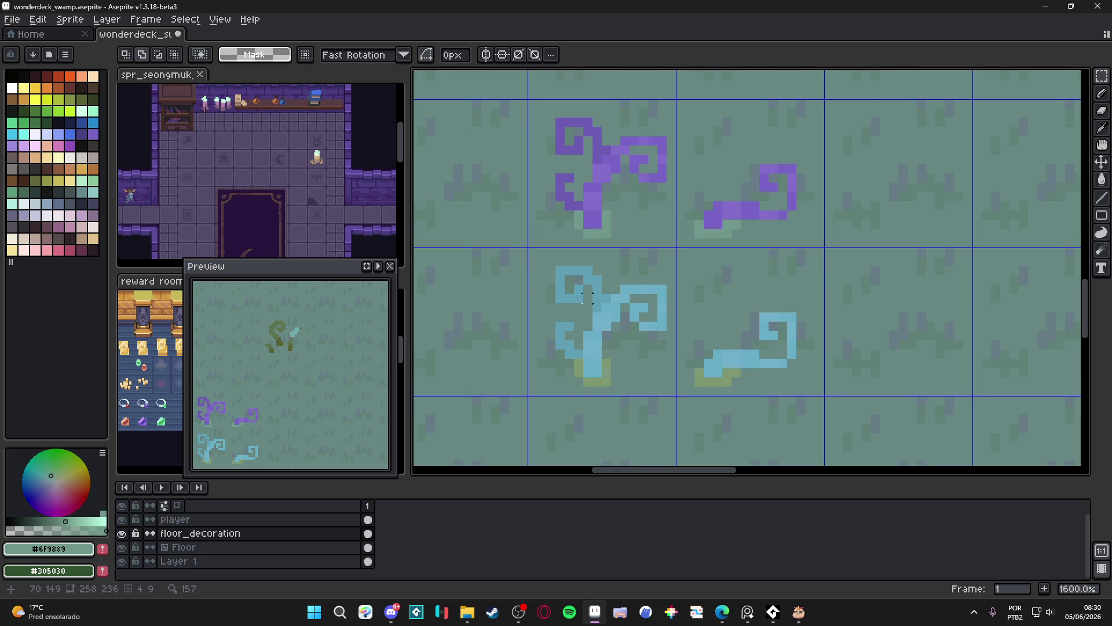
left_click(606, 296, "alt")
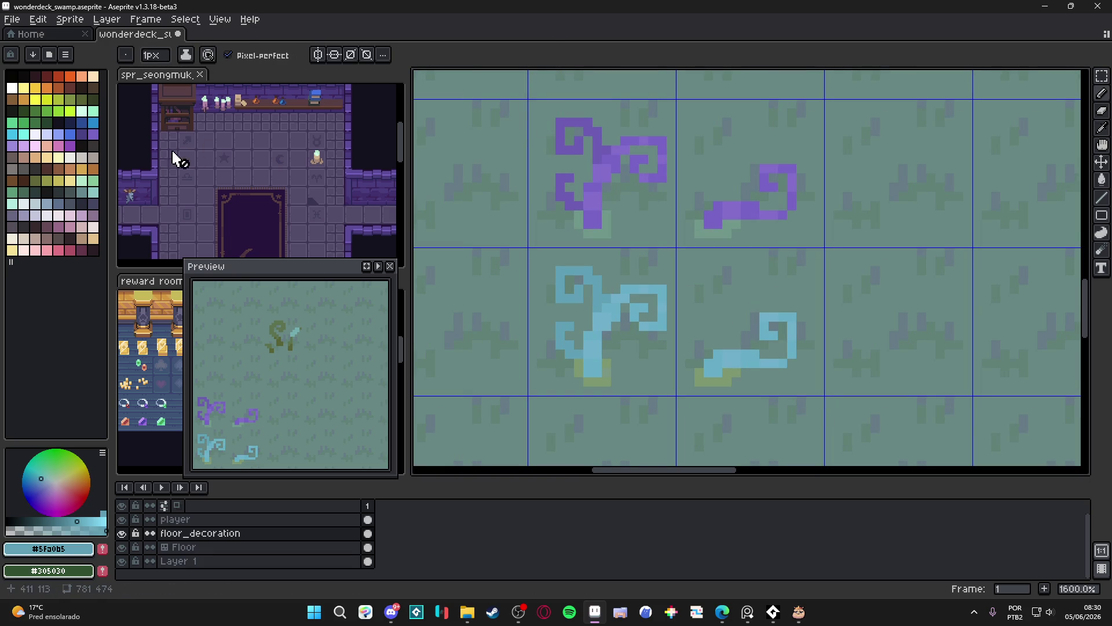
left_click(41, 481)
scroll(604, 298, "up", 2)
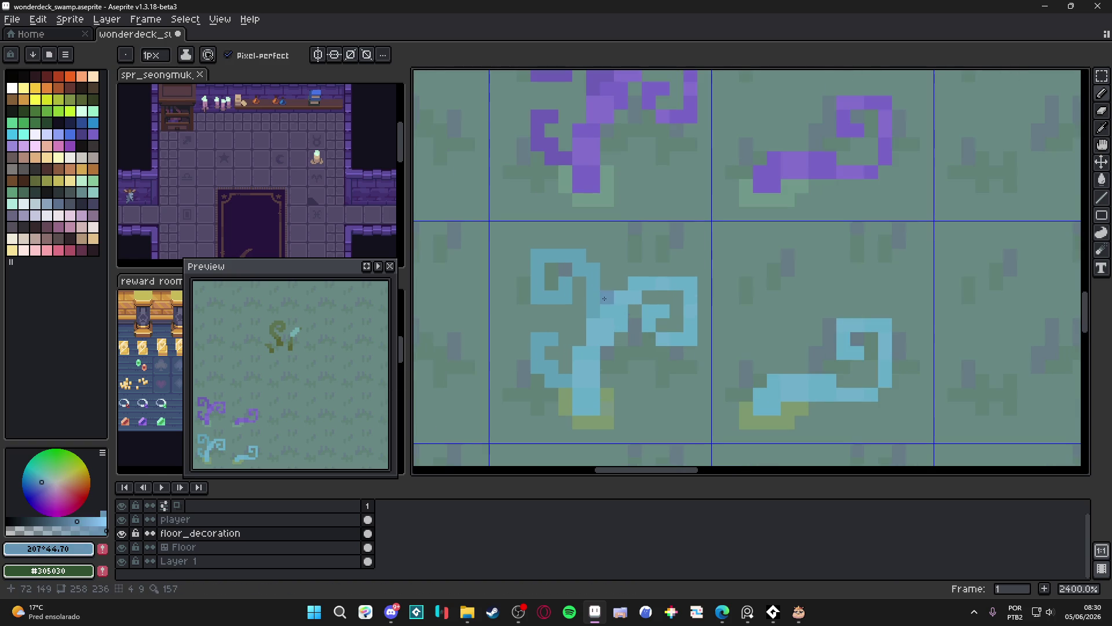
Select the two cyan tendril tiles, then select all matching blue pixels with Magic Wand.
key("m")
left_click_drag(599, 297, 768, 338)
key("w")
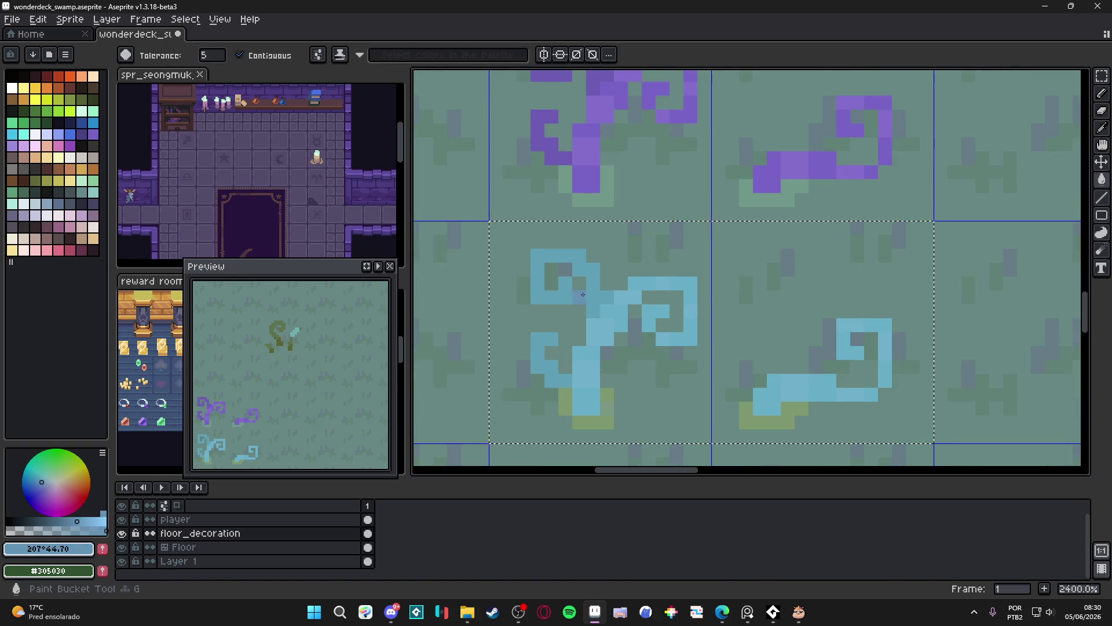
left_click(239, 55)
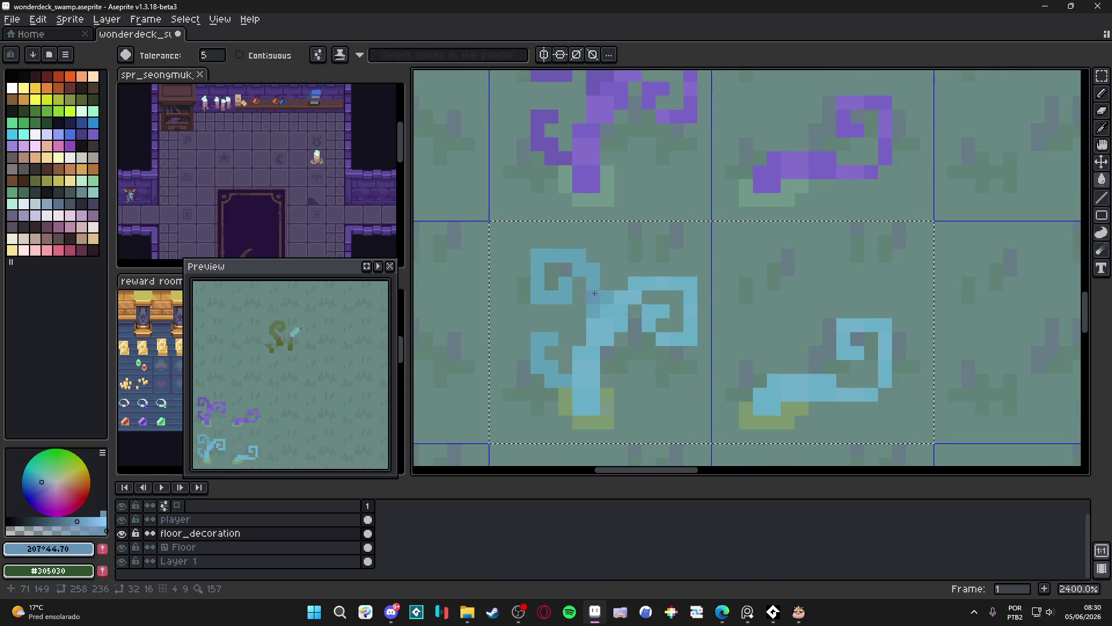
left_click(596, 294)
scroll(597, 294, "down", 6)
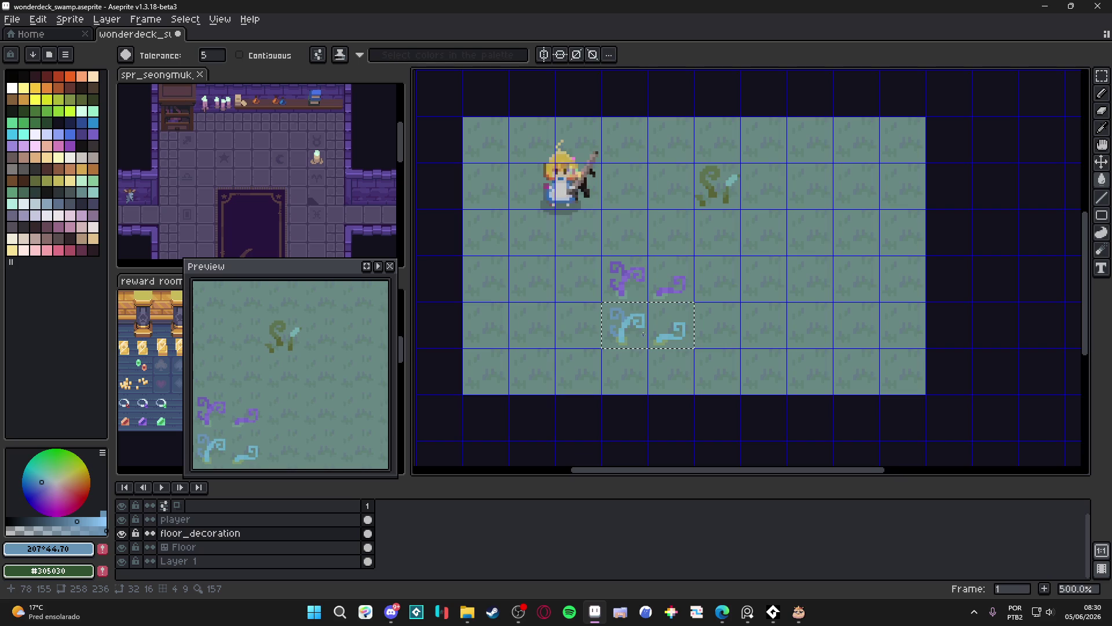
scroll(643, 334, "up", 2)
scroll(643, 334, "up", 5)
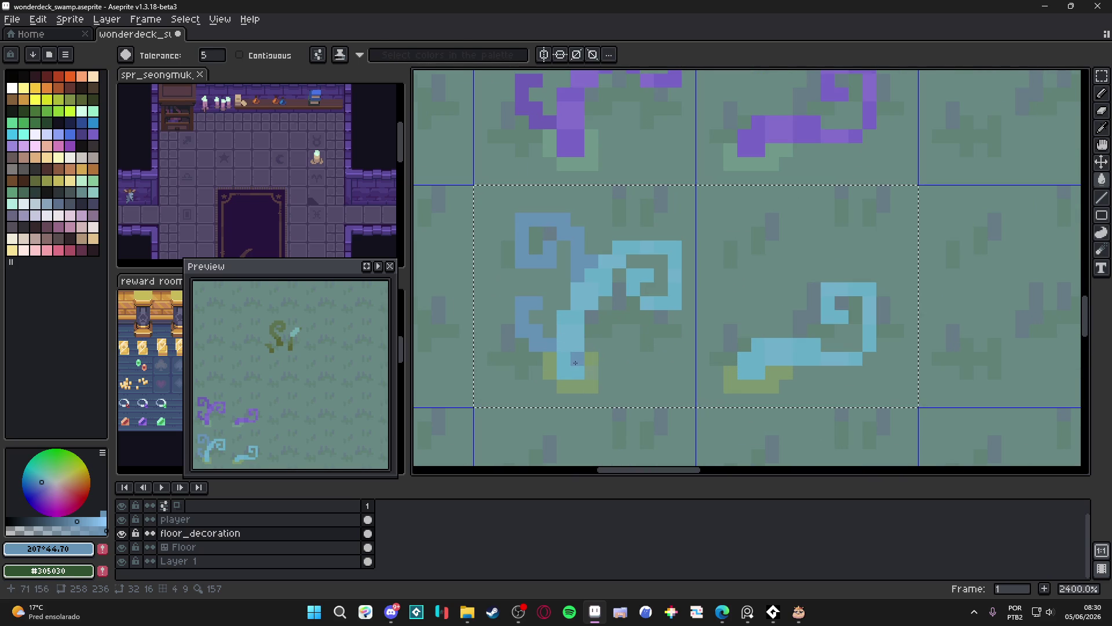
Sample the swirl cyan, pick a lighter greener cyan, and fill it into the highlight pixels.
key("i")
left_click(570, 355)
key("w")
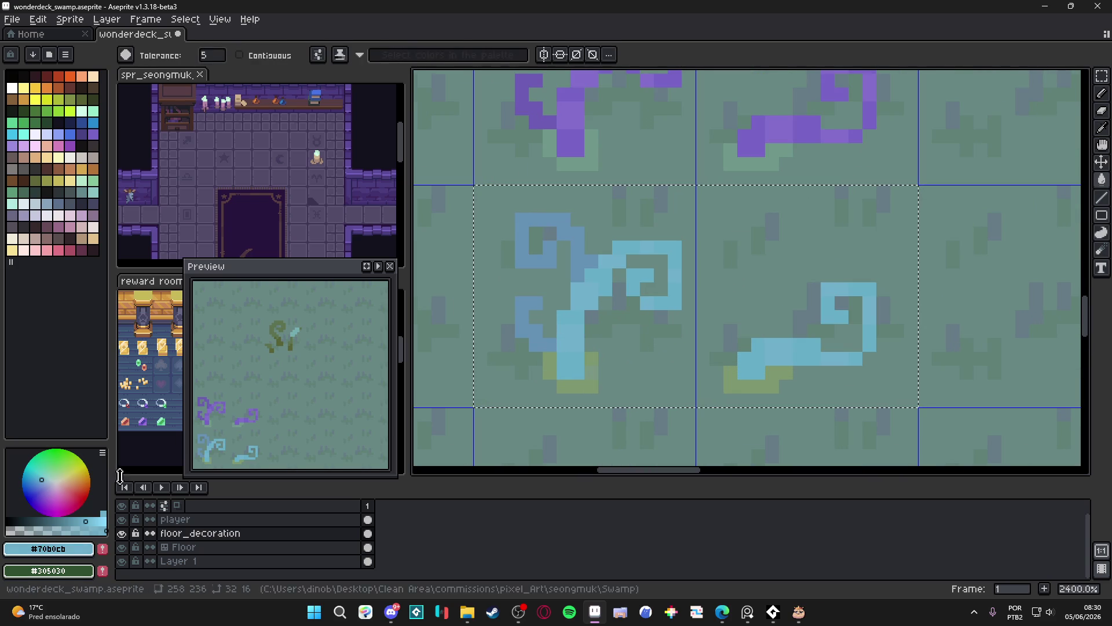
left_click(88, 522)
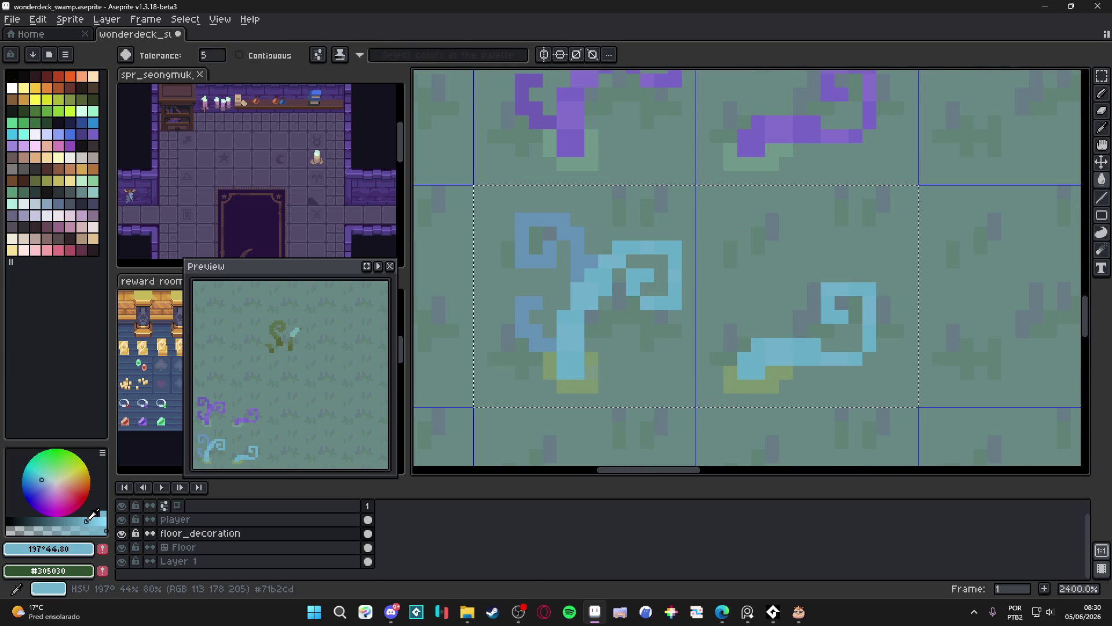
left_click(43, 476)
key("g")
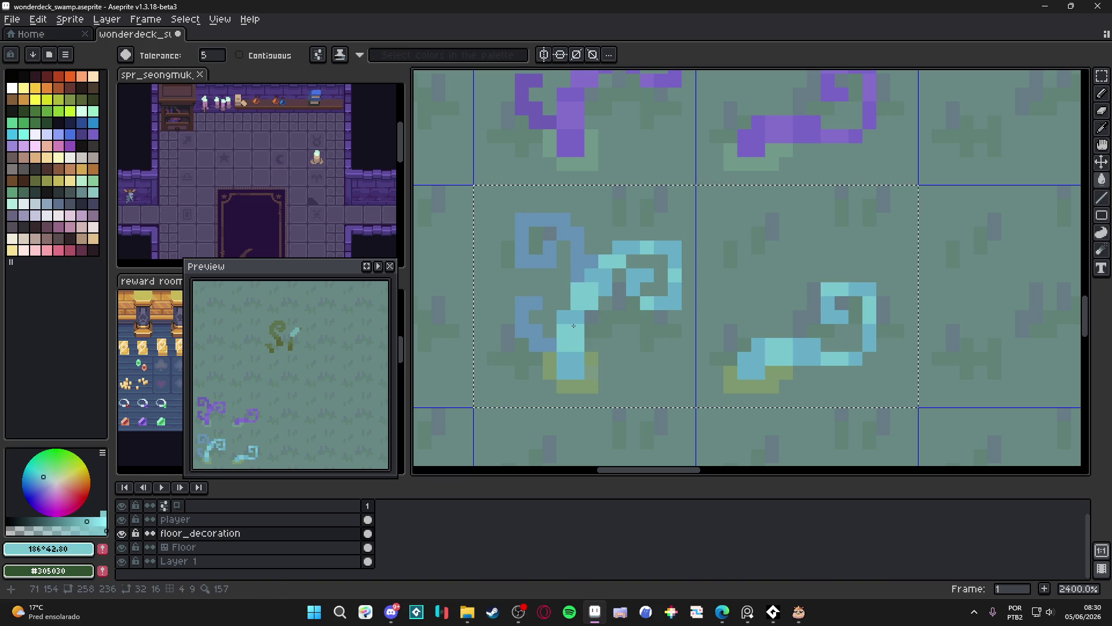
scroll(599, 337, "down", 6)
key("ctrl+d")
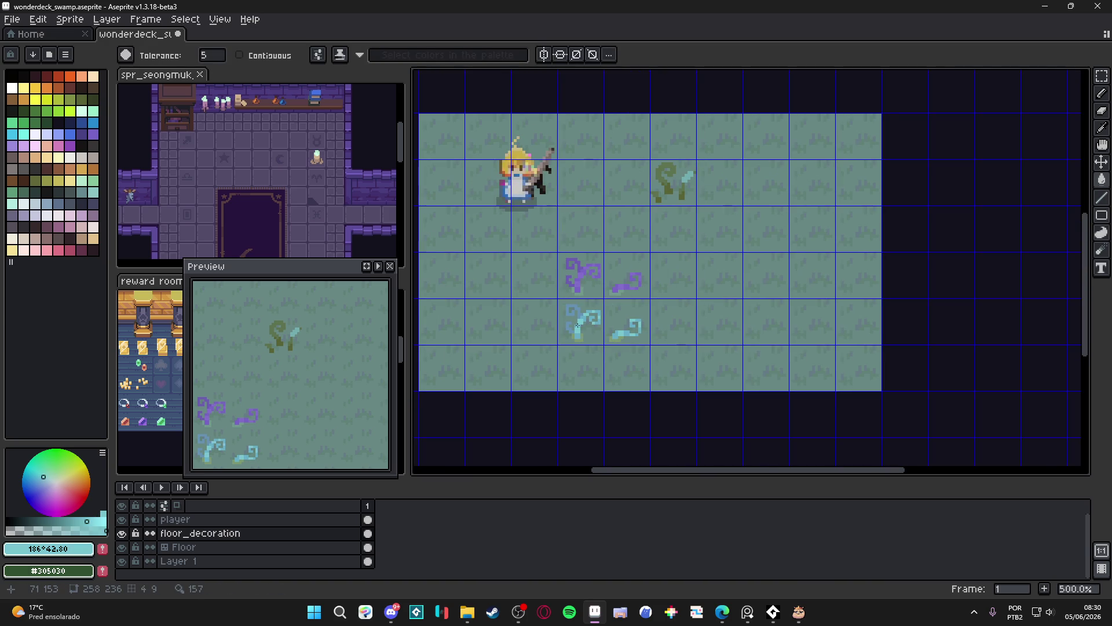
scroll(578, 326, "up", 5)
Select the two tiles holding the blue swirls and get the Paint Bucket ready.
left_click_drag(579, 327, 730, 325)
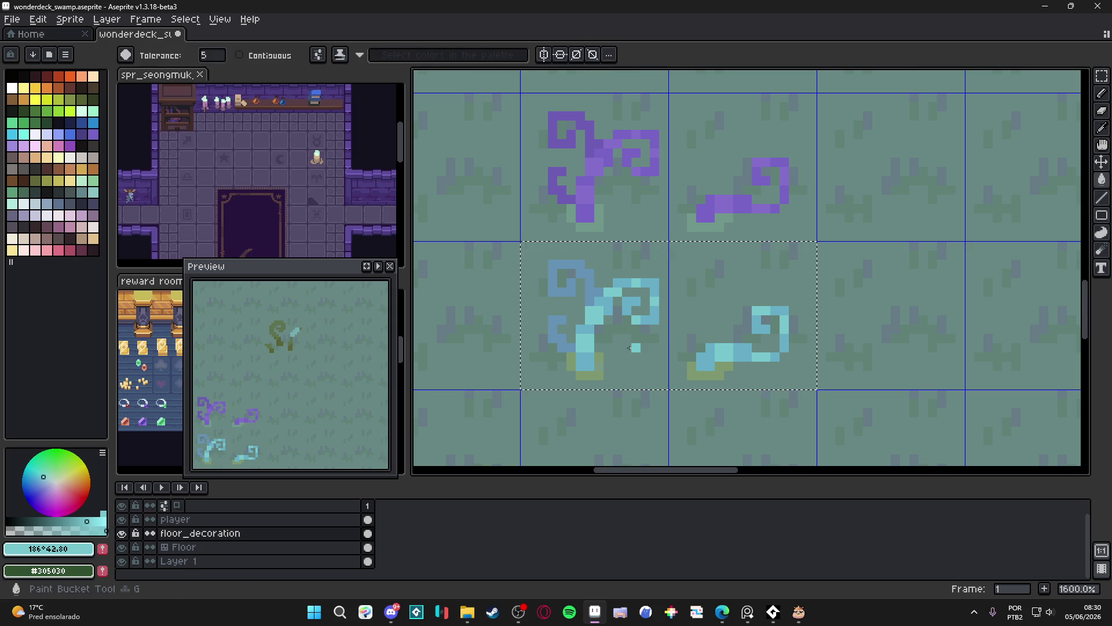
scroll(579, 361, "up", 3)
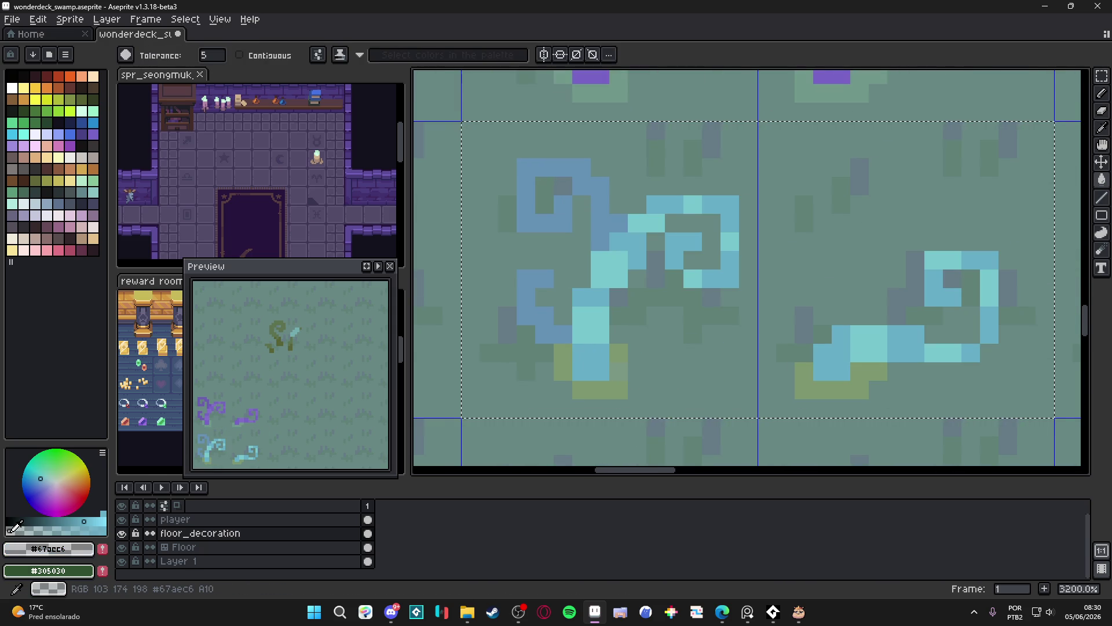
key("g")
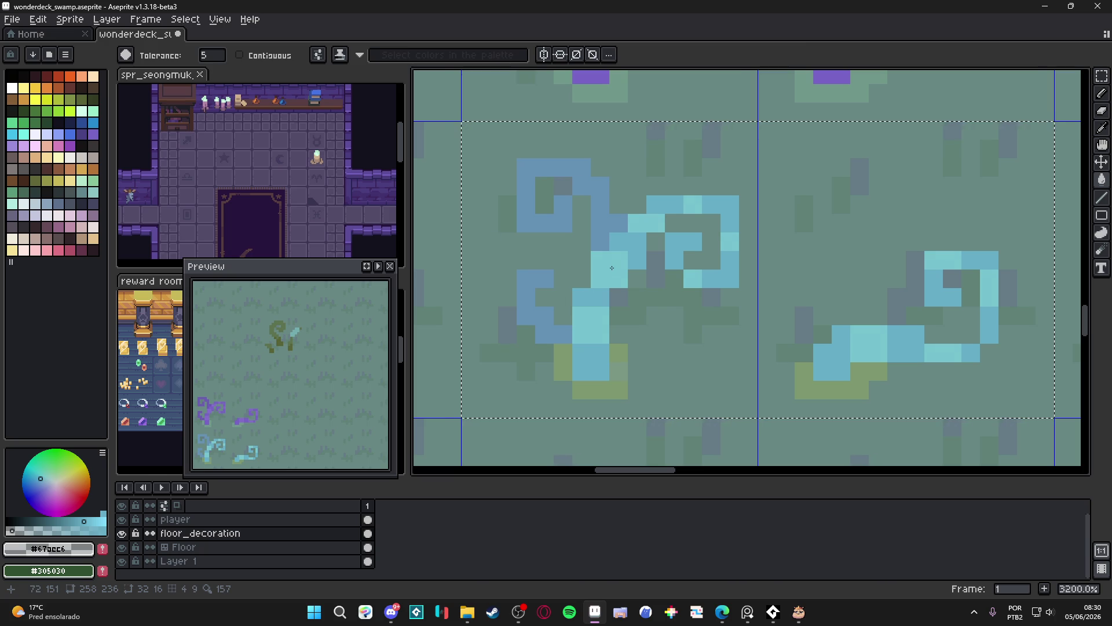
scroll(611, 268, "down", 8)
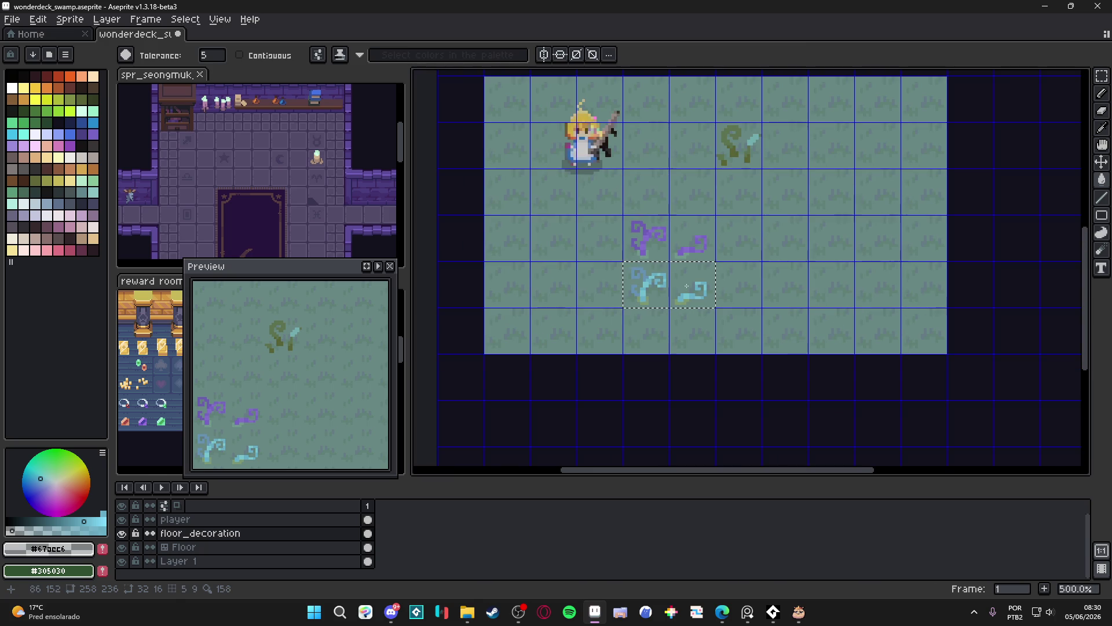
scroll(686, 286, "up", 7)
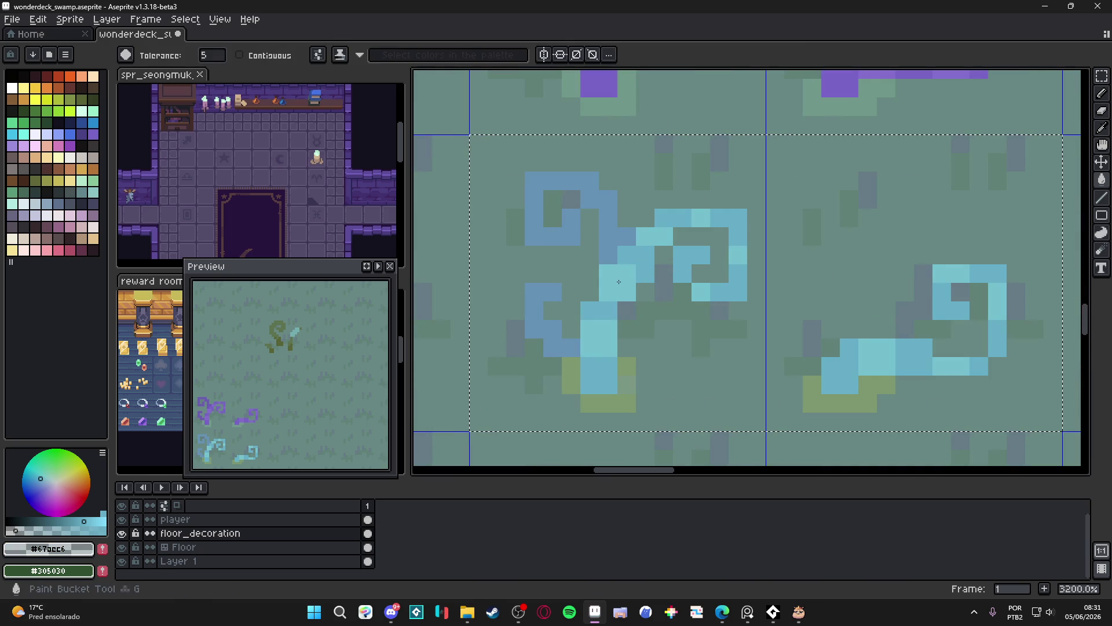
scroll(686, 307, "down", 7)
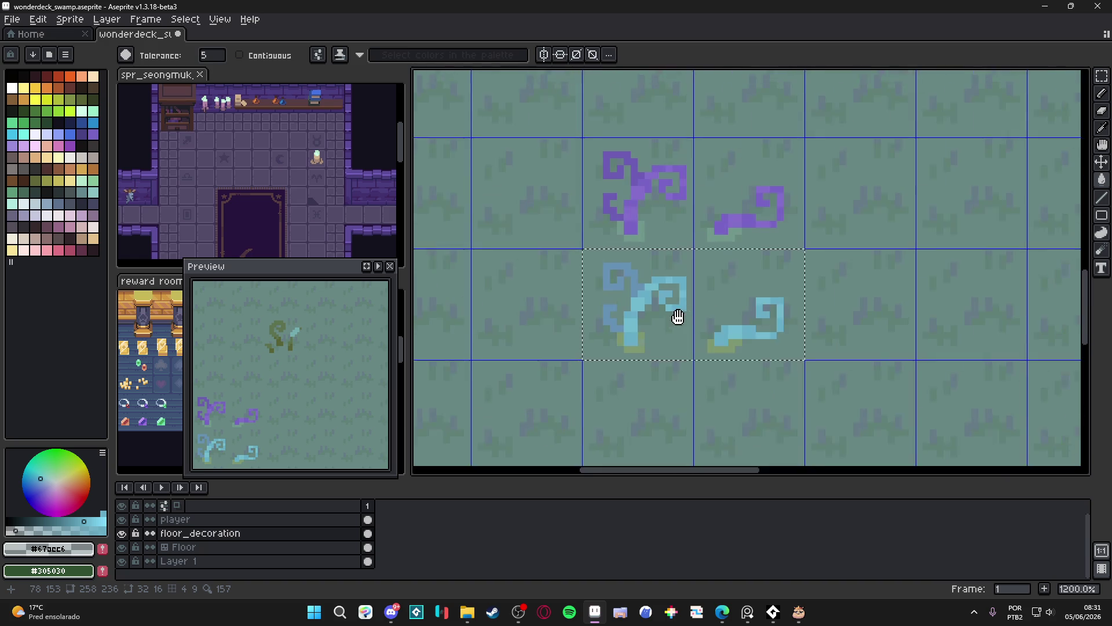
left_click_drag(669, 335, 658, 342)
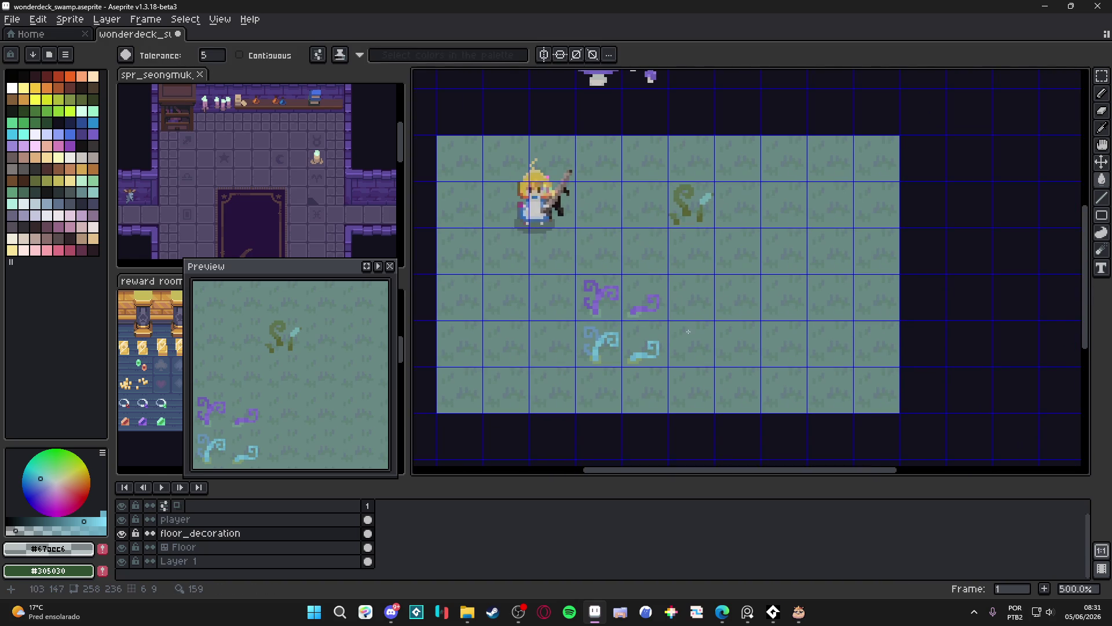
scroll(653, 318, "up", 2)
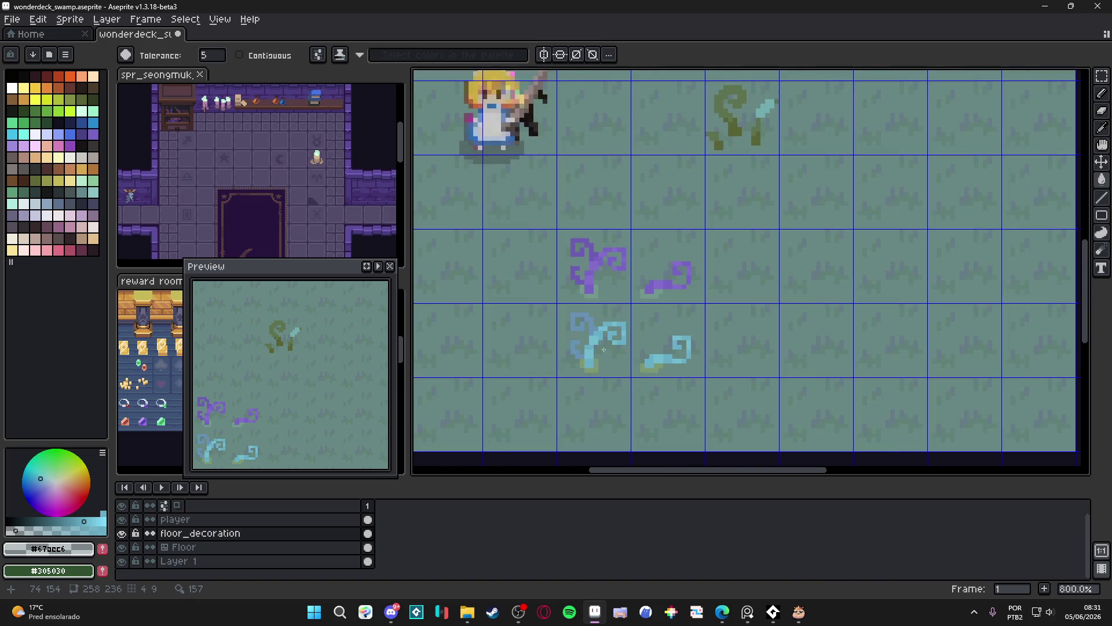
Reselect the swirl tiles and test-fill their pixels with a muted blue, then dark purple.
key("m")
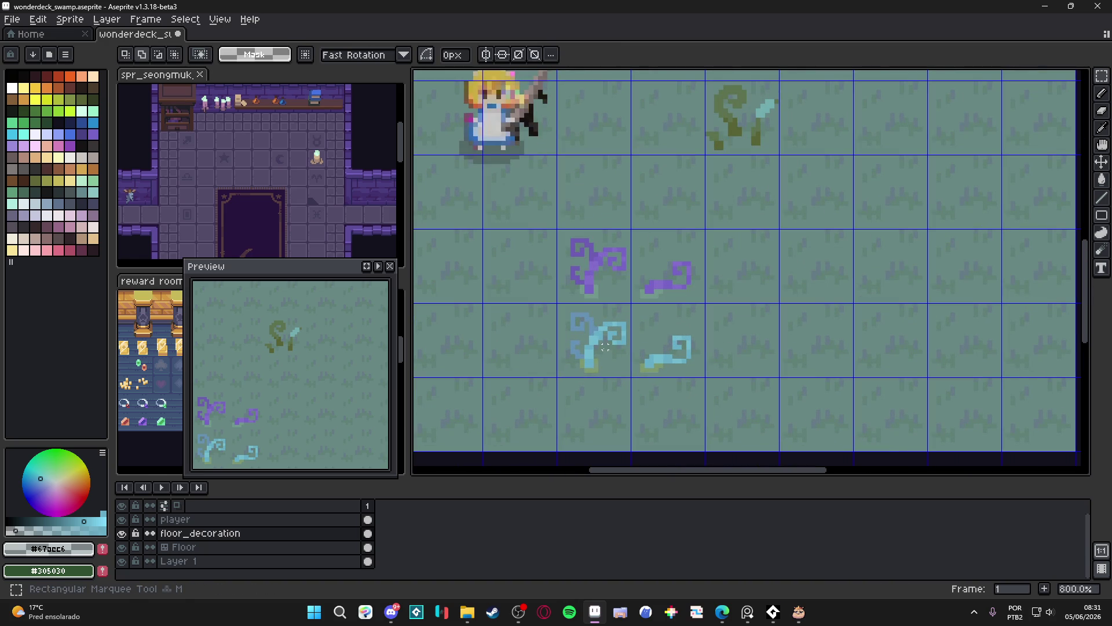
left_click_drag(605, 345, 604, 345)
key("w")
scroll(609, 337, "up", 4)
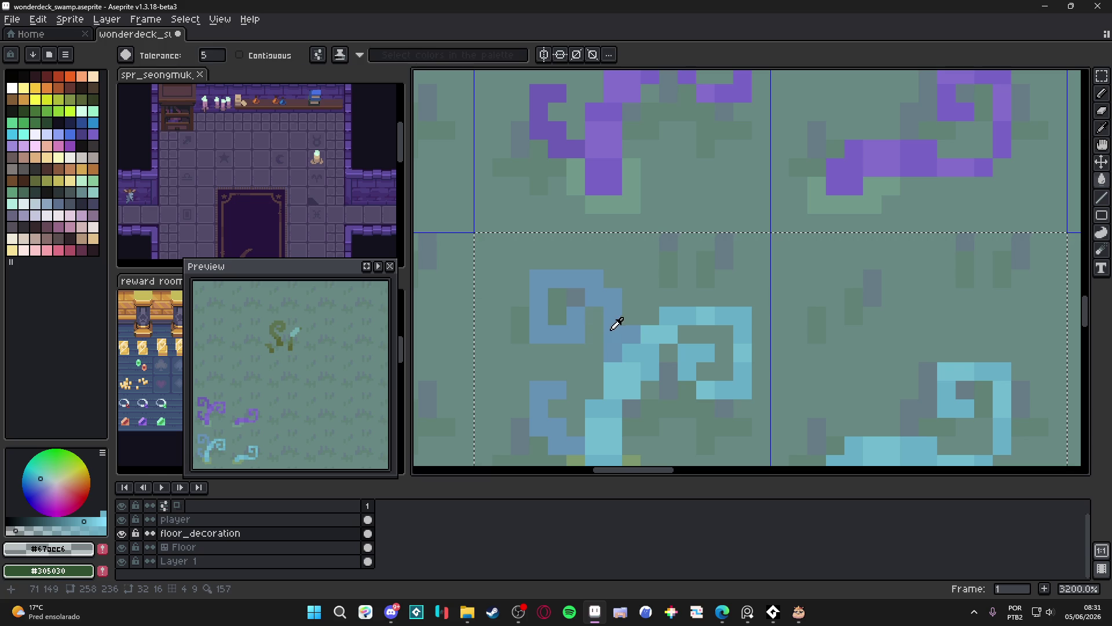
left_click(71, 517)
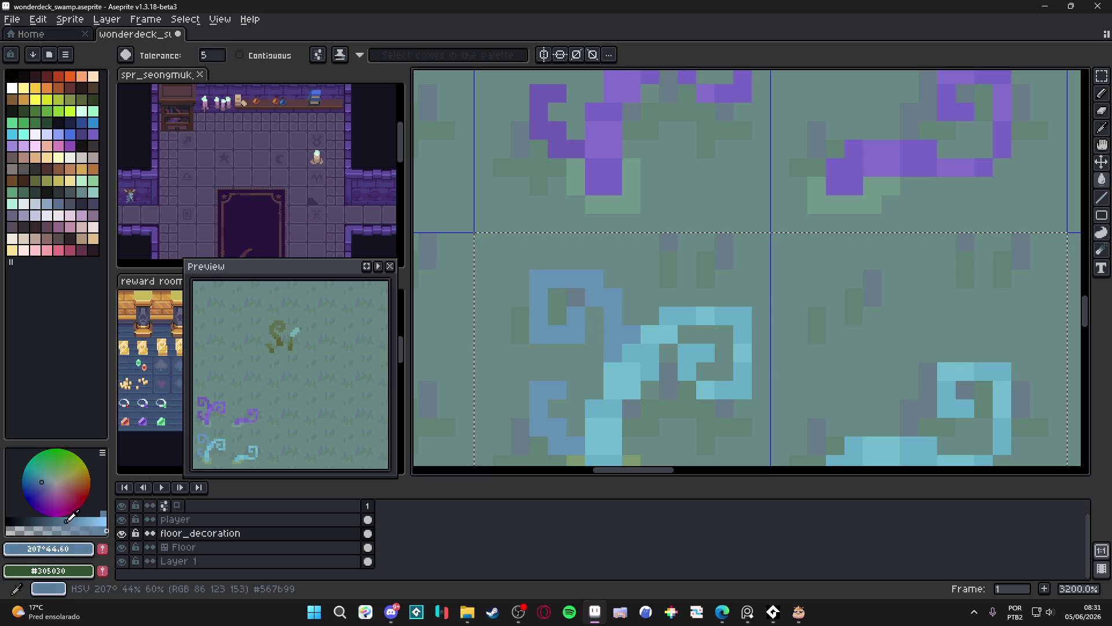
key("g")
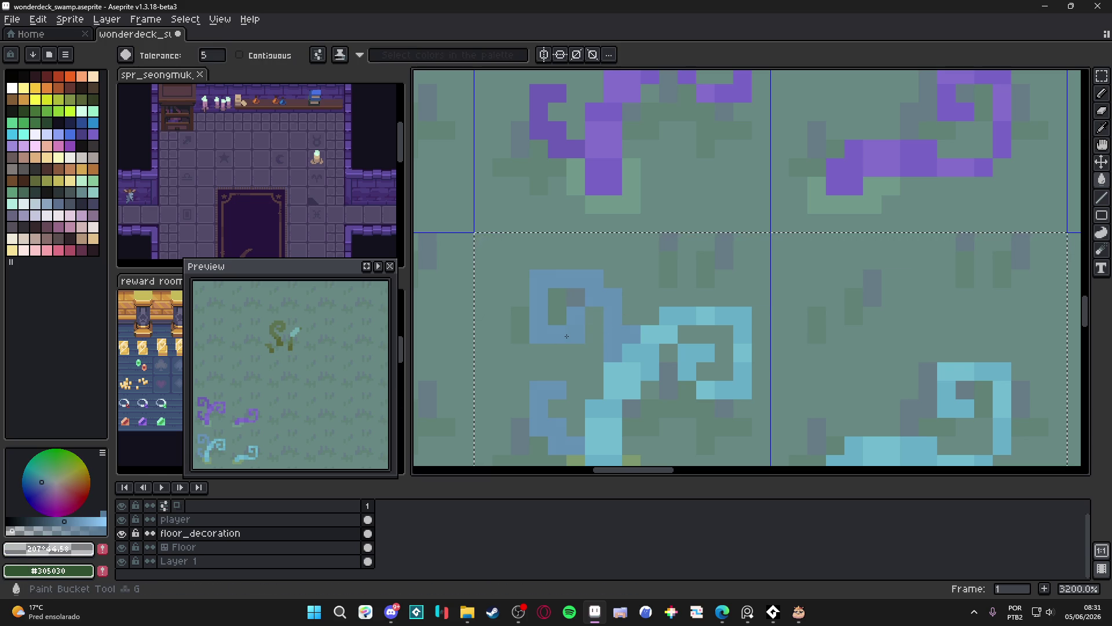
scroll(587, 341, "down", 3)
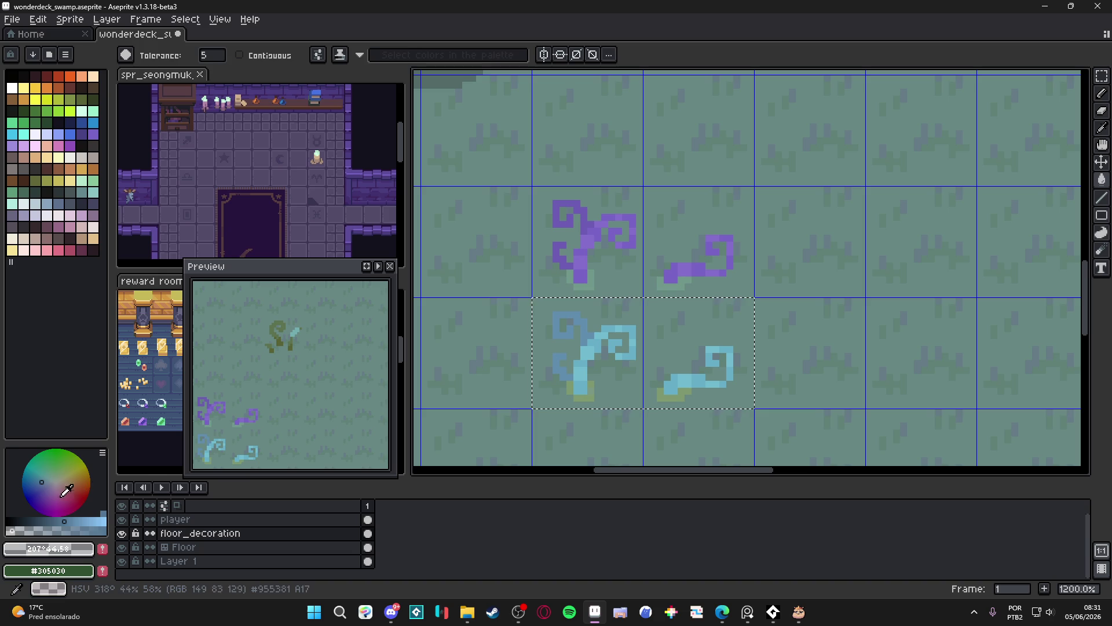
left_click(47, 490)
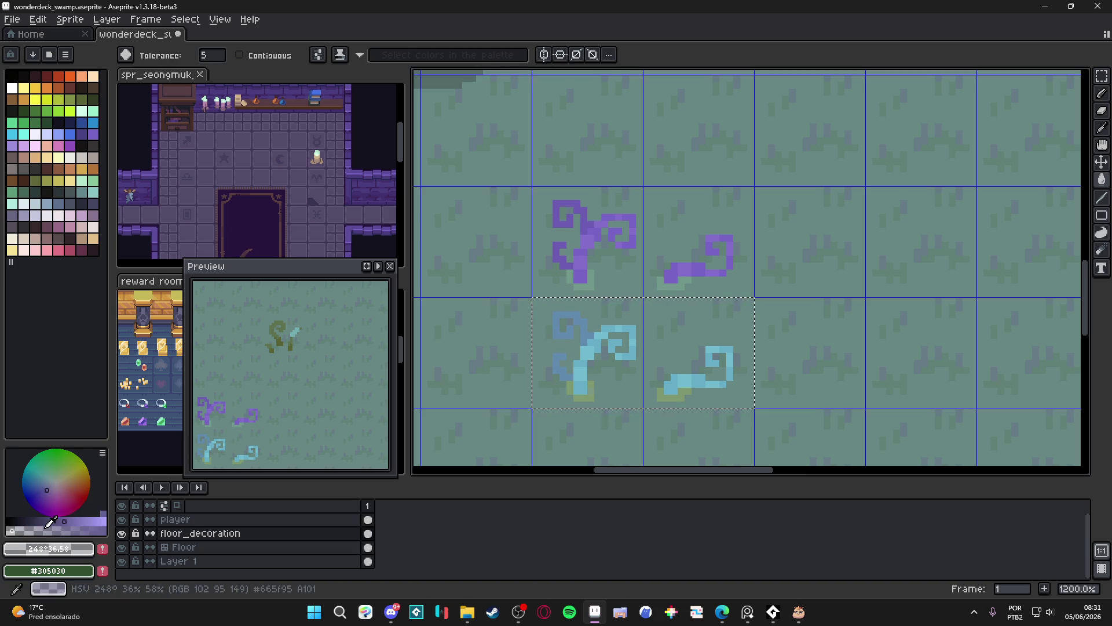
left_click(33, 521)
key("g")
scroll(556, 332, "down", 5)
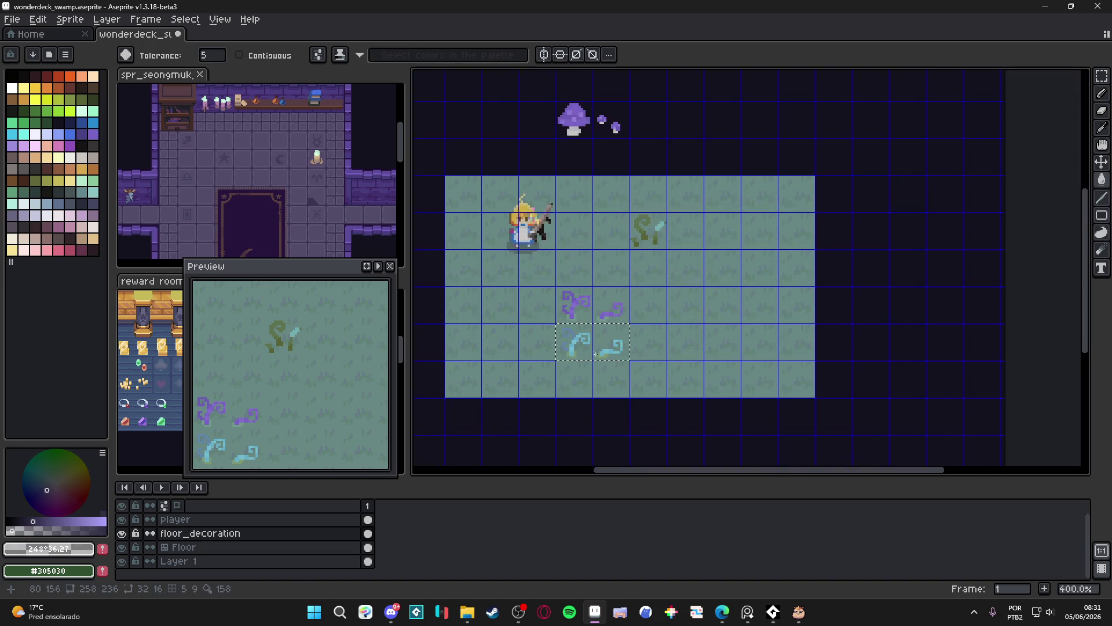
scroll(574, 341, "up", 3)
Undo the purple fill and resample the swirl's cyan colour.
key("ctrl+z")
key("v")
key("g")
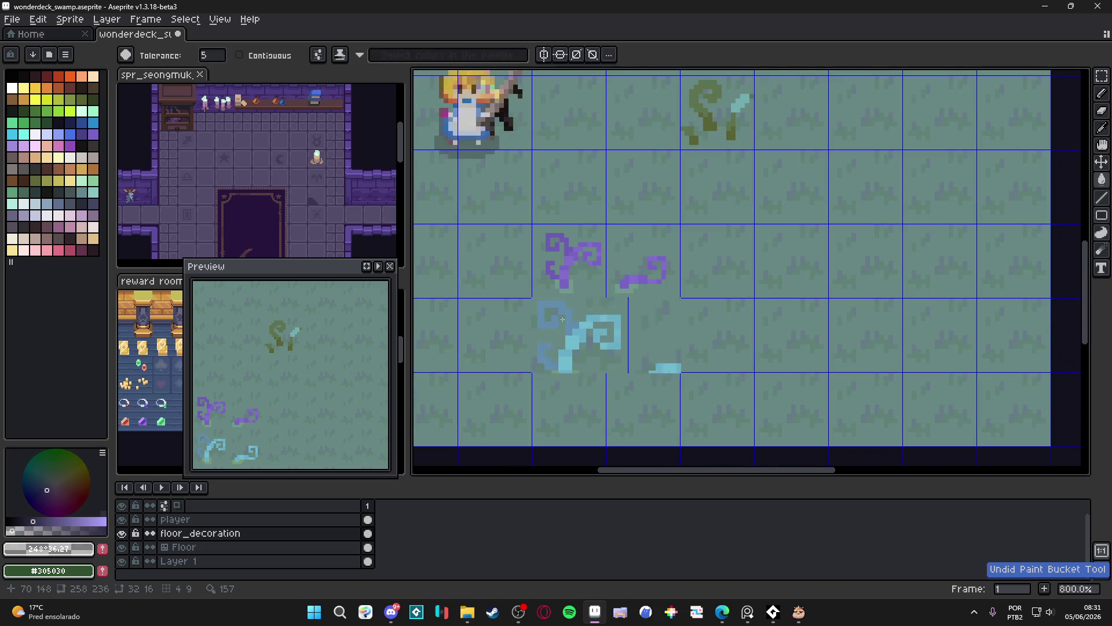
scroll(565, 320, "up", 4)
left_click(585, 377, "alt")
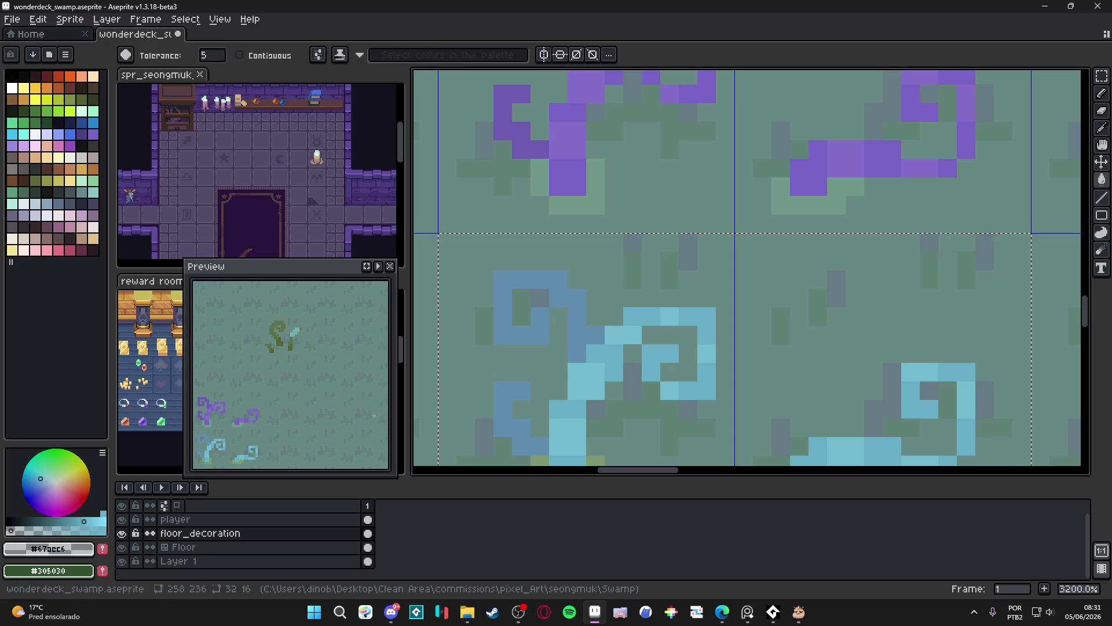
scroll(575, 330, "down", 5)
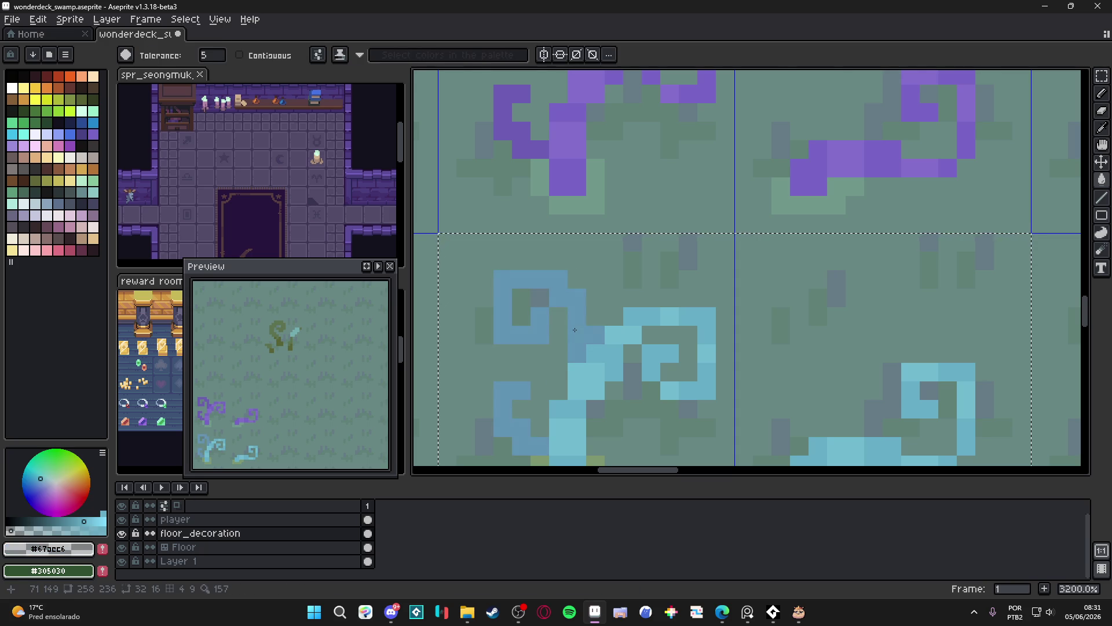
scroll(577, 329, "up", 1)
scroll(578, 328, "down", 3)
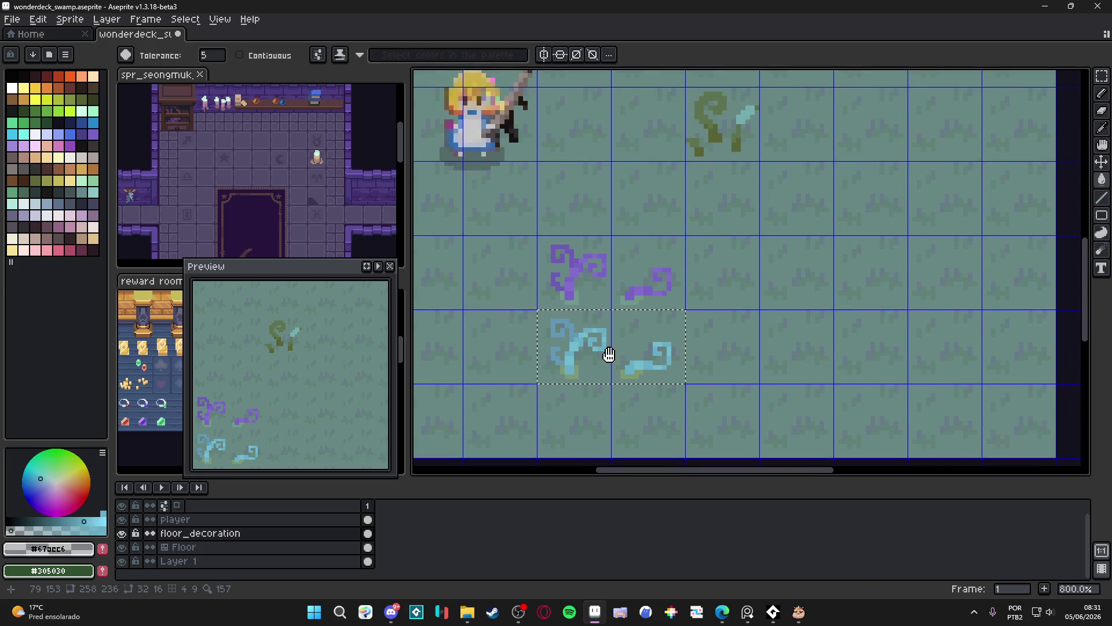
scroll(661, 370, "down", 1)
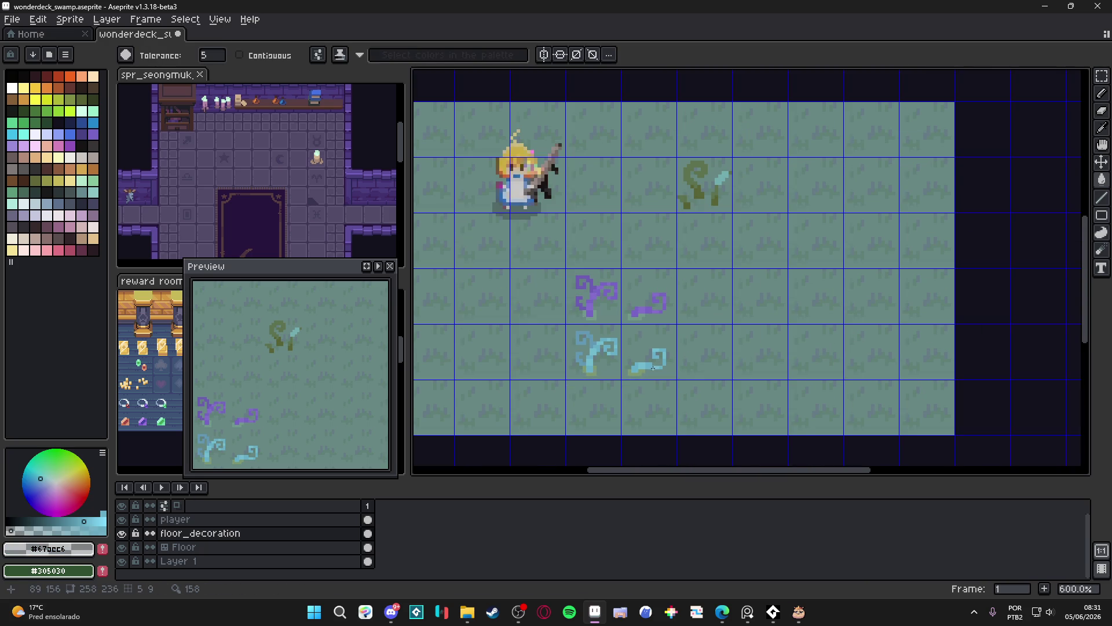
scroll(653, 368, "down", 1)
Save wonderdeck_swamp.aseprite, then show and hide the tile grid.
key("ctrl+s")
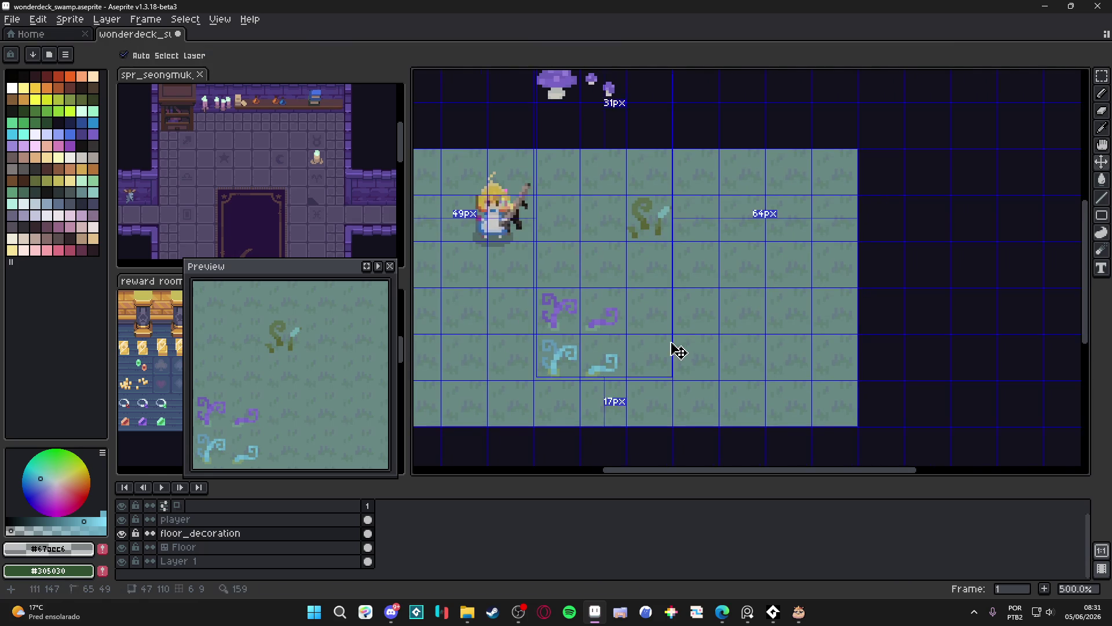
key("ctrl+apostrophe")
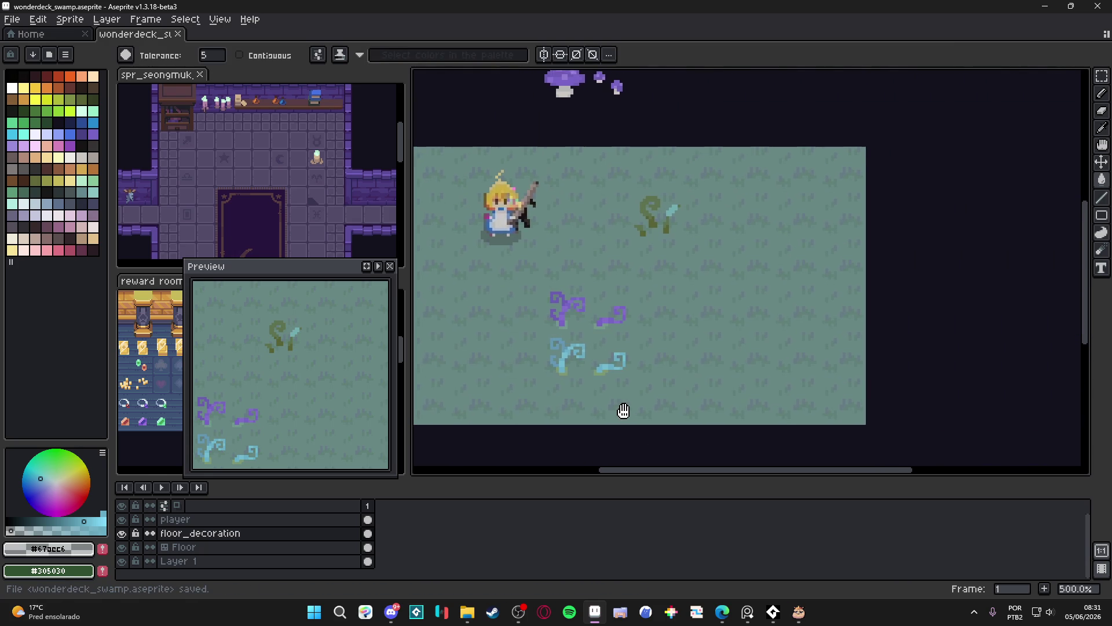
scroll(618, 411, "right", 2)
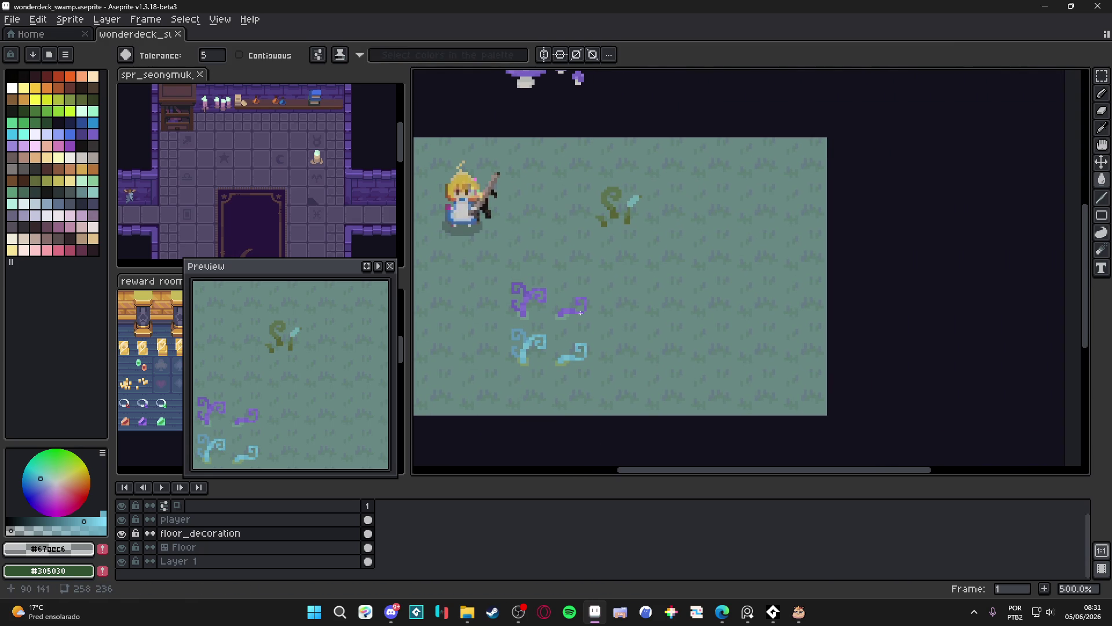
scroll(582, 285, "right", 2)
key("ctrl+apostrophe")
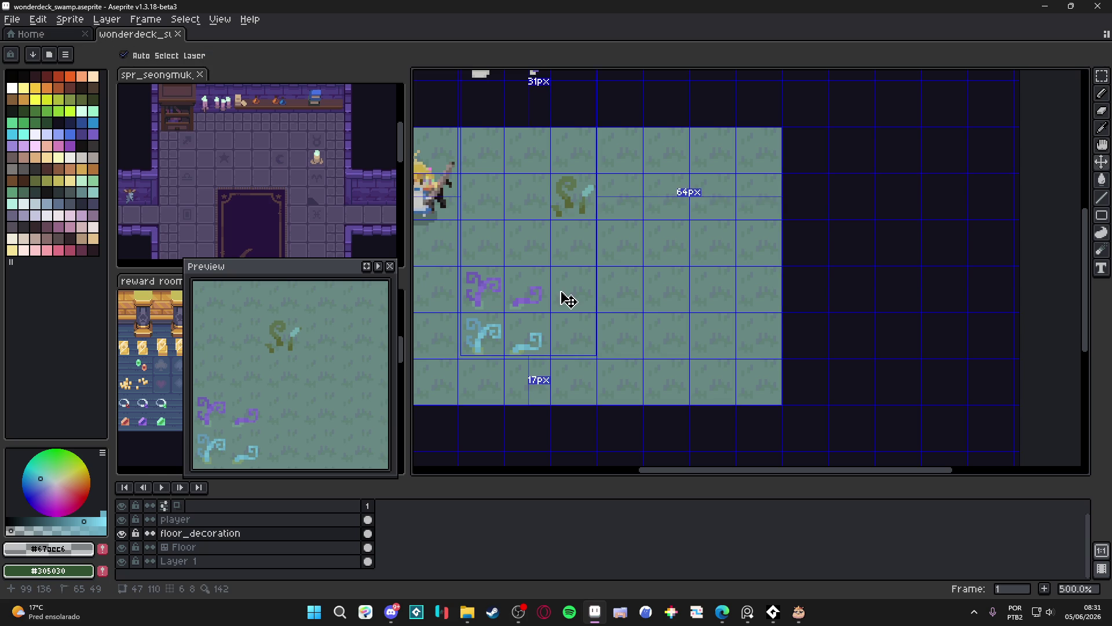
key("ctrl+apostrophe")
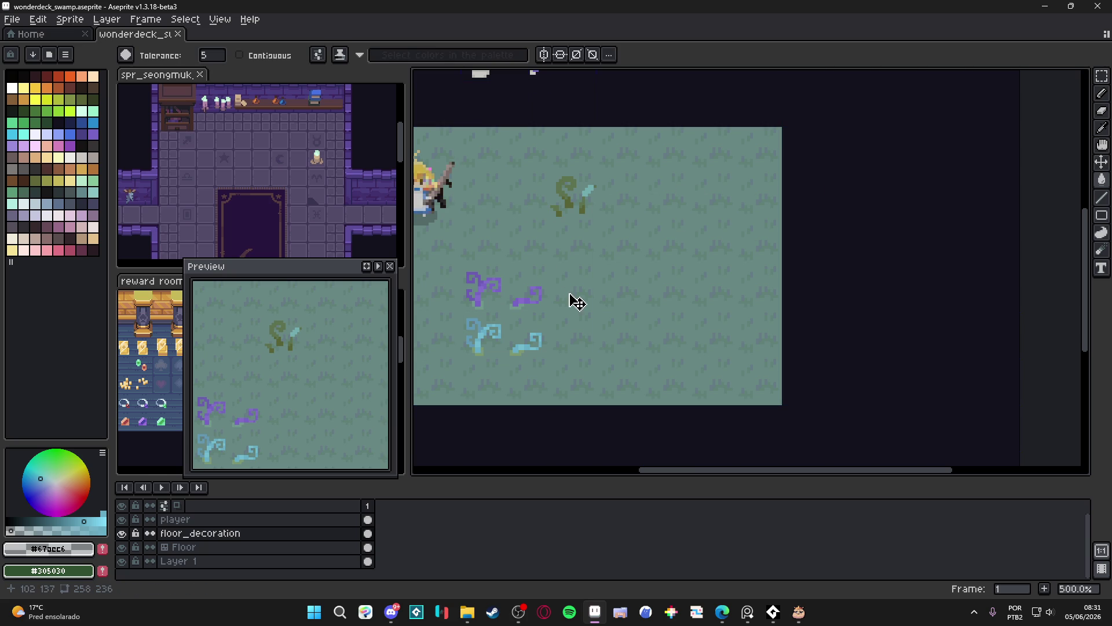
Show the tile grid and draw a thin pale stalk beside the purple vine.
scroll(573, 301, "up", 2)
key("b")
key("ctrl+apostrophe")
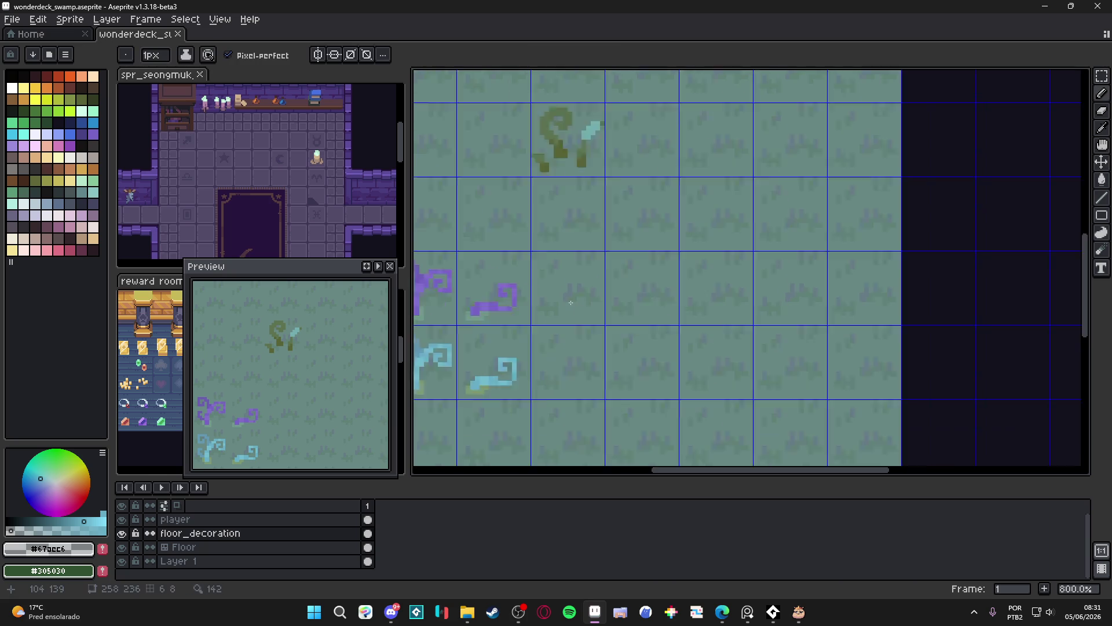
scroll(571, 303, "down", 3)
scroll(585, 261, "up", 2)
scroll(593, 226, "up", 1)
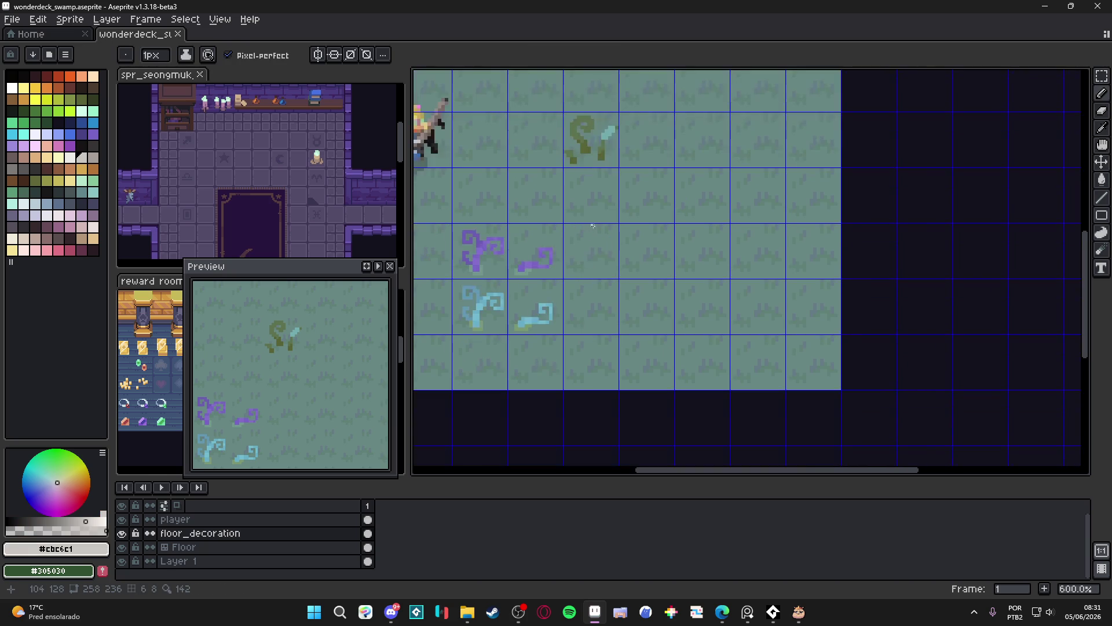
scroll(593, 225, "up", 3)
left_click_drag(569, 249, 559, 303)
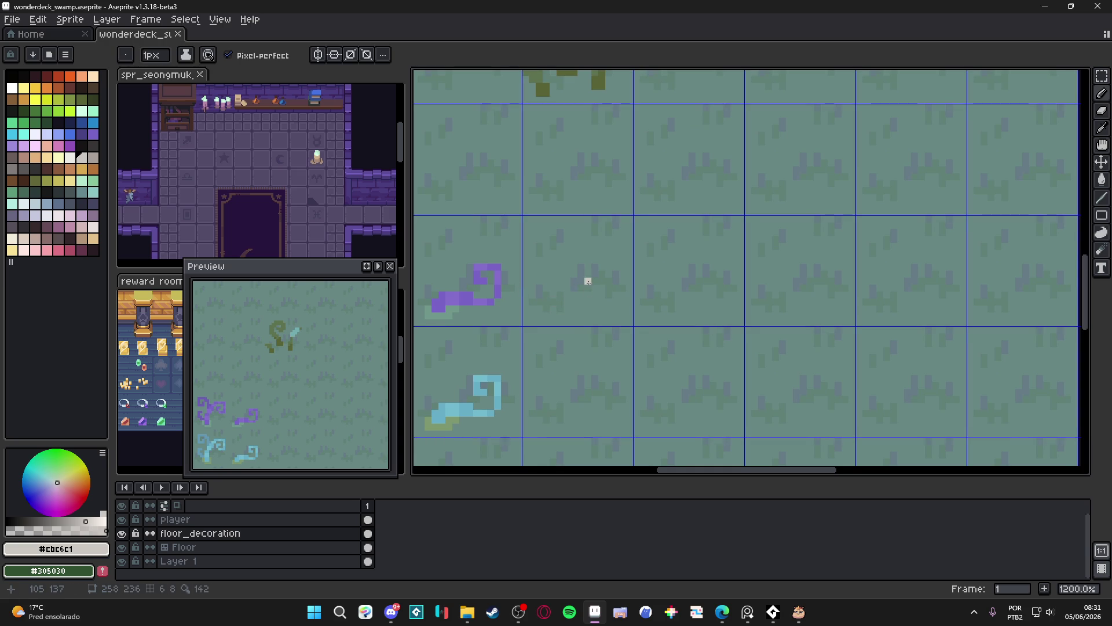
mouse_move(581, 315)
left_mouse_down()
mouse_move(560, 253)
mouse_move(571, 277)
left_mouse_up()
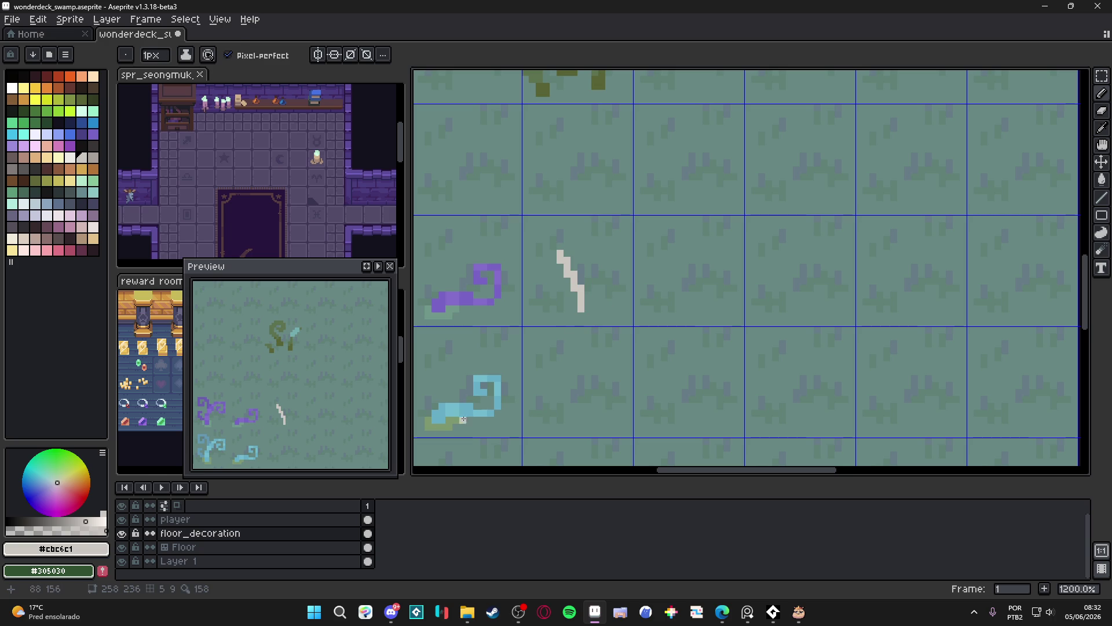
Eyedrop the ground green and paint a small grass tuft around the stalk's base.
left_click(587, 307, "alt")
left_click(587, 307)
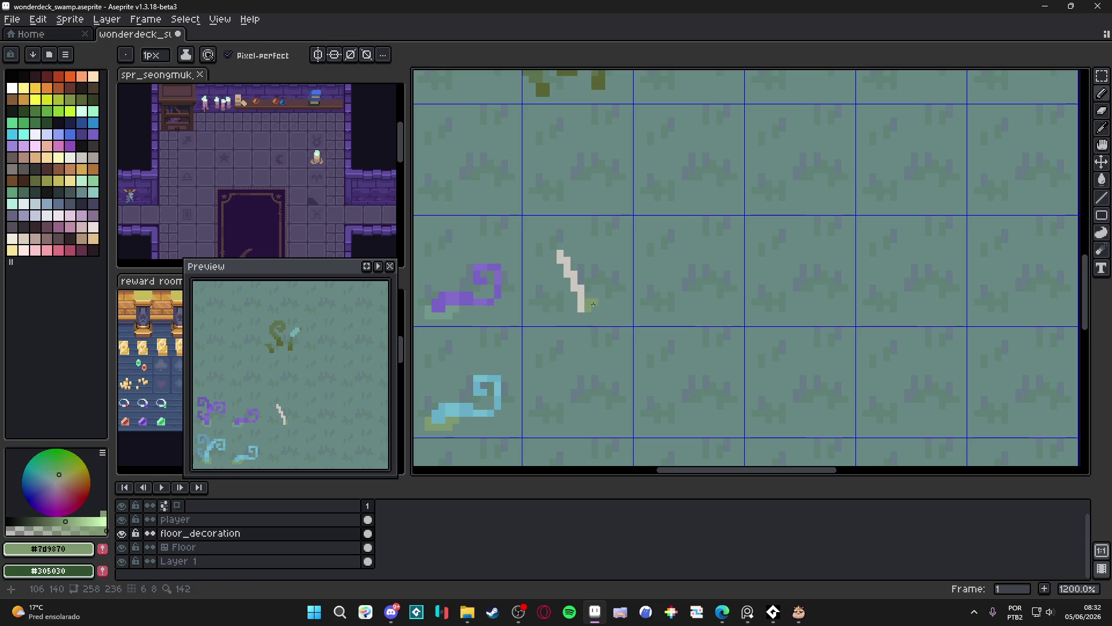
left_click(573, 313)
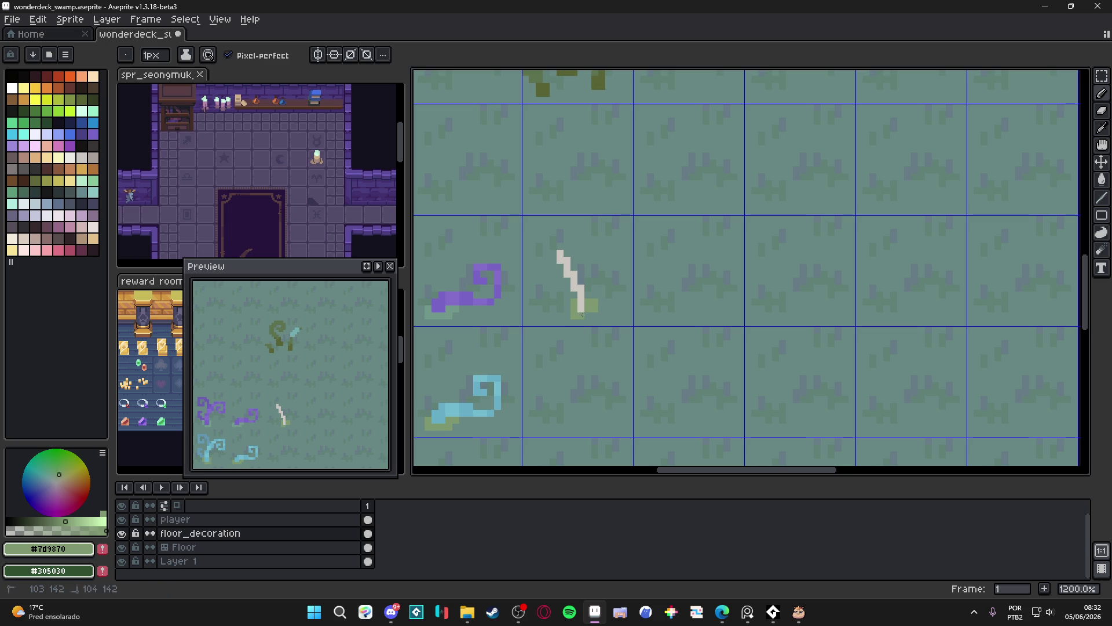
left_click(566, 309)
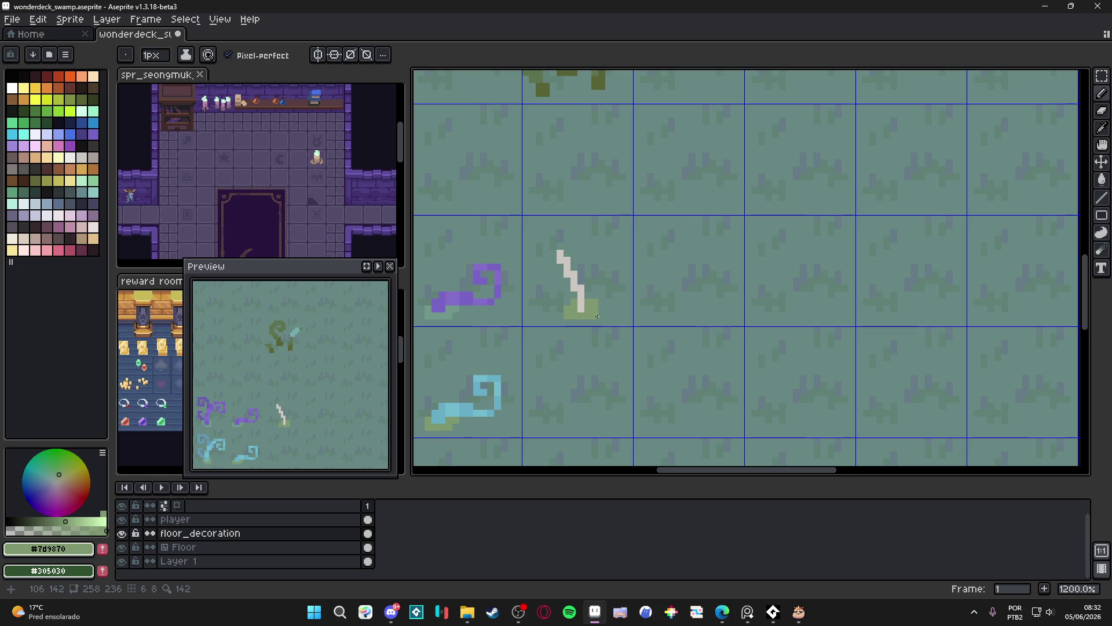
scroll(586, 301, "up", 1)
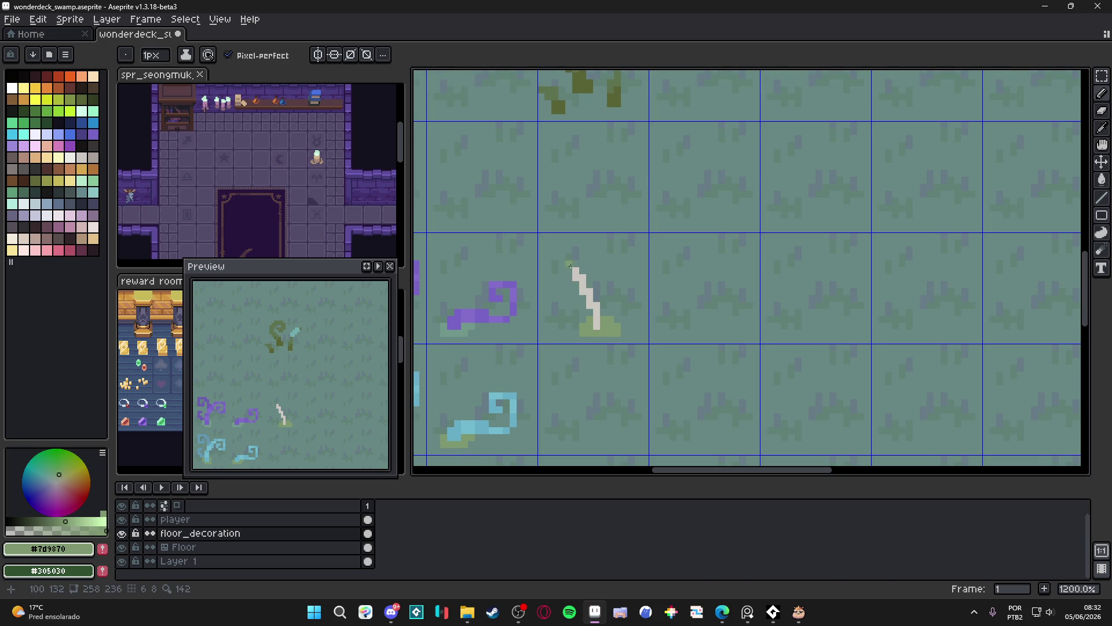
scroll(570, 267, "down", 3)
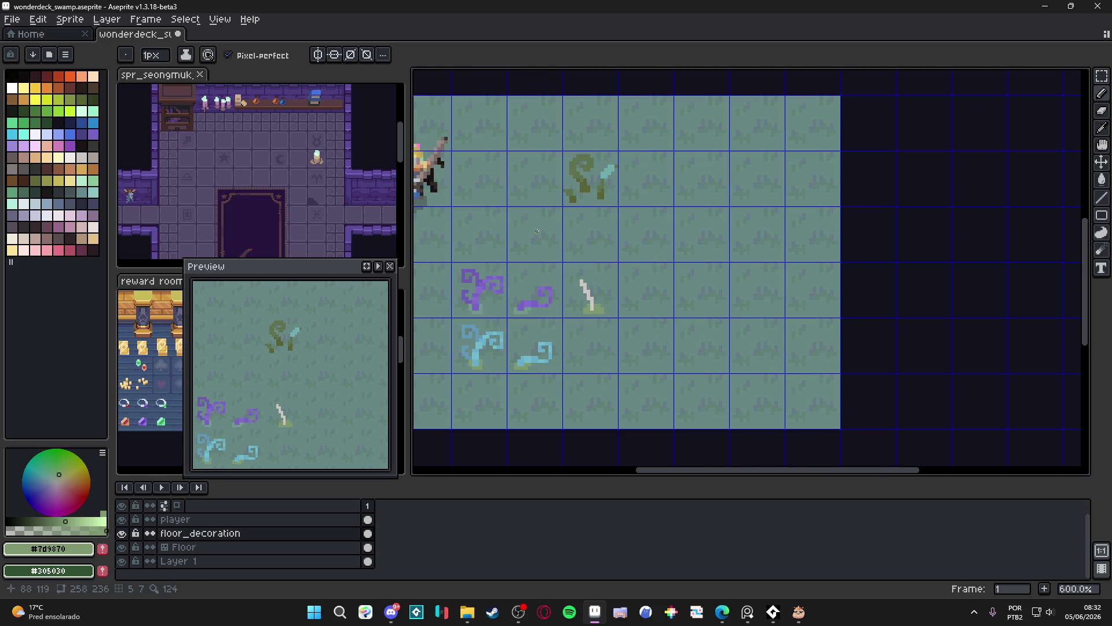
left_click_drag(565, 246, 574, 248)
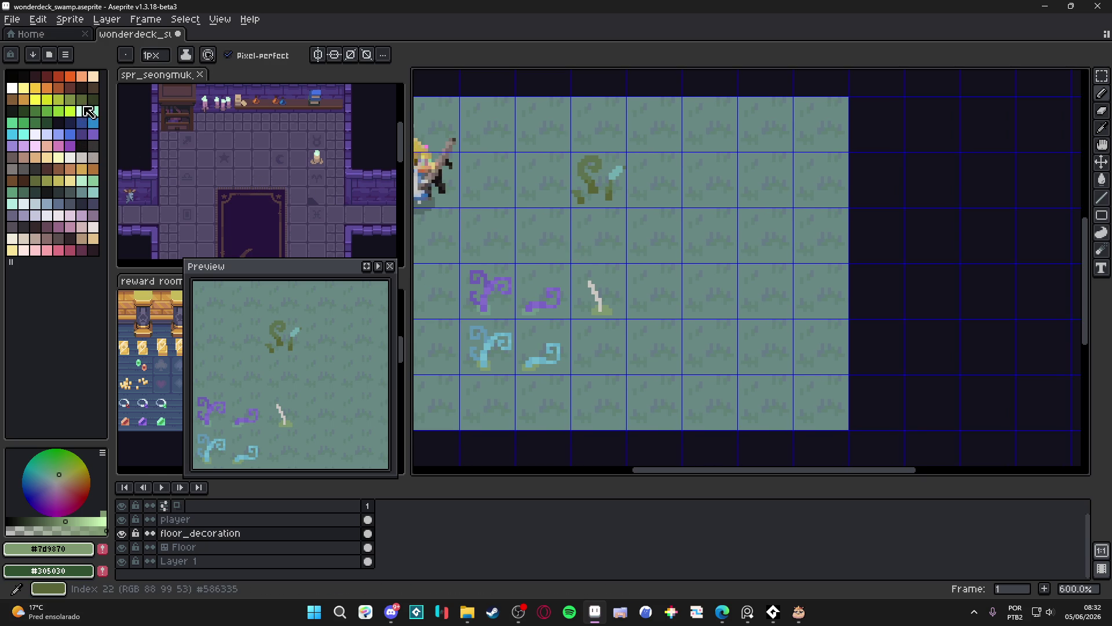
Paint a purple Idx-47 mushroom cap atop the stalk with a 2px pencil.
left_click(92, 134)
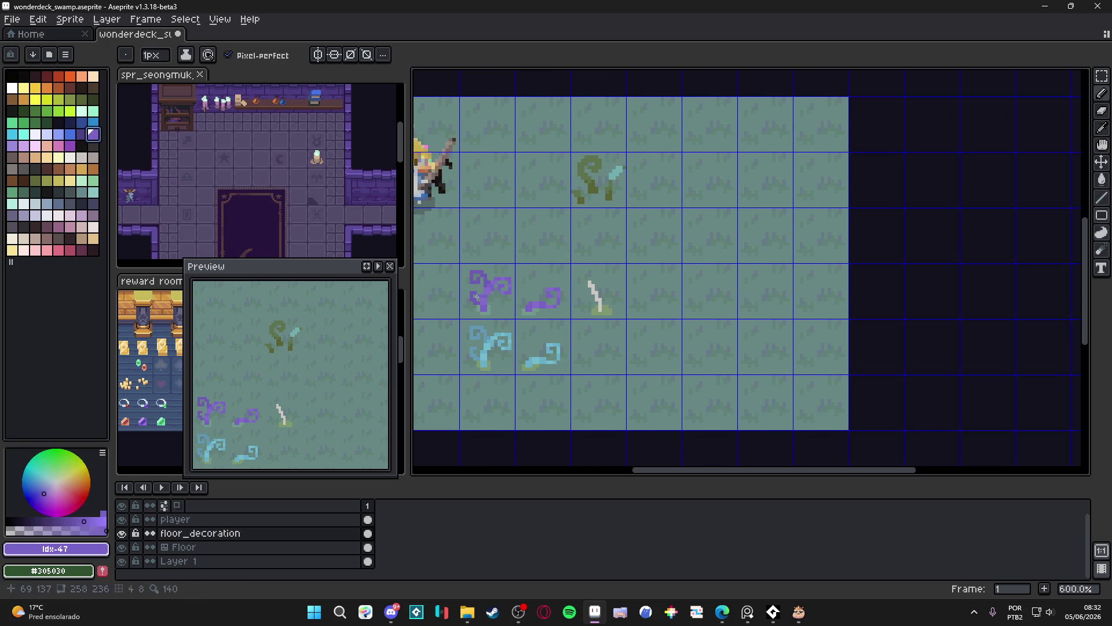
scroll(595, 287, "up", 2)
scroll(594, 286, "up", 1)
key("plus")
left_click(604, 273)
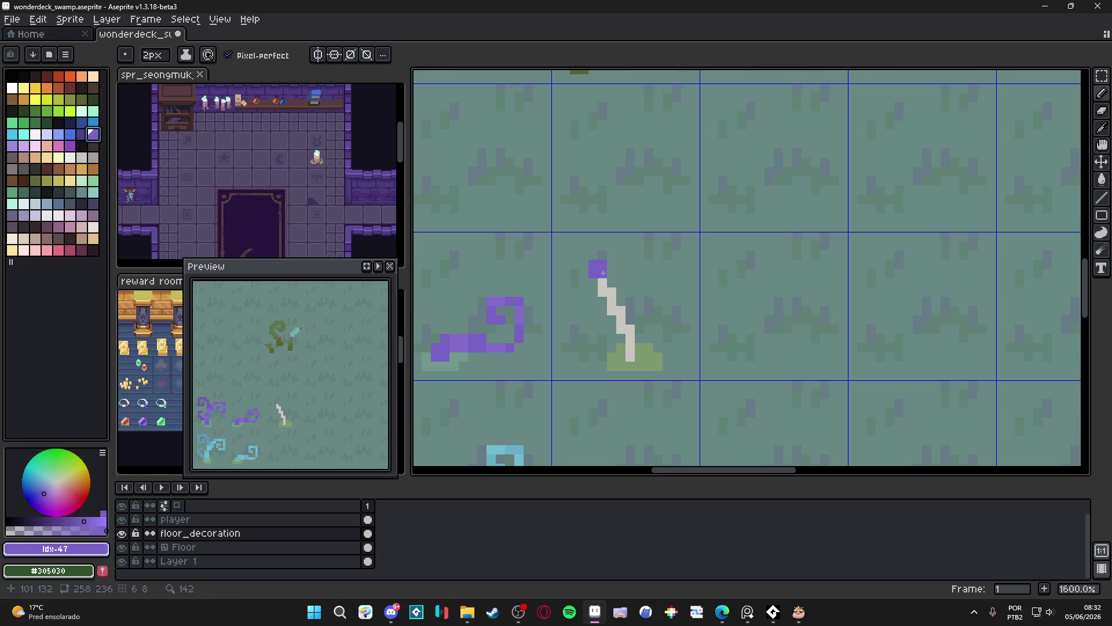
scroll(604, 273, "up", 1)
scroll(603, 273, "down", 1)
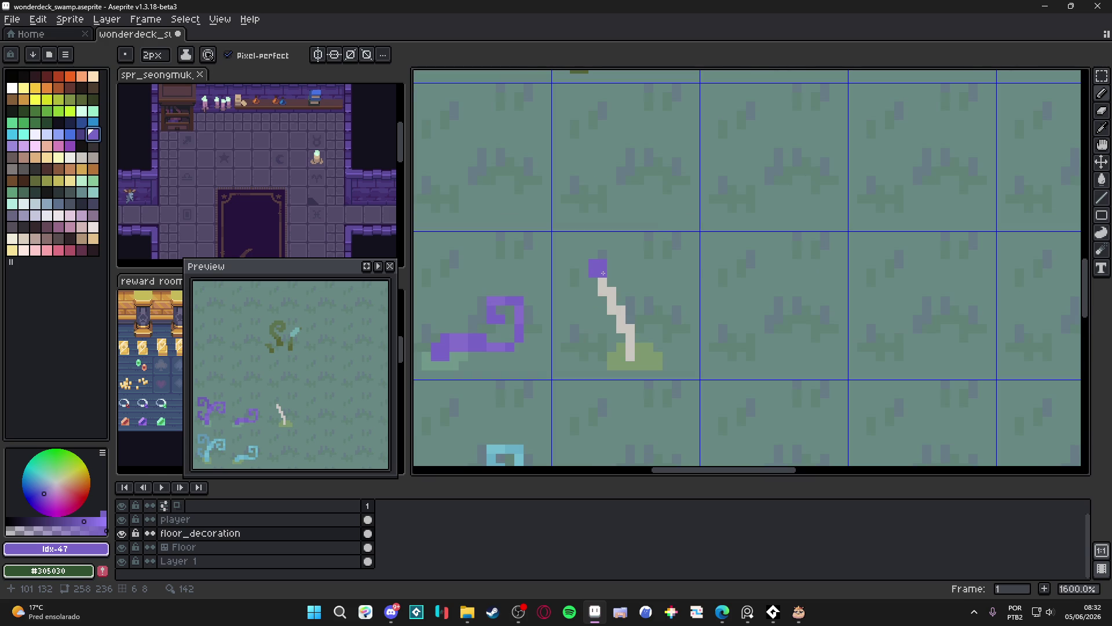
key("ctrl+z")
left_click(599, 267)
mouse_move(599, 267)
left_mouse_down()
mouse_move(609, 289)
mouse_move(585, 287)
mouse_move(621, 285)
mouse_move(611, 264)
left_mouse_up()
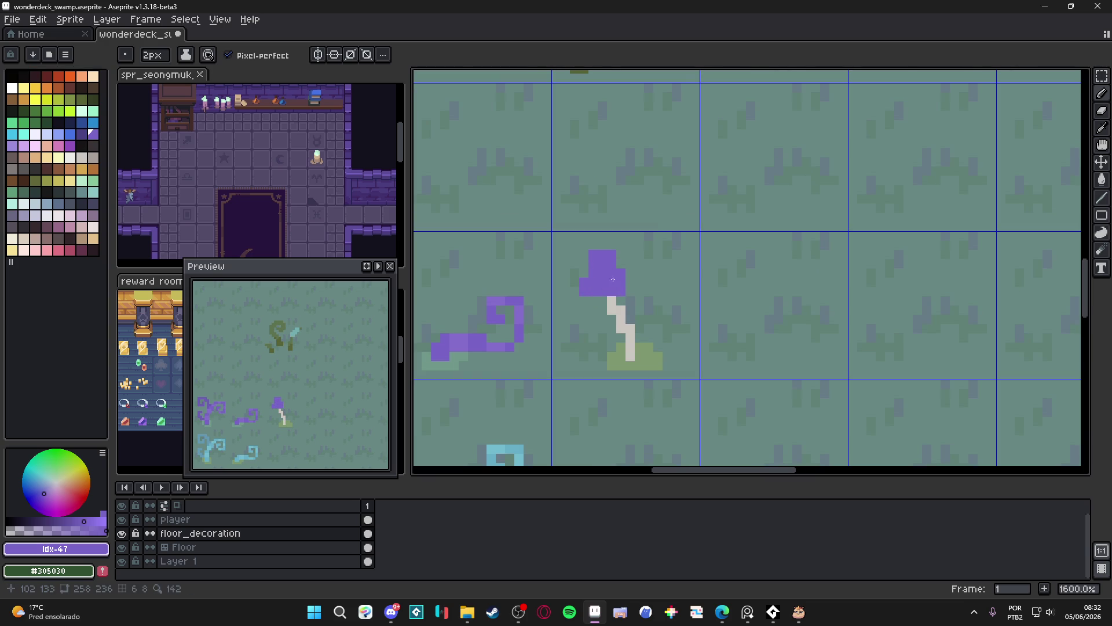
At 1px, erase the cap's top row and add purple pixels to its lower left.
key("minus")
scroll(613, 280, "down", 3)
scroll(608, 303, "up", 3)
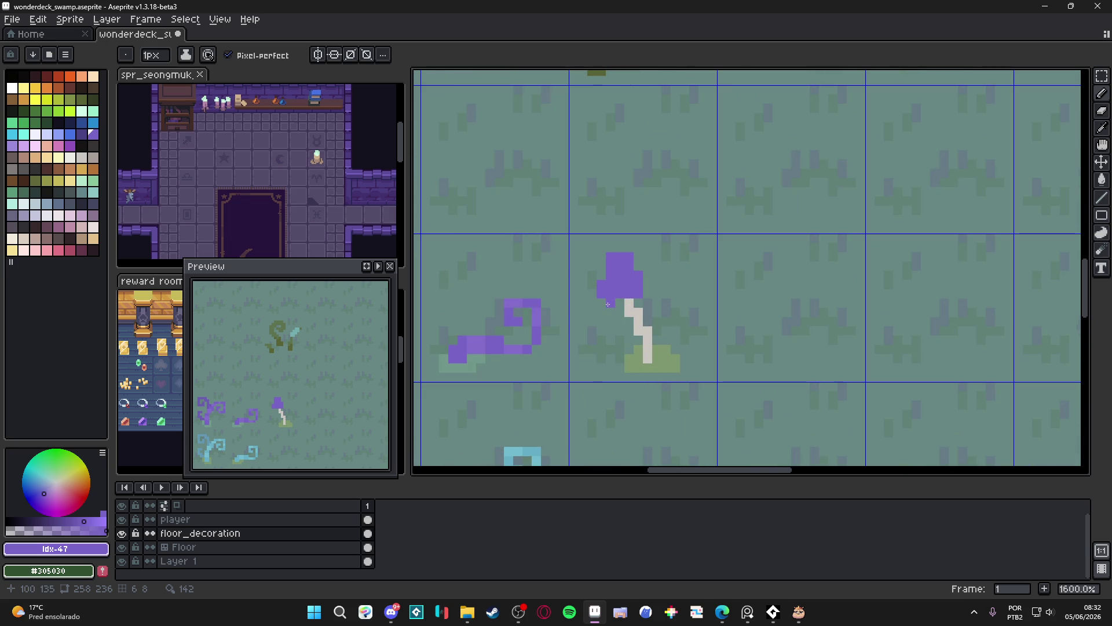
key("e")
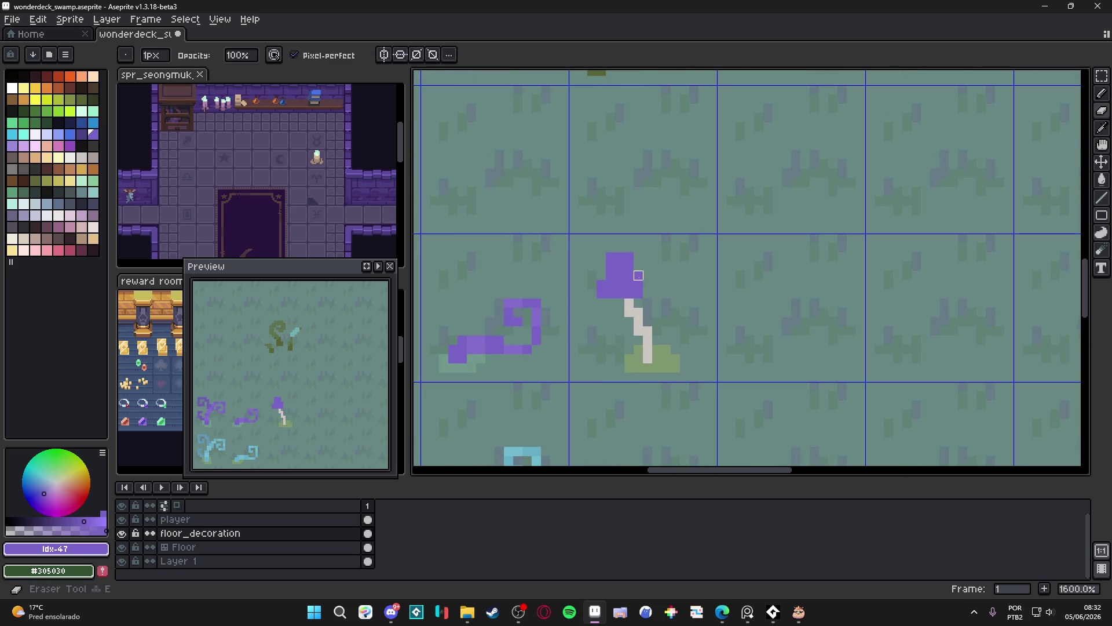
left_click_drag(616, 257, 601, 257)
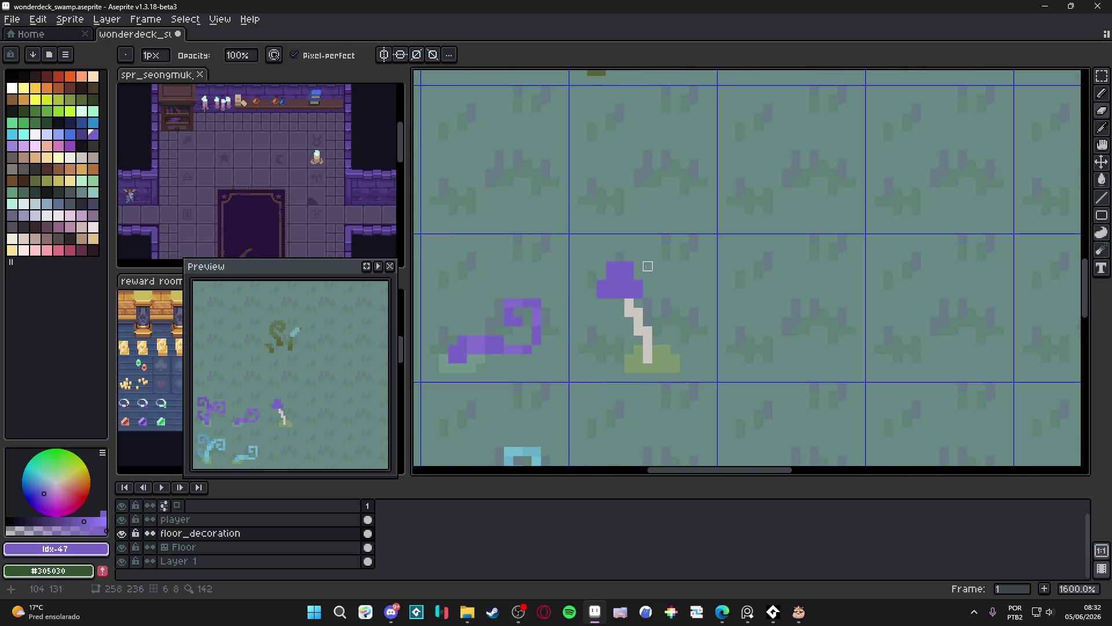
key("b")
left_click(611, 302)
left_click(601, 303)
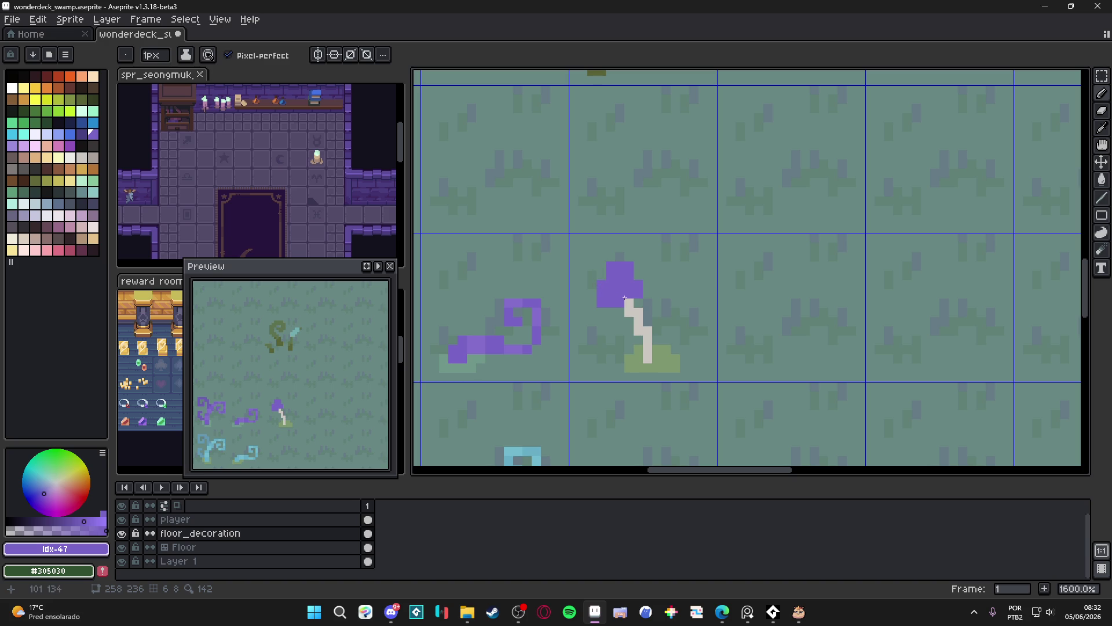
Eyedrop the grass green and widen the tuft on its right side.
key("i")
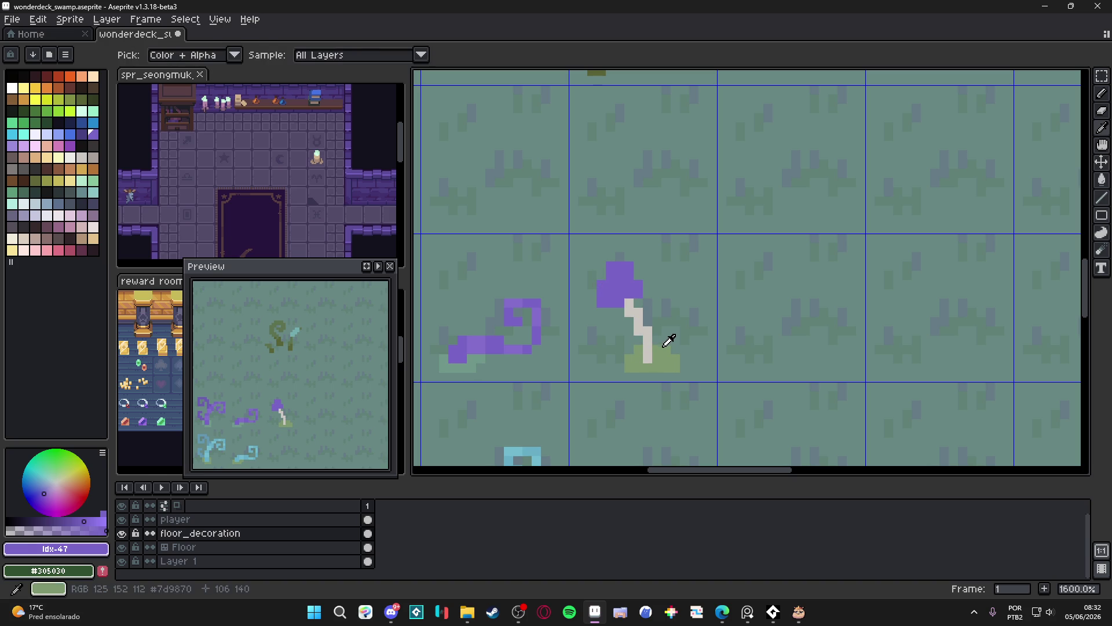
left_click(664, 346, "alt")
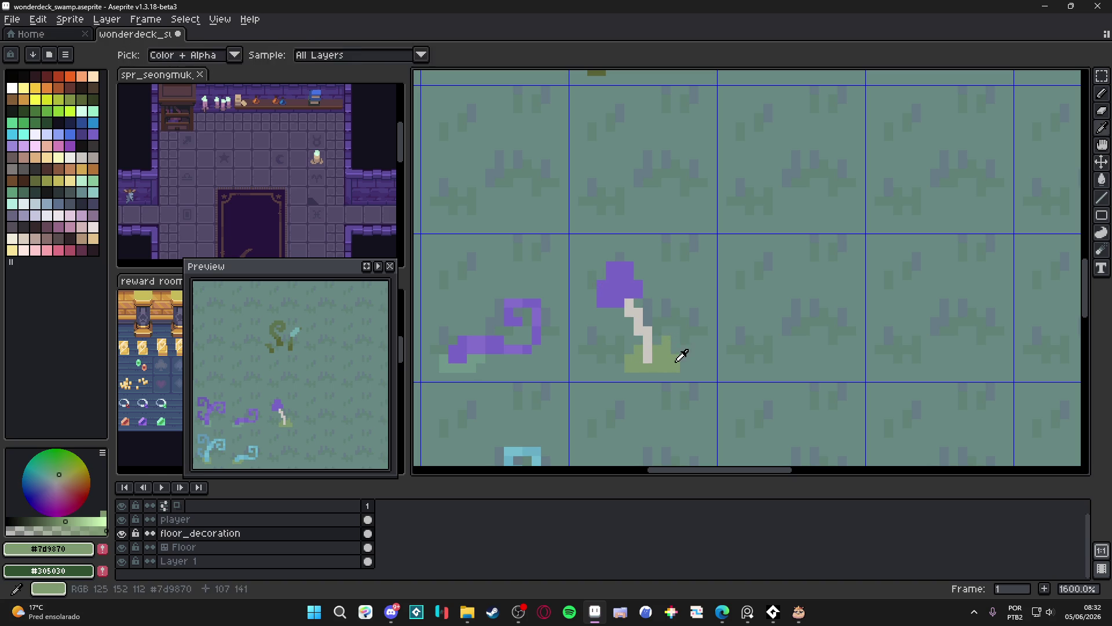
left_click(683, 349)
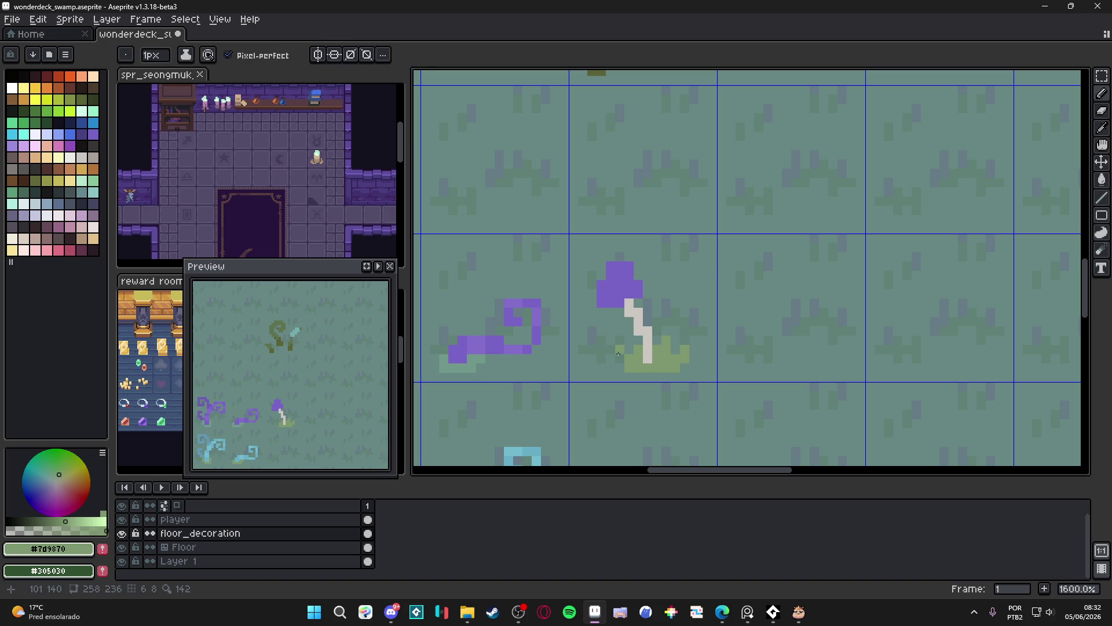
Fill the gap in the pale mushroom stem and add a lighter purple highlight pixel to the cap.
scroll(659, 377, "down", 2)
scroll(643, 349, "up", 2)
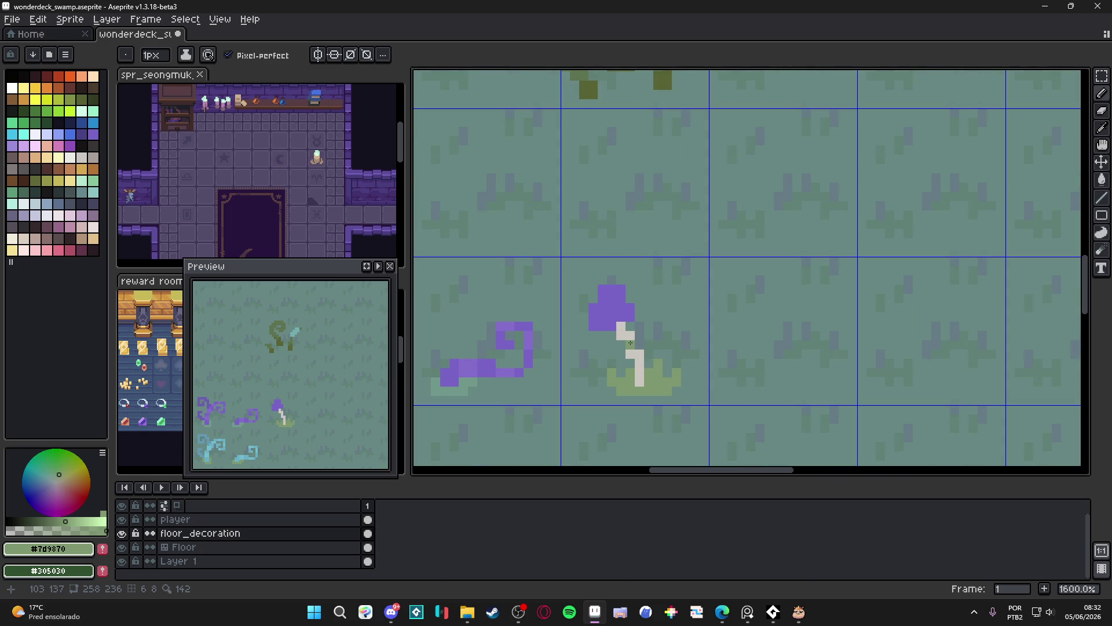
left_click_drag(630, 344, 641, 347)
left_click(609, 307, "alt")
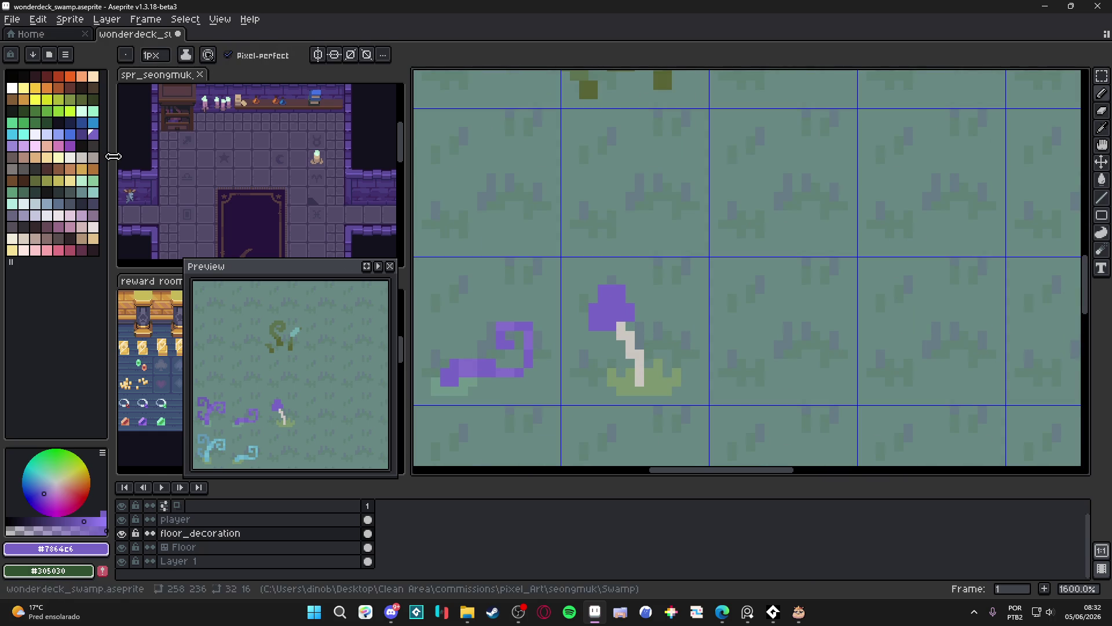
left_click(12, 146)
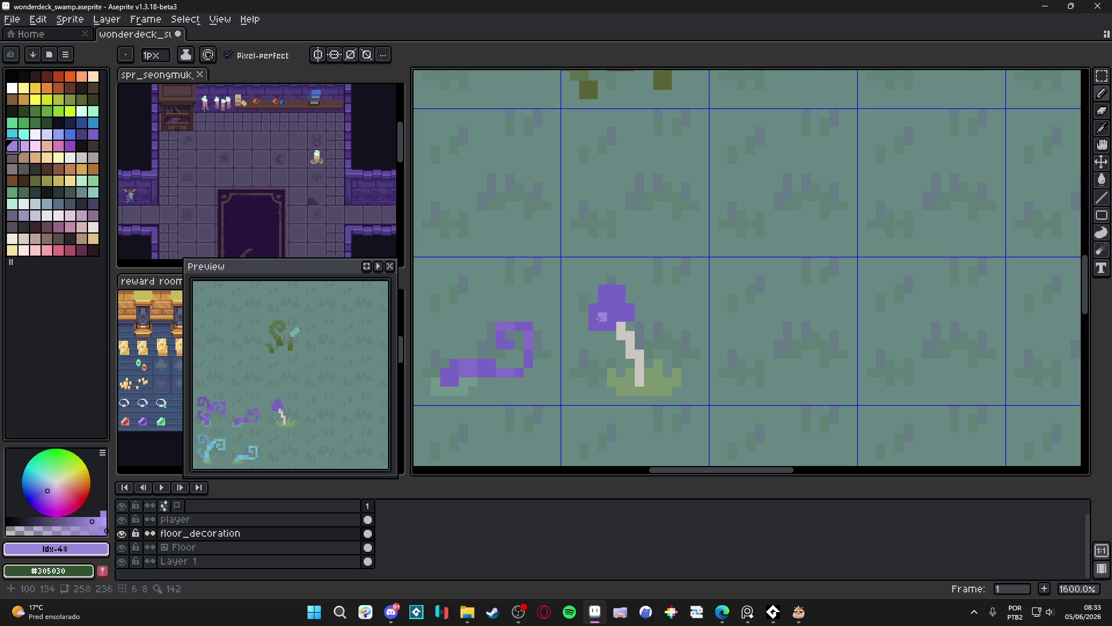
left_click(611, 298)
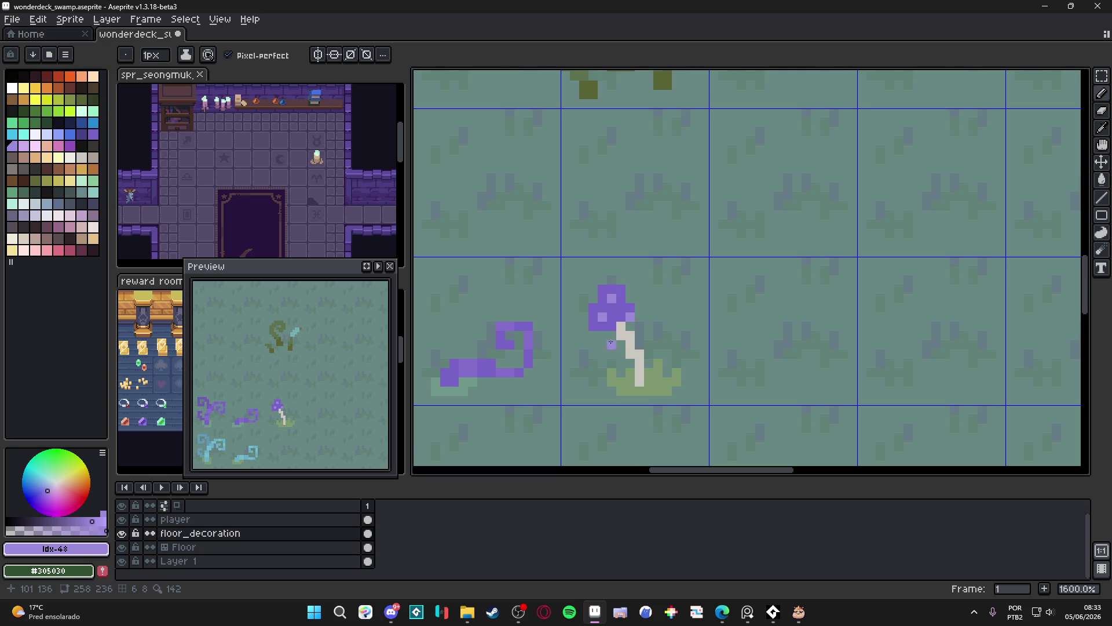
Shade two of the stem pixels with a pinkish colour.
scroll(595, 403, "down", 3)
scroll(604, 375, "up", 3)
left_click(611, 371, "alt")
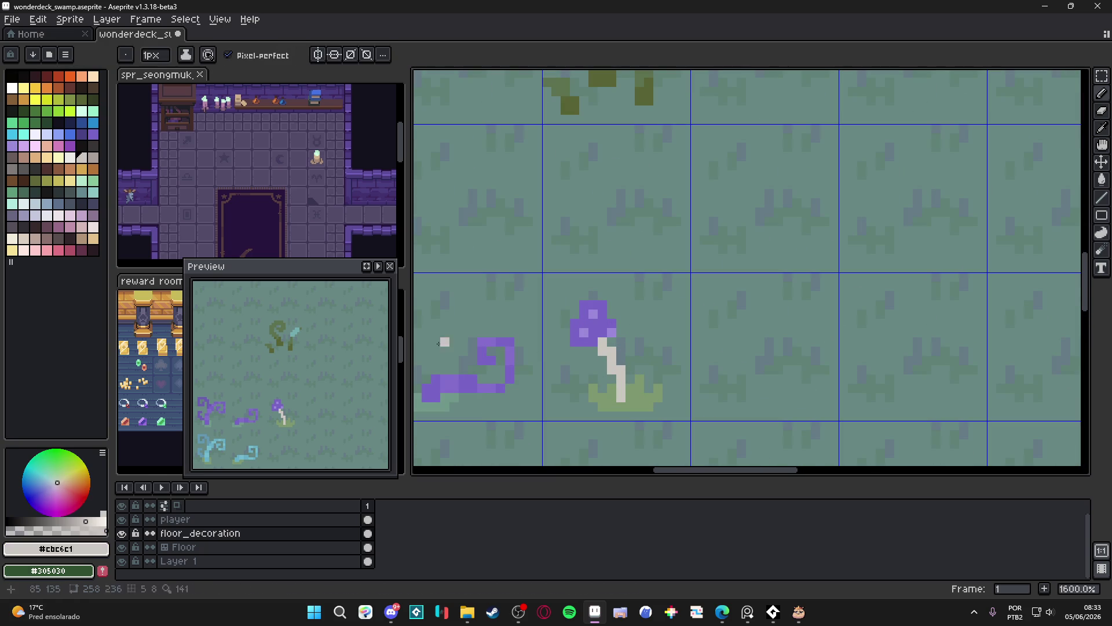
left_click(45, 247)
left_click(603, 342)
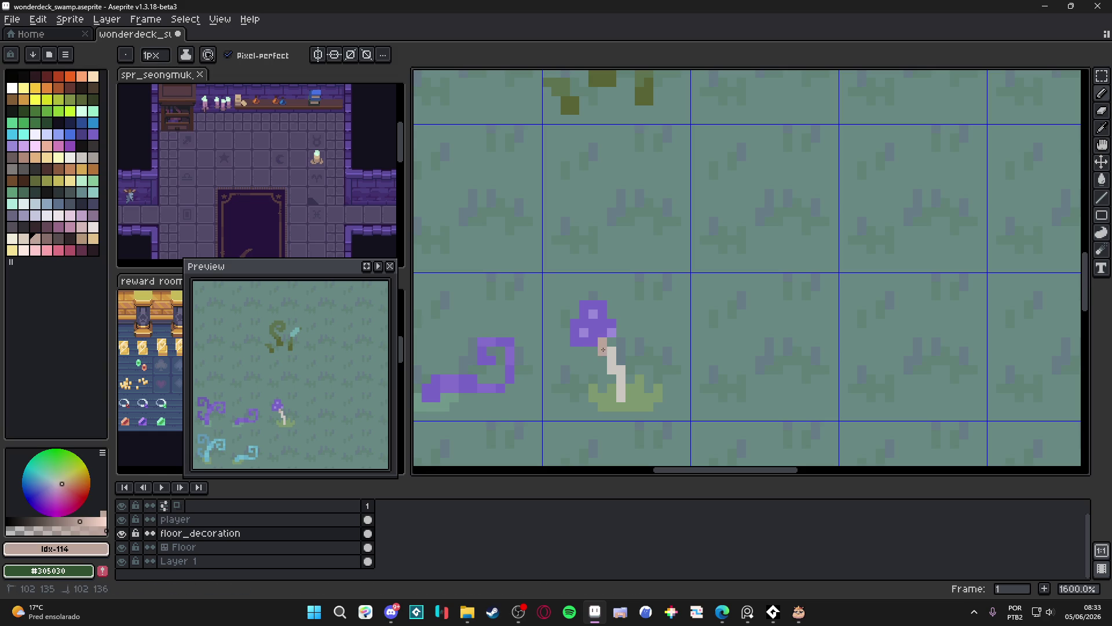
left_click(611, 351)
Sample the mushroom cap purple and switch to a lighter purple shade.
scroll(614, 372, "down", 3)
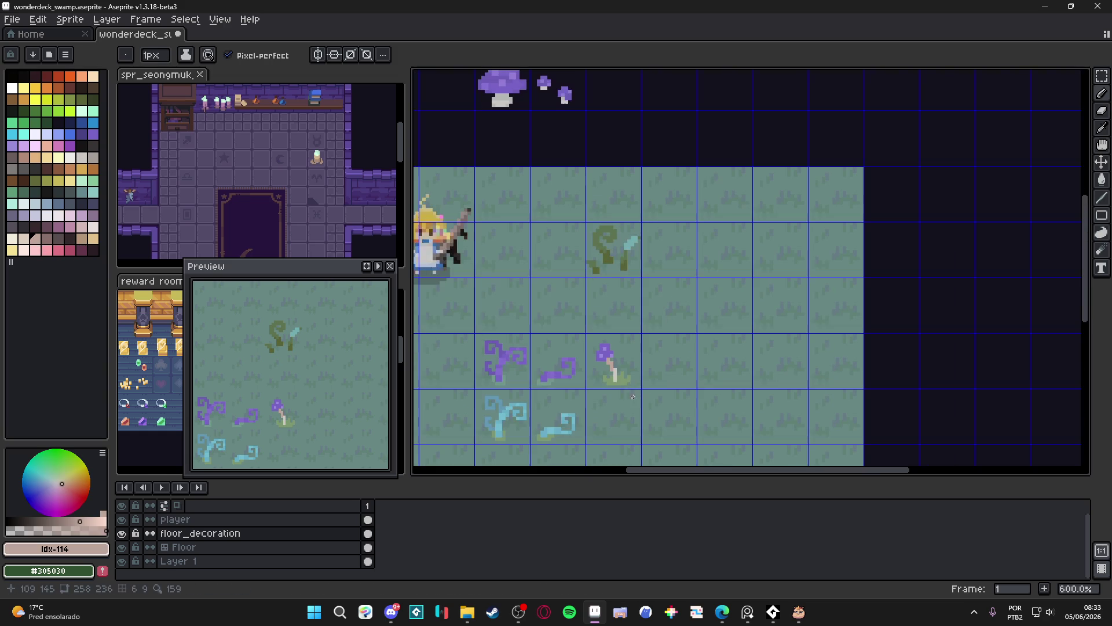
scroll(629, 369, "down", 1)
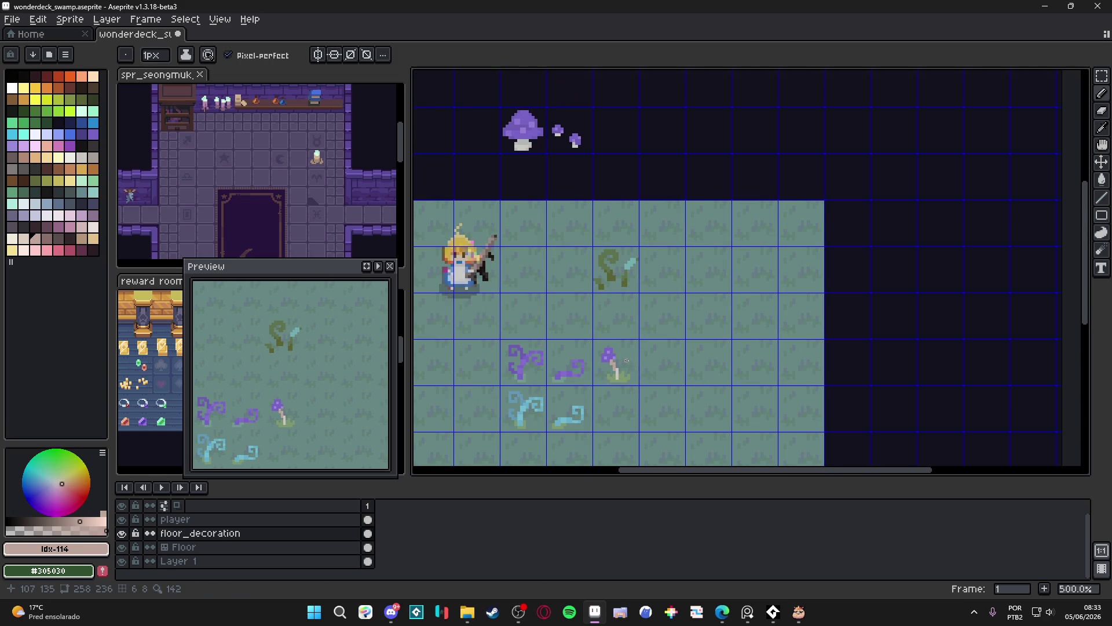
scroll(626, 360, "up", 5)
left_click(573, 347, "alt")
scroll(572, 347, "down", 1)
scroll(572, 347, "up", 1)
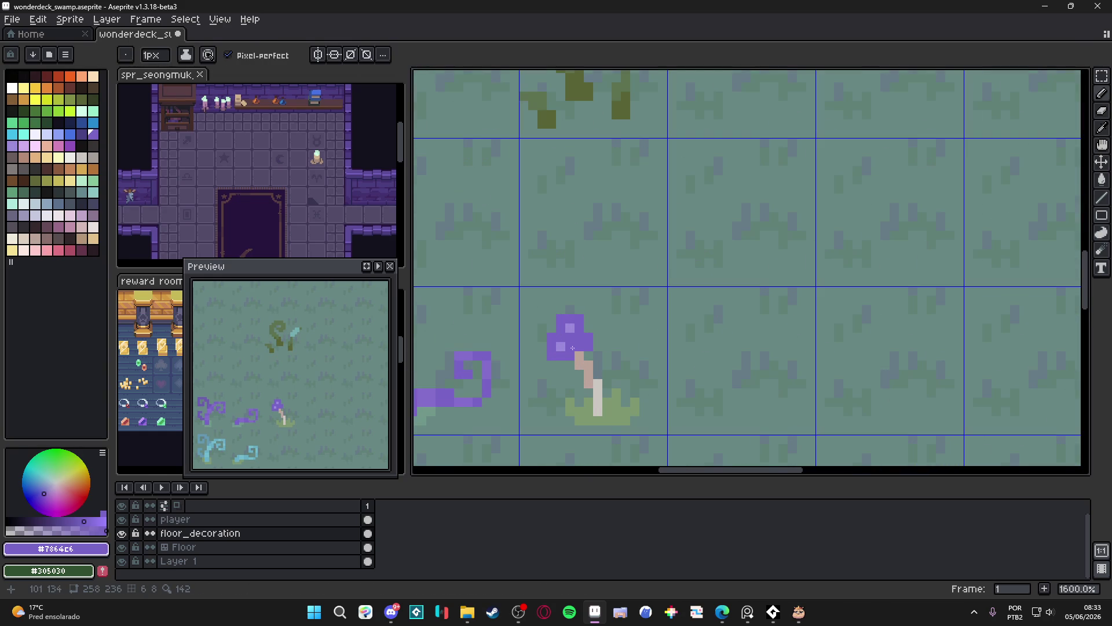
left_click(581, 345, "alt")
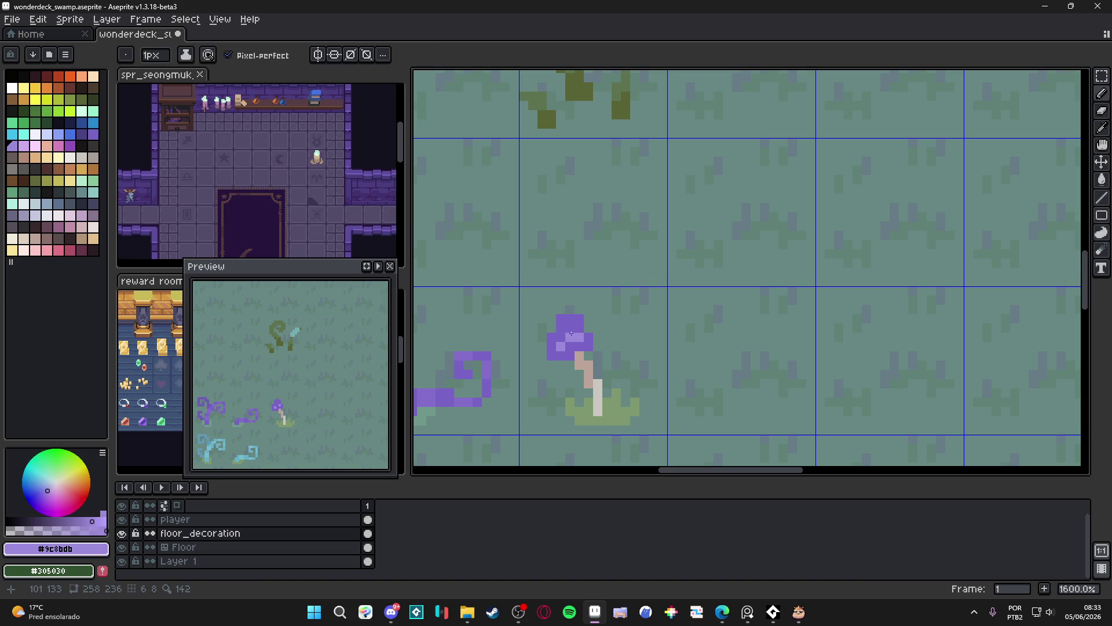
Extend the stem down over the green base in the pink #bda499.
scroll(566, 320, "down", 3)
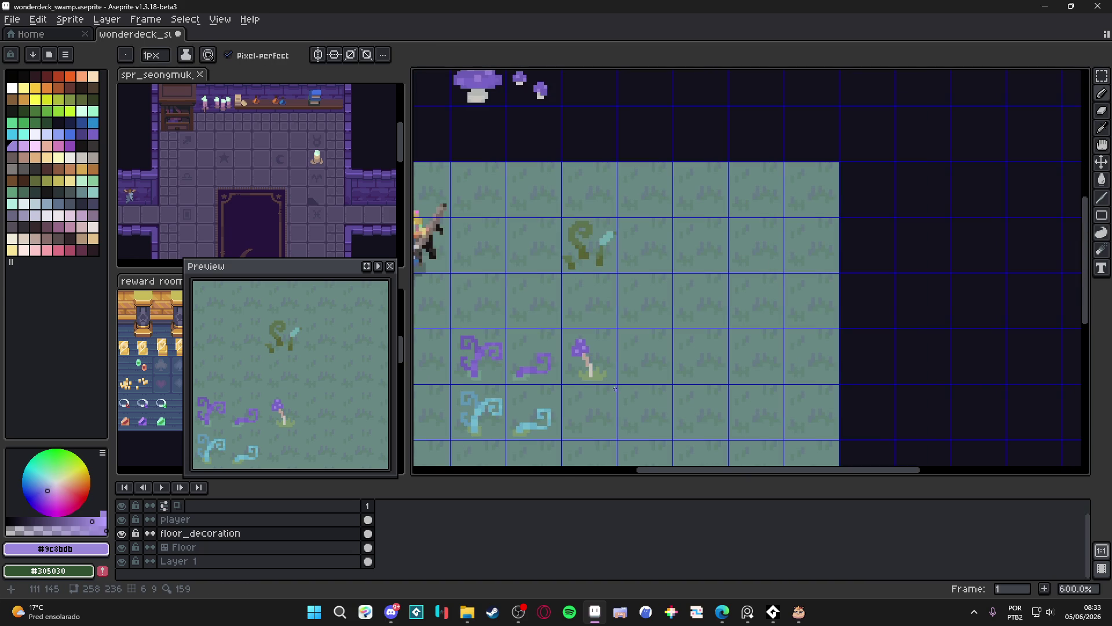
scroll(608, 373, "down", 1)
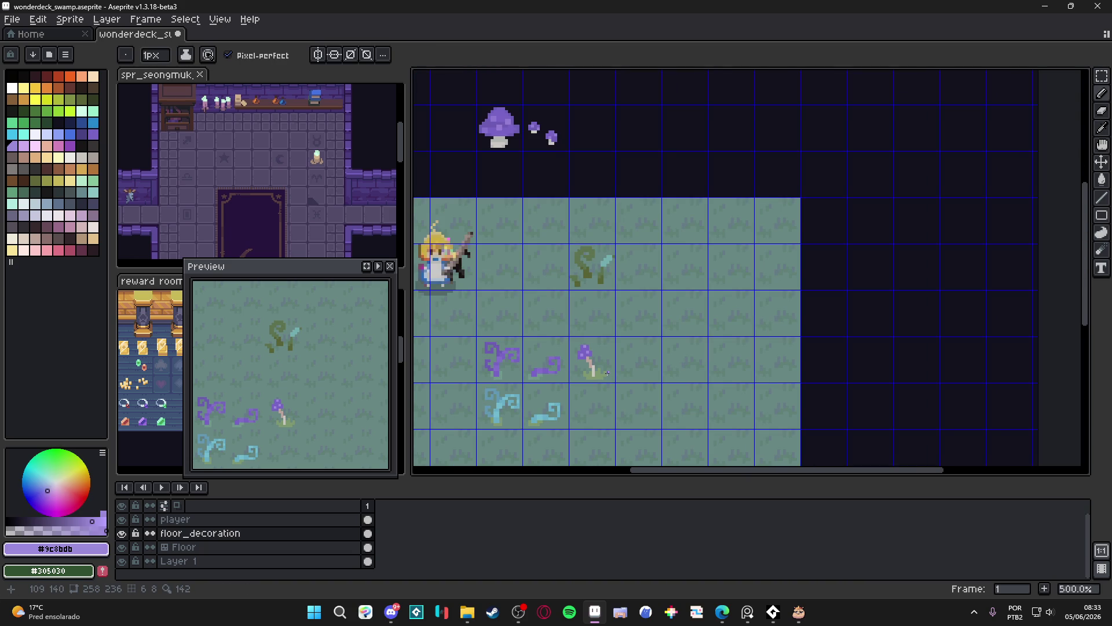
scroll(607, 372, "down", 1)
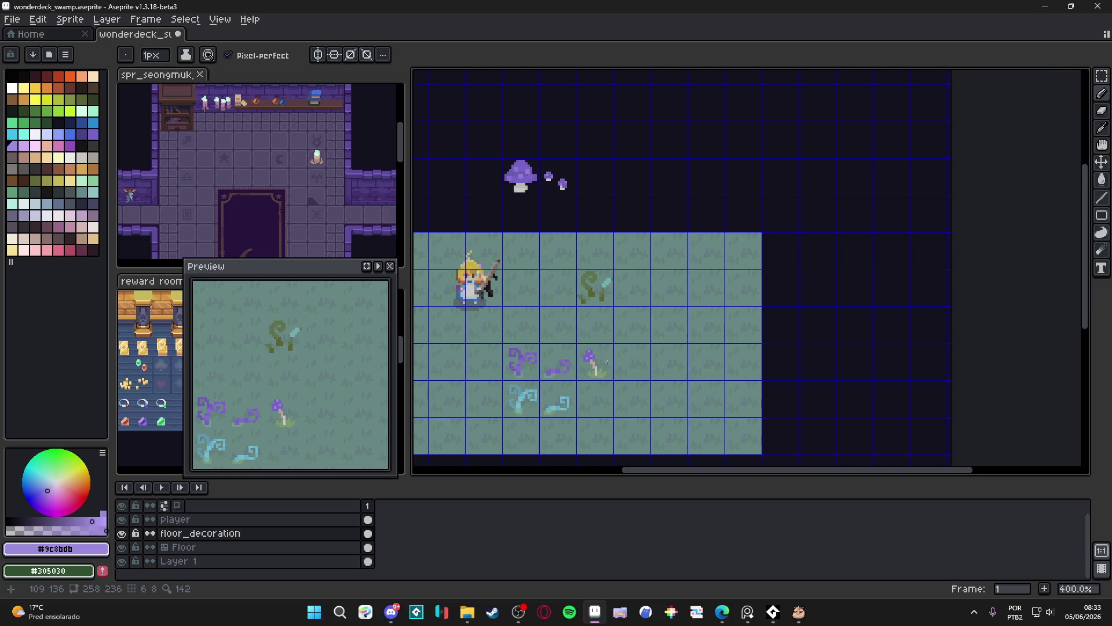
scroll(607, 362, "up", 5)
left_click(568, 401, "alt")
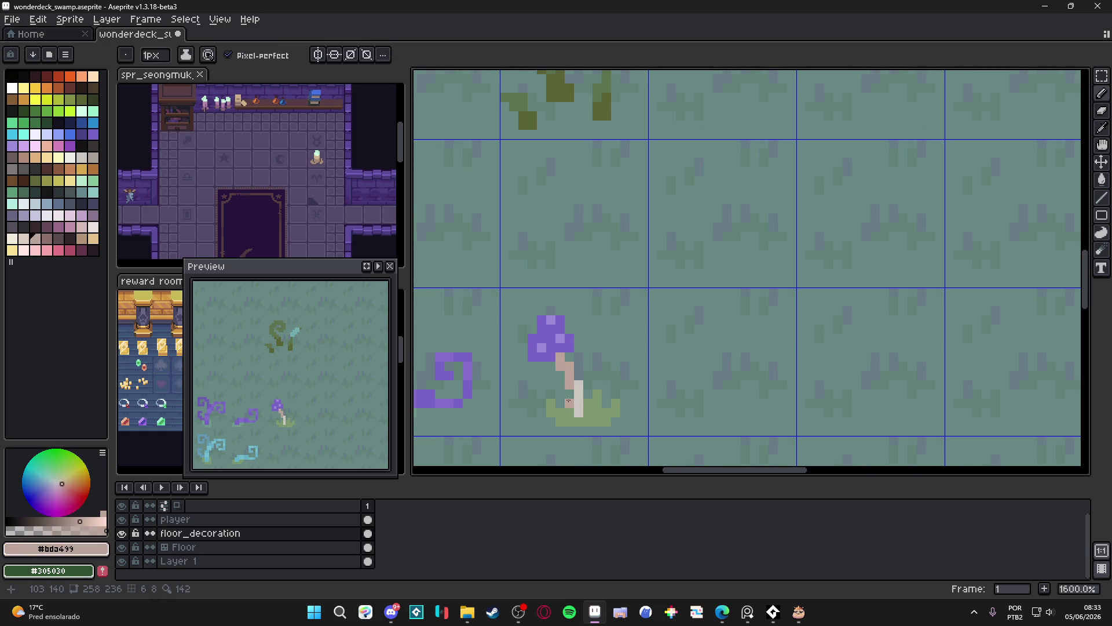
left_click_drag(568, 400, 573, 409)
Pick the light grey #cbc6c1 from the stem.
scroll(549, 365, "down", 4)
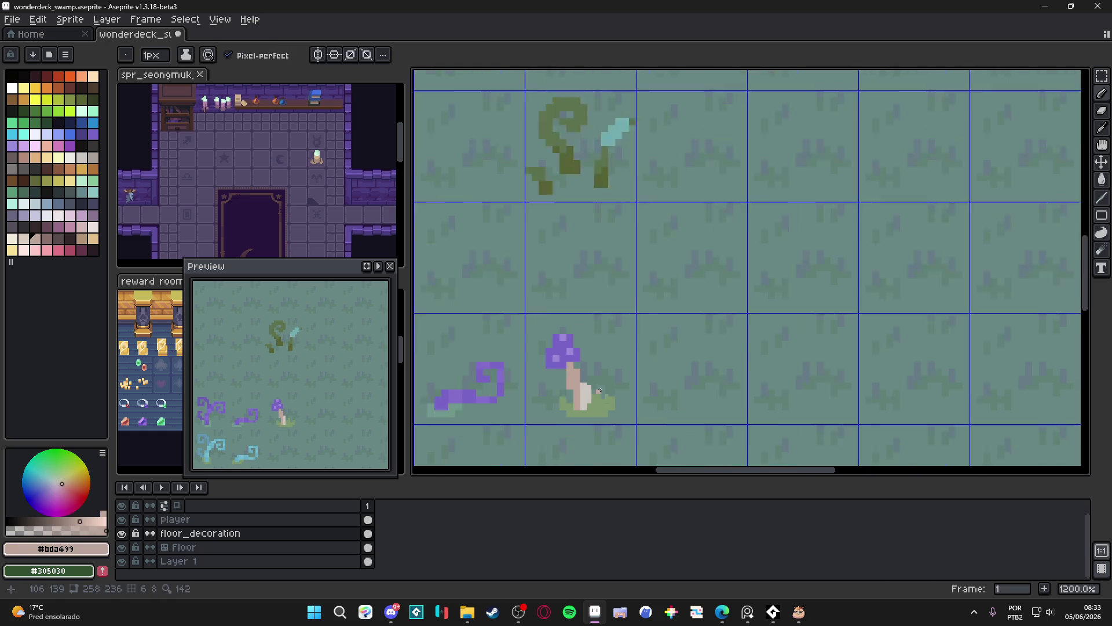
scroll(594, 382, "up", 4)
left_click(585, 393, "alt")
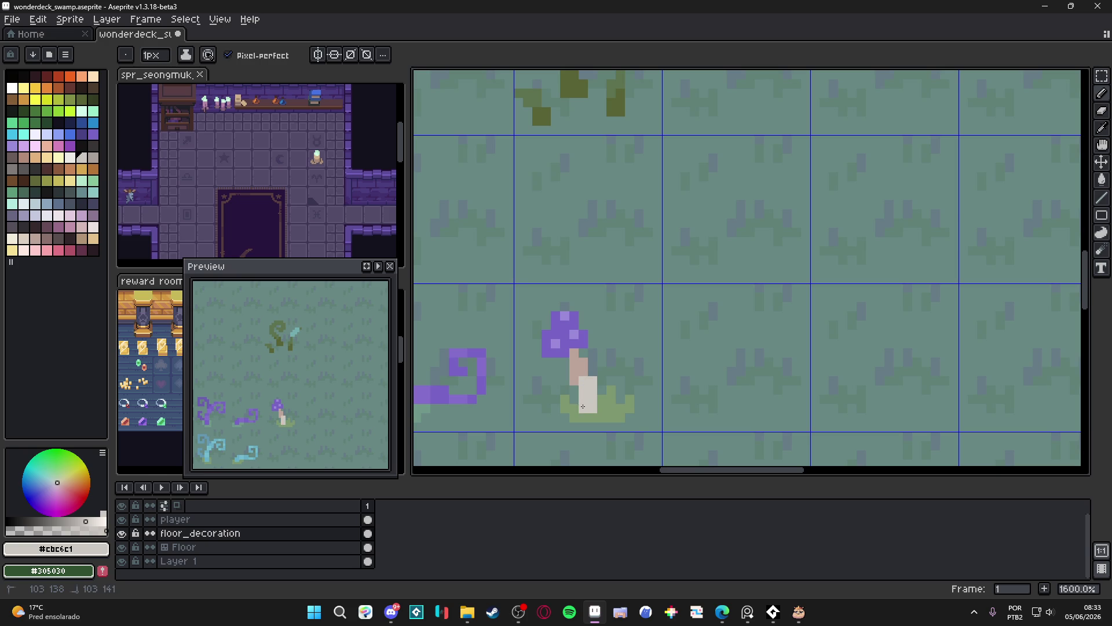
scroll(578, 382, "down", 4)
scroll(575, 381, "up", 2)
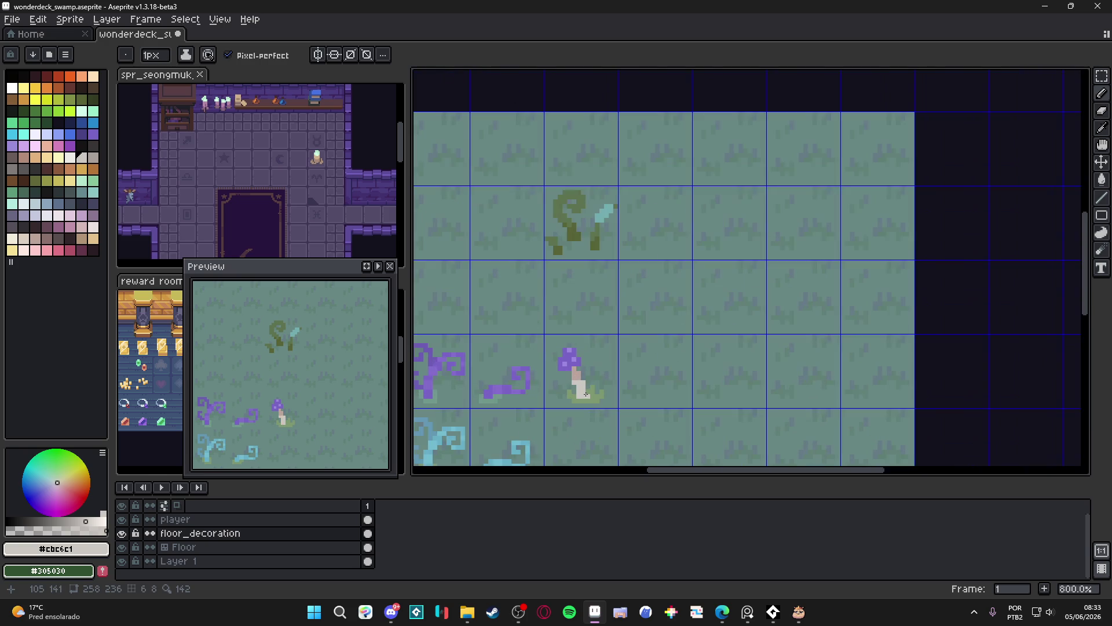
scroll(617, 416, "down", 2)
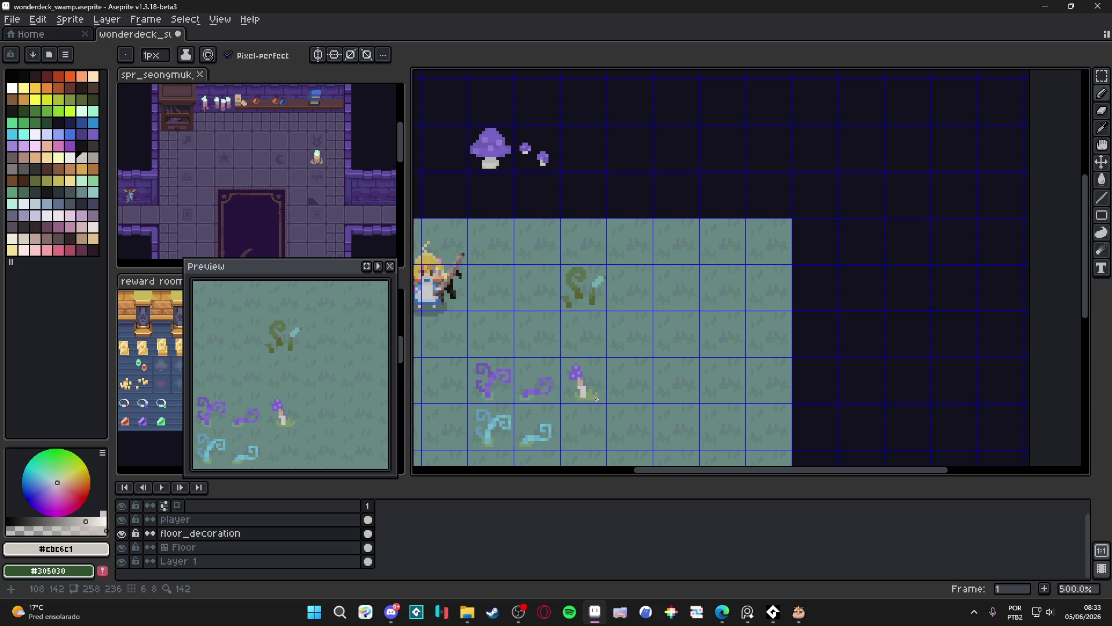
scroll(597, 398, "down", 1)
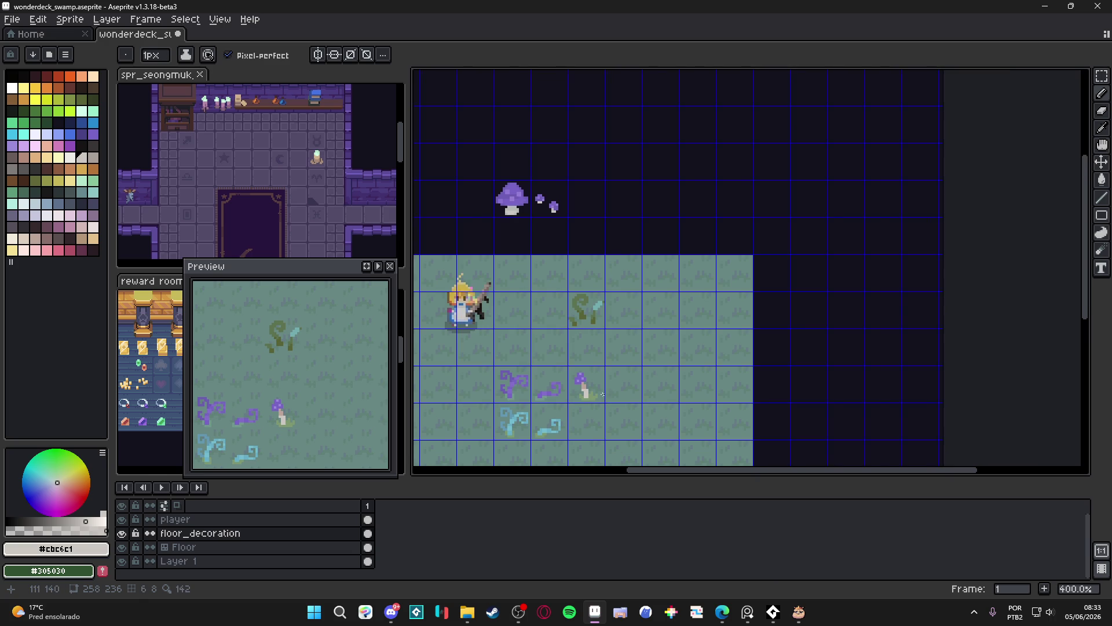
scroll(602, 395, "up", 8)
Paint pink pixels below the stem and erase two stray stem pixels.
left_click(586, 363, "alt")
left_click_drag(565, 365, 566, 398)
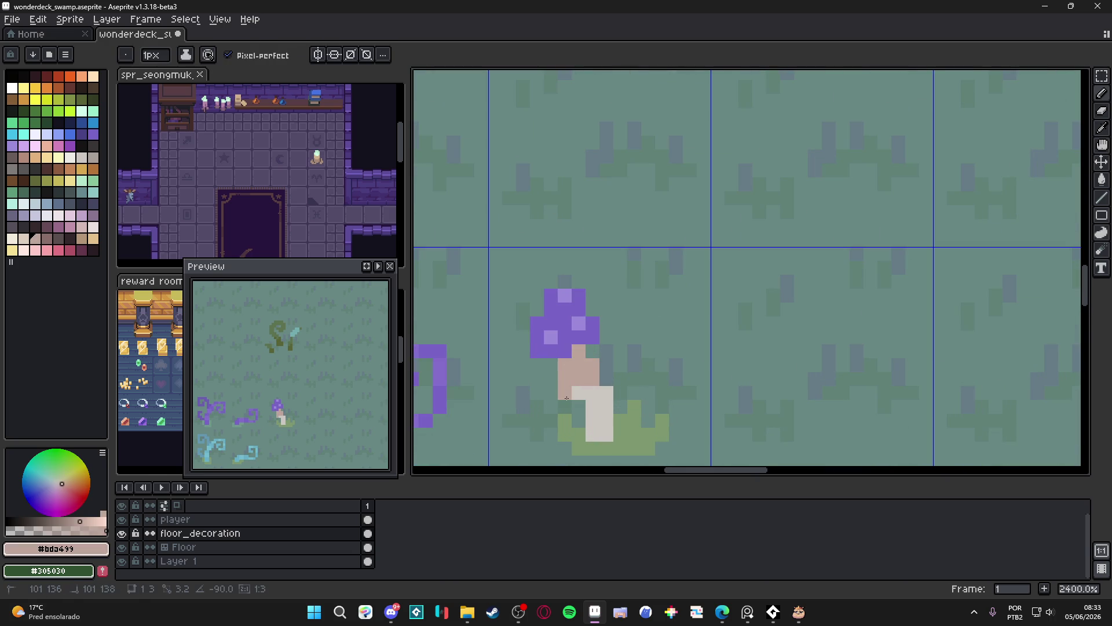
key("e")
left_click(586, 358)
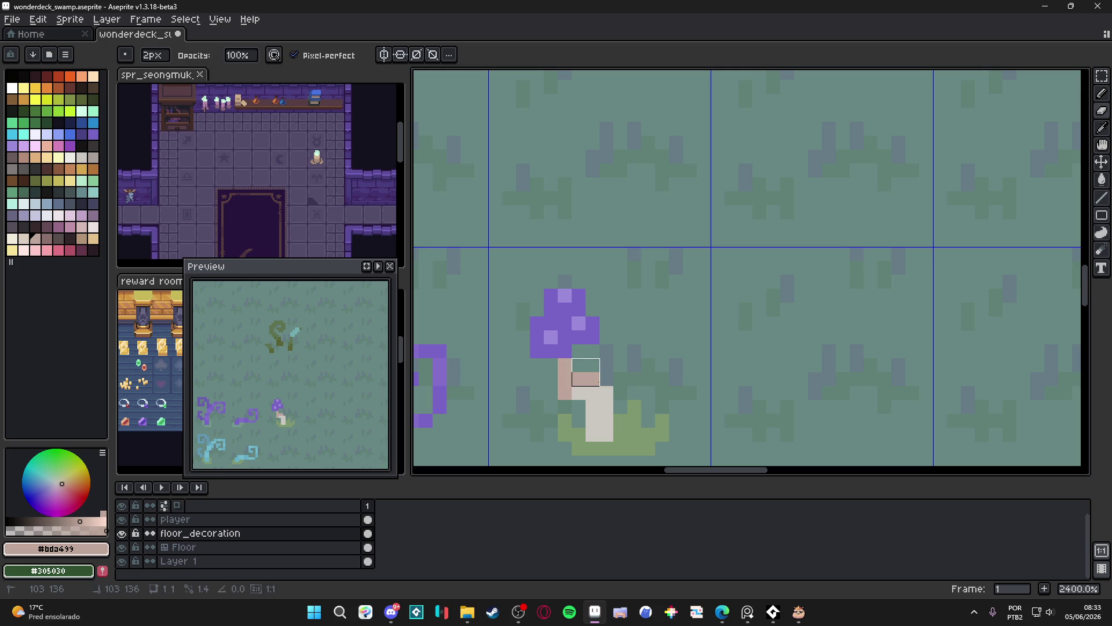
left_click(586, 372)
Recolour two stem pixels light grey, then resample the stem's pink.
key("i")
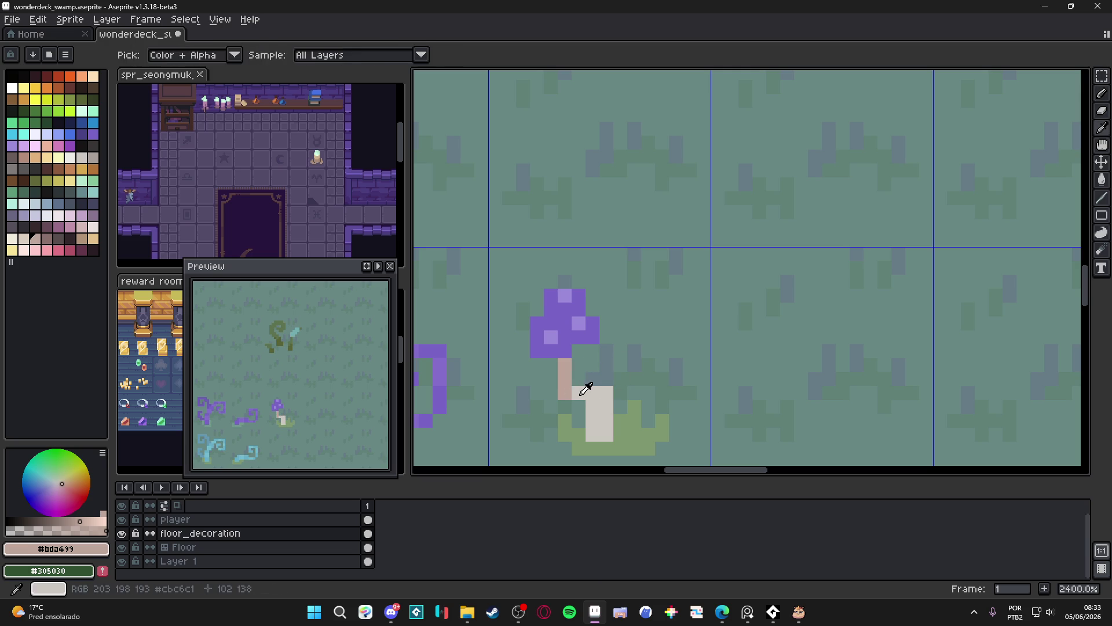
left_click(585, 390)
key("b")
left_click(564, 393)
left_click(576, 367, "alt")
left_click(597, 394, "alt")
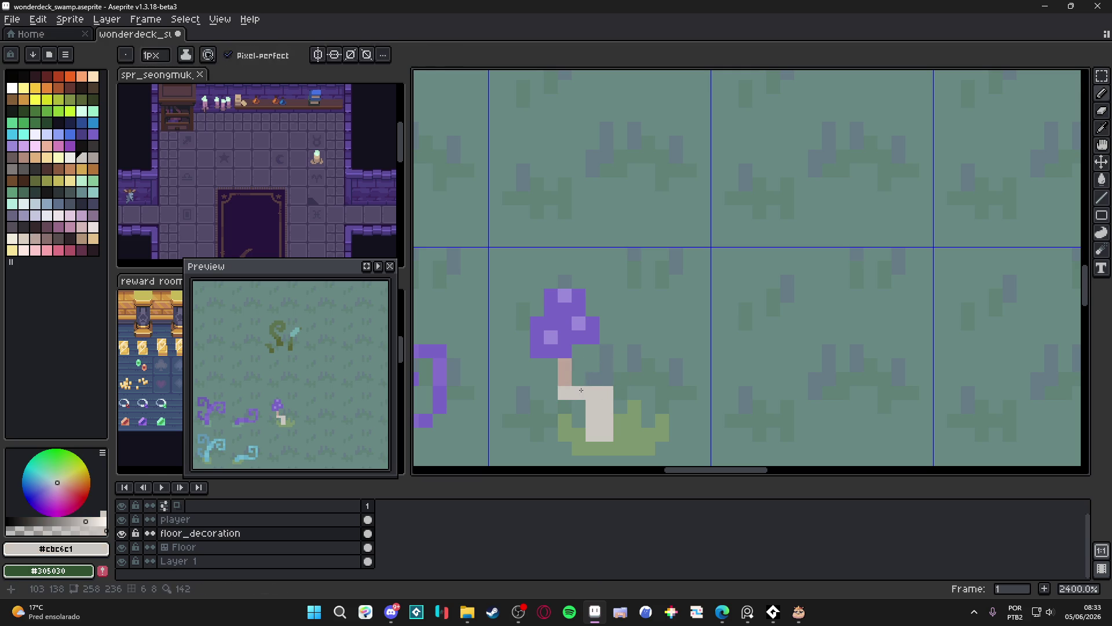
left_click(565, 372, "alt")
Erase a pixel from the green base and add a lone green pixel beside it.
scroll(609, 438, "down", 5)
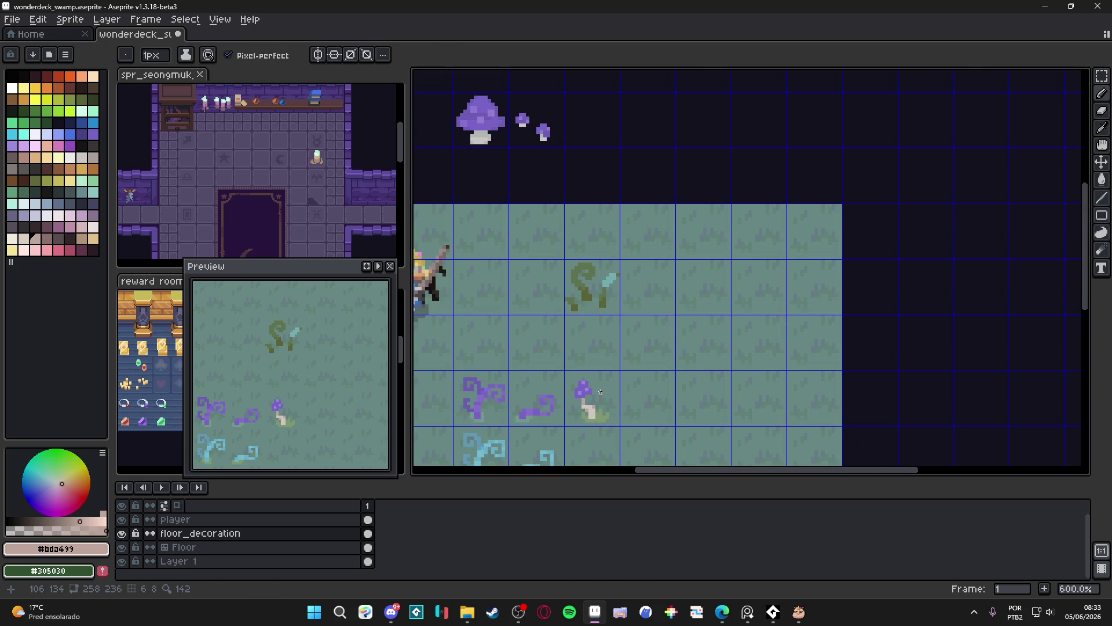
scroll(606, 416, "up", 4)
key("e")
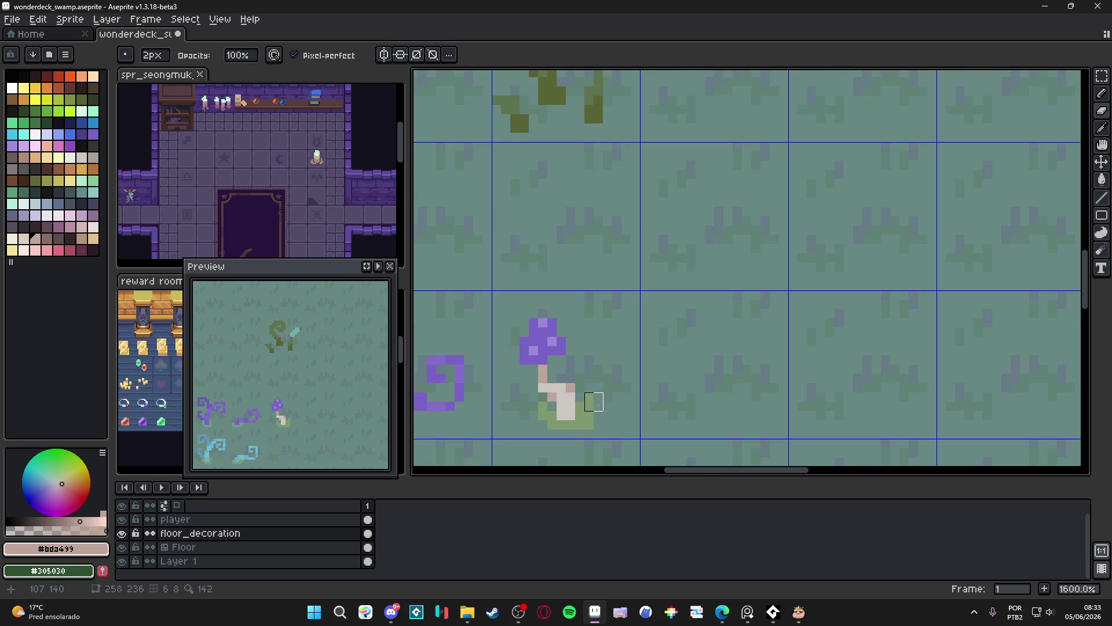
left_click(539, 411, "alt")
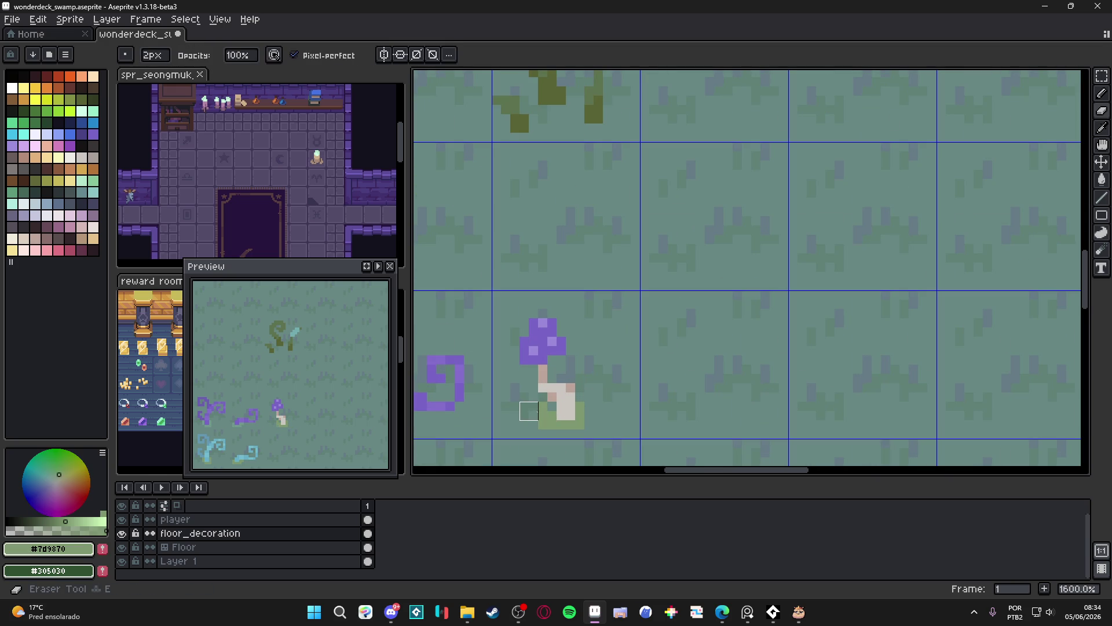
left_click(543, 425)
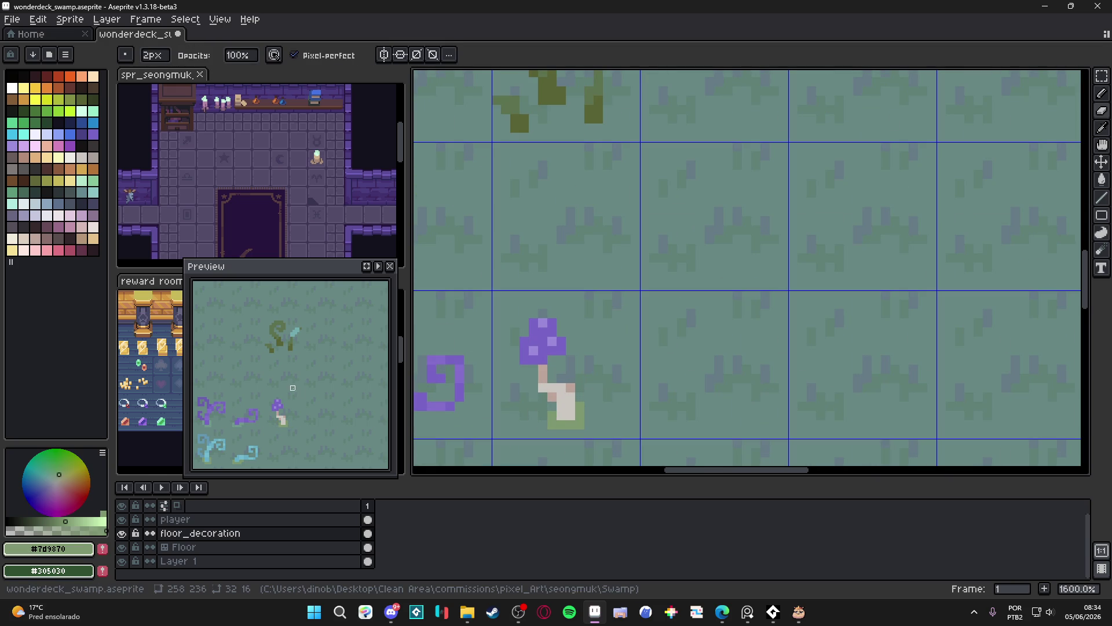
left_click_drag(300, 387, 335, 355)
key("b")
left_click(606, 373)
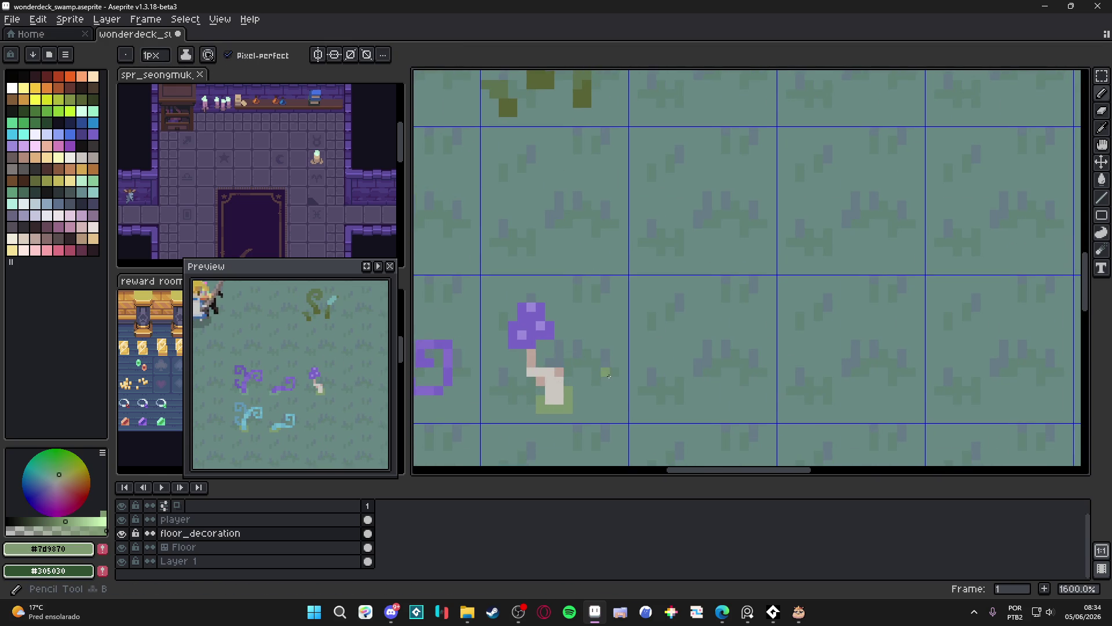
scroll(579, 347, "down", 4)
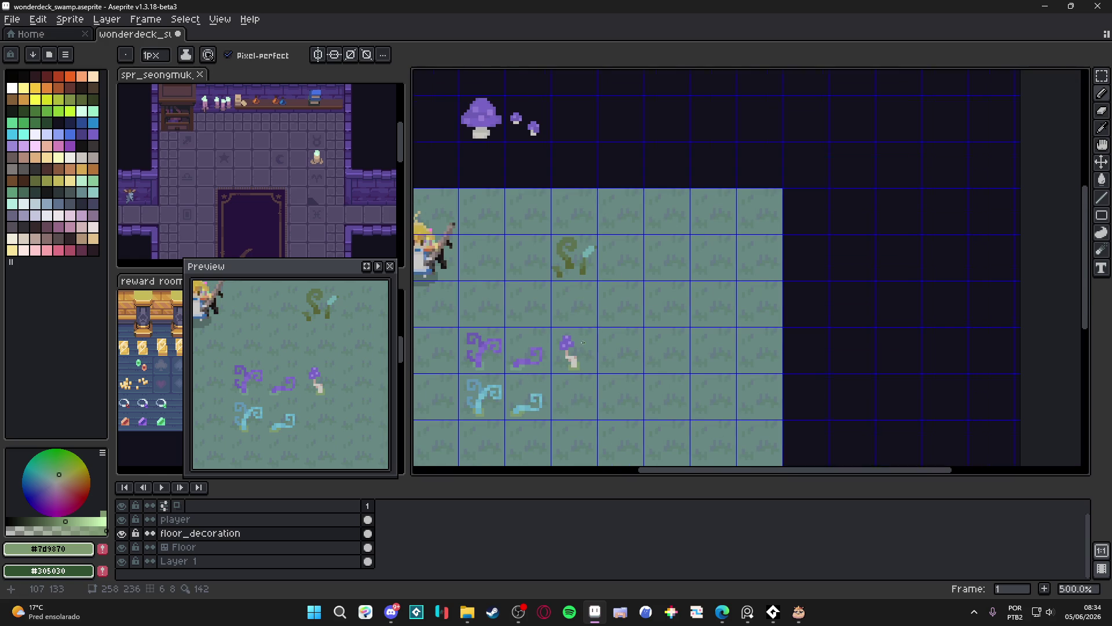
scroll(582, 343, "up", 4)
Select the purple mushroom and nudge it 2 pixels left.
key("v")
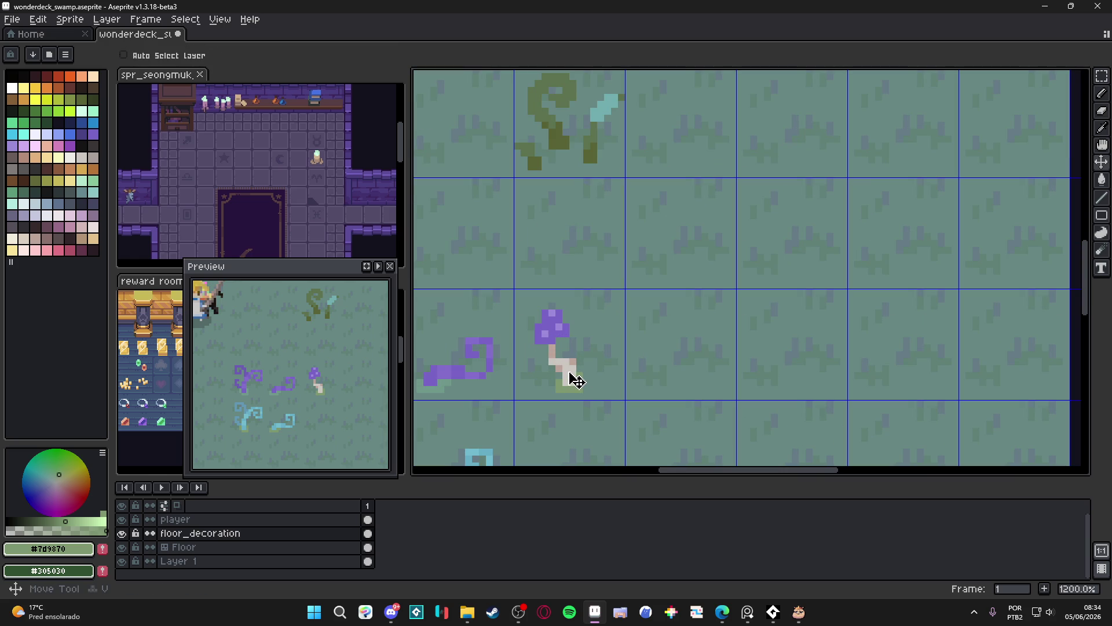
key("m")
mouse_move(607, 300)
left_mouse_down()
mouse_move(532, 402)
mouse_move(543, 388)
left_mouse_up()
key("ctrl+d")
scroll(557, 388, "up", 3)
Draw a second light stem right of the mushroom with a 2px purple cap.
key("b")
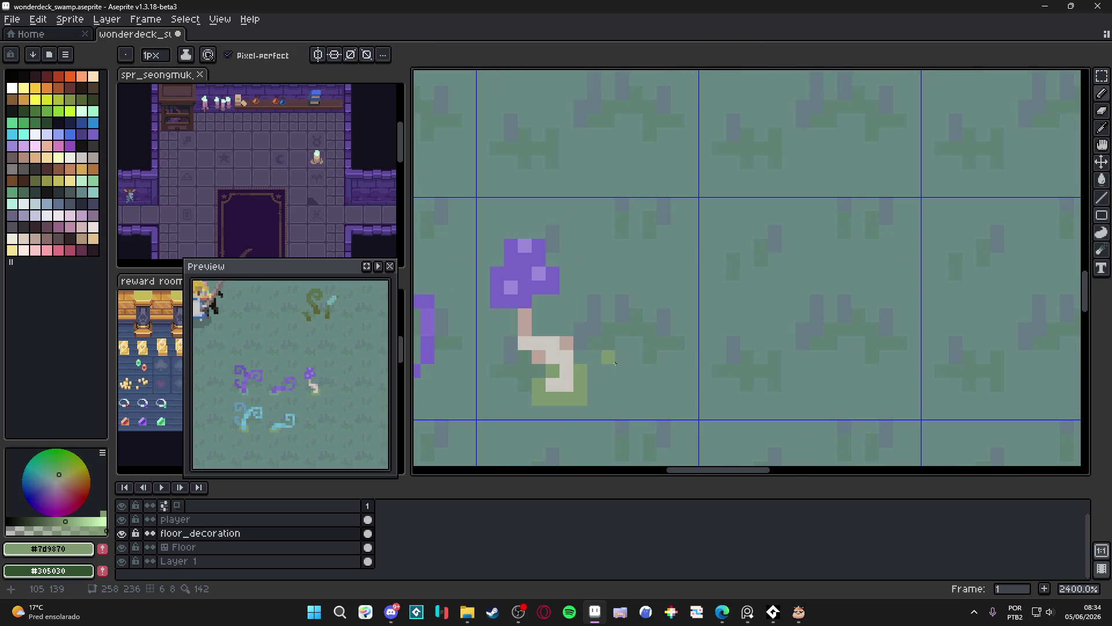
left_click(562, 374, "alt")
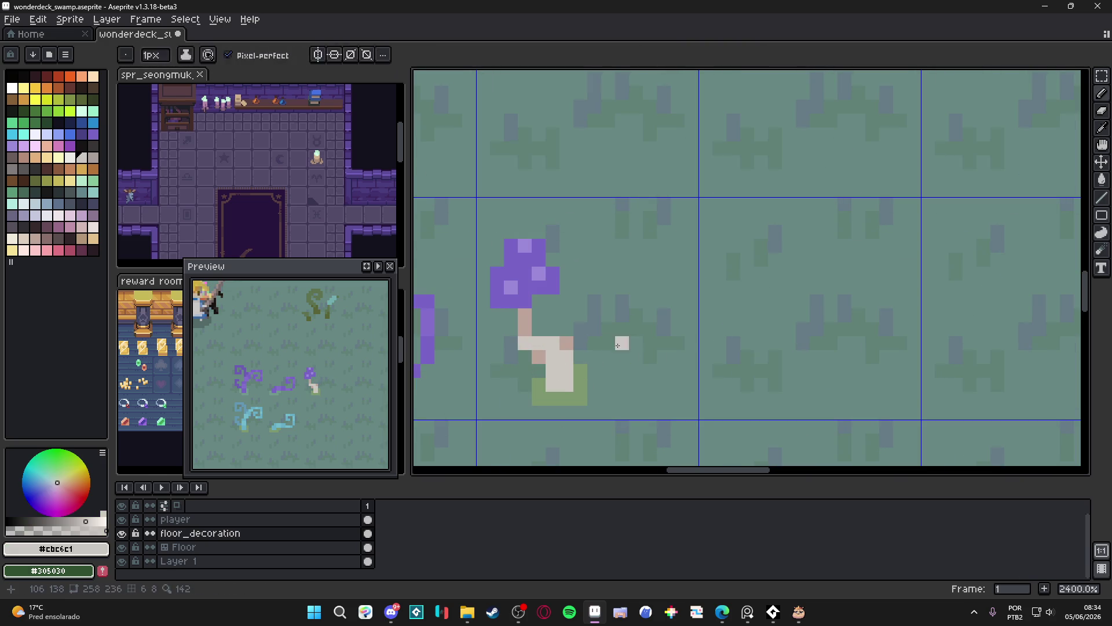
left_click_drag(594, 344, 608, 316)
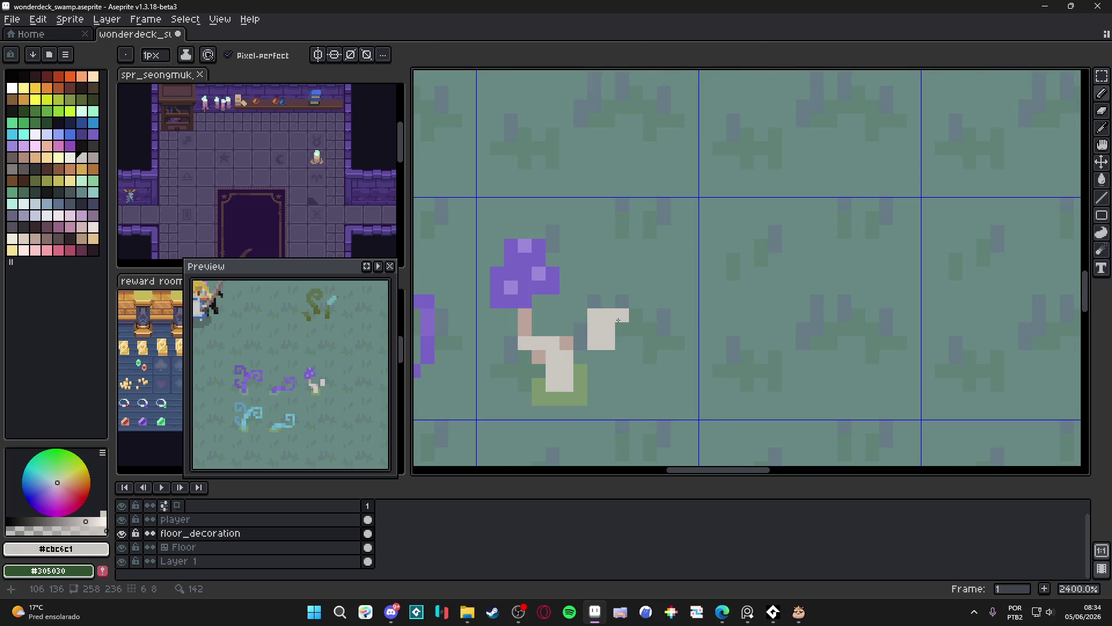
left_click(622, 302)
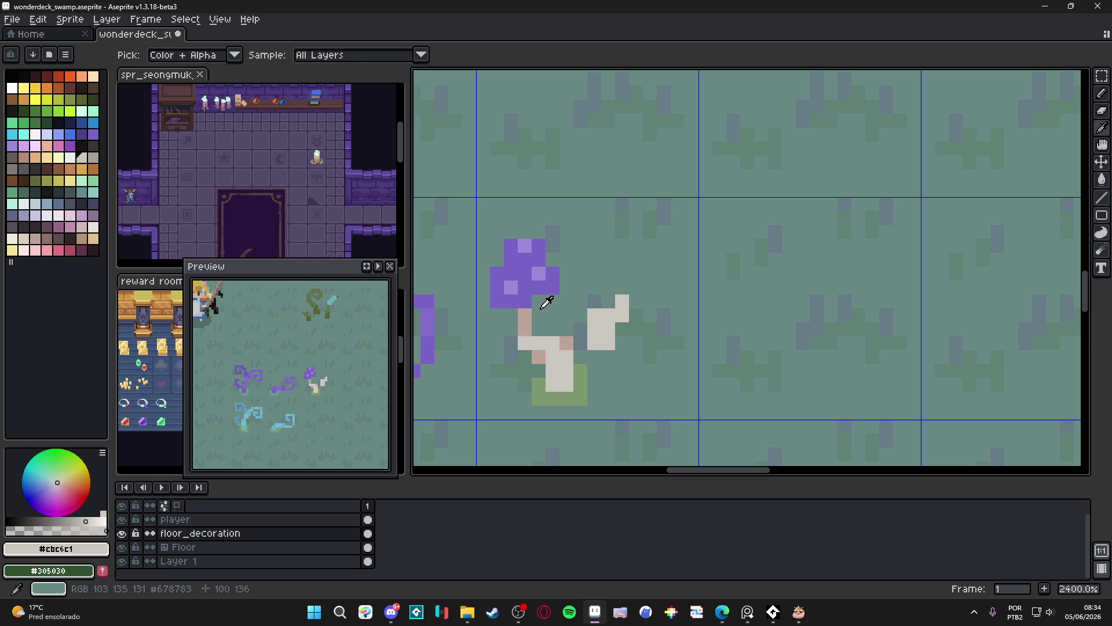
left_click(529, 287, "alt")
key("plus")
left_click(628, 293)
left_click(632, 291)
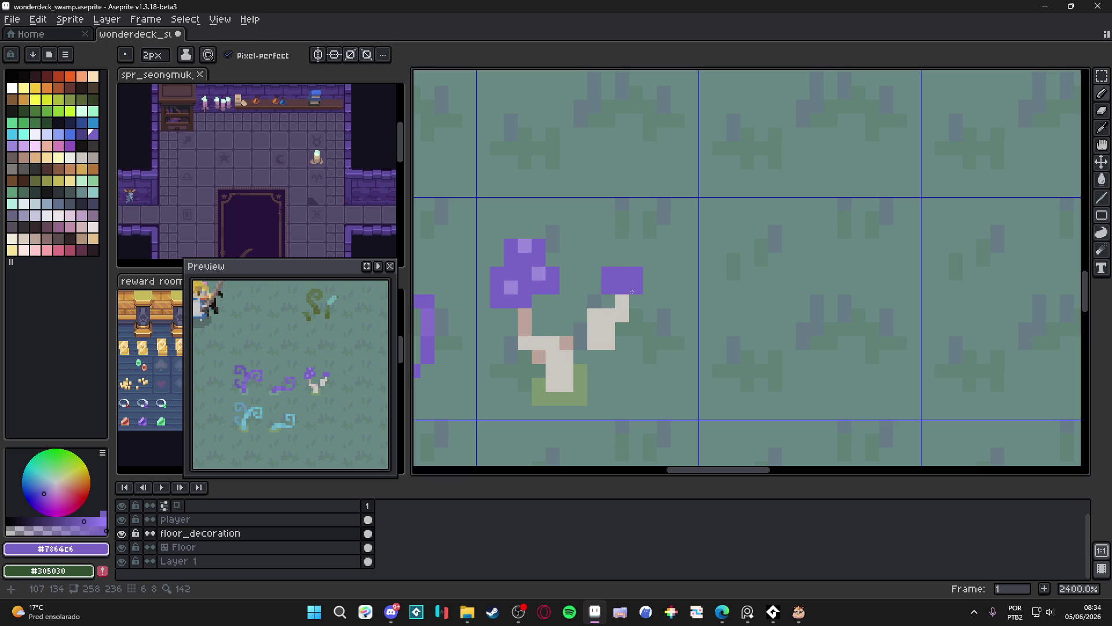
Fill the small new cap darker purple using contiguous fill, and its stem pink.
key("alt")
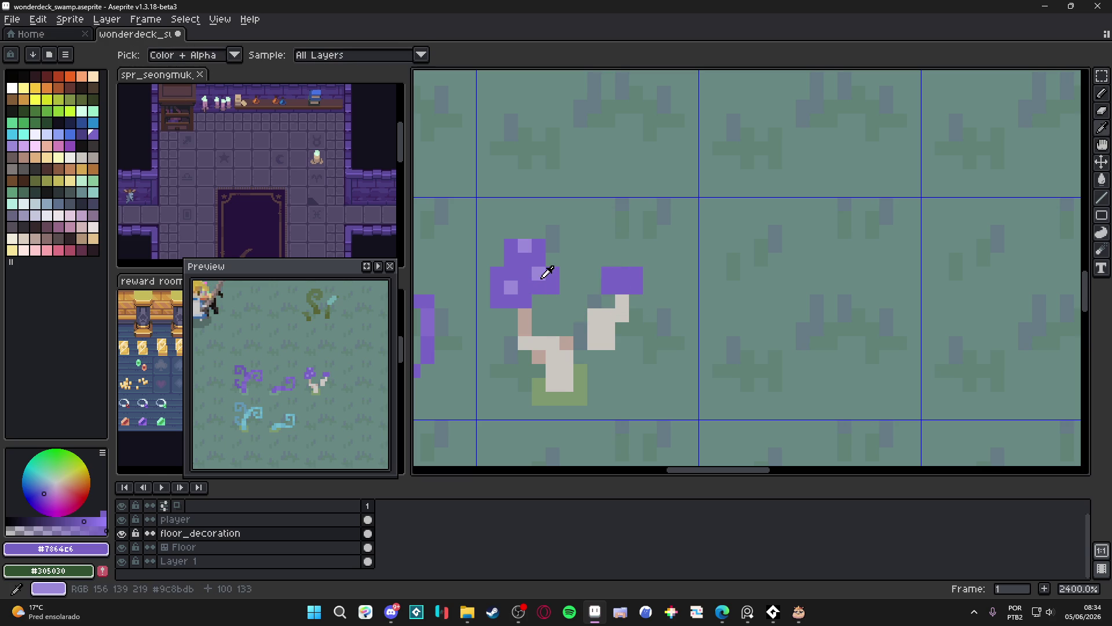
key("g")
left_click(82, 134)
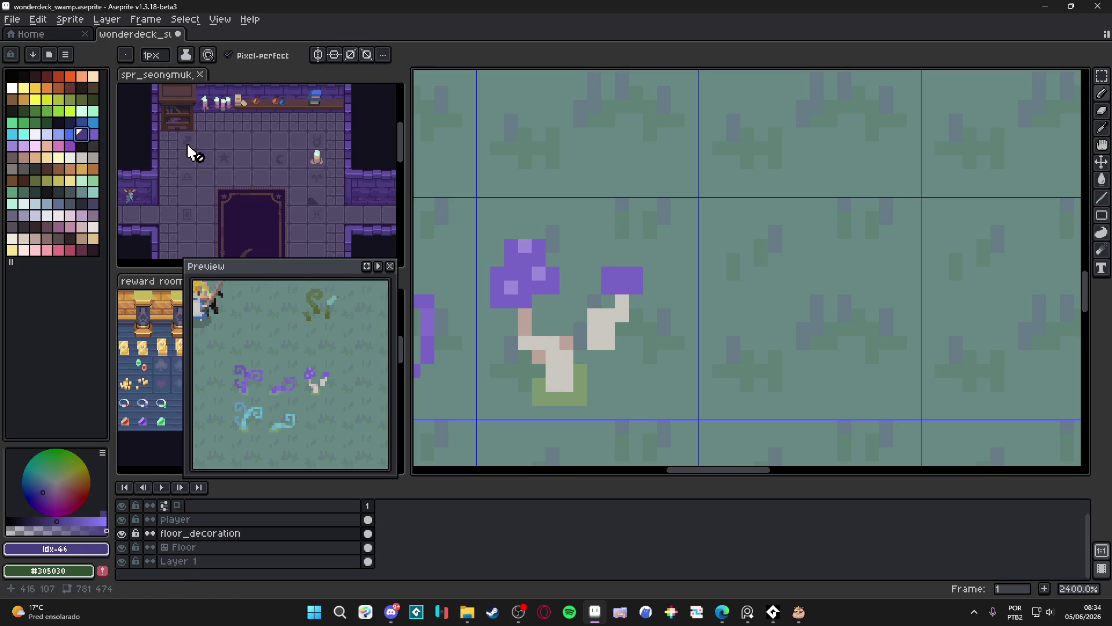
left_click(619, 274)
key("ctrl+z")
left_click(239, 55)
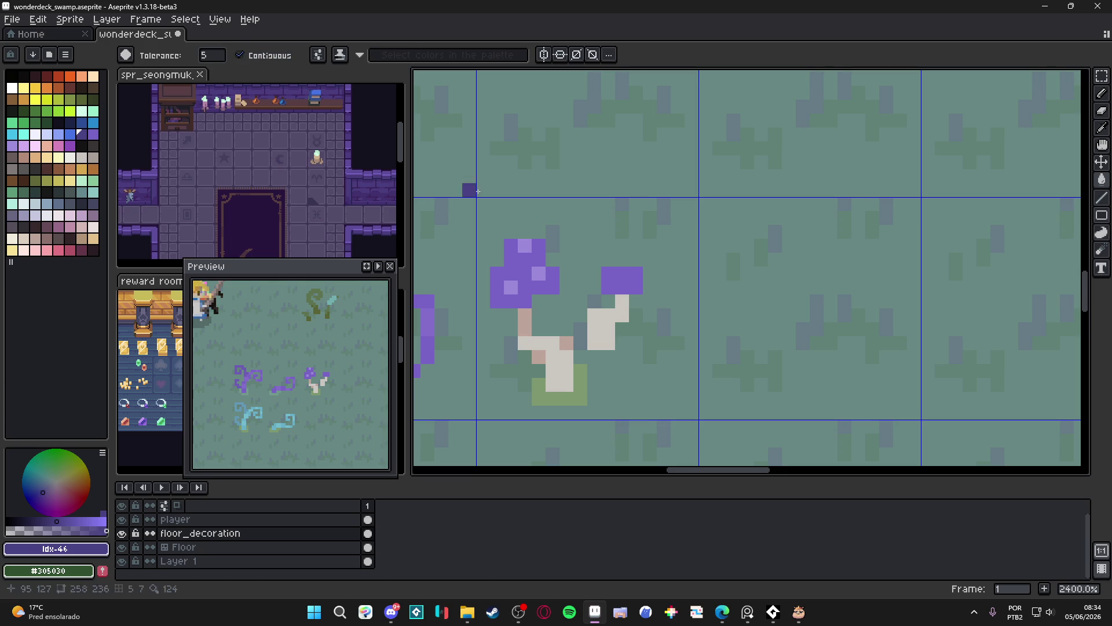
left_click(627, 281)
left_click(524, 324, "alt")
left_click(620, 316)
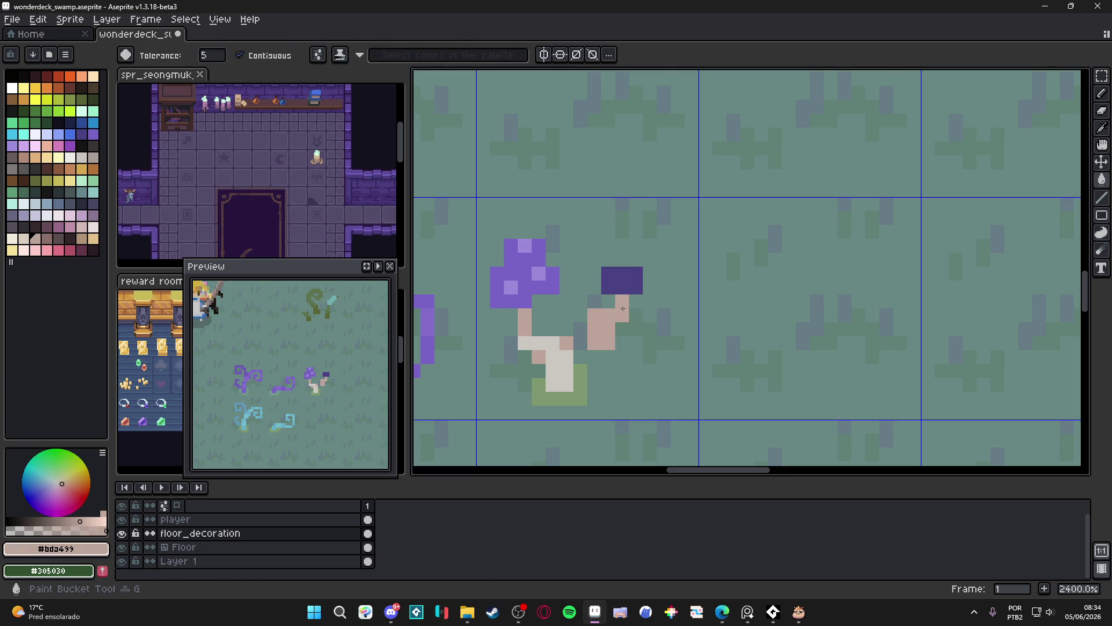
scroll(625, 313, "down", 5)
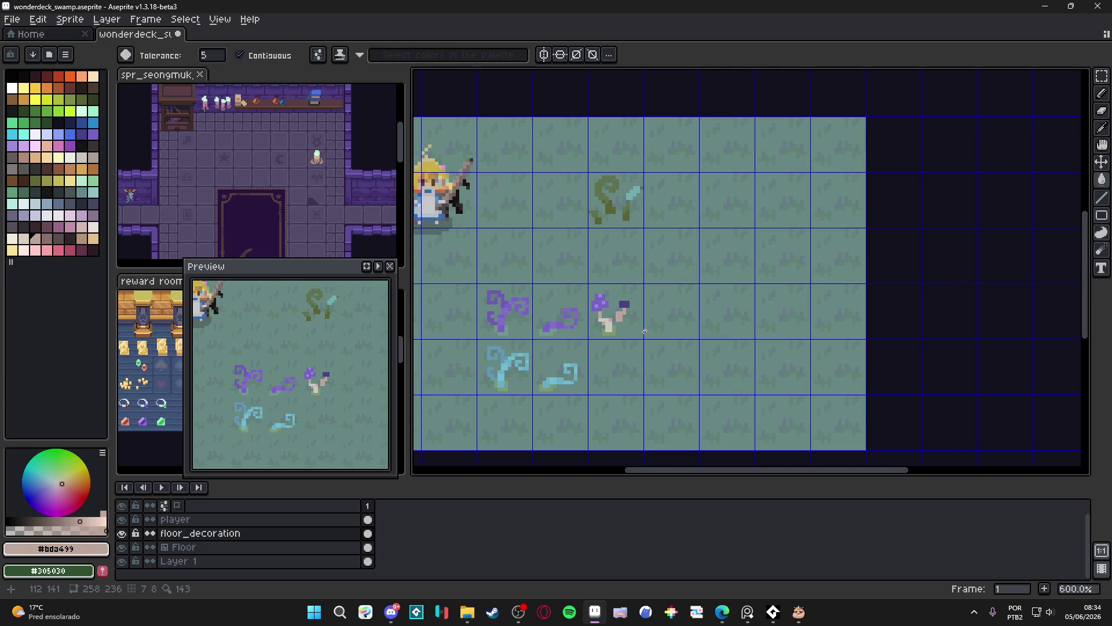
scroll(630, 319, "up", 3)
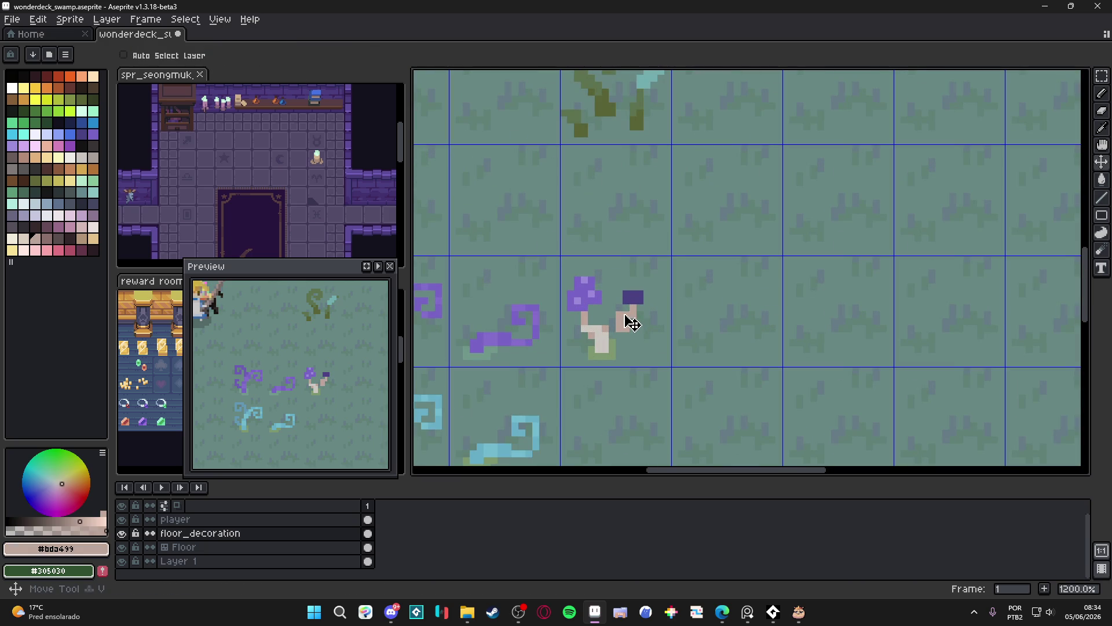
Raise the small mushroom cap by 2 pixels.
key("m")
mouse_move(648, 280)
left_mouse_down()
mouse_move(614, 332)
mouse_move(637, 313)
left_mouse_up()
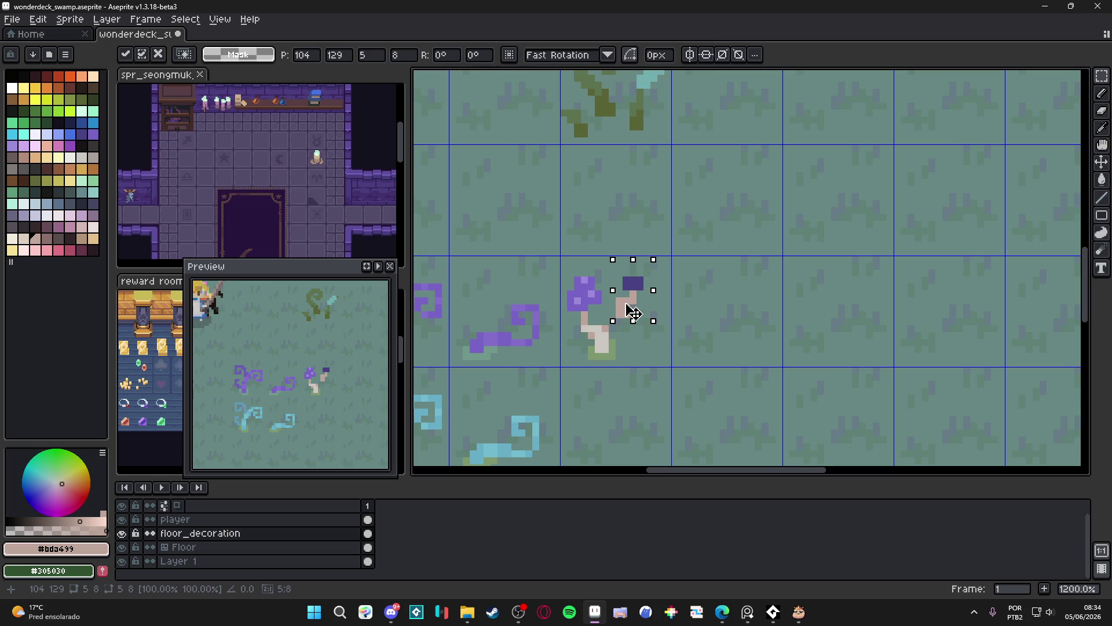
key("b")
scroll(634, 313, "up", 1)
Paint #7d9870 green moss pixels around the stem base, undoing the last stroke.
left_click(631, 314, "alt")
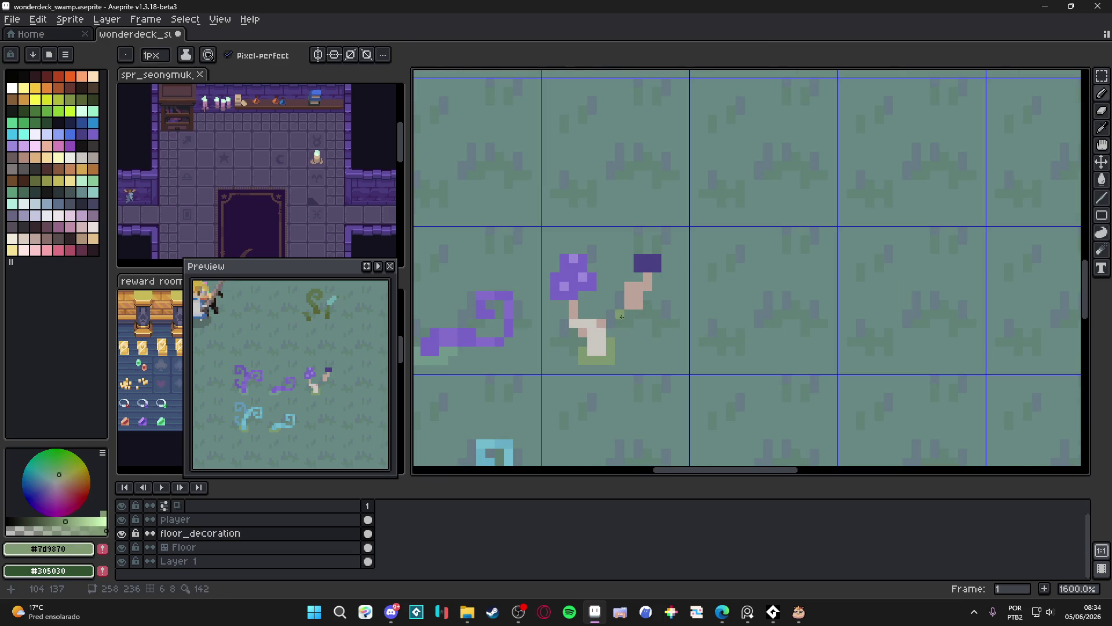
left_click(631, 314)
left_click(648, 314)
scroll(654, 351, "down", 4)
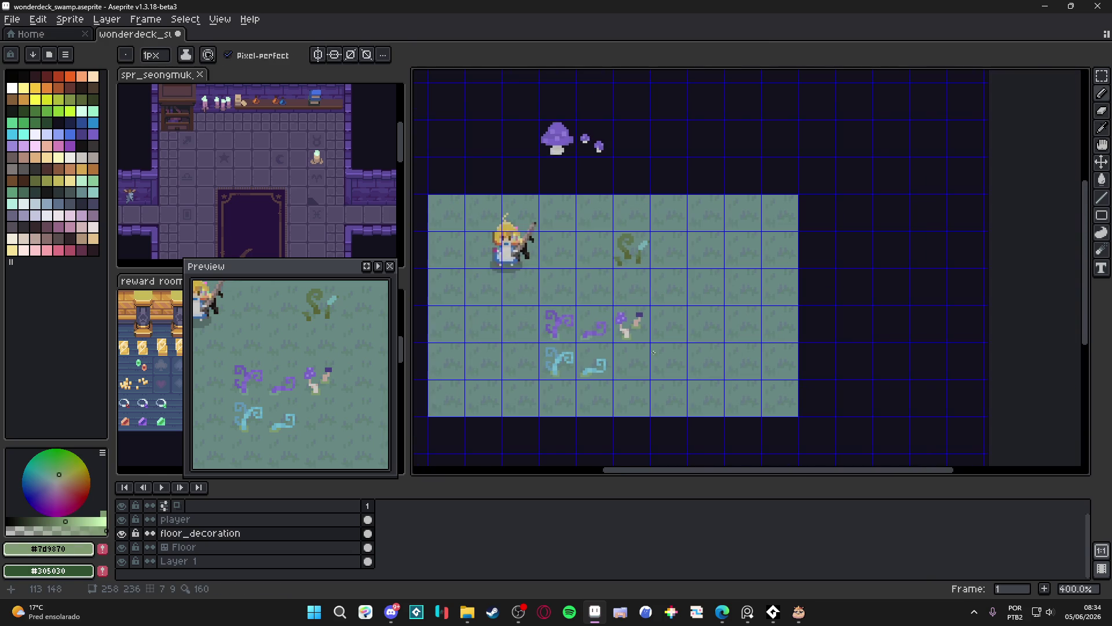
scroll(639, 311, "up", 4)
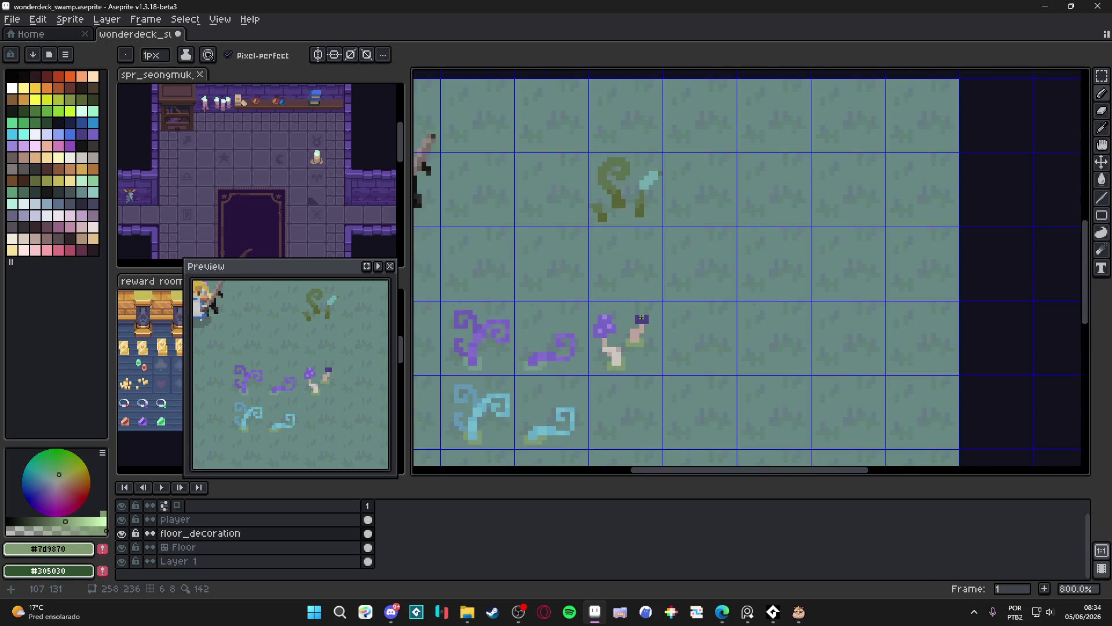
left_click(638, 308, "alt")
scroll(640, 313, "down", 4)
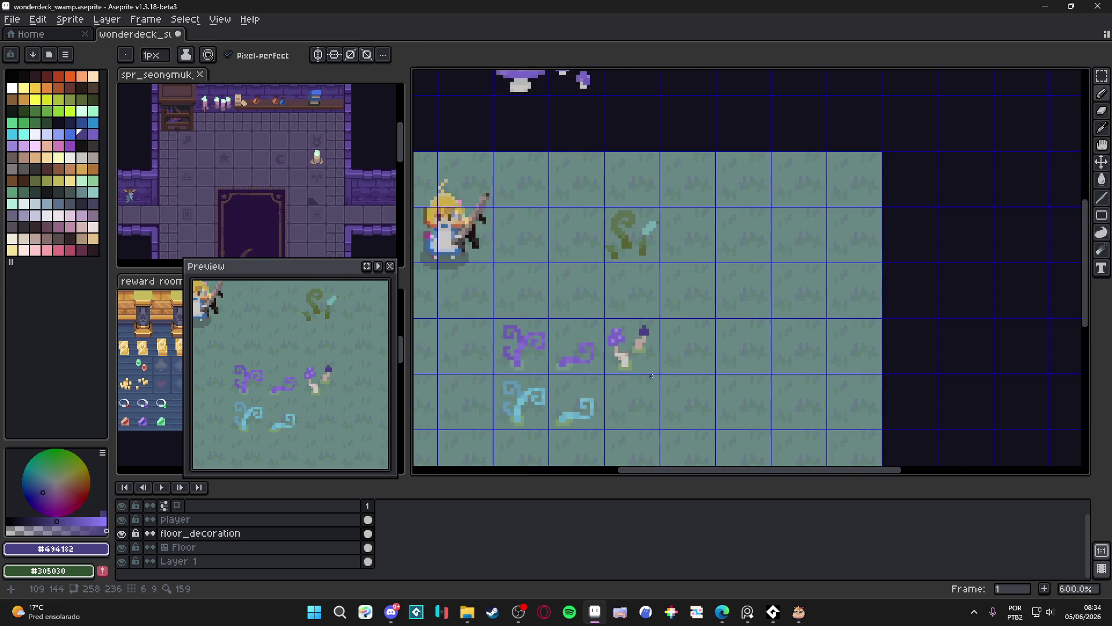
scroll(651, 378, "down", 2)
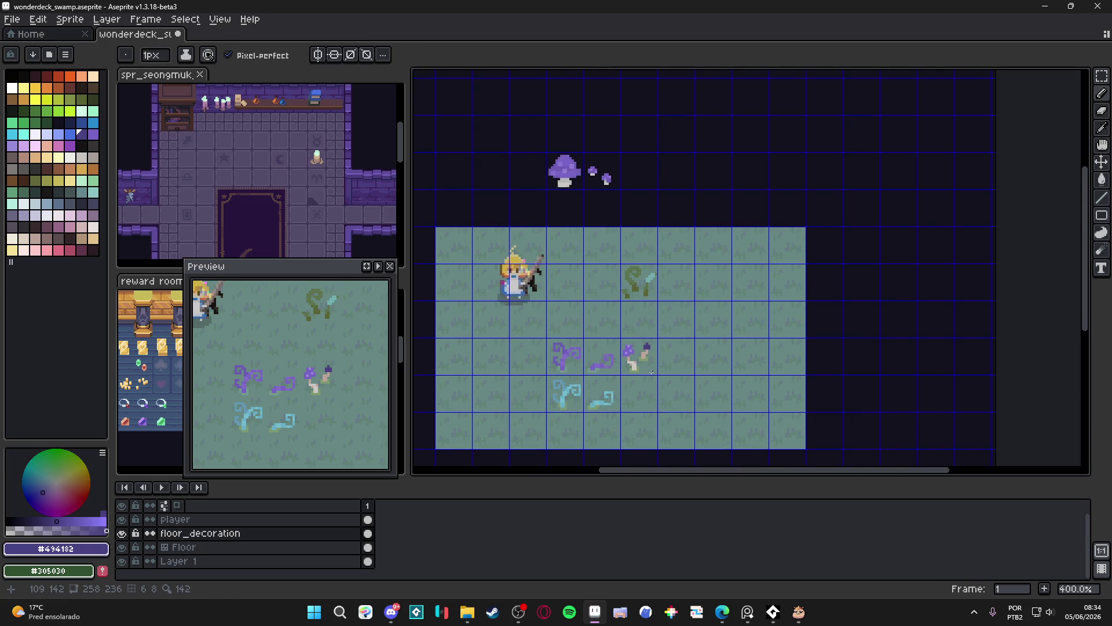
scroll(651, 372, "up", 2)
key("ctrl+z")
scroll(647, 358, "up", 4)
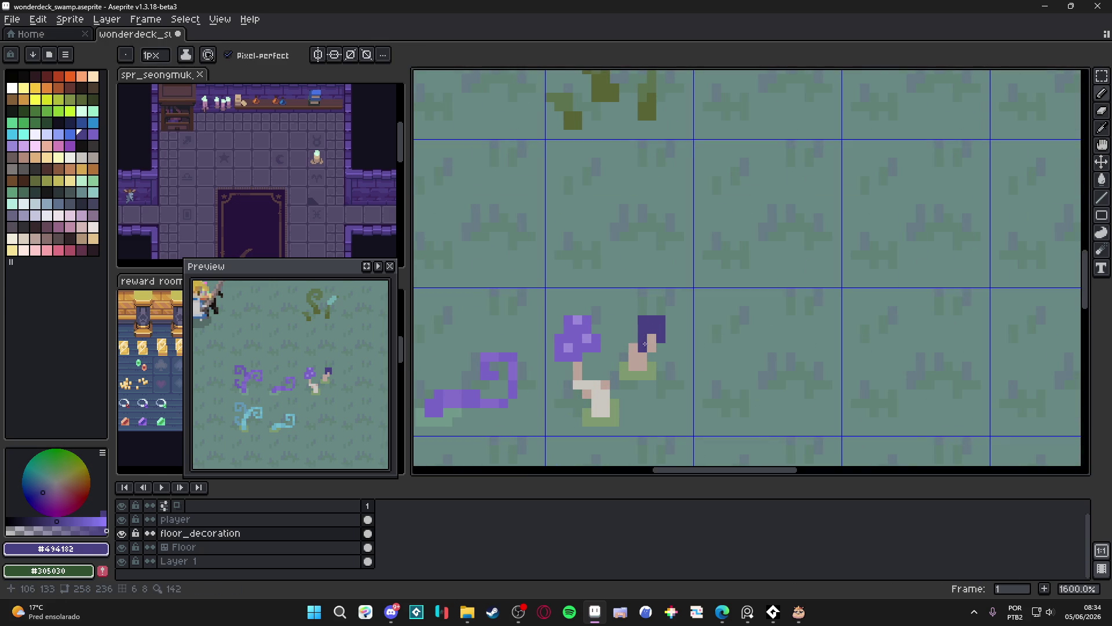
scroll(645, 344, "down", 4)
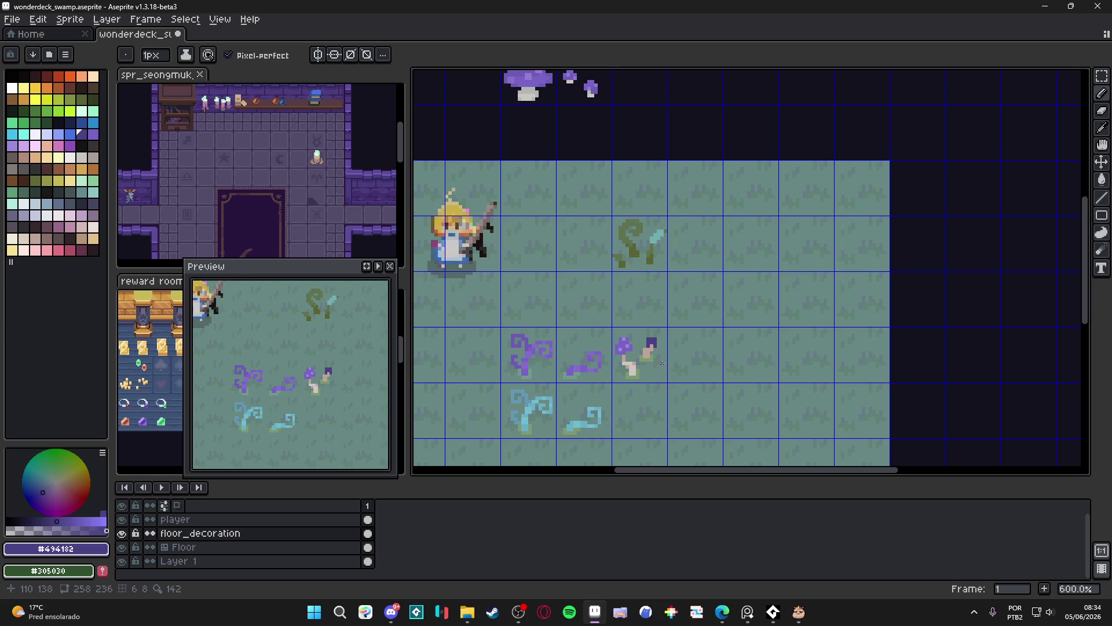
scroll(652, 362, "down", 1)
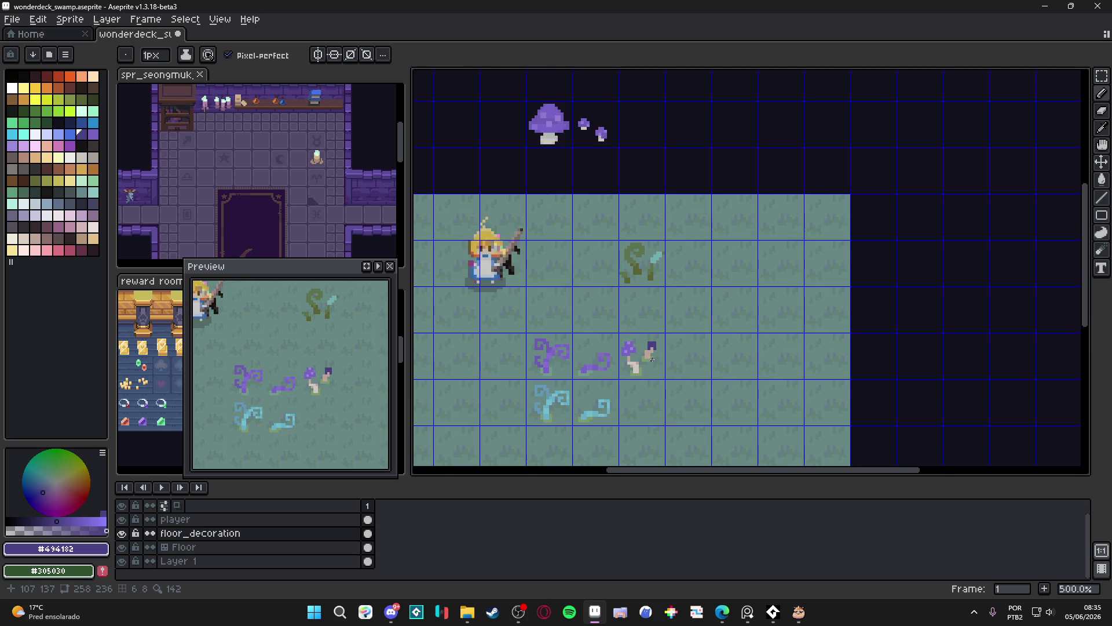
scroll(663, 360, "down", 1)
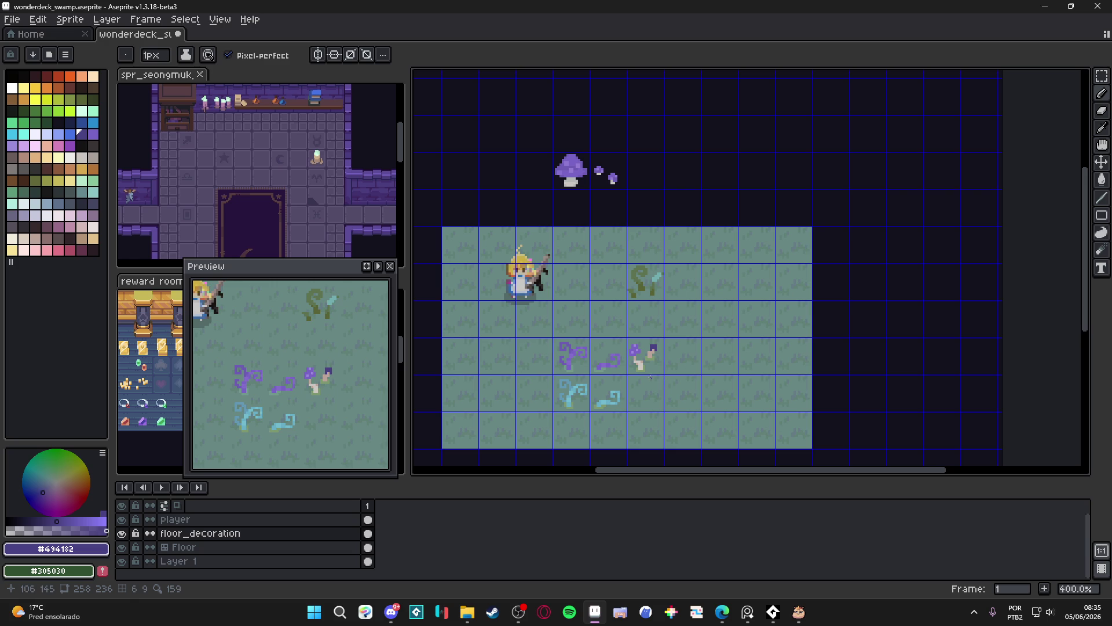
left_click_drag(650, 377, 582, 334)
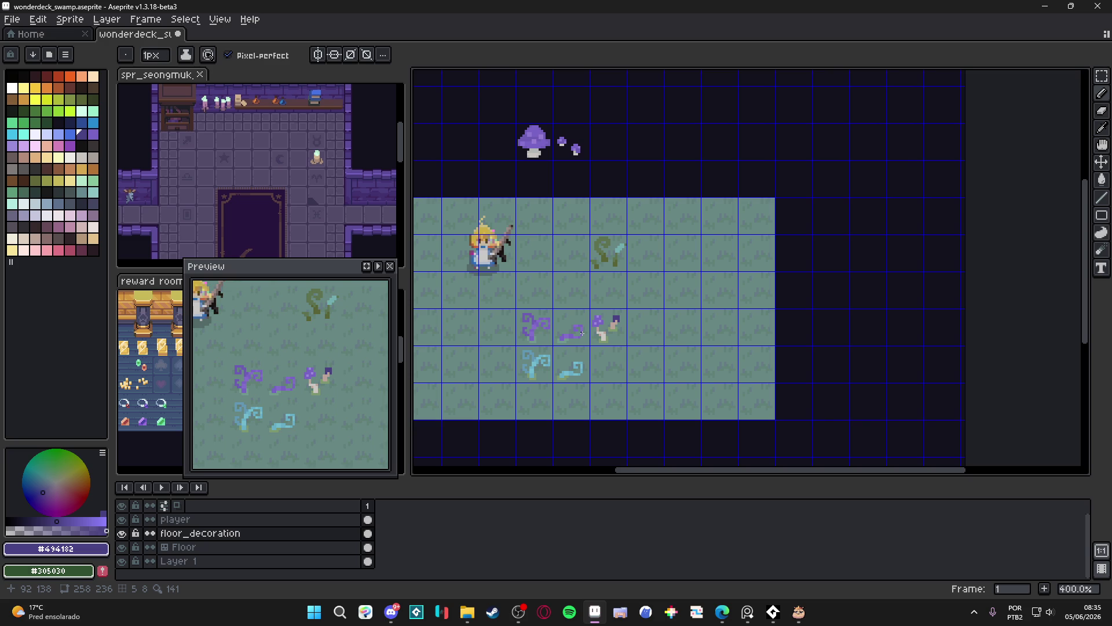
left_click_drag(604, 346, 595, 351)
scroll(584, 344, "up", 1)
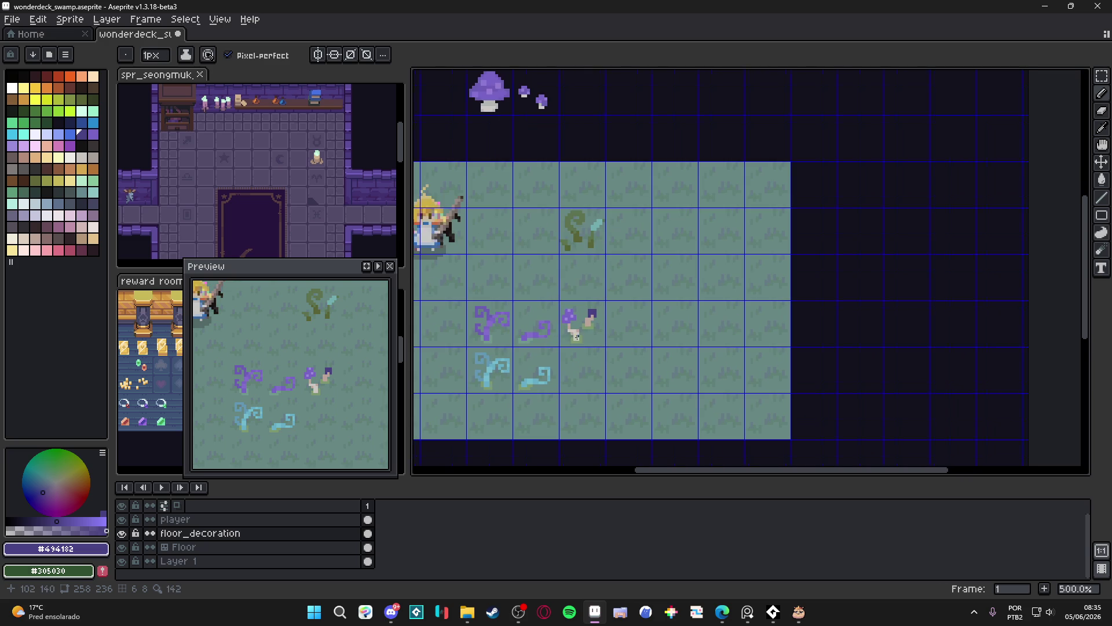
key("v")
key("m")
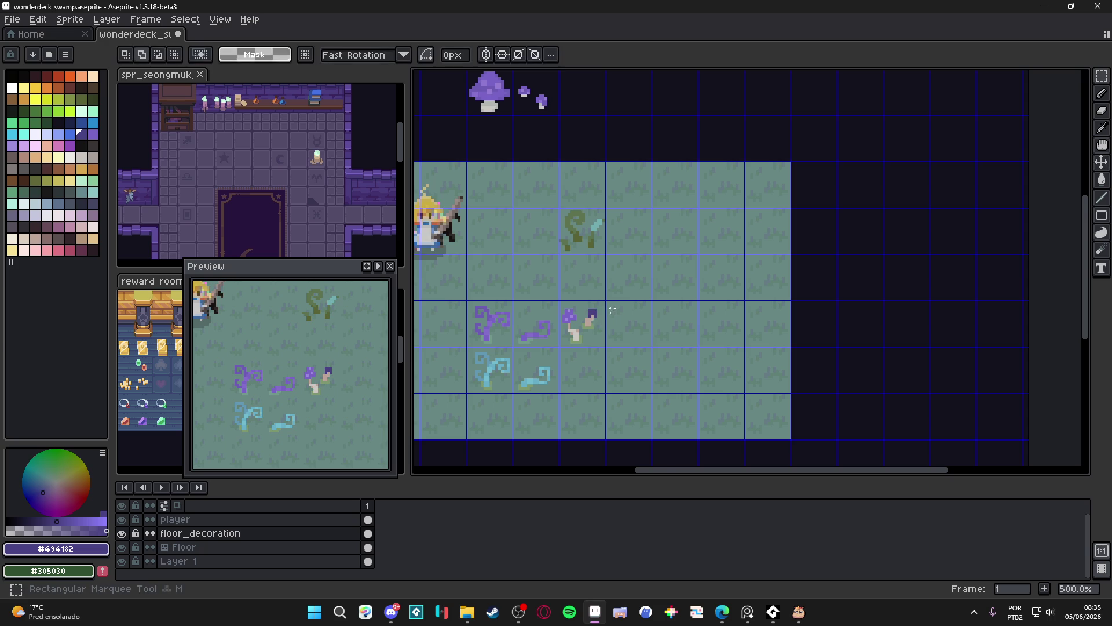
scroll(587, 316, "up", 2)
Save the swamp file.
left_click_drag(578, 320, 532, 308)
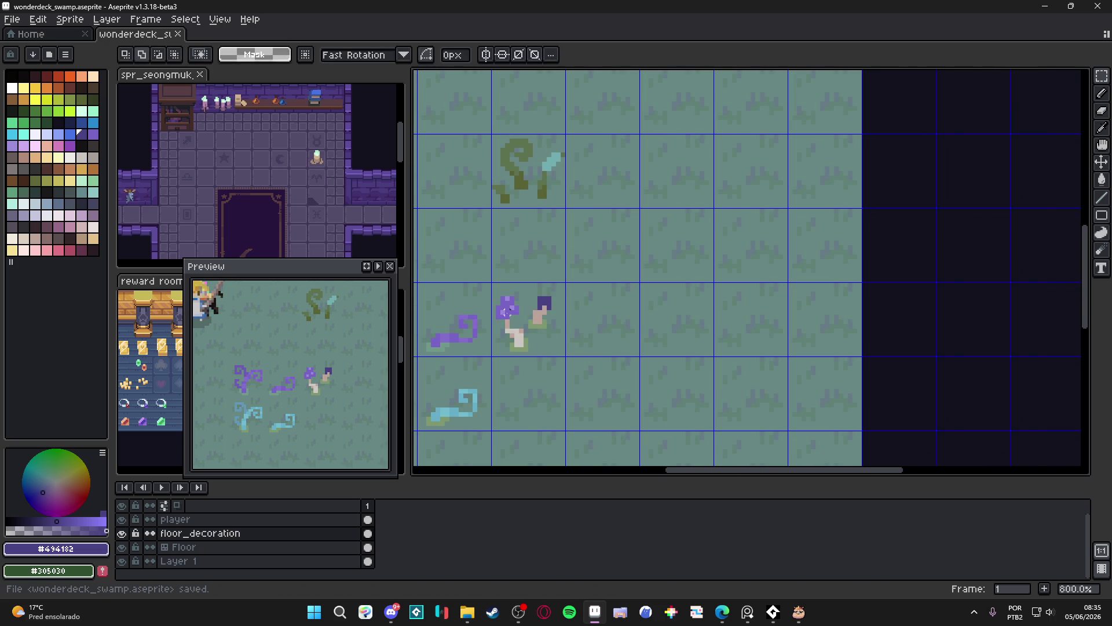
key("v")
scroll(516, 320, "up", 2)
Paint a broad #7864c6 purple mushroom cap right of the pair with a 2px brush.
key("b")
left_click(513, 316, "alt")
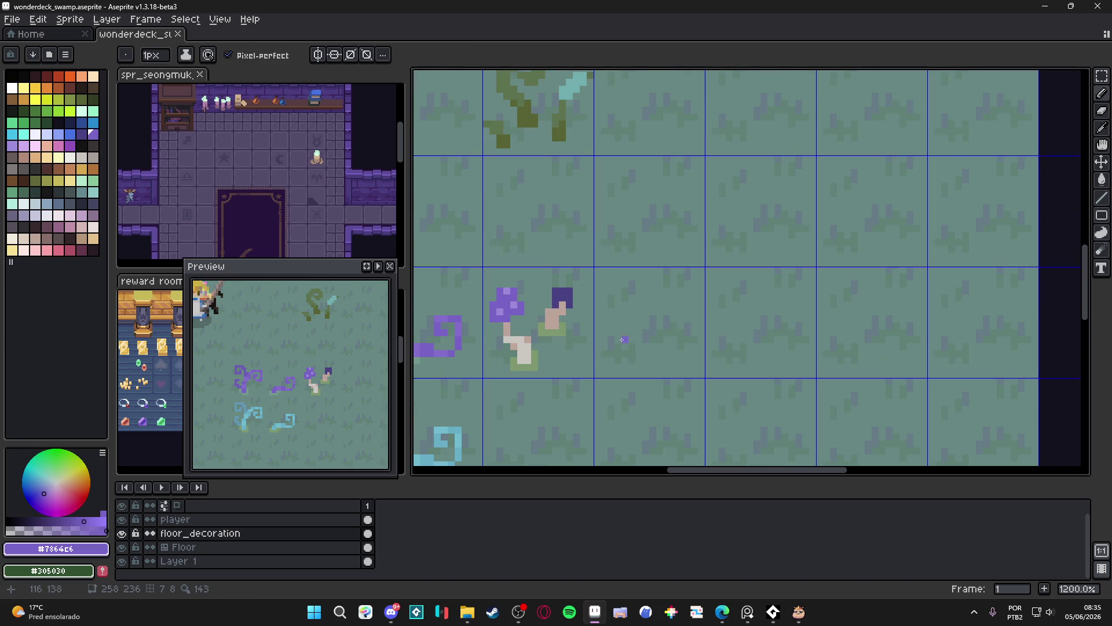
key("plus")
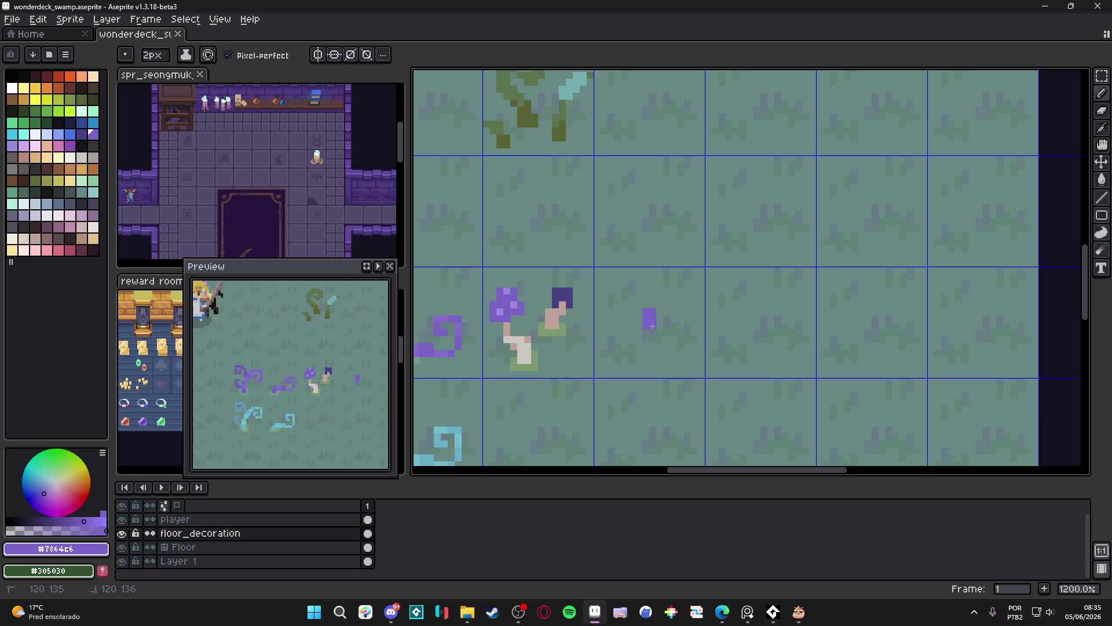
mouse_move(650, 316)
left_mouse_down()
mouse_move(678, 331)
mouse_move(652, 345)
mouse_move(609, 327)
mouse_move(639, 346)
mouse_move(606, 319)
mouse_move(643, 327)
mouse_move(624, 311)
mouse_move(666, 316)
mouse_move(638, 336)
left_mouse_up()
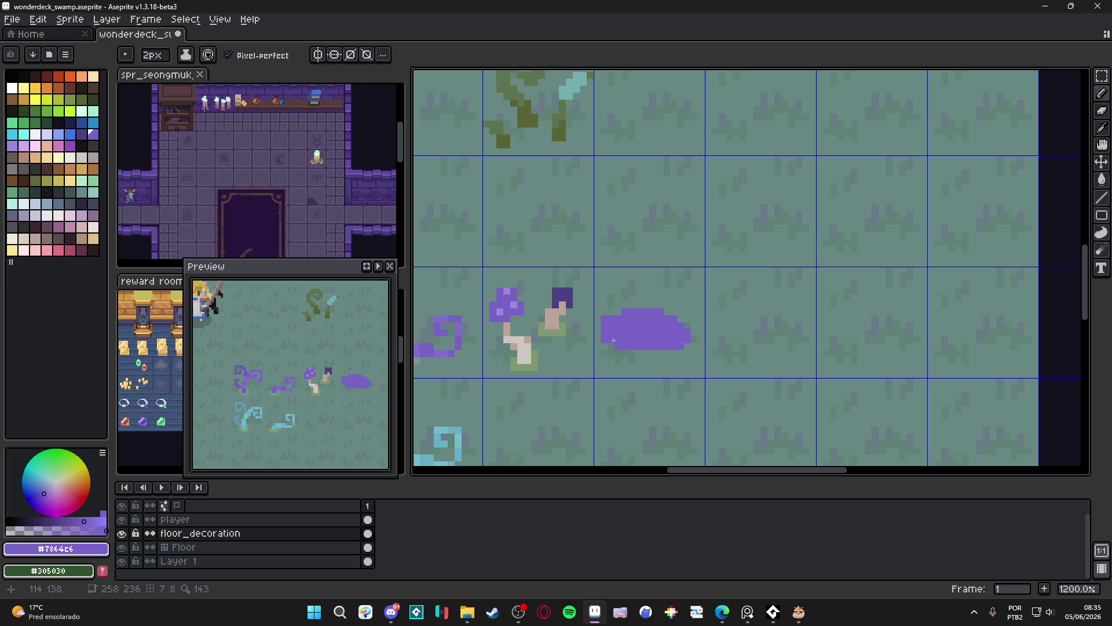
Draw a short pale #cbc6c1 stem under the cap at 1px.
left_click(524, 350, "alt")
key("minus")
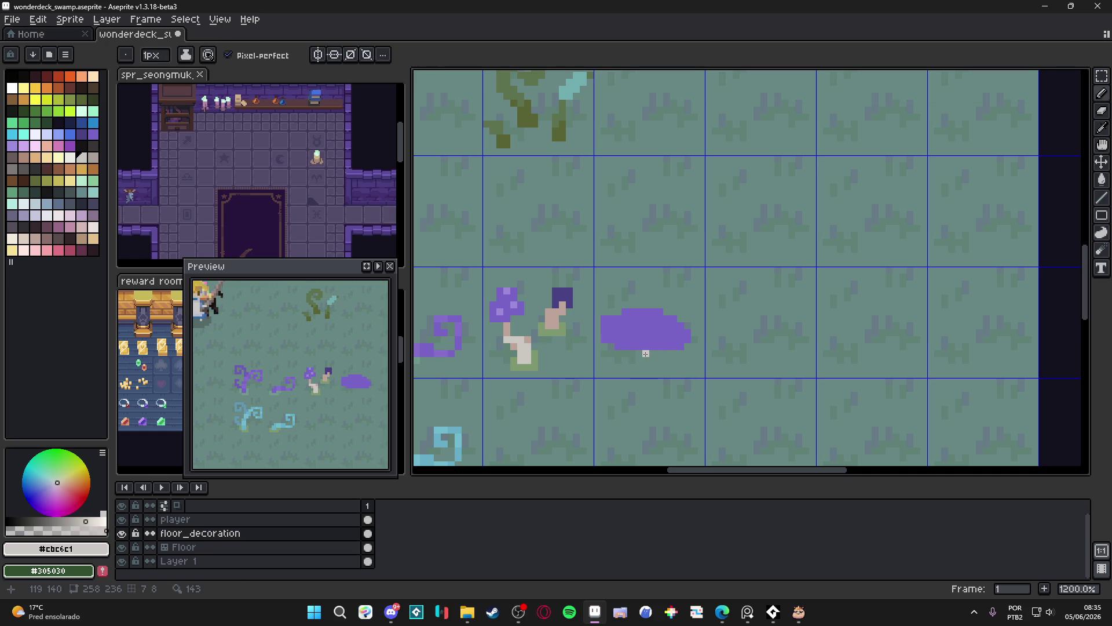
left_click_drag(645, 354, 625, 361)
Erase a stray top-left cap pixel and extend the cap's bottom edge in purple.
key("e")
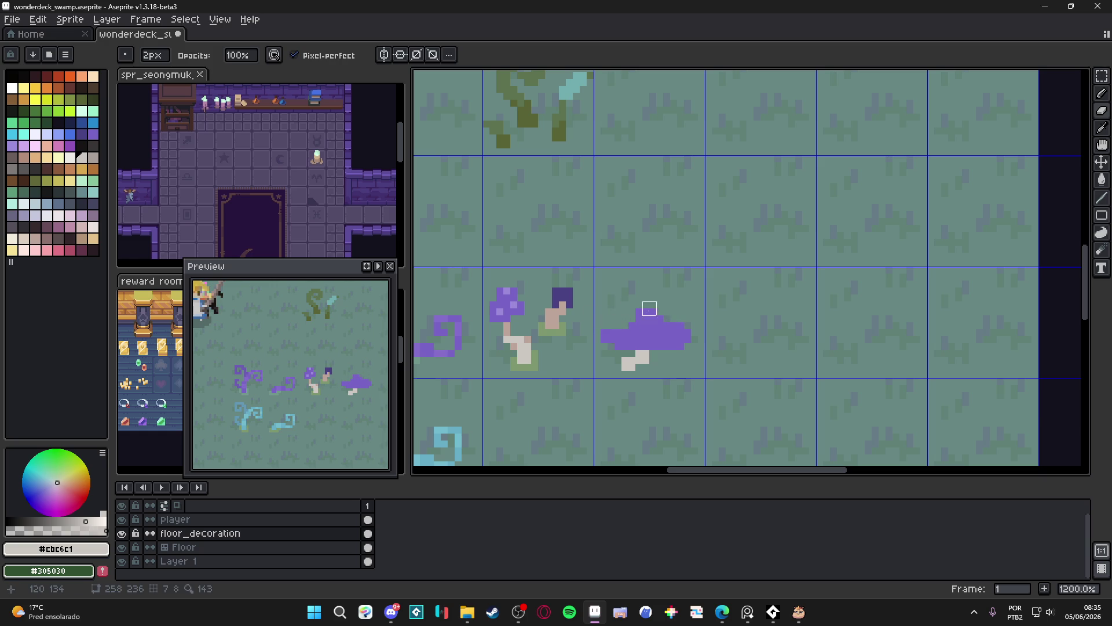
left_click(636, 309)
key("b")
left_click(611, 345, "alt")
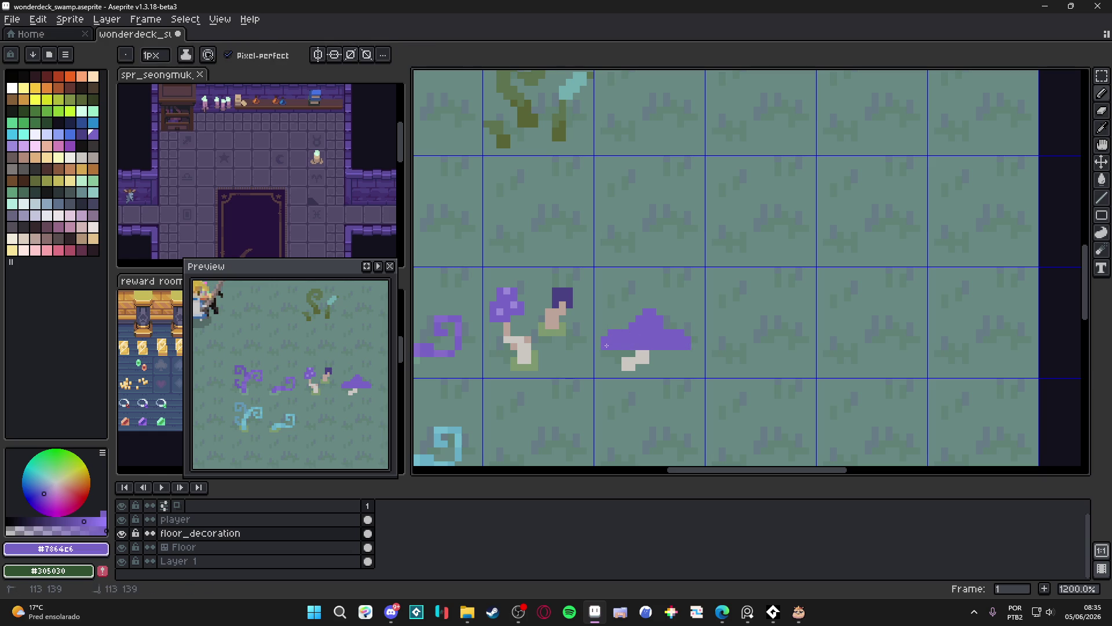
mouse_move(659, 352)
left_mouse_down()
mouse_move(631, 353)
mouse_move(673, 352)
left_mouse_up()
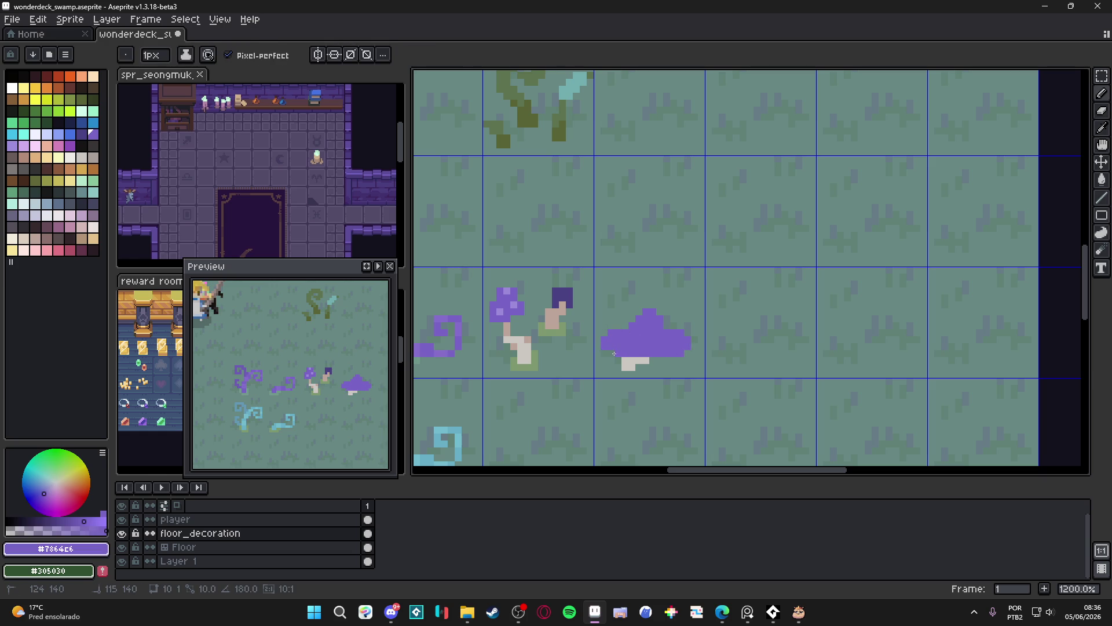
key("e")
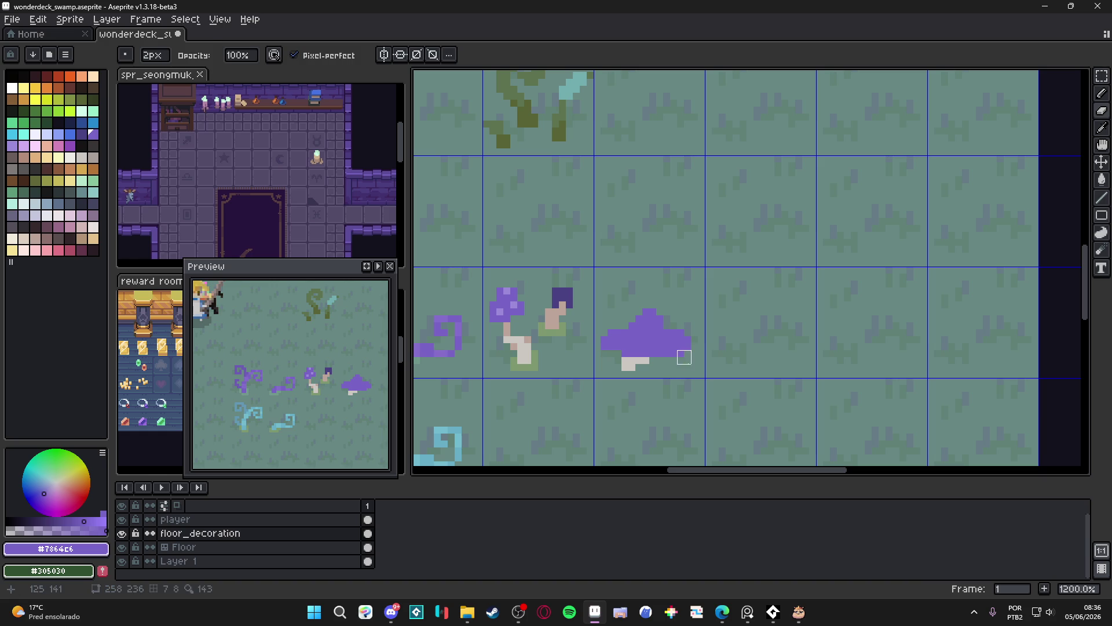
Erase part of the new stem and repaint it in the pale stem colour.
left_click(636, 363)
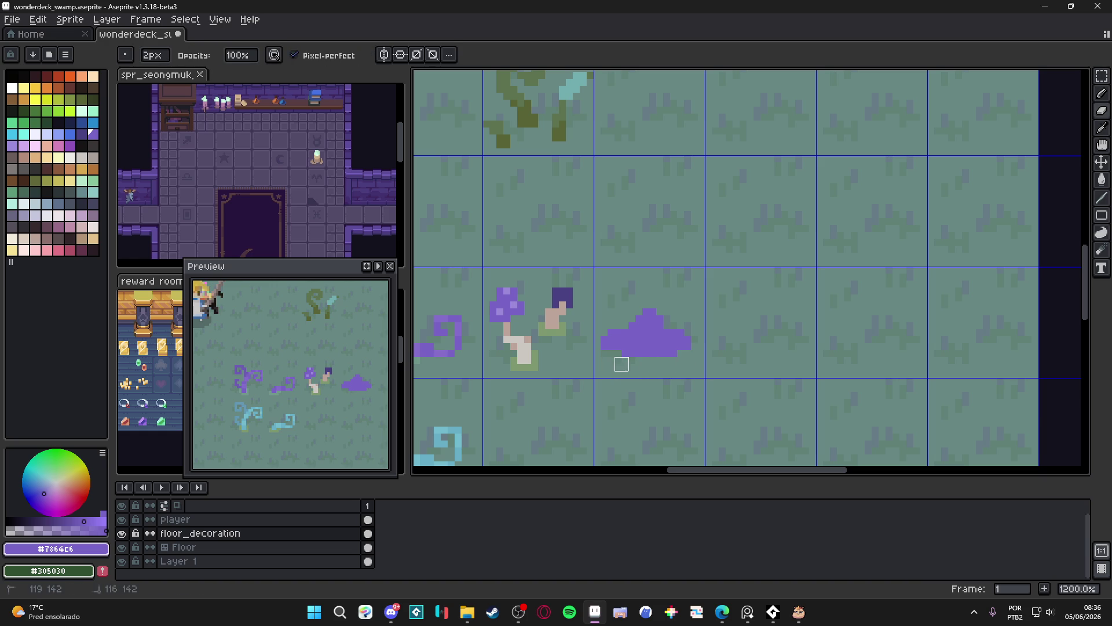
left_click(534, 352)
left_click_drag(640, 365, 660, 365)
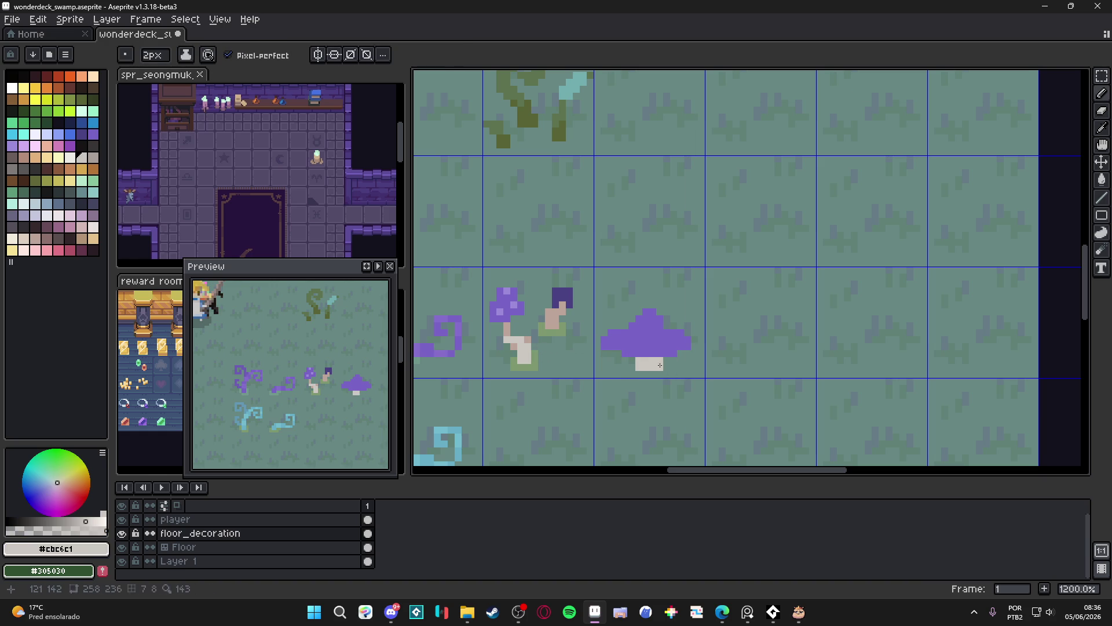
key("minus")
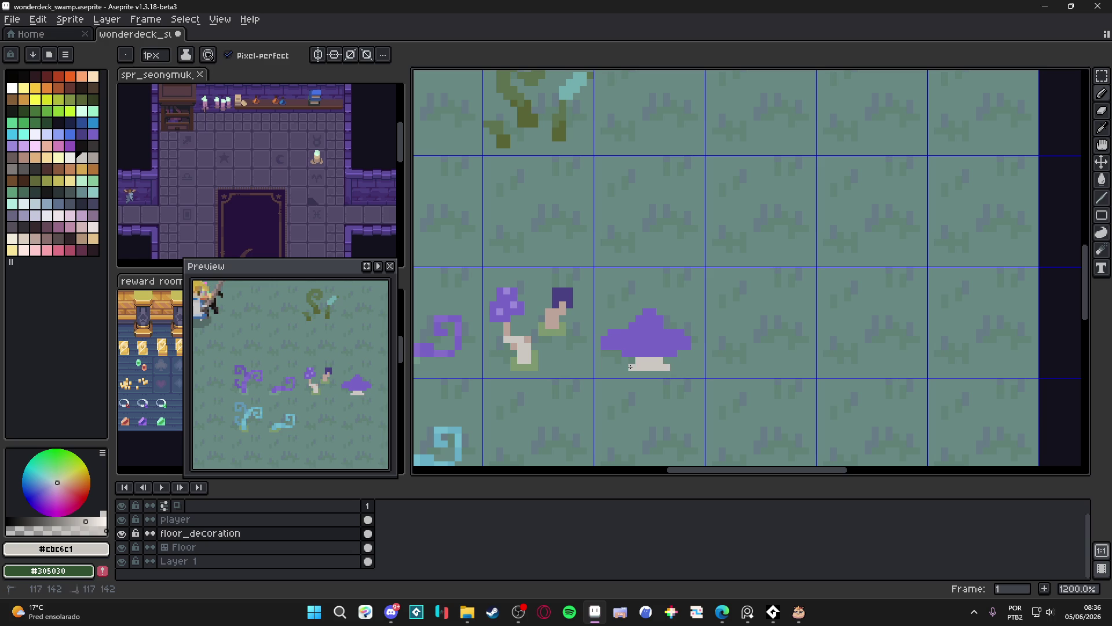
Erase the old stem and try redrawing it in pink #bda499, undoing the stroke.
scroll(650, 371, "down", 4)
scroll(652, 376, "up", 5)
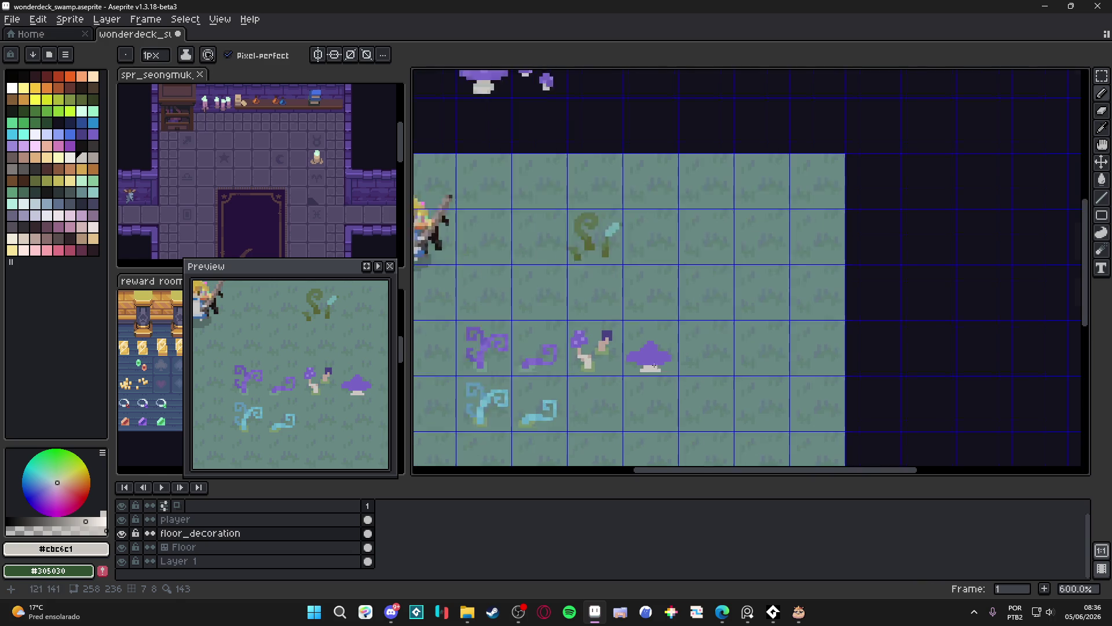
key("plus")
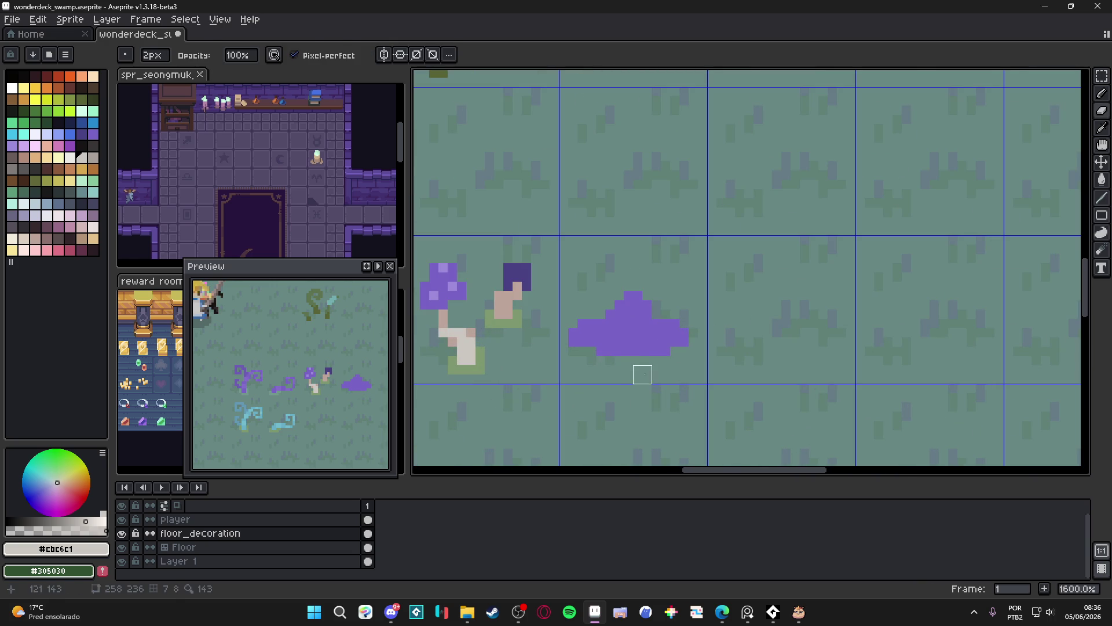
left_click(624, 360)
key("alt")
left_click(517, 292, "alt")
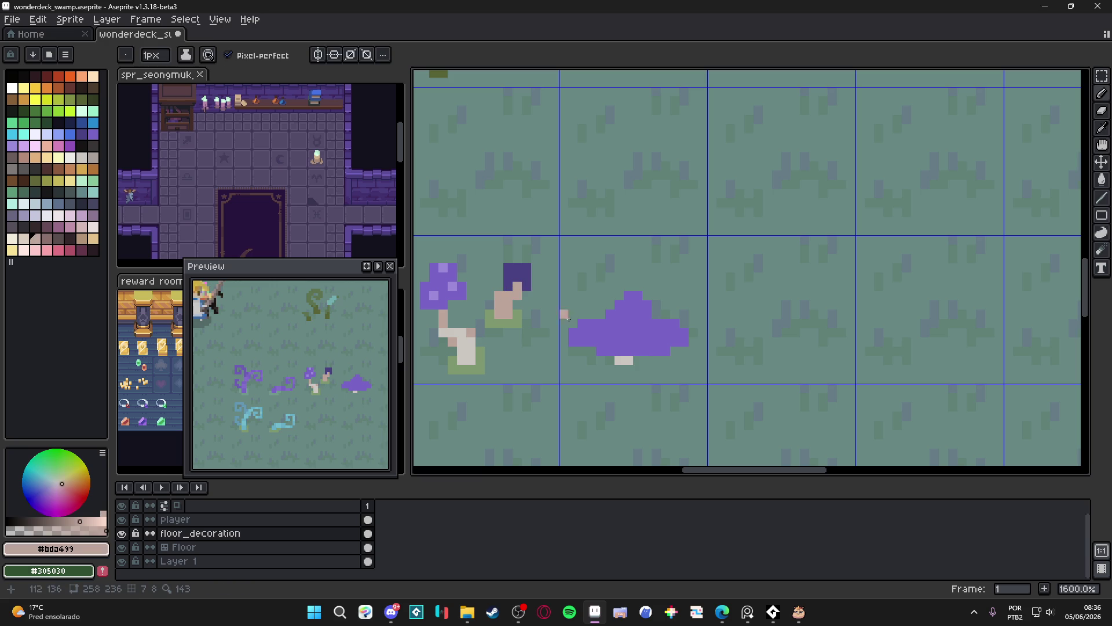
left_click_drag(624, 360, 647, 357)
key("ctrl+z")
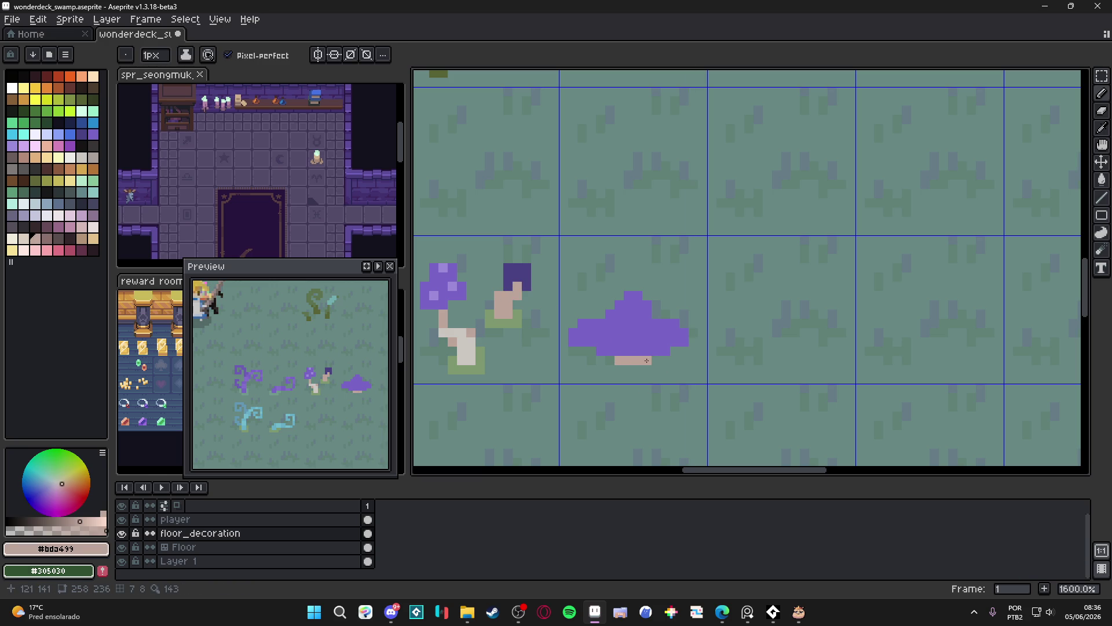
Set the current colour to the large cap's light purple #7864c6, undoing a stray dark pixel.
scroll(621, 364, "down", 2)
scroll(614, 354, "up", 2)
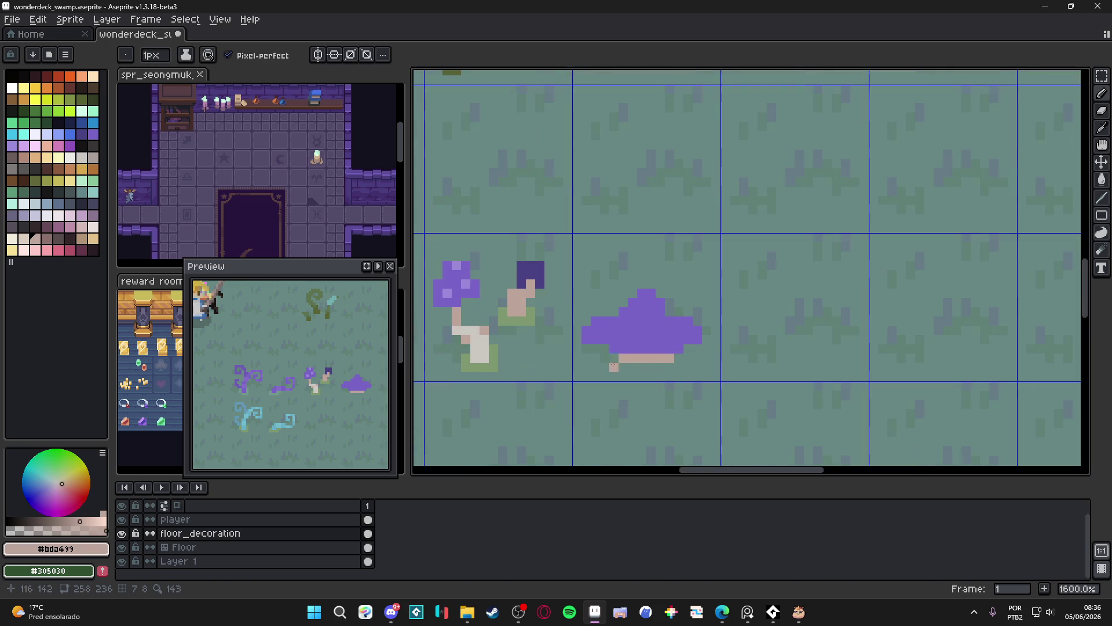
left_click(610, 346, "alt")
scroll(623, 346, "down", 3)
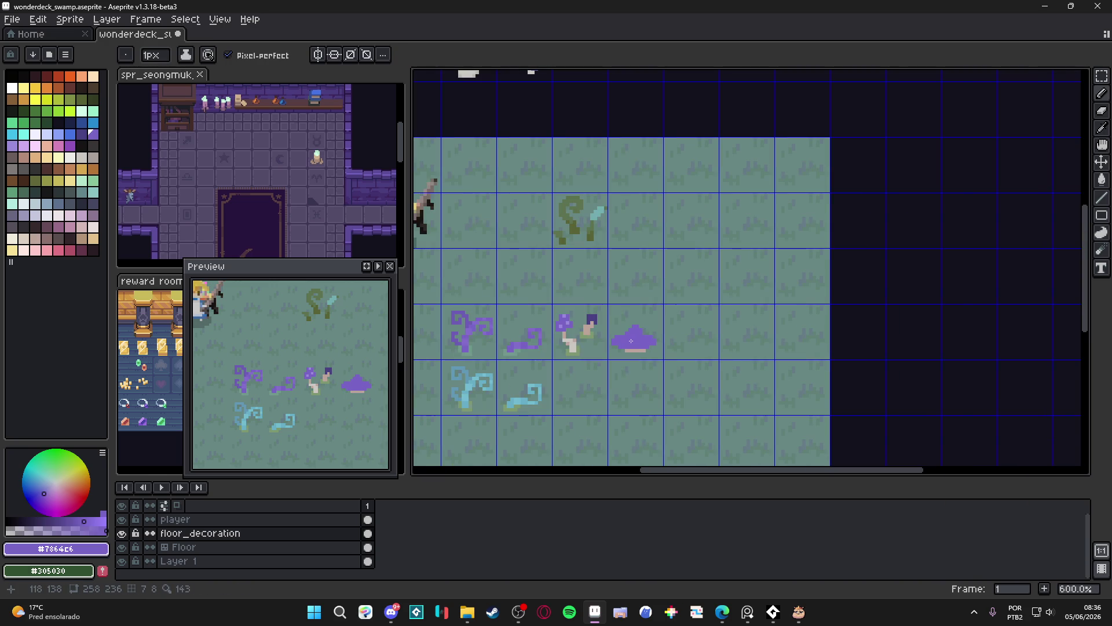
scroll(631, 341, "up", 3)
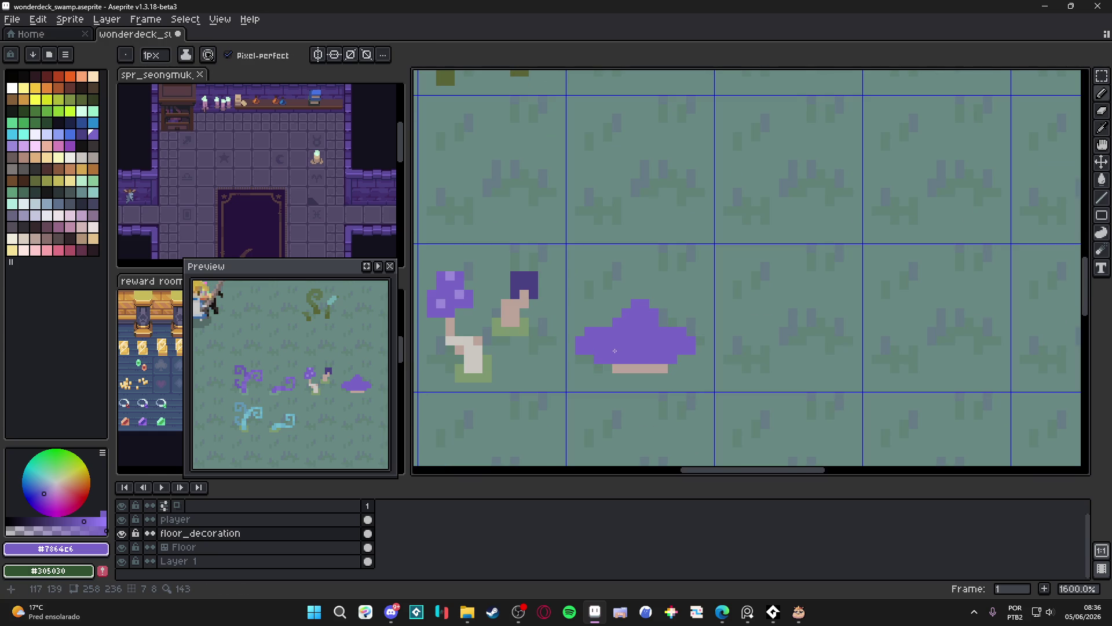
left_click(530, 292, "alt")
left_click(534, 340)
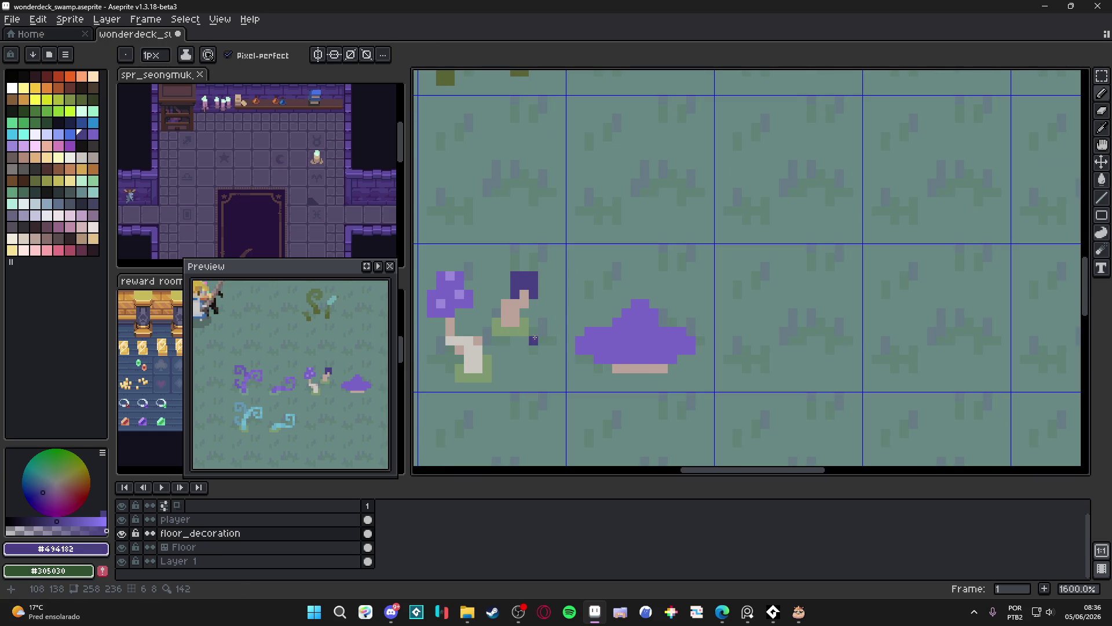
key("ctrl+z")
left_click_drag(534, 339, 681, 347)
left_click(647, 349, "alt")
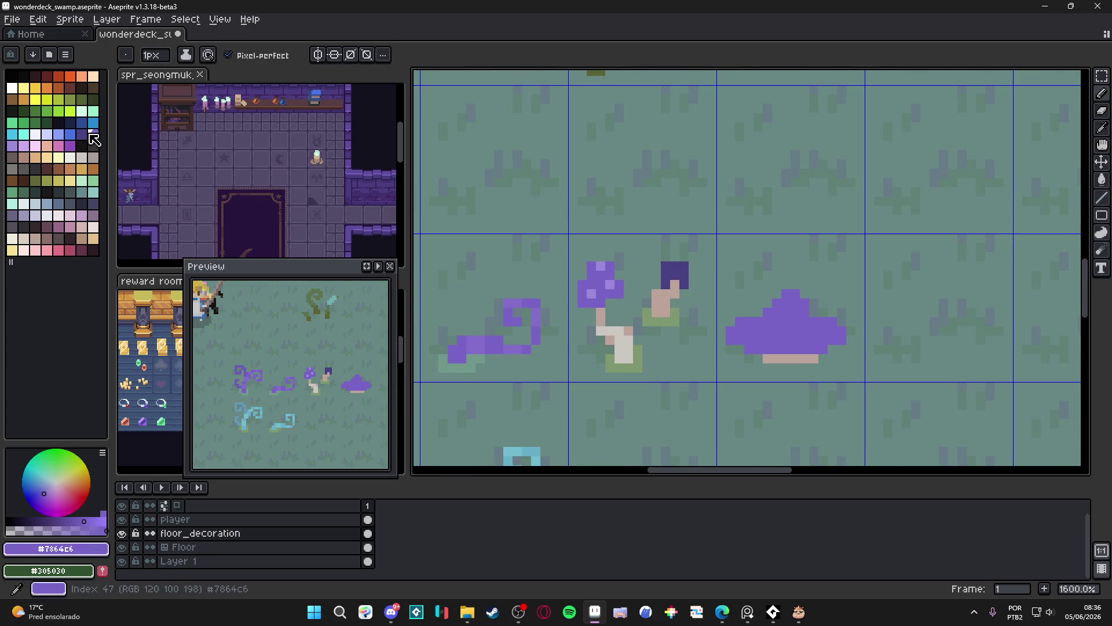
Set a deep purple at opacity 35, then sample the mid purple #6d5cb5 from the cap.
left_click(56, 521)
left_click(20, 528)
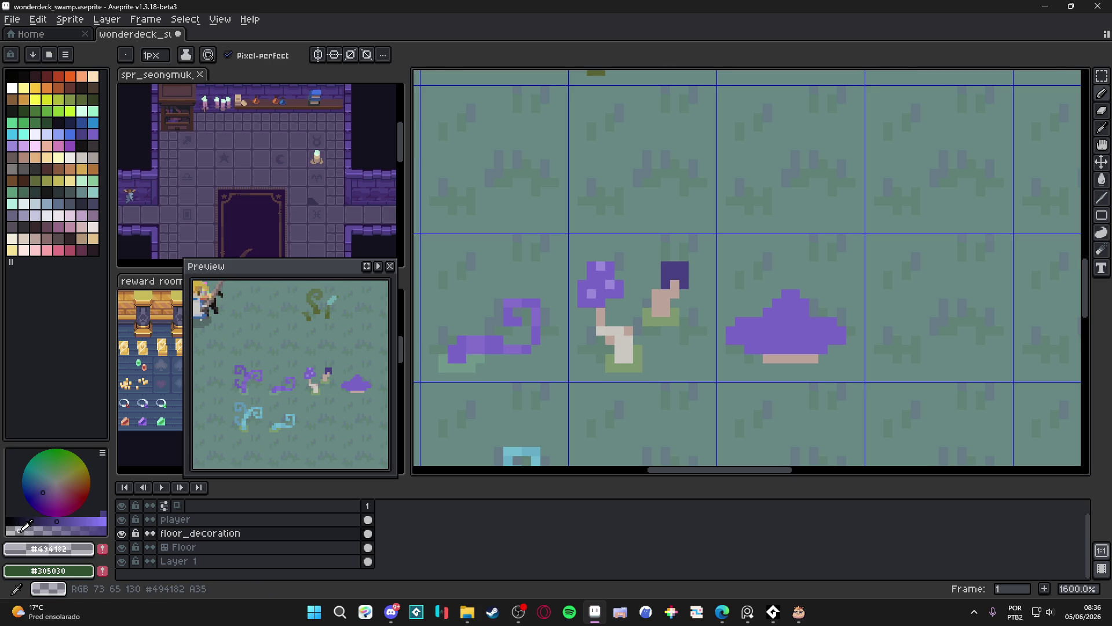
scroll(760, 358, "up", 2)
key("i")
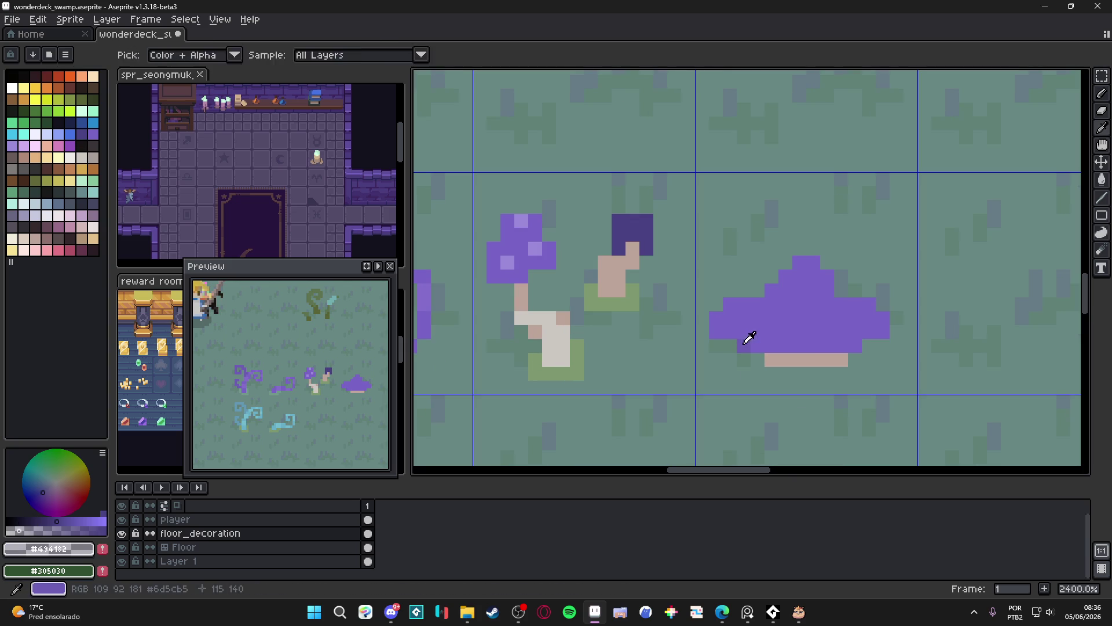
left_click(750, 338, "alt")
Shade the cap's bottom row and two left-edge pixels in darker purple.
left_click_drag(753, 346, 861, 346)
left_click(882, 332)
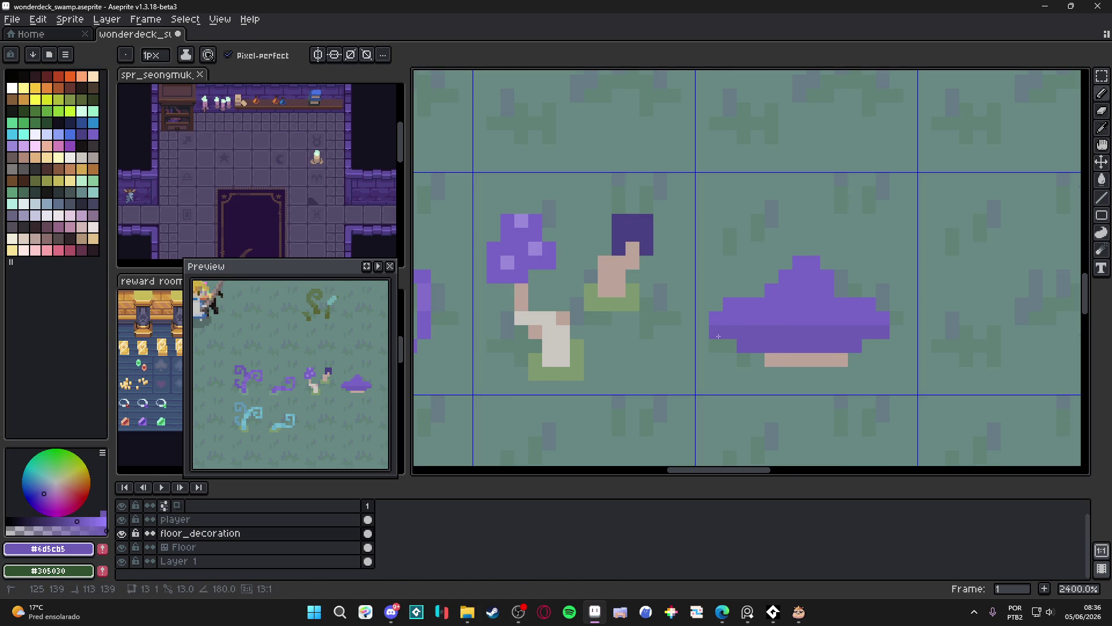
left_click(716, 318)
left_click(740, 304)
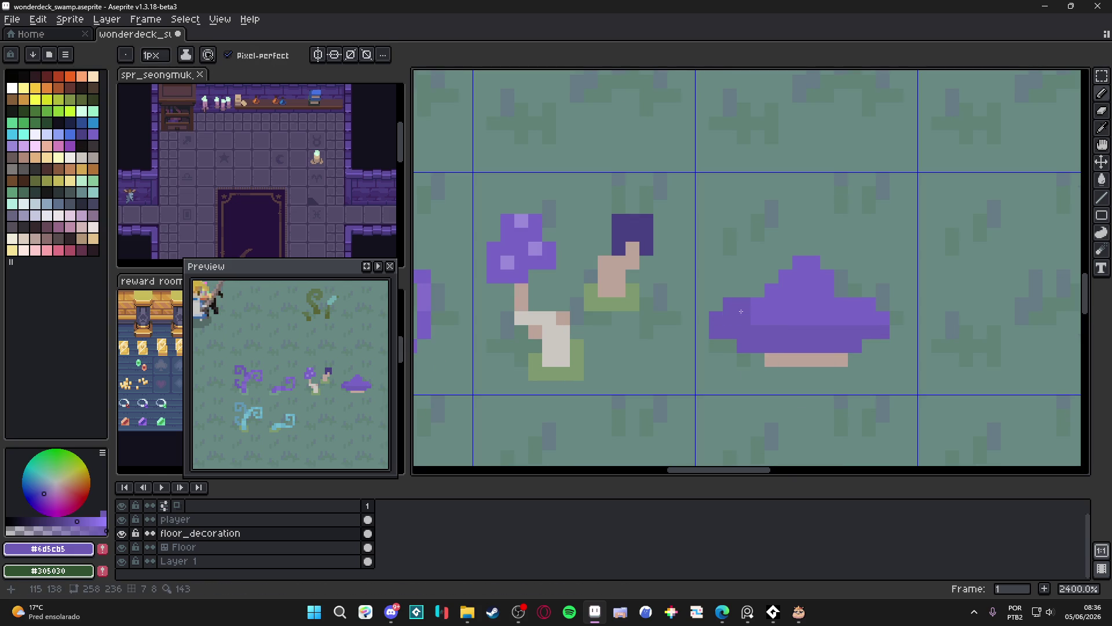
Darken the cap's right edge, upper-left step and the area near its top.
left_click(882, 318)
left_click(772, 290)
left_click(786, 277)
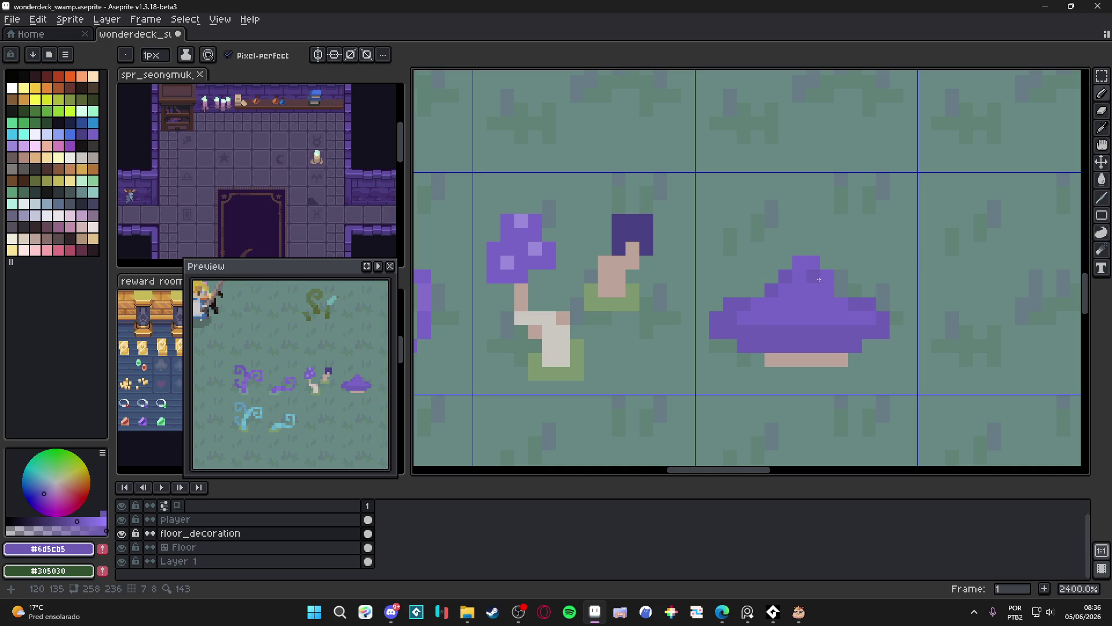
scroll(840, 336, "down", 6)
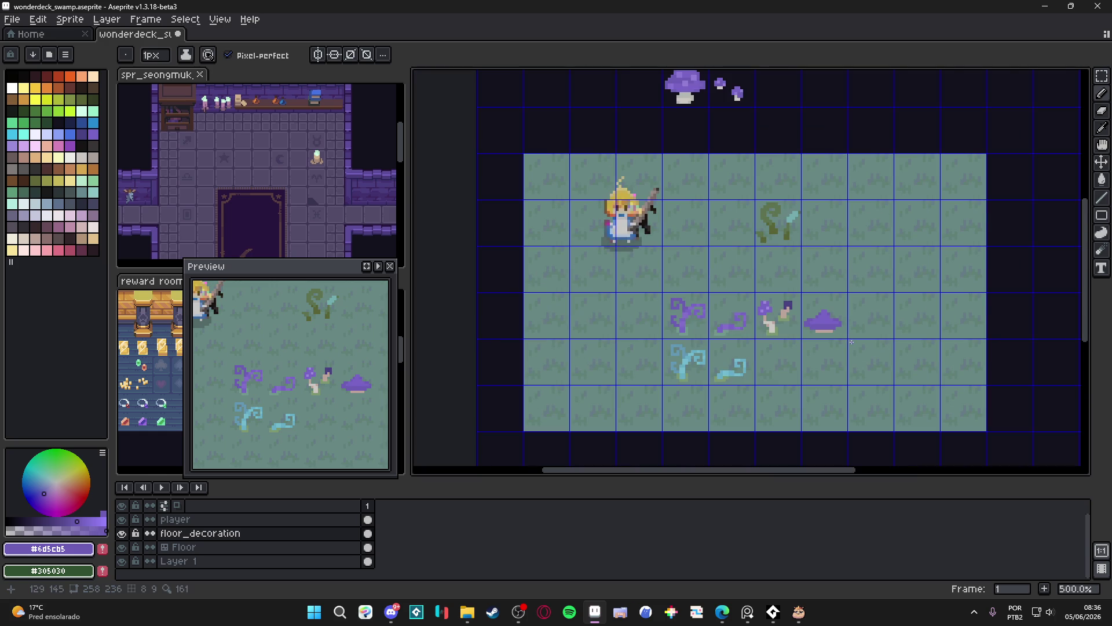
scroll(841, 338, "up", 5)
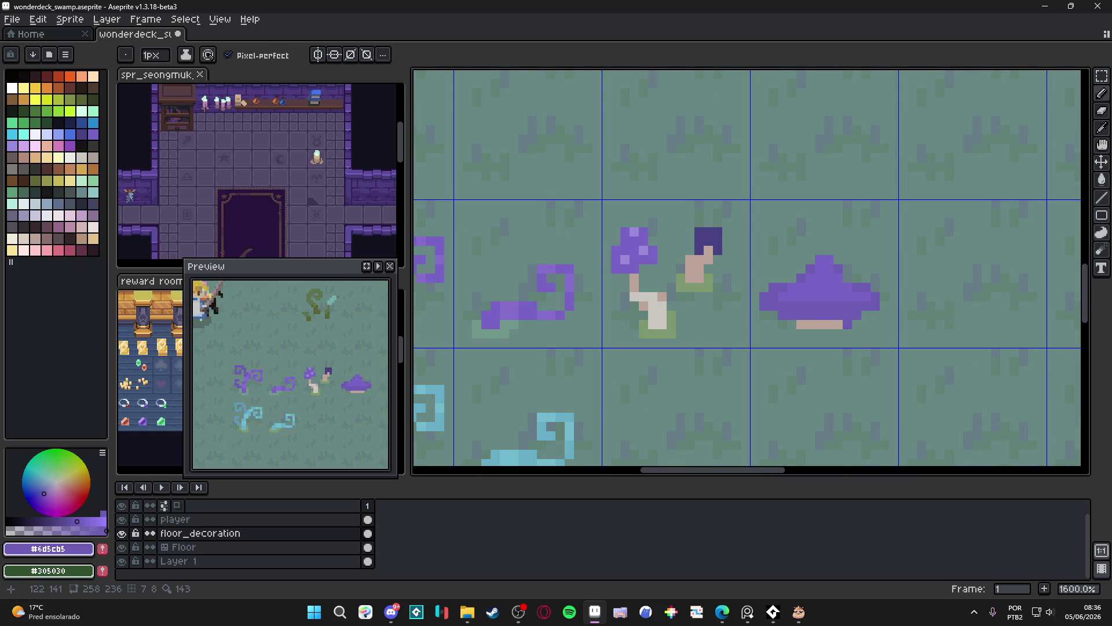
scroll(848, 324, "down", 4)
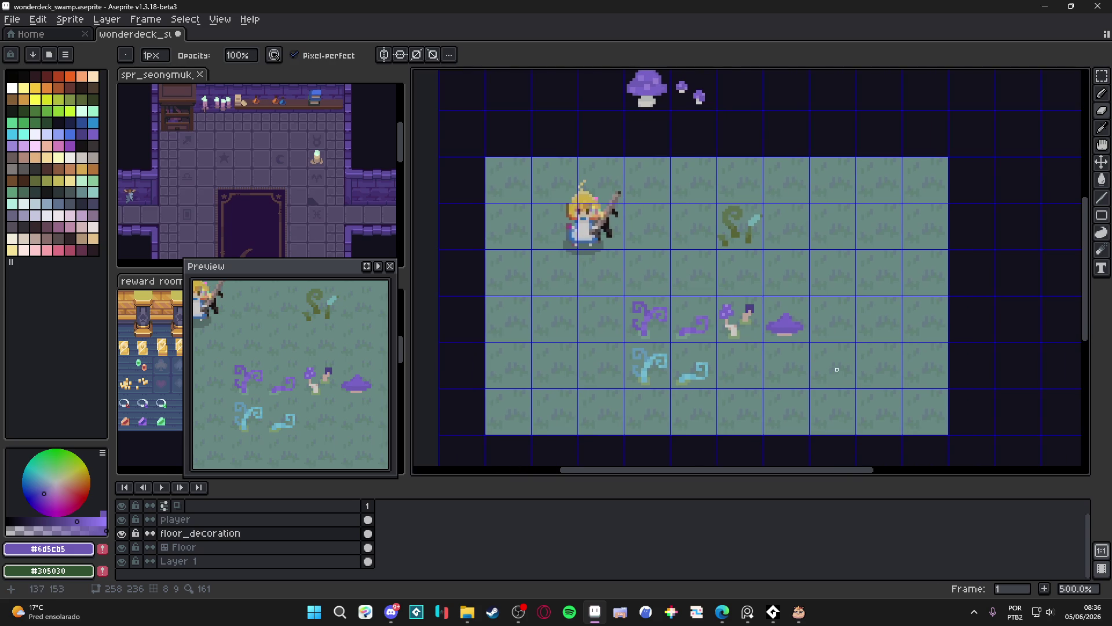
scroll(814, 346, "up", 1)
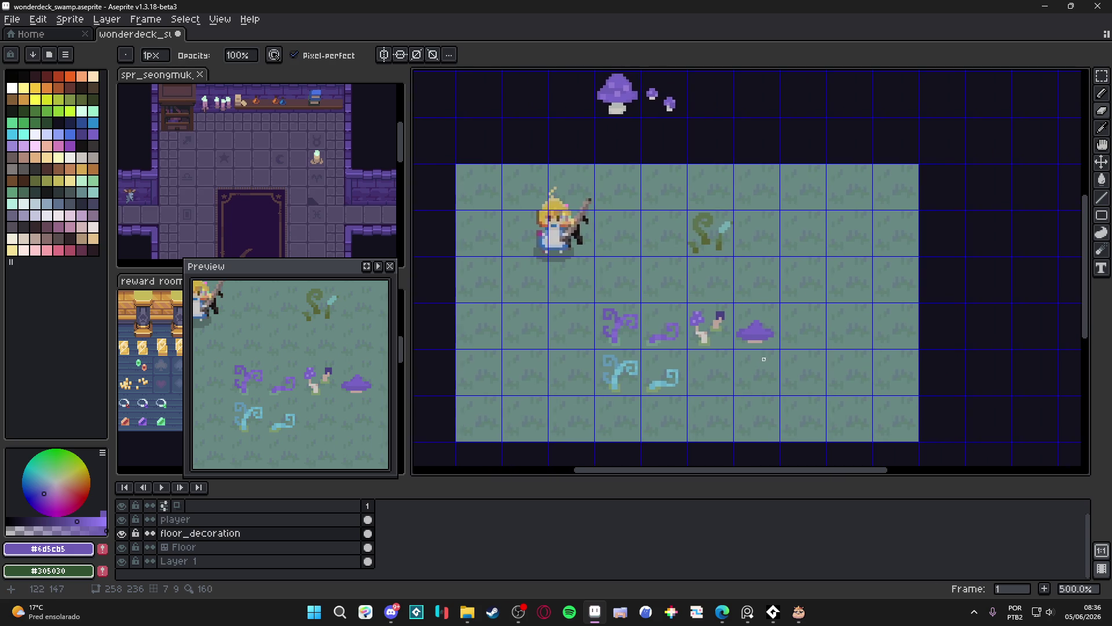
Select and clear the large purple cap from the floor tiles beside the mushroom pair.
key("m")
left_click_drag(753, 333, 792, 360)
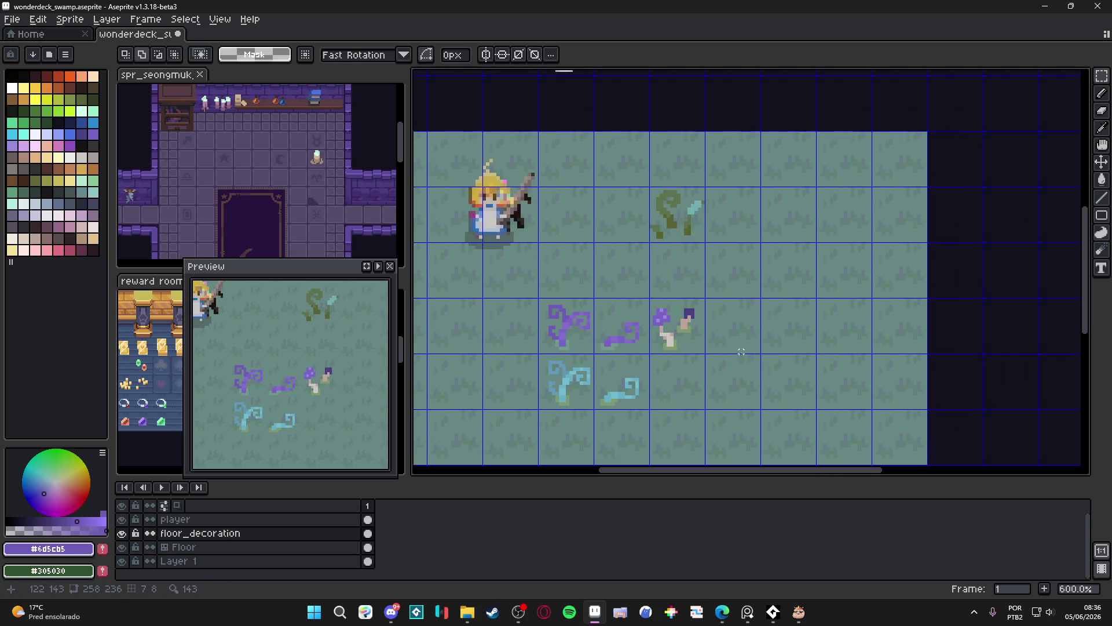
scroll(737, 347, "down", 2)
scroll(709, 321, "up", 1)
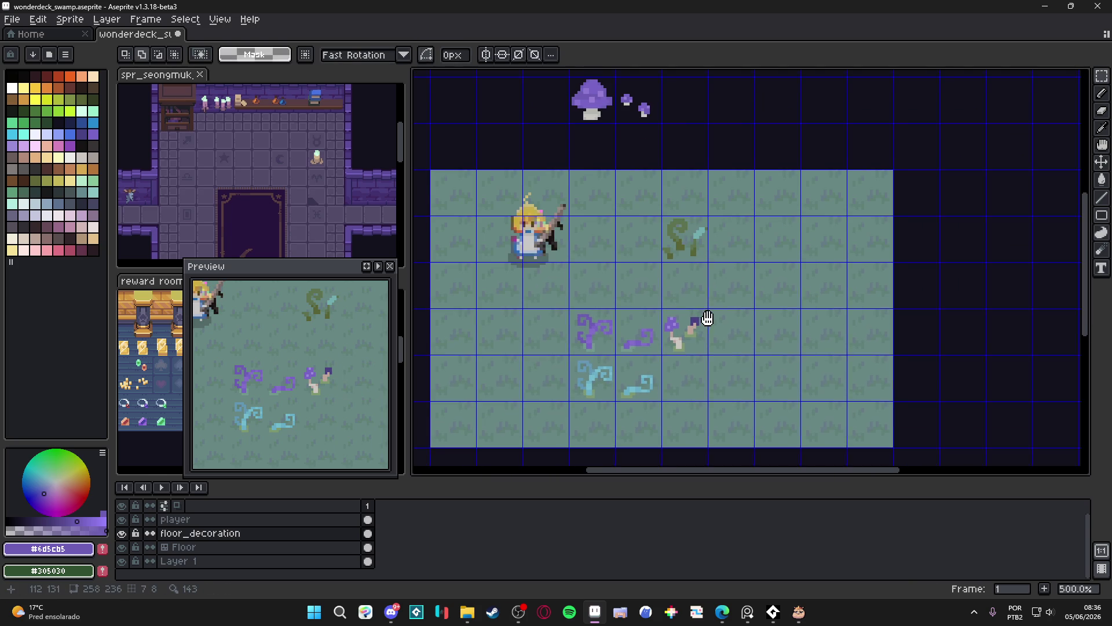
scroll(702, 318, "right", 2)
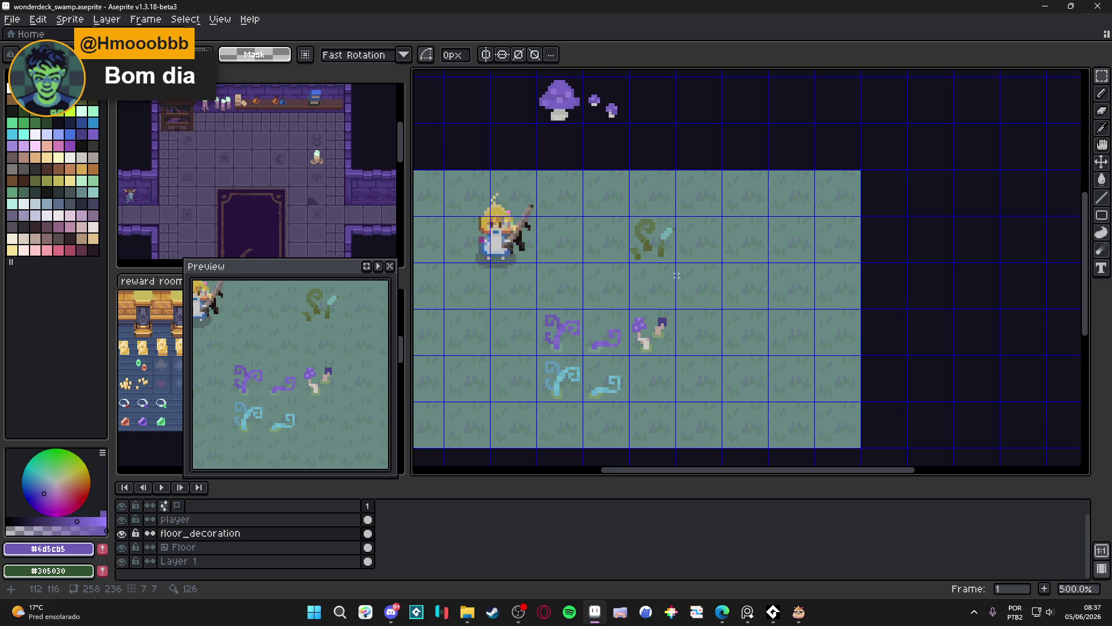
scroll(676, 276, "up", 3)
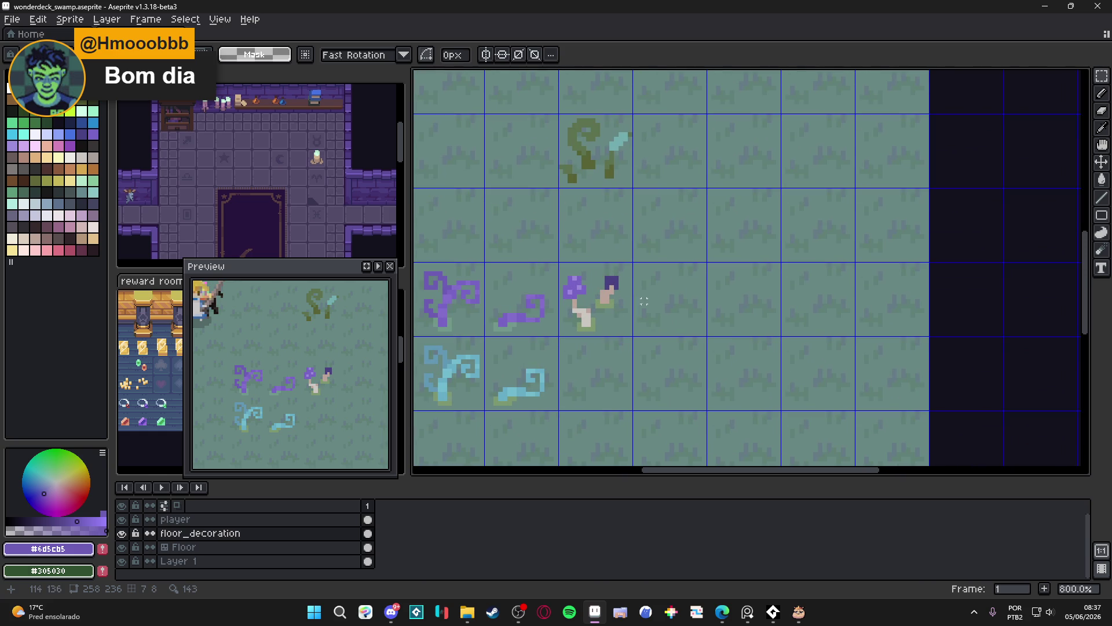
scroll(644, 301, "down", 3)
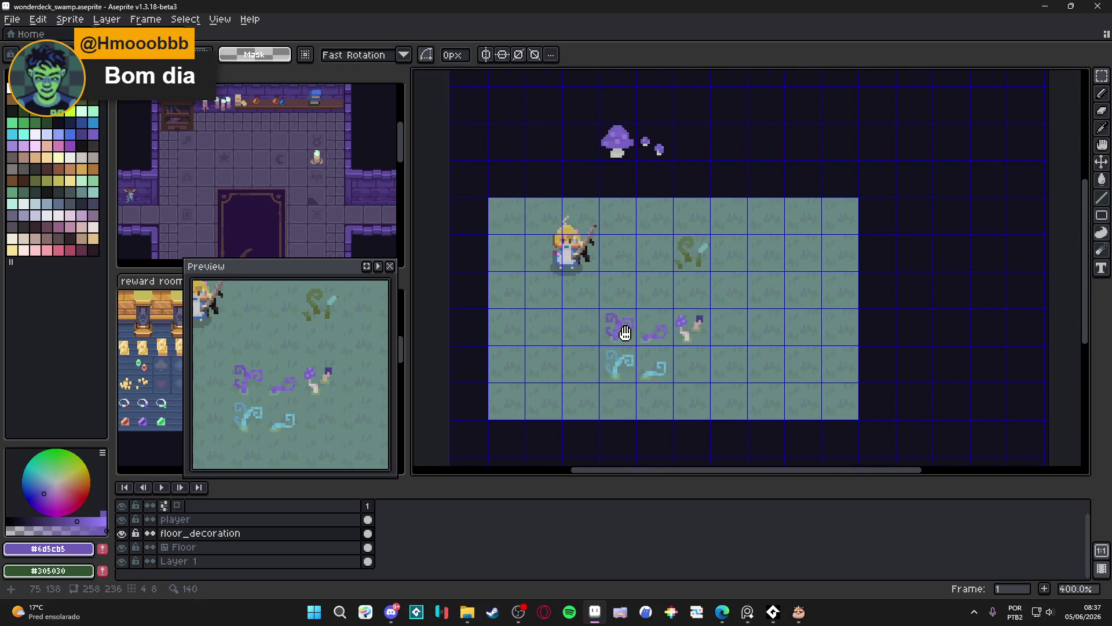
scroll(624, 327, "up", 2)
Save wonderdeck_swamp.aseprite and switch away to another application.
key("ctrl+s")
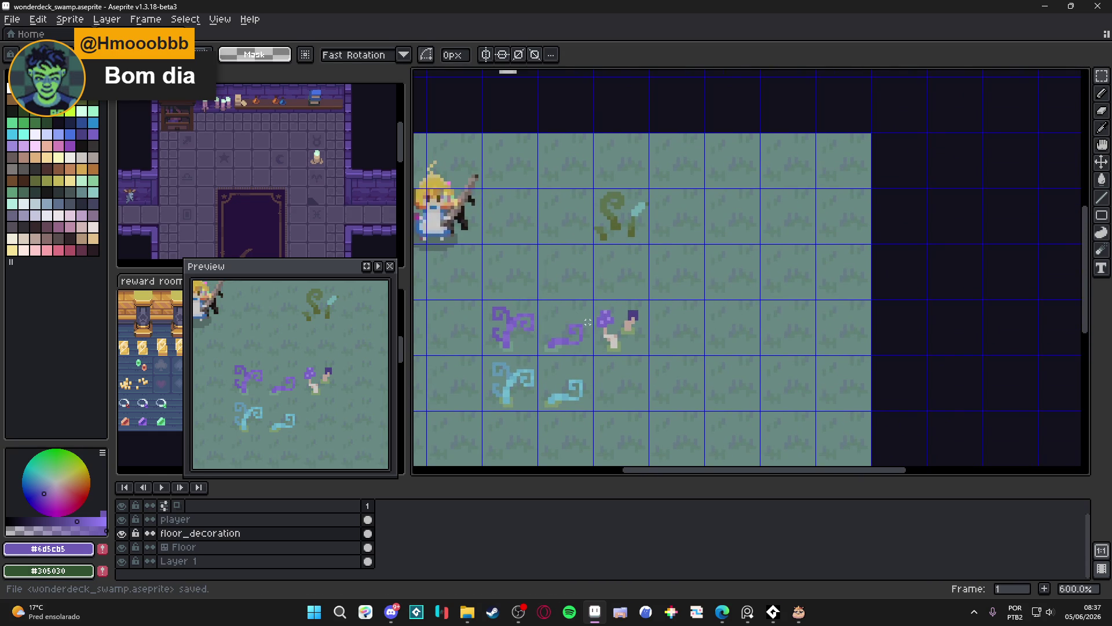
scroll(593, 324, "down", 2)
scroll(610, 360, "up", 2)
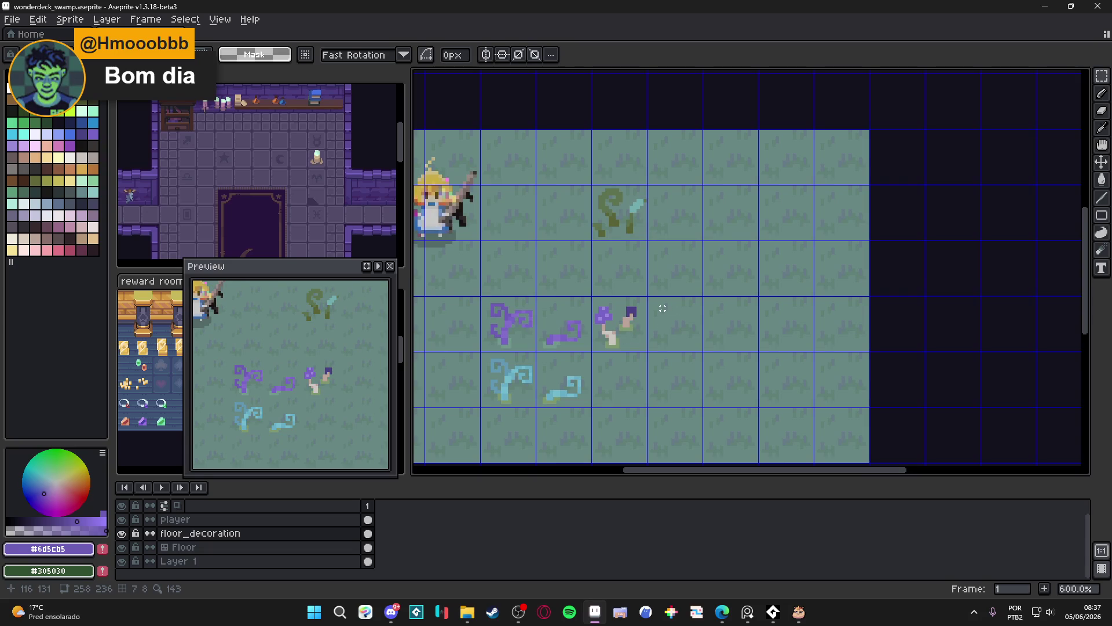
scroll(659, 307, "down", 2)
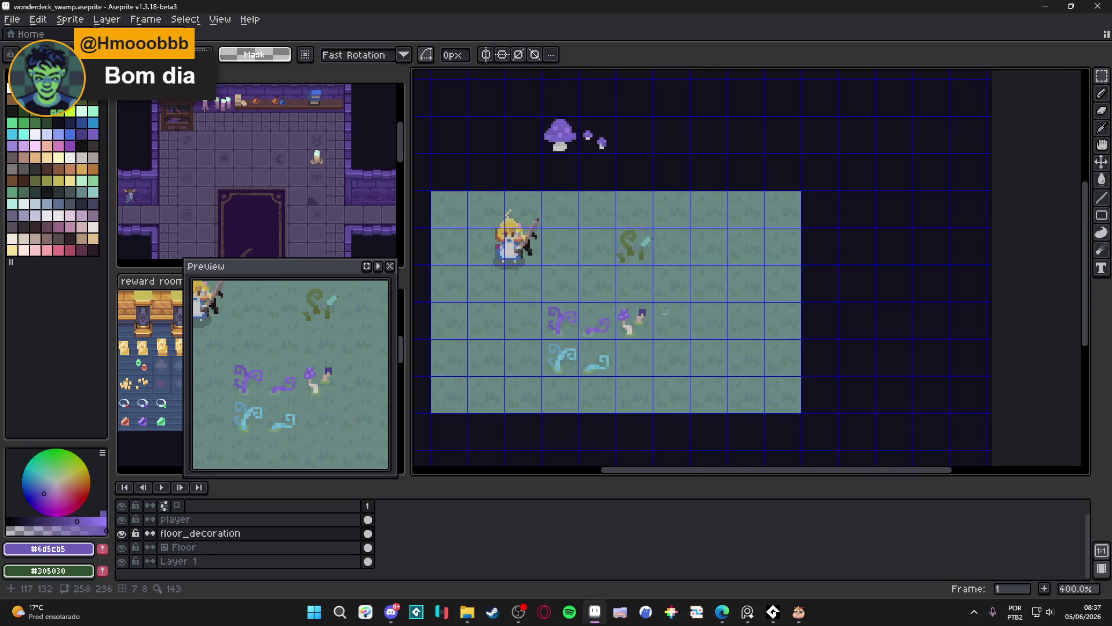
scroll(666, 313, "up", 3)
scroll(655, 321, "down", 1)
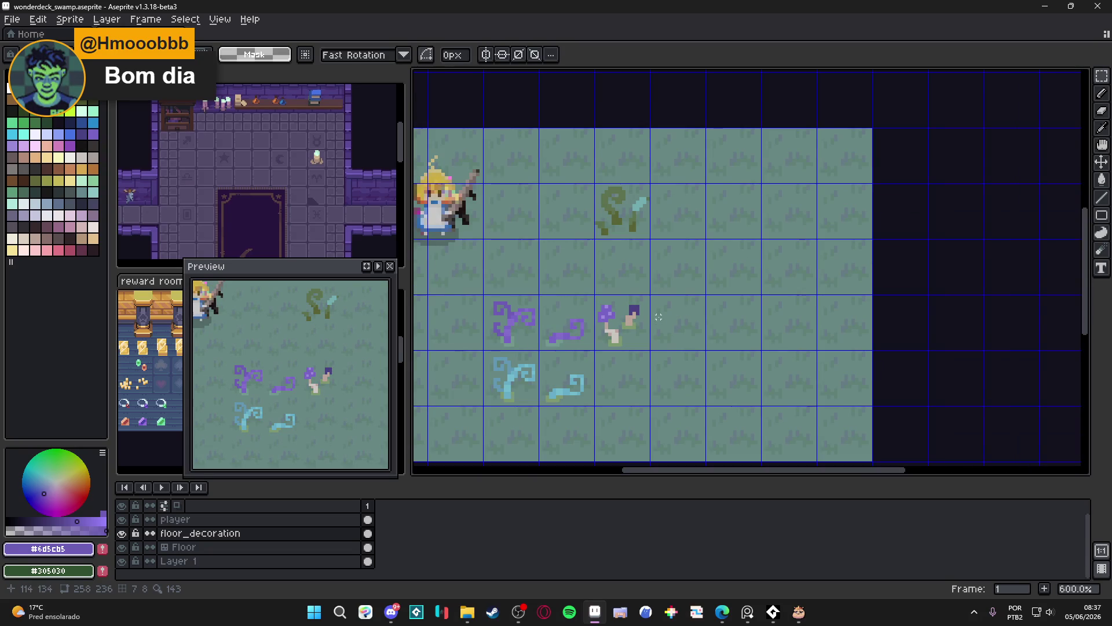
key("alt+Tab")
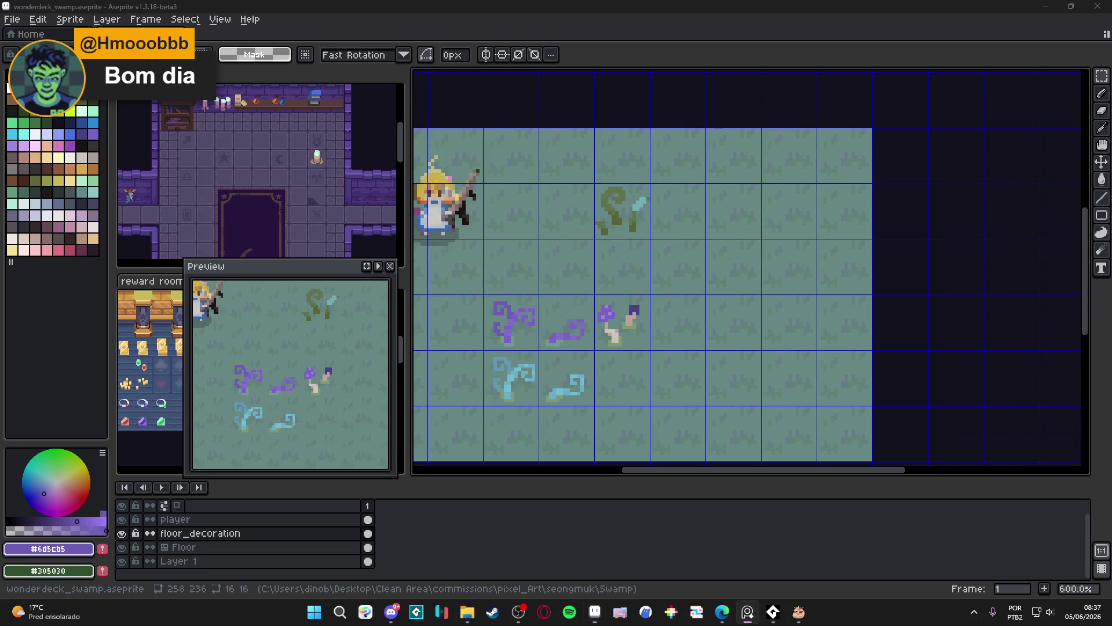
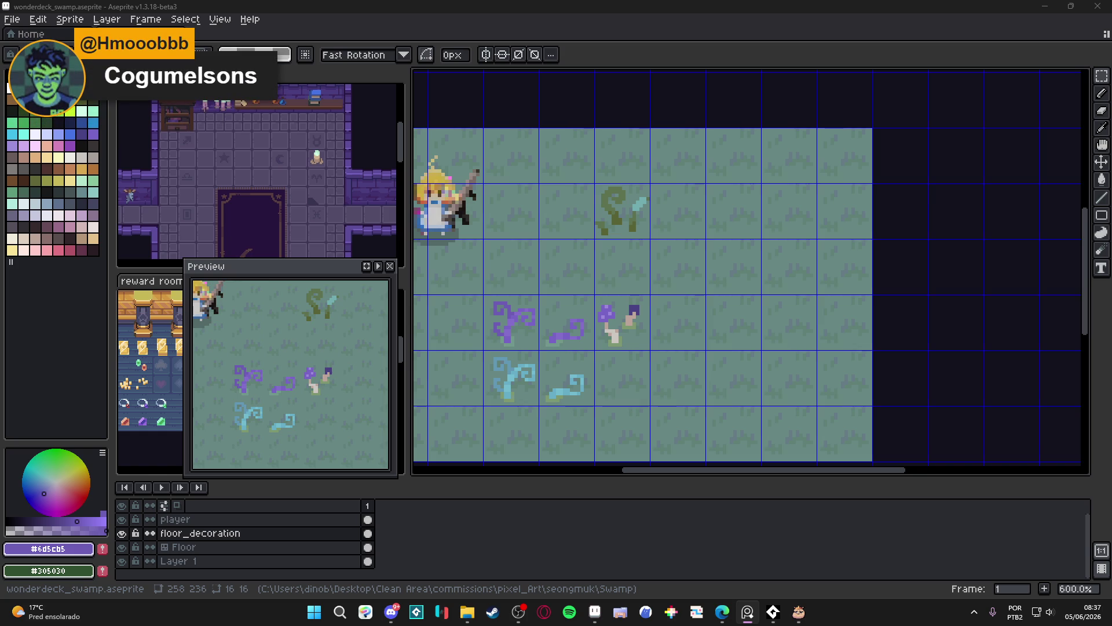
Sample the mushroom's light purple #7864c6 as the foreground colour with the eyedropper.
left_click_drag(630, 278, 589, 267)
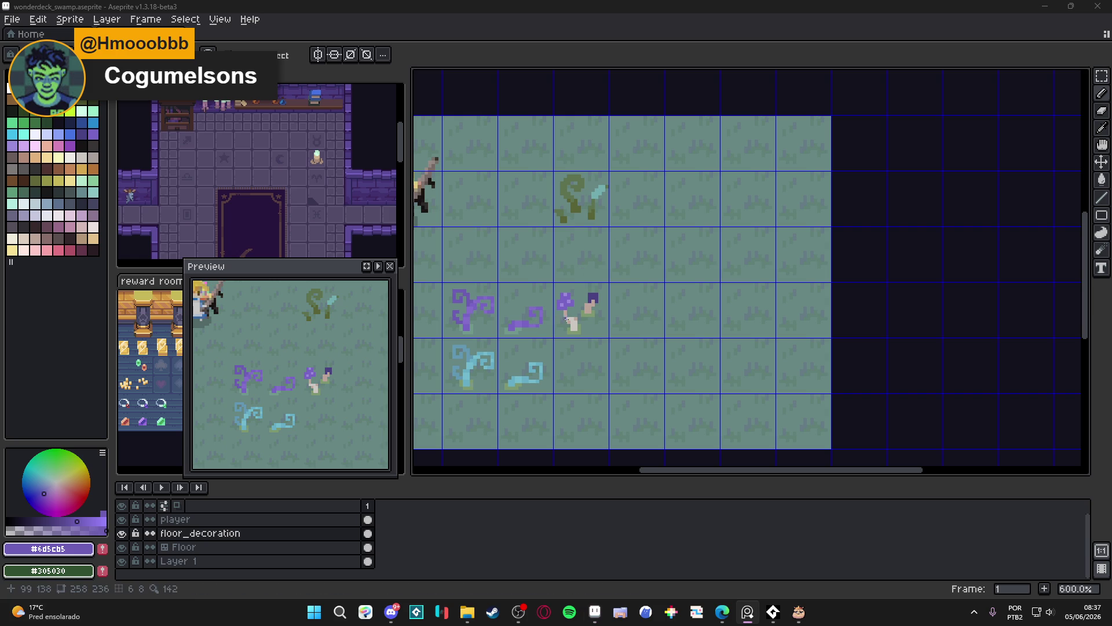
scroll(591, 296, "up", 4)
left_click(504, 293, "alt")
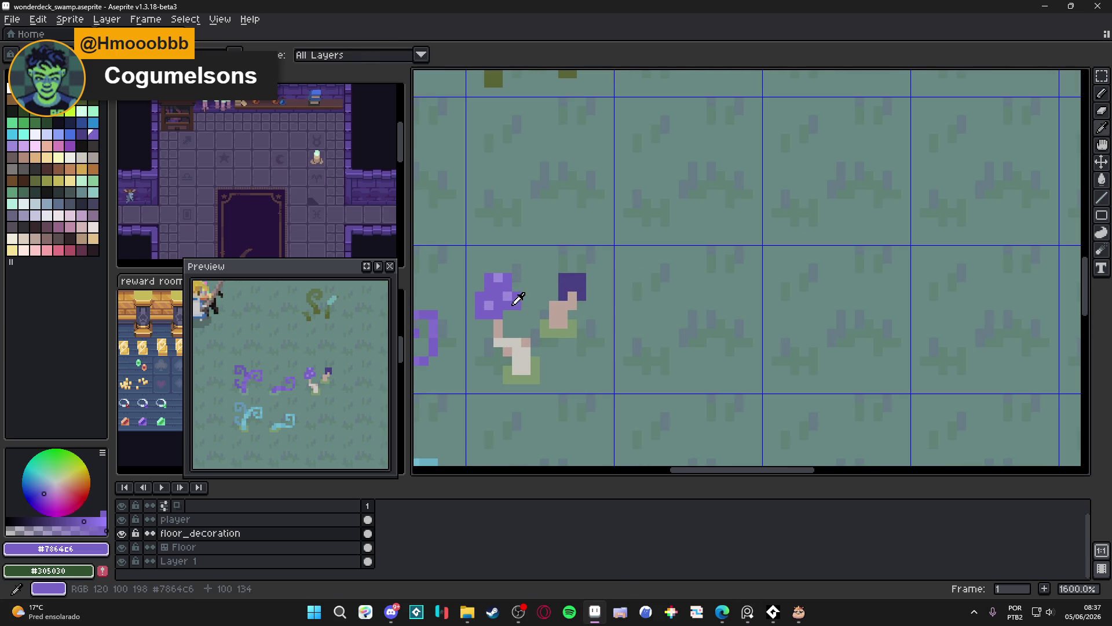
scroll(576, 313, "down", 3)
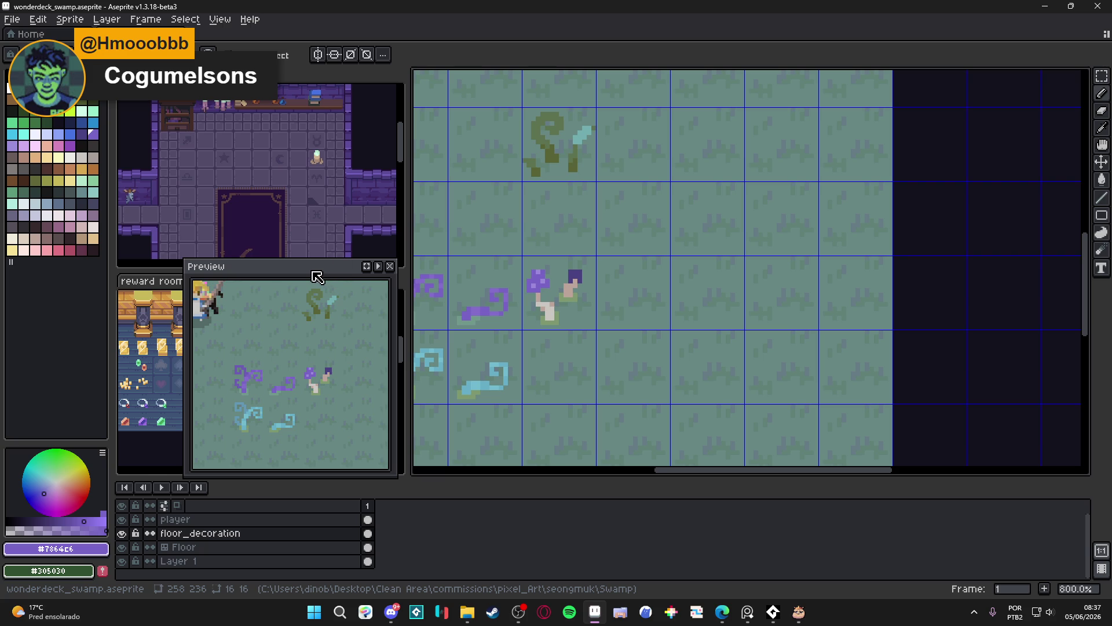
scroll(570, 339, "down", 2)
scroll(570, 339, "down", 1)
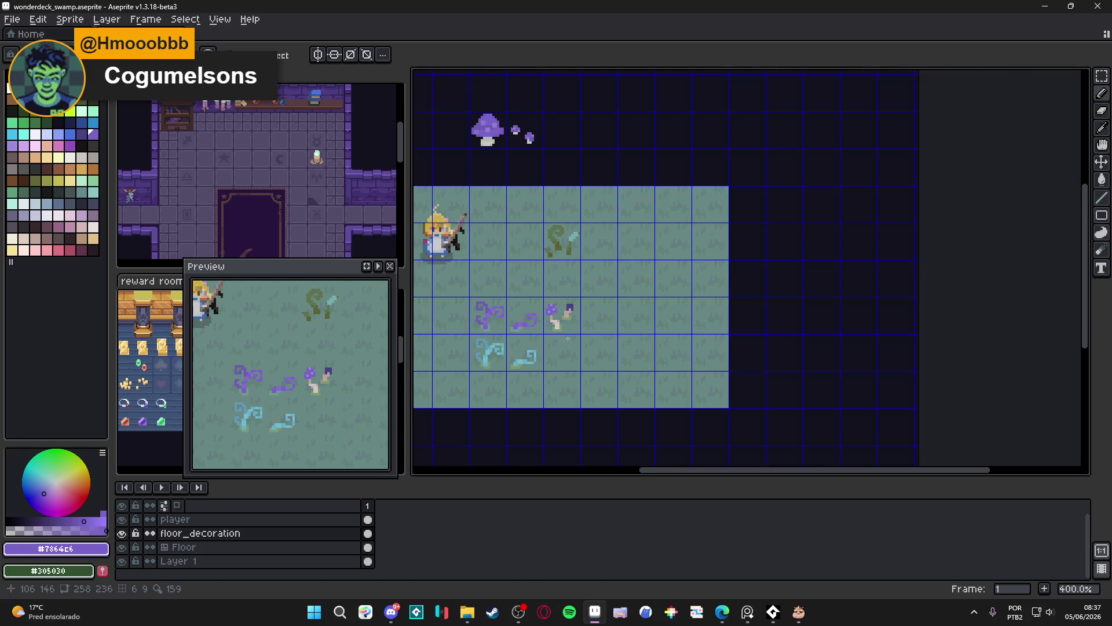
scroll(568, 338, "up", 1)
scroll(568, 338, "down", 1)
scroll(591, 337, "up", 1)
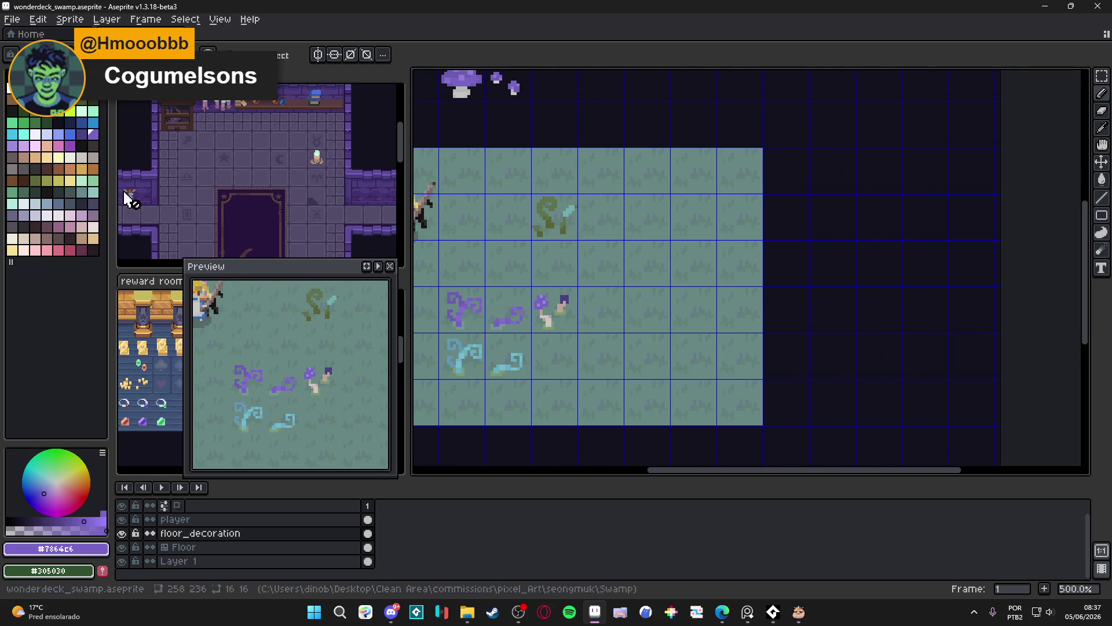
scroll(591, 331, "up", 4)
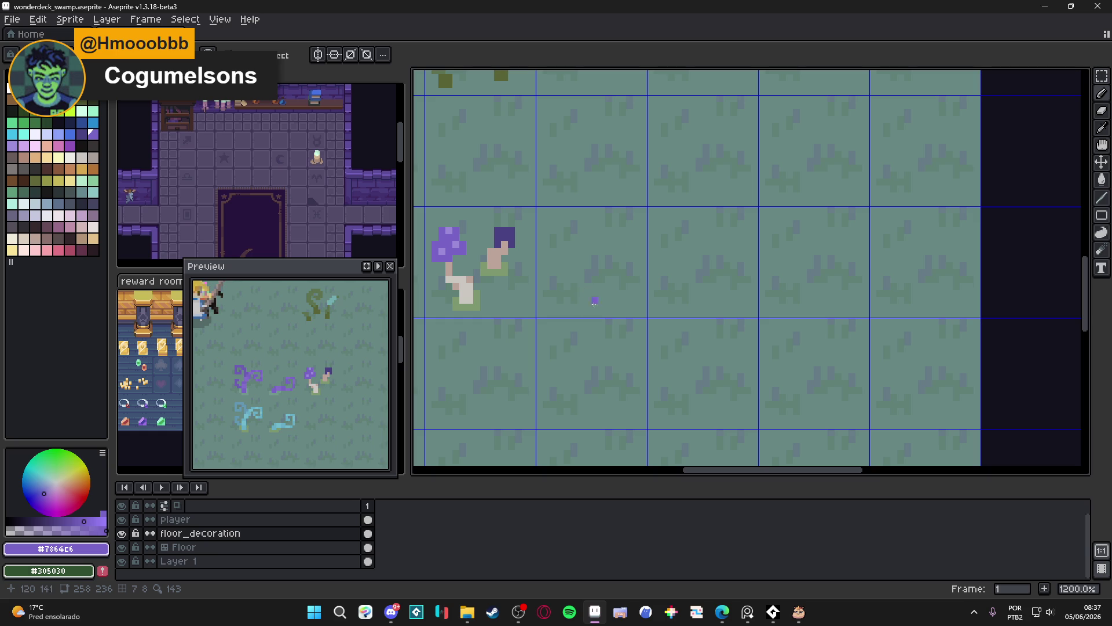
scroll(583, 393, "down", 2)
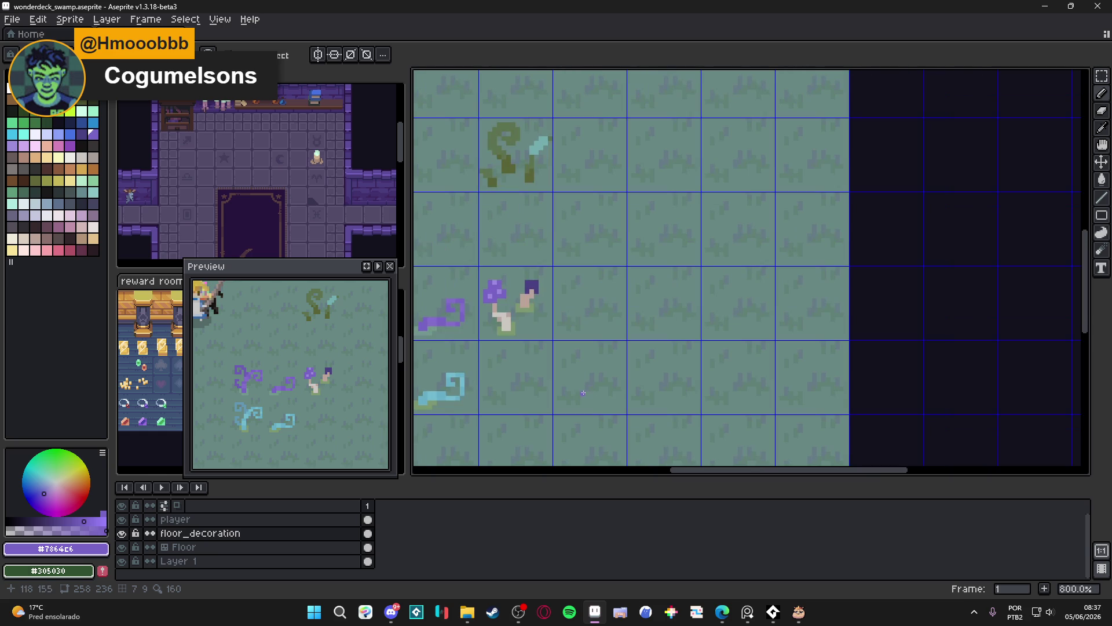
scroll(583, 394, "up", 2)
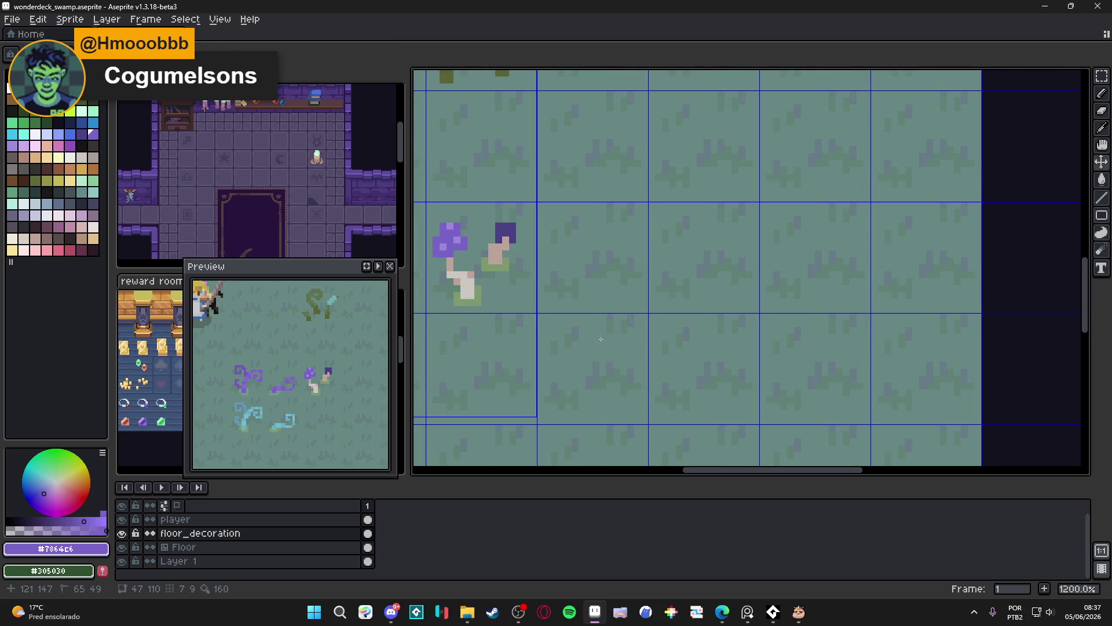
Paint a short light purple stroke below the mushroom, then switch to dark purple #494182.
left_click_drag(601, 338, 594, 347)
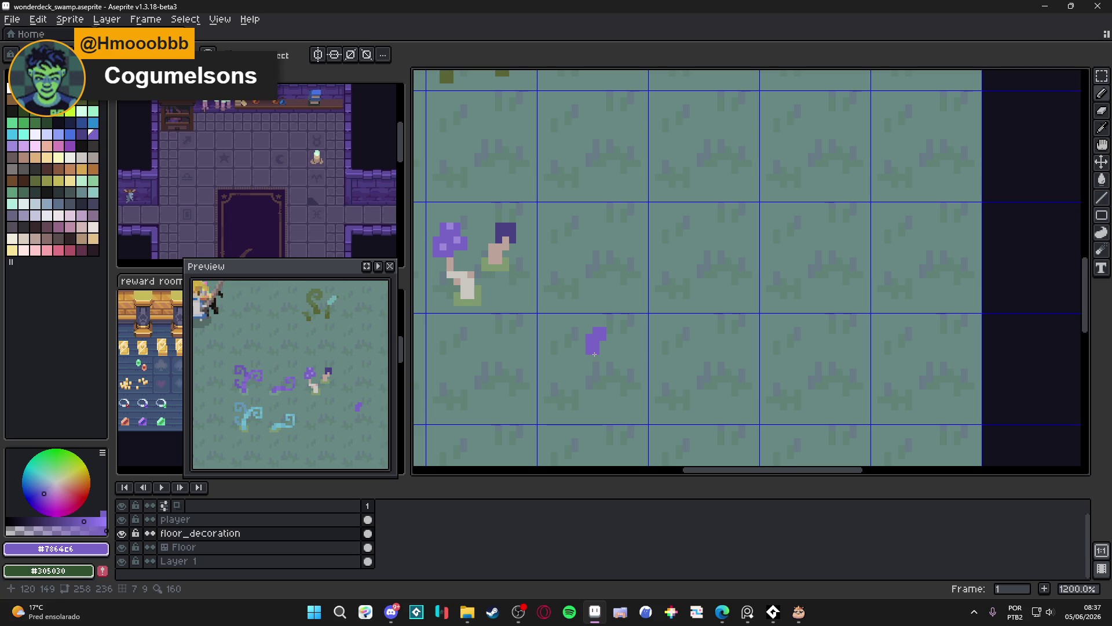
key("e")
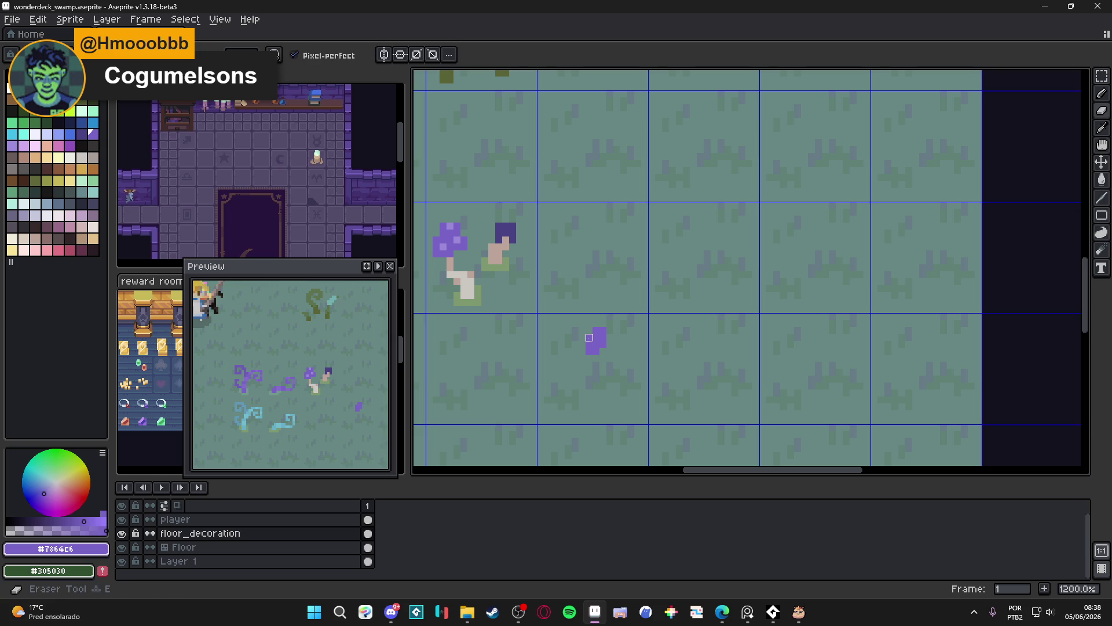
key("b")
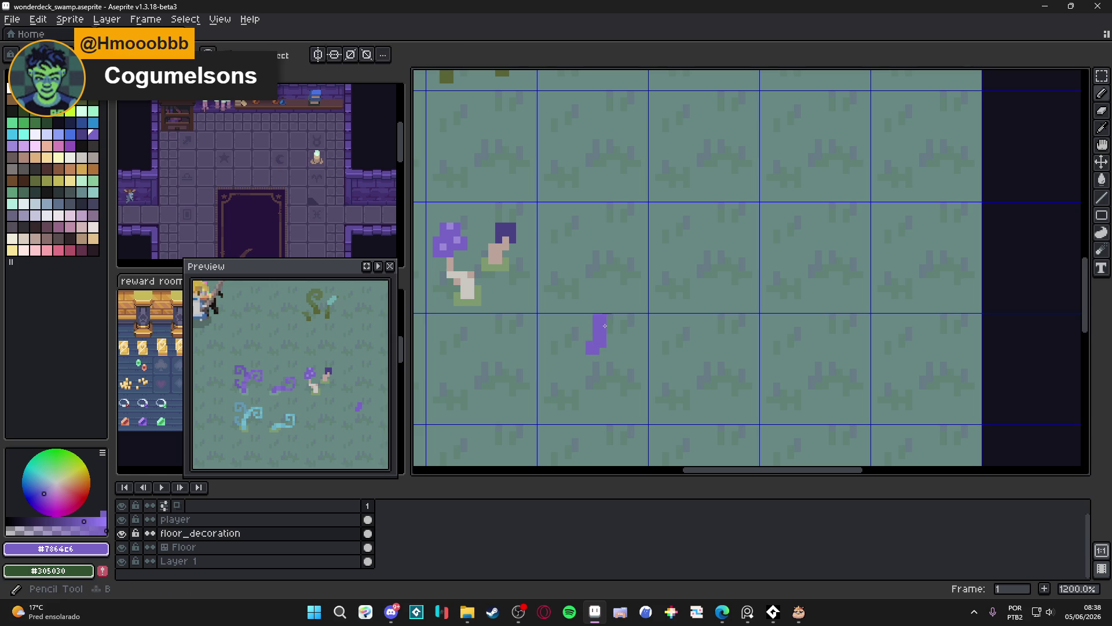
key("9")
left_click(603, 322)
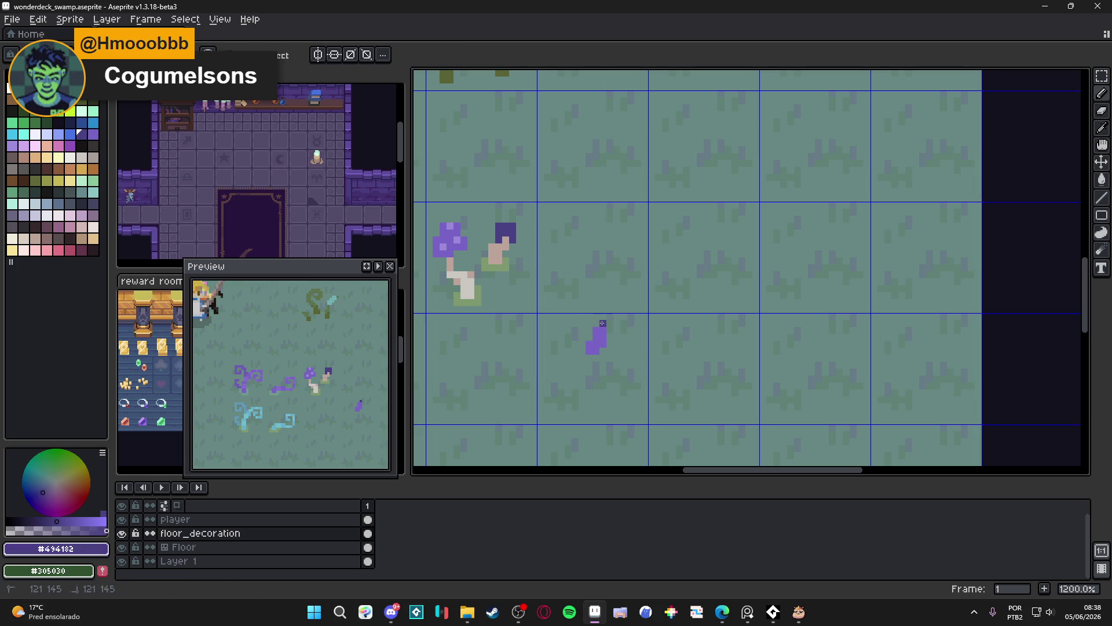
left_click(583, 358)
Draw a straight dark purple stem with curling hooks on its left and right sides.
left_click(591, 372, "shift")
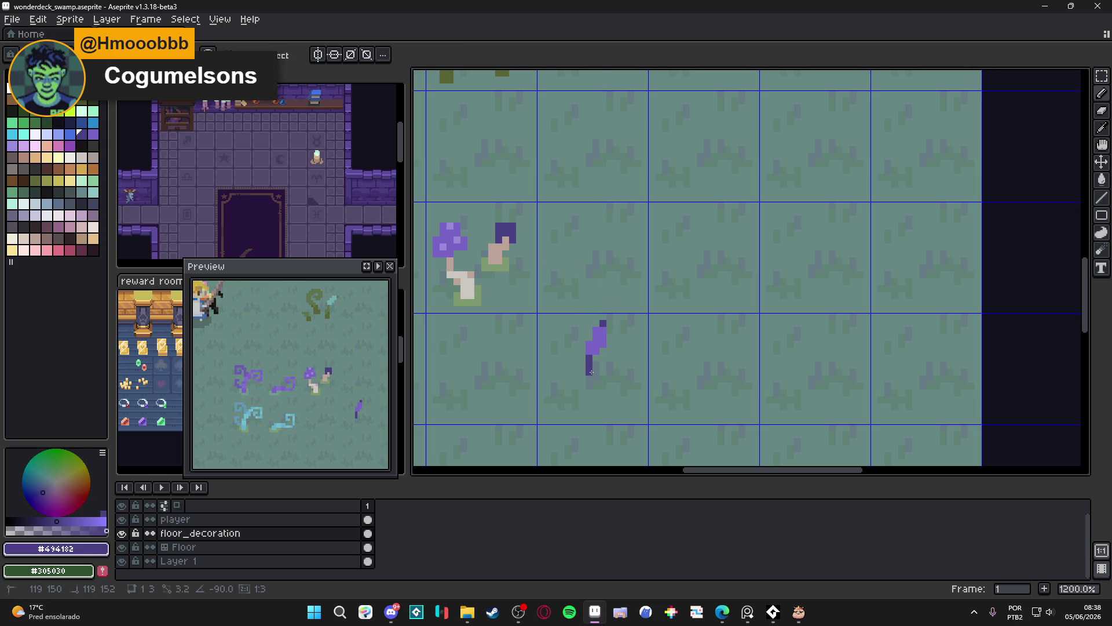
left_click(590, 392, "shift")
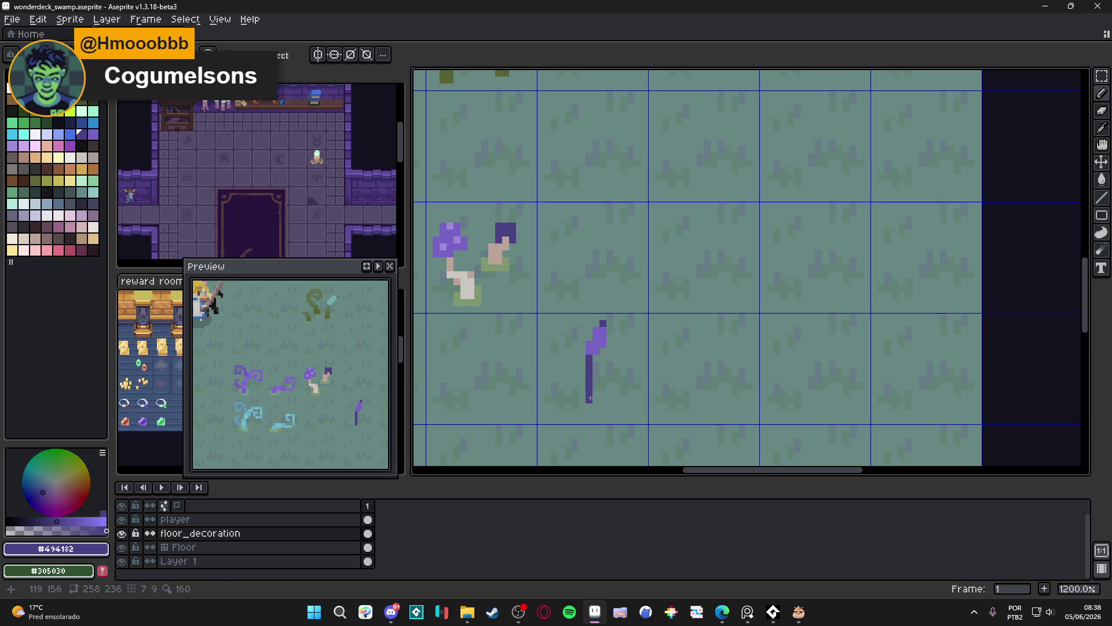
left_click(584, 393)
mouse_move(588, 393)
left_mouse_down()
mouse_move(558, 350)
mouse_move(549, 369)
mouse_move(561, 375)
left_mouse_up()
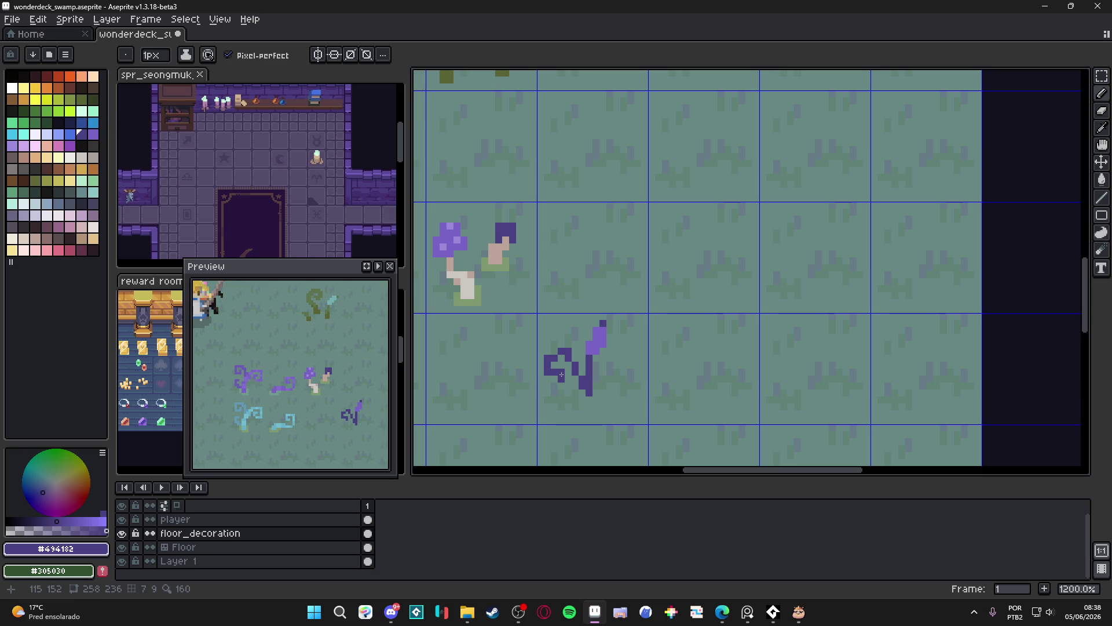
key("ctrl+z")
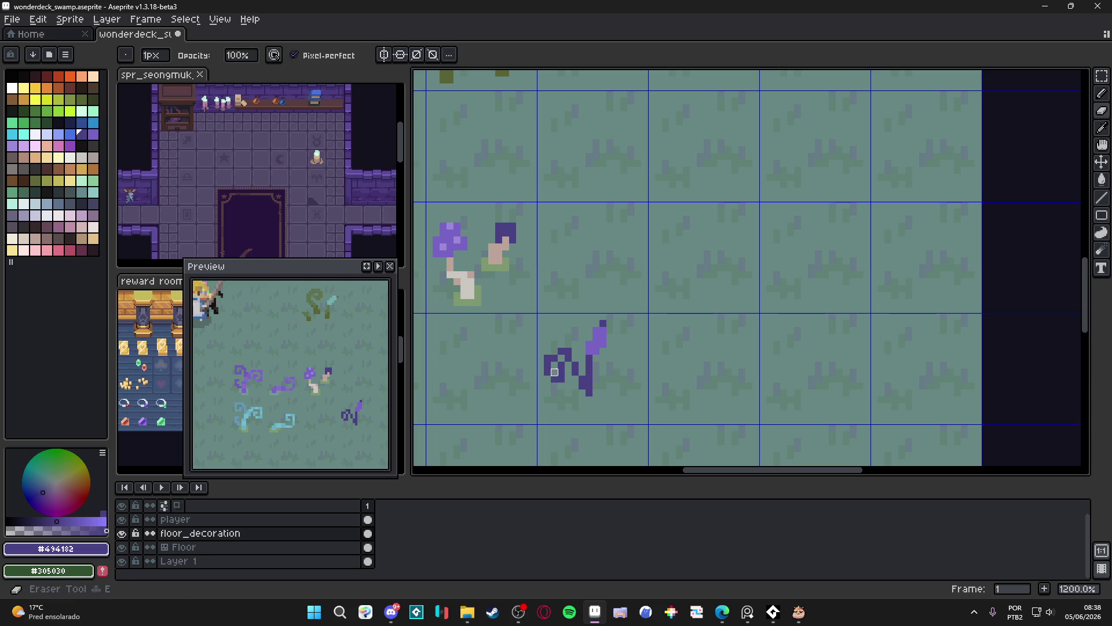
left_click_drag(553, 354, 567, 367)
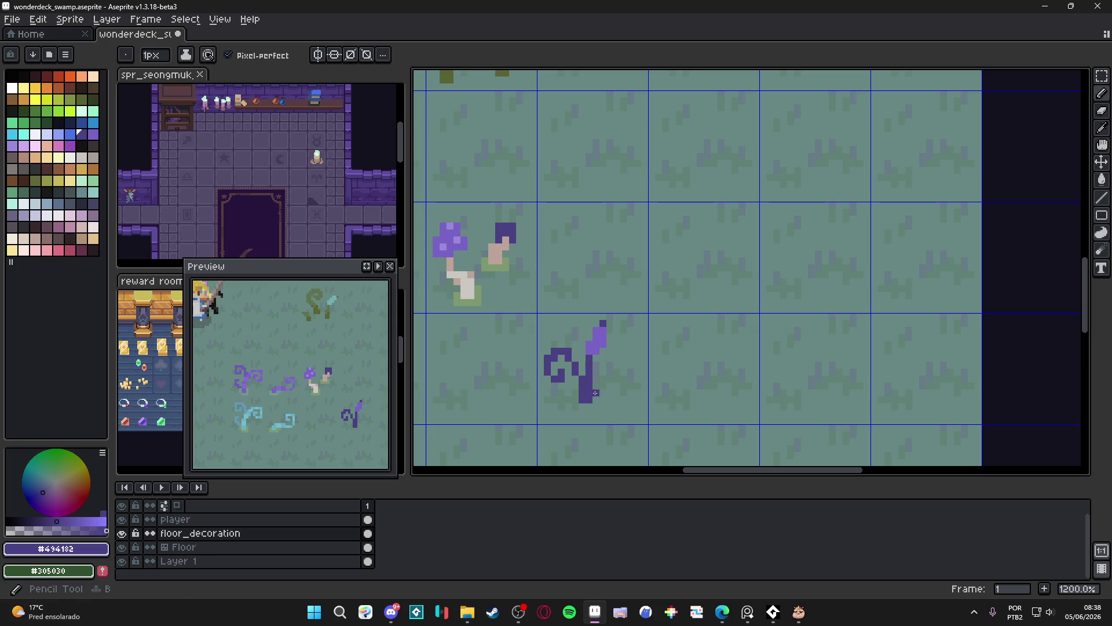
mouse_move(591, 400)
left_mouse_down()
mouse_move(599, 380)
mouse_move(617, 386)
left_mouse_up()
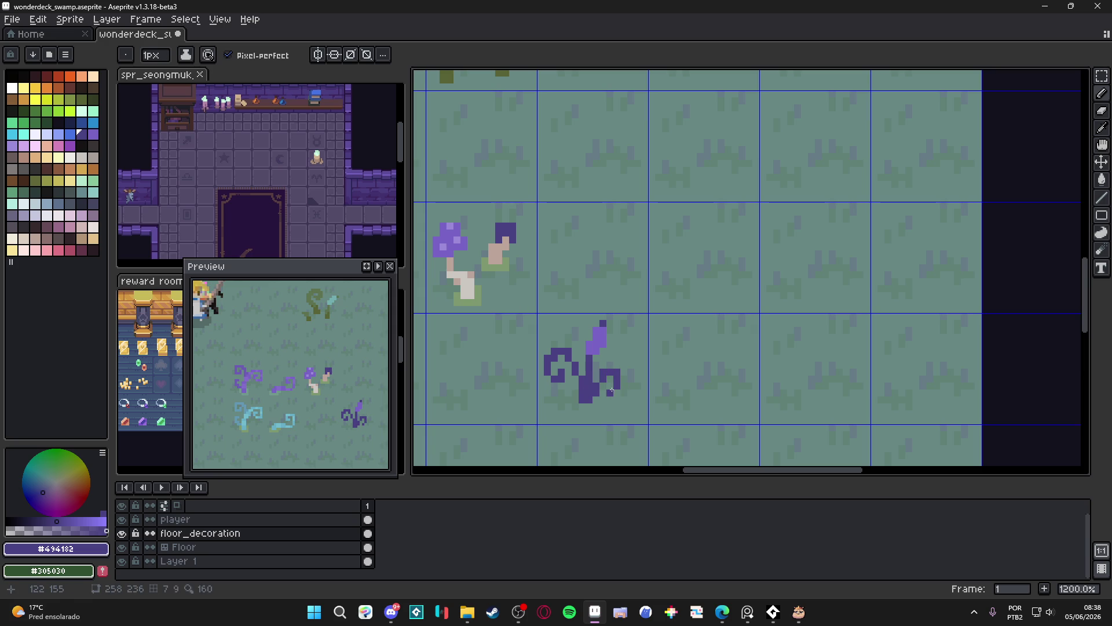
key("b")
scroll(591, 405, "down", 2)
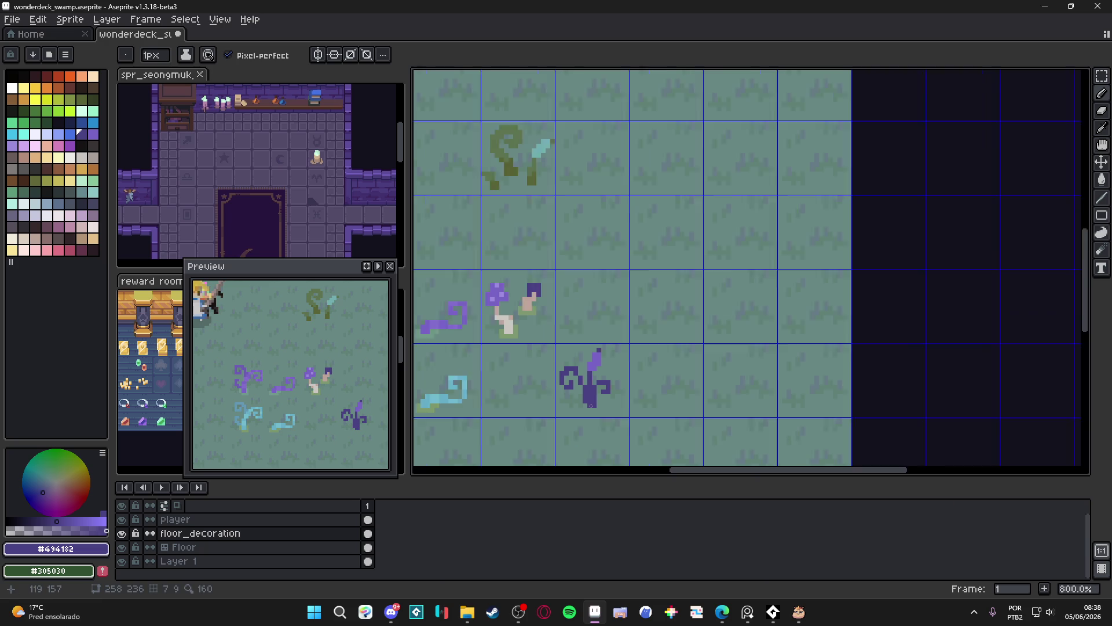
scroll(584, 383, "up", 2)
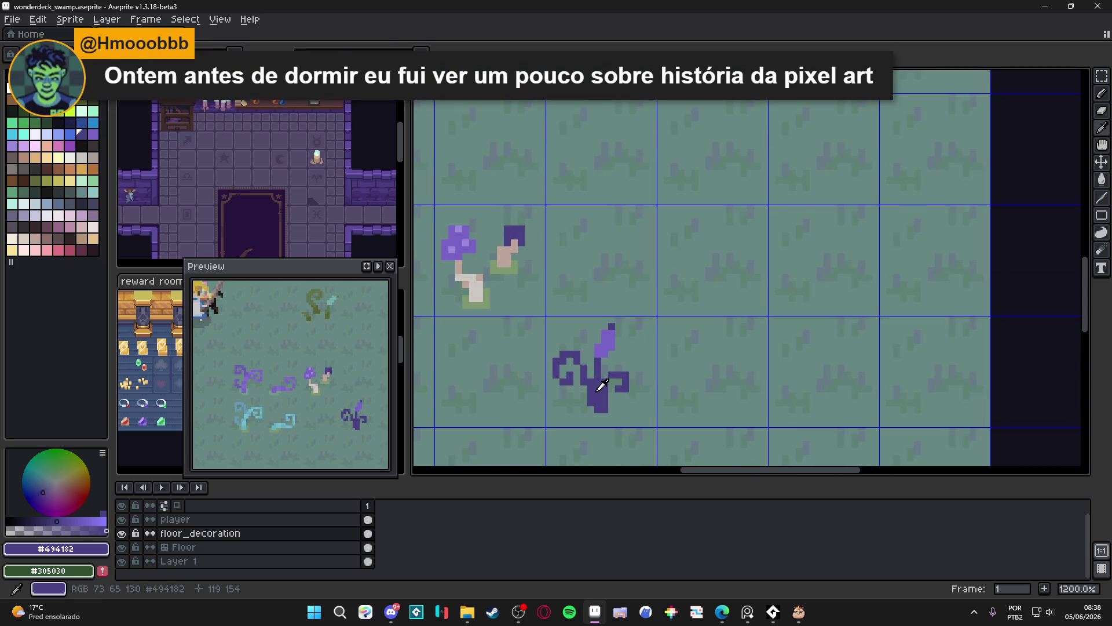
Save the sprite, then outline the purple stem and left curl in near-black.
key("ctrl+s")
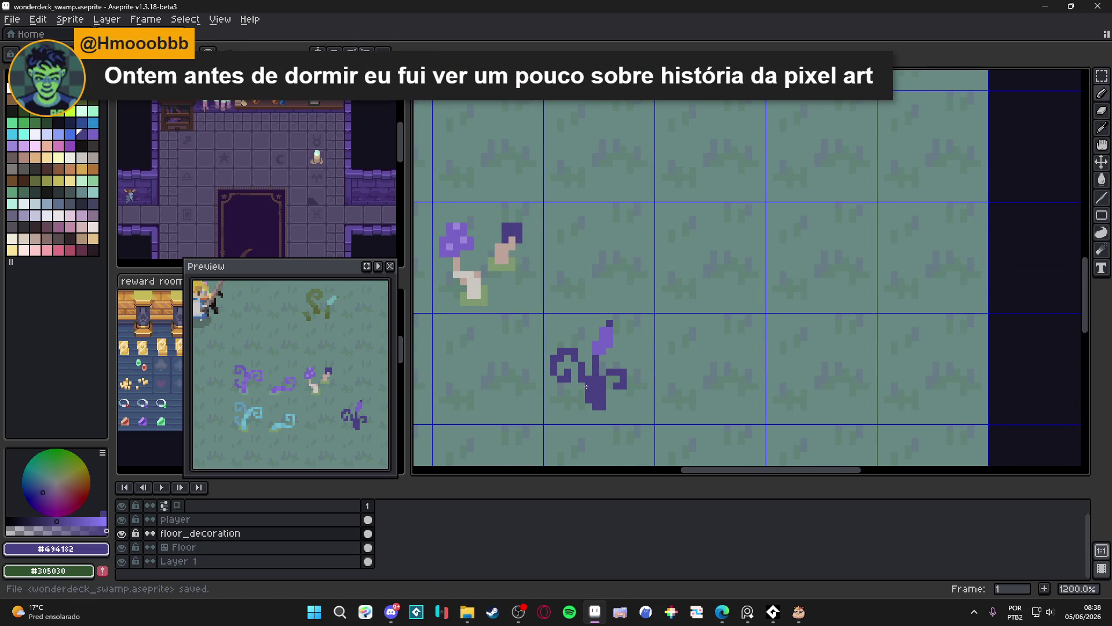
left_click(93, 147)
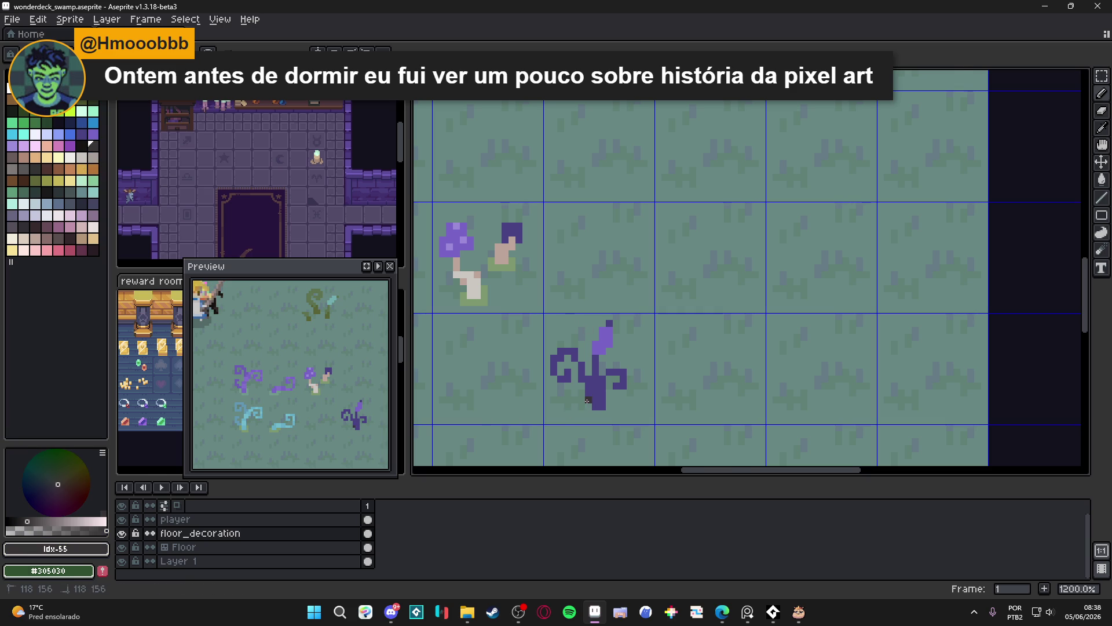
scroll(594, 398, "up", 3)
mouse_move(590, 403)
left_mouse_down()
mouse_move(562, 301)
mouse_move(525, 313)
mouse_move(521, 345)
mouse_move(549, 356)
mouse_move(550, 342)
left_mouse_up()
left_click(604, 343)
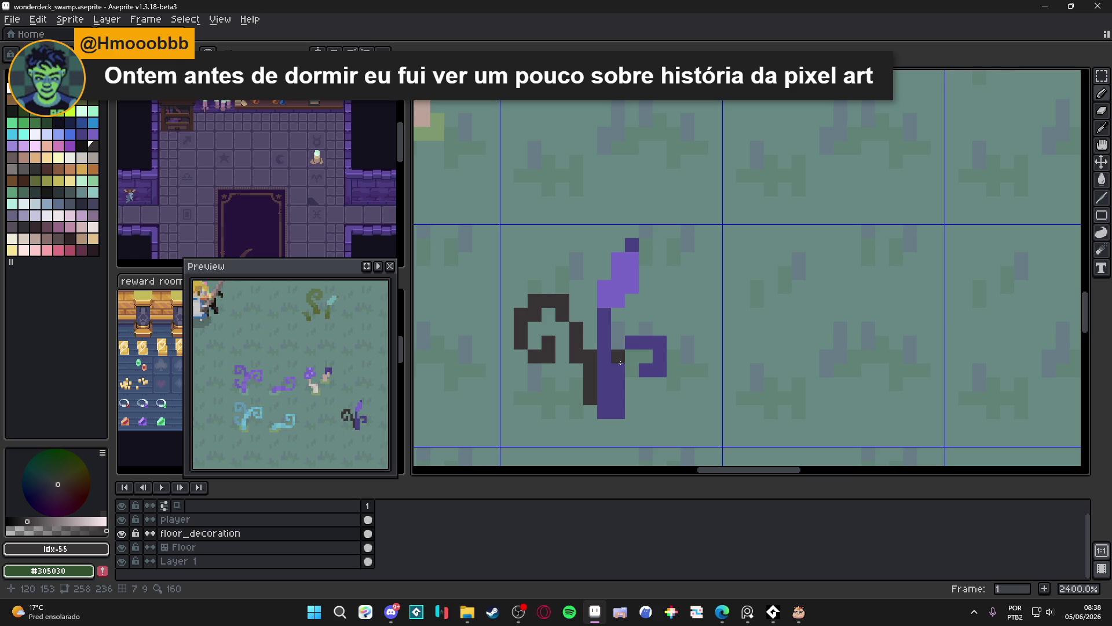
left_click_drag(621, 363, 618, 413)
left_click(632, 343)
Fill the left curl's dark loop with the stem's dark purple, undoing stray pixels.
scroll(634, 349, "down", 5)
scroll(634, 348, "up", 3)
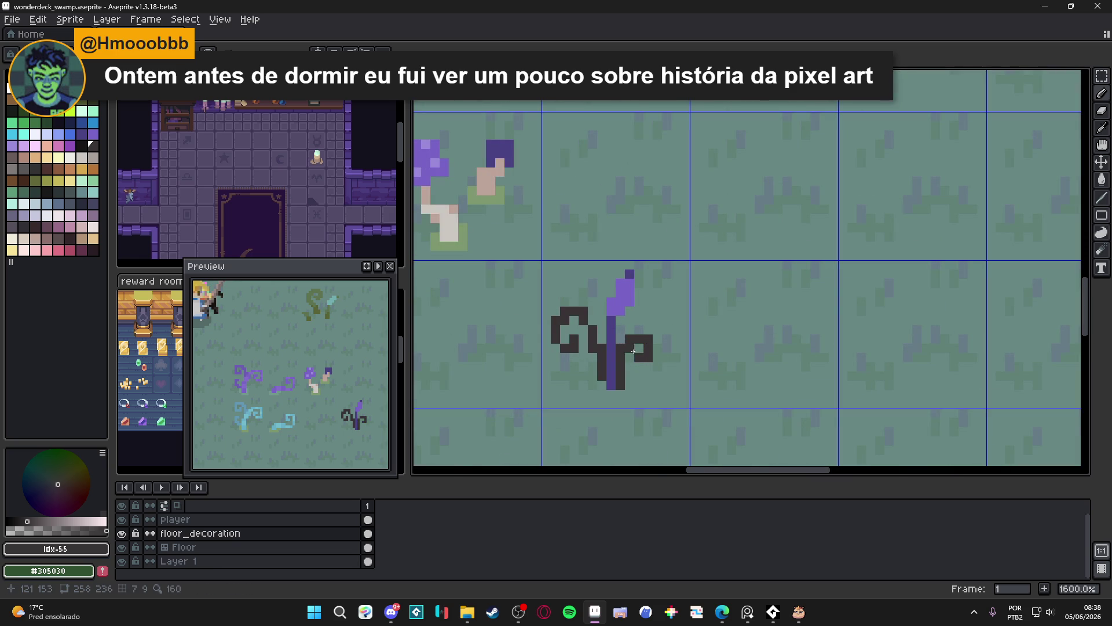
scroll(637, 392, "down", 4)
scroll(626, 353, "up", 4)
left_click(620, 348, "alt")
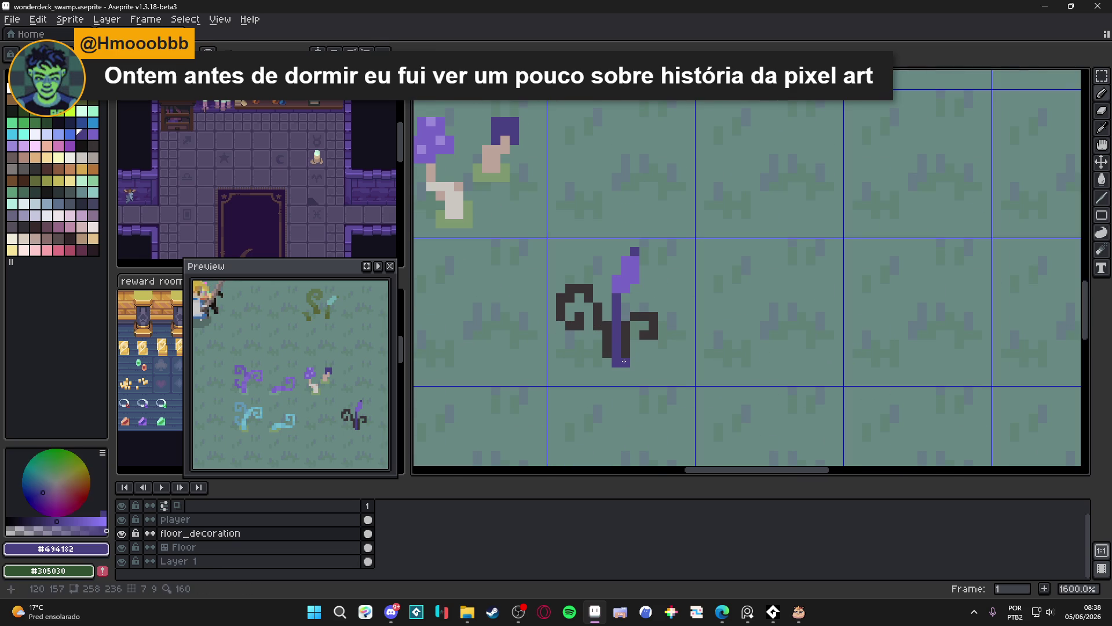
left_click(635, 327)
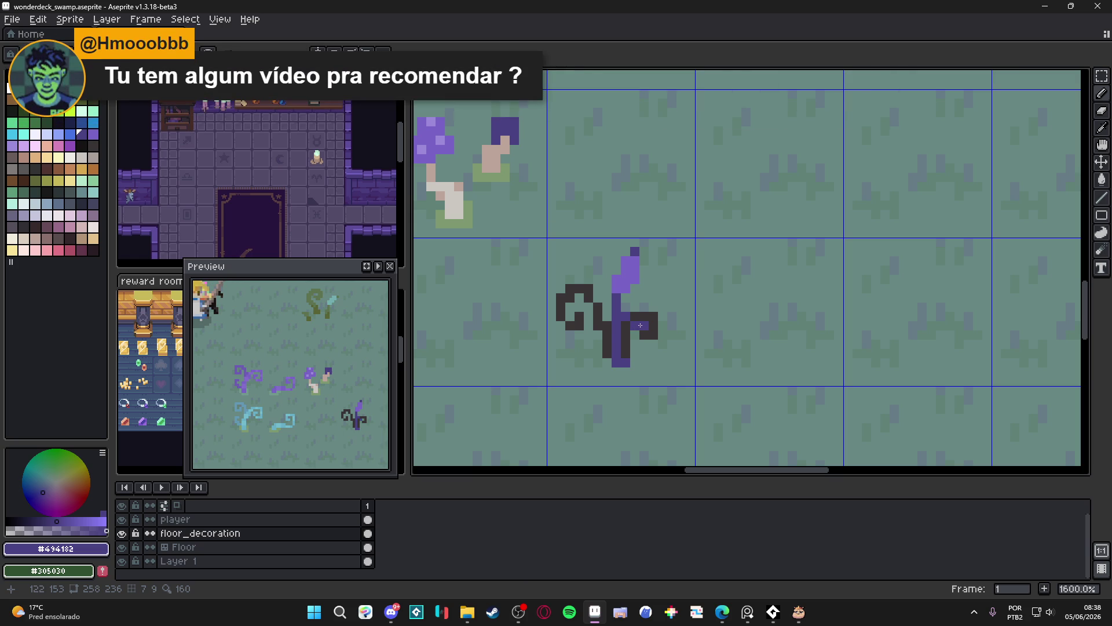
key("ctrl+z")
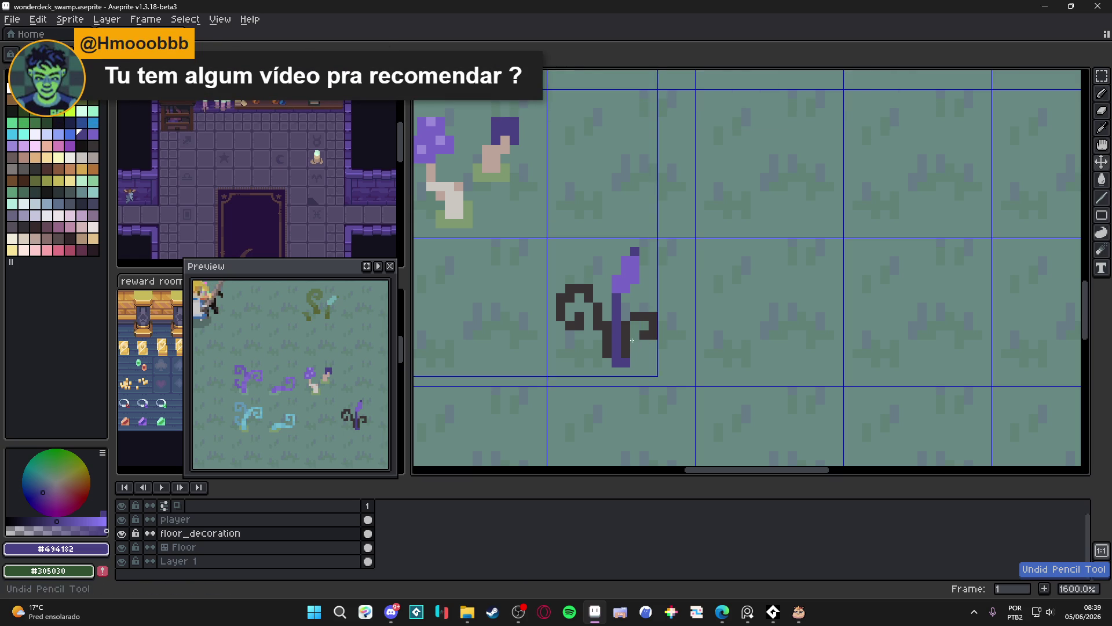
left_click(588, 301)
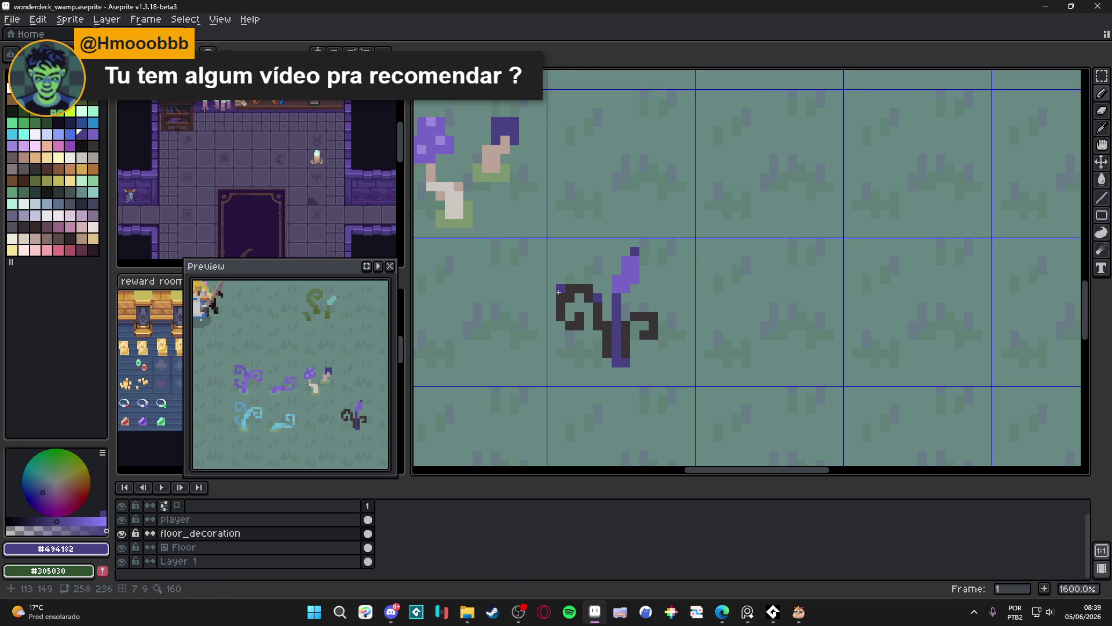
left_click(573, 304)
left_click(569, 316)
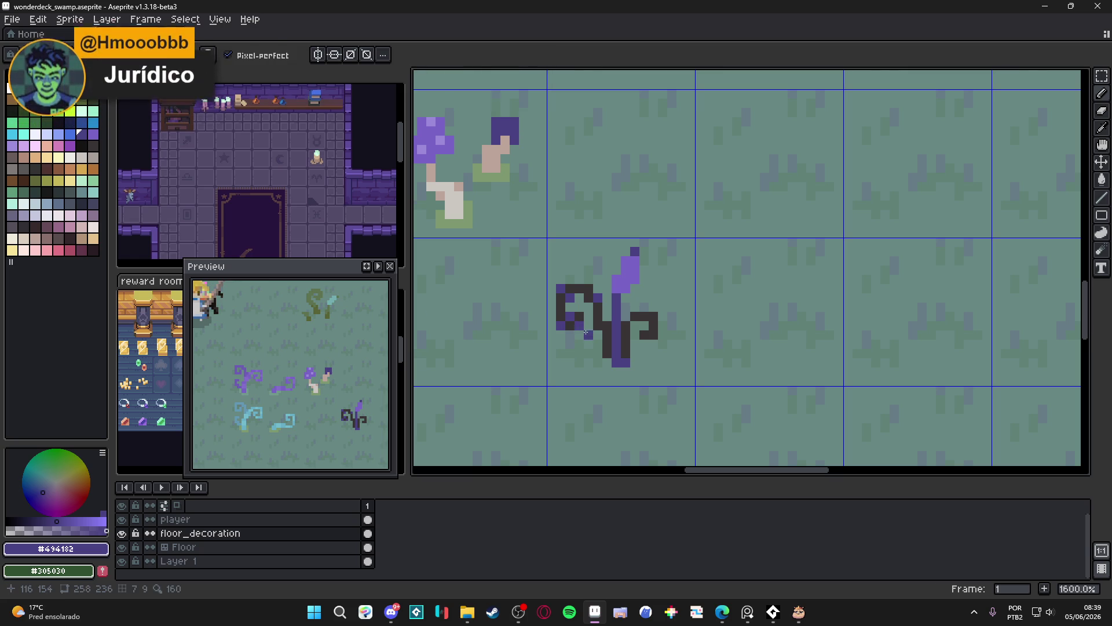
scroll(594, 332, "down", 3)
scroll(590, 330, "up", 3)
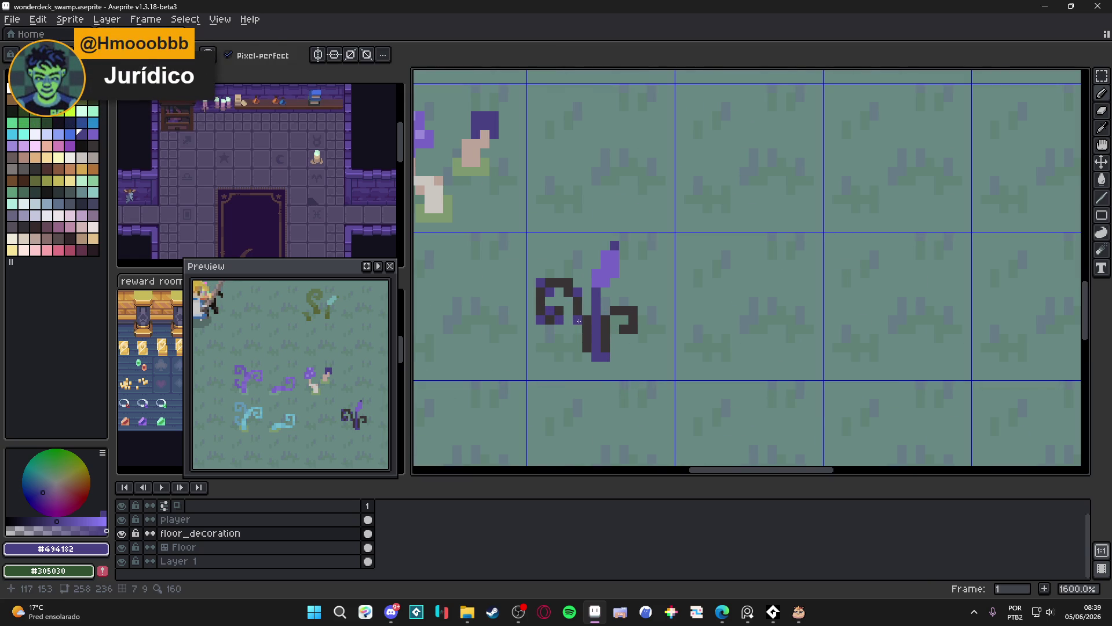
scroll(578, 320, "down", 3)
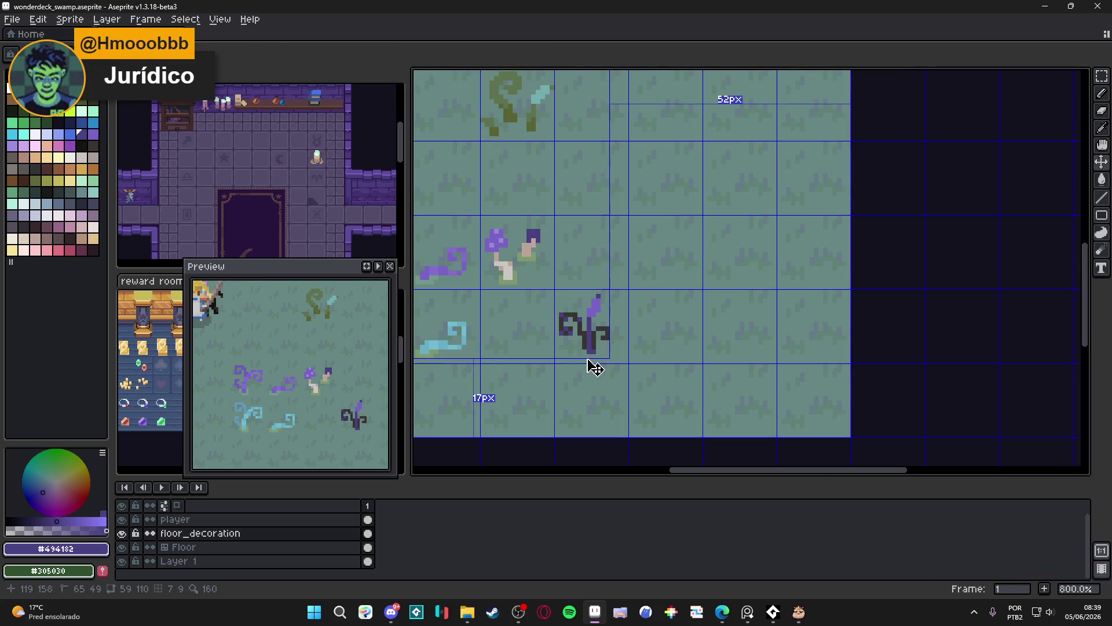
key("ctrl+z")
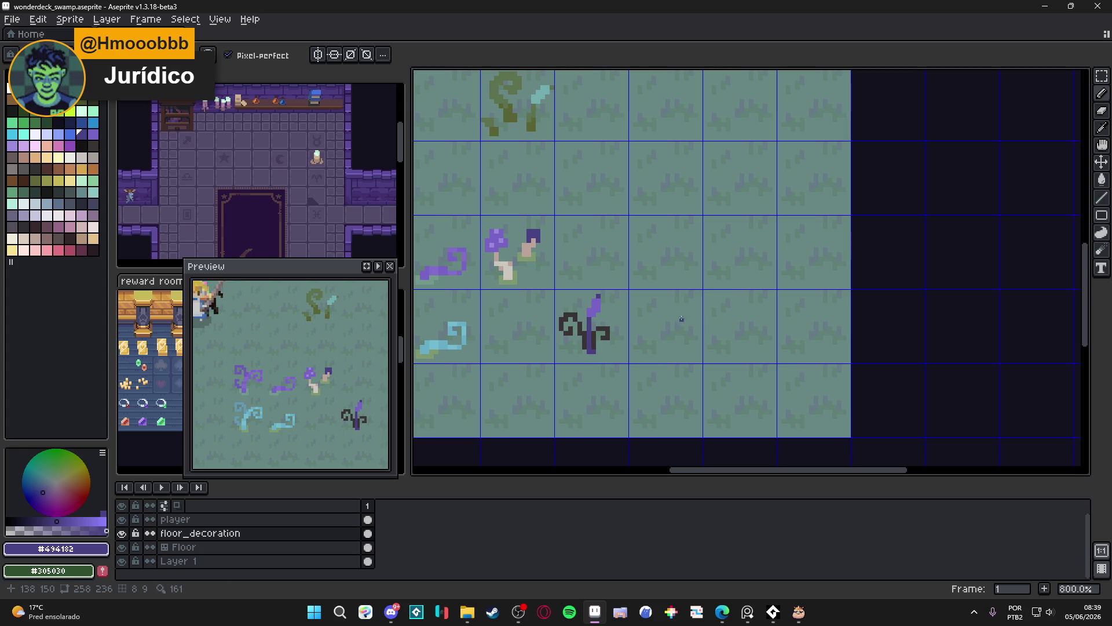
Recolour the top outline pixels of the upper curl purple.
scroll(682, 318, "up", 5)
left_click(591, 280)
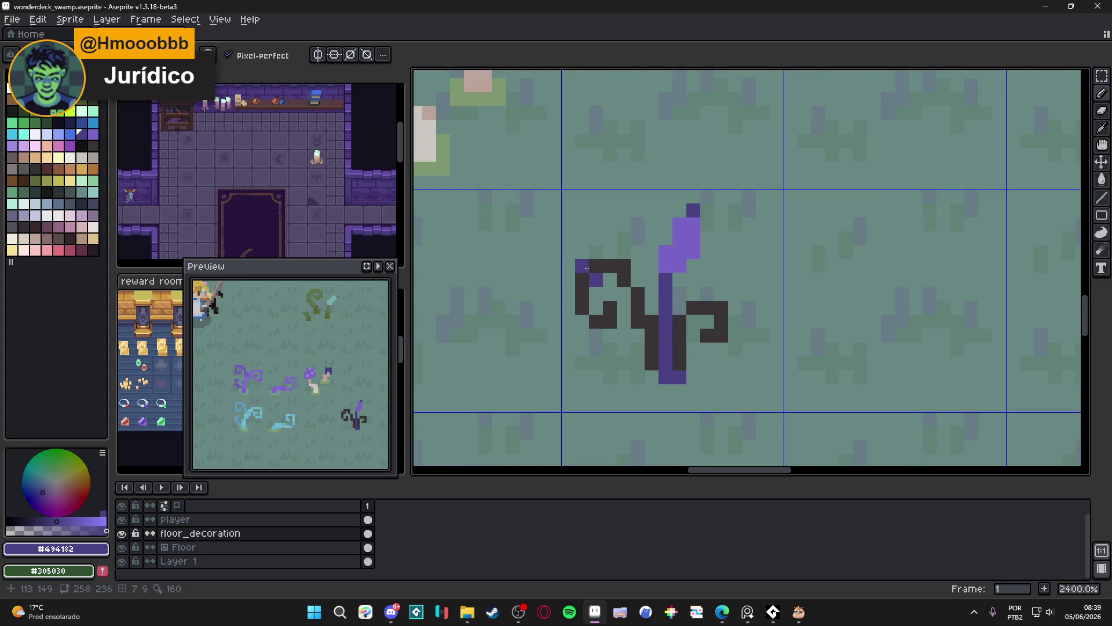
left_click(638, 280)
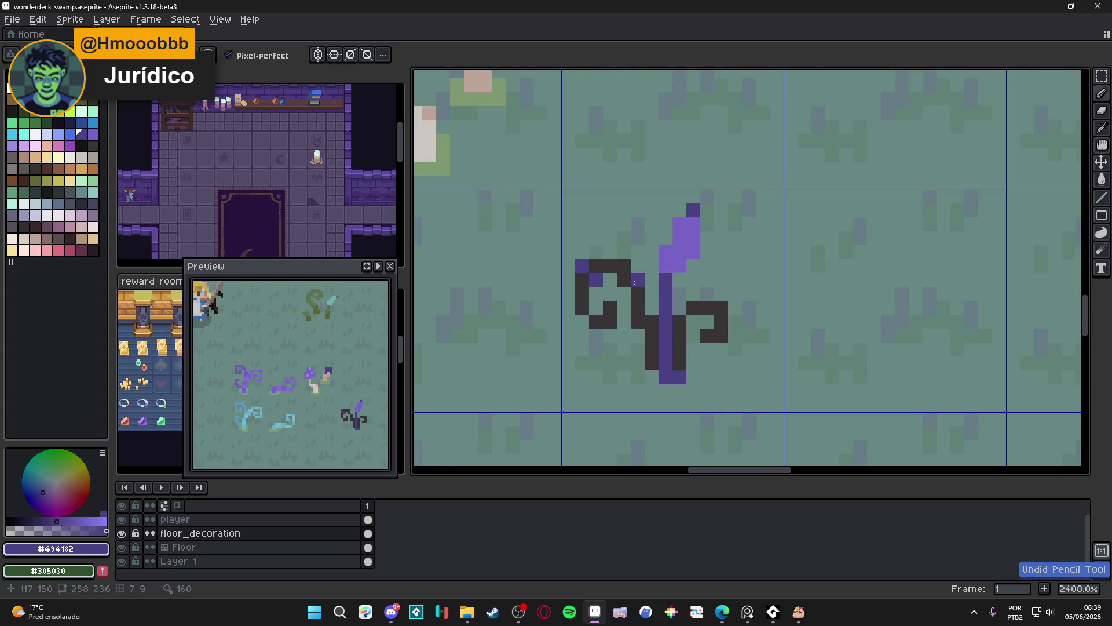
left_click(611, 321)
scroll(615, 319, "down", 3)
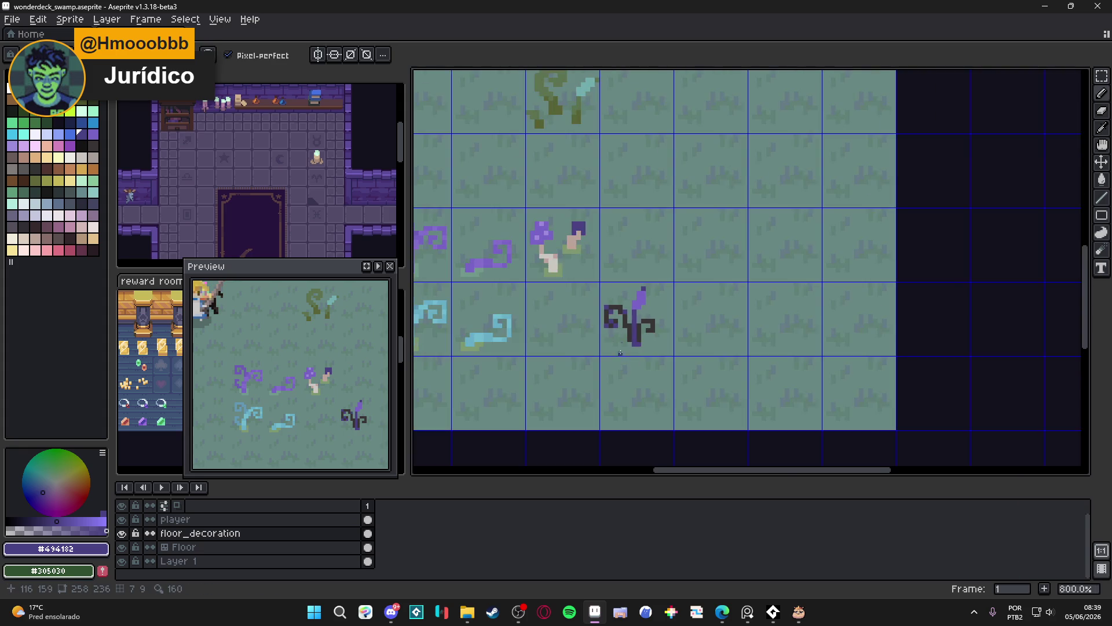
scroll(636, 302, "up", 3)
left_click(636, 301)
scroll(636, 301, "down", 6)
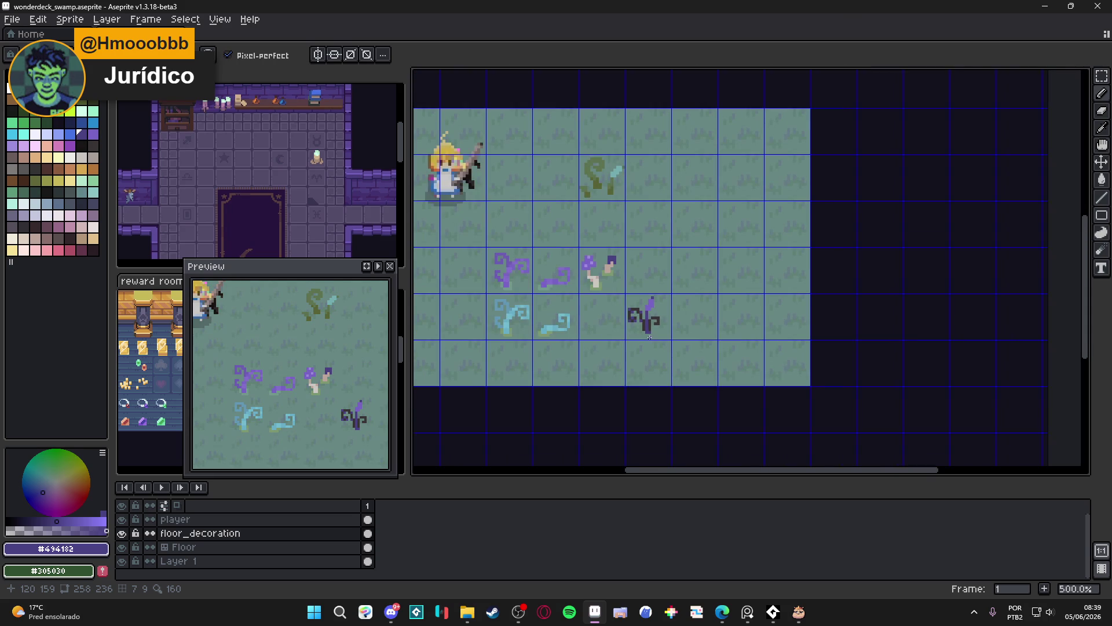
key("ctrl+z")
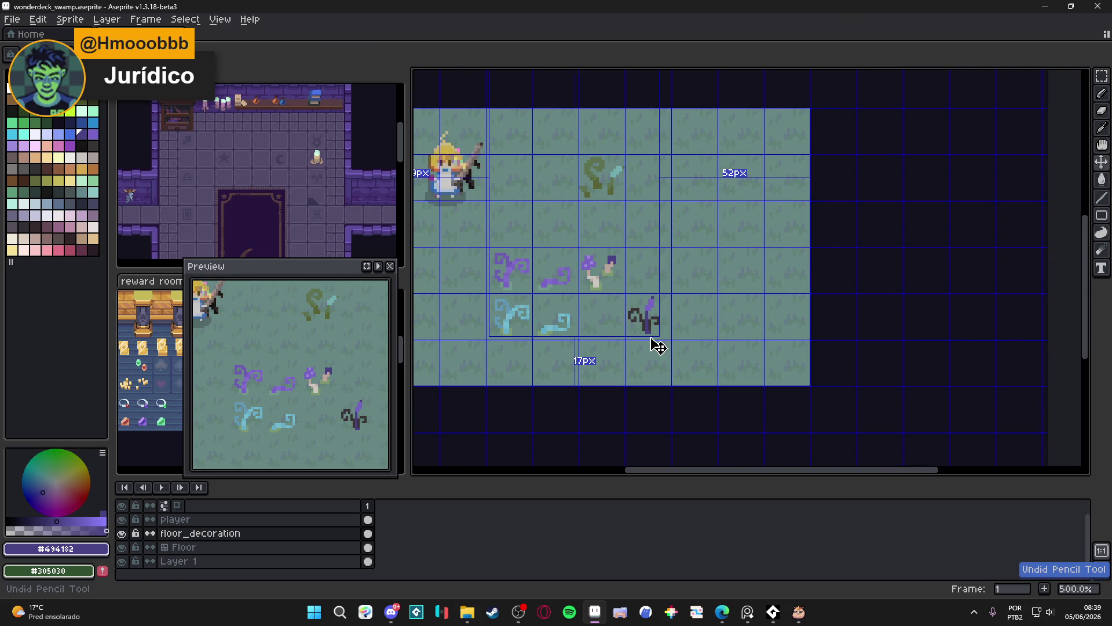
scroll(651, 332, "up", 6)
left_click(621, 333)
mouse_move(622, 333)
left_mouse_down()
mouse_move(641, 328)
mouse_move(618, 344)
left_mouse_up()
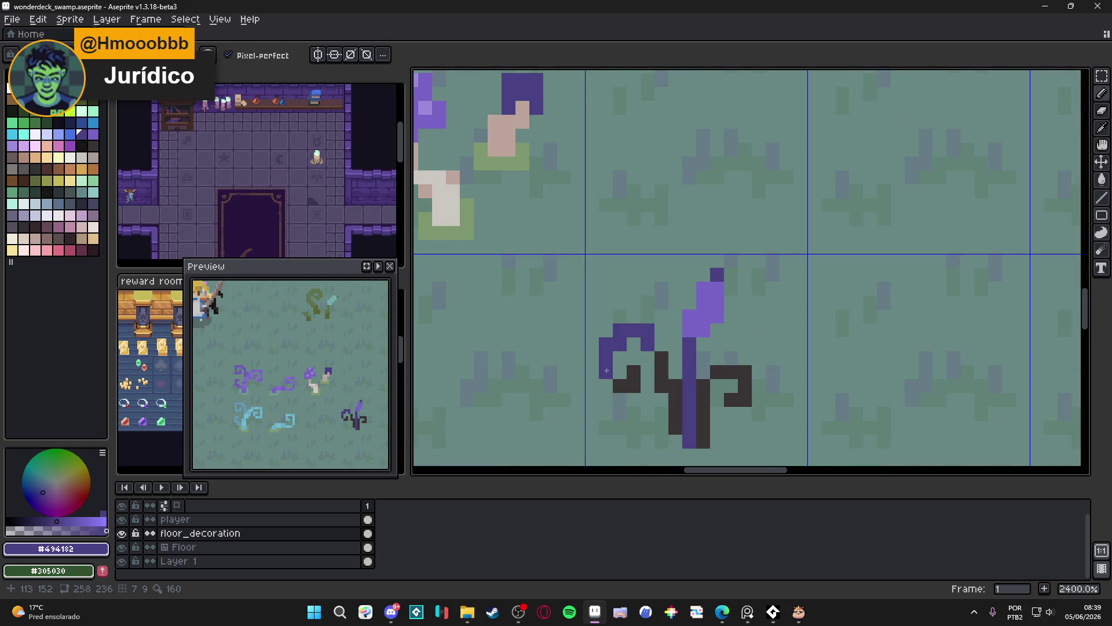
scroll(655, 360, "down", 3)
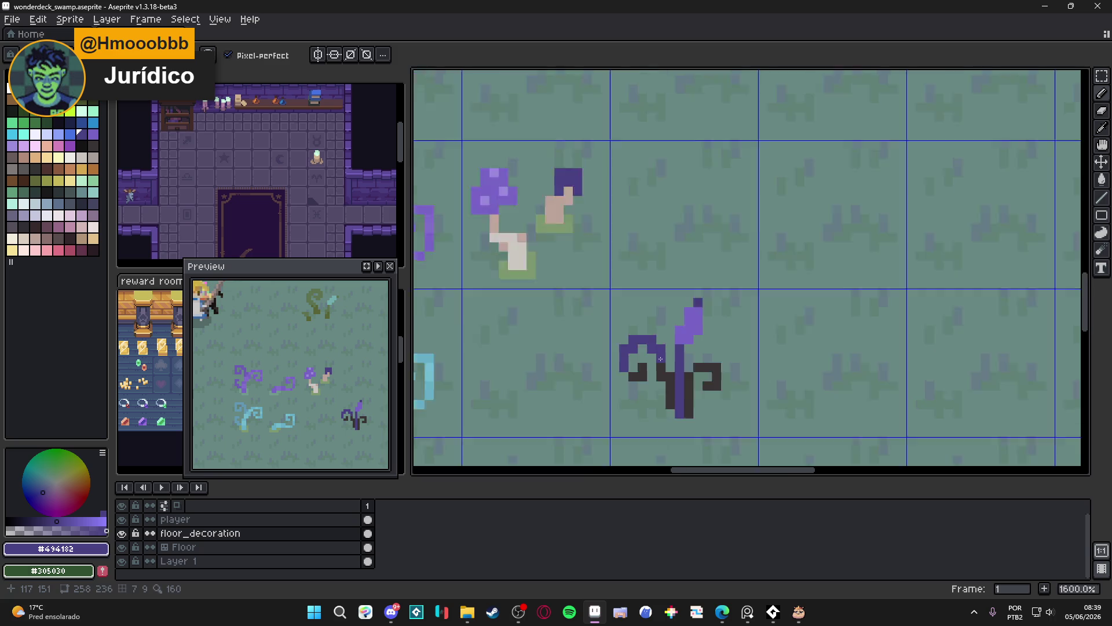
scroll(657, 358, "up", 3)
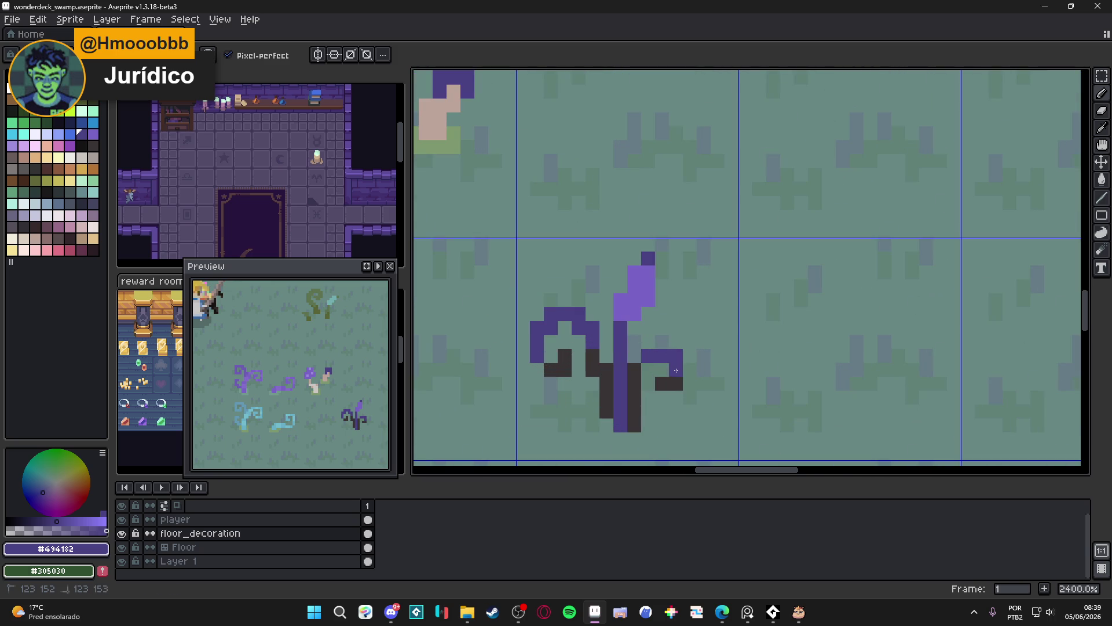
scroll(684, 373, "down", 4)
scroll(681, 374, "down", 1)
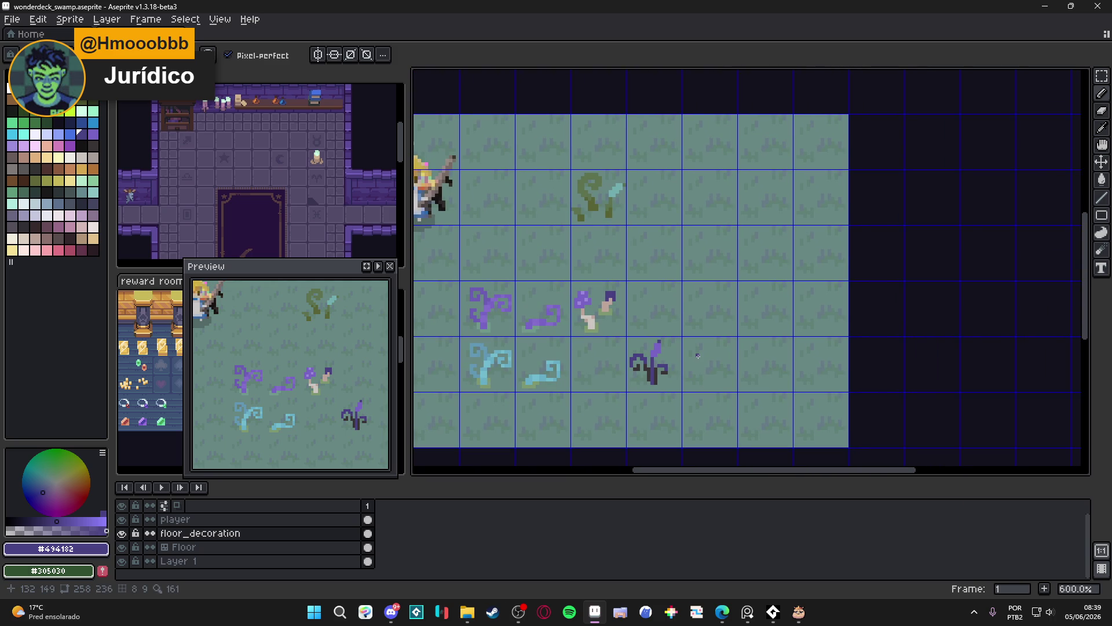
scroll(649, 342, "up", 3)
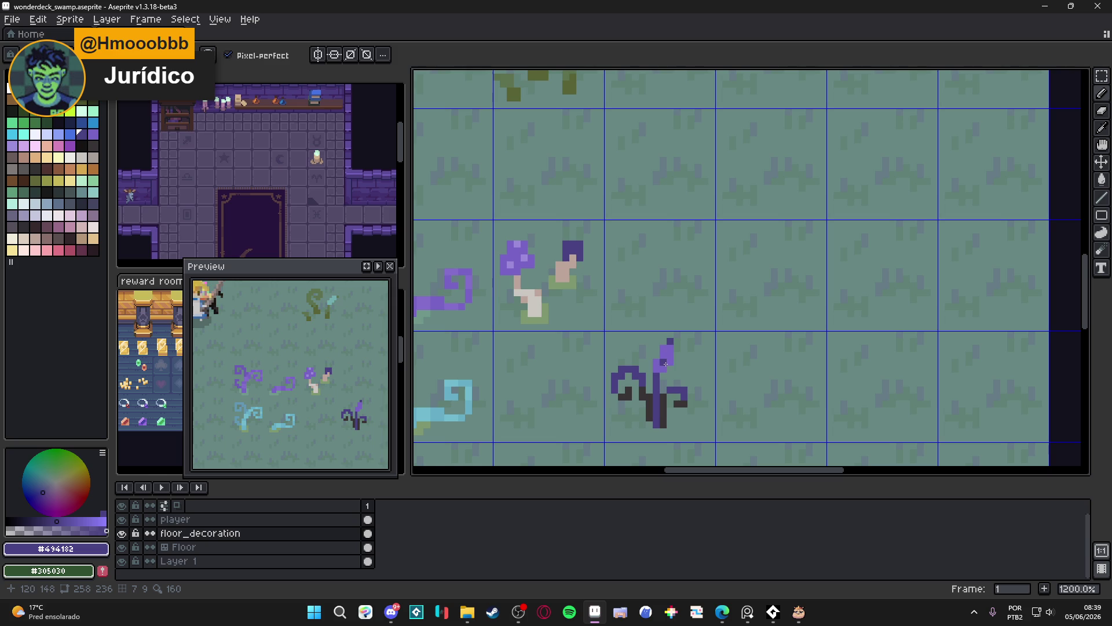
scroll(663, 413, "down", 3)
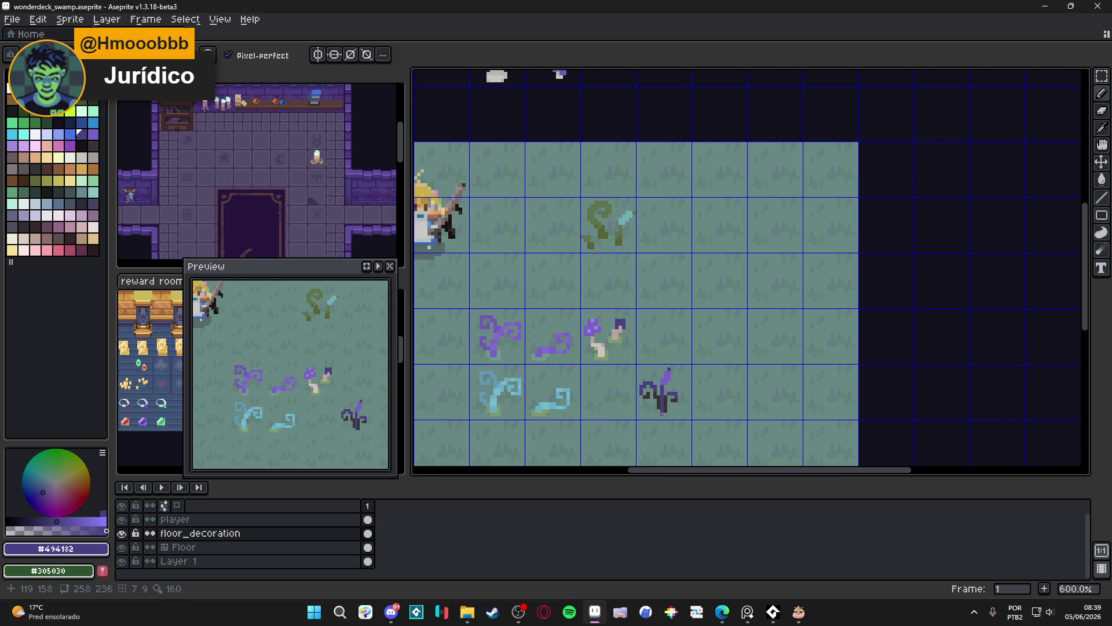
scroll(663, 413, "down", 2)
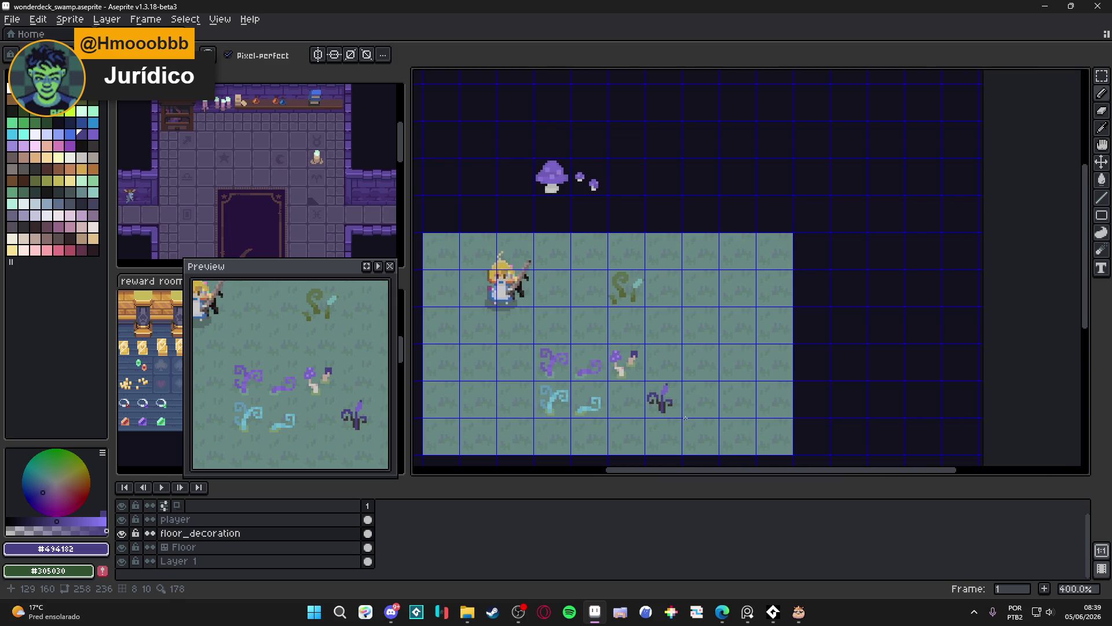
scroll(668, 409, "up", 6)
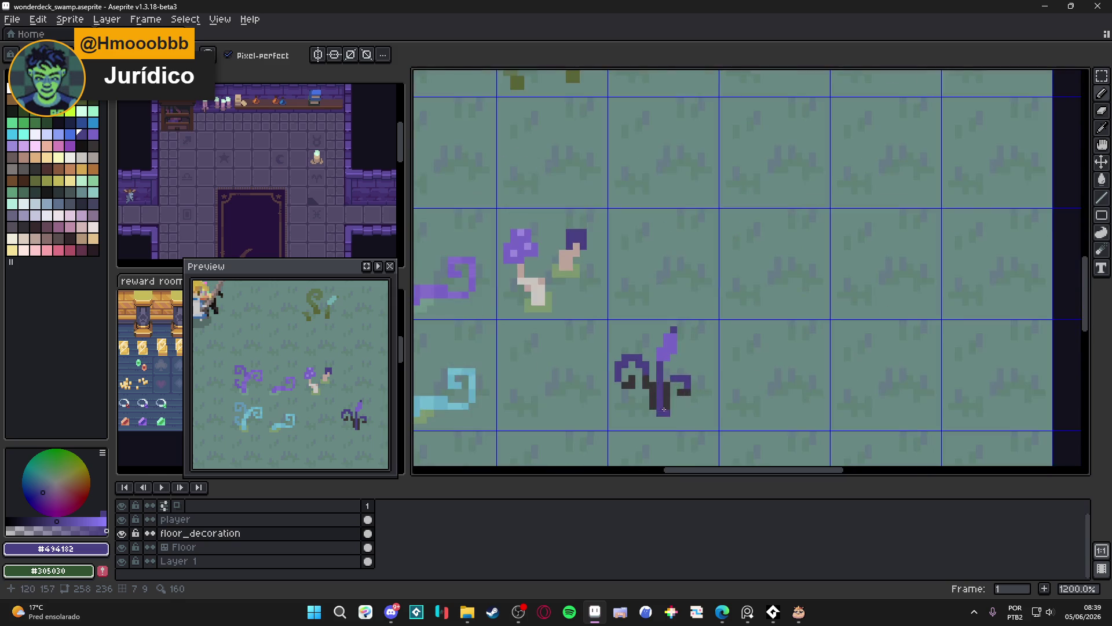
scroll(668, 400, "down", 4)
scroll(672, 401, "down", 1)
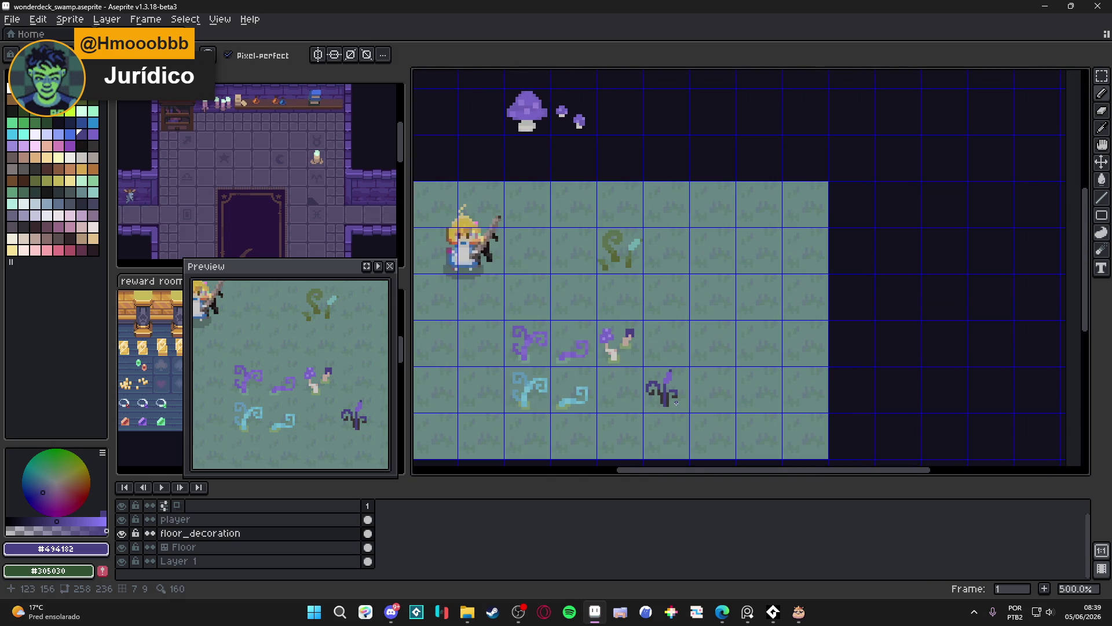
scroll(670, 403, "up", 3)
scroll(670, 402, "down", 3)
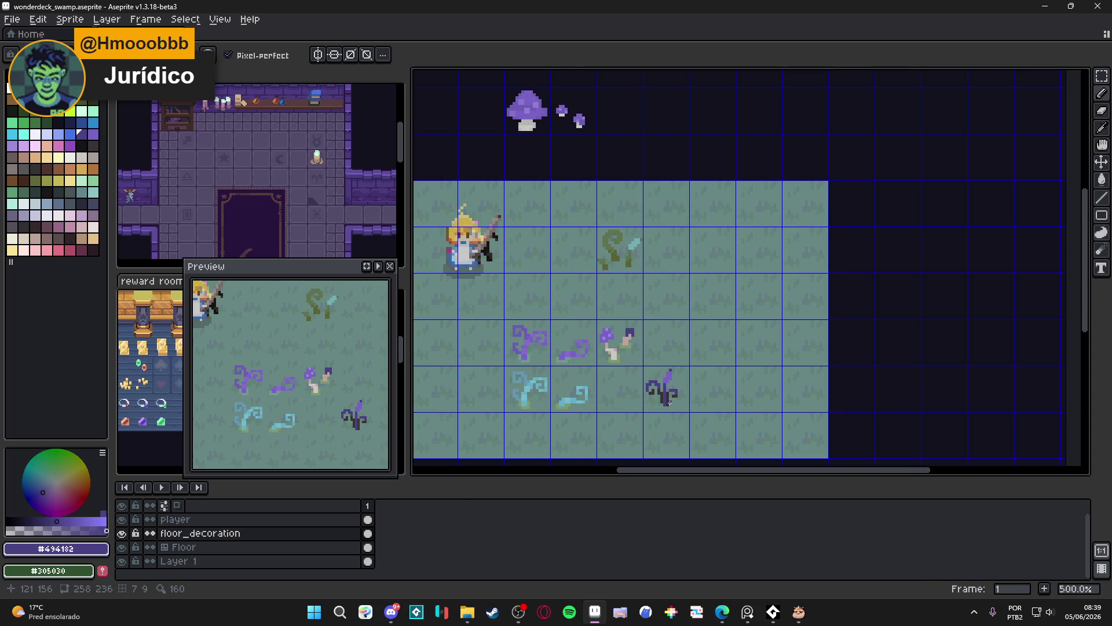
scroll(670, 402, "down", 1)
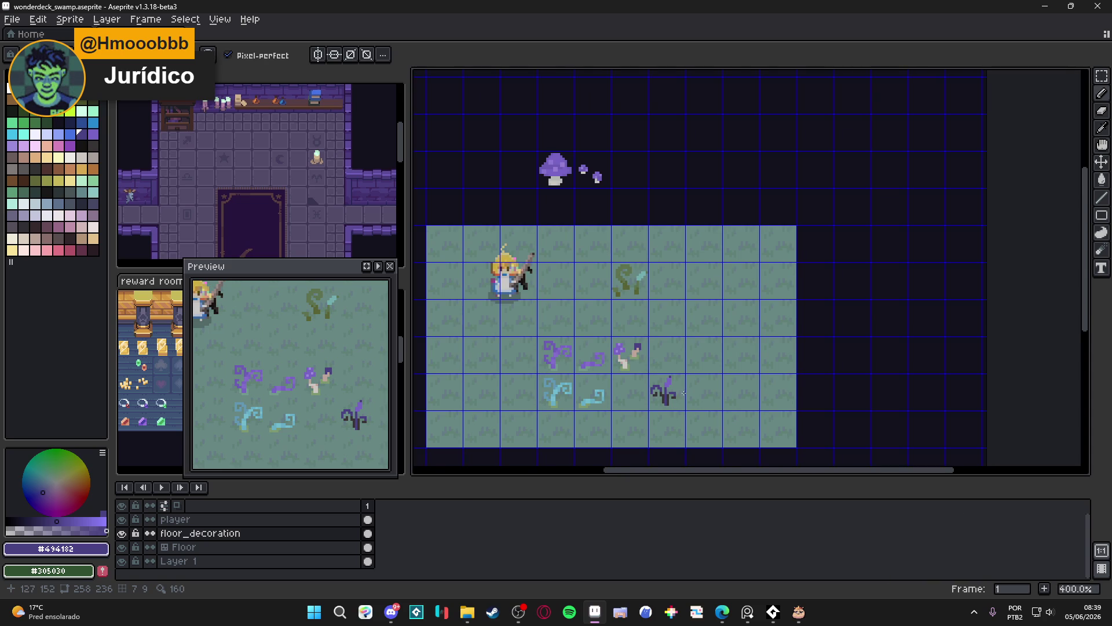
scroll(681, 392, "up", 5)
Add a lighter purple highlight near the stem tip using palette colour 48 and a 1-pixel brush.
left_click(644, 366, "alt")
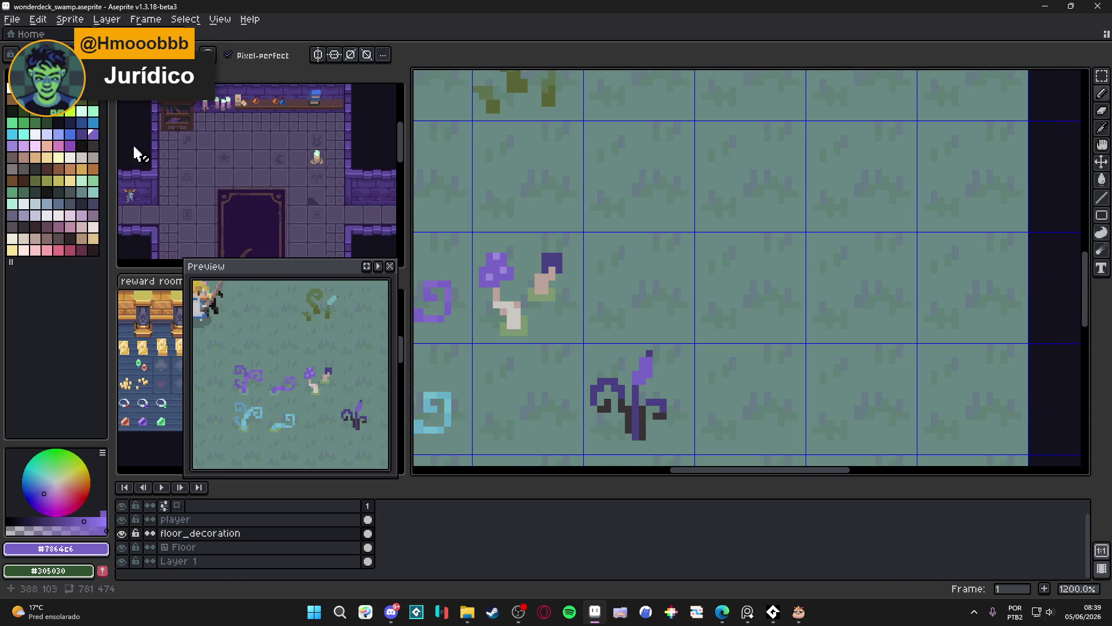
left_click(13, 146)
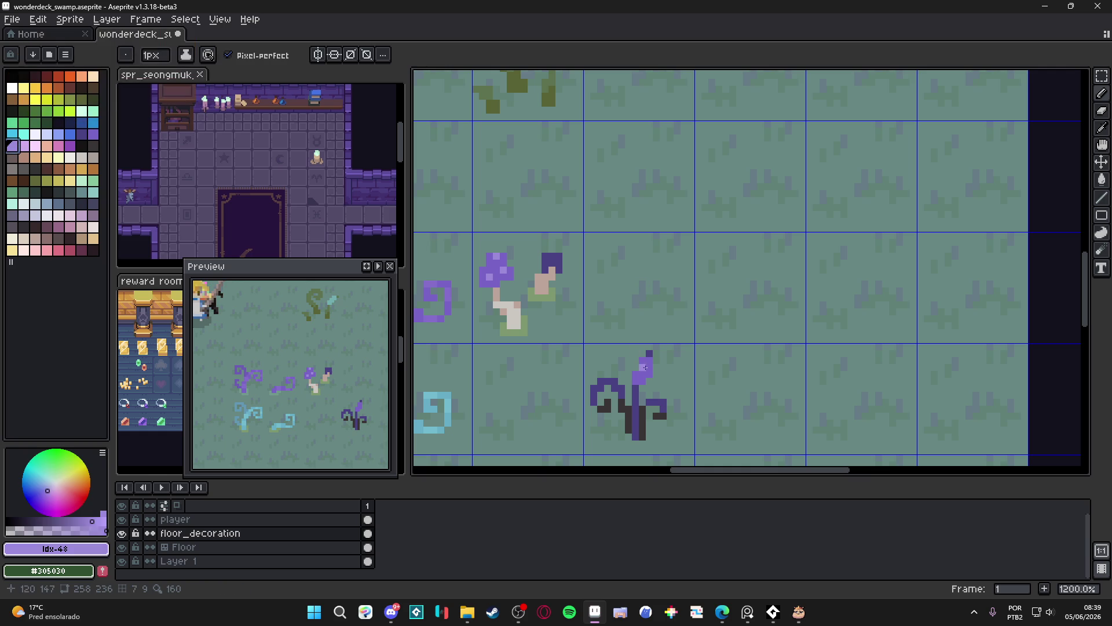
key("ctrl+d")
key("ctrl+z")
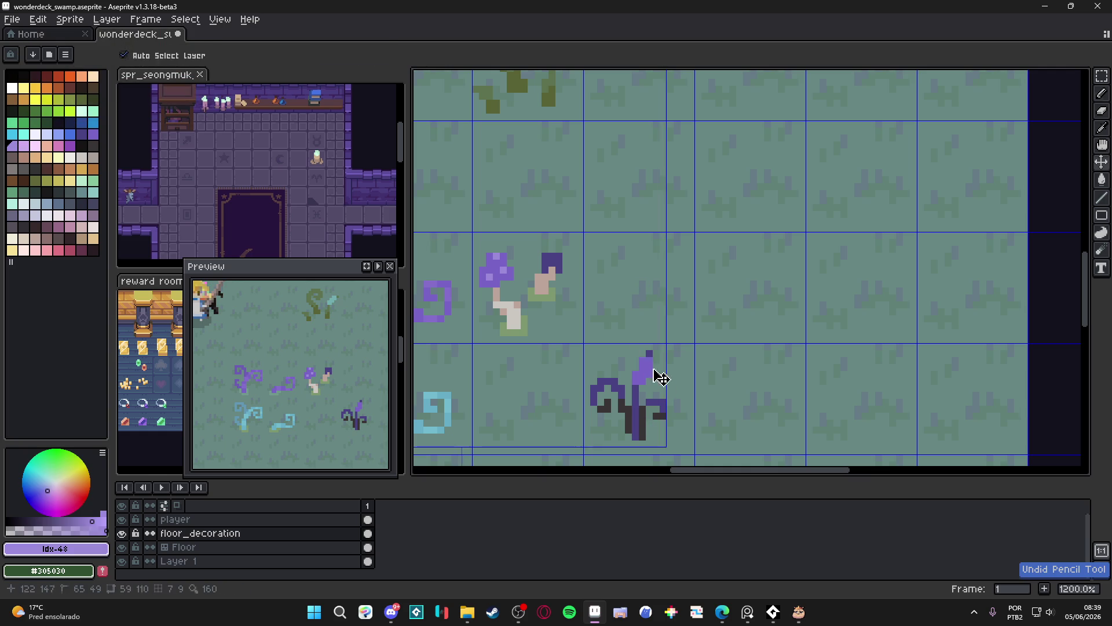
left_click(650, 367)
key("minus")
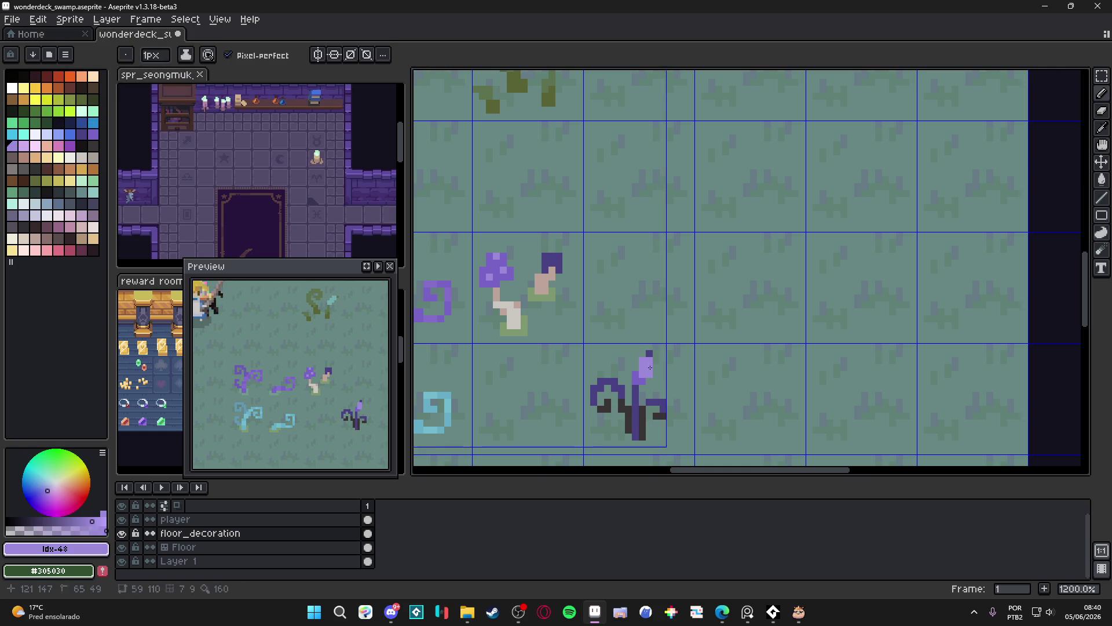
left_click(648, 375, "alt")
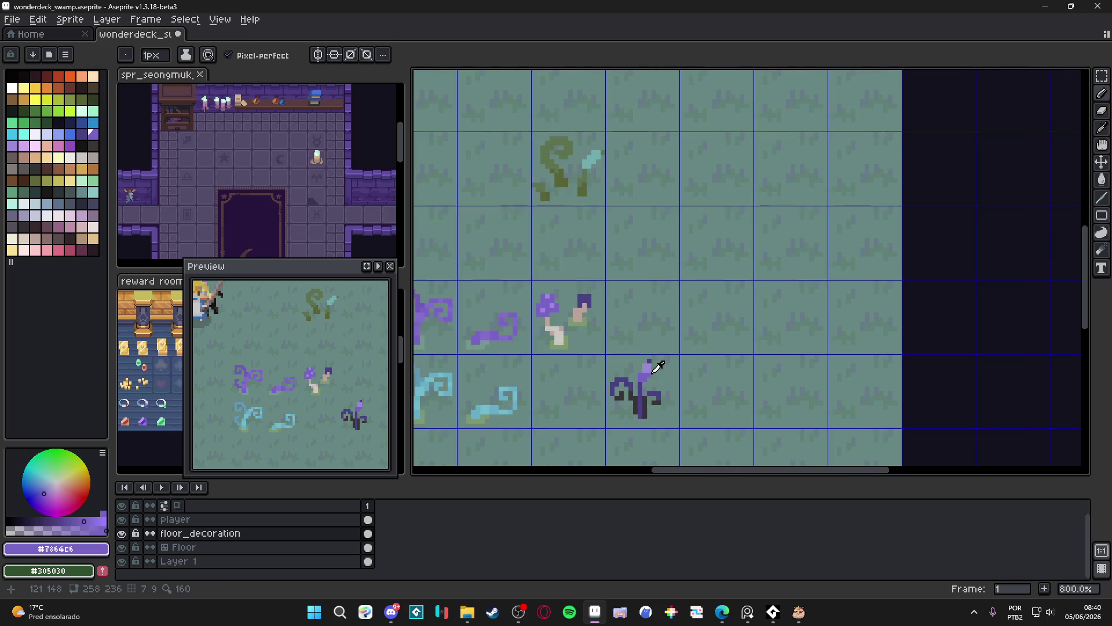
left_click(650, 376, "alt")
scroll(650, 380, "up", 3)
scroll(651, 380, "down", 6)
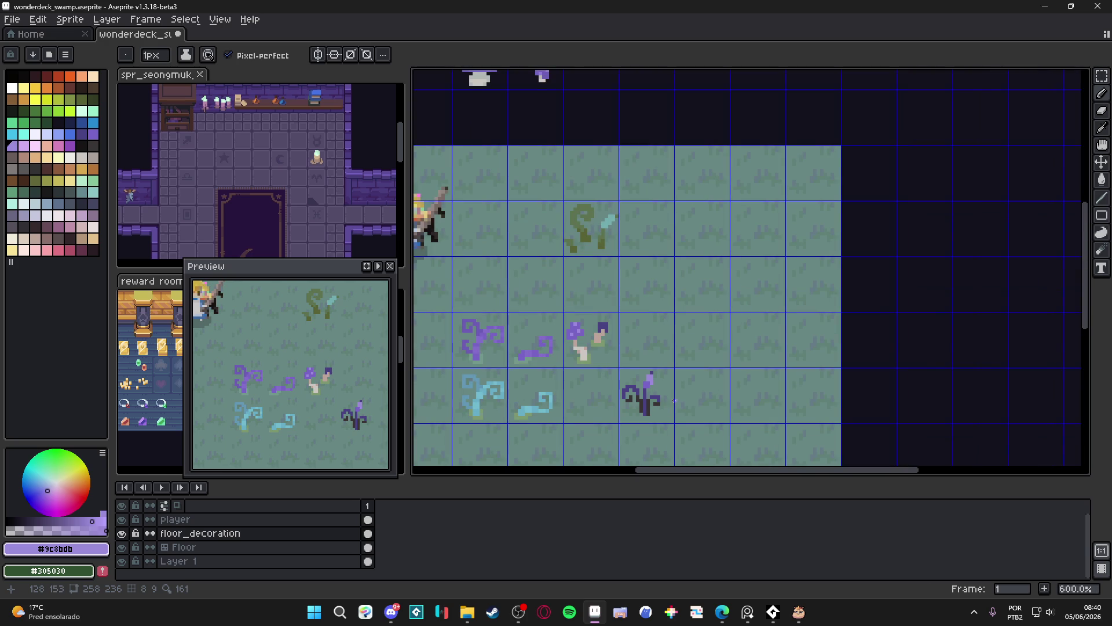
key("ctrl+z")
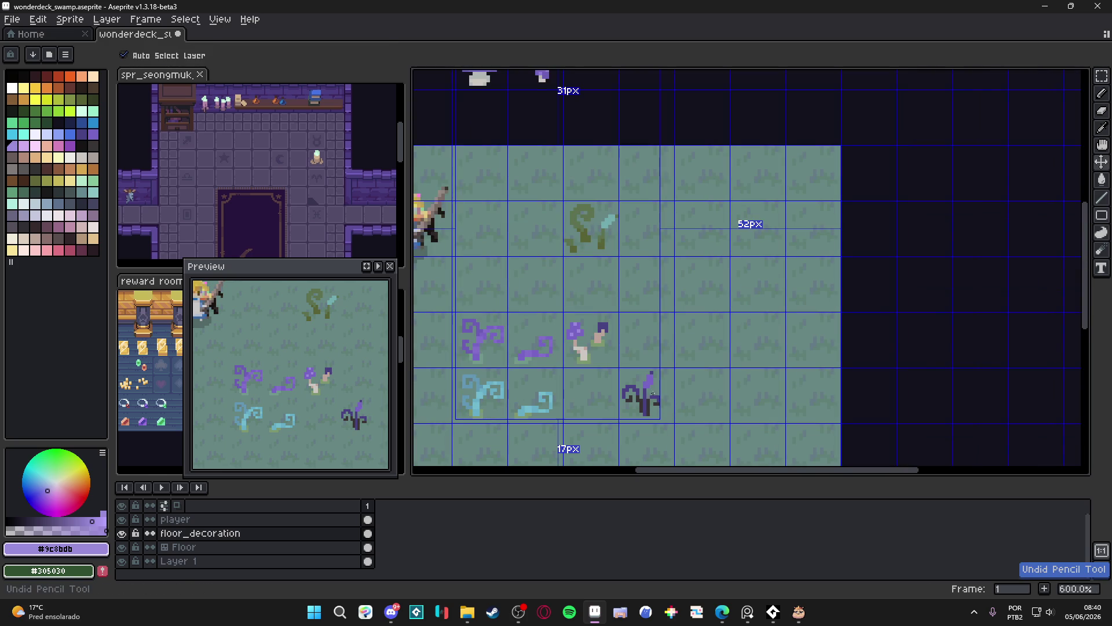
Resample the plant's purple and shift the drawing colour to a bluer lavender.
scroll(644, 375, "up", 3)
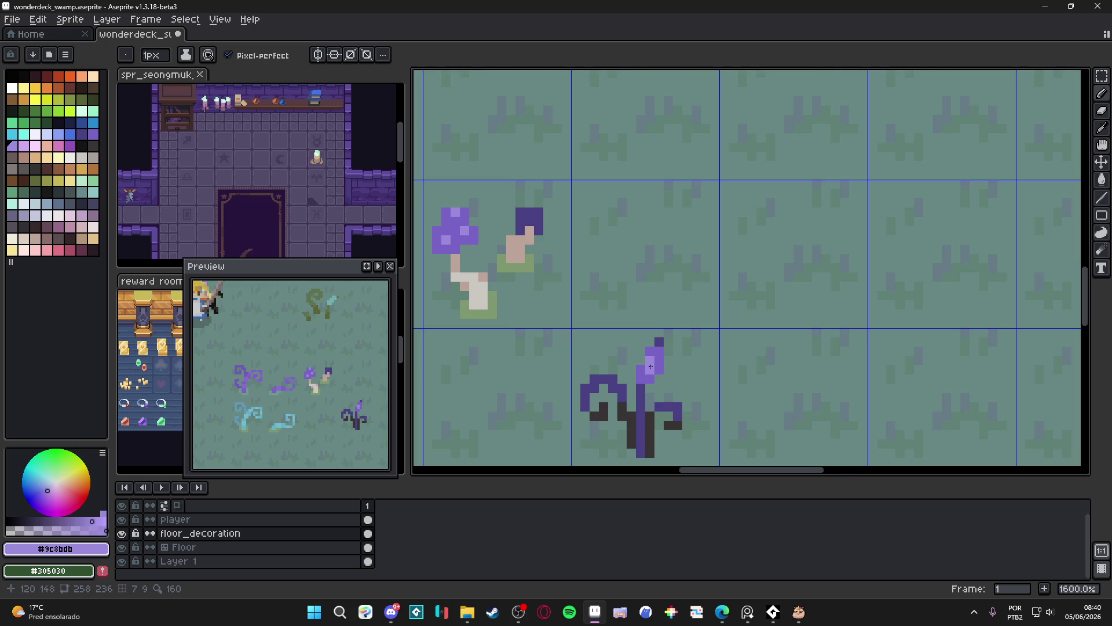
scroll(651, 372, "down", 3)
scroll(655, 375, "up", 3)
left_click(651, 356, "alt")
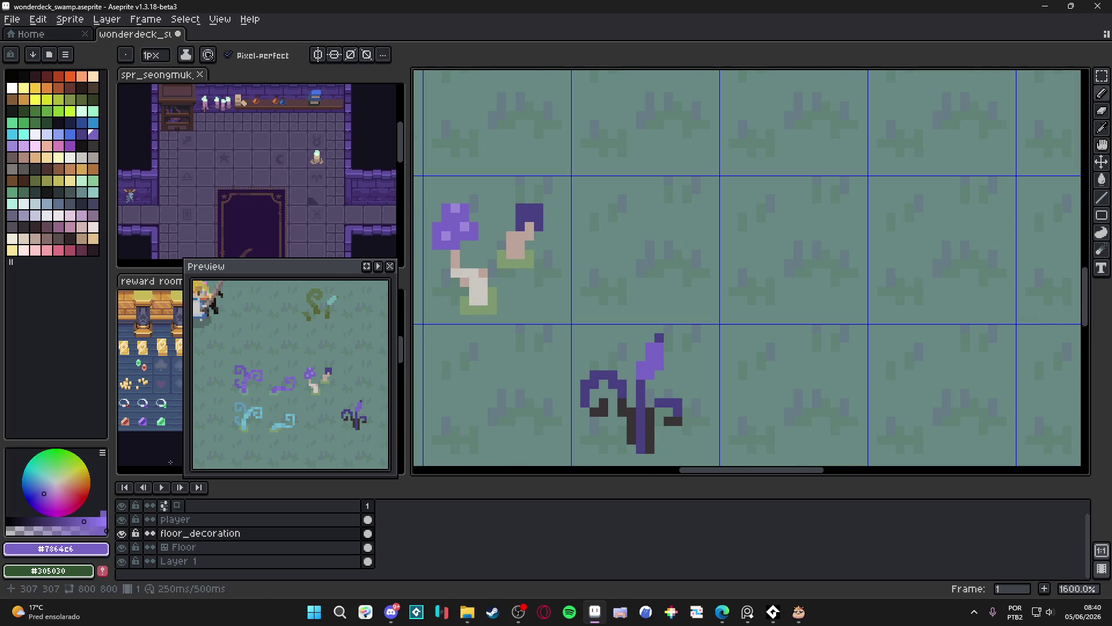
left_click(42, 486)
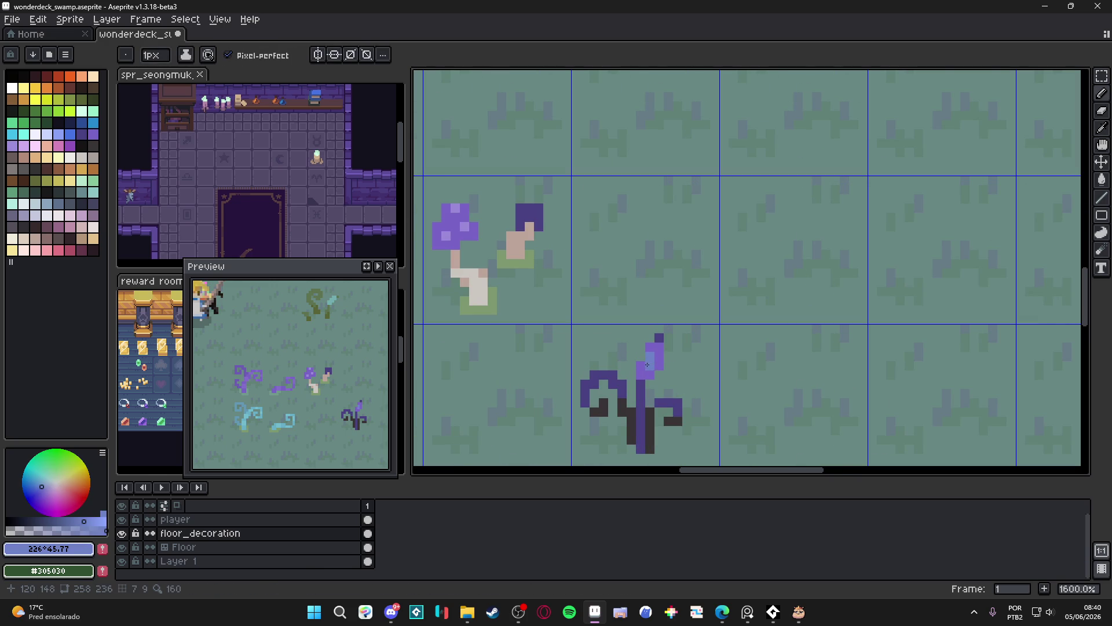
scroll(652, 366, "down", 3)
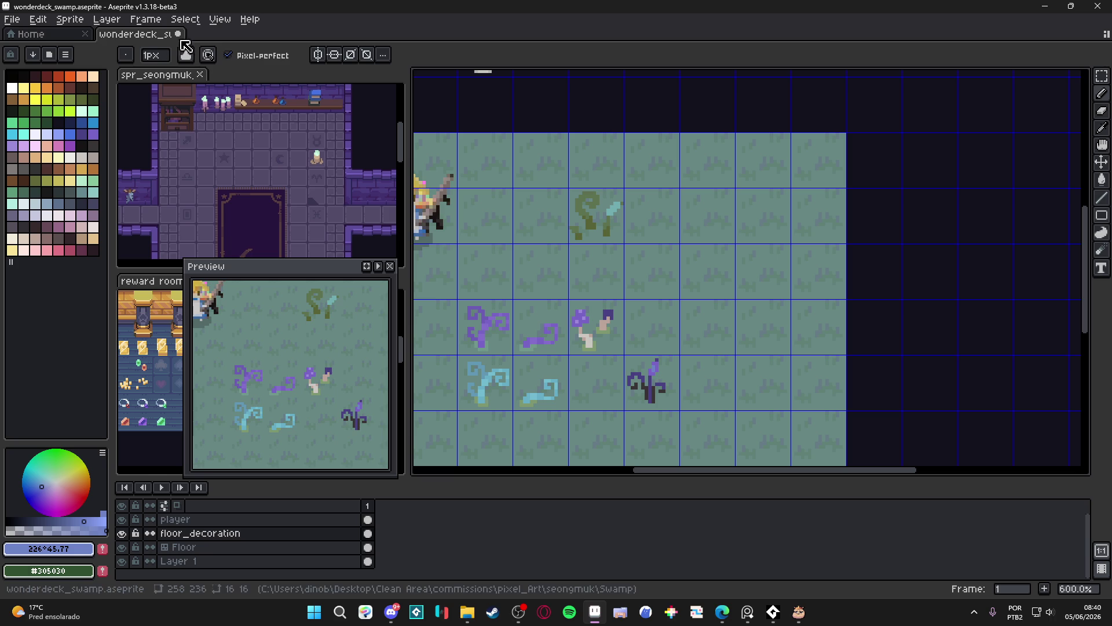
Open the Shifty colour helper from the View menu and place it beside the sprite.
left_click(39, 19)
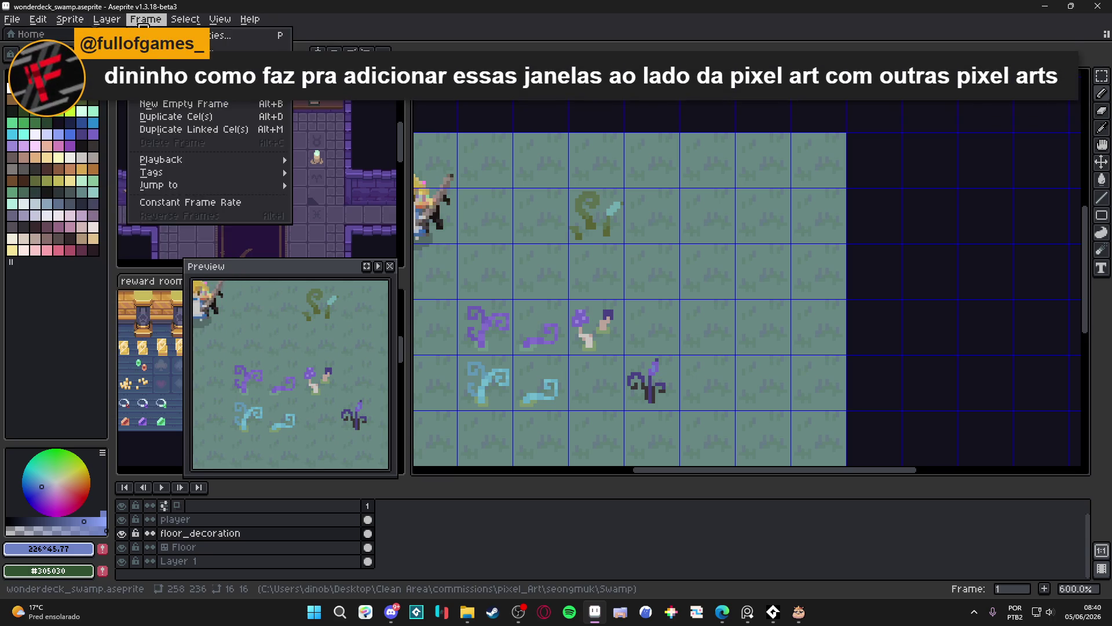
mouse_move(91, 24)
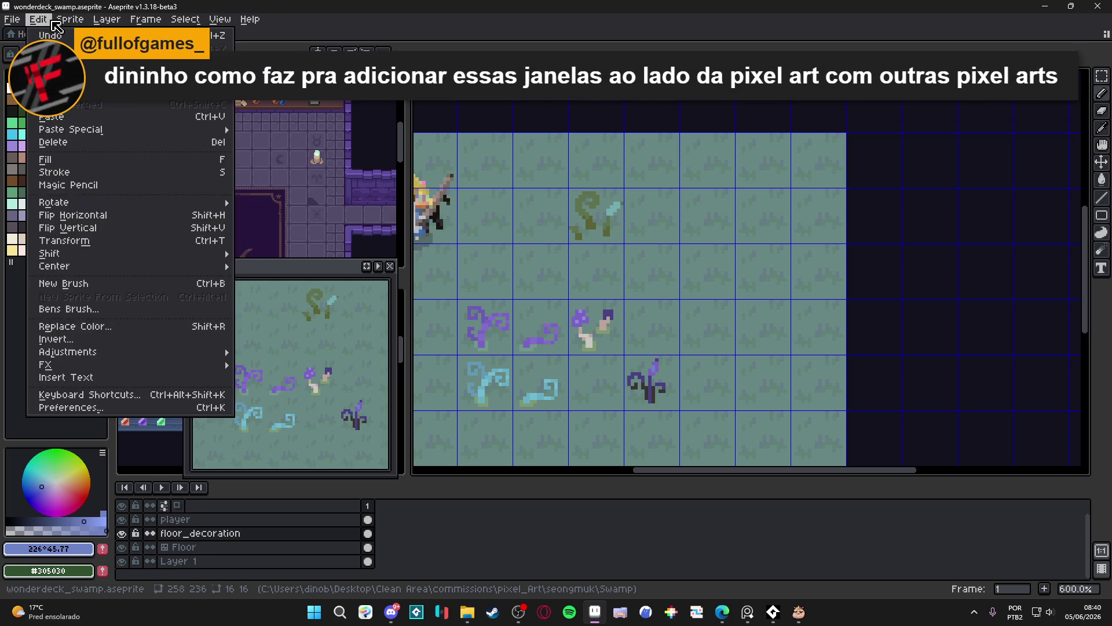
mouse_move(131, 21)
mouse_move(220, 23)
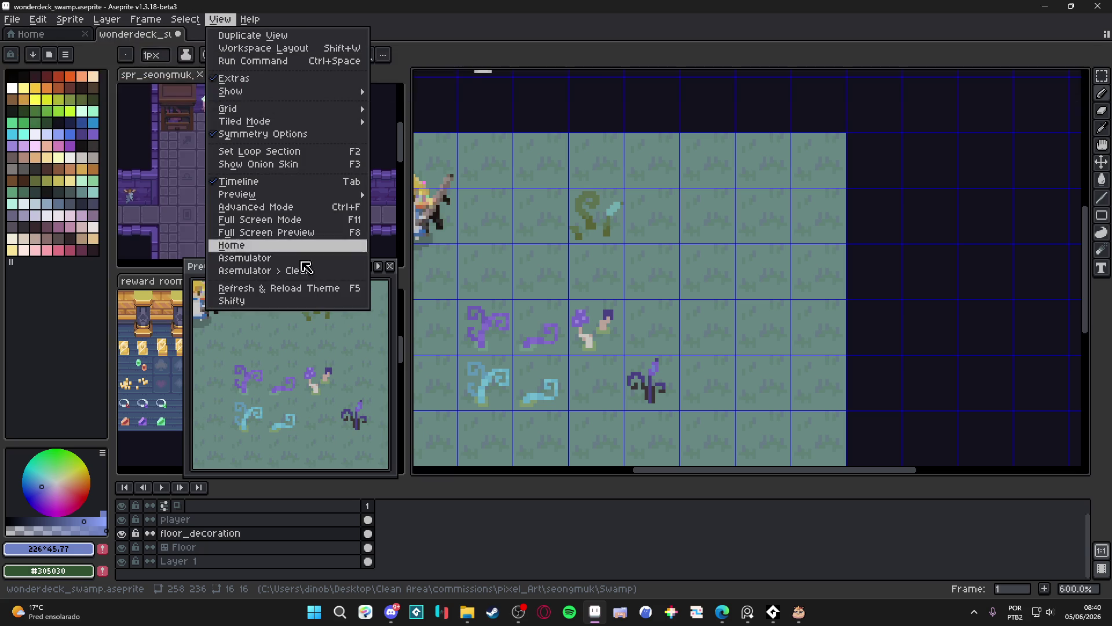
left_click(261, 302)
mouse_move(529, 179)
left_mouse_down()
mouse_move(908, 160)
mouse_move(908, 119)
left_mouse_up()
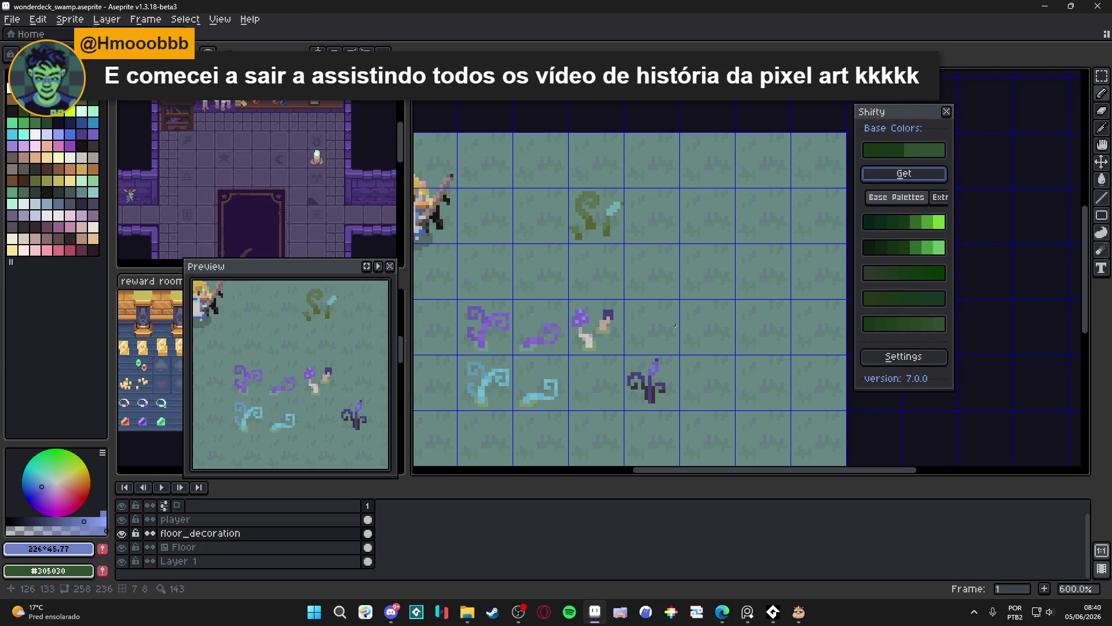
Load purple base colours into Shifty and choose a muted blue-purple swatch as foreground.
scroll(690, 352, "up", 4)
left_click(687, 327, "alt")
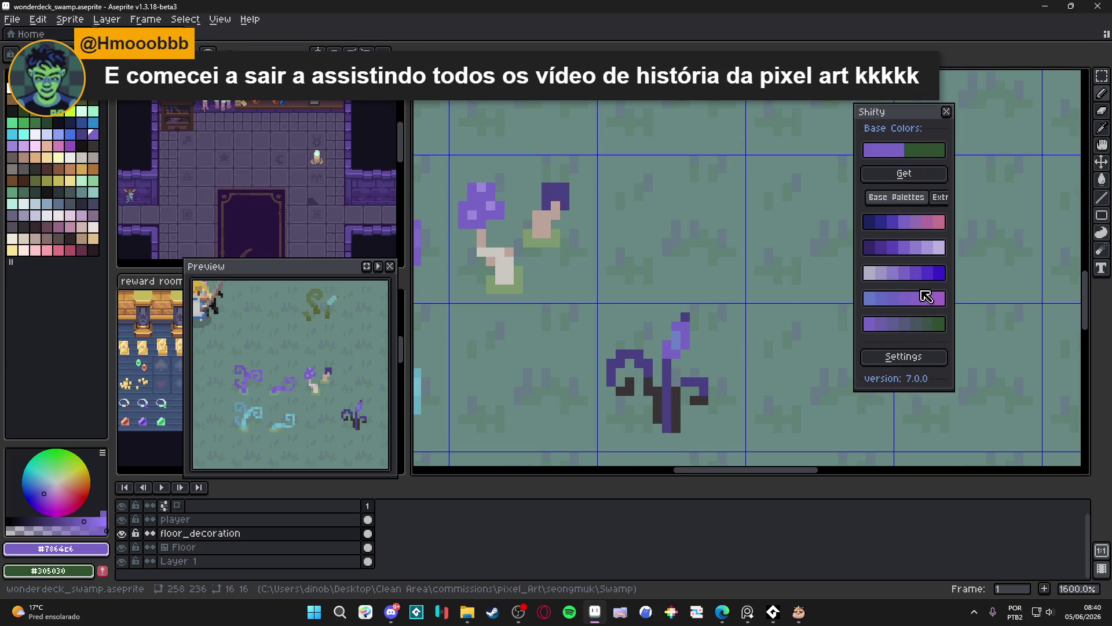
left_click(892, 299)
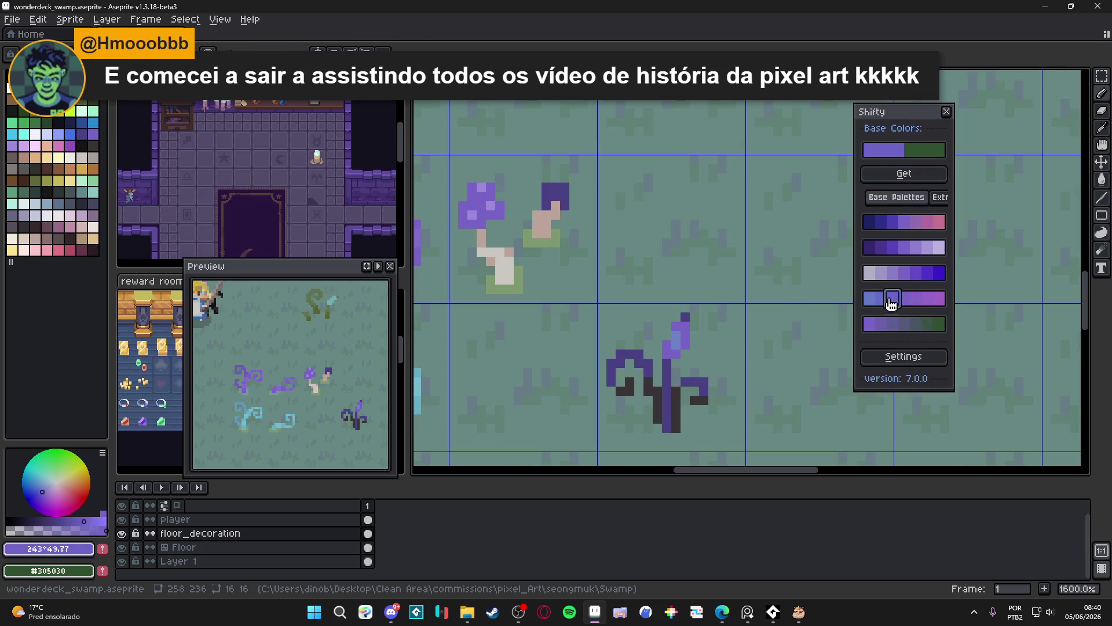
left_click(882, 299)
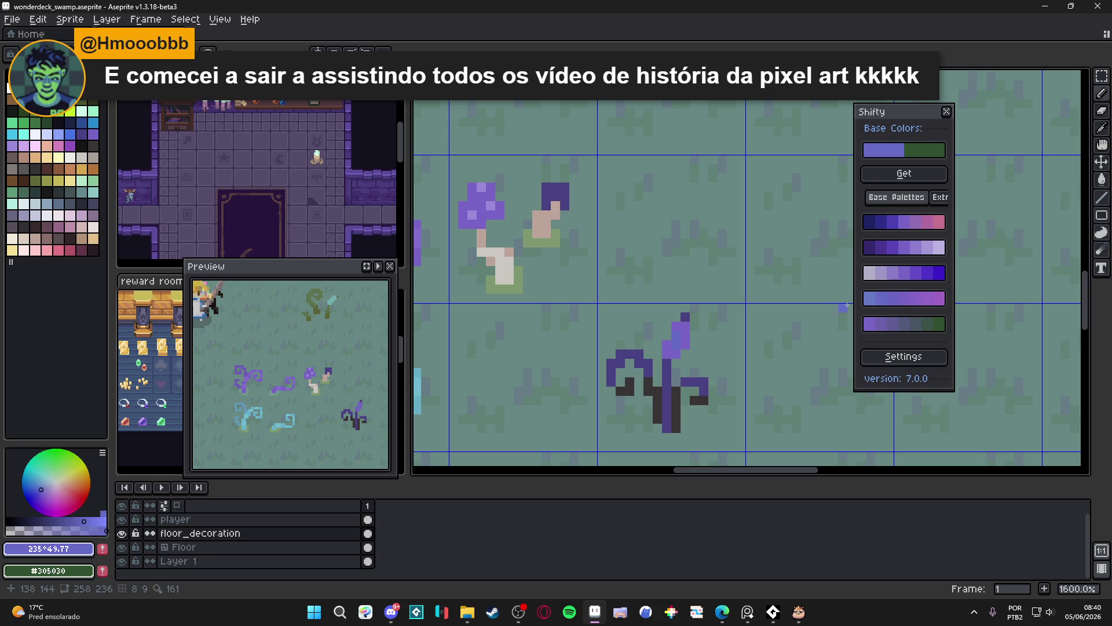
left_click(872, 299)
scroll(679, 337, "down", 3)
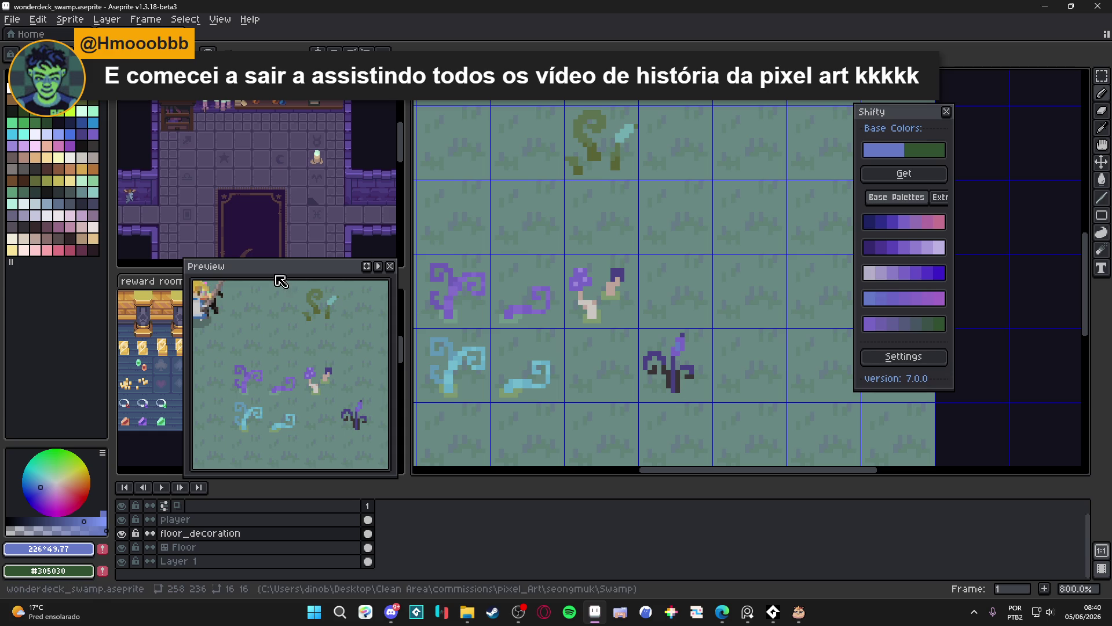
left_click_drag(280, 266, 923, 423)
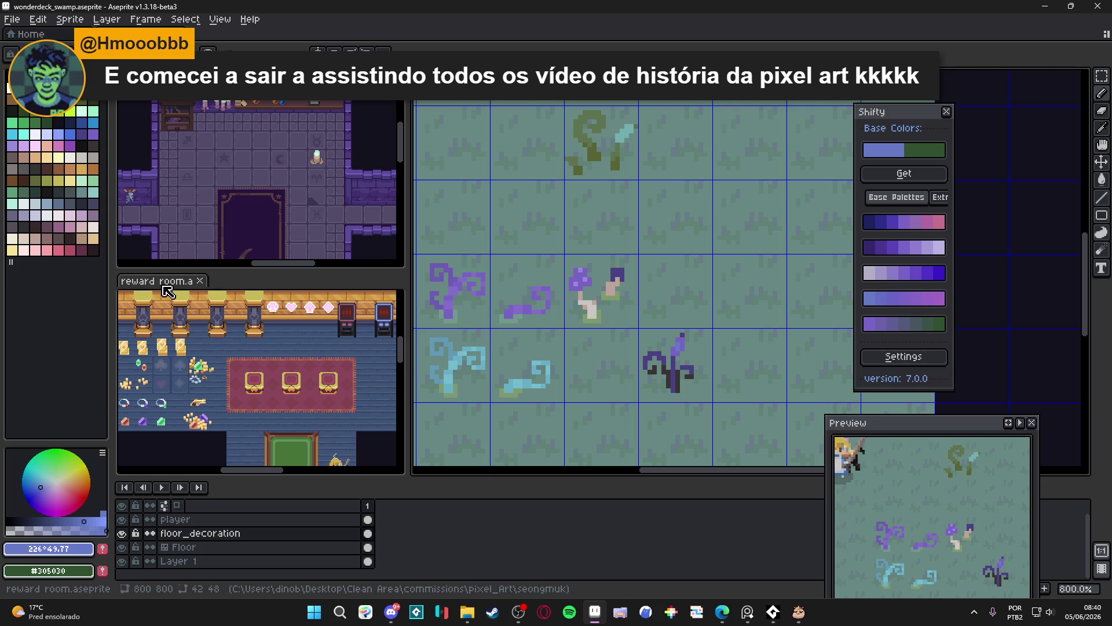
mouse_move(168, 287)
left_mouse_down()
mouse_move(725, 191)
mouse_move(1061, 215)
left_mouse_up()
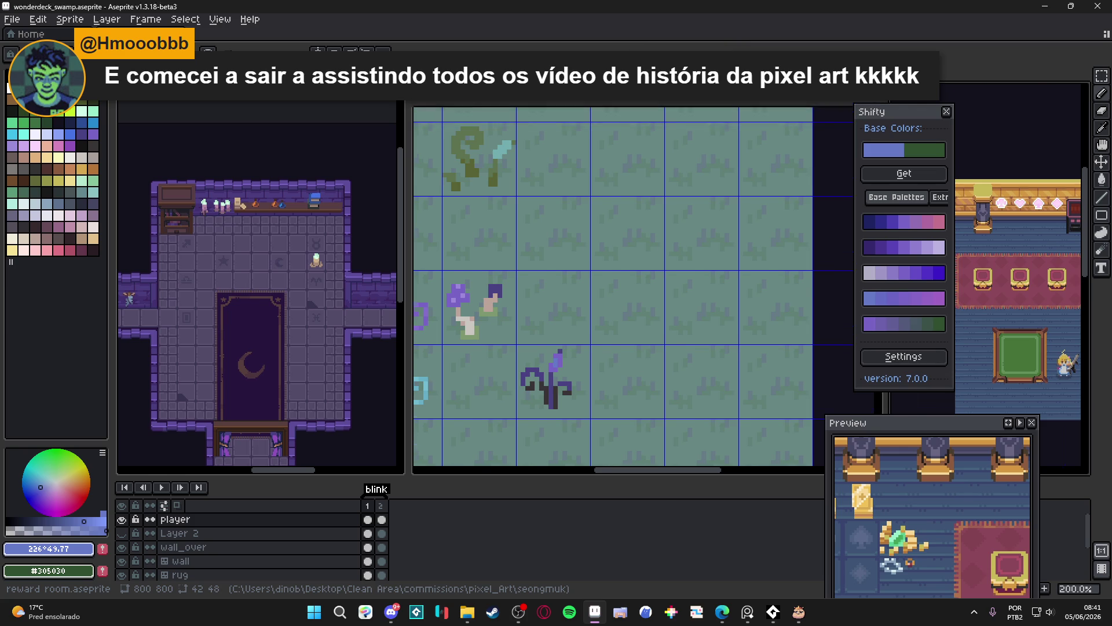
mouse_move(446, 93)
left_mouse_down()
mouse_move(564, 432)
mouse_move(478, 362)
mouse_move(260, 428)
left_mouse_up()
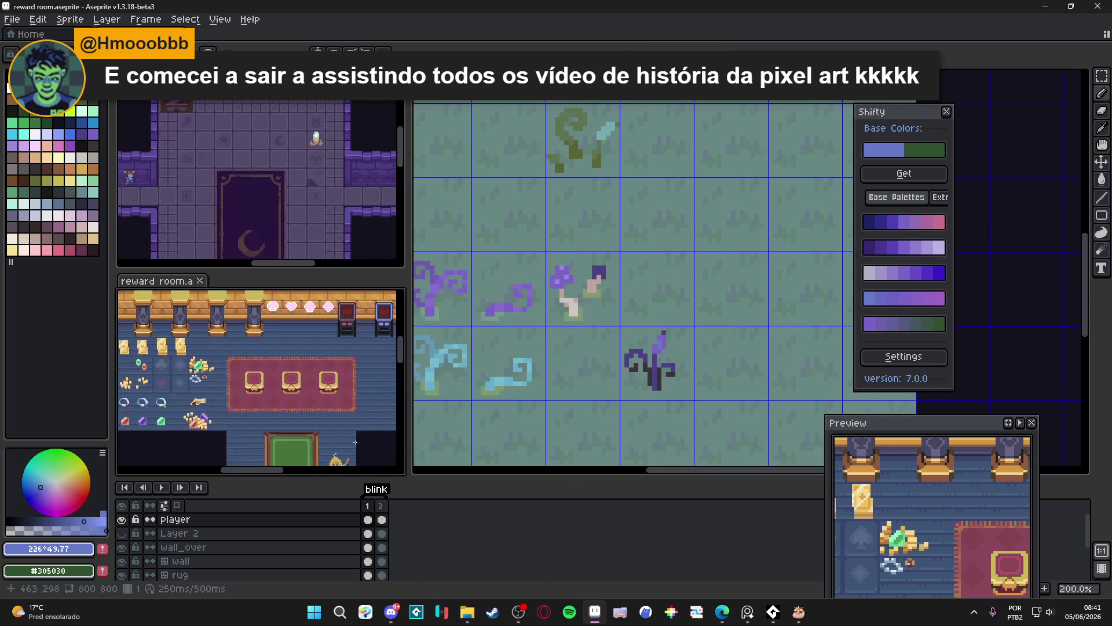
left_click(597, 268)
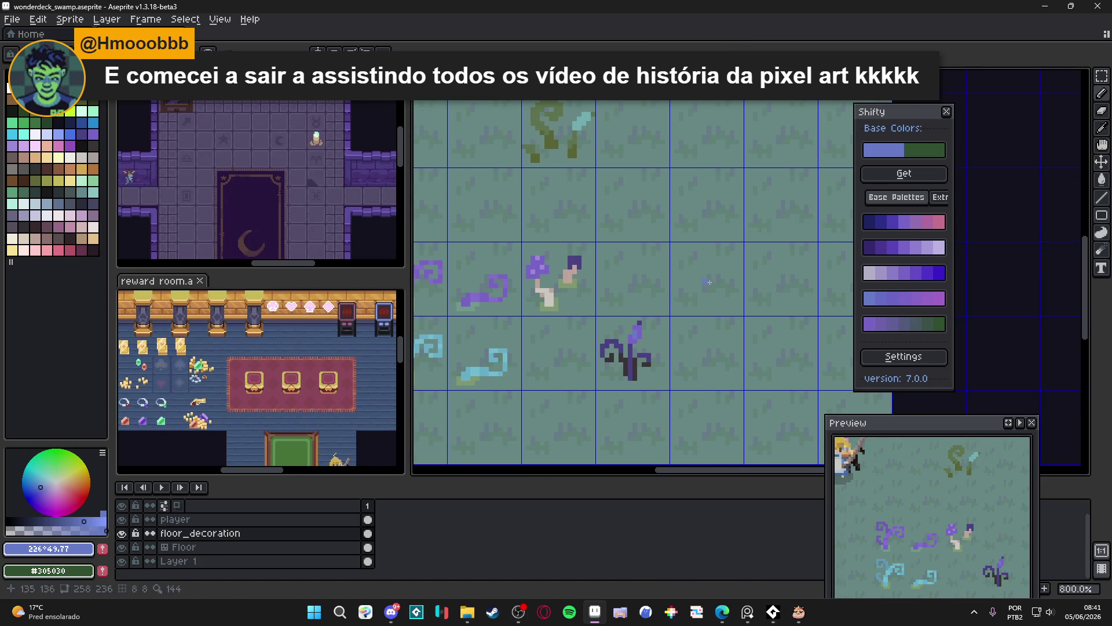
mouse_move(920, 434)
left_mouse_down()
mouse_move(267, 309)
mouse_move(208, 275)
mouse_move(215, 283)
left_mouse_up()
Select the dark purple plant's tile and save the sprite.
scroll(624, 362, "down", 2)
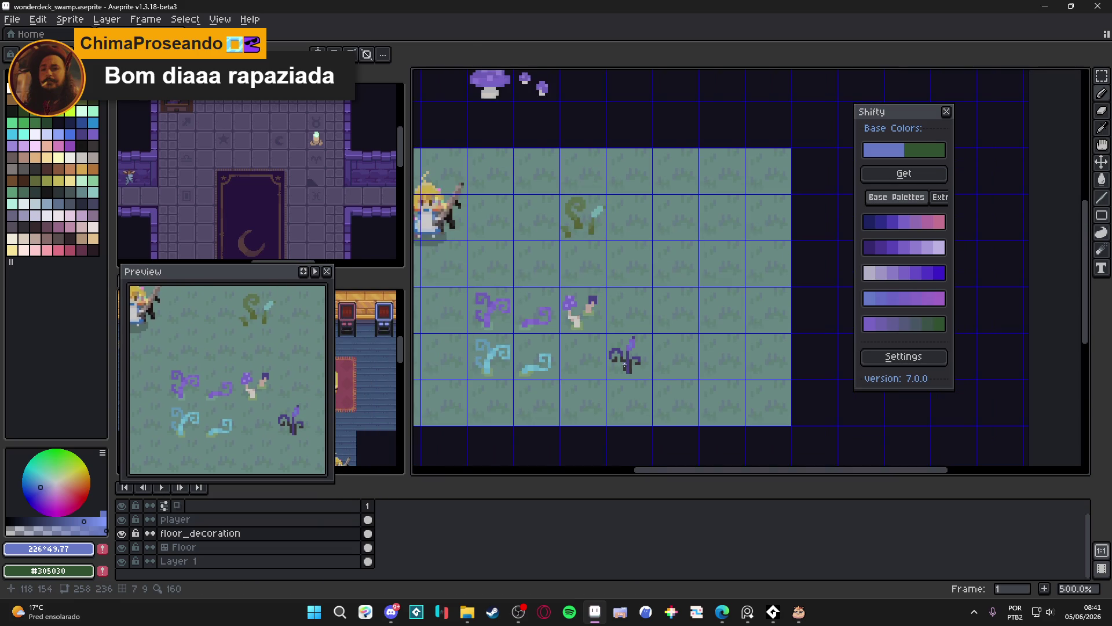
scroll(624, 362, "up", 4)
scroll(624, 362, "down", 3)
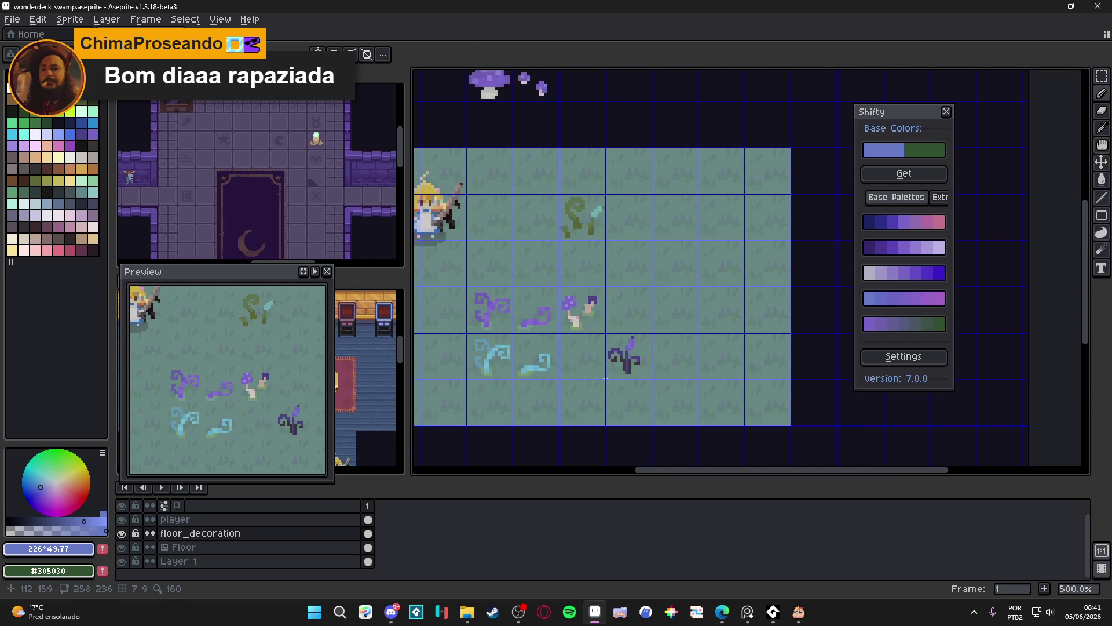
scroll(626, 365, "up", 3)
scroll(650, 374, "down", 1)
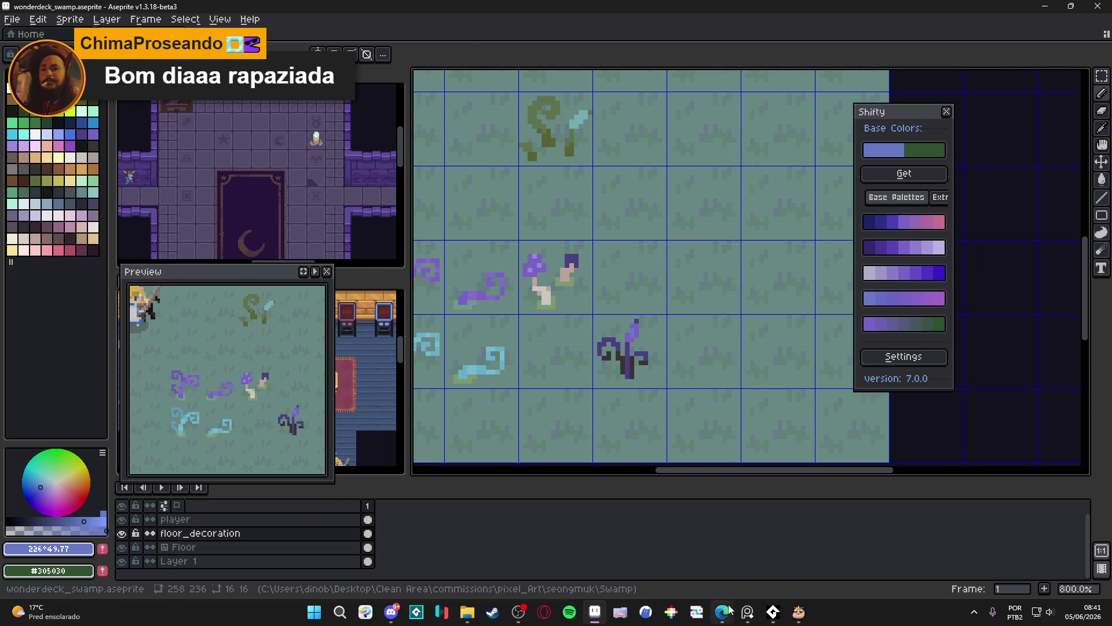
mouse_move(722, 611)
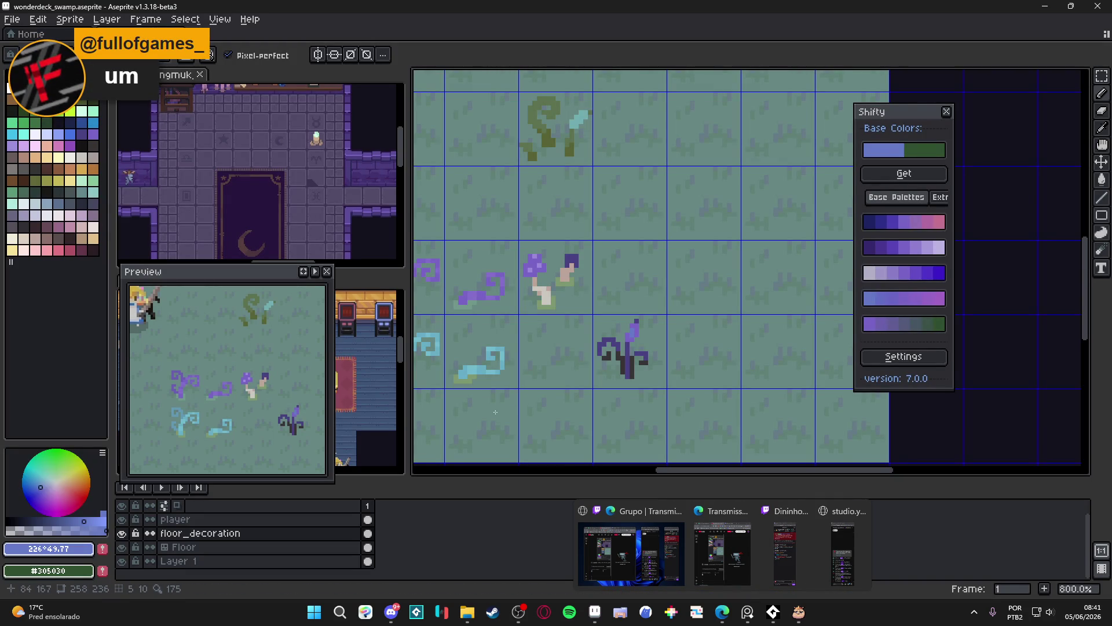
left_click_drag(581, 328, 624, 319)
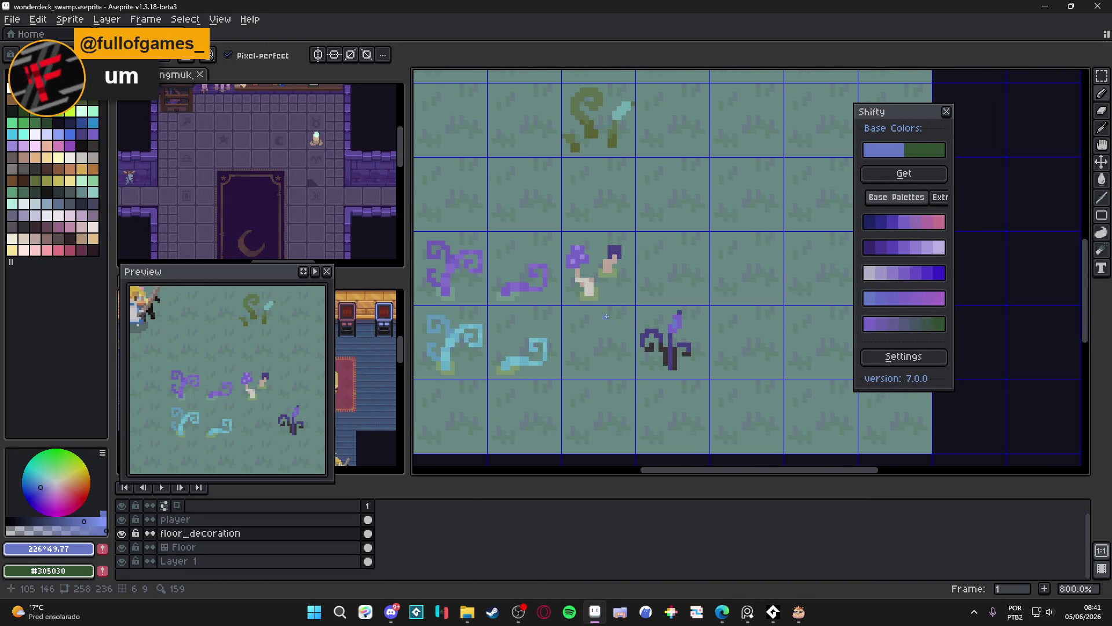
scroll(689, 325, "down", 1)
key("ctrl+s")
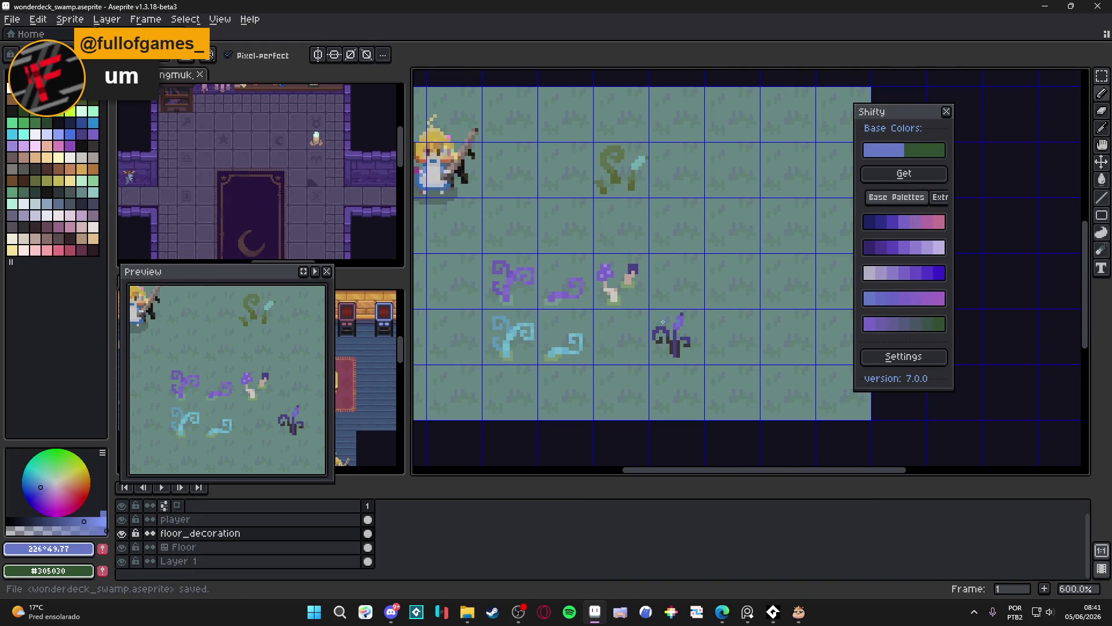
Move the Shifty panel lower, clear of the sprite.
mouse_move(889, 112)
left_mouse_down()
mouse_move(997, 174)
mouse_move(1014, 216)
mouse_move(1010, 301)
mouse_move(1000, 124)
mouse_move(1025, 82)
left_mouse_up()
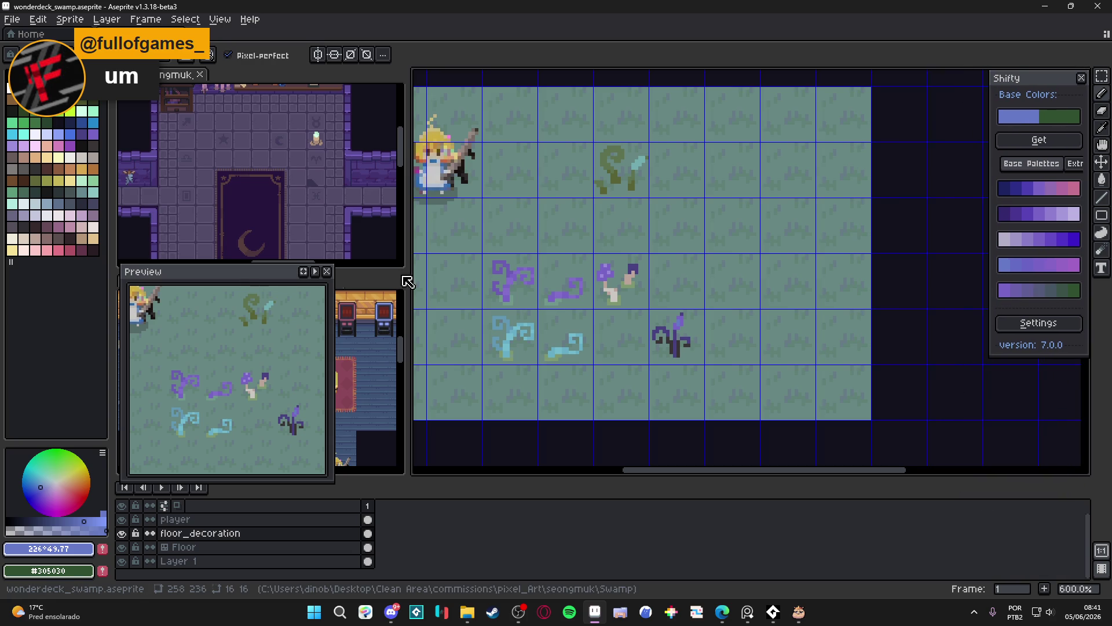
scroll(691, 248, "down", 1)
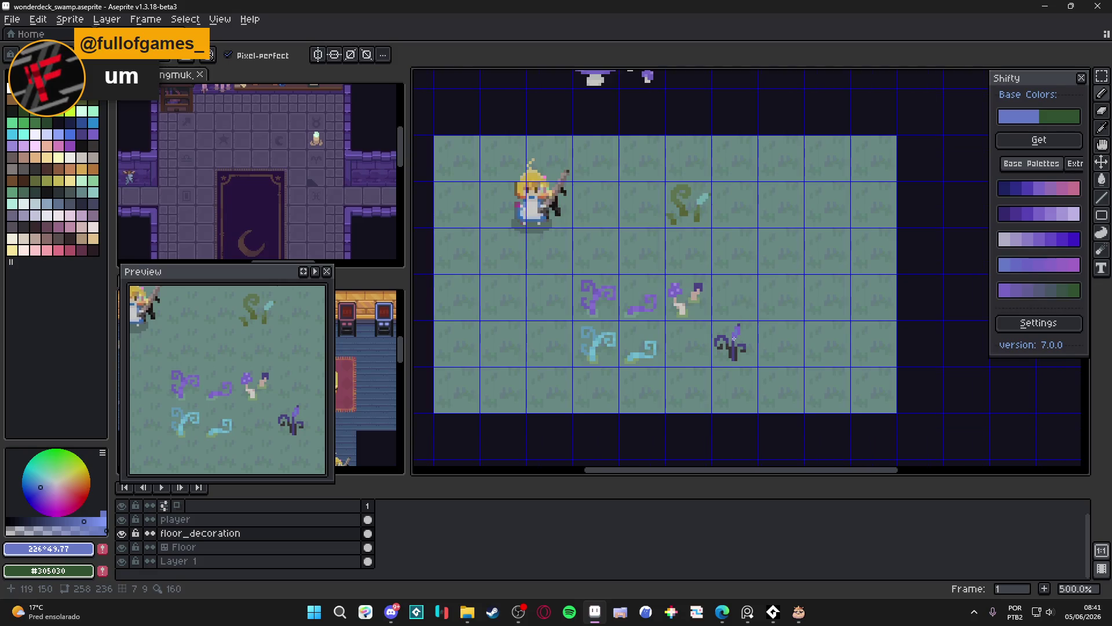
scroll(734, 339, "up", 2)
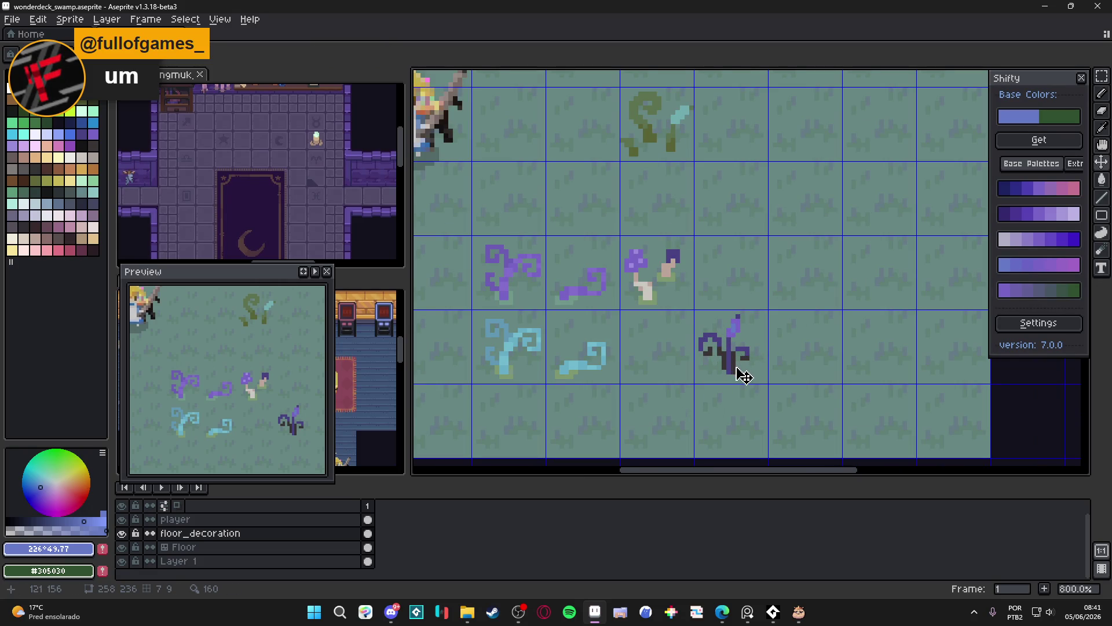
scroll(744, 376, "down", 2)
scroll(743, 376, "up", 2)
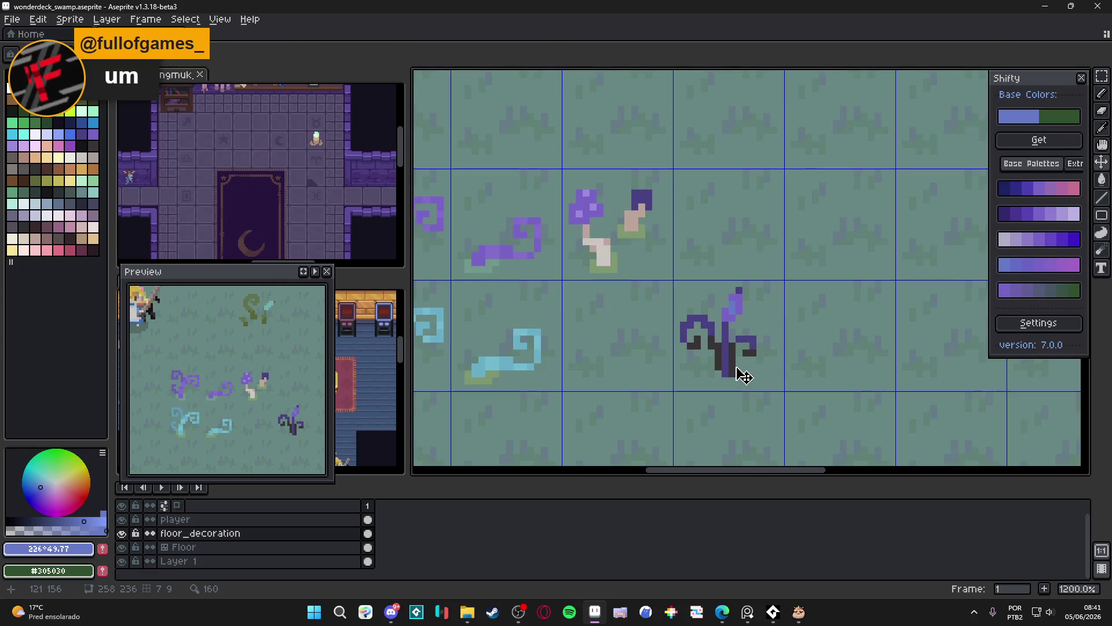
scroll(730, 360, "down", 3)
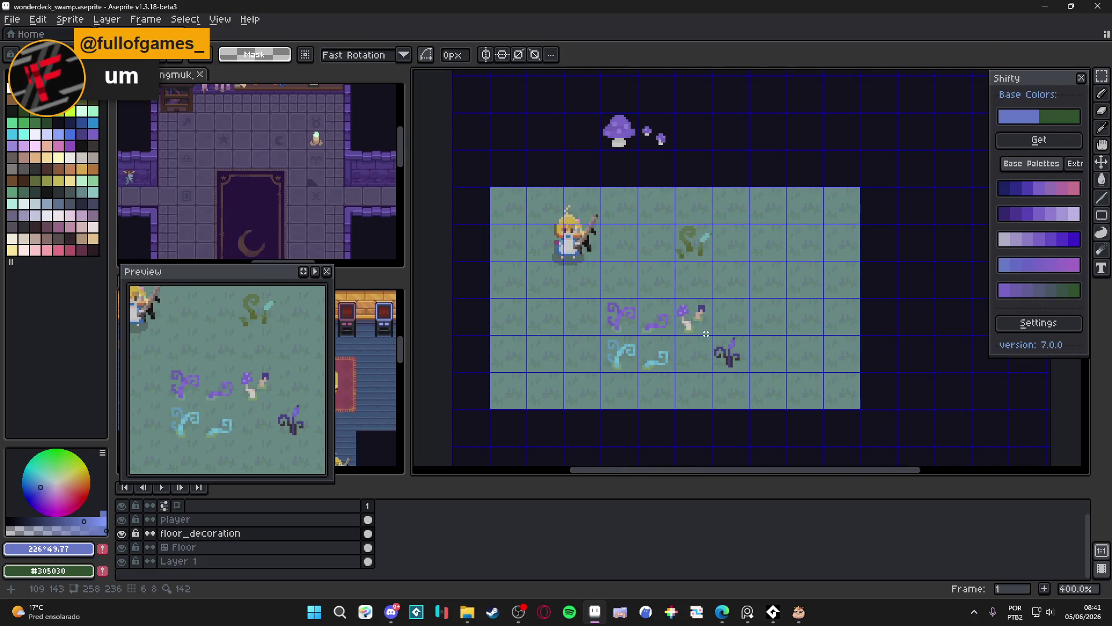
scroll(725, 352, "up", 2)
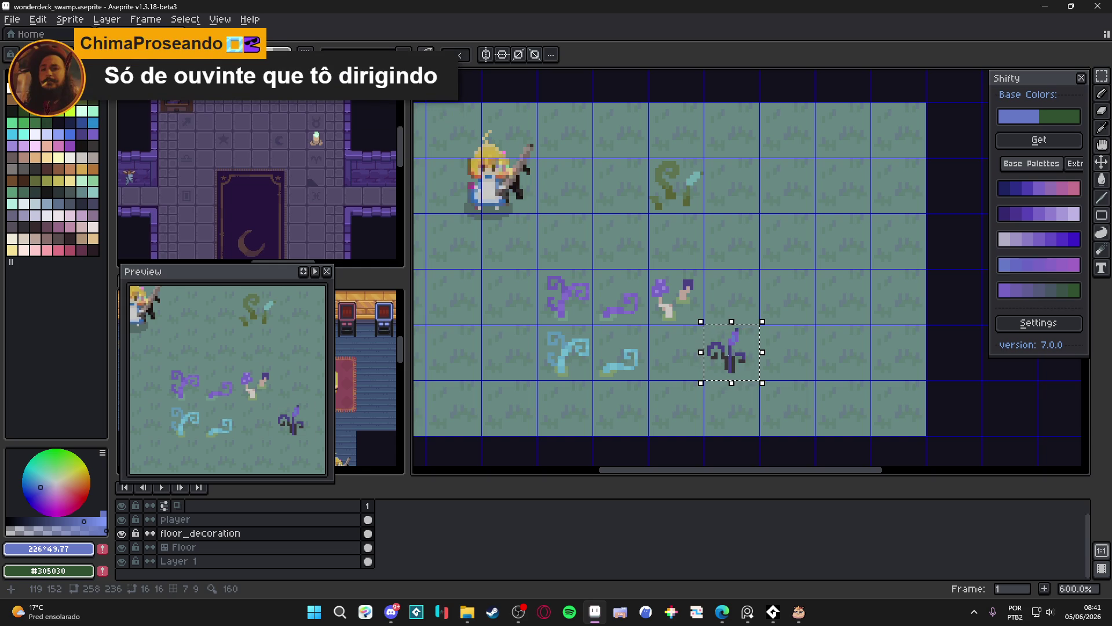
Nudge the plant one tile left and bucket-fill its near-black pixels with blue-purple, then deselect.
key("shift+Left")
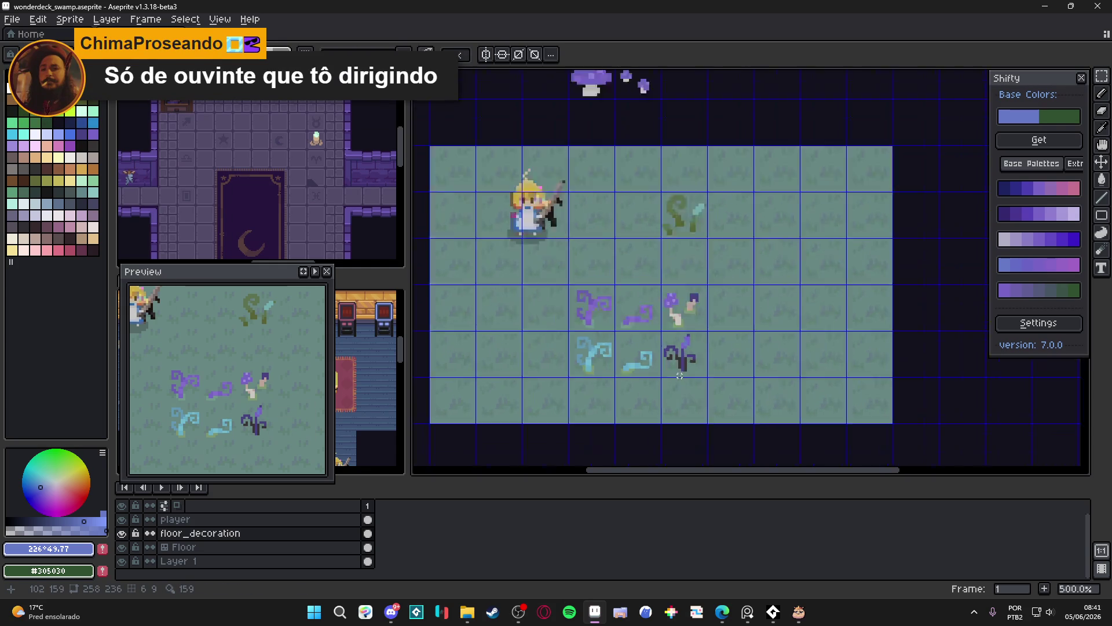
scroll(678, 356, "up", 7)
key("g")
left_click(689, 289, "alt")
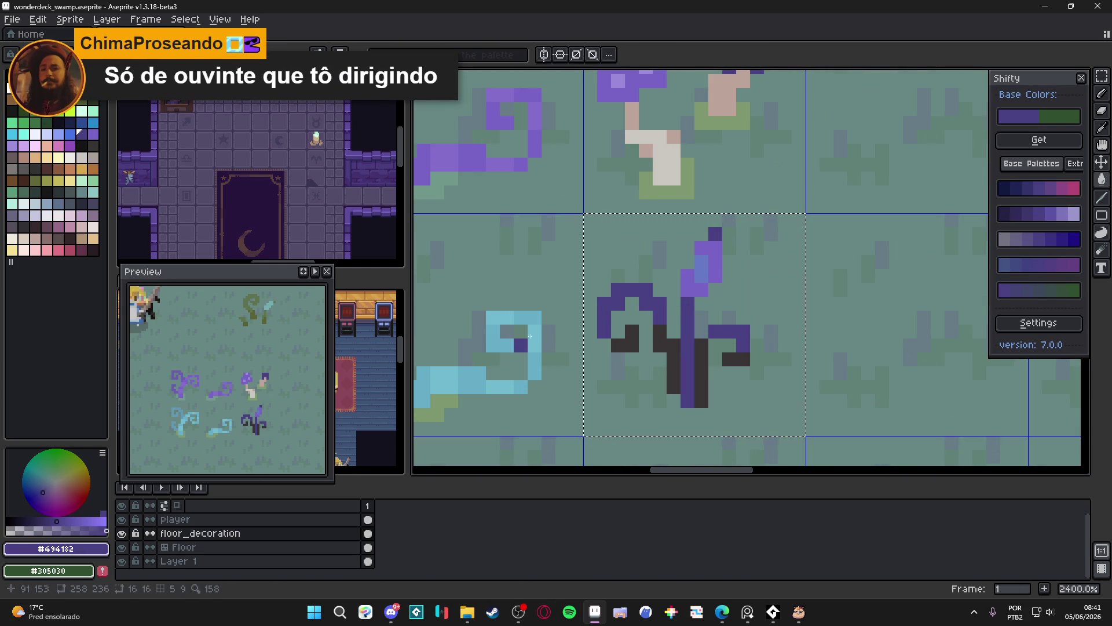
left_click(687, 286, "alt")
left_click(22, 528)
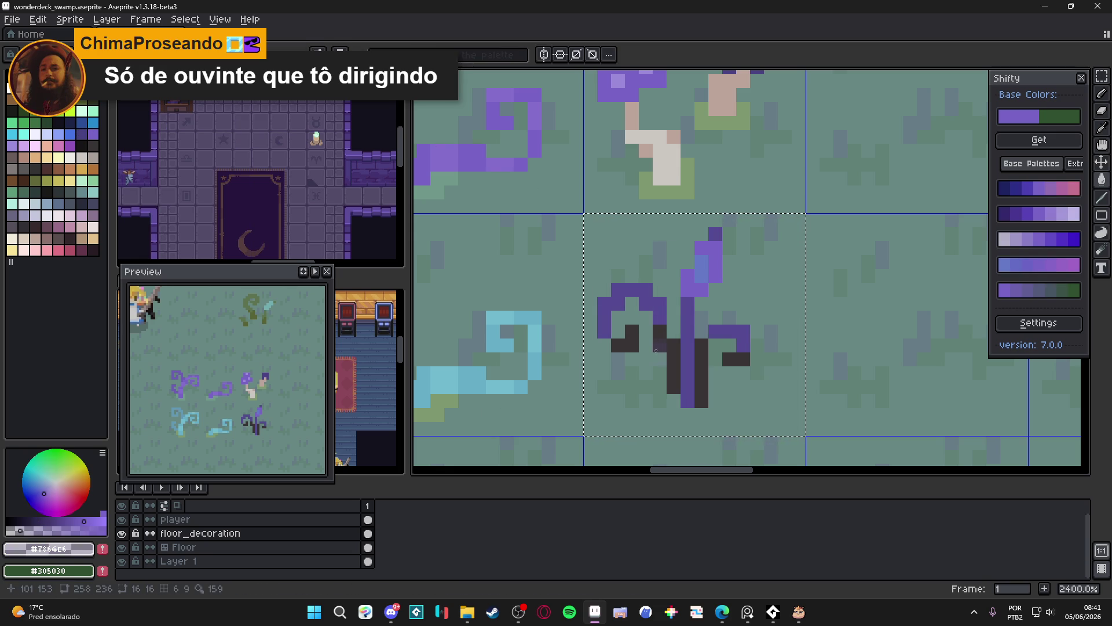
scroll(656, 351, "down", 6)
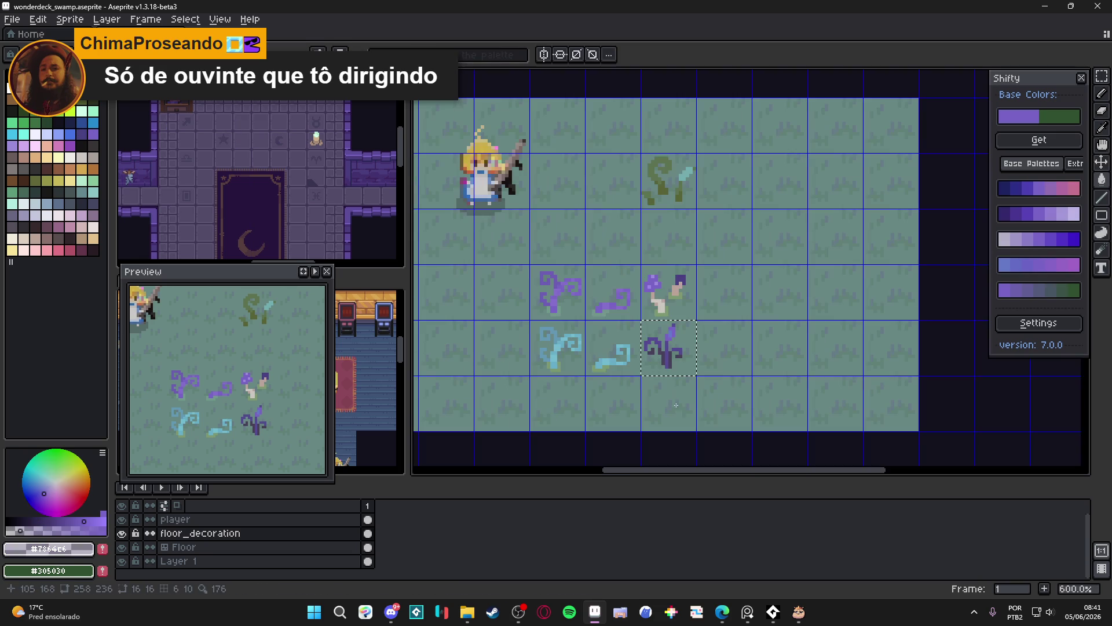
scroll(658, 353, "up", 6)
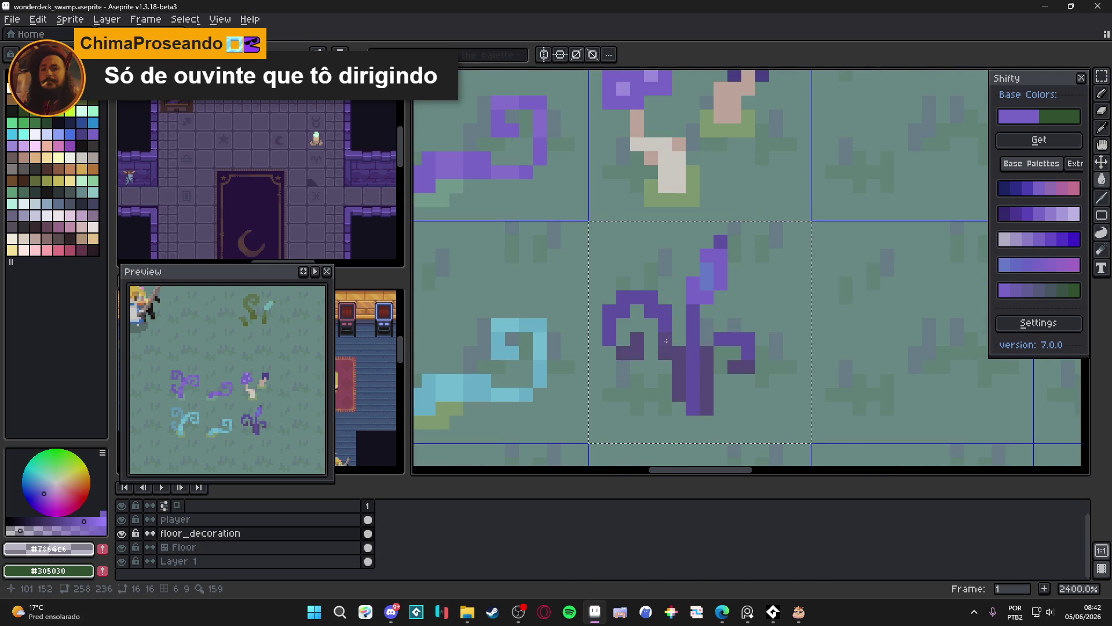
scroll(687, 372, "down", 5)
key("ctrl+d")
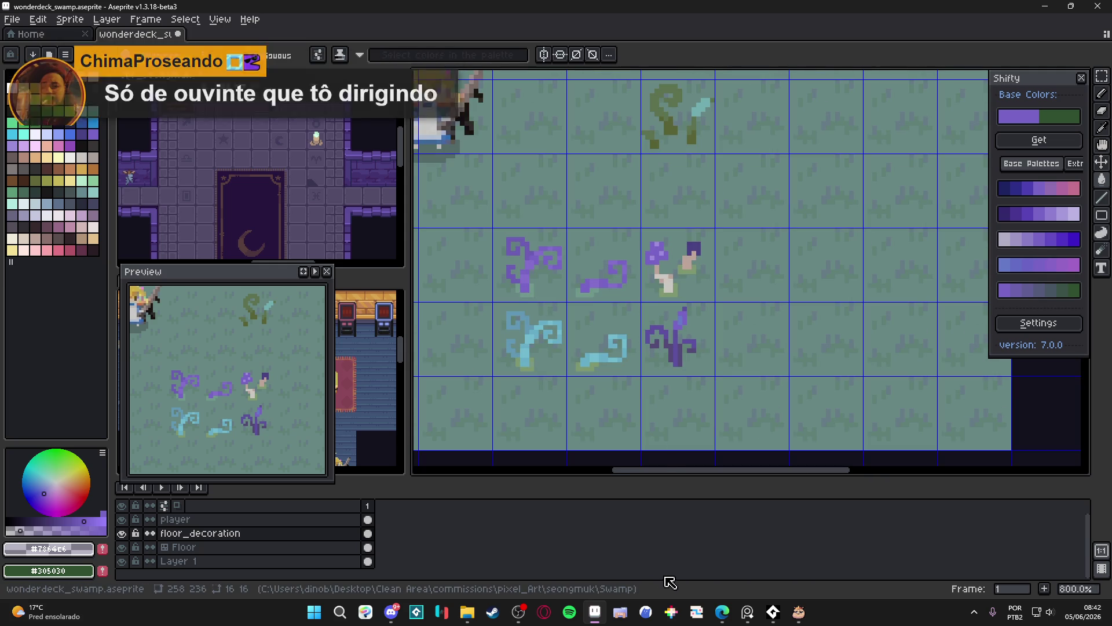
Search 'meta' in the Start menu and launch Meta Horizon Link.
left_click(319, 613)
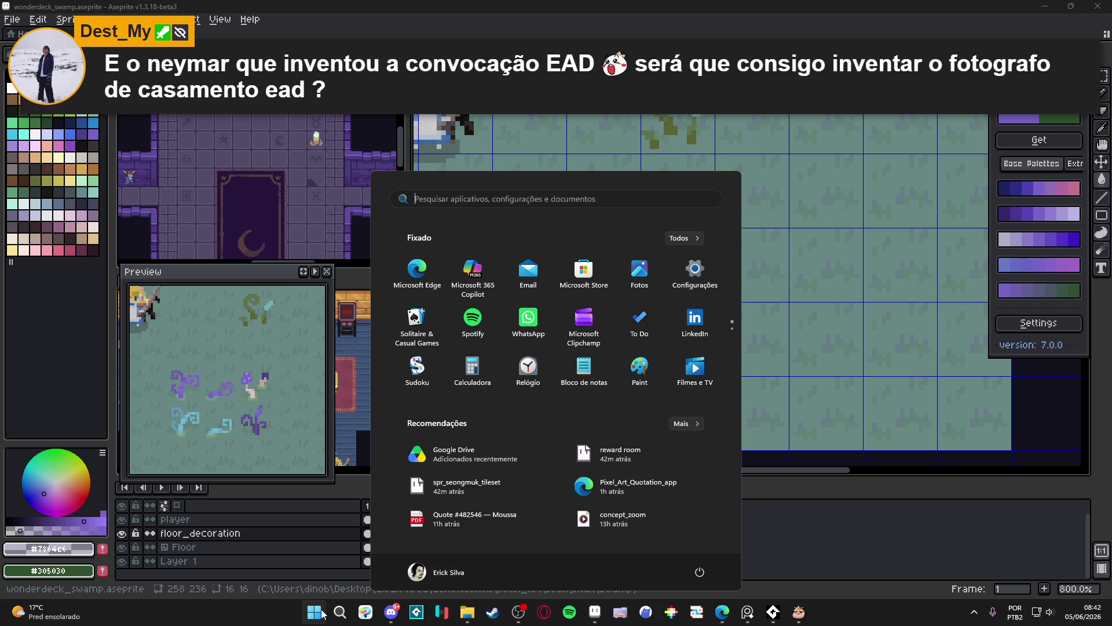
type("ocul")
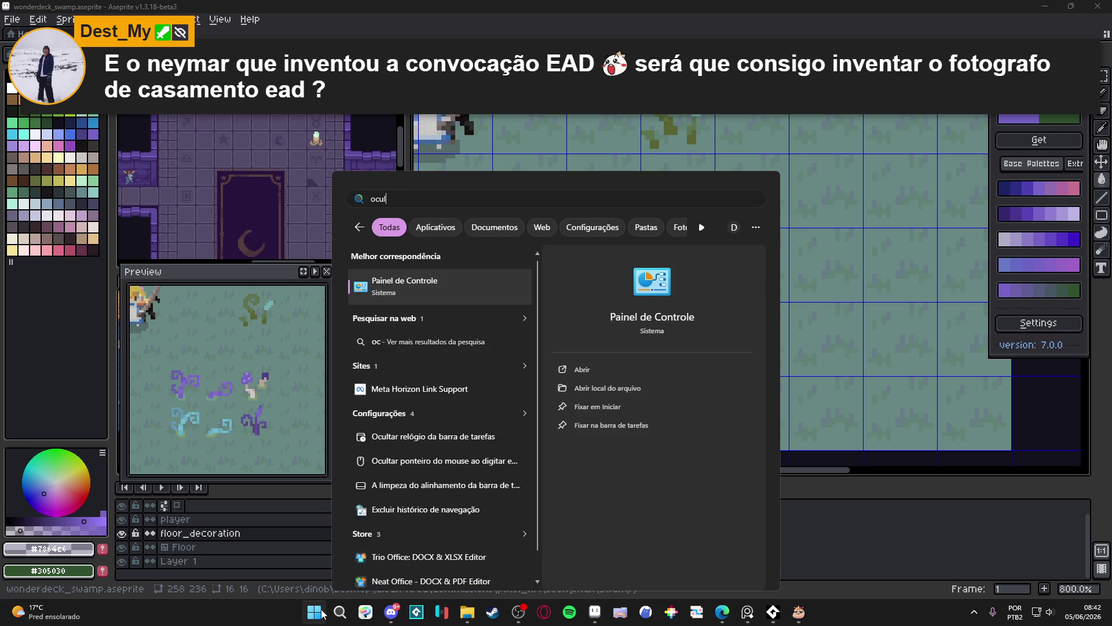
type("us")
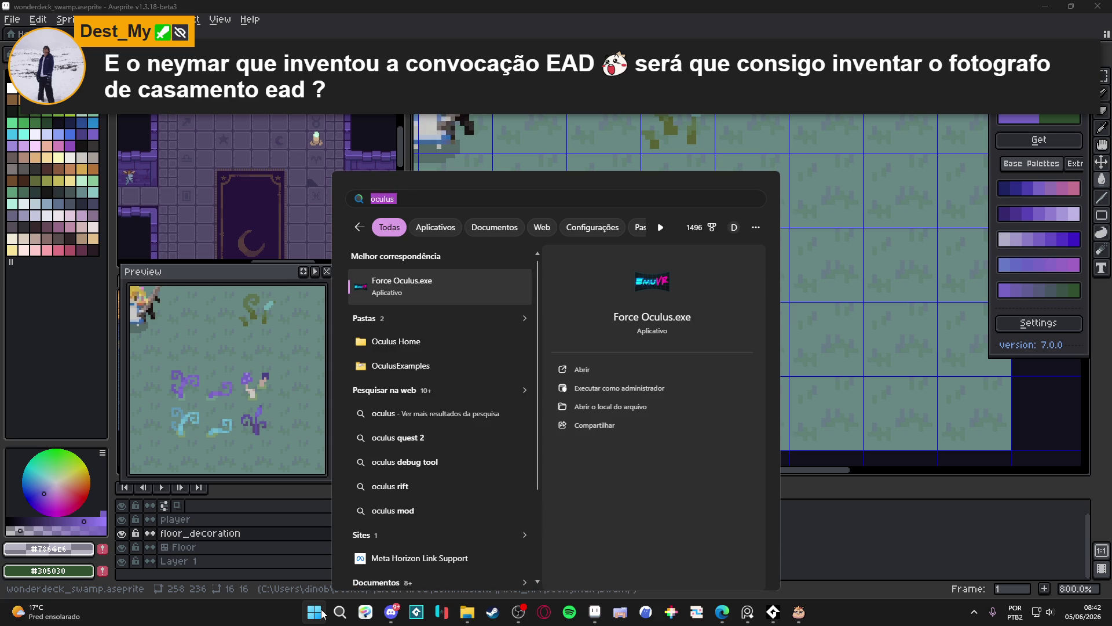
type("QUEST")
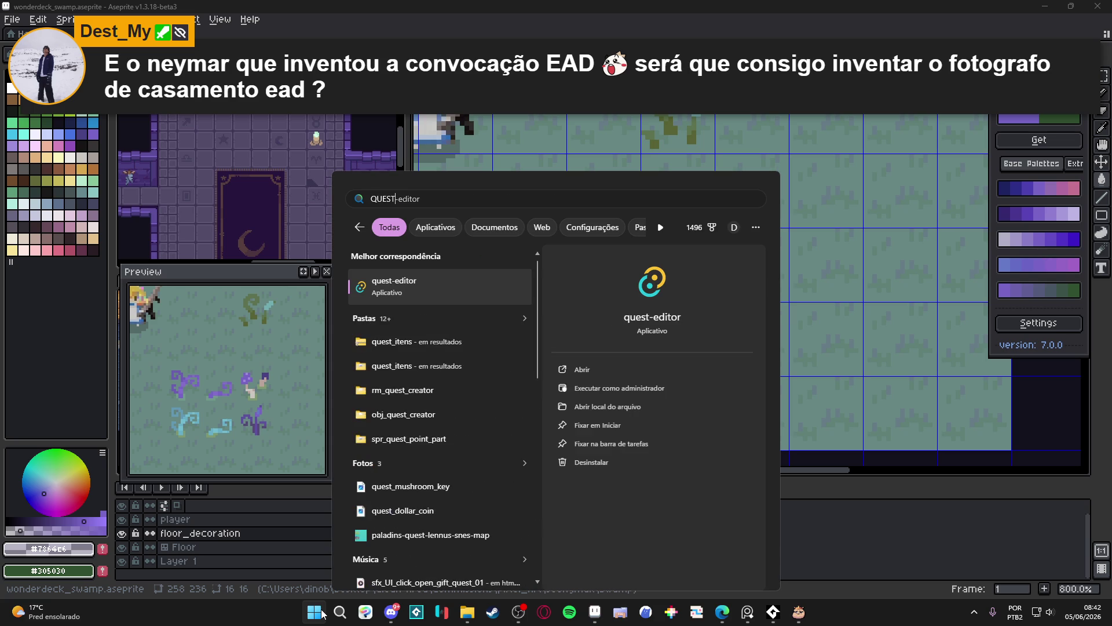
key("BackSpace")
key("BackSpace")
key("BackSpace")
type("meta")
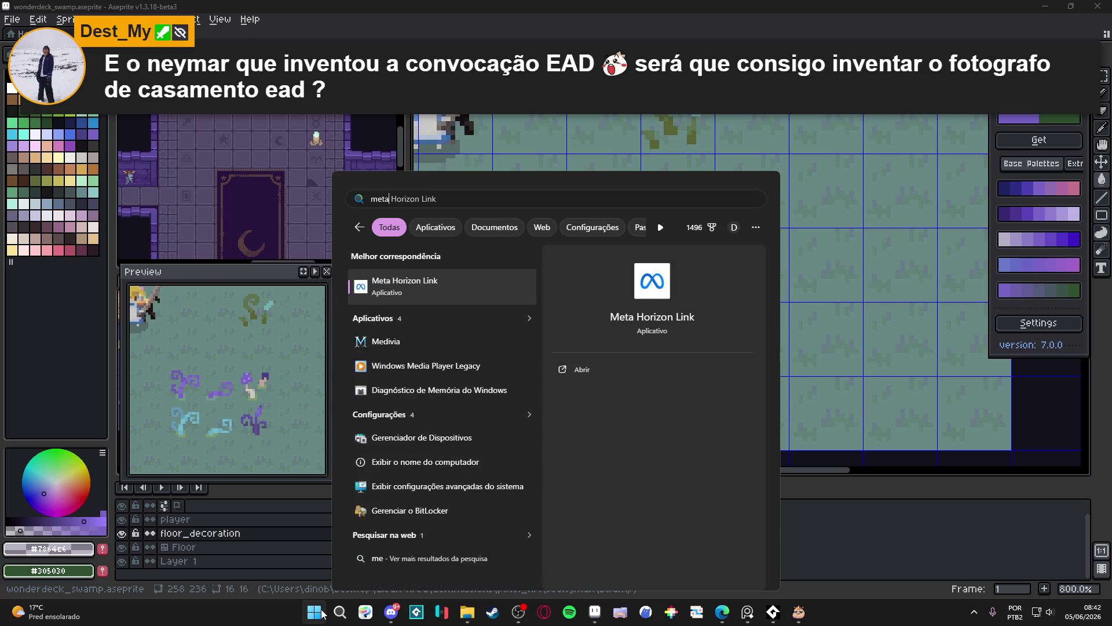
key("Return")
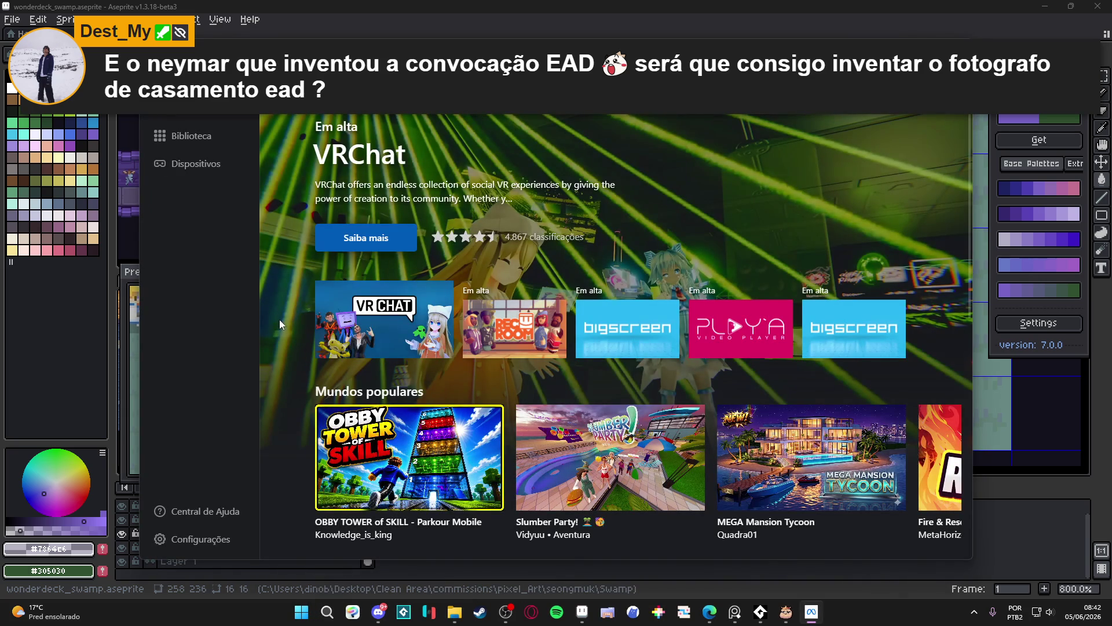
Check the Meta Quest 2 on the Dispositivos page, return home, and close Meta Horizon Link.
scroll(219, 212, "down", 2)
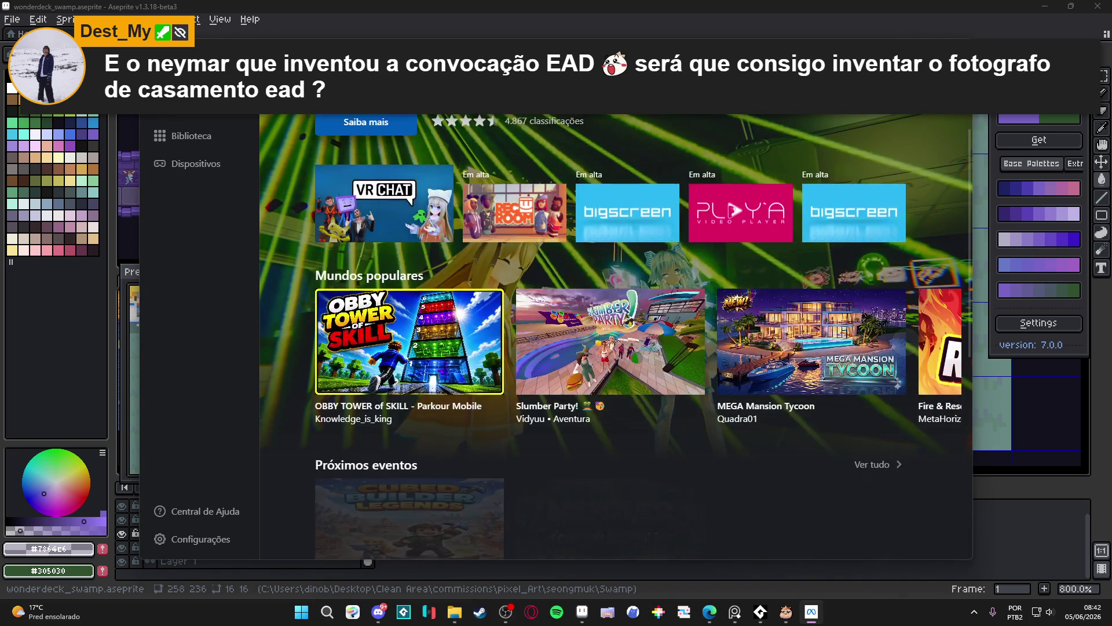
left_click(192, 164)
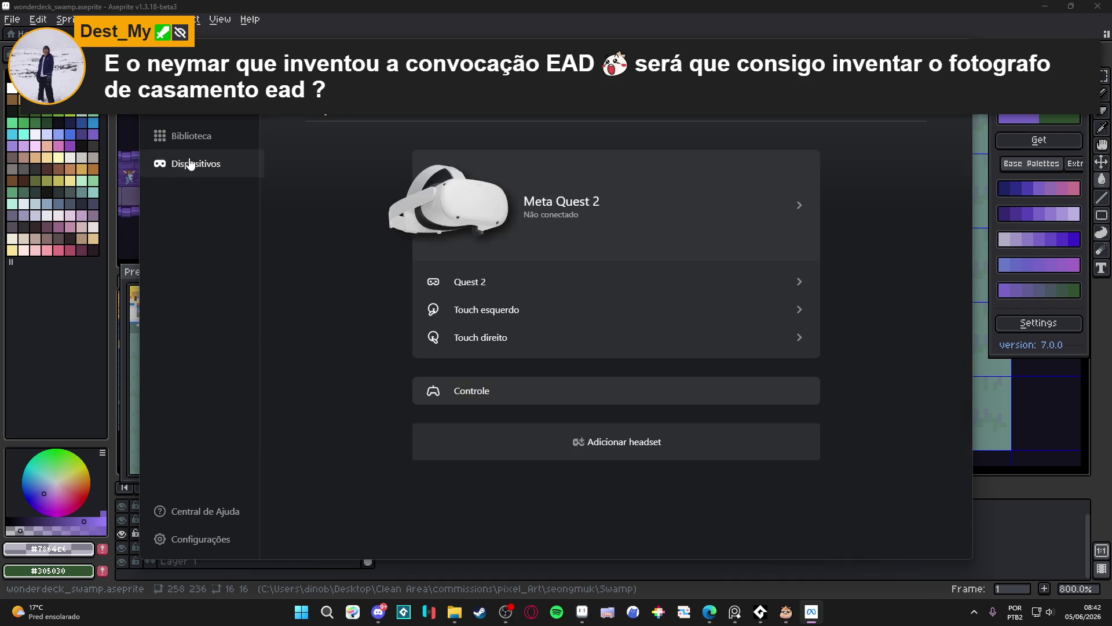
left_click(191, 108)
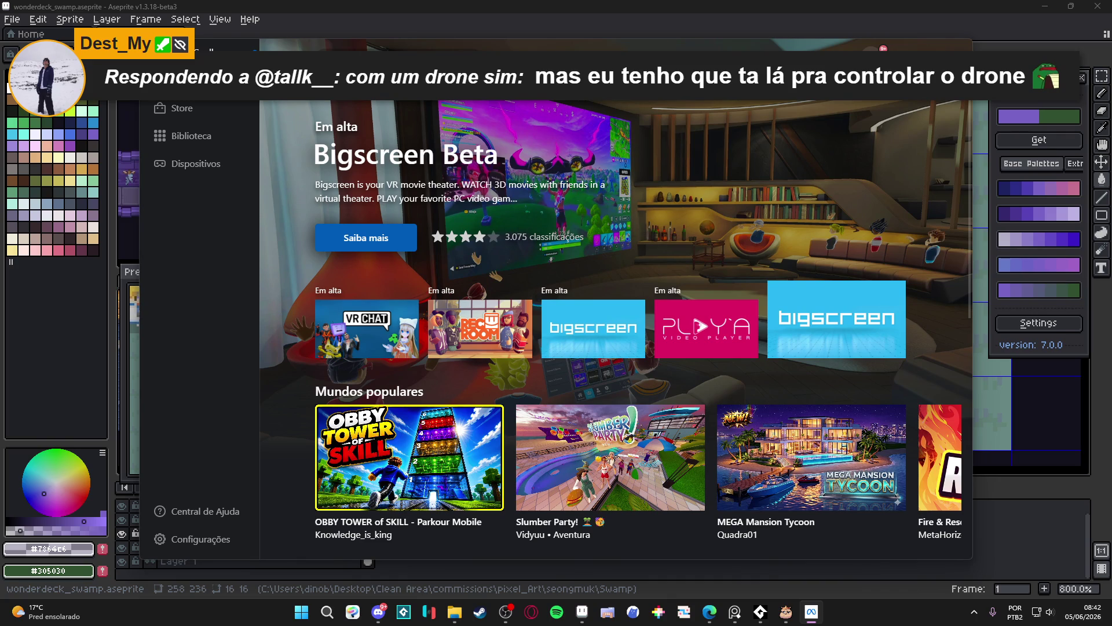
mouse_move(809, 613)
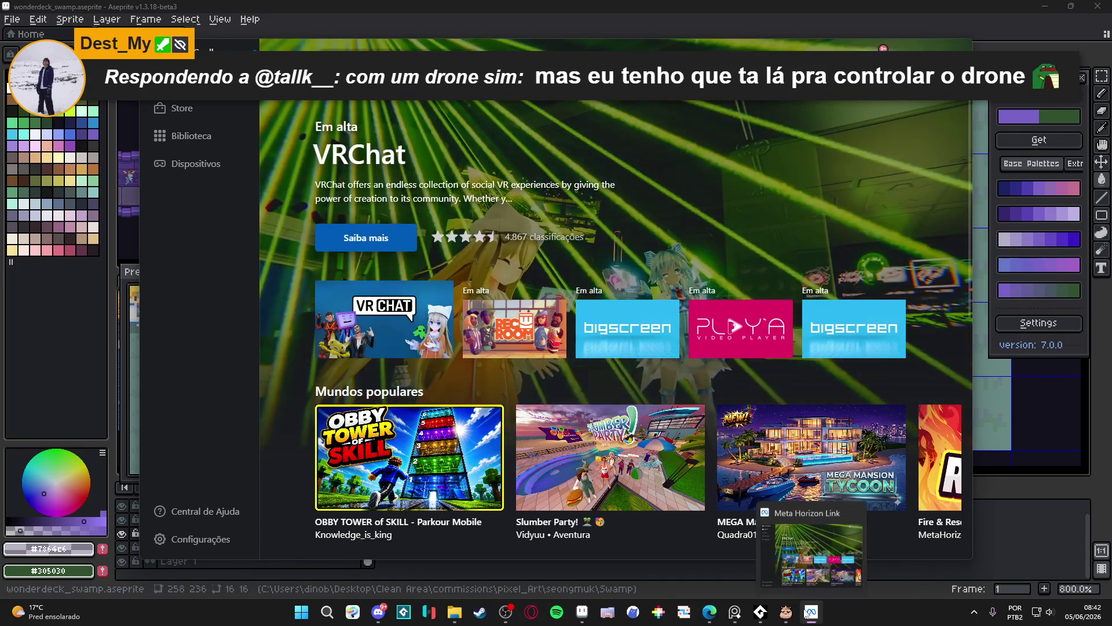
left_click(857, 511)
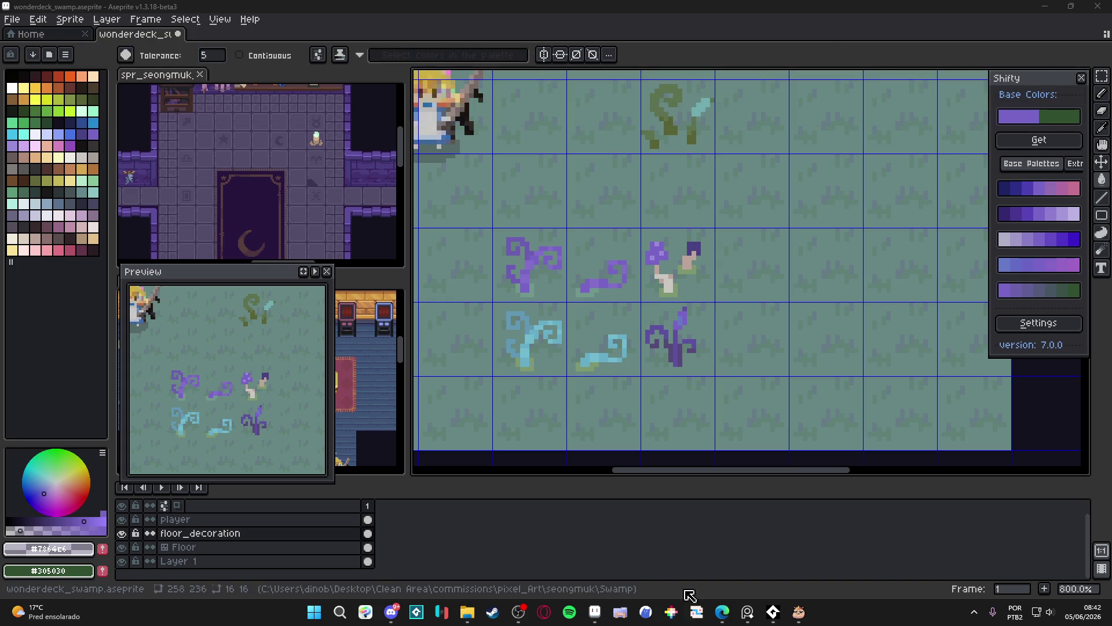
mouse_move(723, 612)
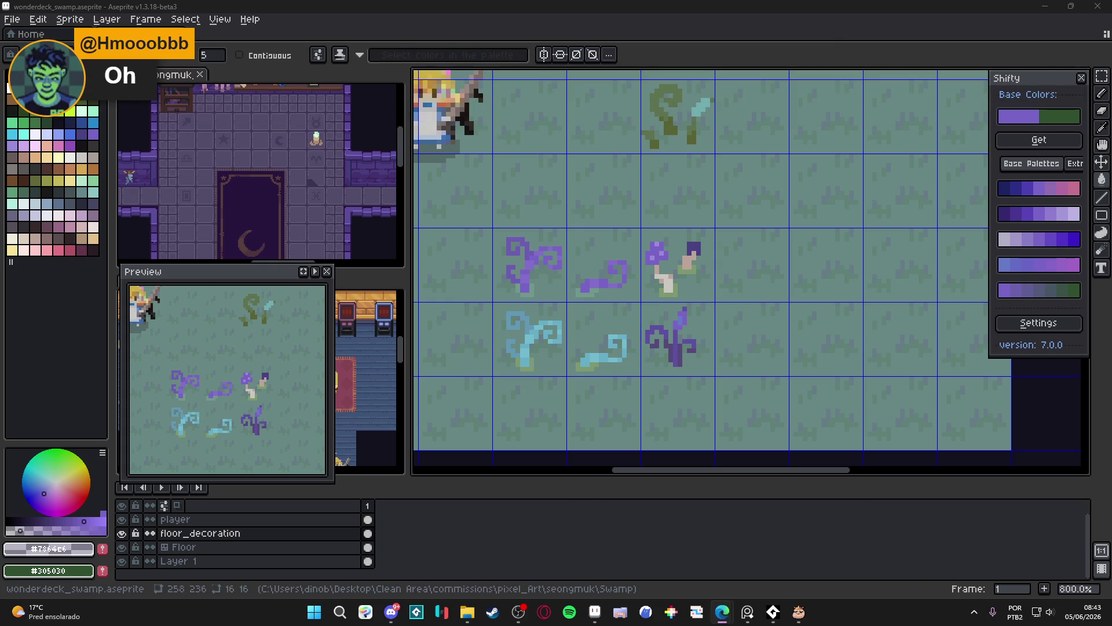
Bring the browser forward, maximize it, and go to YouTube in a new tab.
key("alt+Tab")
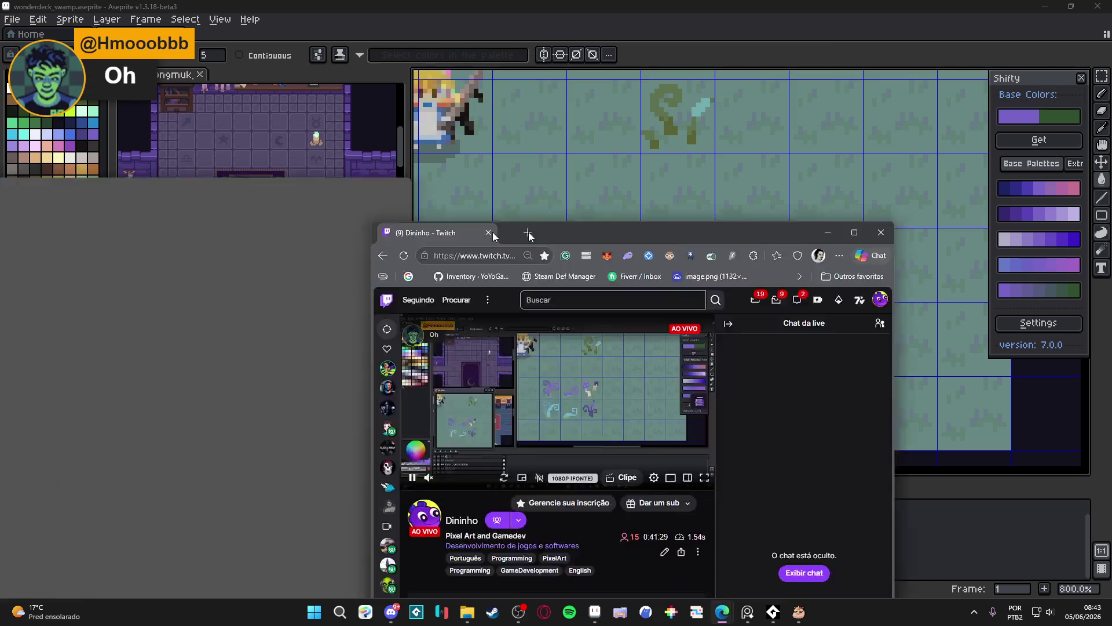
double_click(526, 231)
left_click(158, 12)
type("y")
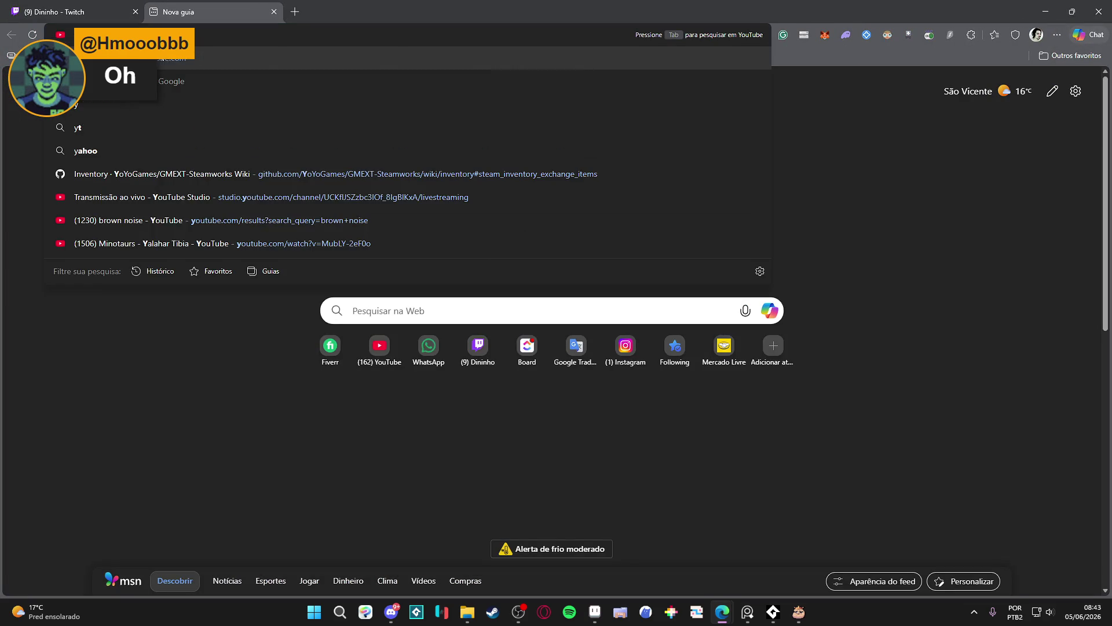
key("Return")
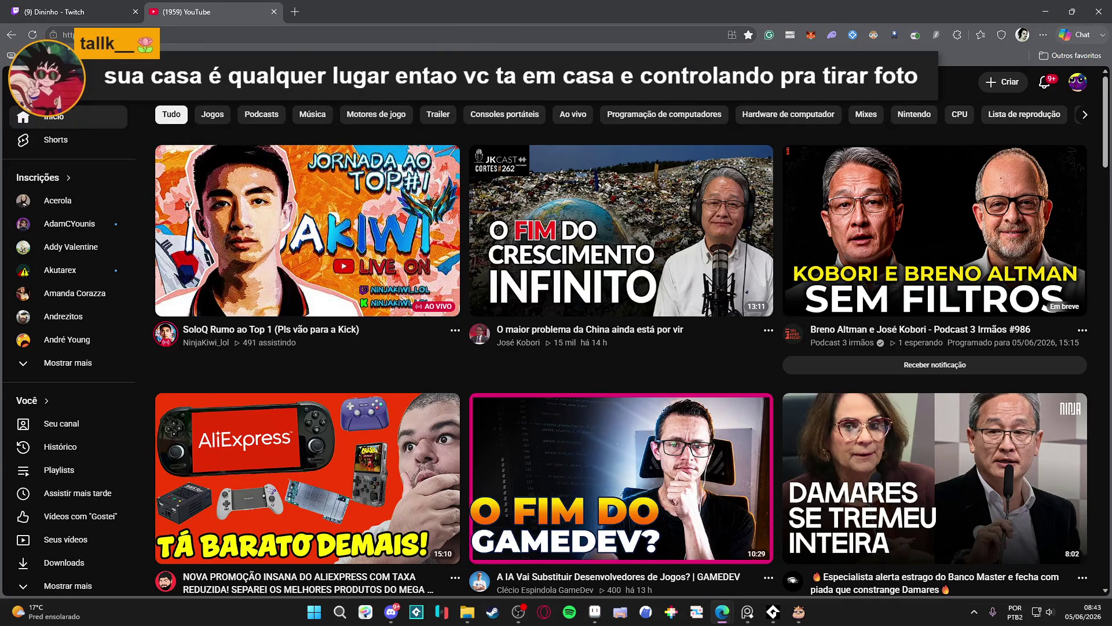
Search YouTube for 'joao esse' using the pixel art suggestion.
left_click(430, 88)
type("joao esse")
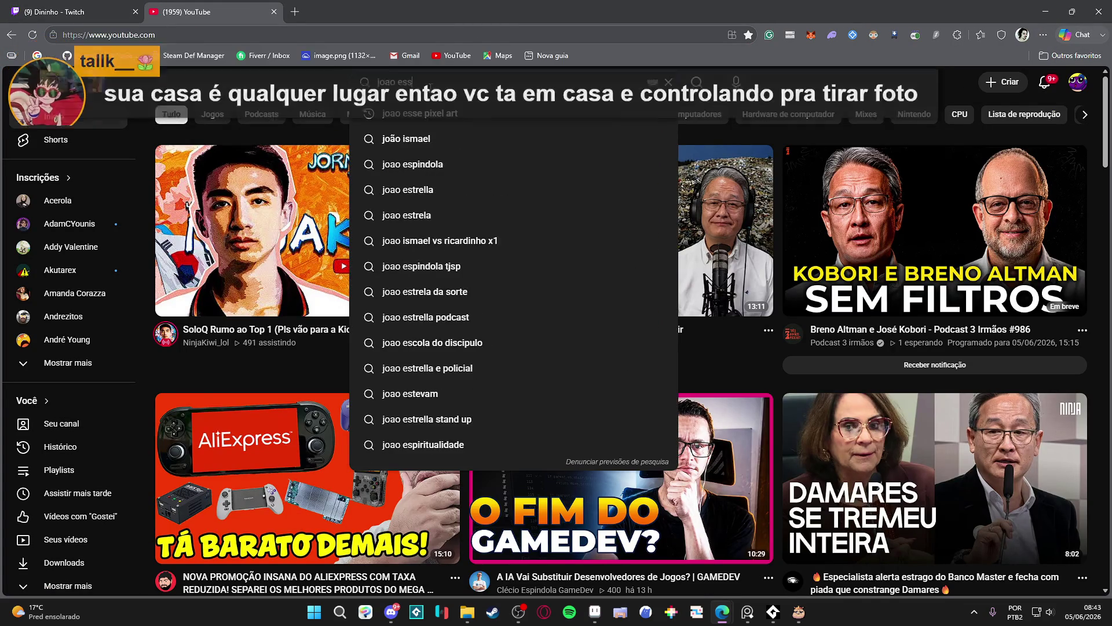
key("Down")
key("Return")
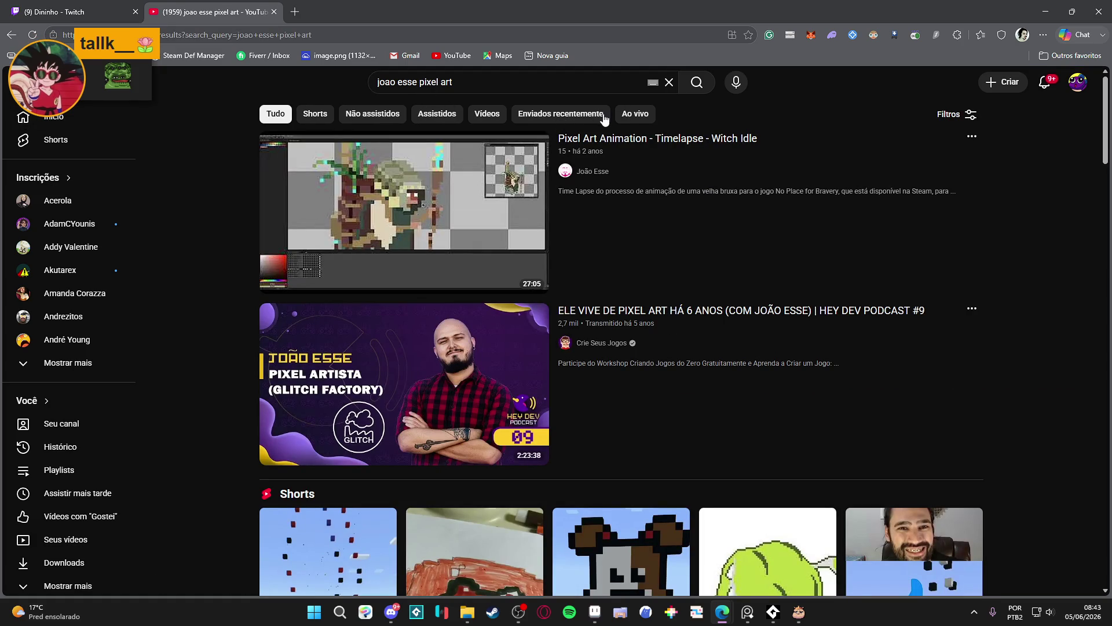
left_click(593, 171)
left_click(301, 338)
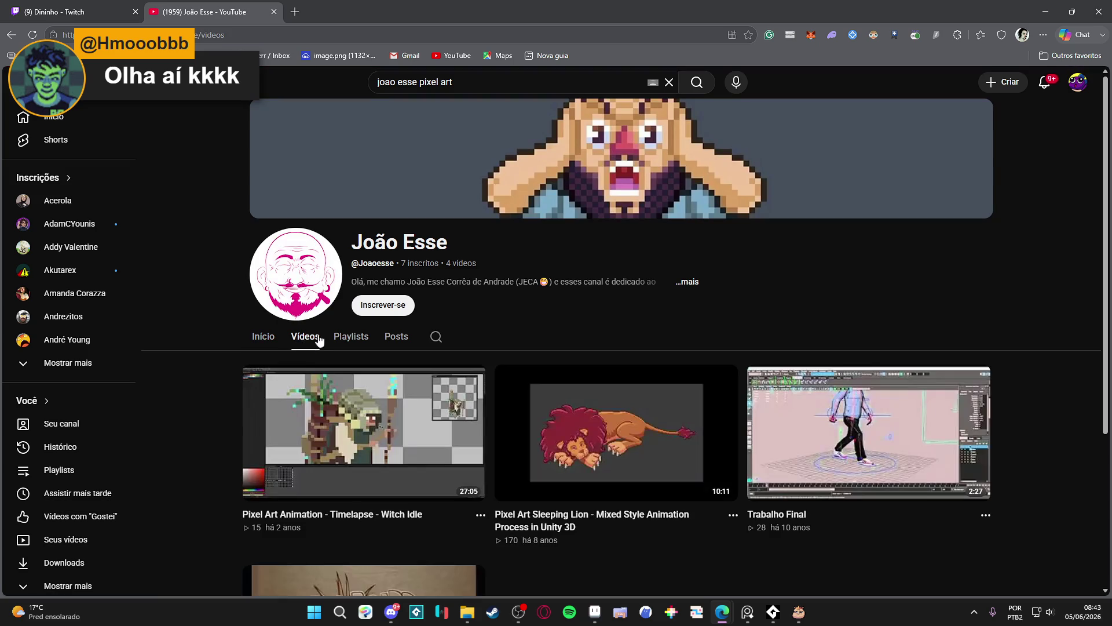
left_click(691, 283)
left_click(764, 269)
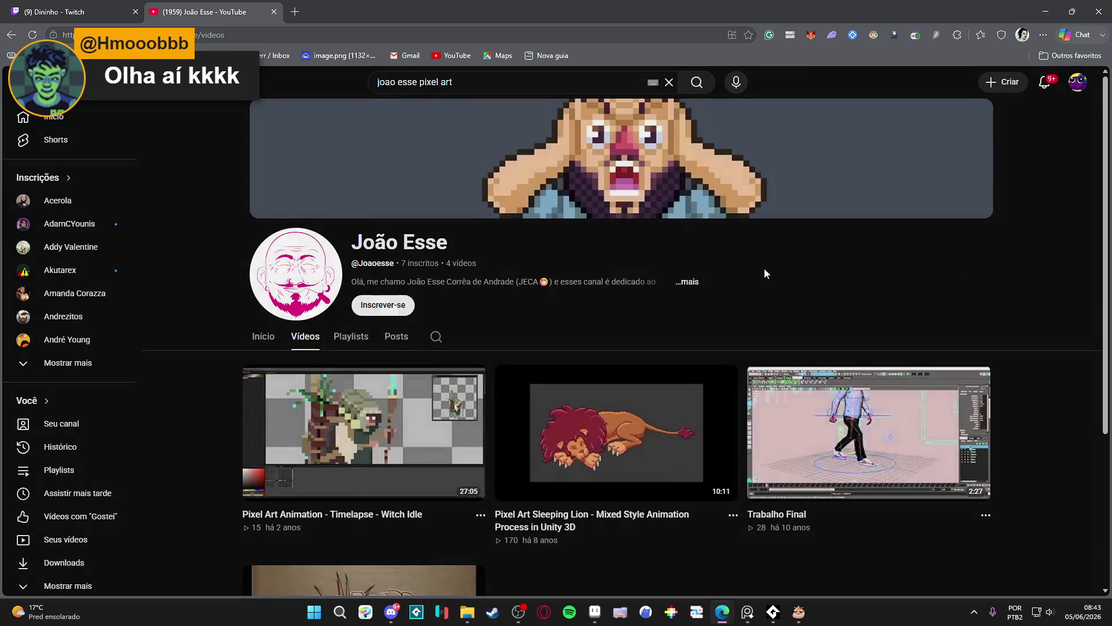
scroll(763, 269, "down", 1)
scroll(721, 238, "down", 2)
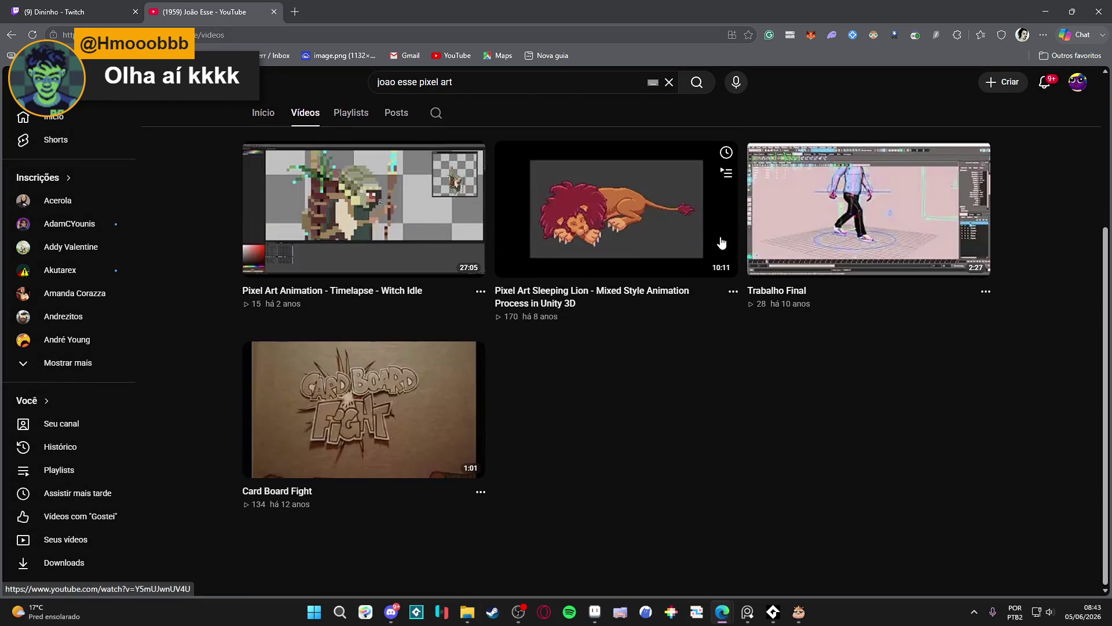
scroll(720, 238, "up", 3)
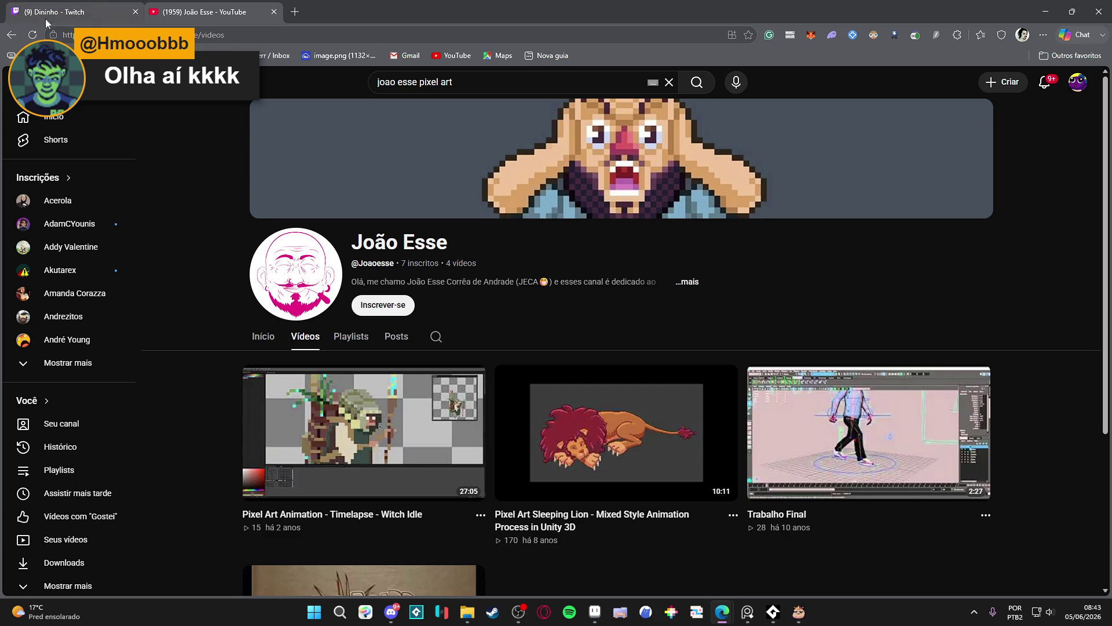
left_click(11, 35)
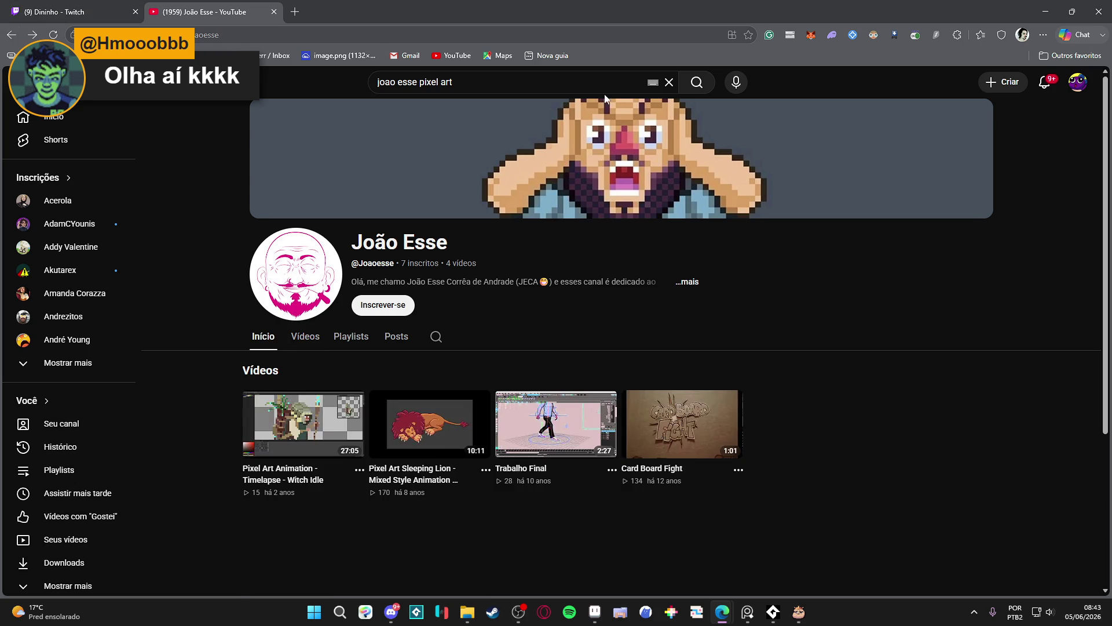
left_click(11, 36)
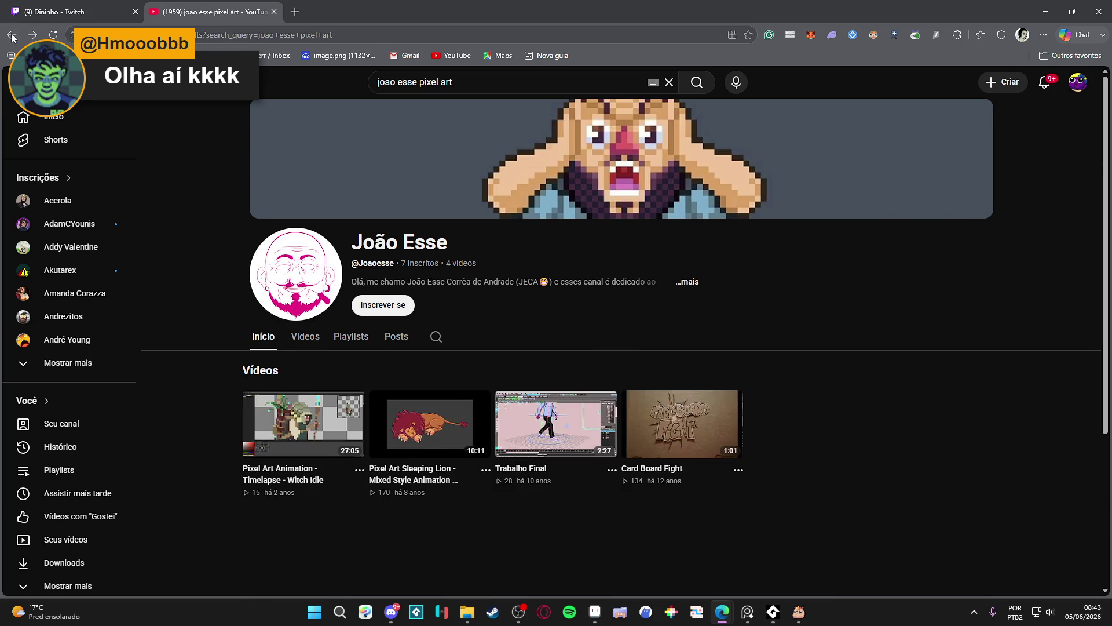
scroll(214, 150, "down", 5)
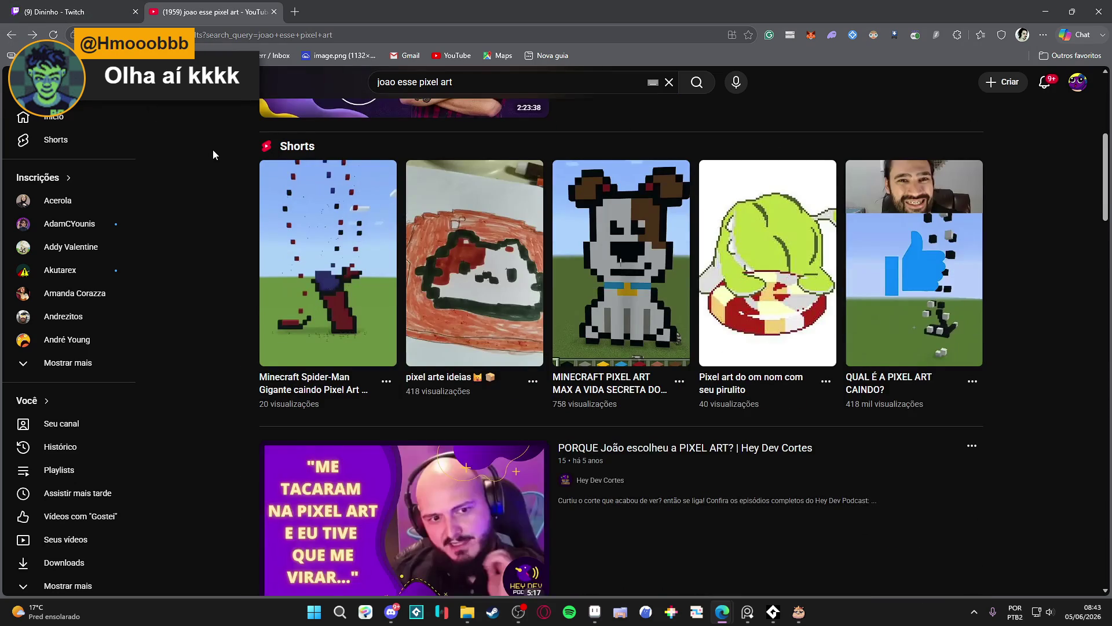
scroll(213, 150, "down", 4)
scroll(213, 149, "down", 5)
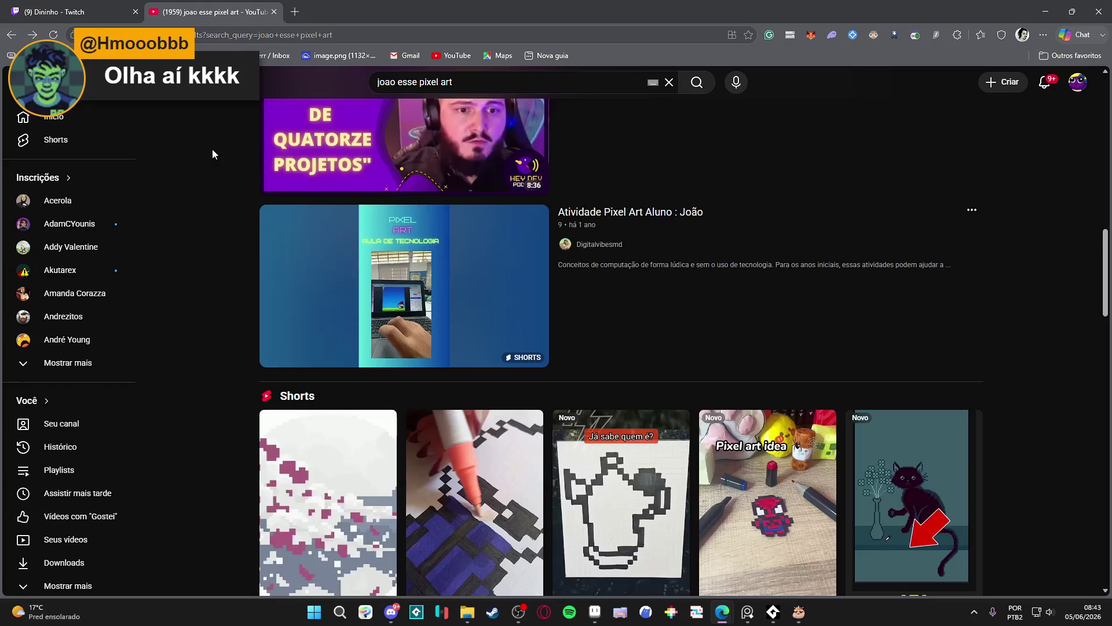
scroll(212, 153, "down", 7)
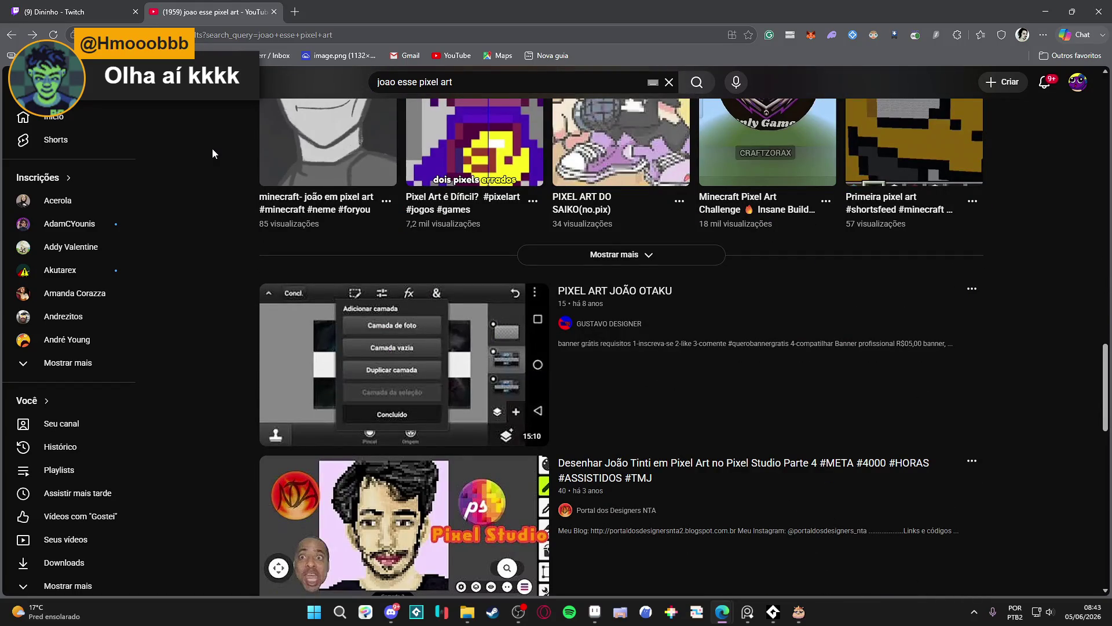
scroll(213, 153, "up", 20)
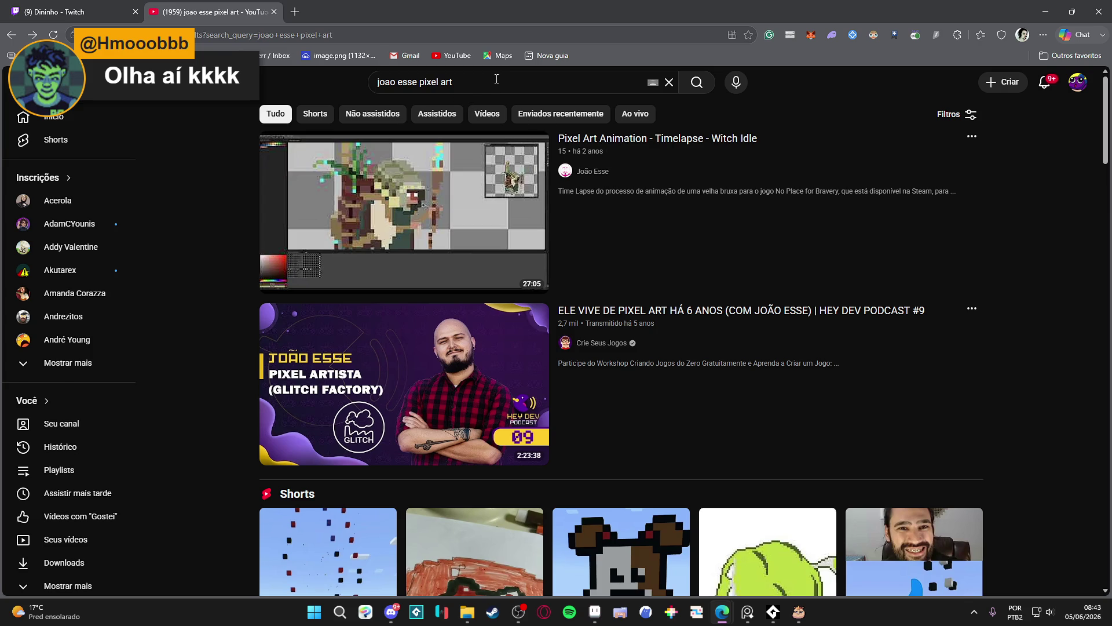
Refine the search to 'joao esse pixel art historia' and scroll down to the Aula #01 result.
left_click(497, 79)
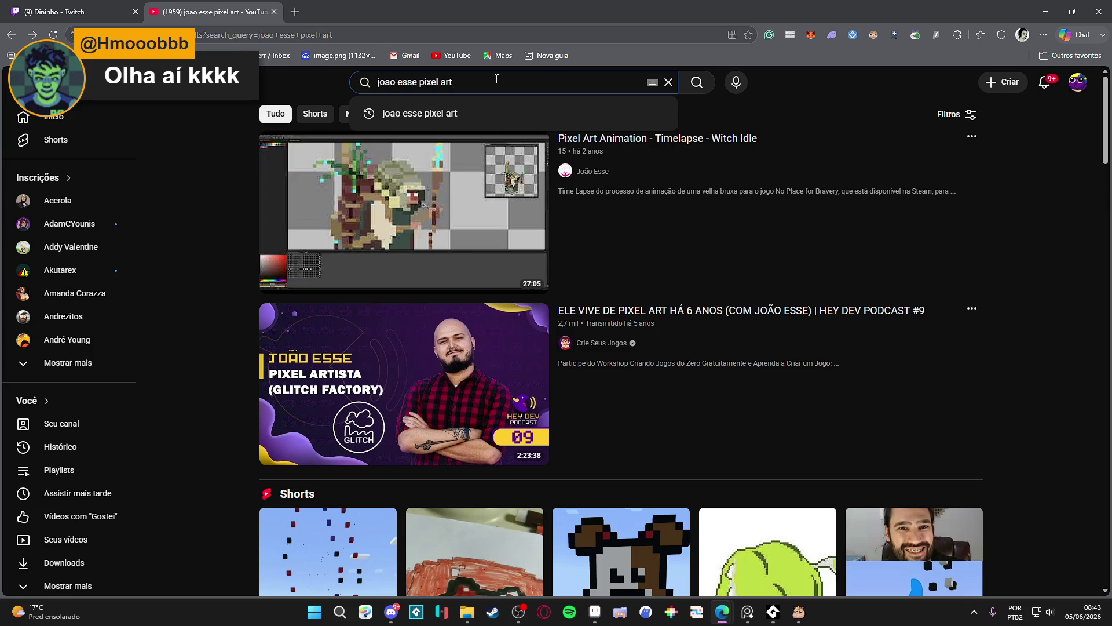
type("historia")
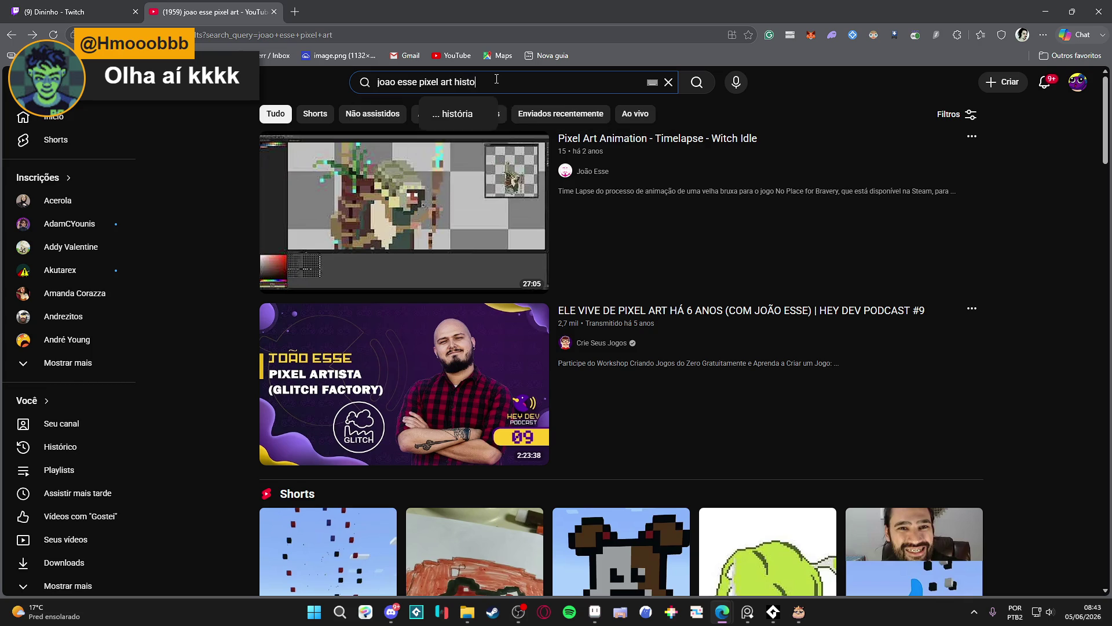
key("Return")
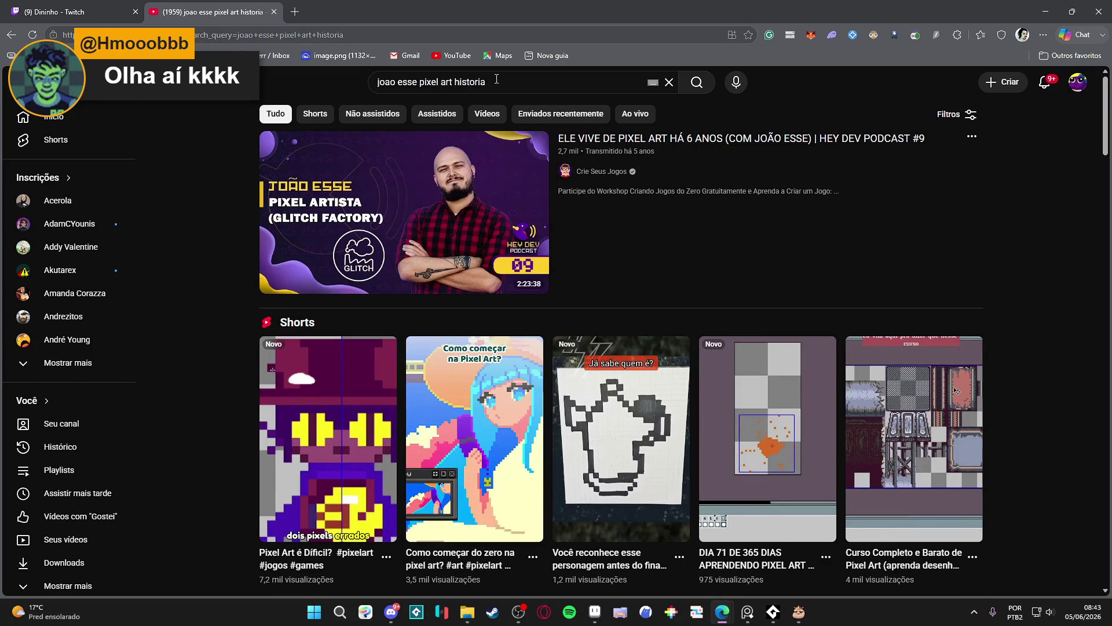
scroll(193, 262, "down", 6)
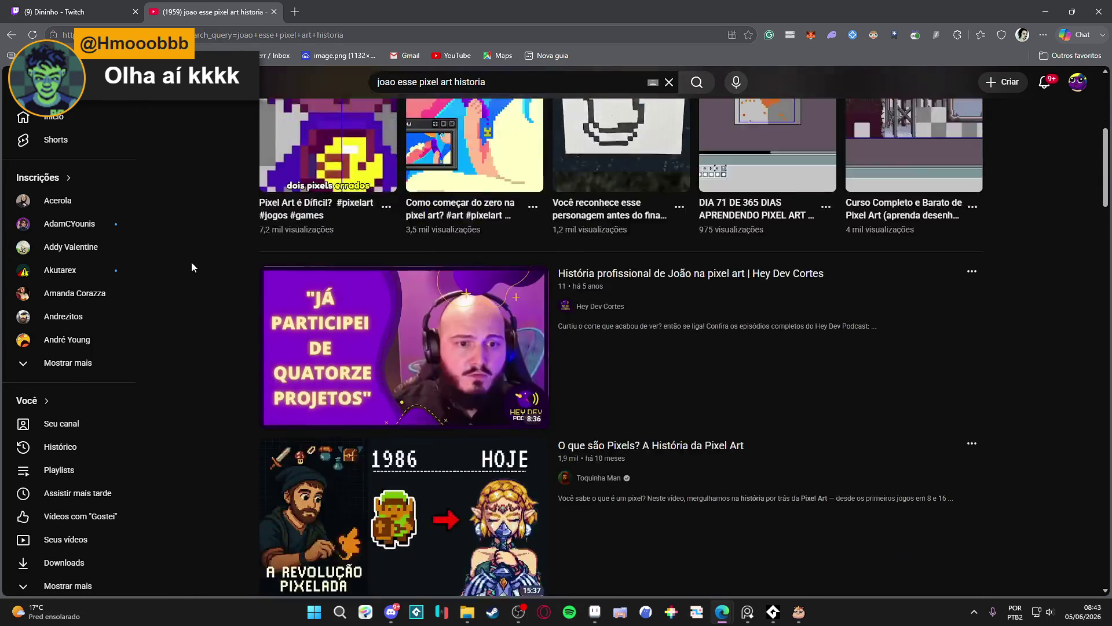
scroll(192, 264, "down", 3)
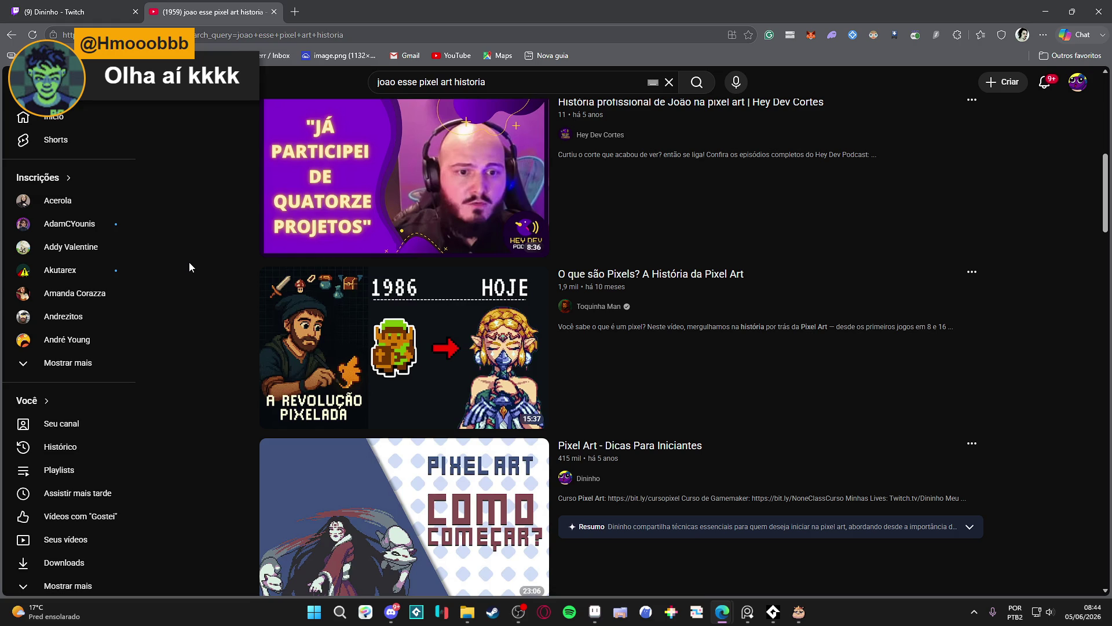
scroll(179, 259, "down", 12)
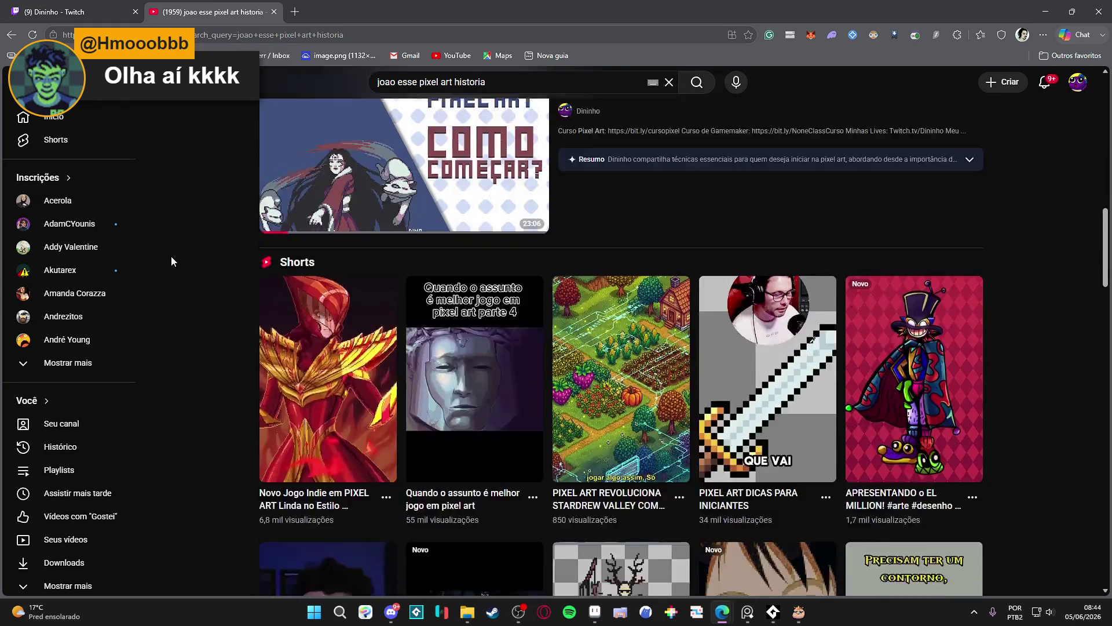
scroll(167, 255, "down", 6)
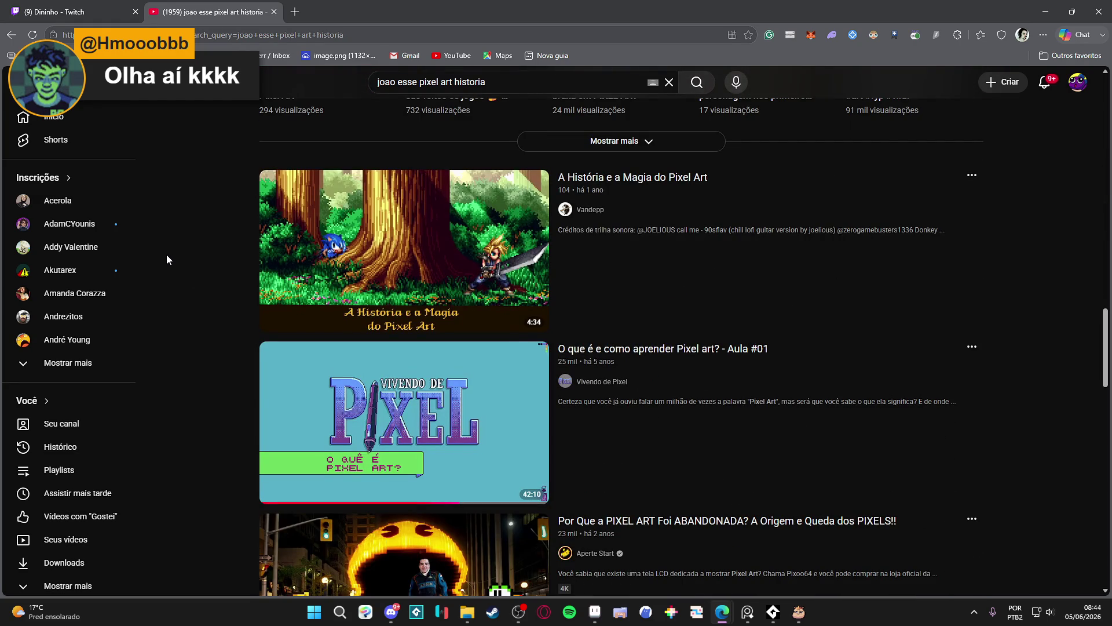
Open the Vivendo de Pixel channel and show its Vídeos list.
mouse_move(606, 350)
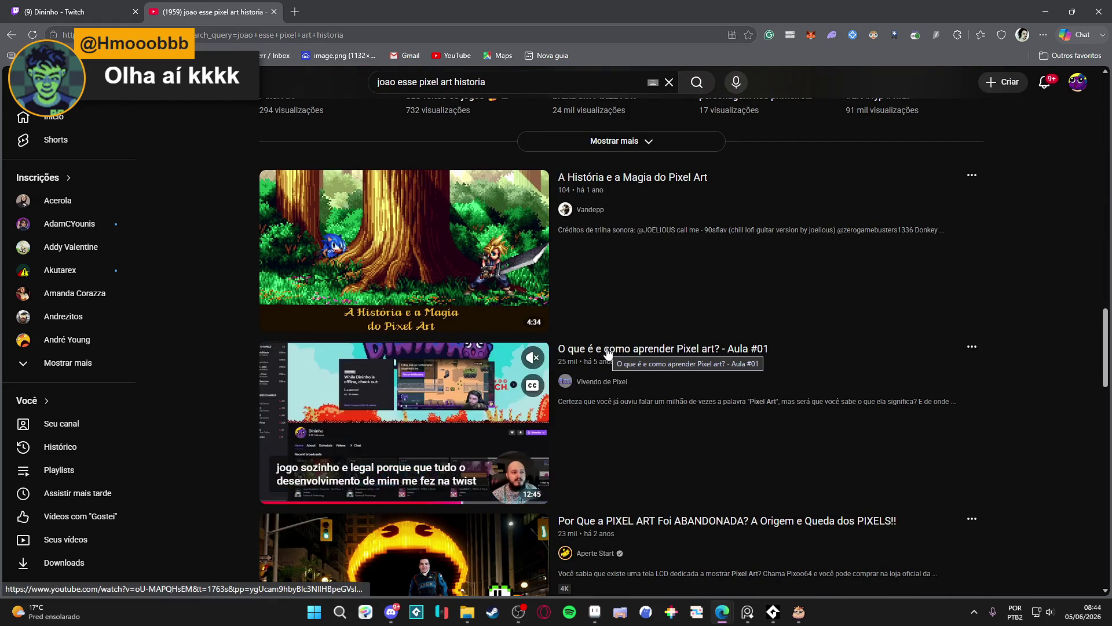
left_click(603, 382)
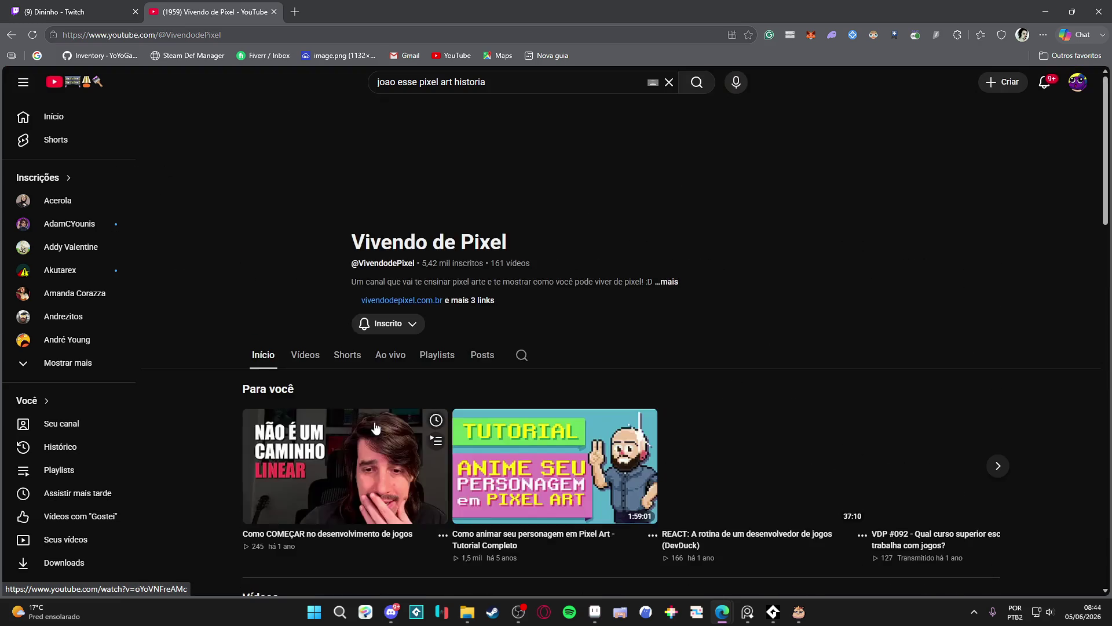
left_click(305, 354)
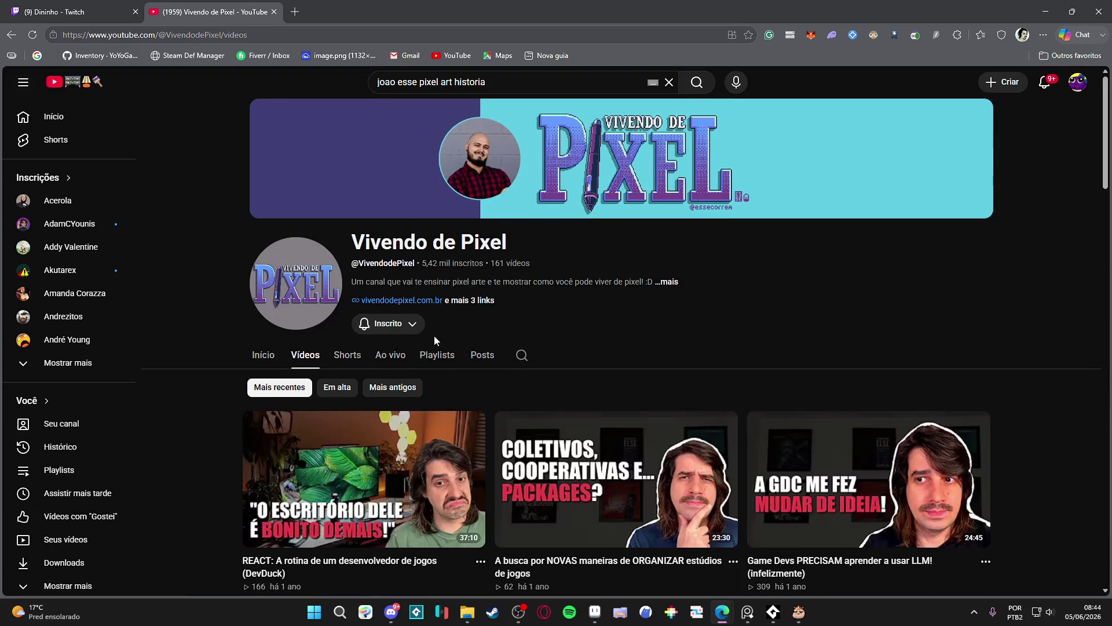
Scroll to the bottom of the channel's video grid to reach Aula #01.
scroll(436, 340, "down", 3)
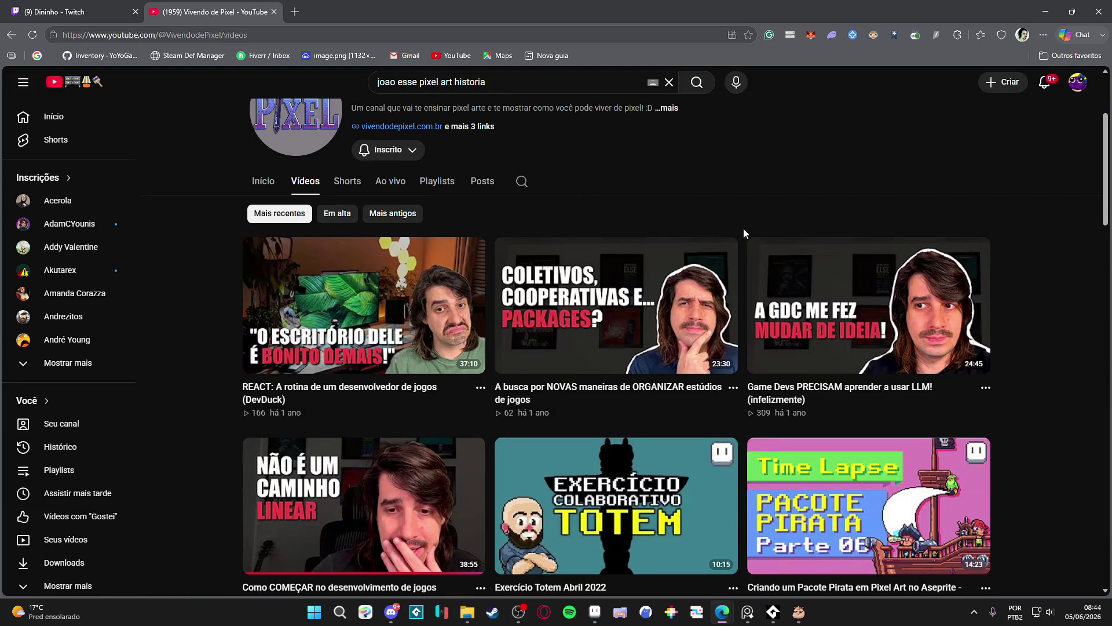
mouse_move(880, 240)
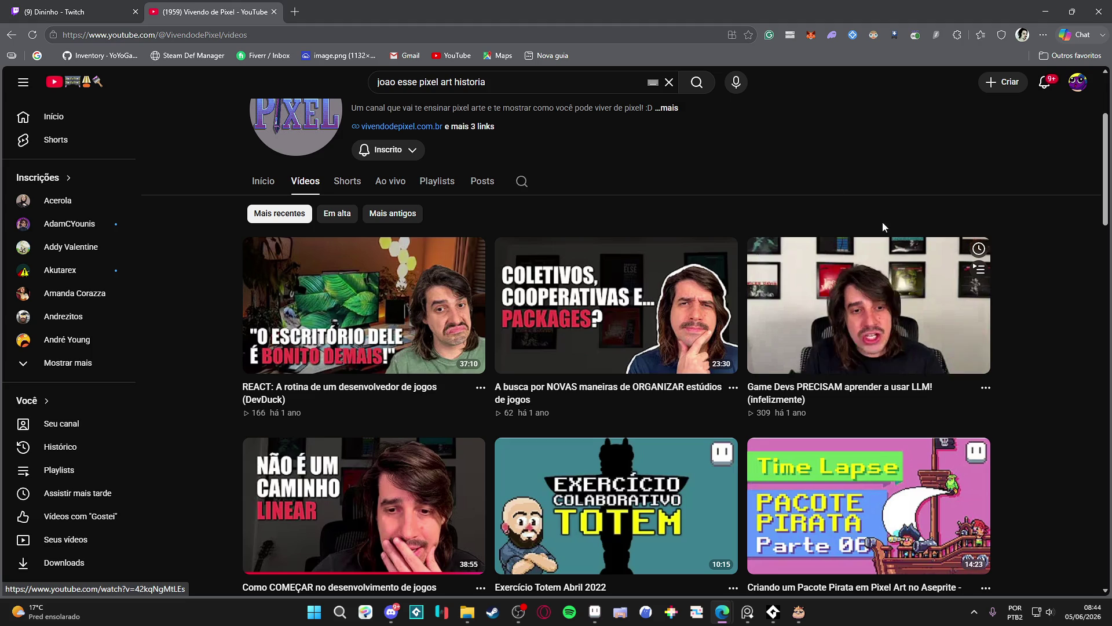
scroll(1027, 277, "down", 3)
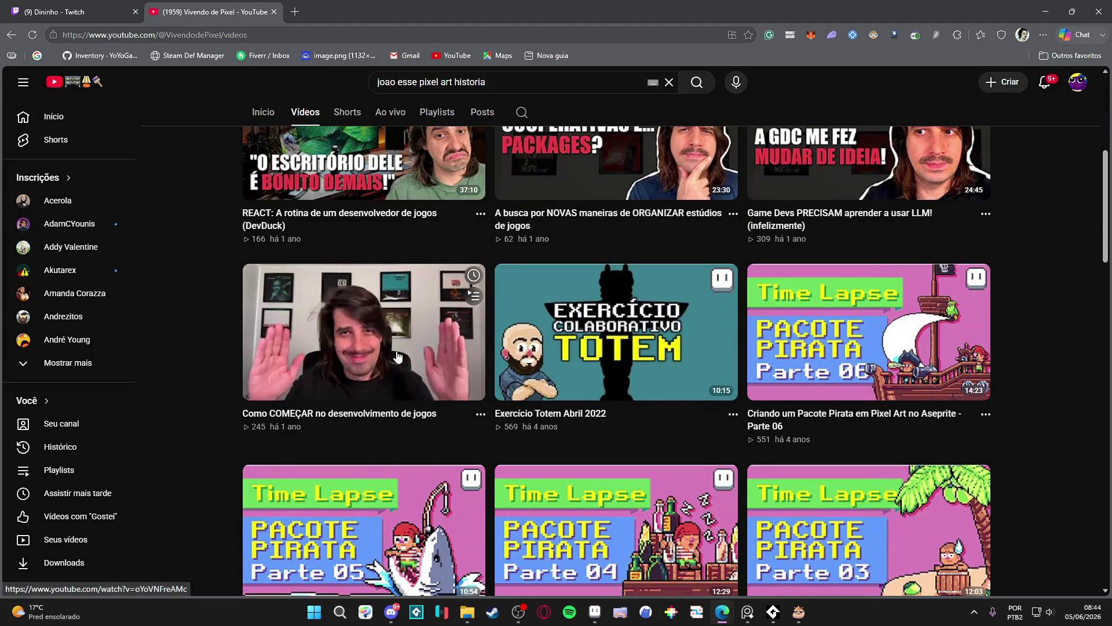
mouse_move(895, 331)
scroll(1046, 307, "down", 10)
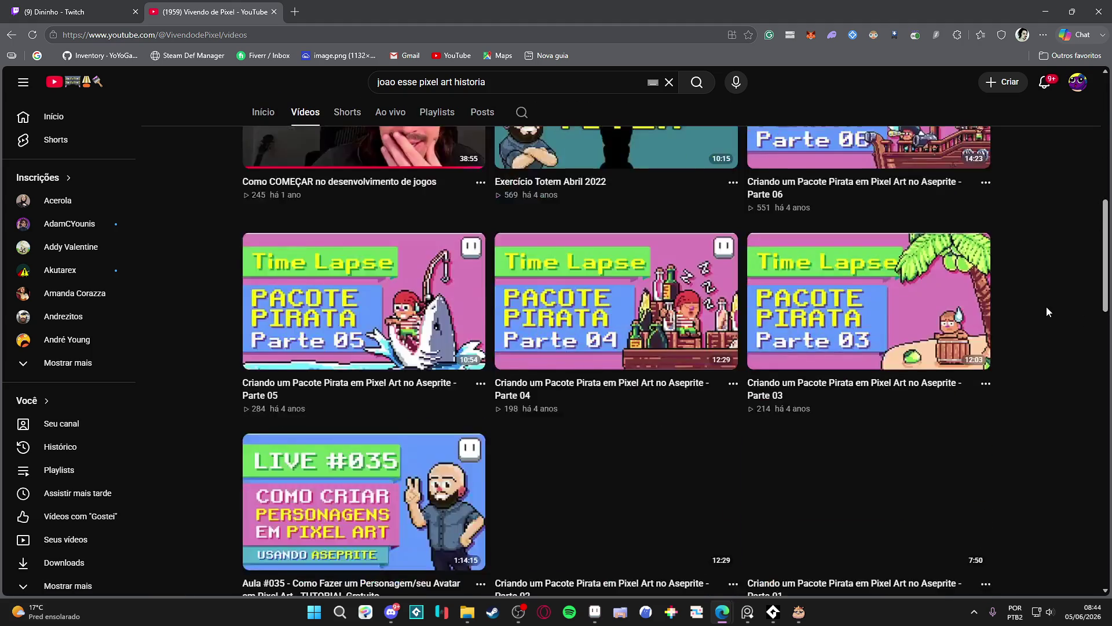
scroll(1047, 307, "down", 15)
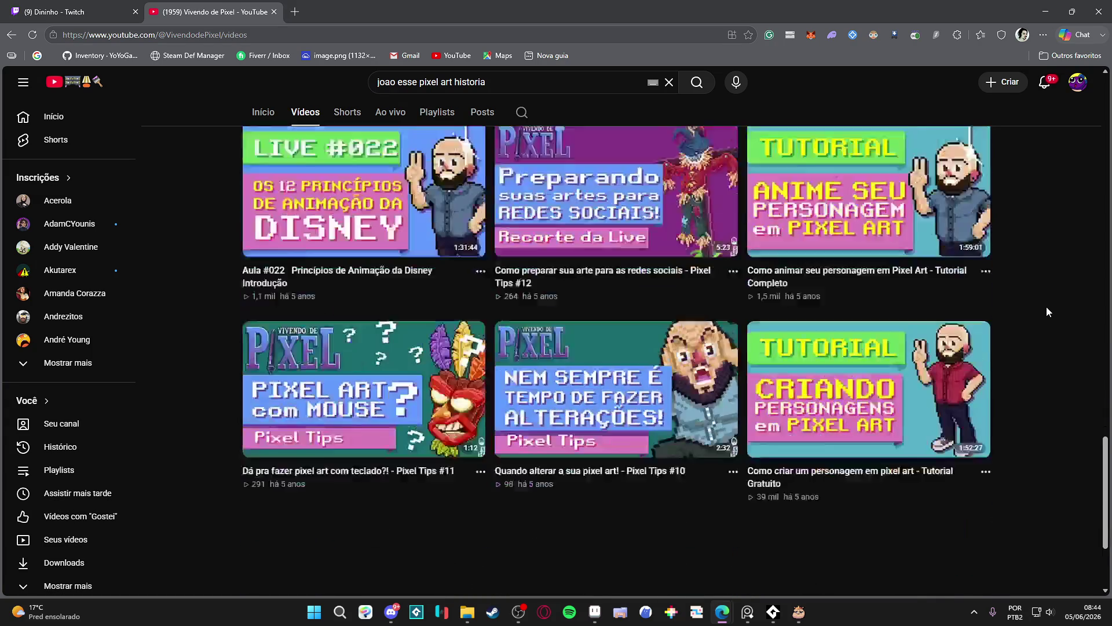
scroll(1047, 307, "down", 17)
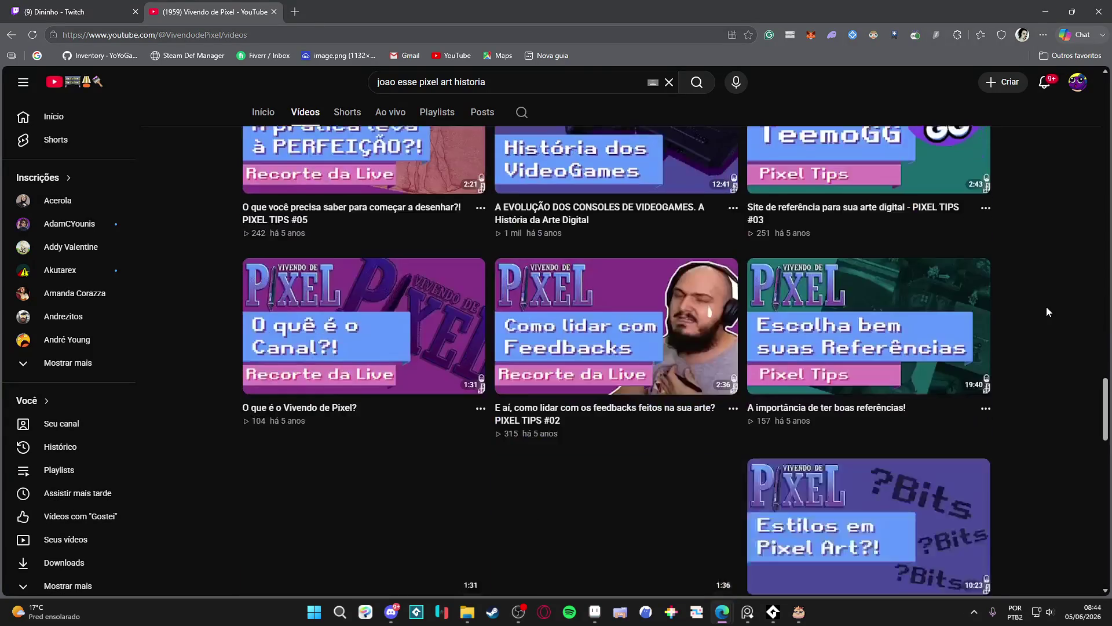
scroll(1047, 310, "down", 20)
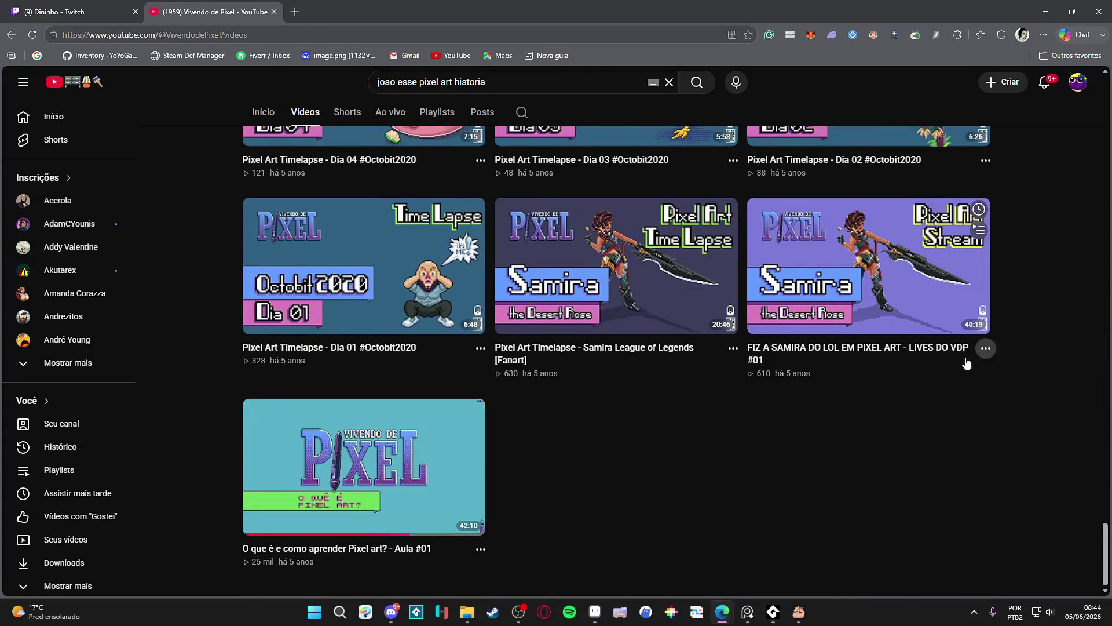
Open the Aula #01 video and copy its video URL from the player menu.
mouse_move(398, 476)
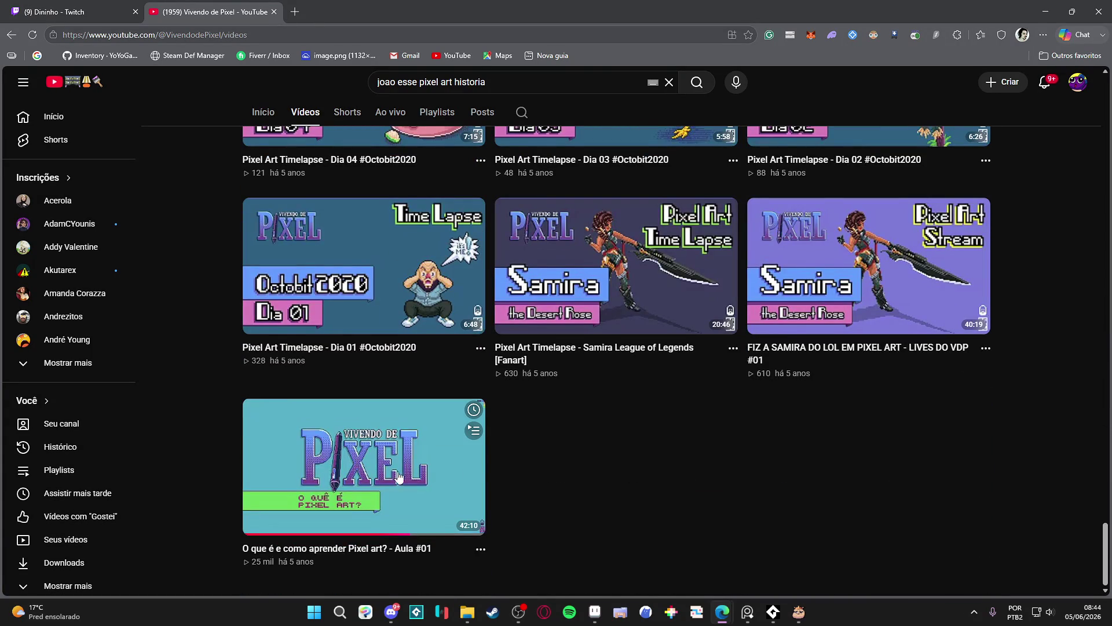
left_click(349, 454)
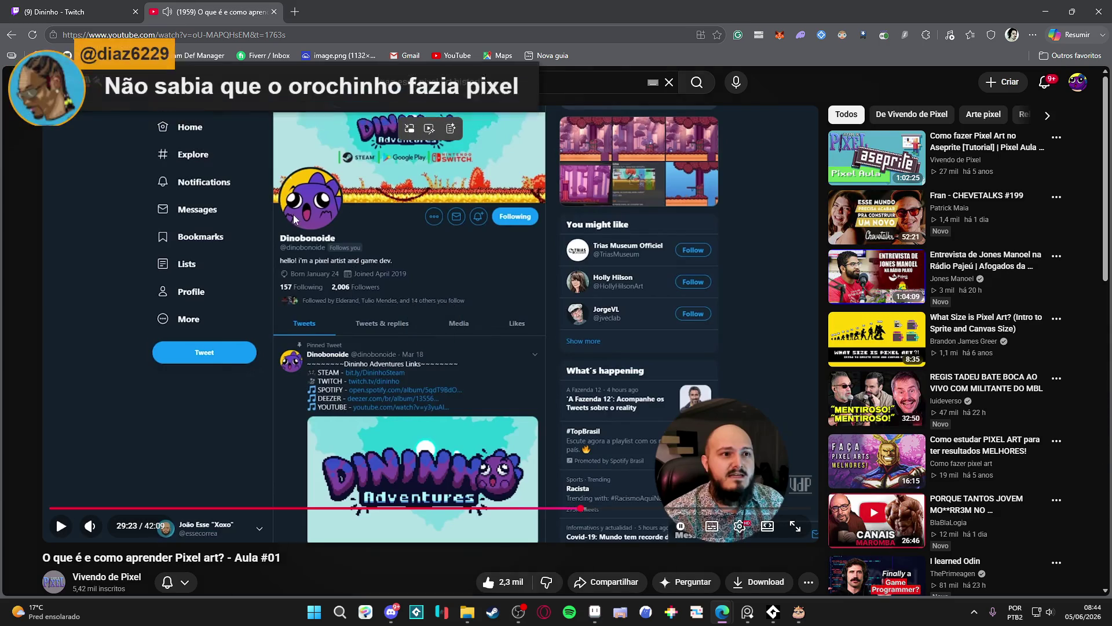
right_click(293, 218)
left_click(337, 269)
Close the YouTube video tab and minimize the browser to return to Aseprite.
left_click(82, 508)
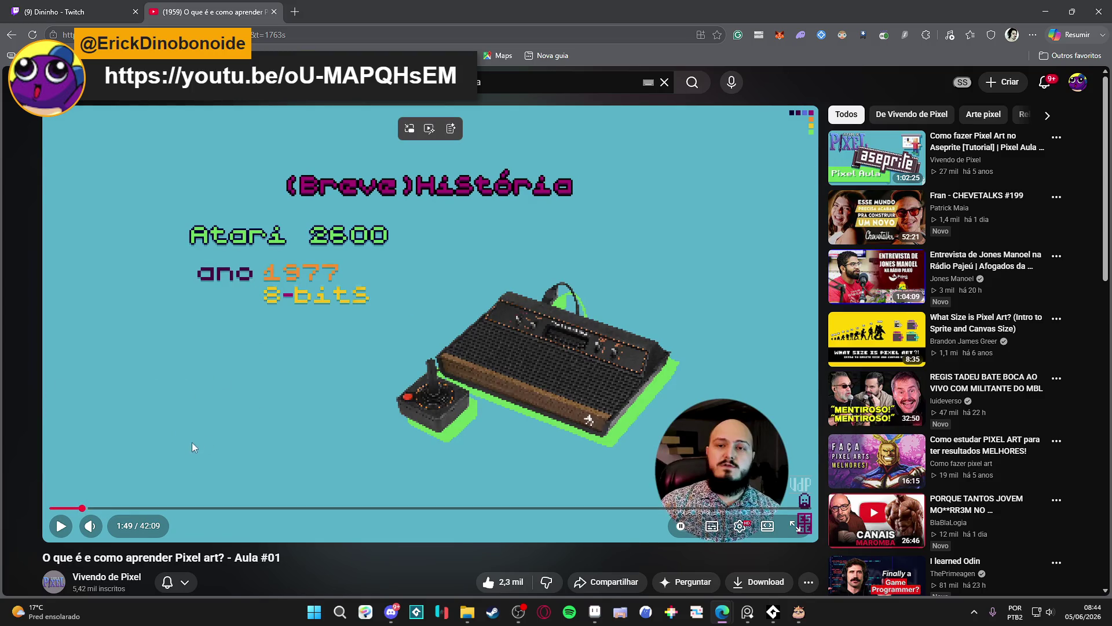
left_click(275, 12)
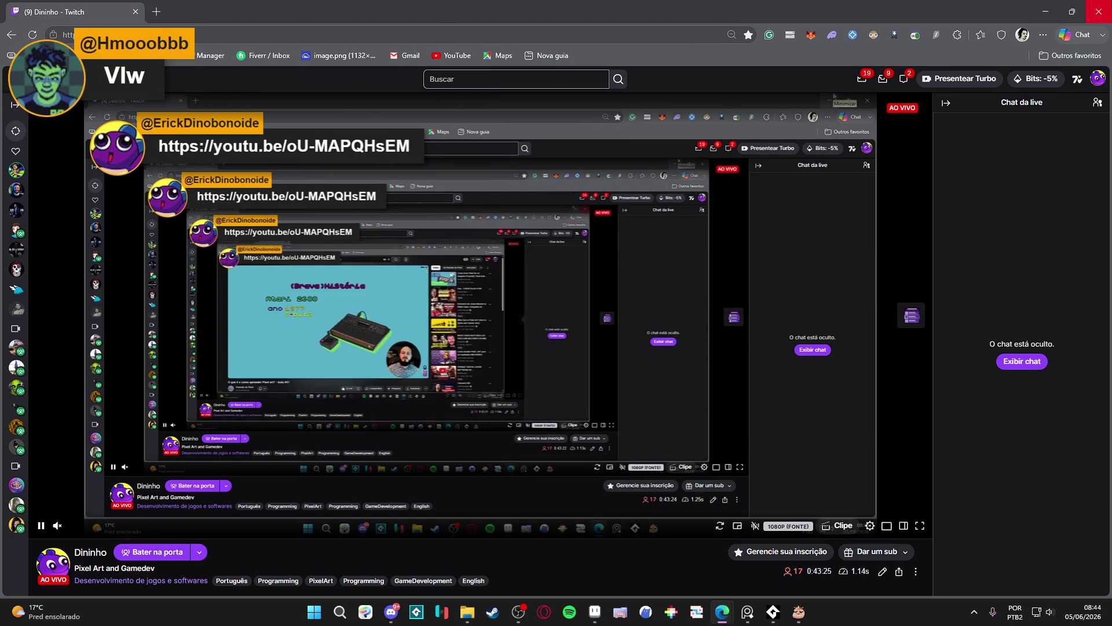
left_click(1045, 11)
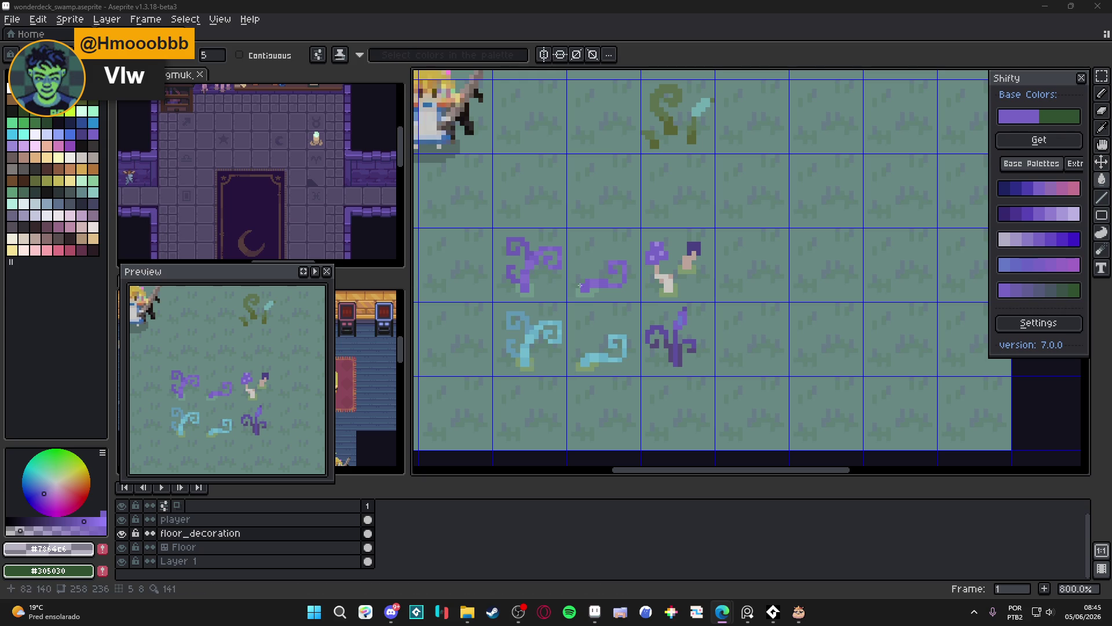
Erase the green swirl plant tile with a rectangular selection.
scroll(642, 219, "down", 3)
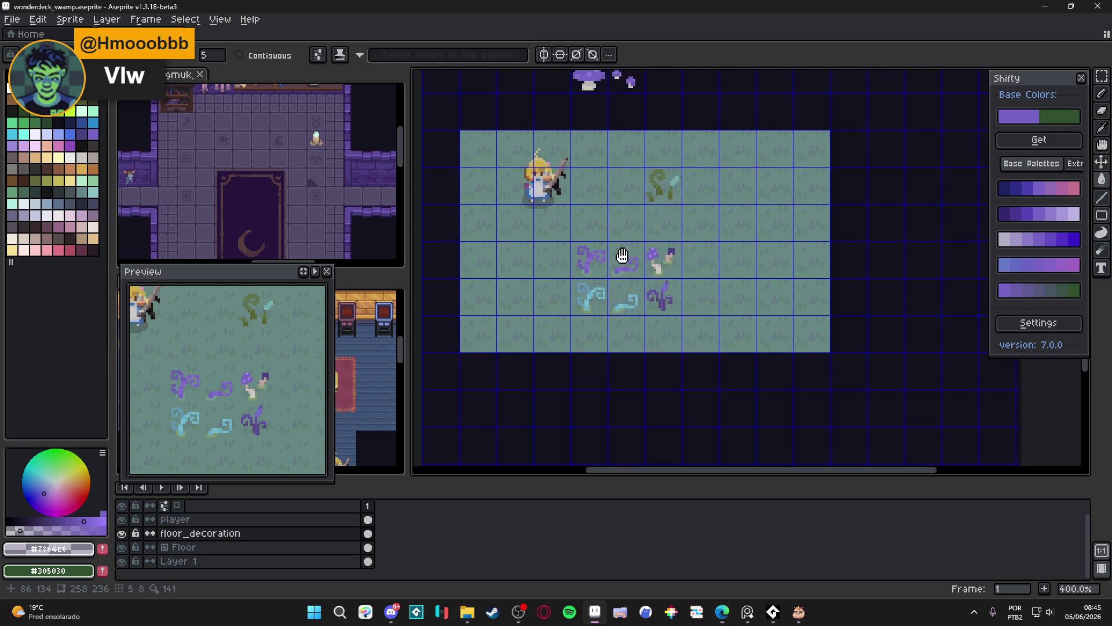
scroll(656, 204, "up", 2)
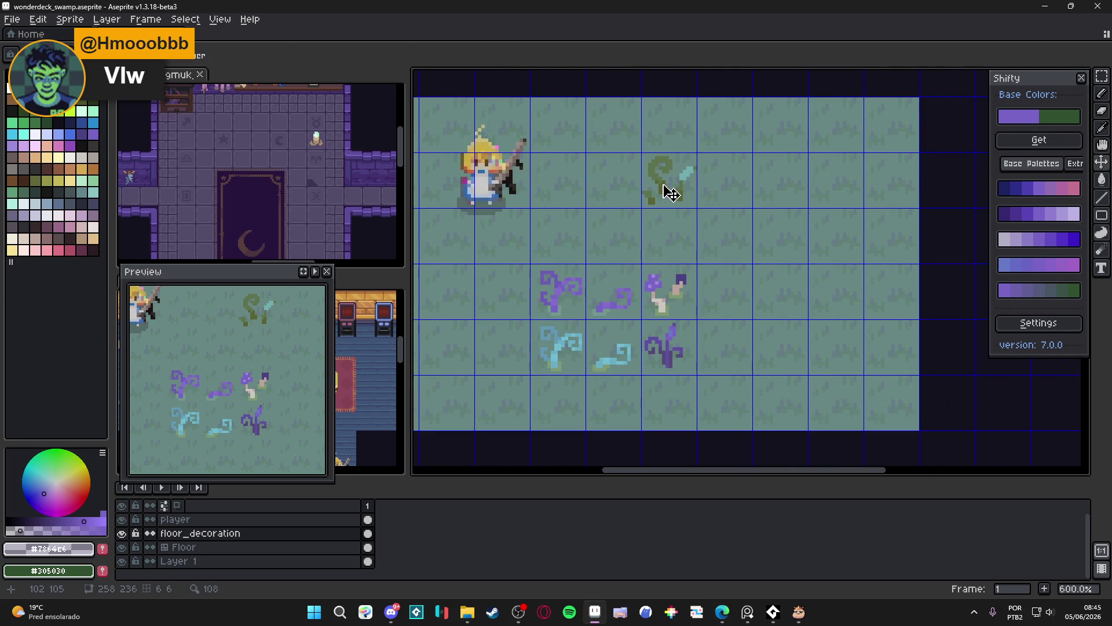
key("m")
left_click_drag(669, 191, 664, 185)
key("Delete")
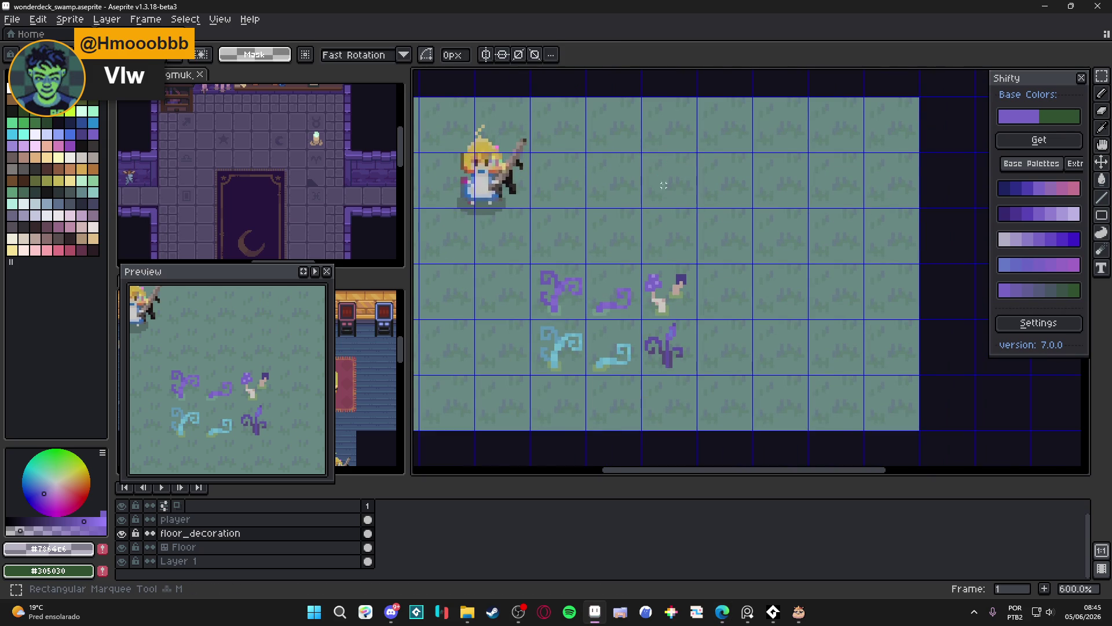
Save the swamp file, then return focus to Aseprite.
scroll(664, 186, "down", 2)
key("ctrl+s")
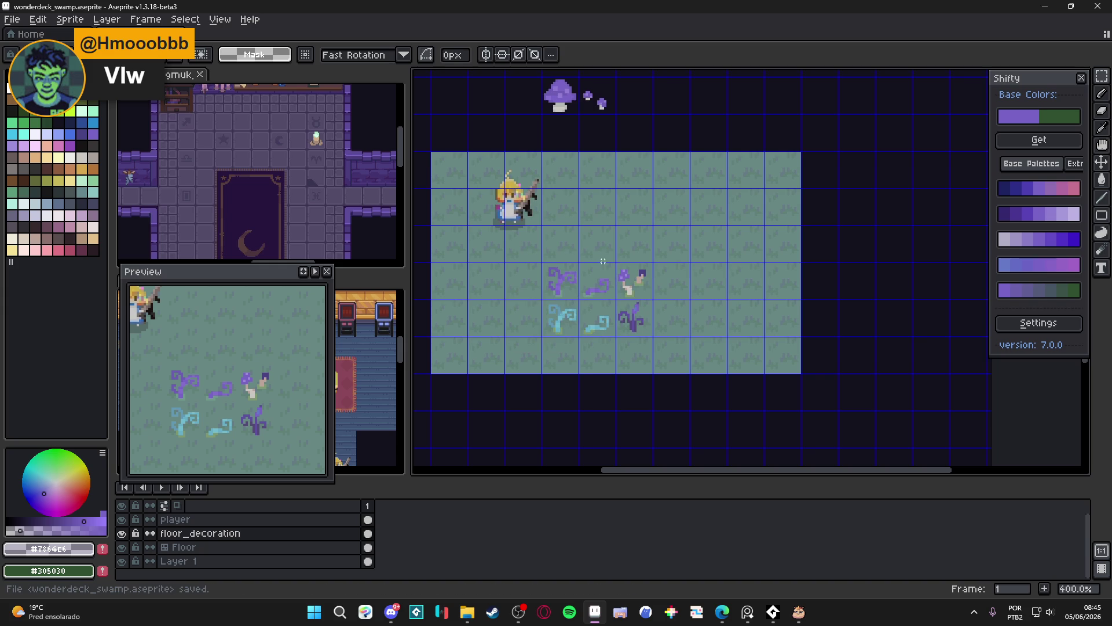
left_click(748, 614)
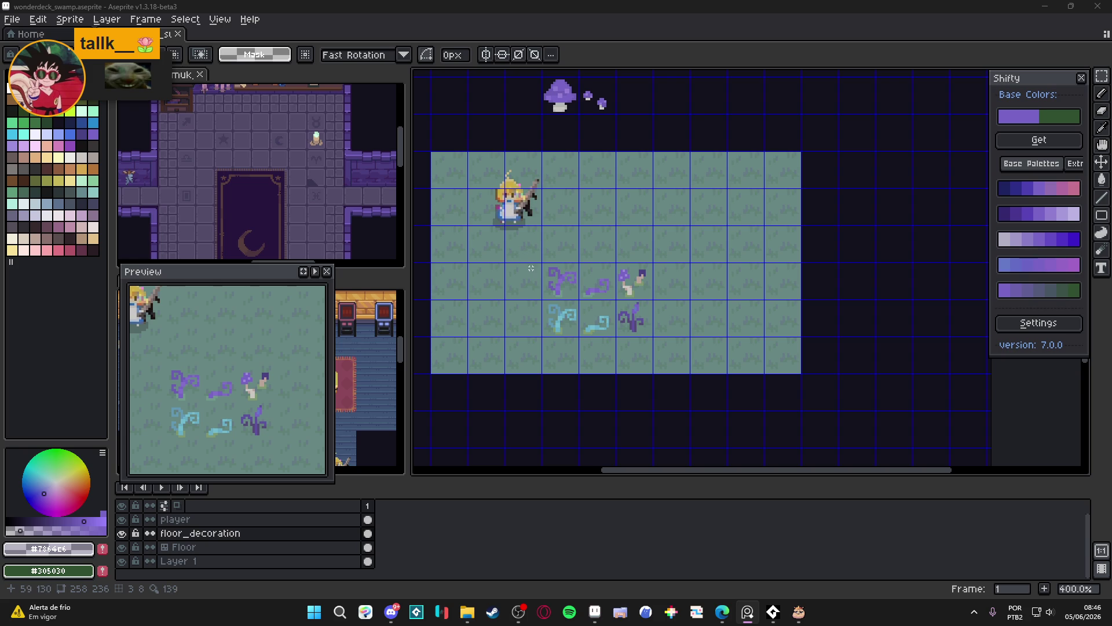
left_click(622, 288)
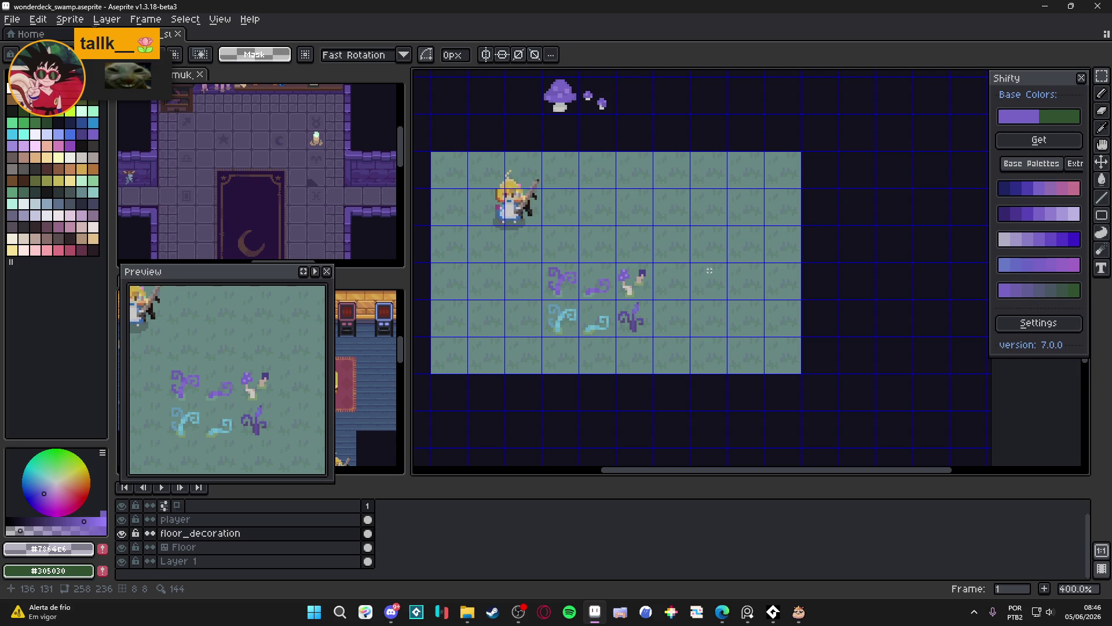
Generate shade ramps and sample the plant's dark purple for drawing.
left_click(1055, 291)
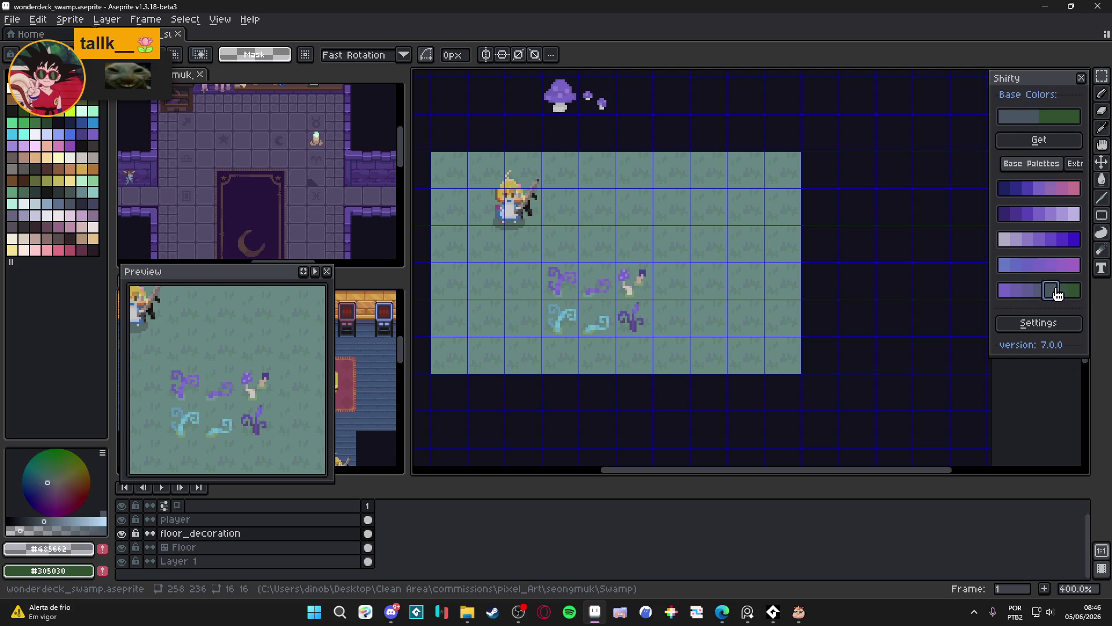
key("b")
scroll(627, 318, "up", 8)
key("v")
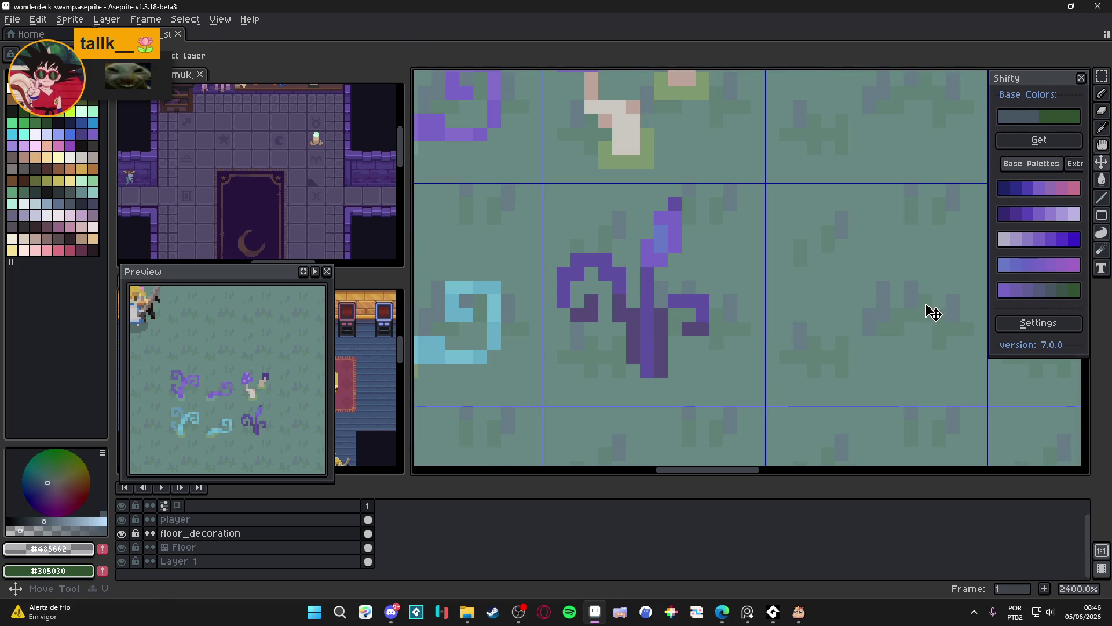
key("b")
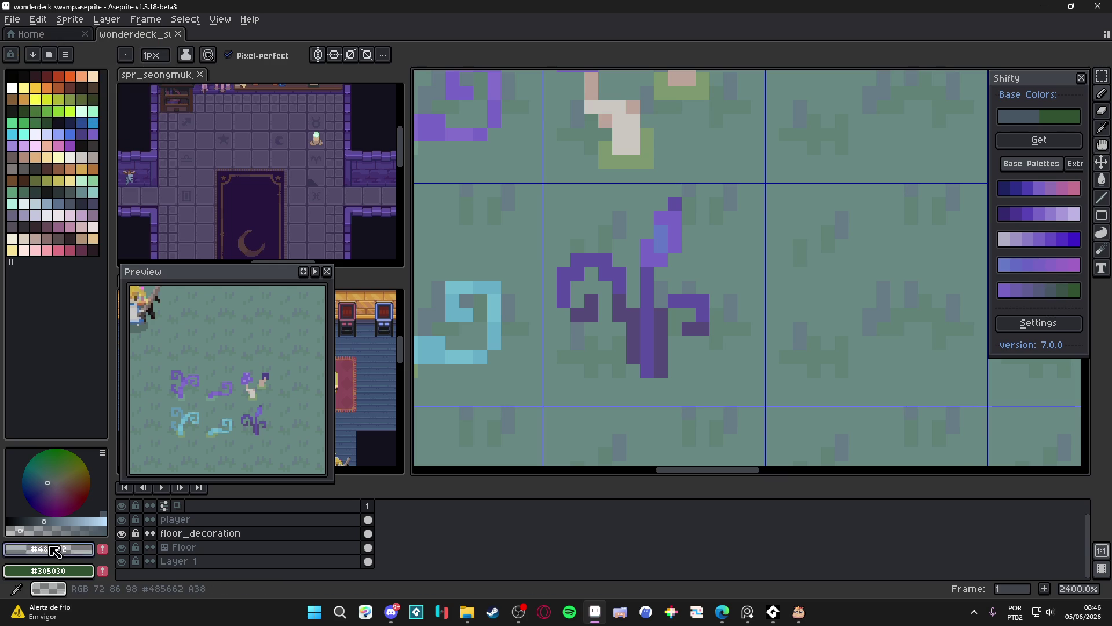
left_click(106, 525)
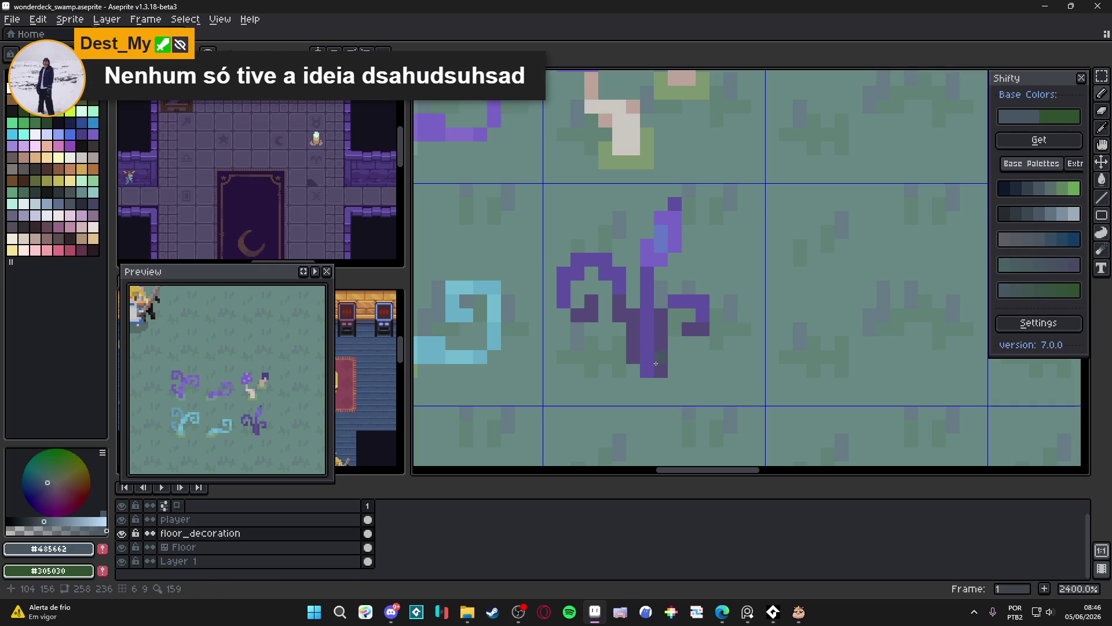
left_click(664, 342, "alt")
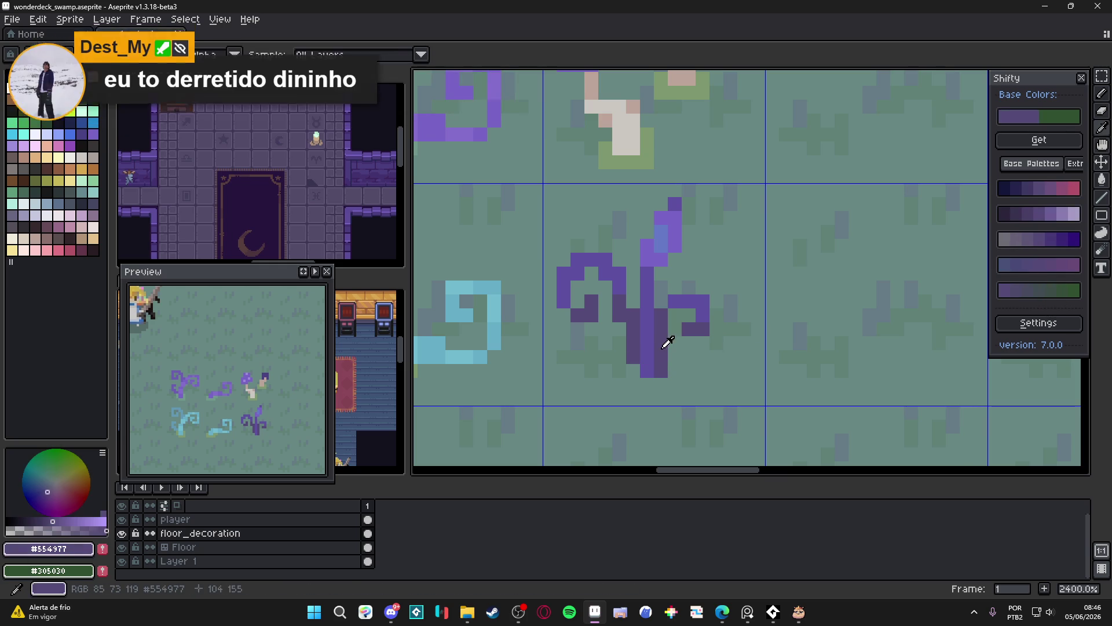
Pencil dark green and grey-purple shading onto the plant's stem.
left_click(1057, 297)
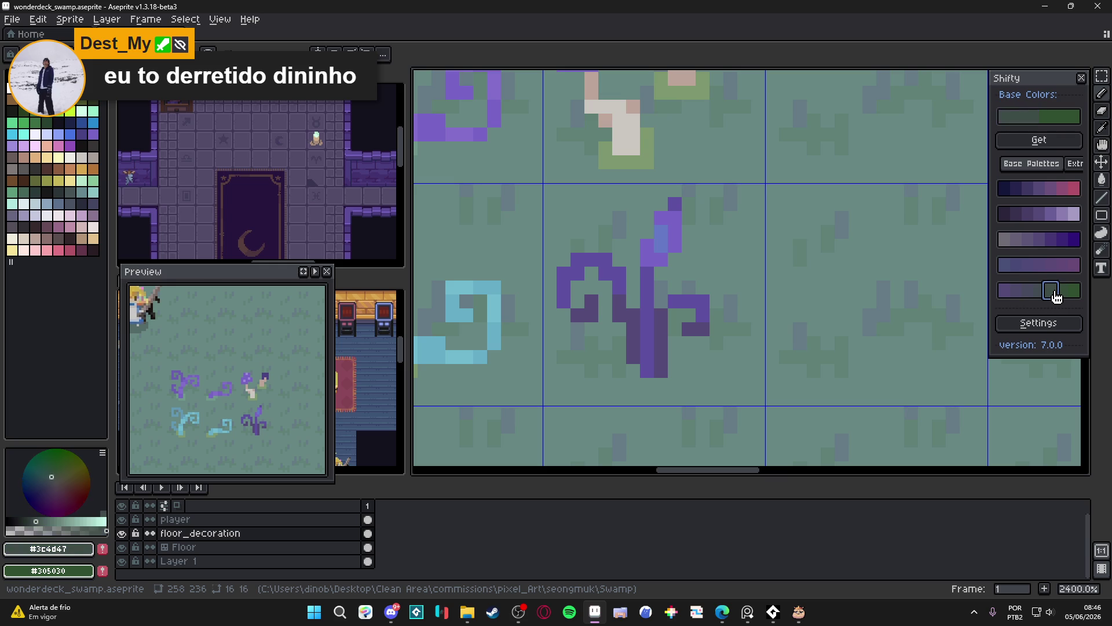
left_click(662, 366)
left_click_drag(661, 367, 633, 343)
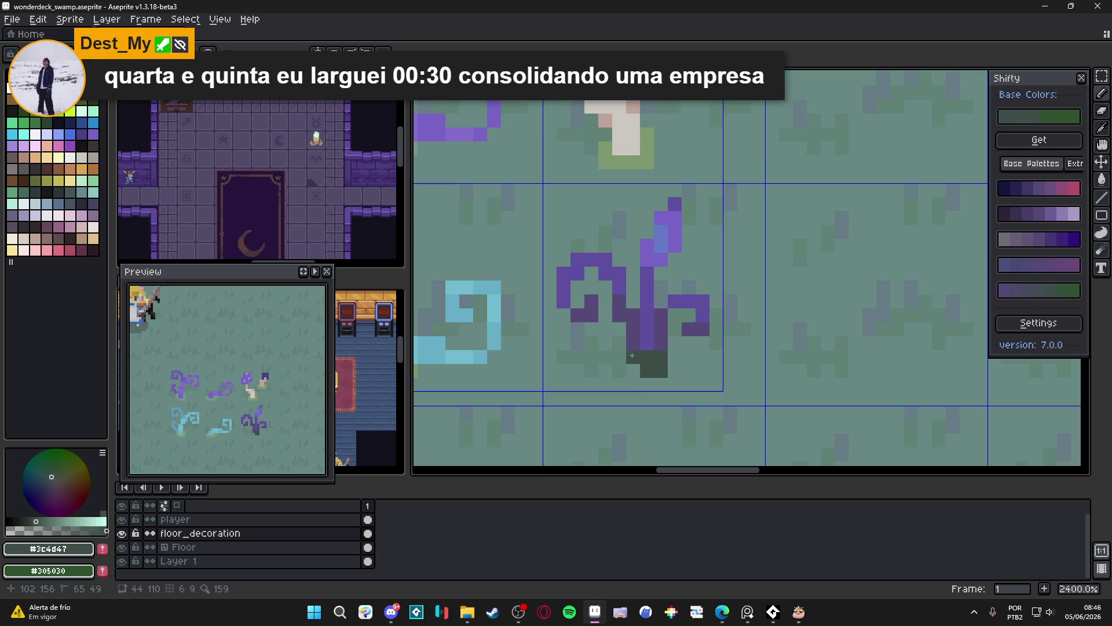
scroll(668, 350, "down", 5)
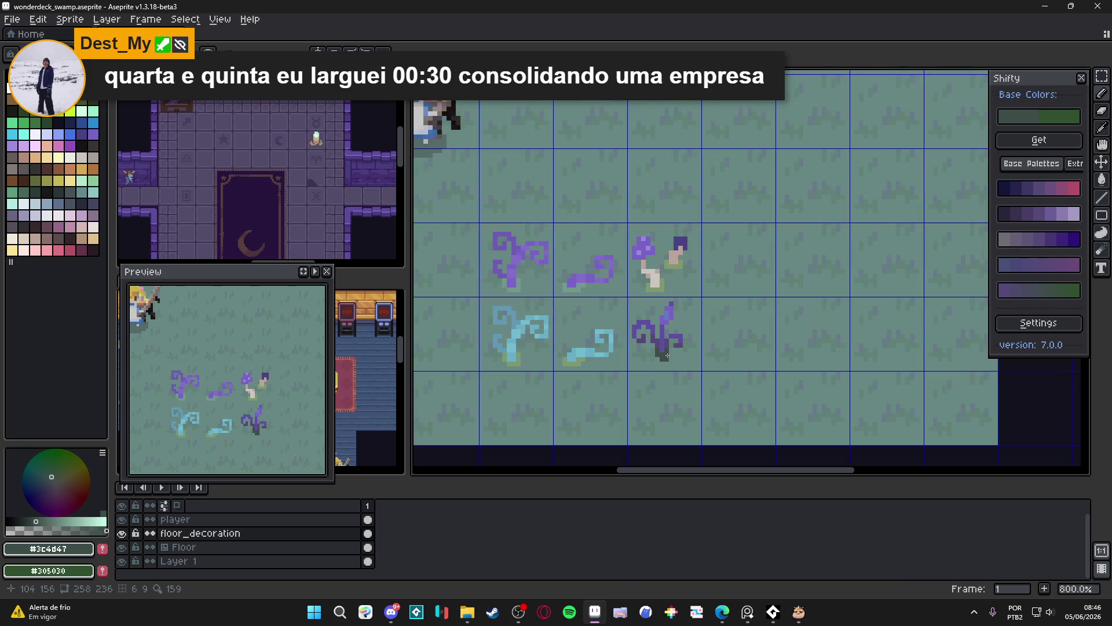
left_click(1034, 299)
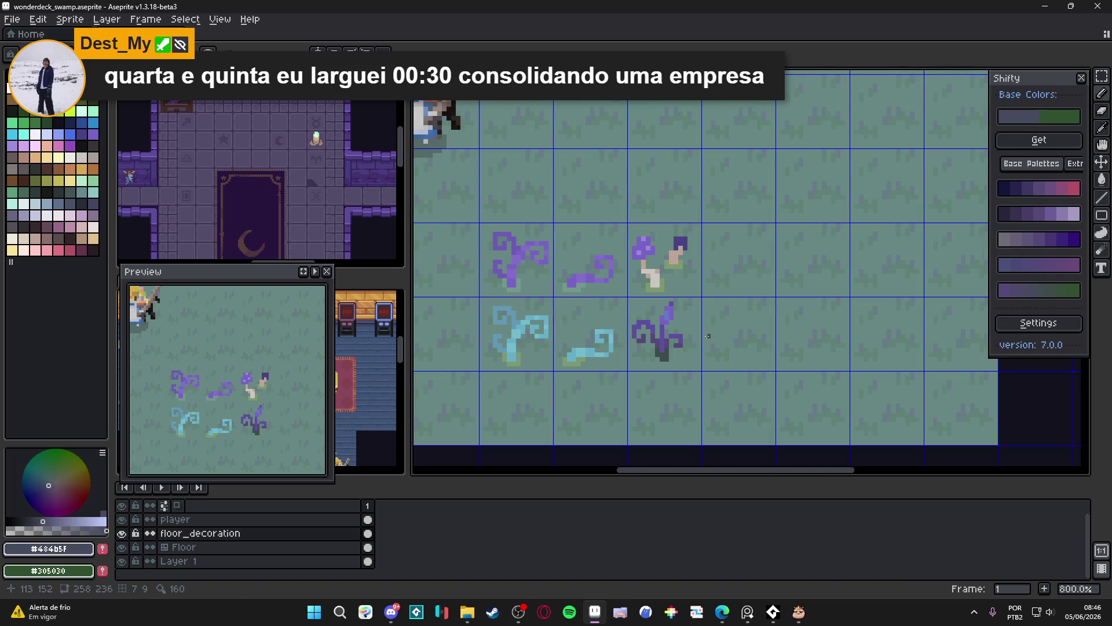
scroll(617, 331, "up", 6)
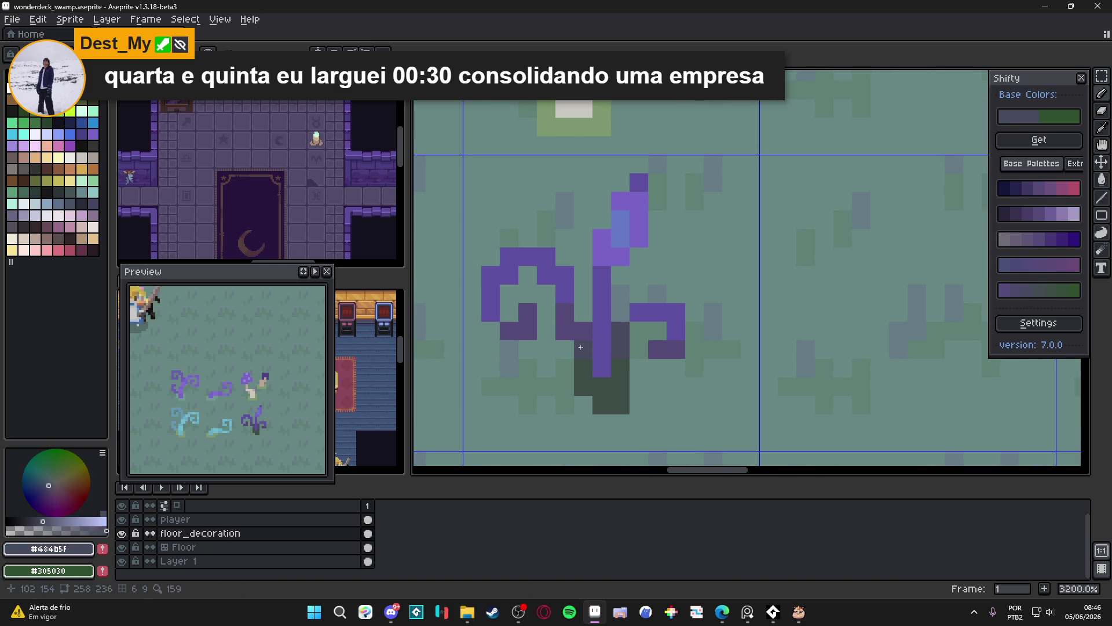
left_click_drag(584, 350, 564, 334)
left_click(602, 349)
scroll(602, 349, "down", 3)
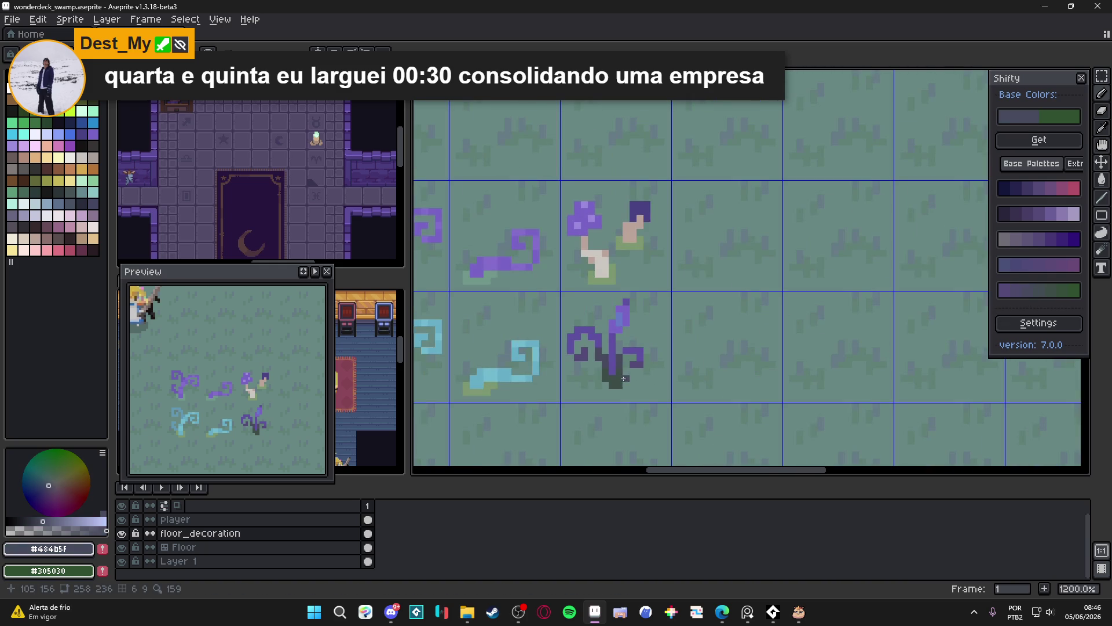
Pick muted purple #554977, undo two strokes, and add a purple stem pixel.
left_click(1006, 294)
scroll(585, 359, "up", 3)
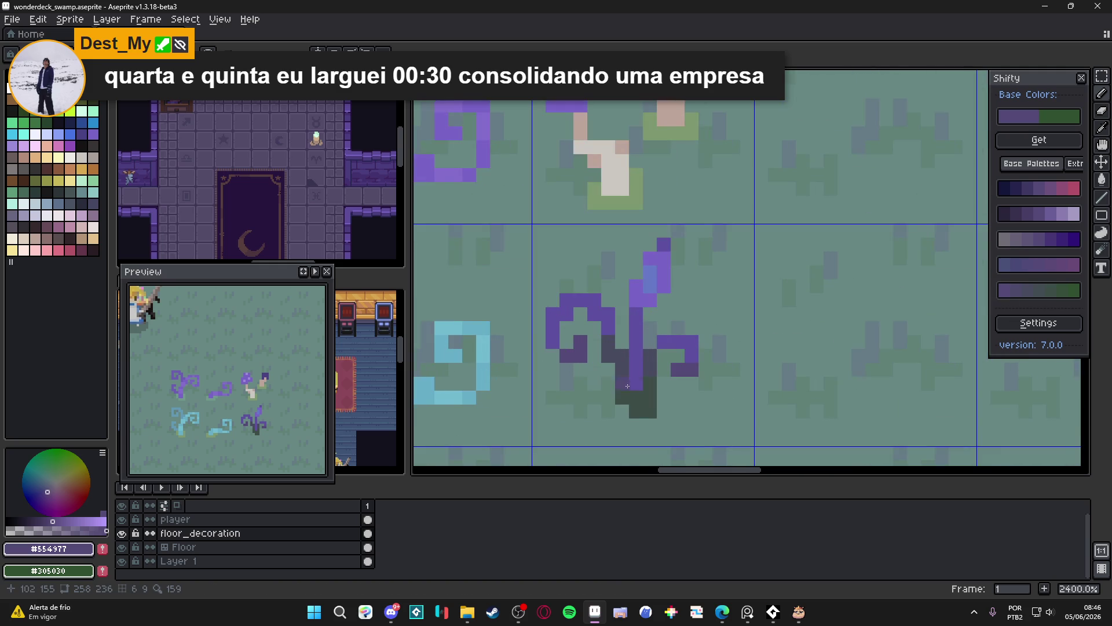
scroll(634, 358, "down", 5)
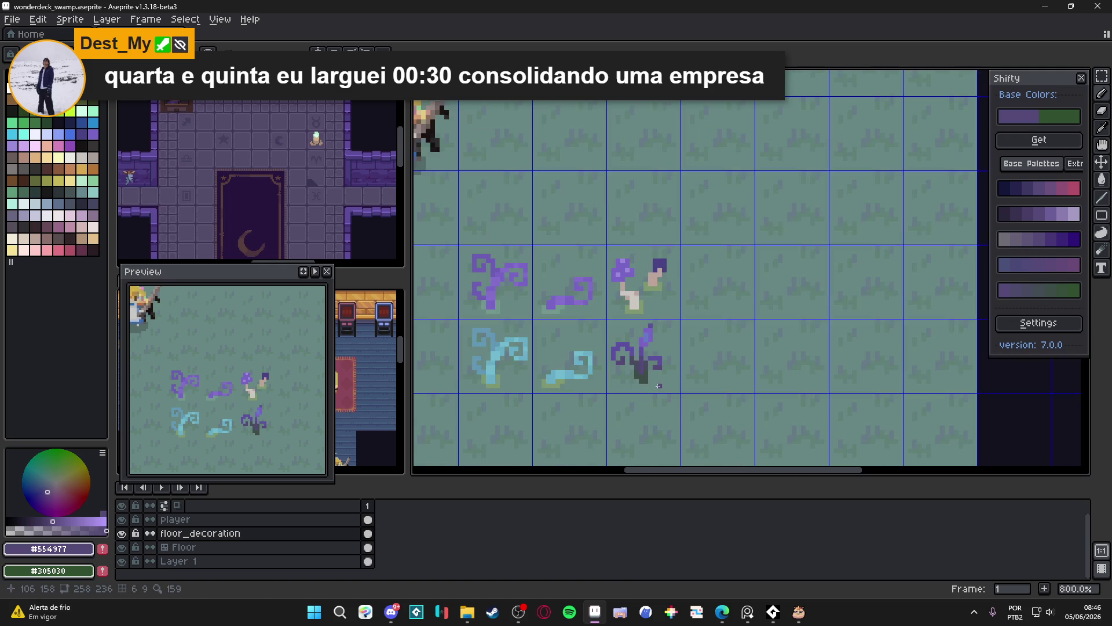
scroll(667, 398, "down", 1)
key("ctrl+z")
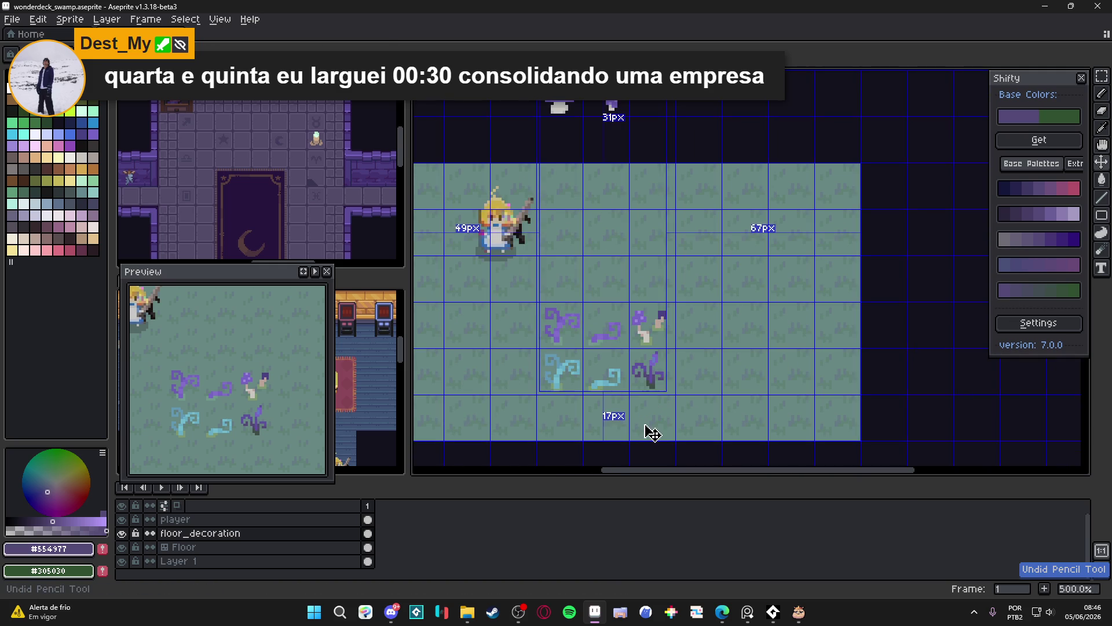
key("ctrl+z")
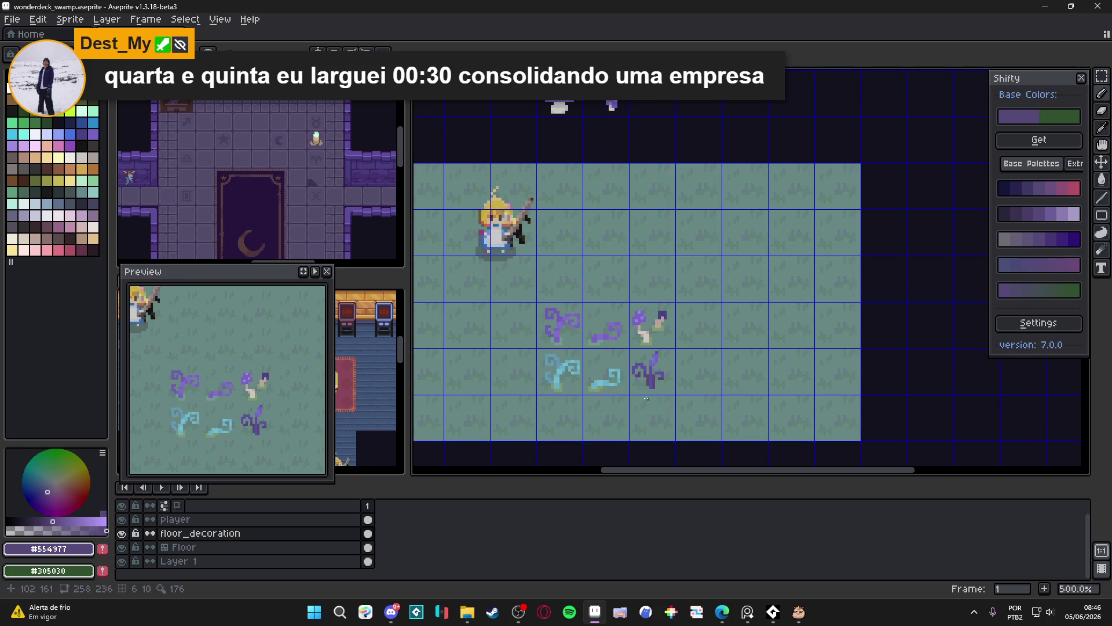
scroll(649, 384, "up", 3)
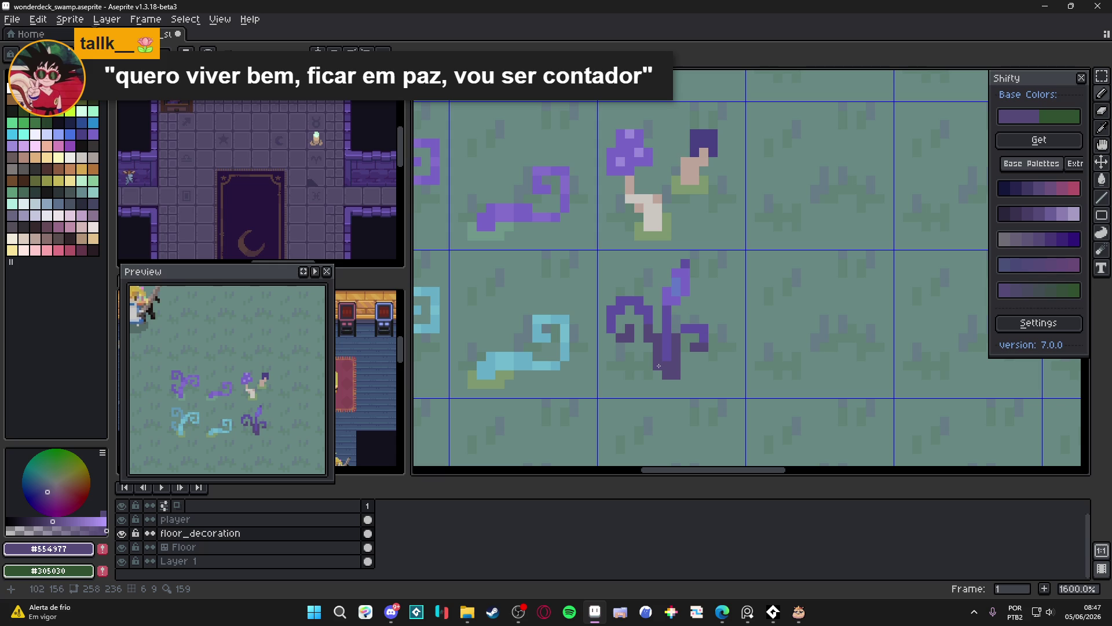
left_click(628, 374)
Save the swamp file and hide the tile grid.
scroll(626, 371, "down", 4)
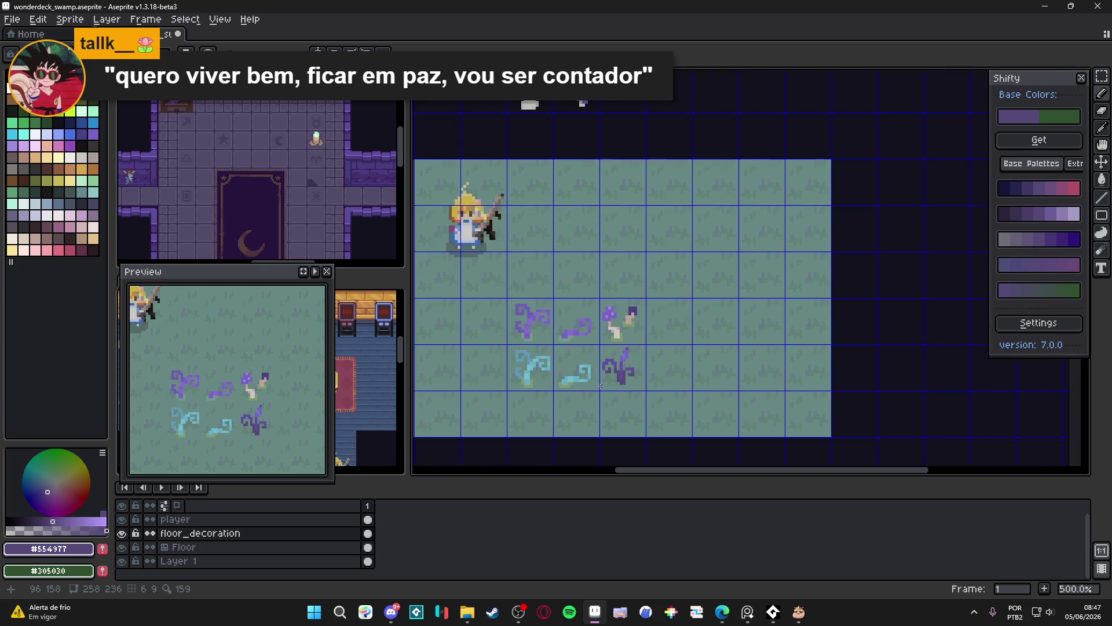
key("ctrl+s")
key("ctrl+d")
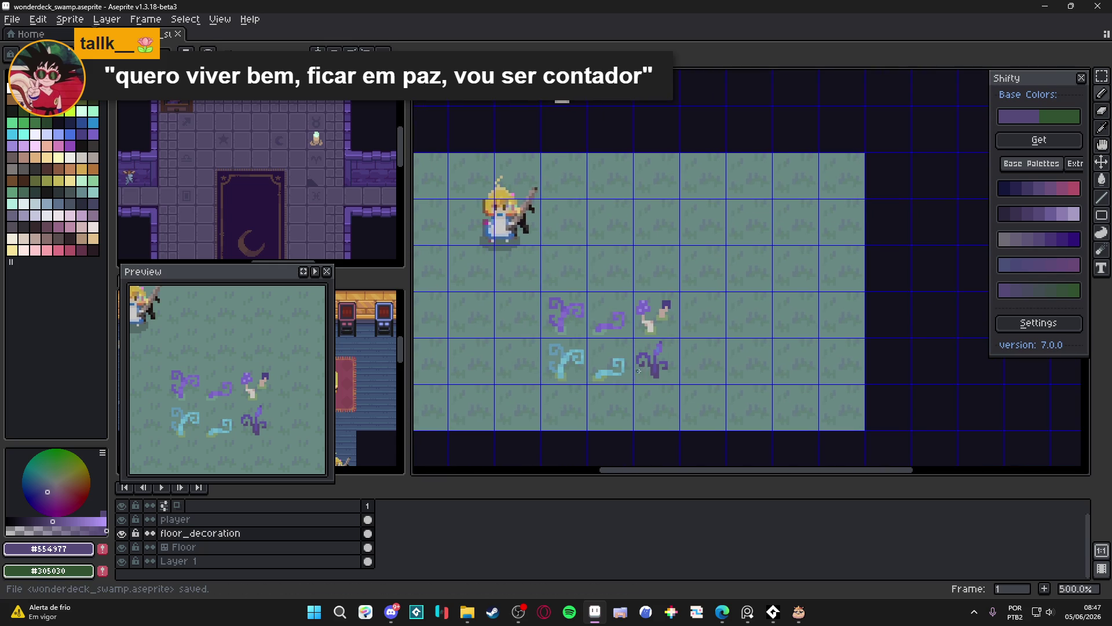
key("ctrl+apostrophe")
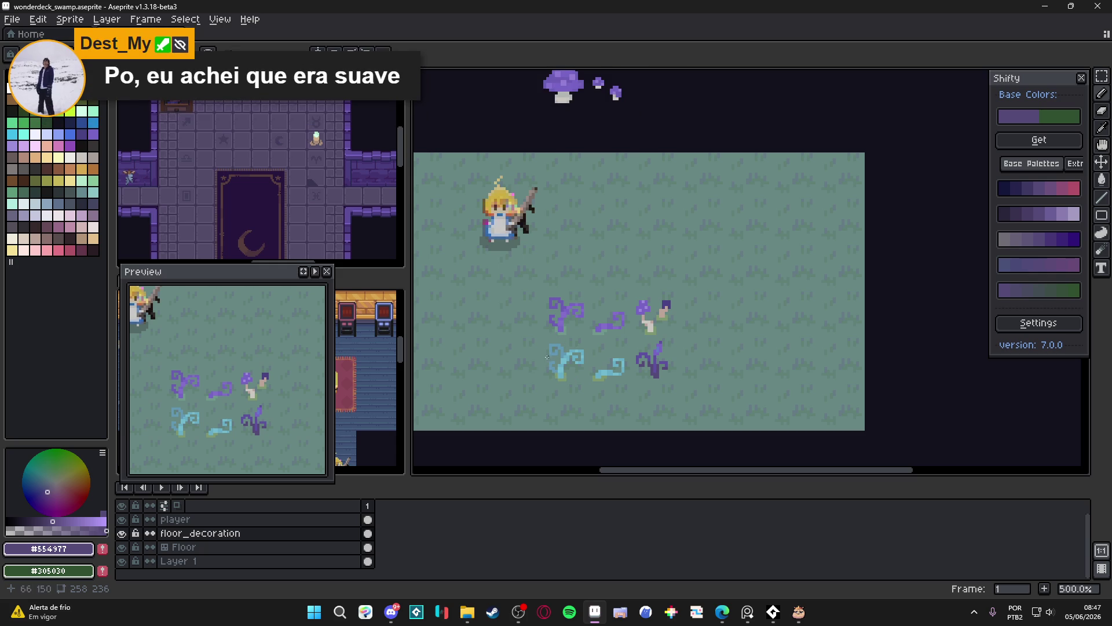
Pan the view right, lower the Preview panel slightly, and save the swamp file.
left_click_drag(582, 339, 631, 330)
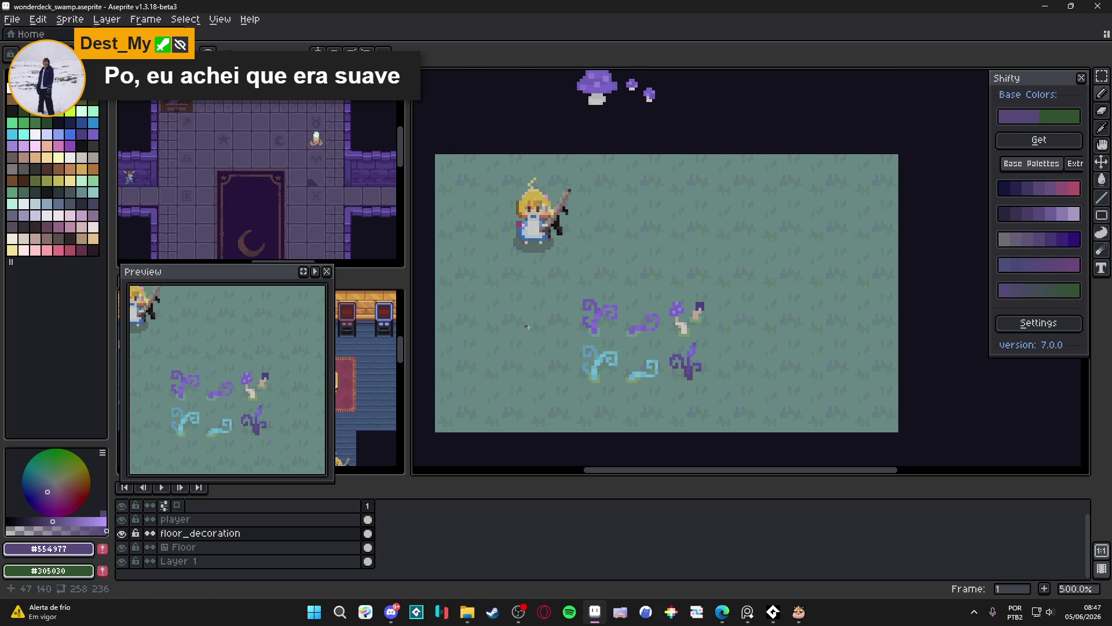
mouse_move(254, 282)
left_mouse_down()
mouse_move(303, 356)
mouse_move(255, 300)
left_mouse_up()
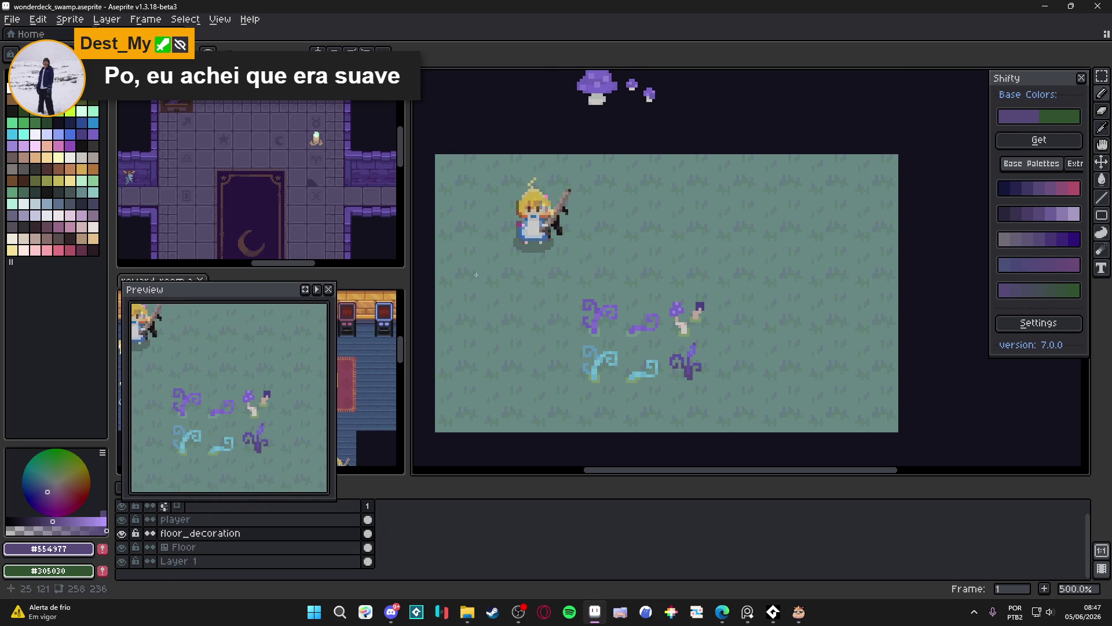
key("ctrl+s")
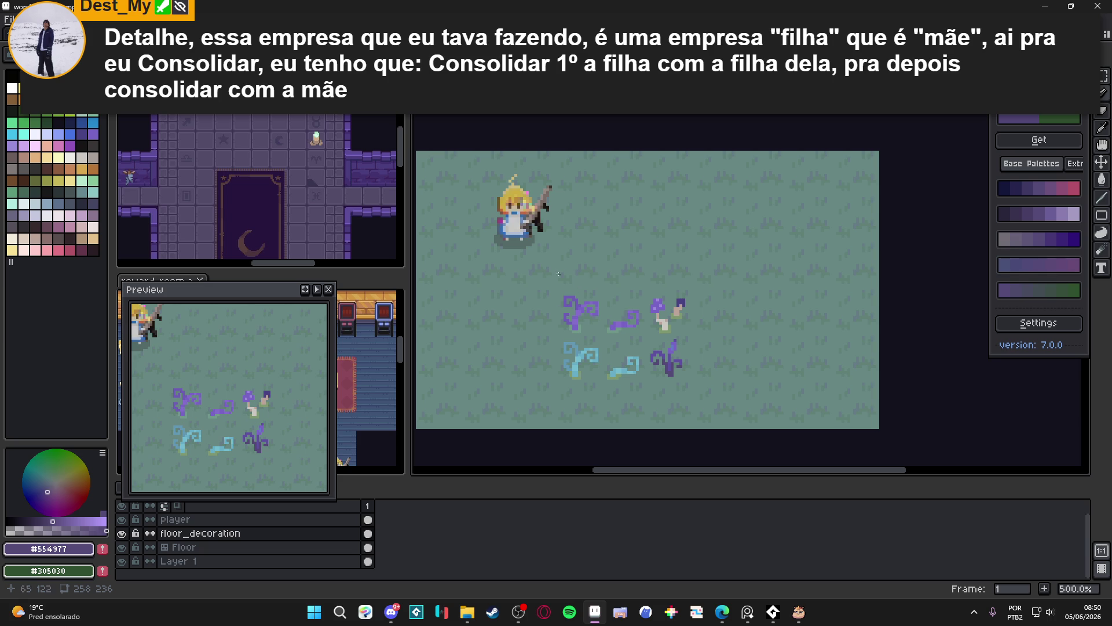
Paint pale stem-coloured pixels along the big mushroom stem's right side and bottom row.
mouse_move(631, 159)
left_mouse_down()
mouse_move(605, 122)
mouse_move(628, 254)
mouse_move(632, 130)
left_mouse_up()
scroll(608, 122, "up", 3)
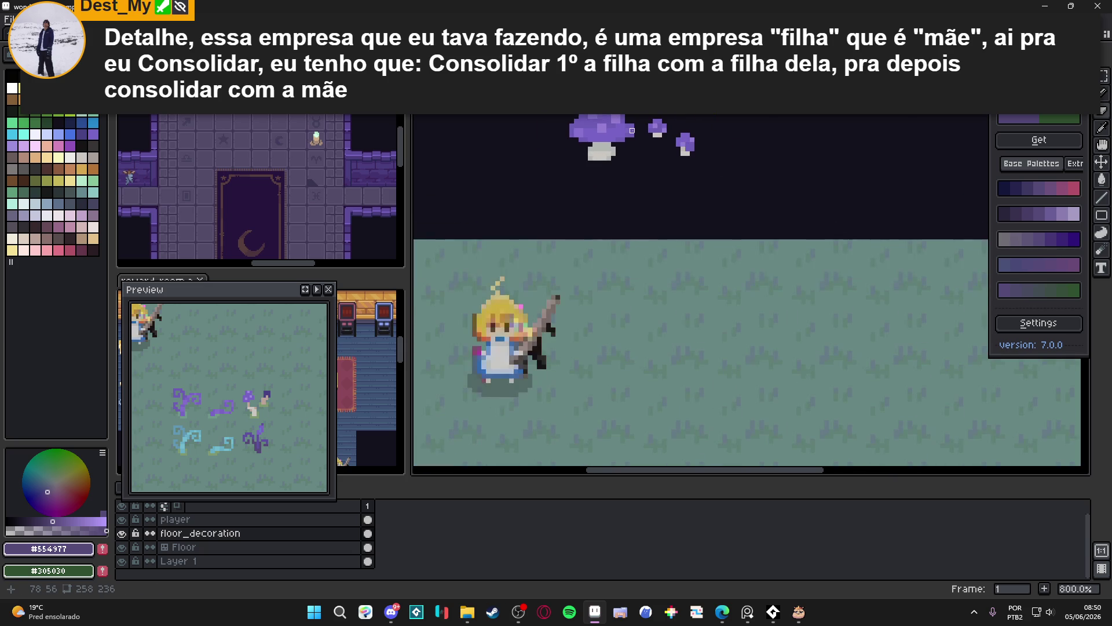
scroll(632, 131, "down", 2)
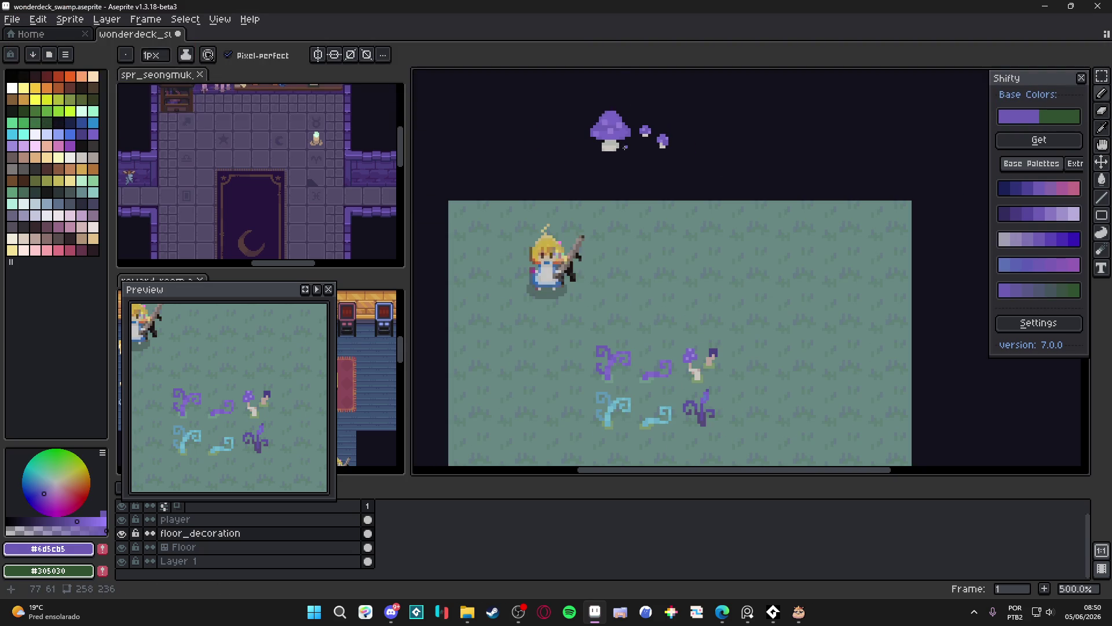
scroll(624, 149, "up", 2)
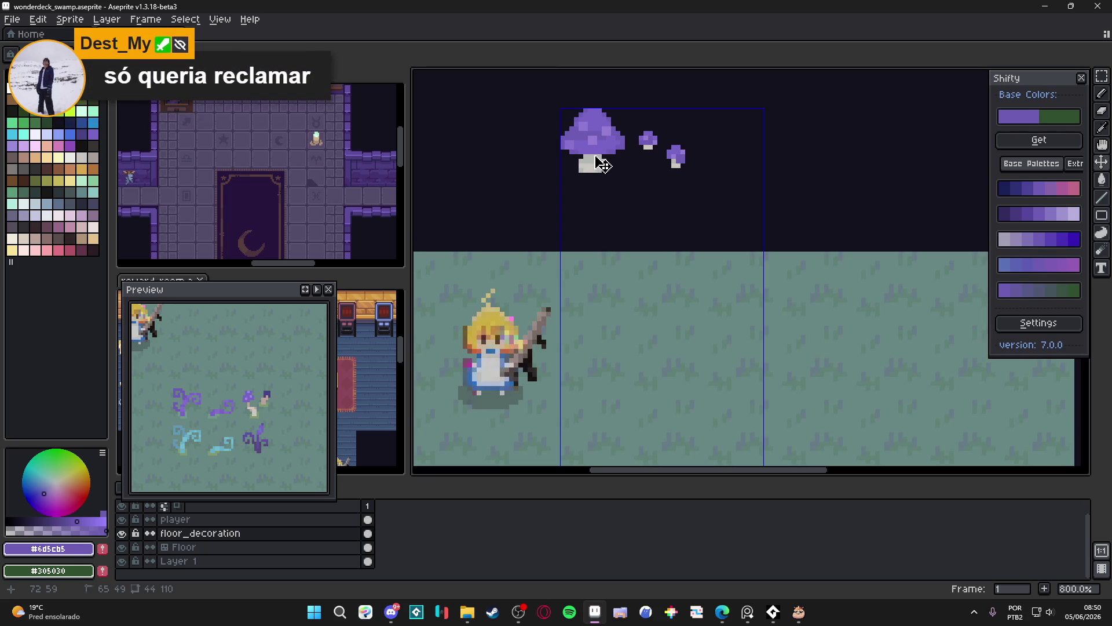
scroll(599, 165, "up", 3)
left_click(611, 157, "alt")
mouse_move(622, 170)
left_mouse_down()
mouse_move(622, 183)
mouse_move(586, 192)
left_mouse_up()
scroll(605, 189, "left", 1)
left_click(624, 192)
Marquee-select the whole big purple mushroom.
scroll(586, 193, "down", 6)
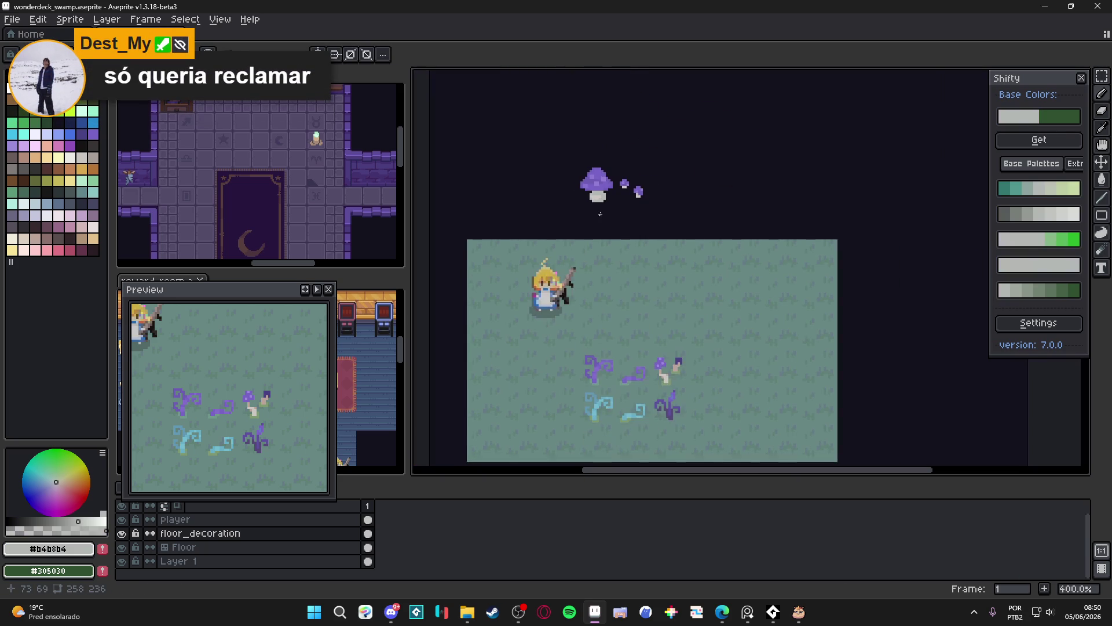
scroll(592, 196, "up", 6)
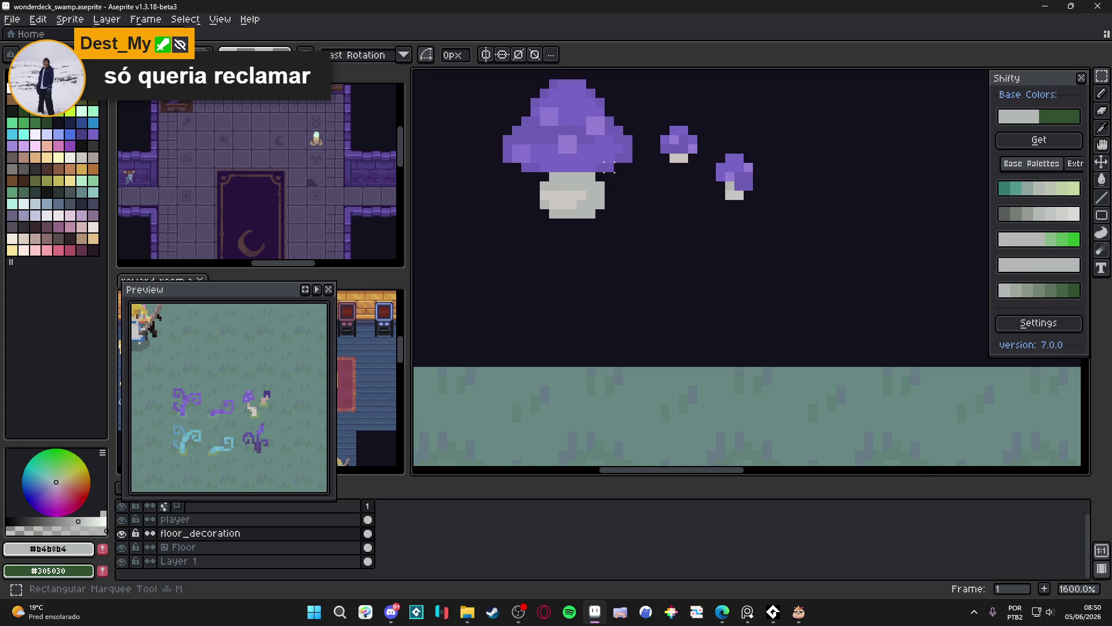
left_click_drag(619, 177, 577, 227)
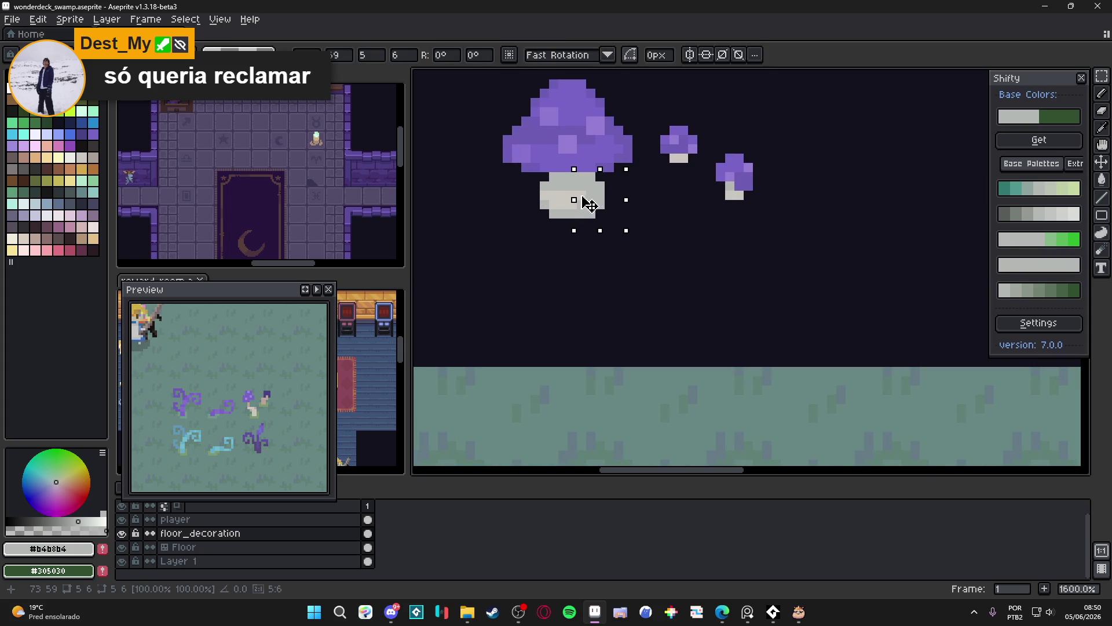
key("ctrl+d")
scroll(583, 200, "down", 6)
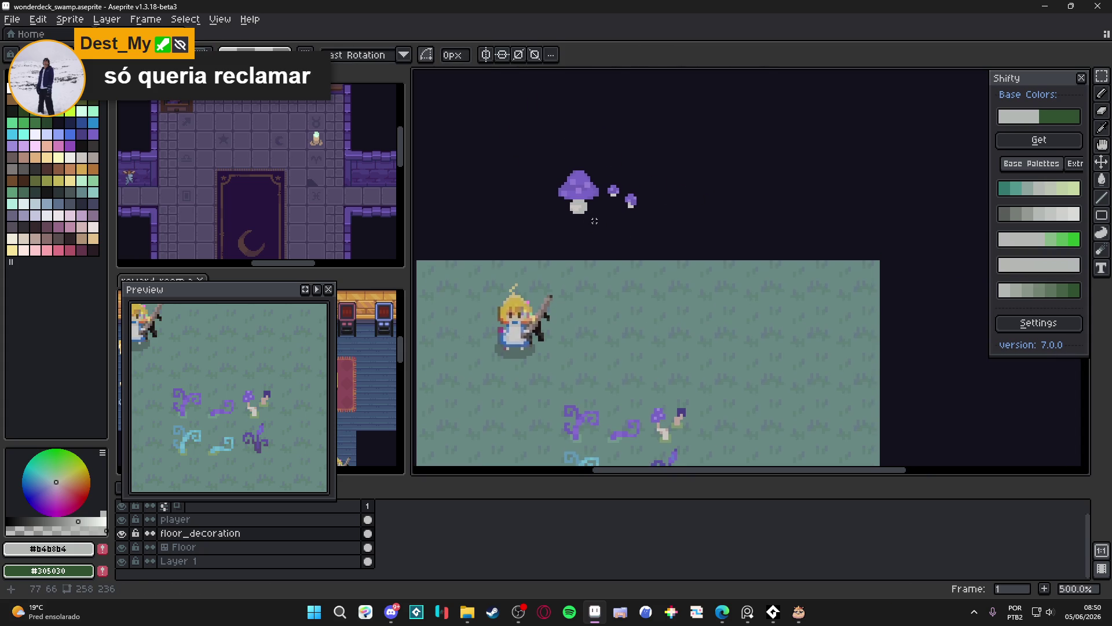
scroll(574, 179, "up", 5)
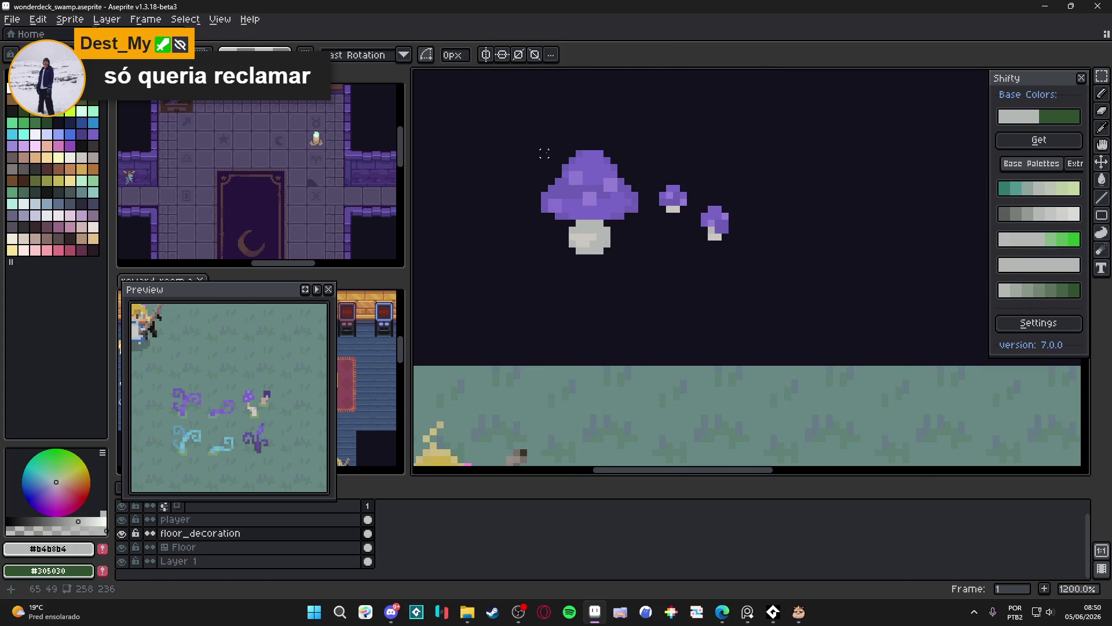
left_click_drag(545, 154, 635, 254)
scroll(637, 256, "down", 5)
scroll(592, 214, "up", 1)
key("ctrl+d")
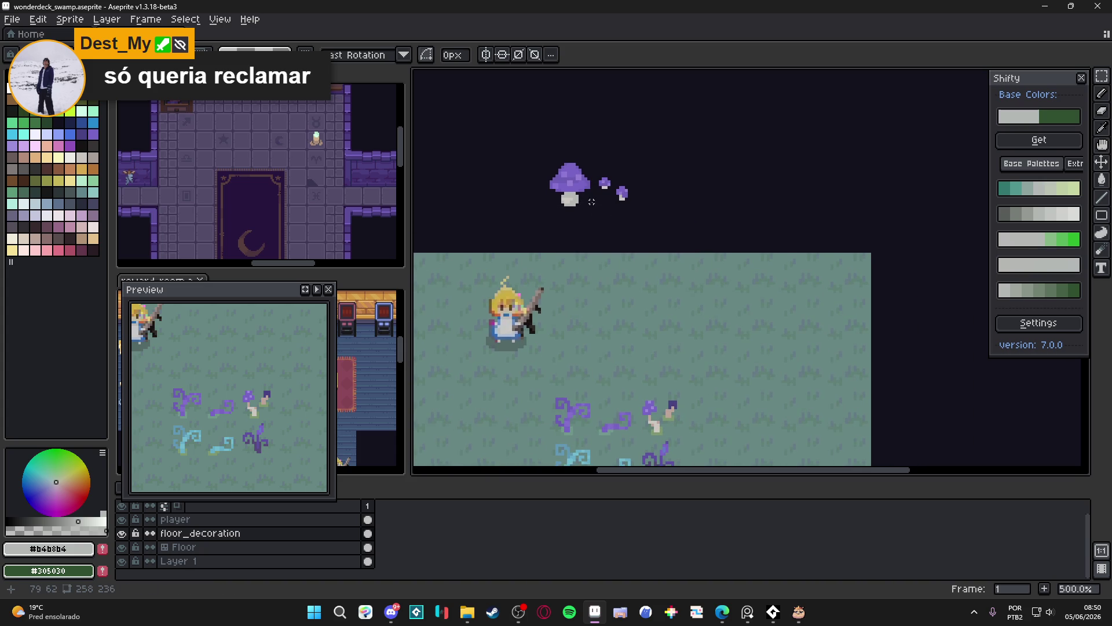
scroll(574, 182, "up", 5)
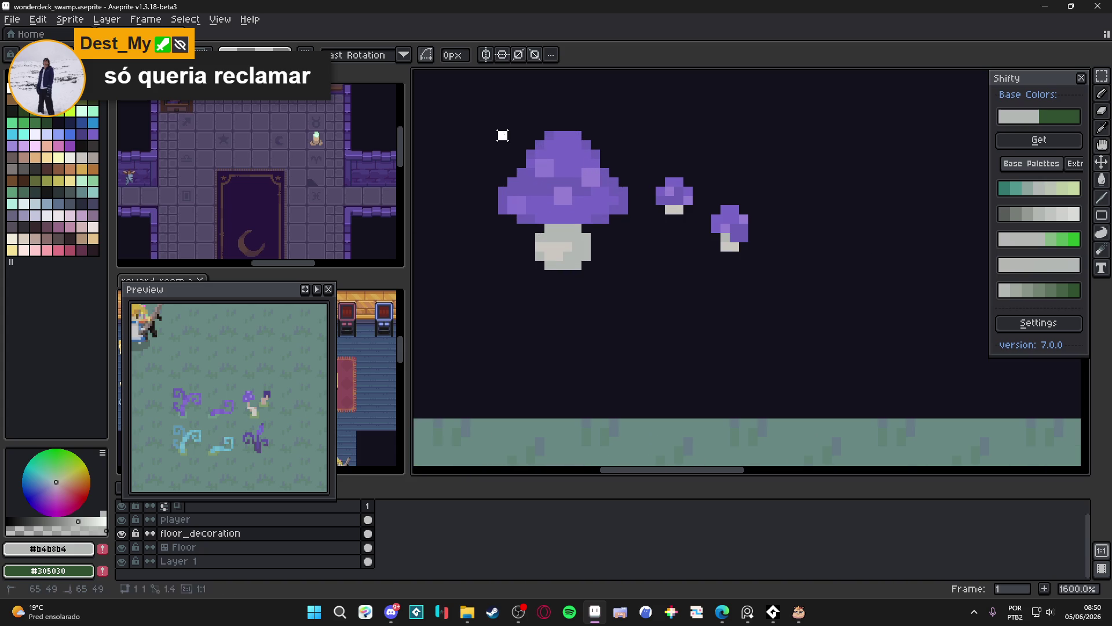
left_click_drag(503, 131, 629, 273)
scroll(629, 273, "down", 1)
Duplicate the big mushroom, place the copy in the grass, and show the tile grid.
scroll(628, 273, "down", 4)
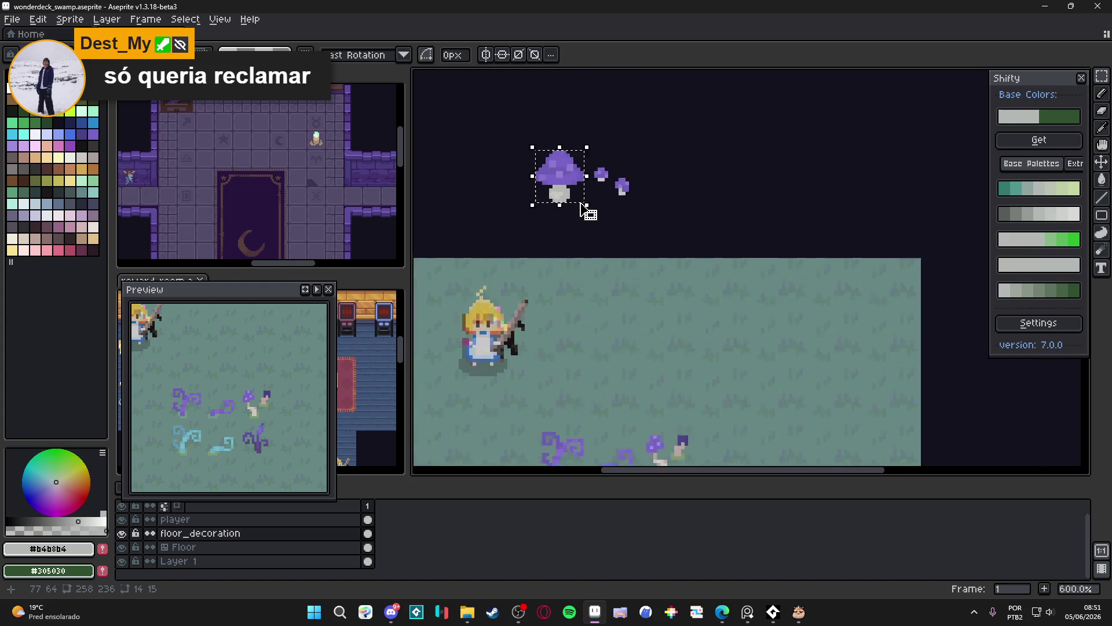
key("ctrl+c")
key("ctrl+v")
key("b")
left_click_drag(705, 276, 705, 346)
key("ctrl+apostrophe")
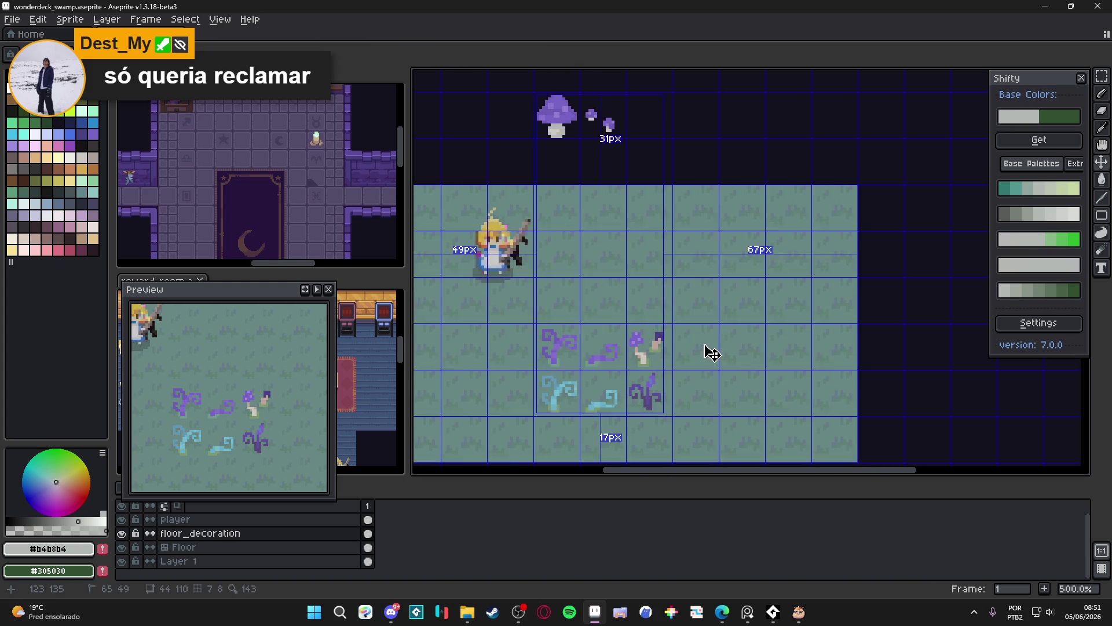
Move the lower mushroom one tile down and two tiles left beside the teal curl.
scroll(704, 346, "up", 3)
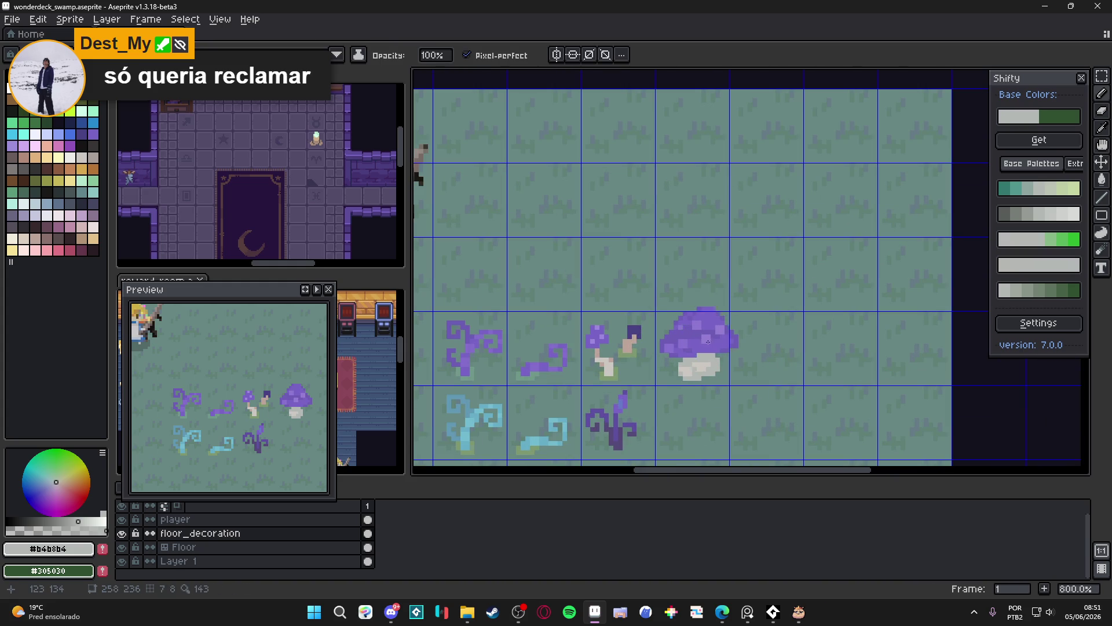
scroll(719, 338, "down", 2)
scroll(745, 357, "down", 2)
scroll(708, 340, "up", 3)
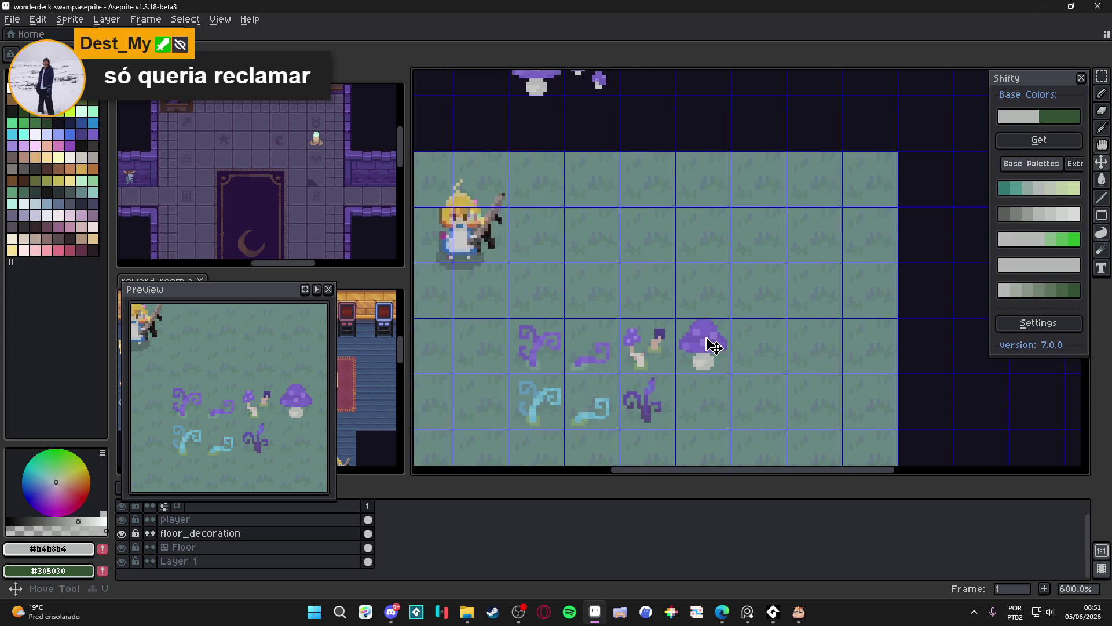
key("m")
scroll(704, 336, "down", 2)
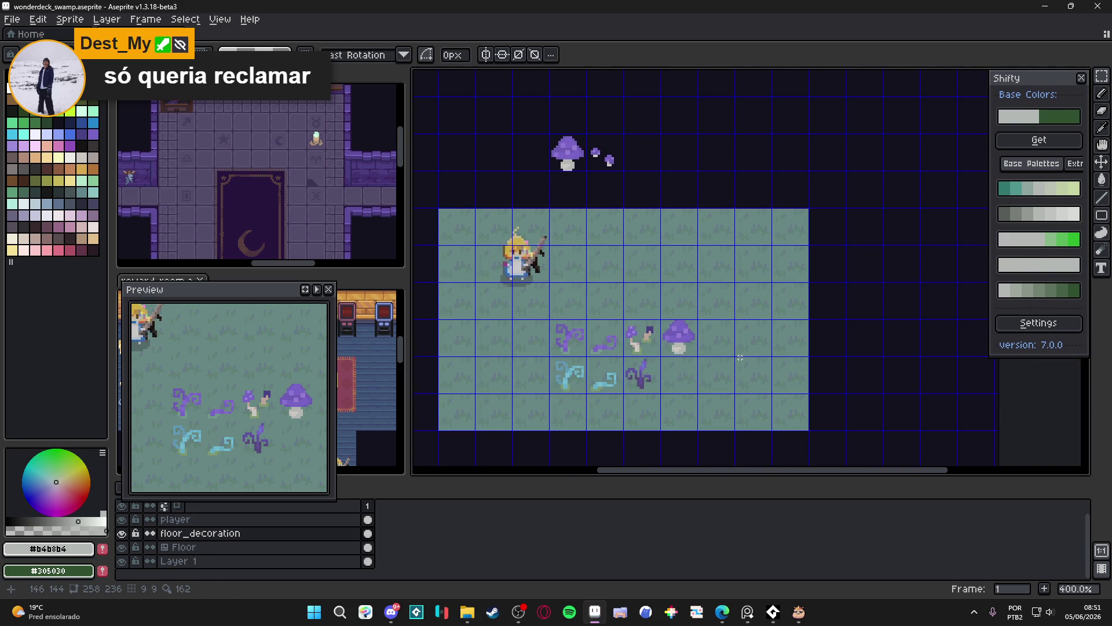
key("v")
scroll(569, 157, "up", 1)
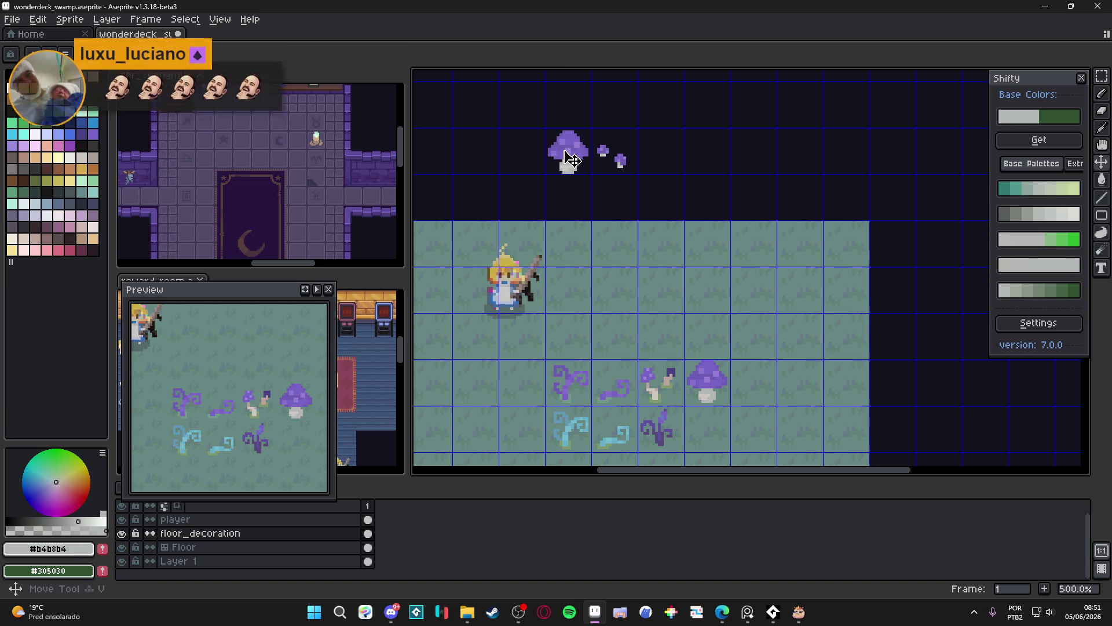
left_click(573, 161)
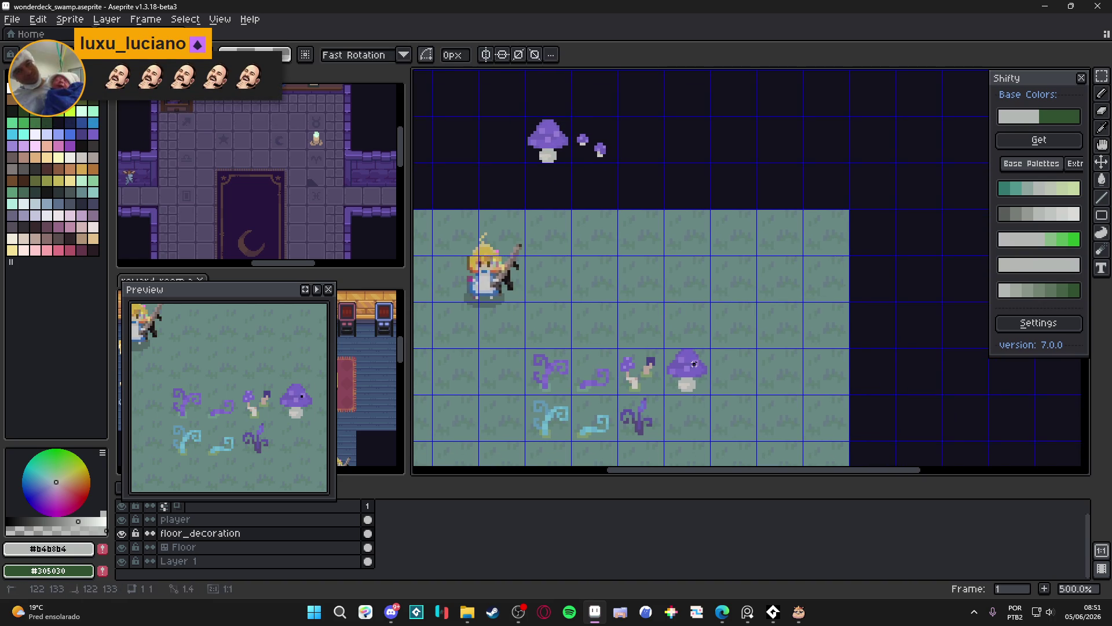
left_click(703, 376)
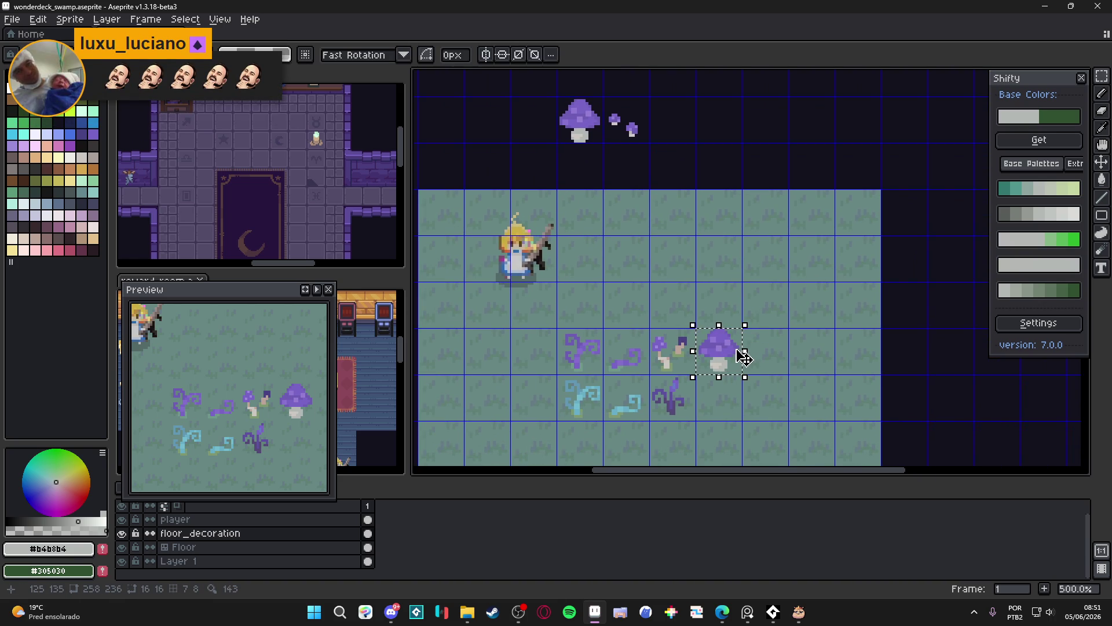
key("Left")
key("Left")
key("Down")
key("Left")
key("Left")
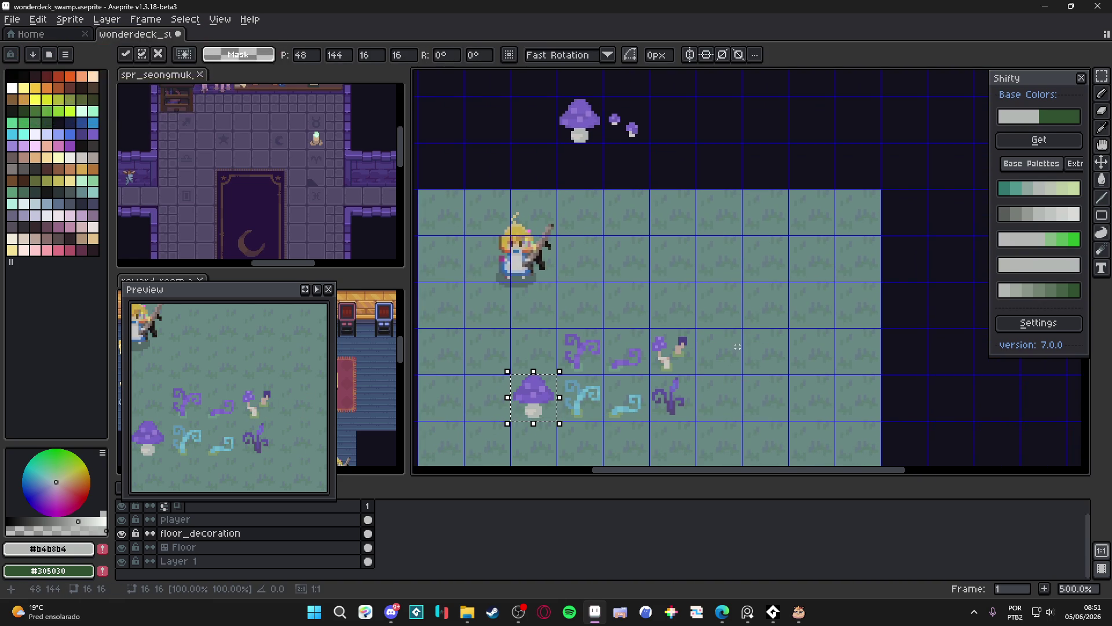
key("g")
Fill the mushroom cap's mid purple with blue sampled from the teal swirl plant.
scroll(603, 409, "up", 4)
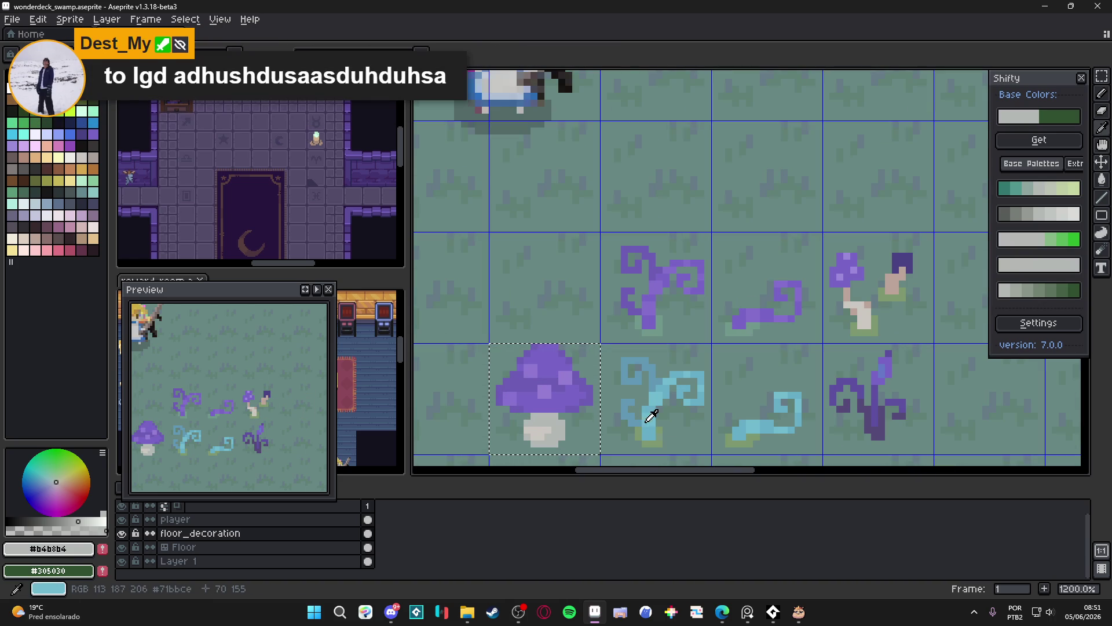
left_click(658, 417, "alt")
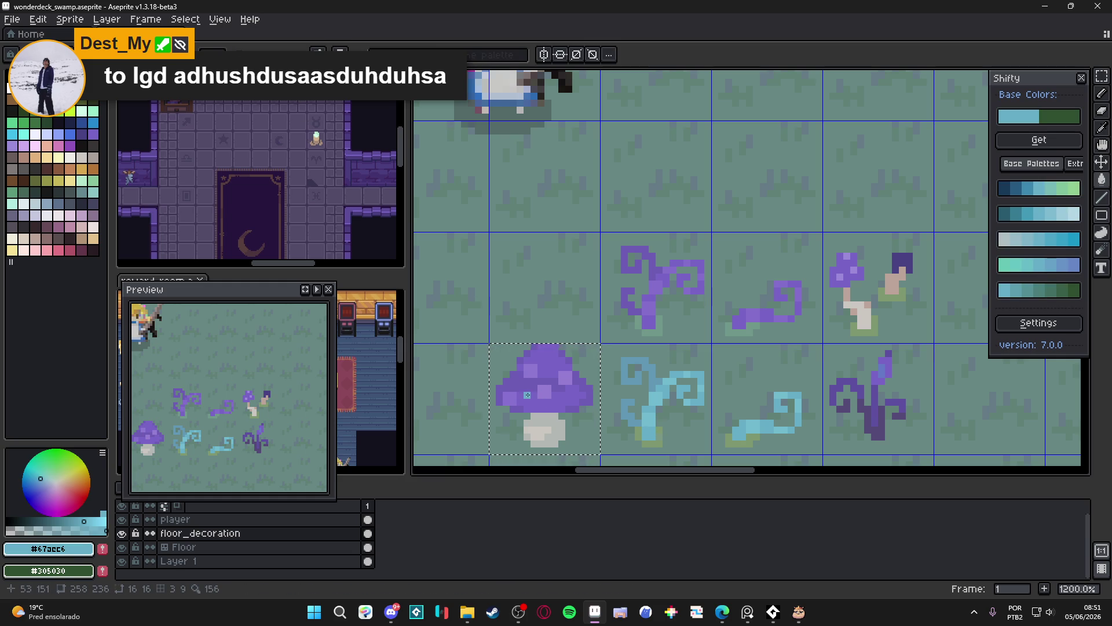
left_click(541, 409)
left_click(644, 420, "alt")
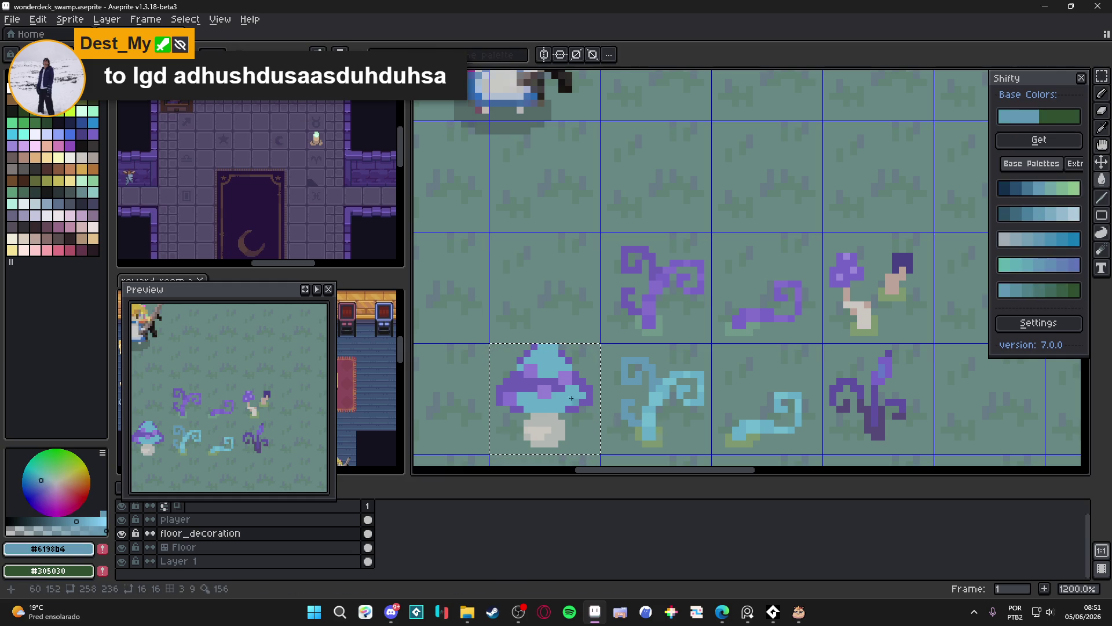
Fill the cap's remaining purple band and spots with darker and paler plant blues.
left_click(509, 388)
left_click(644, 421, "alt")
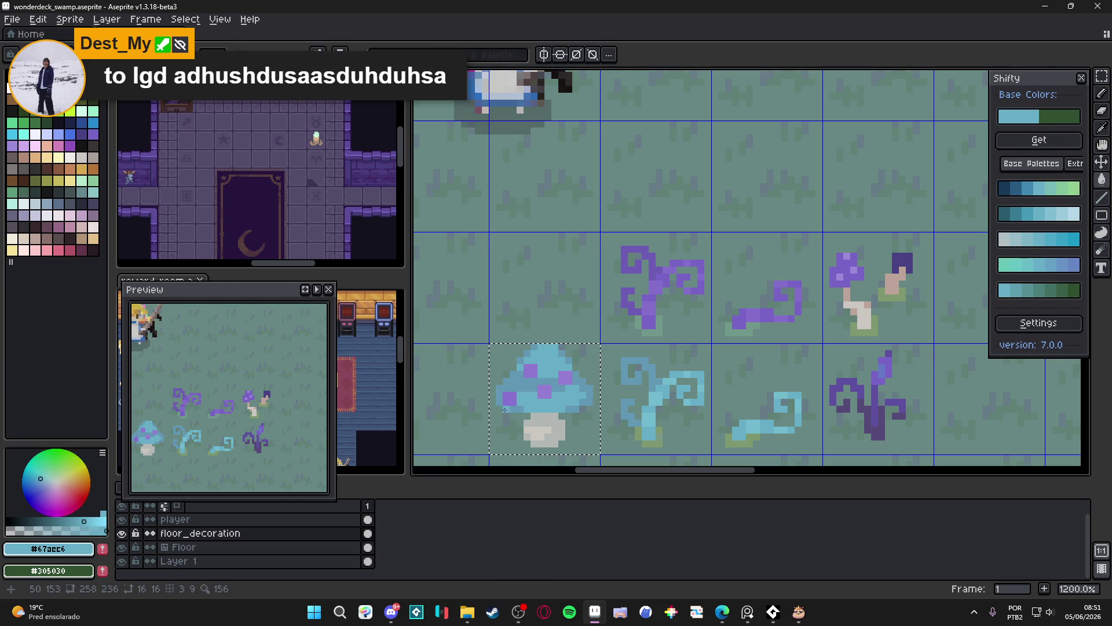
left_click(643, 400, "alt")
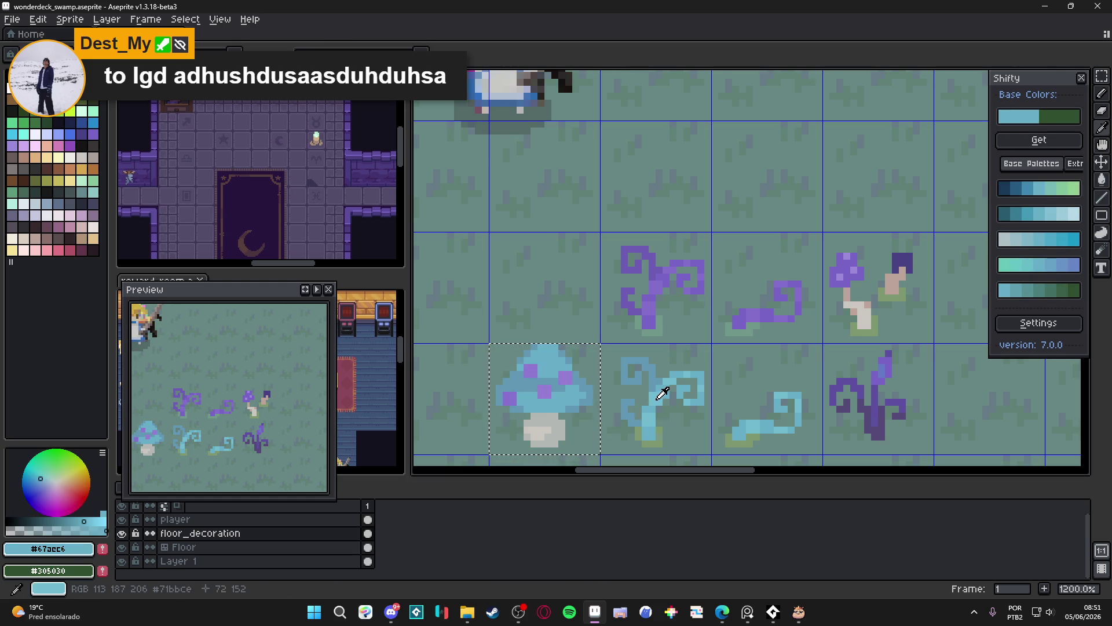
left_click(557, 384)
left_click(542, 373)
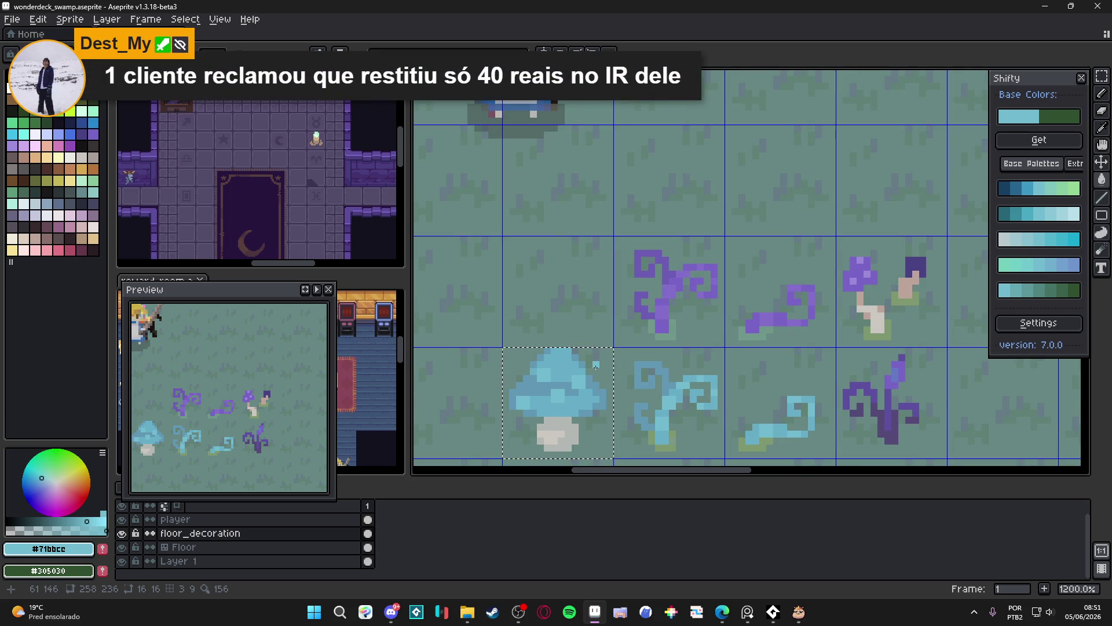
scroll(596, 367, "down", 3)
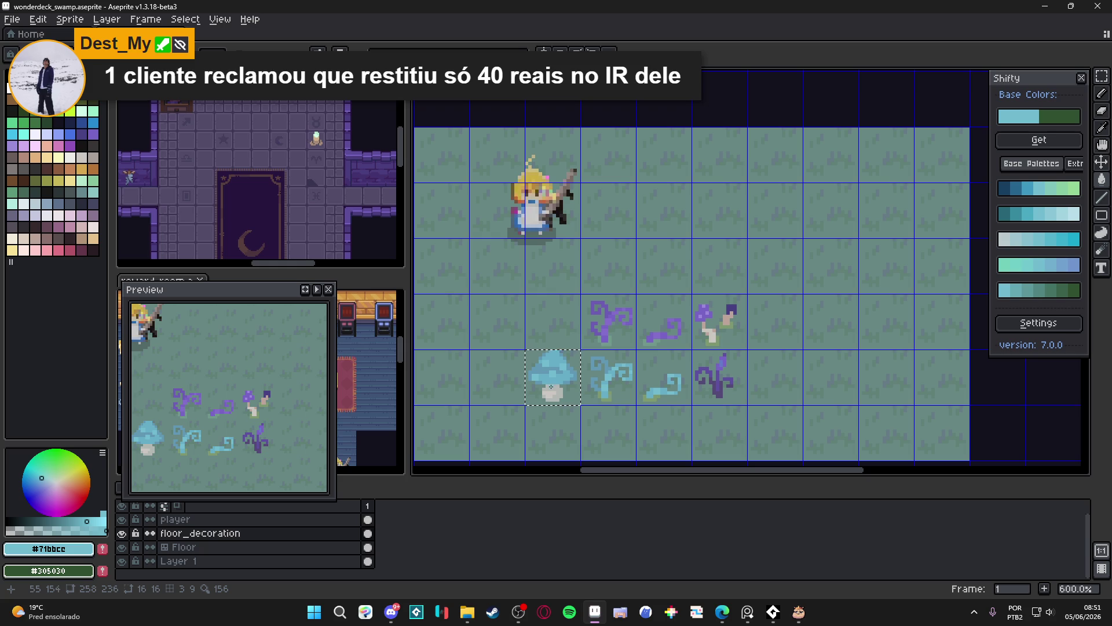
scroll(551, 386, "up", 3)
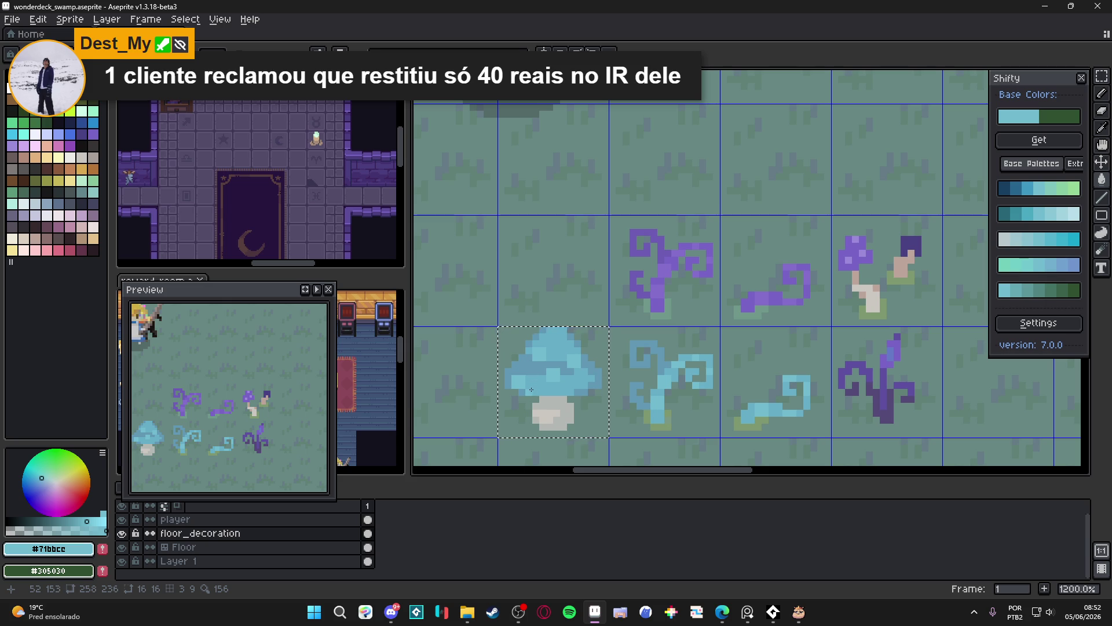
scroll(532, 389, "up", 1)
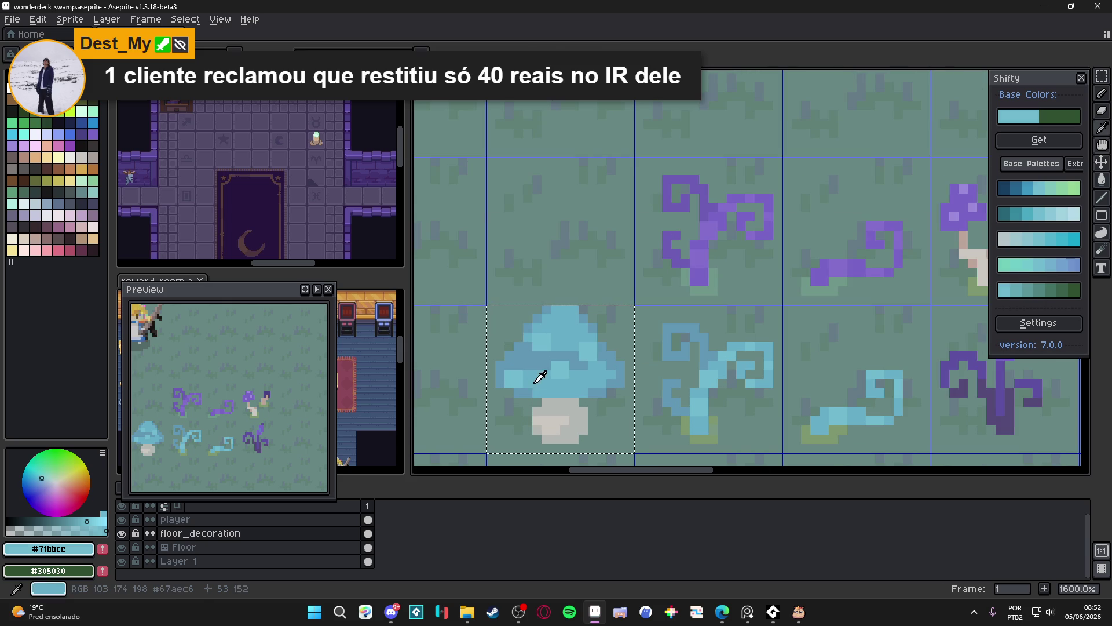
left_click(540, 376, "alt")
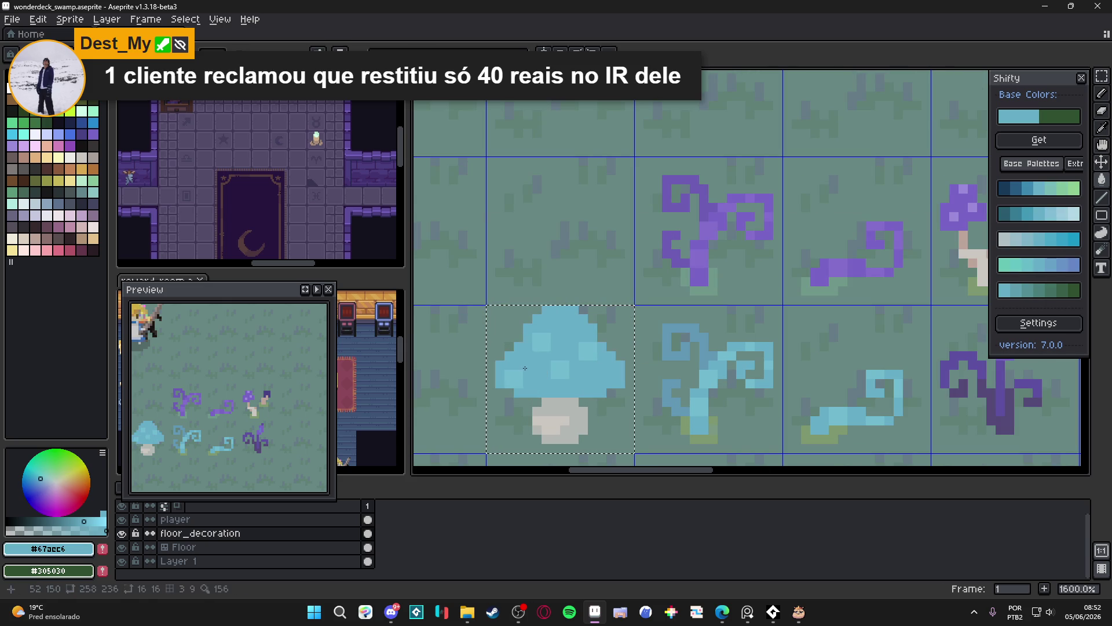
scroll(548, 401, "down", 1)
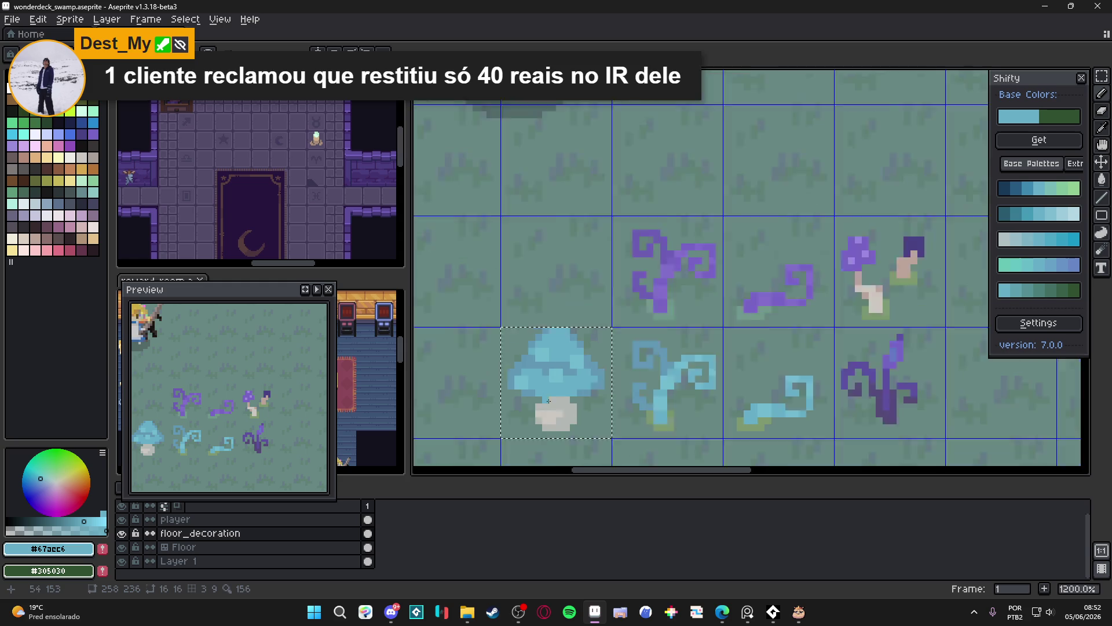
scroll(549, 400, "down", 4)
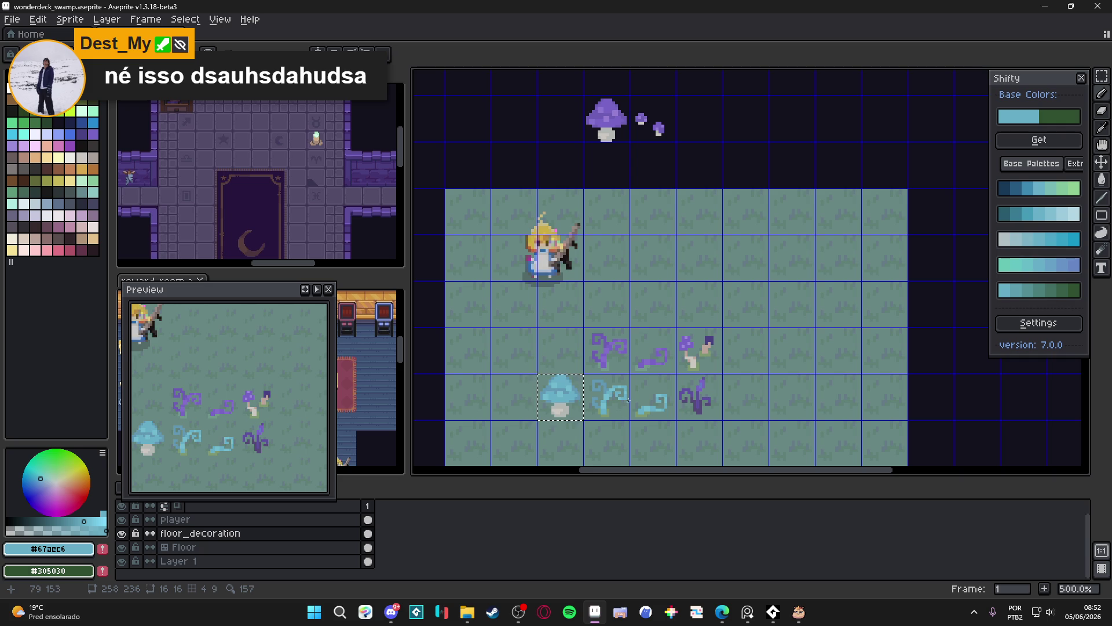
Deselect the mushroom and undo the blue fills to restore the purple cap.
left_click(681, 378)
scroll(579, 391, "up", 1)
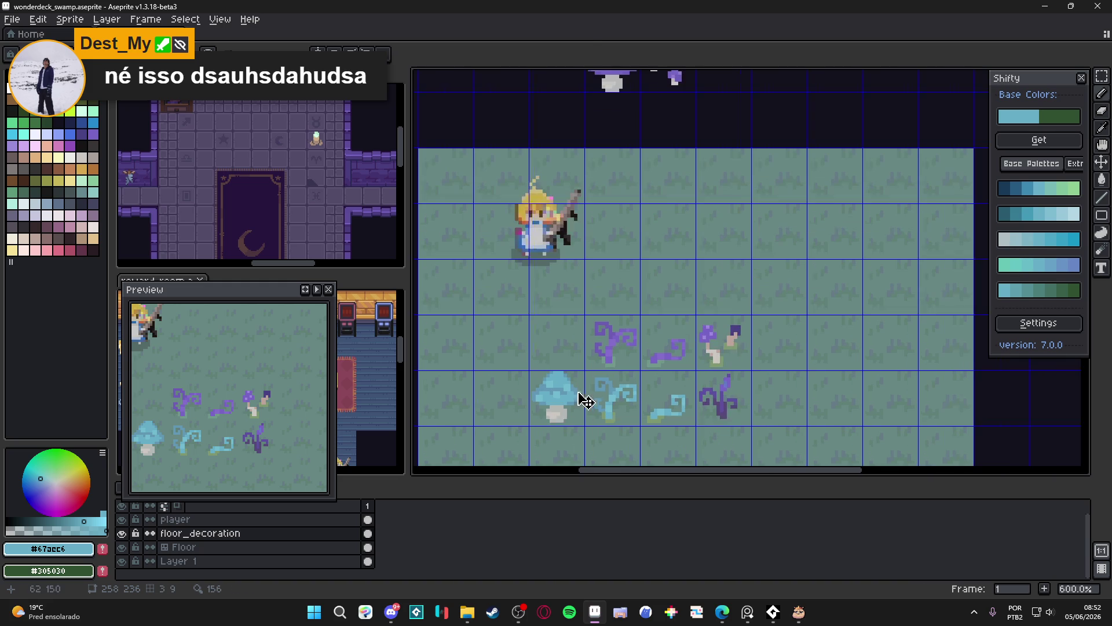
key("ctrl+z")
key("ctrl+z")
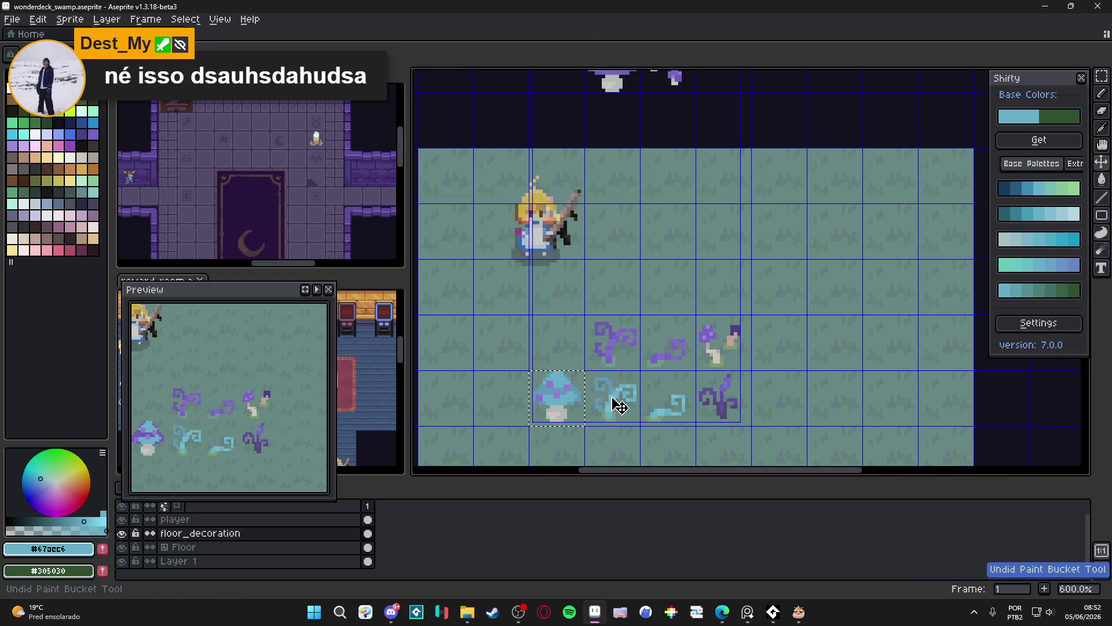
key("ctrl+z")
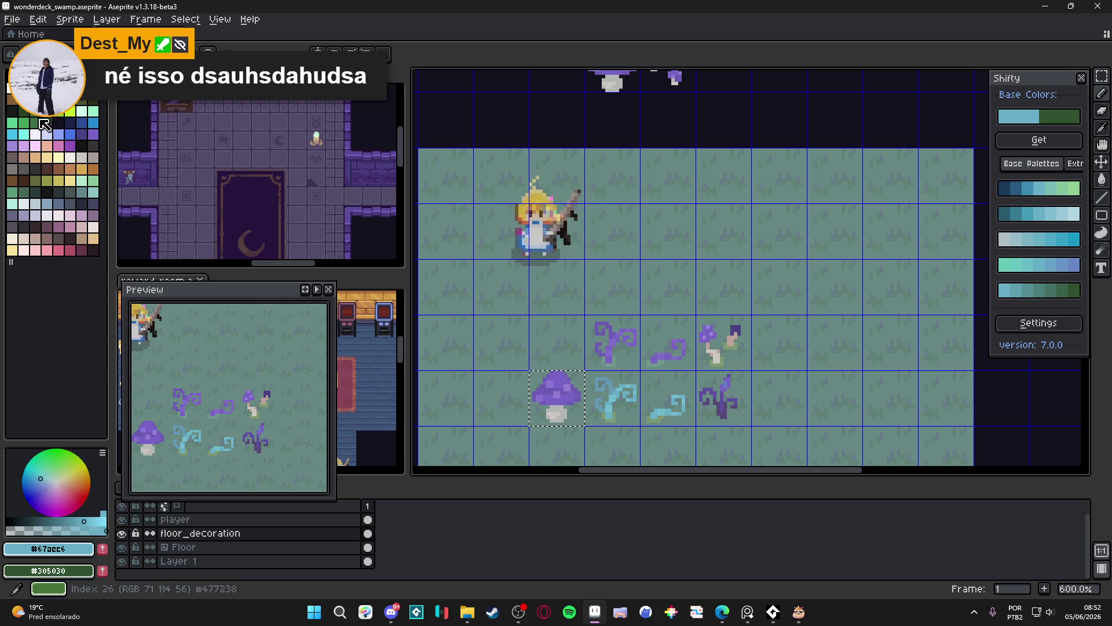
Fill the mushroom cap's two shades with olive and a lighter olive from the palette.
left_click(77, 106)
scroll(486, 386, "up", 3)
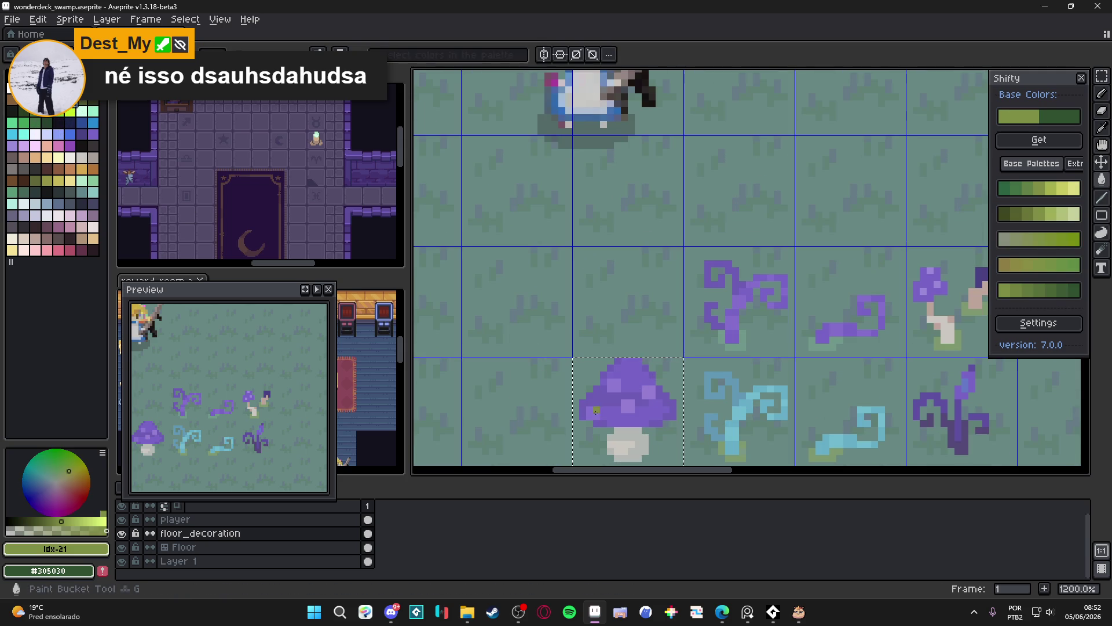
left_click(628, 399)
left_click(90, 106)
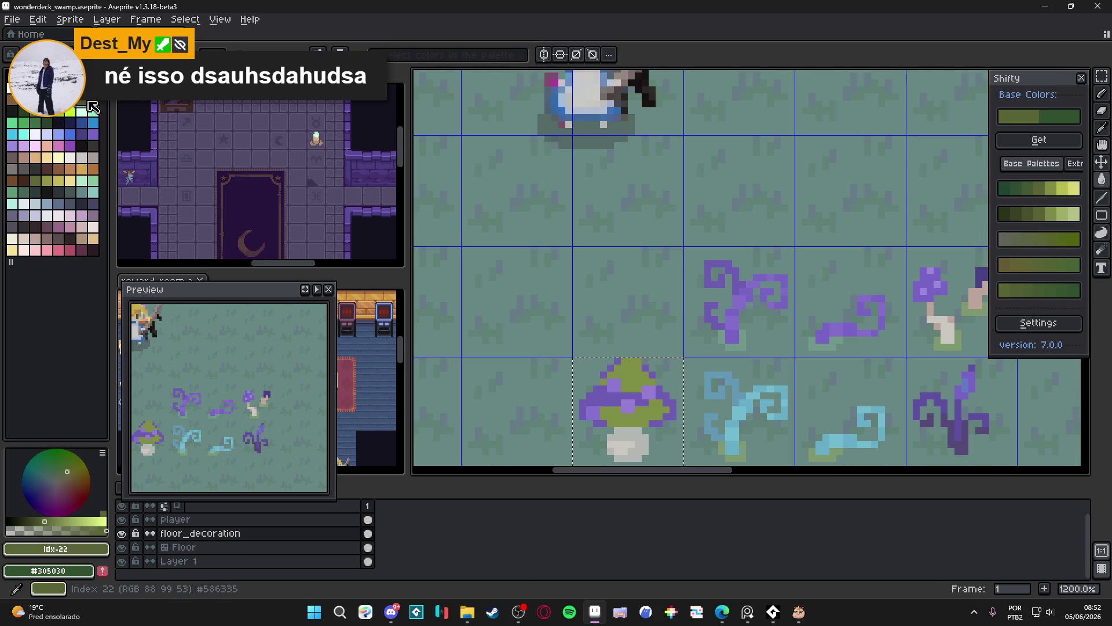
left_click(629, 406)
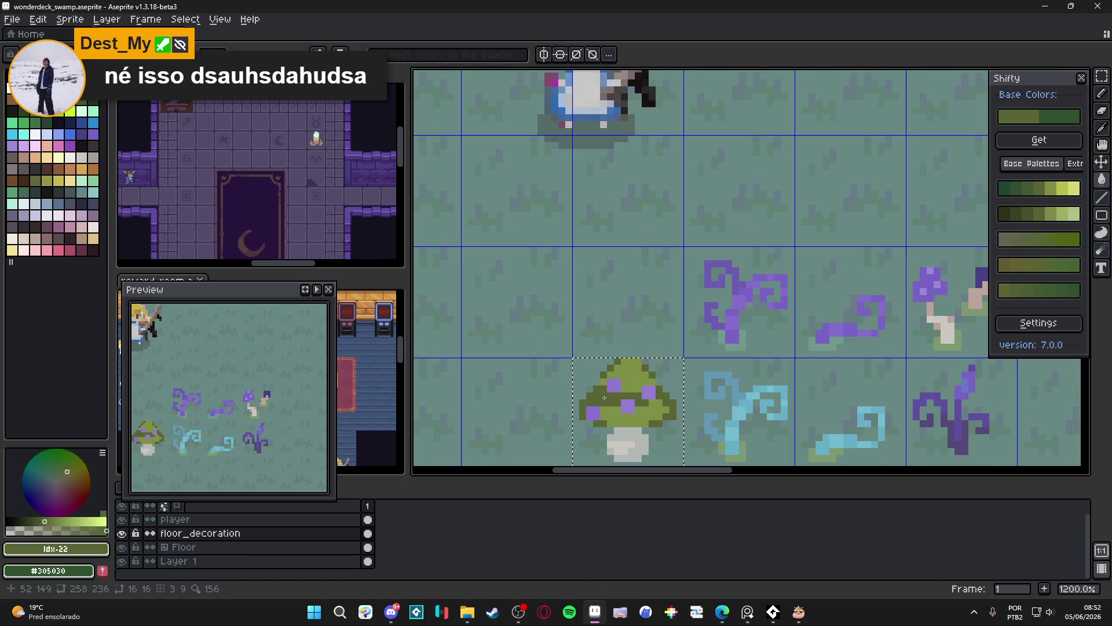
scroll(630, 424, "down", 4)
scroll(657, 434, "up", 5)
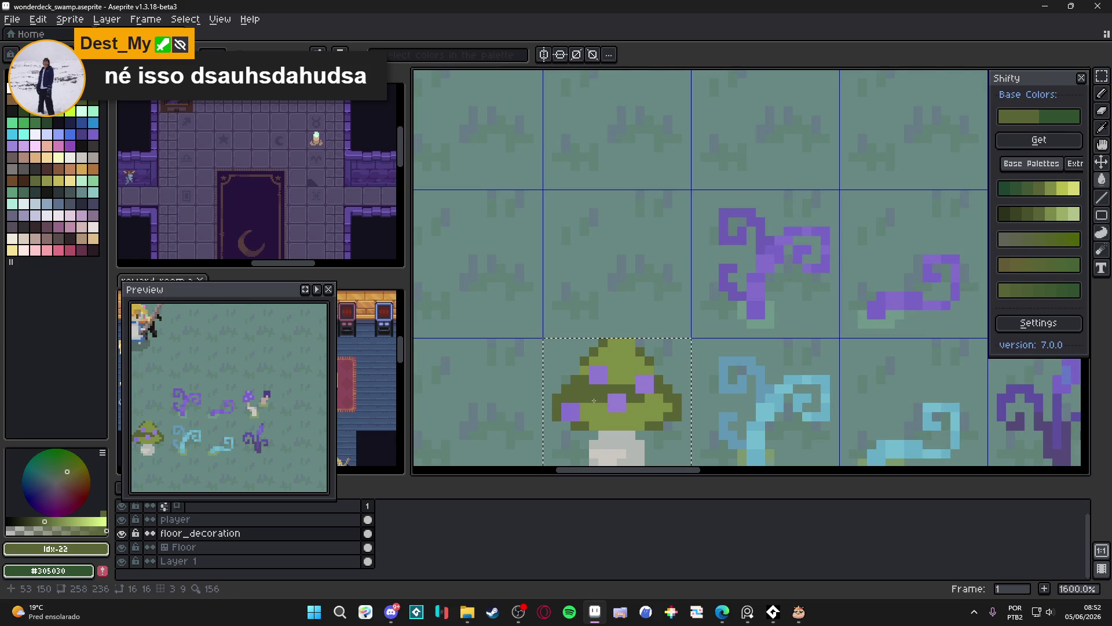
scroll(594, 401, "down", 5)
scroll(594, 401, "up", 5)
Try yellow-green on the cap as a pixel and as a fill, undoing both.
left_click(603, 400, "alt")
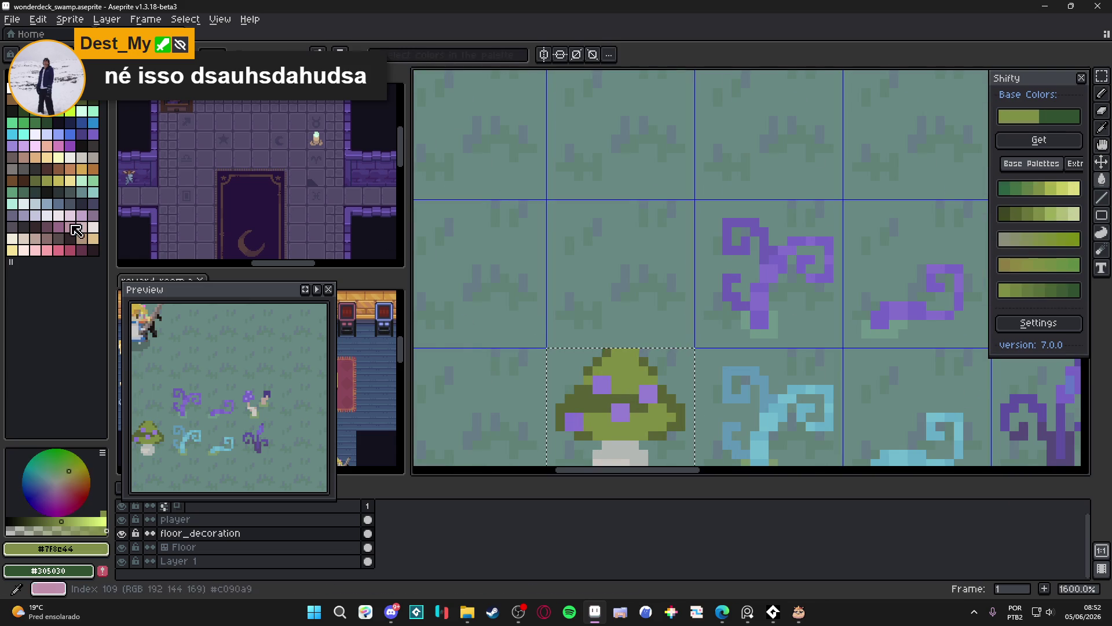
left_click(67, 112)
left_click(576, 420)
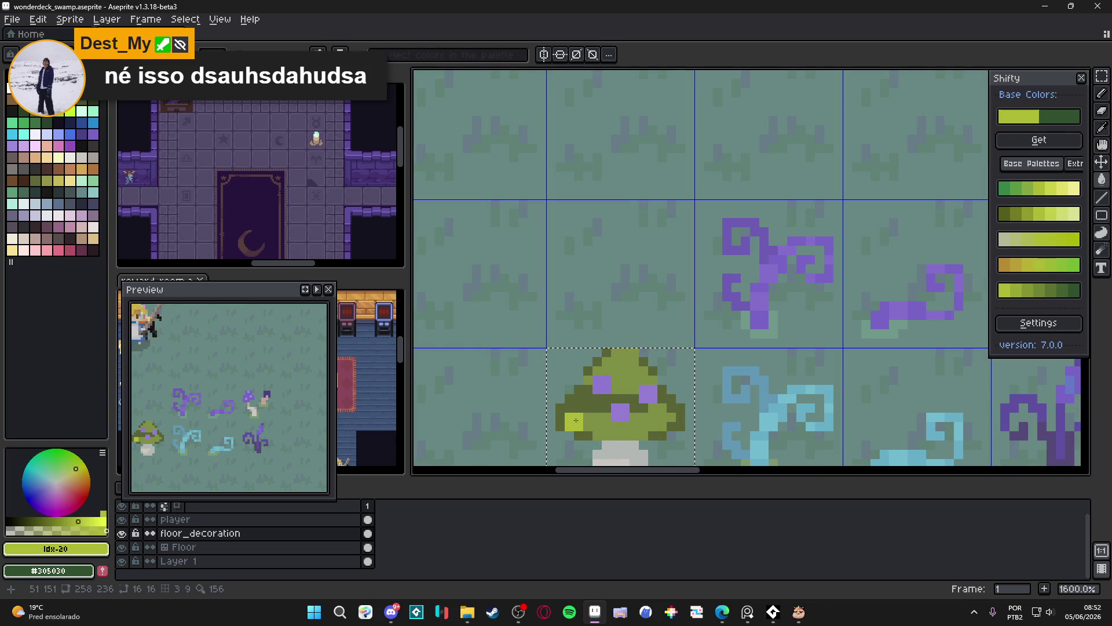
key("ctrl+z")
key("g")
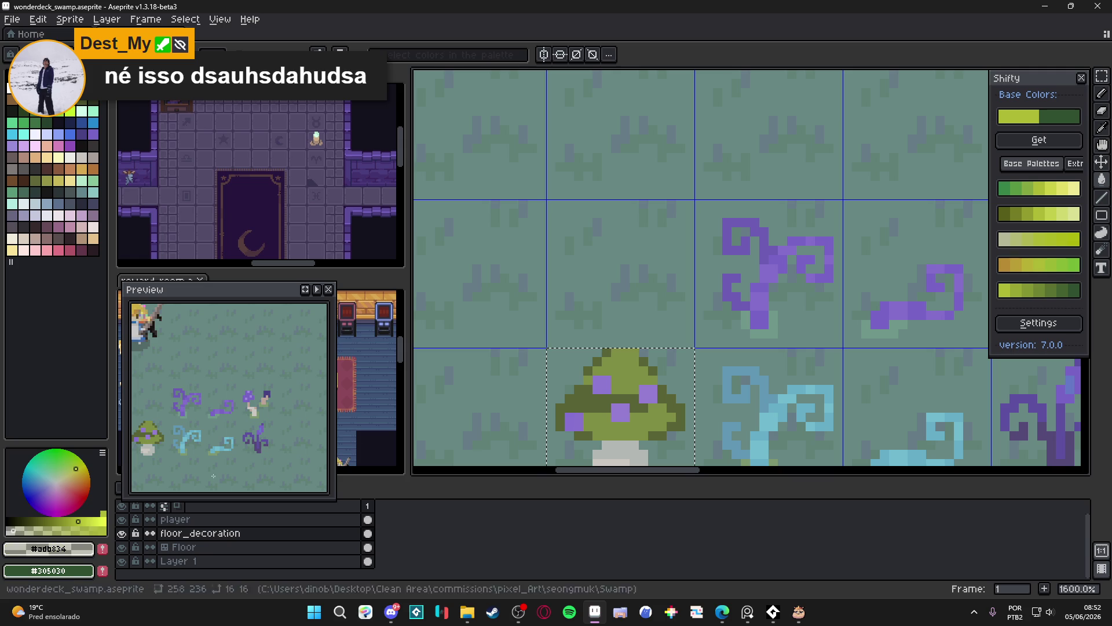
left_click(575, 423)
key("ctrl+z")
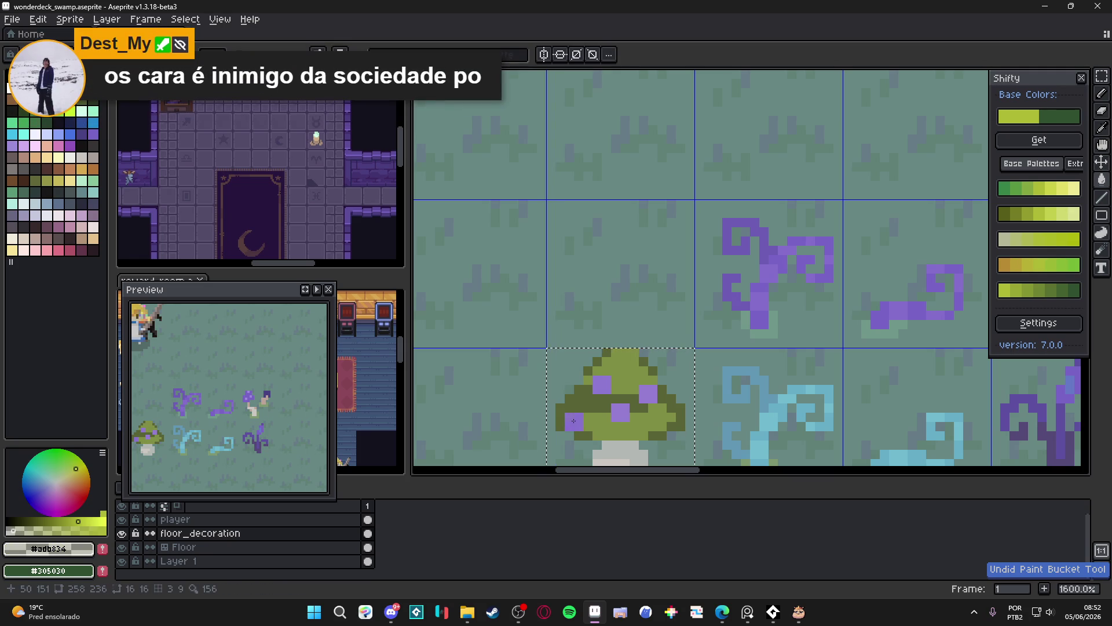
scroll(576, 418, "up", 3)
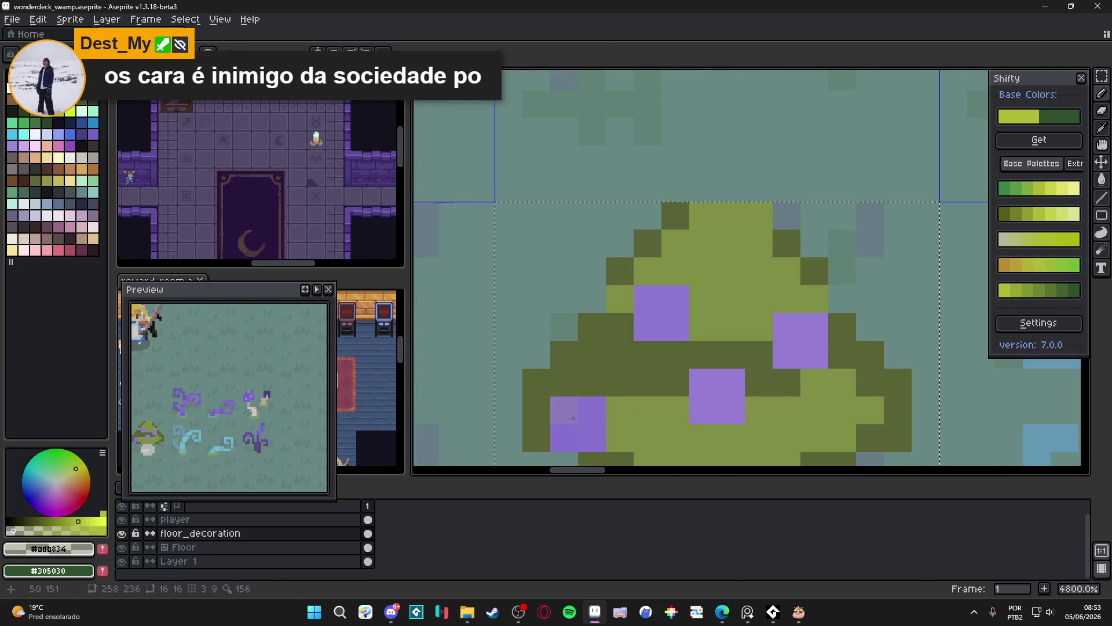
Sample the spot purple, dark olive and lighter cap green, then choose a bright lime.
left_click(573, 418, "alt")
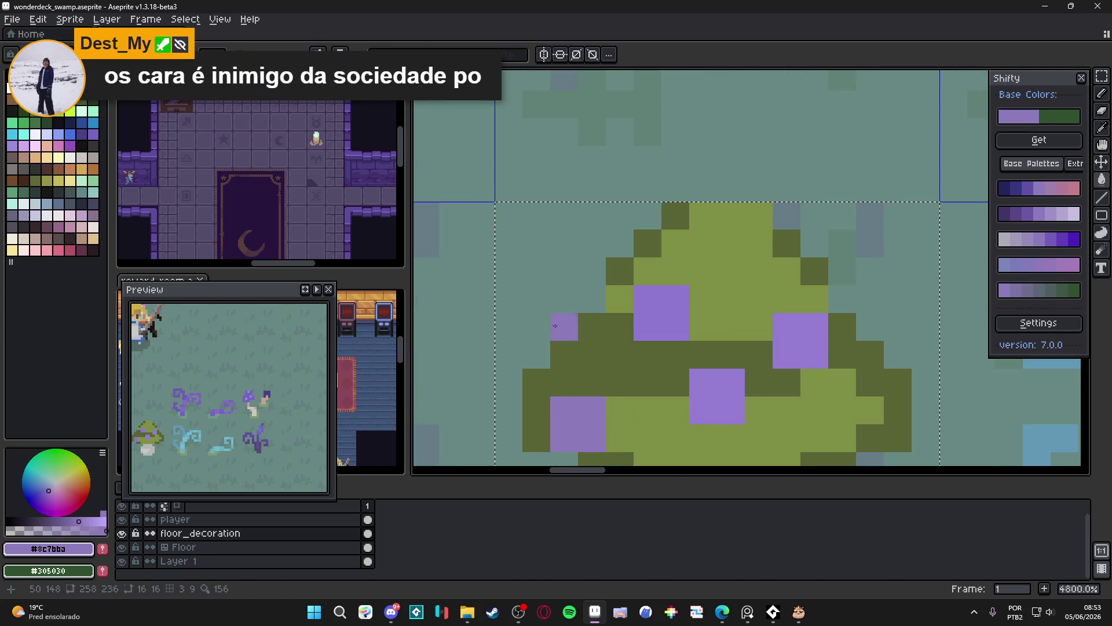
scroll(710, 392, "down", 3)
scroll(711, 393, "up", 2)
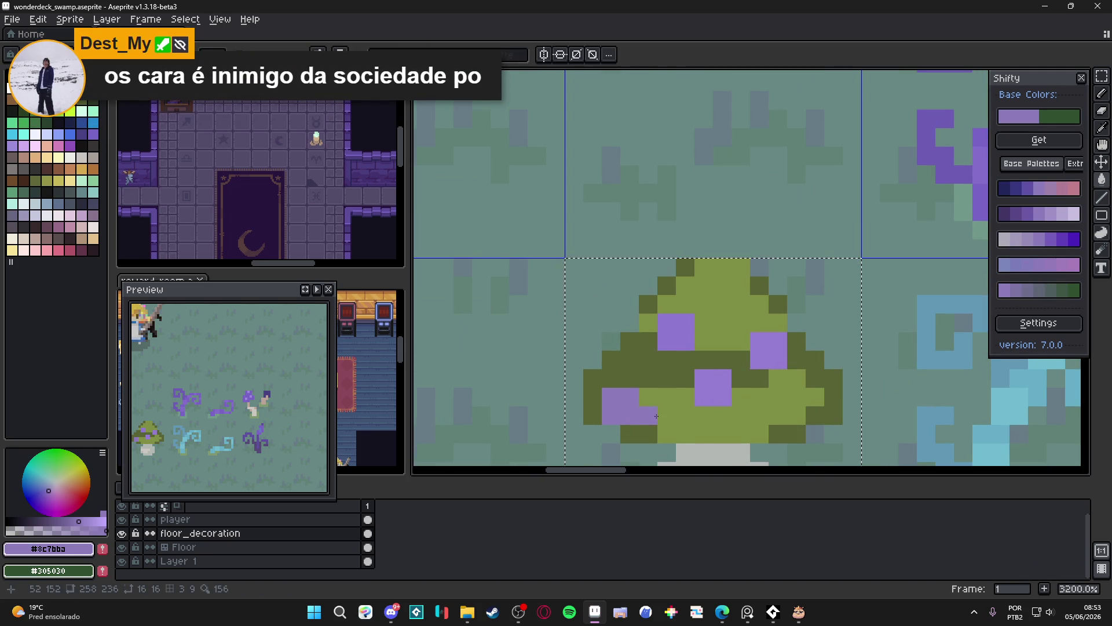
left_click(647, 377, "alt")
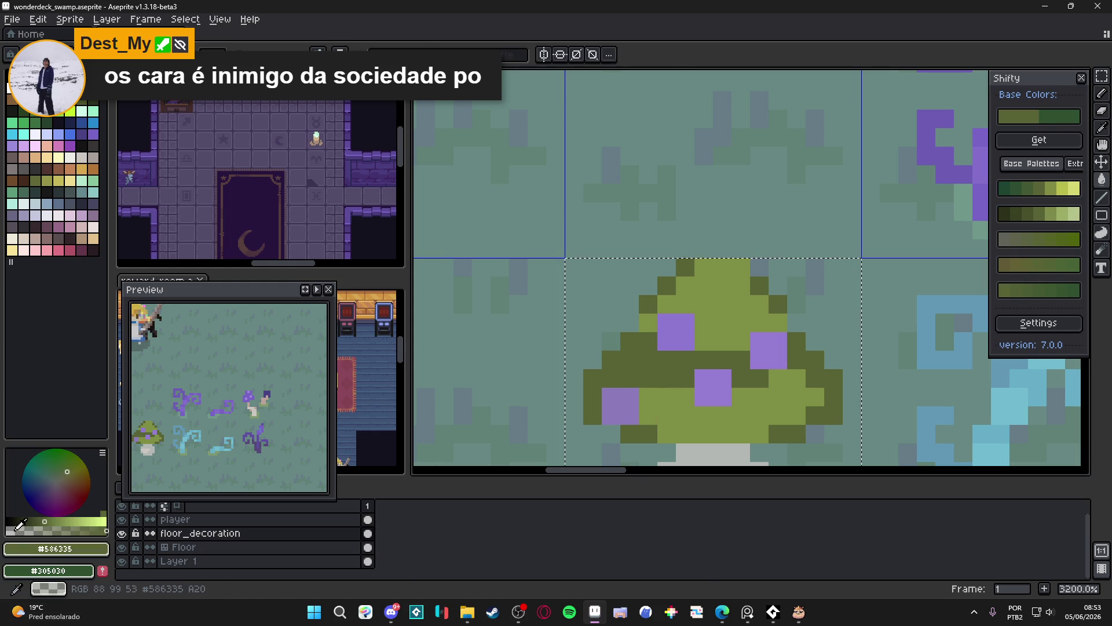
scroll(628, 441, "up", 2)
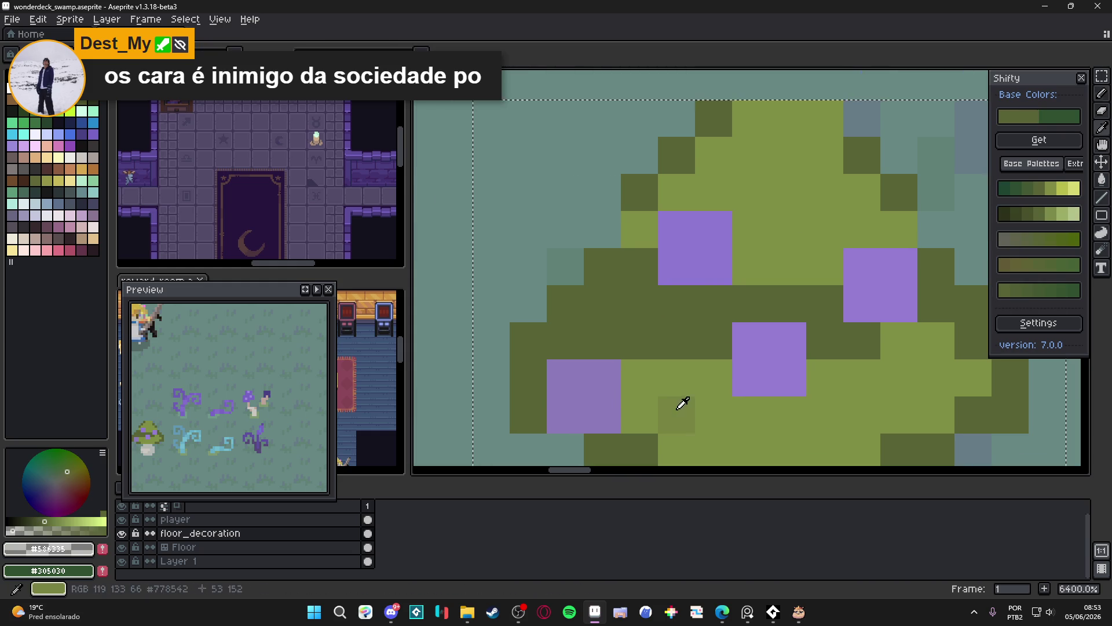
left_click(677, 404, "alt")
scroll(616, 403, "down", 3)
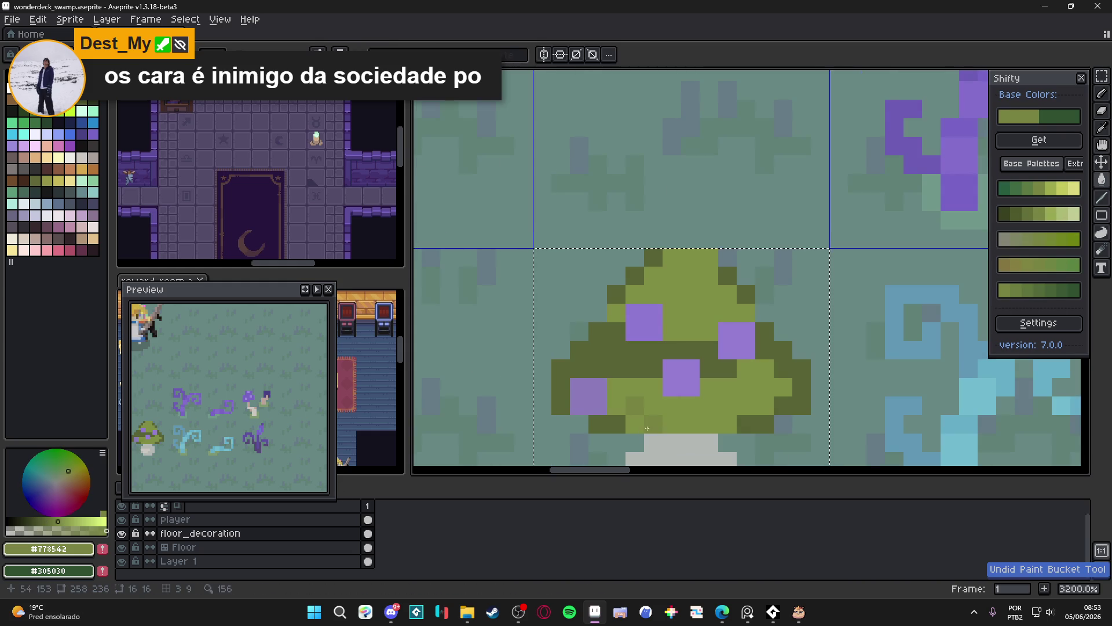
scroll(649, 420, "up", 2)
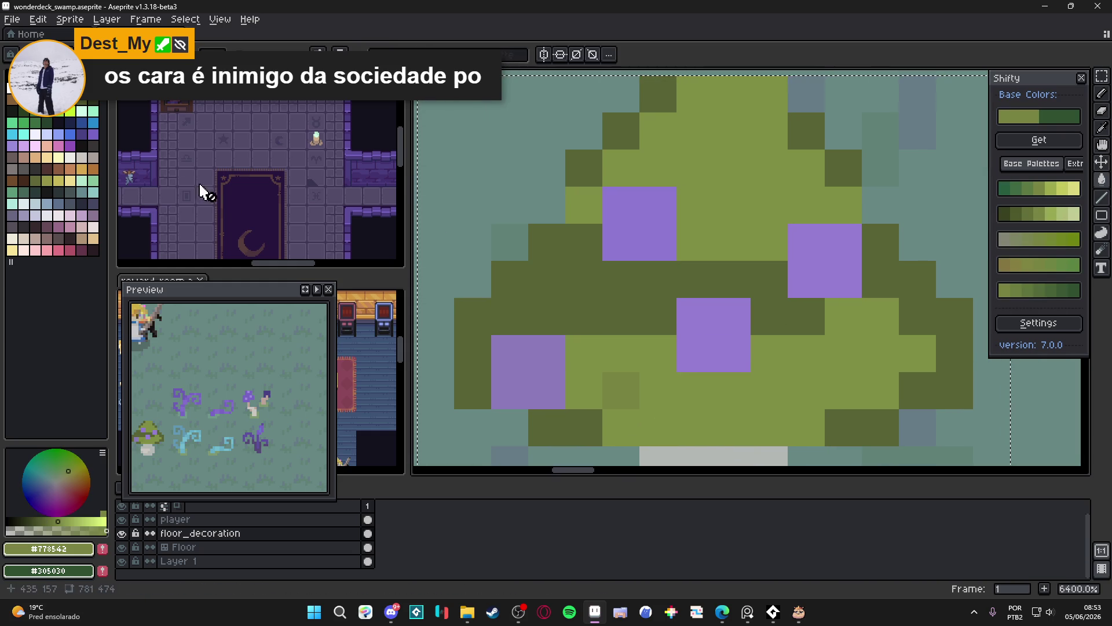
left_click(71, 111)
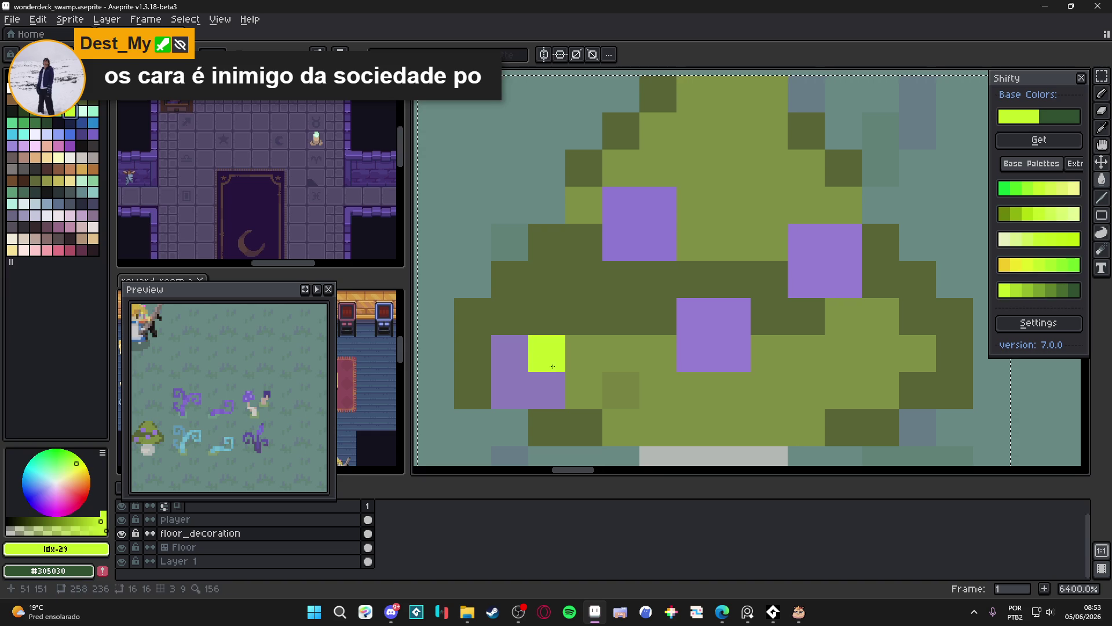
left_click(10, 531)
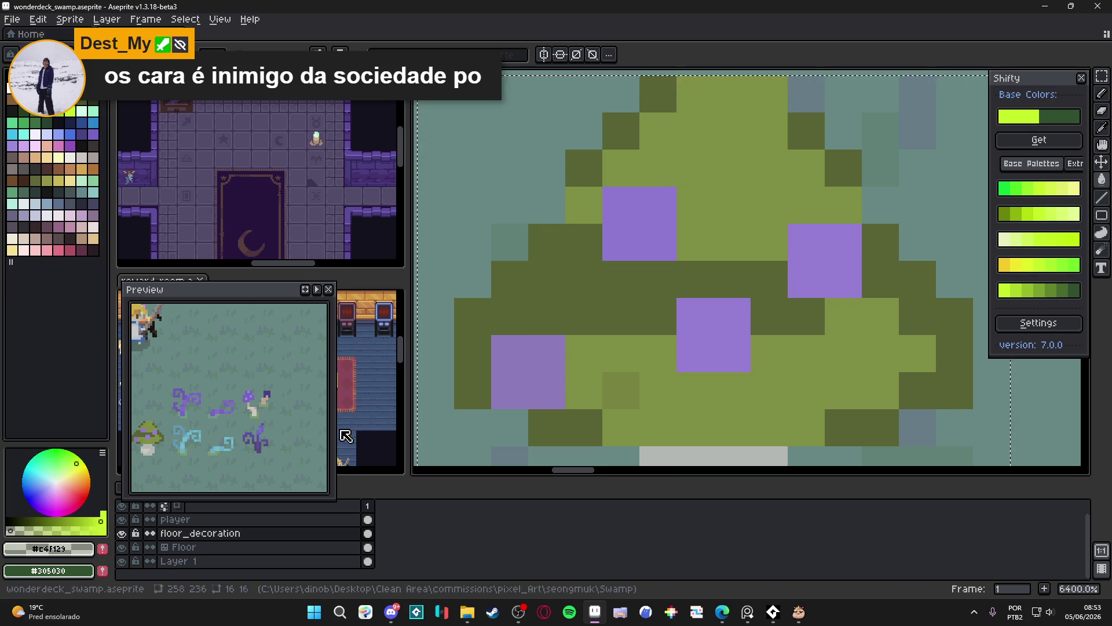
Paint the cap's purple spots over with the sampled mid green, leaving the cap plain green.
left_click(591, 358, "alt")
left_click_drag(544, 390, 510, 353)
key("ctrl+z")
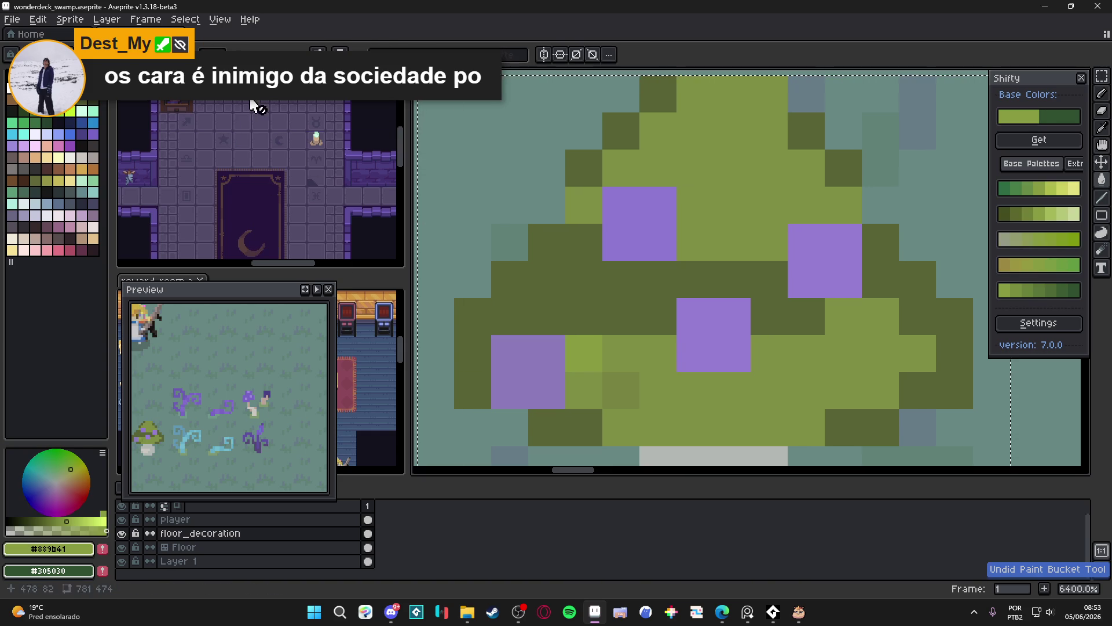
left_click(825, 261)
left_click(716, 328)
left_click_drag(659, 243, 621, 205)
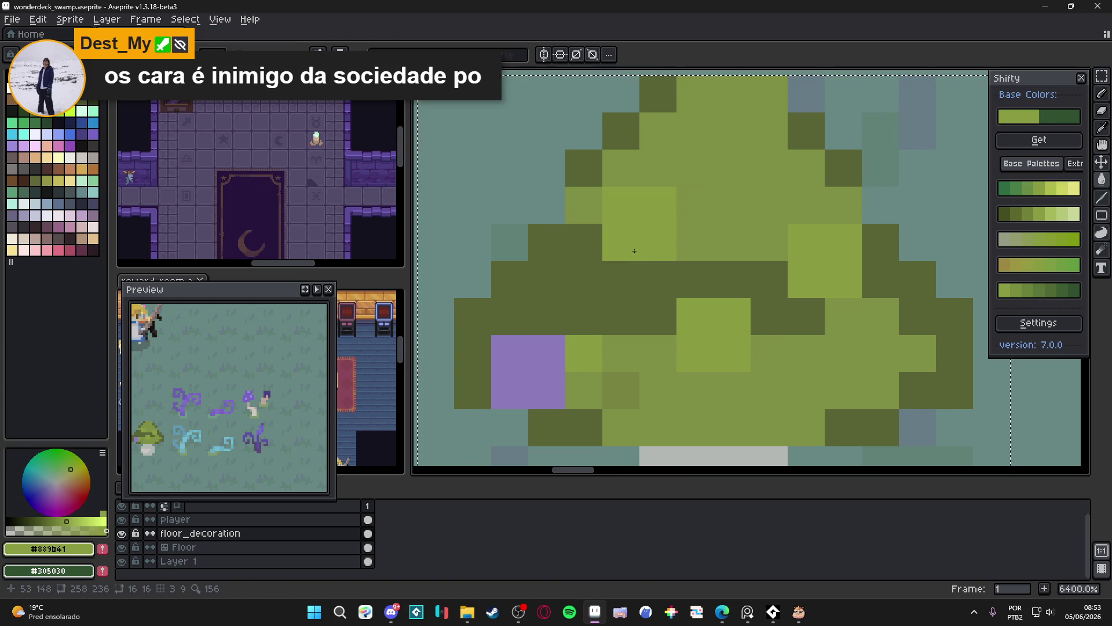
left_click_drag(545, 388, 510, 354)
scroll(557, 368, "down", 5)
scroll(558, 367, "up", 4)
left_click(557, 368, "alt")
key("ctrl+z")
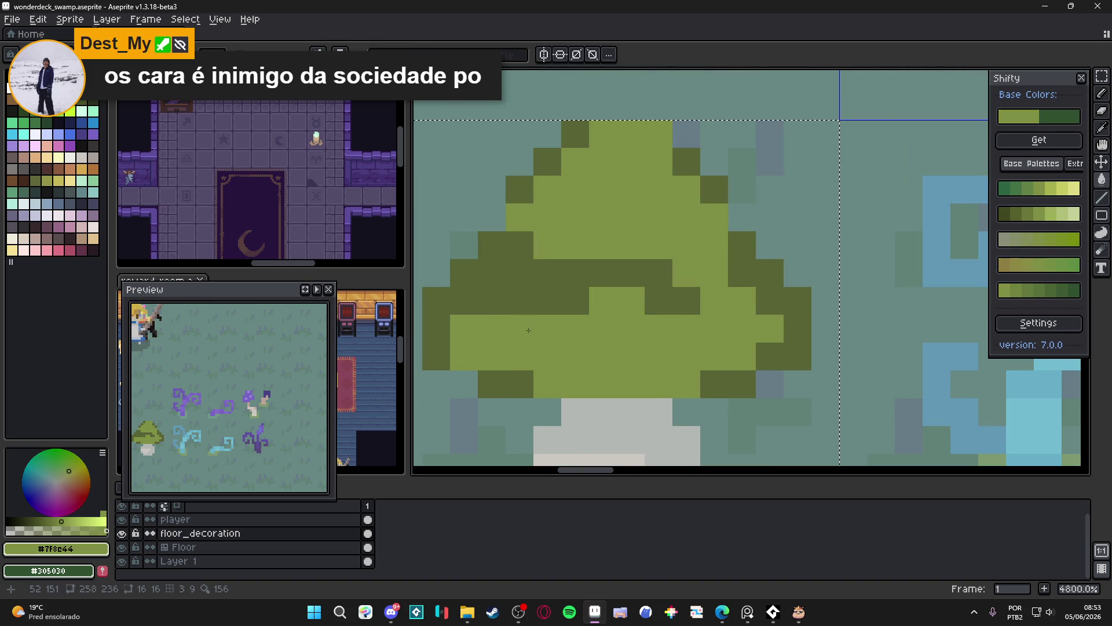
key("ctrl+y")
scroll(546, 362, "down", 5)
scroll(546, 362, "down", 5)
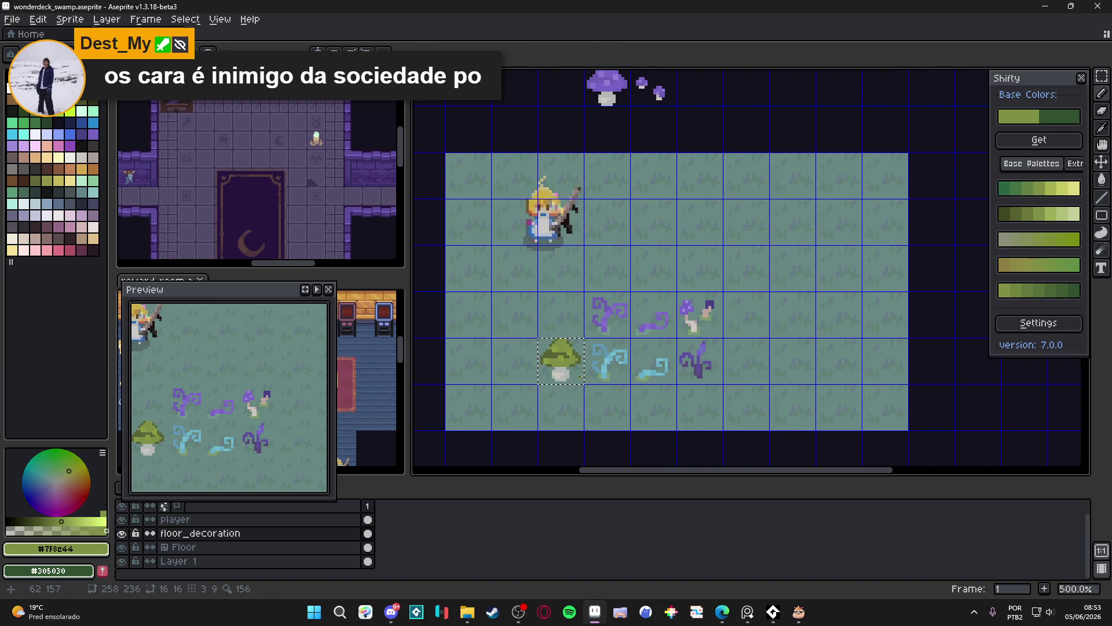
Erase the green mushroom tile from the floor beside the swirl plants.
scroll(580, 378, "down", 1)
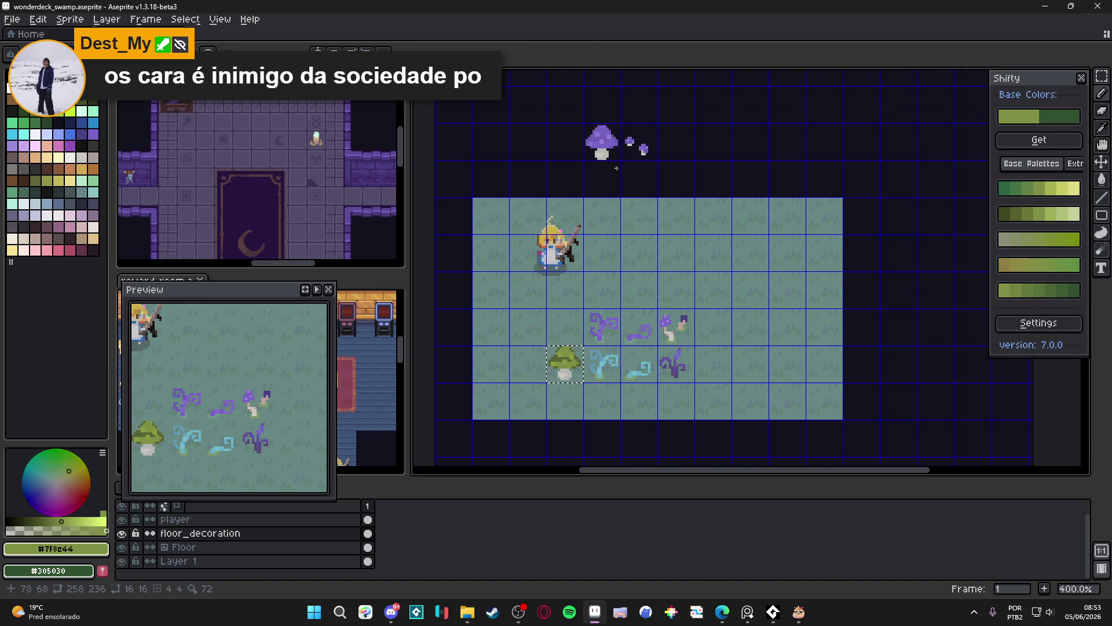
scroll(583, 359, "up", 1)
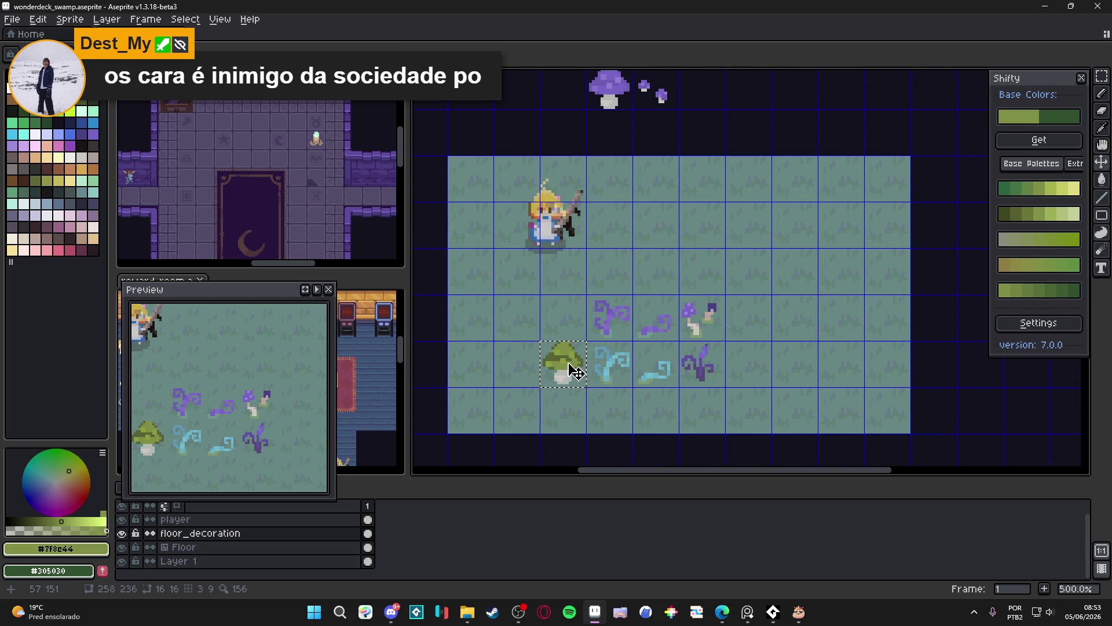
key("m")
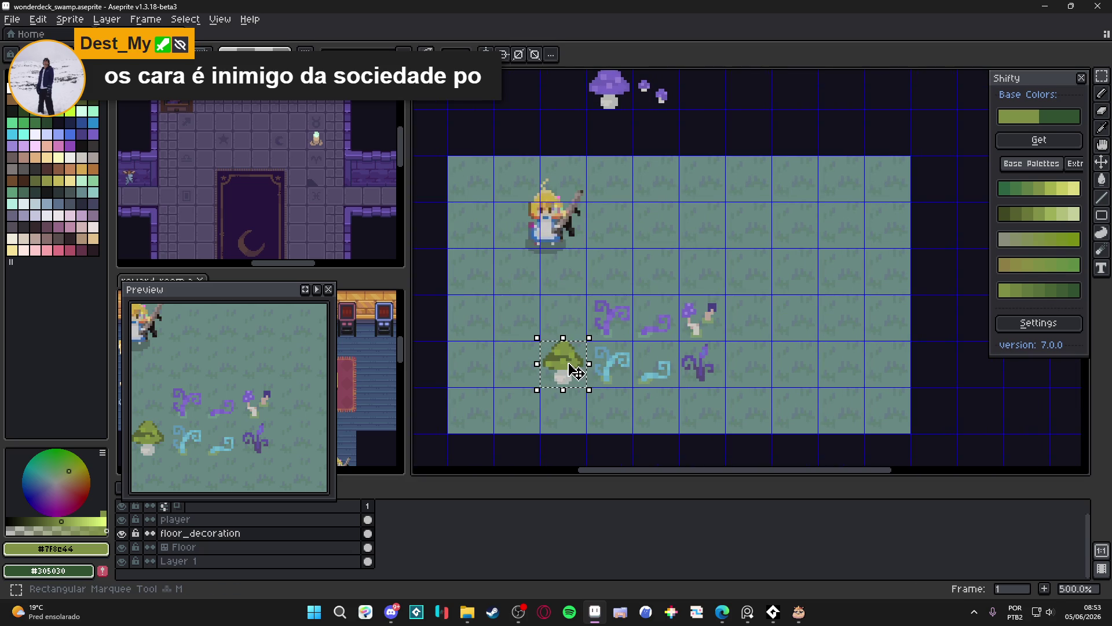
key("Delete")
scroll(567, 362, "up", 1)
scroll(616, 339, "down", 1)
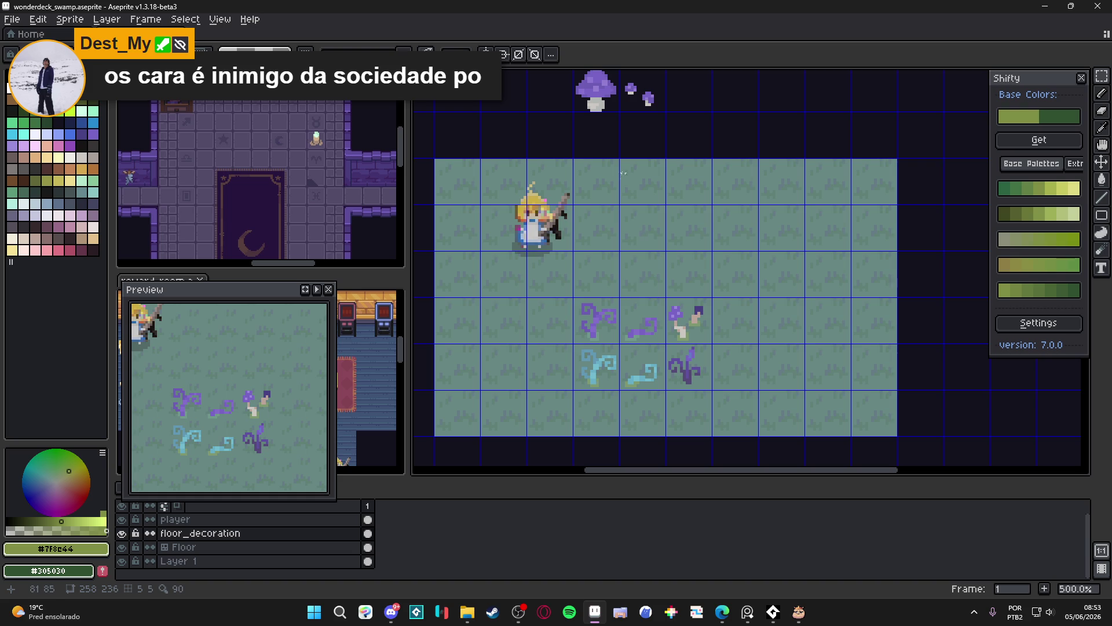
left_click_drag(609, 171, 592, 181)
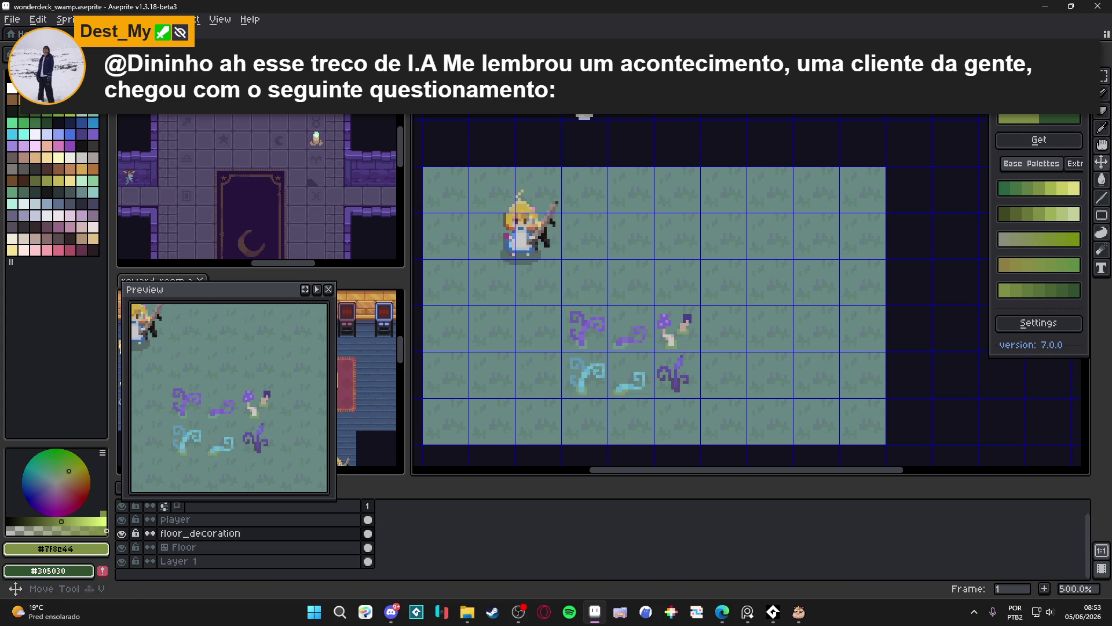
Paste a copy of the purple mushroom into the spot where the green one was.
key("m")
key("ctrl+v")
mouse_move(538, 145)
left_mouse_down()
mouse_move(492, 195)
mouse_move(492, 376)
mouse_move(539, 377)
left_mouse_up()
key("v")
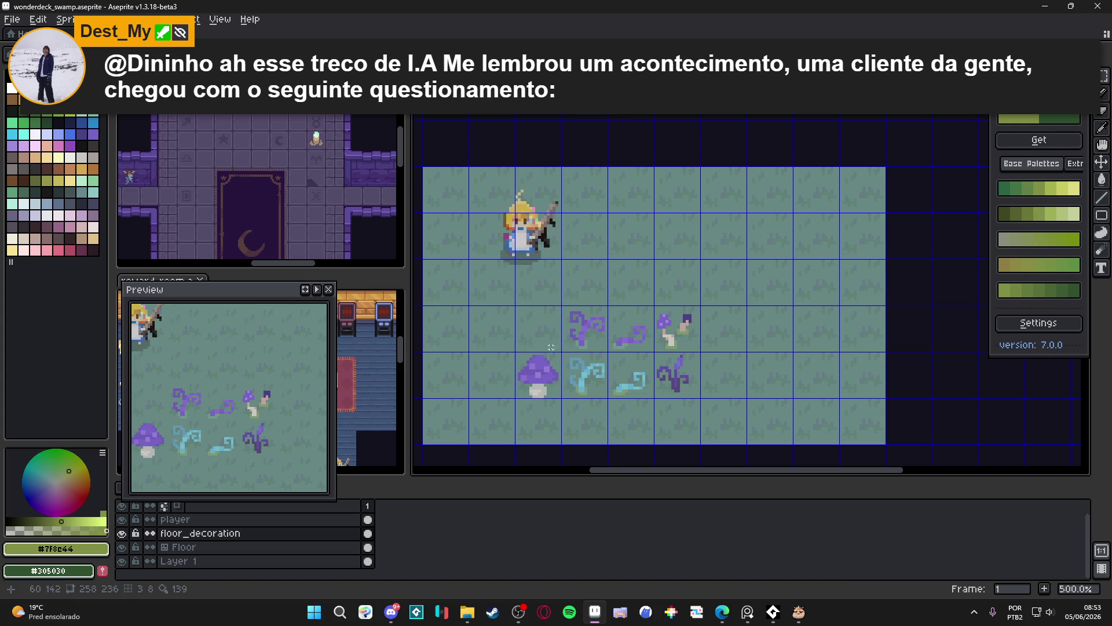
key("m")
left_click(545, 385)
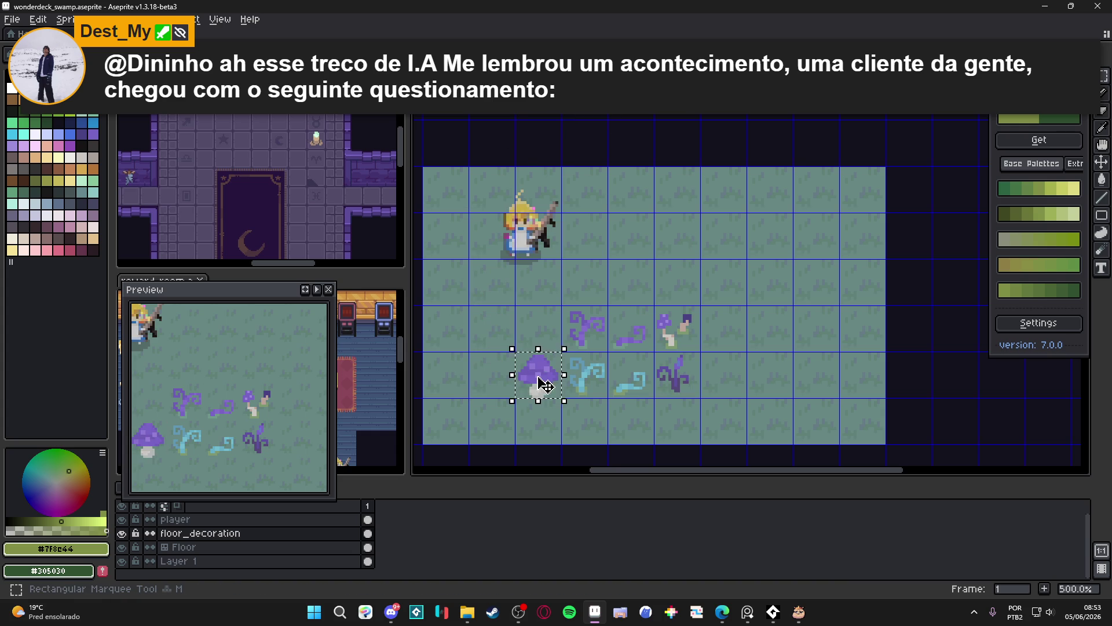
left_click(655, 417)
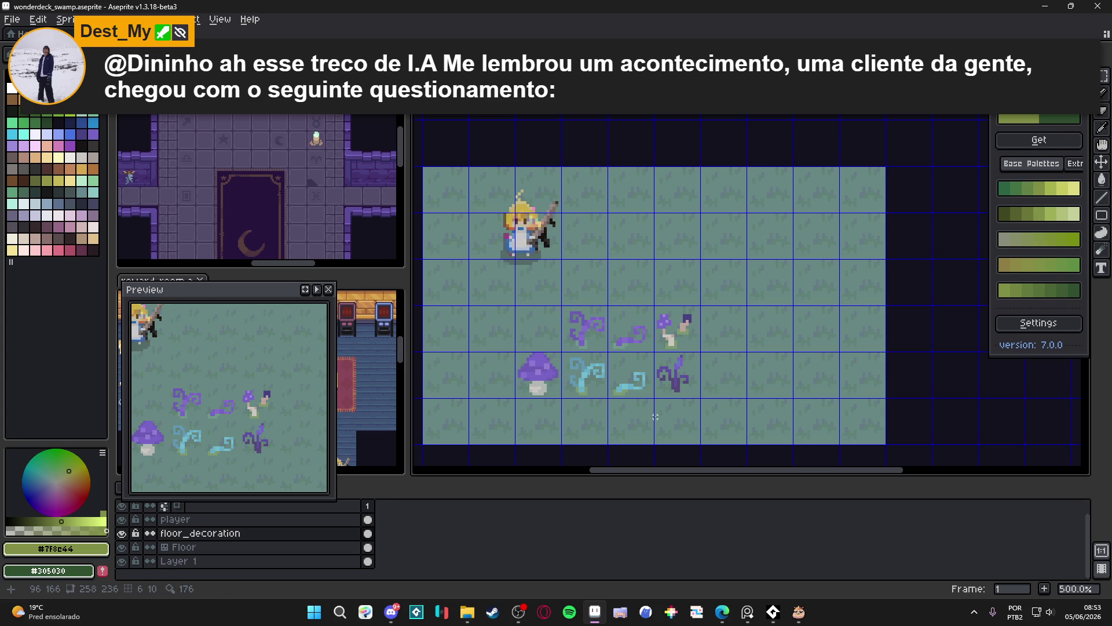
Hide the tile grid, test nudging the mushroom up, undo it, and deselect.
key("ctrl+apostrophe")
key("ctrl+apostrophe")
key("ctrl+apostrophe")
key("ctrl+apostrophe")
left_click(537, 372)
key("Up")
key("Up")
key("Up")
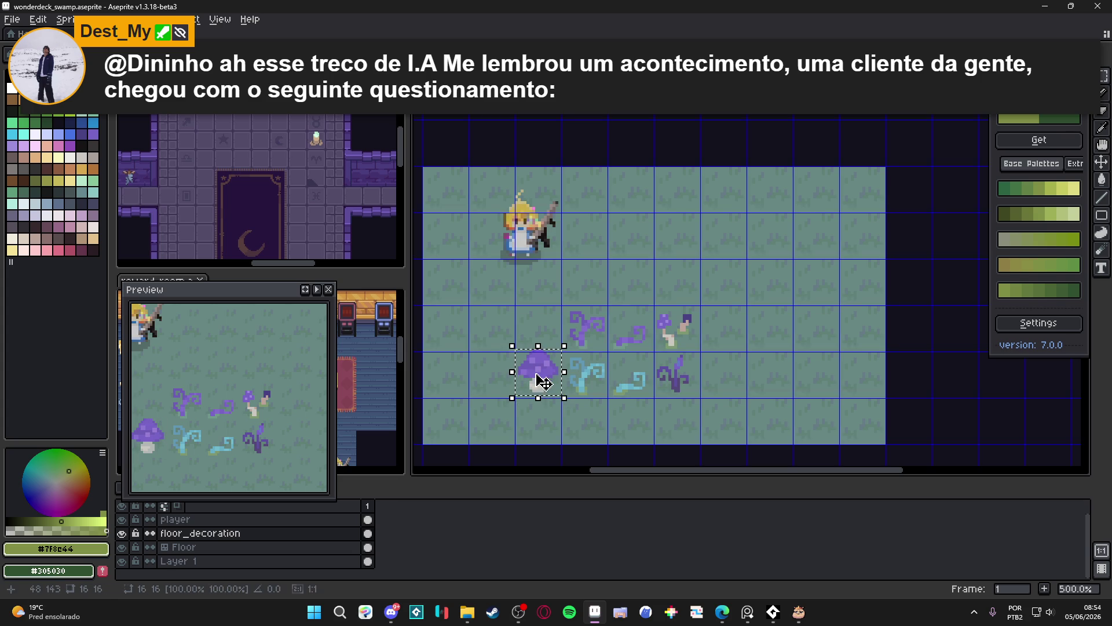
key("Return")
key("ctrl+apostrophe")
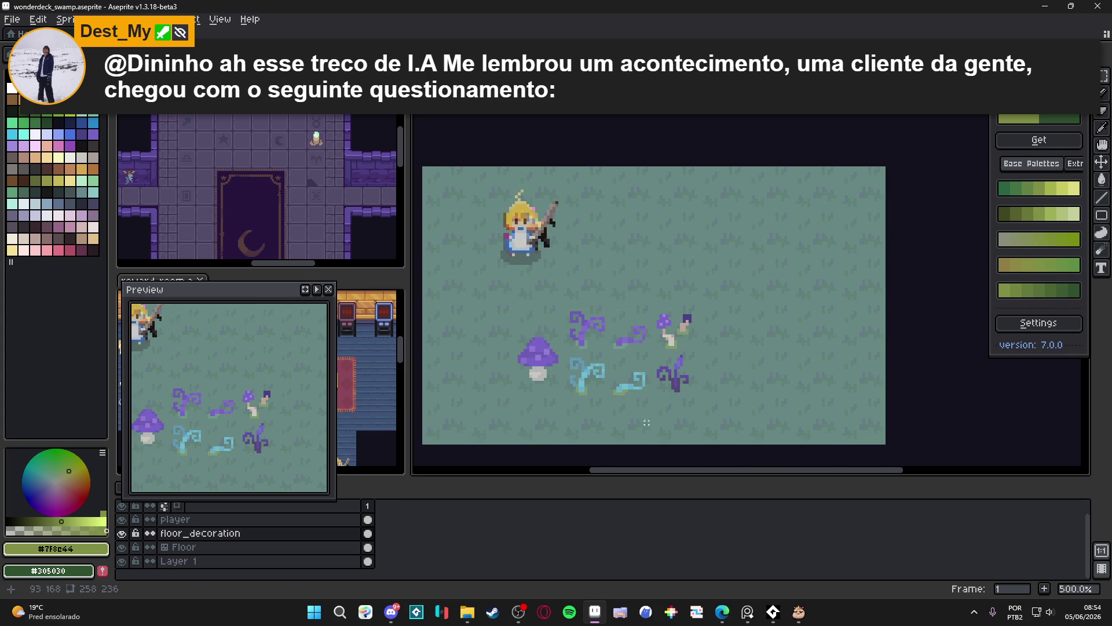
key("ctrl+z")
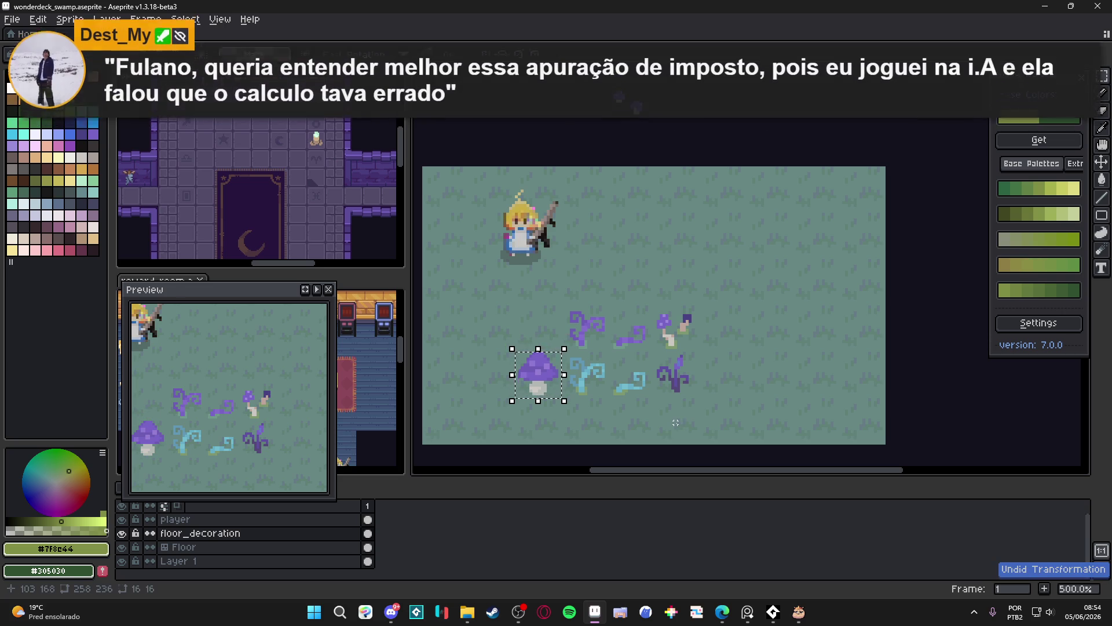
key("ctrl+d")
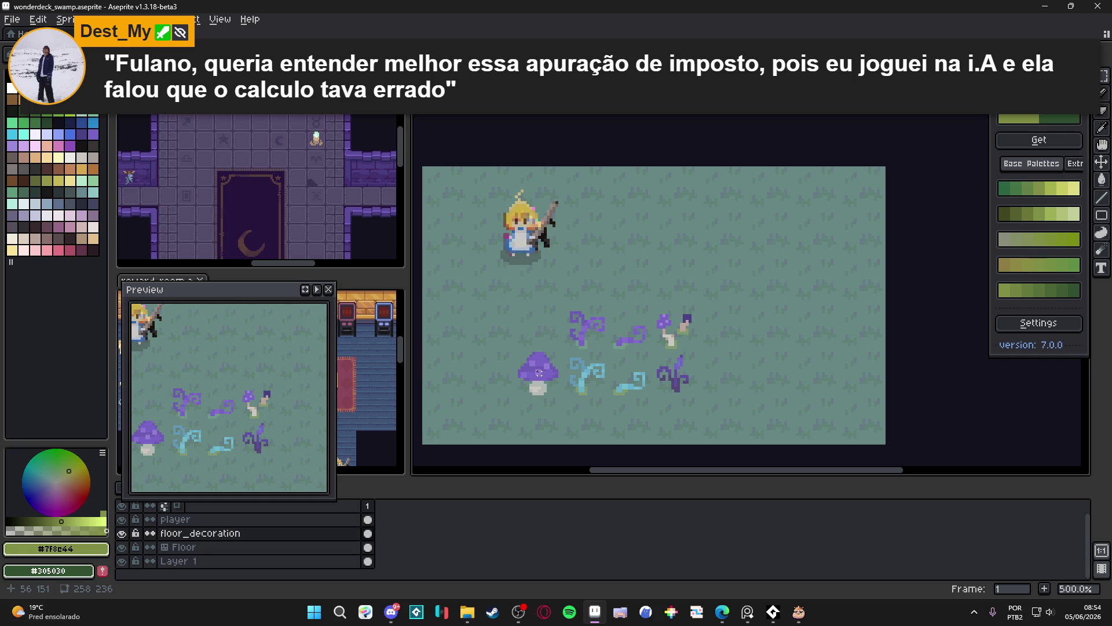
Select the mushroom decoration tile, toggle the tile grid on and off, then deselect.
left_click_drag(539, 373, 551, 387)
key("ctrl+apostrophe")
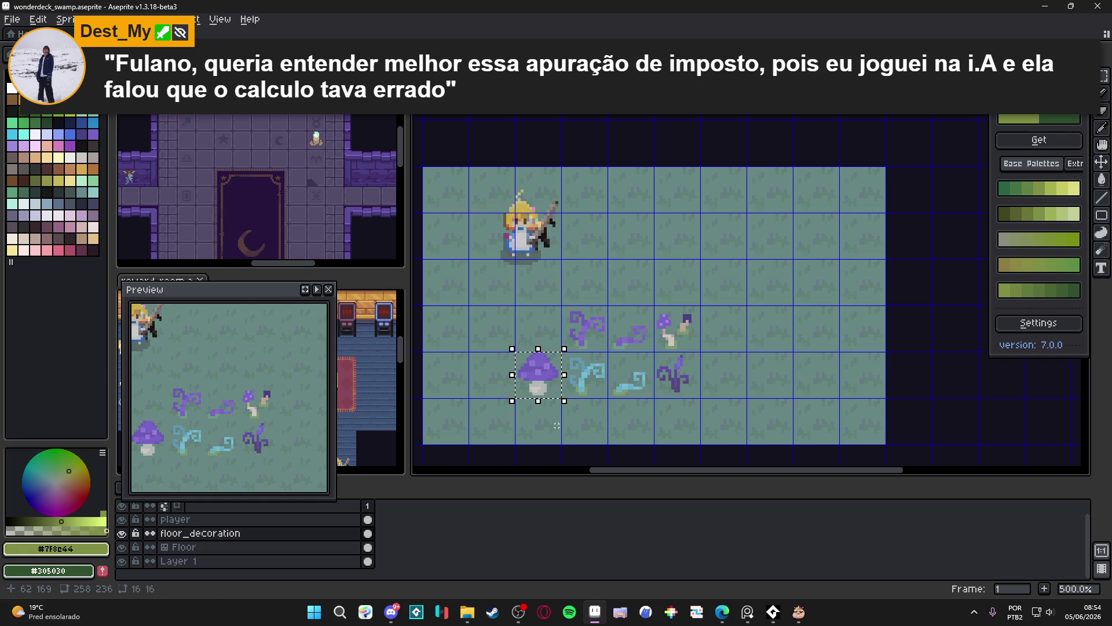
key("ctrl+apostrophe")
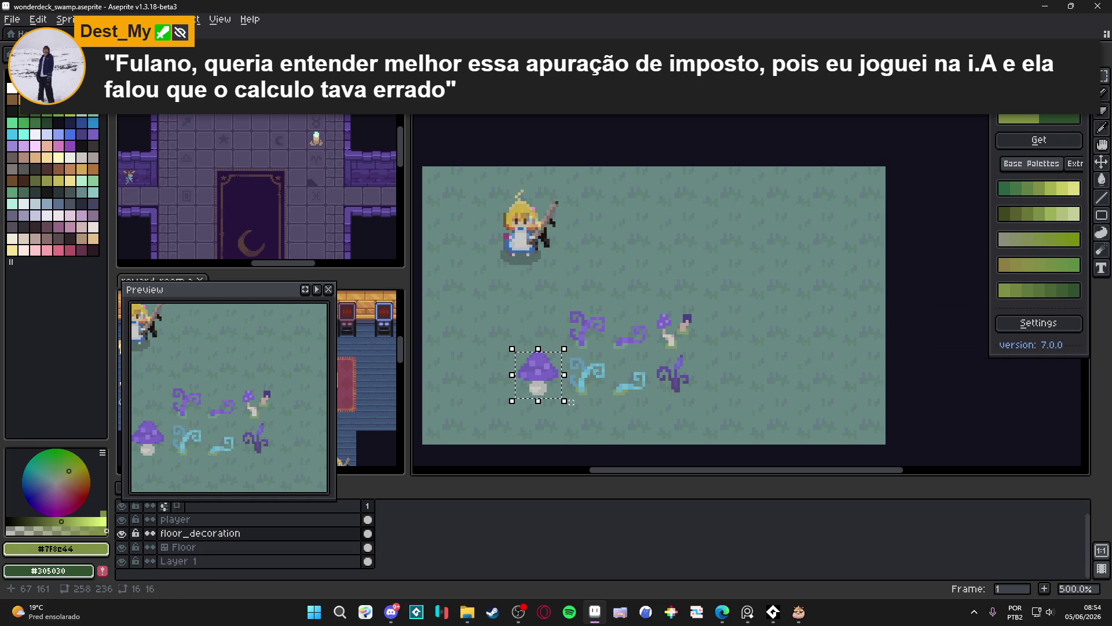
scroll(568, 375, "up", 1)
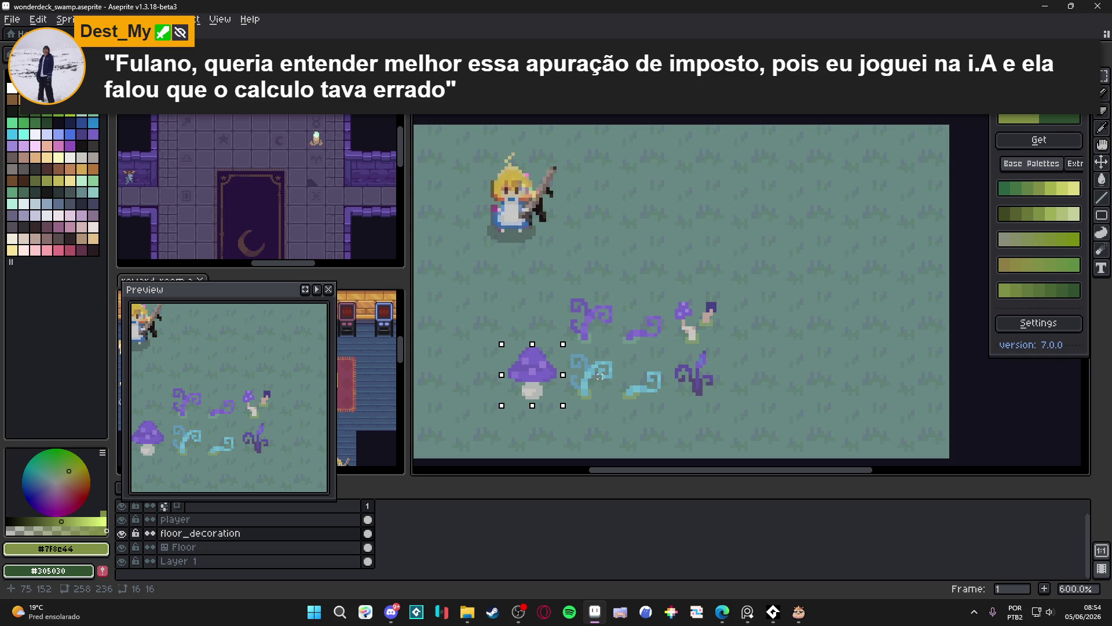
scroll(600, 377, "down", 1)
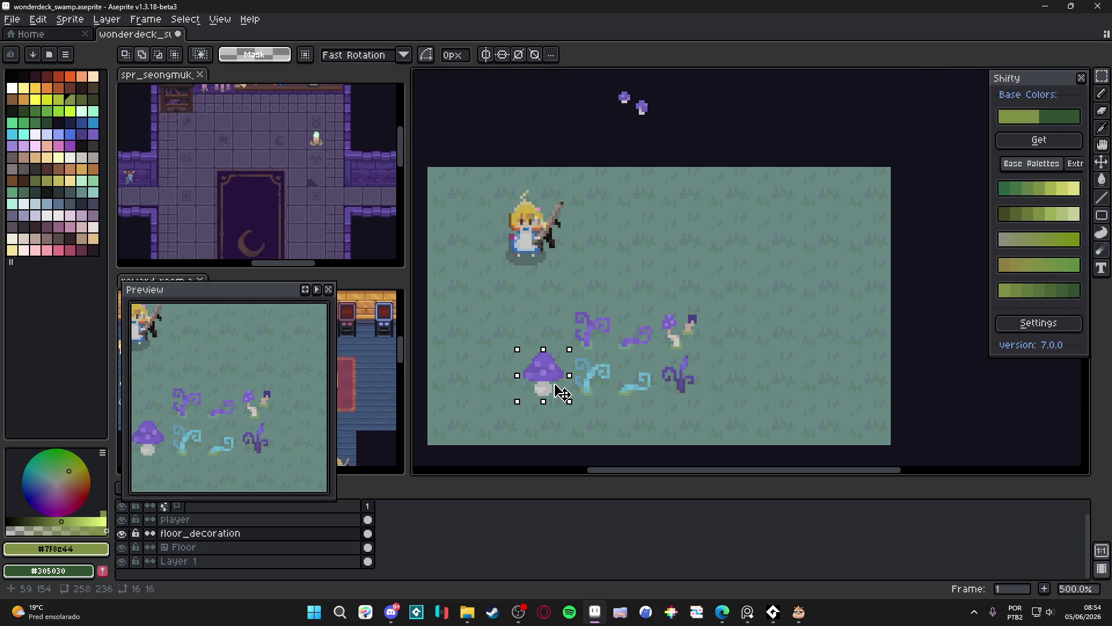
left_click(584, 363)
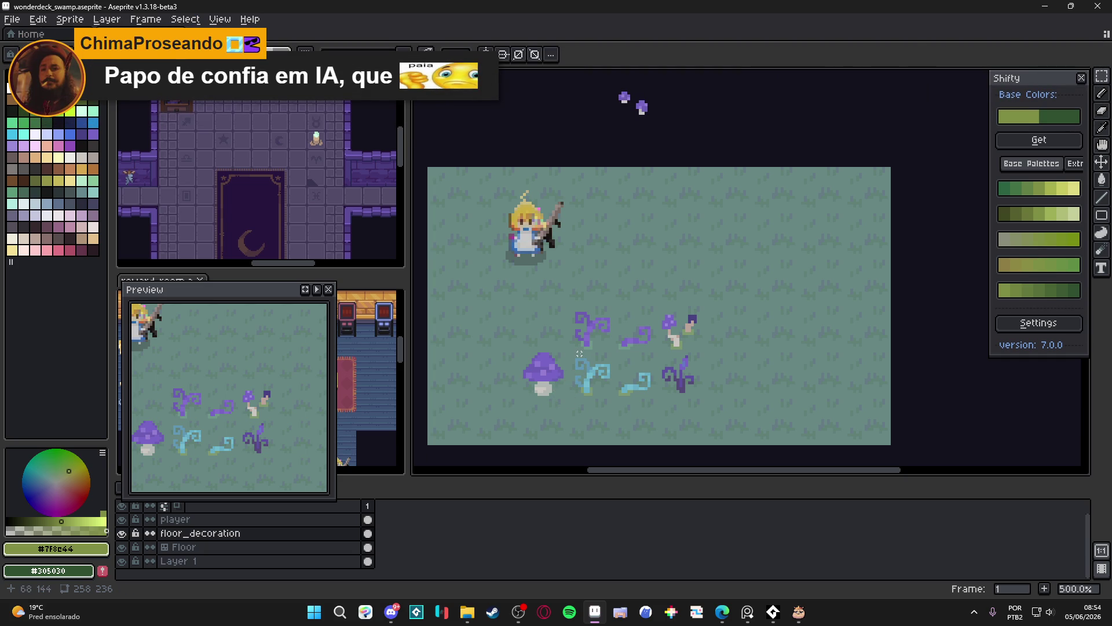
Repaint the small purple swirl tile in dark, olive and mid green shades from the palette.
left_click(615, 340)
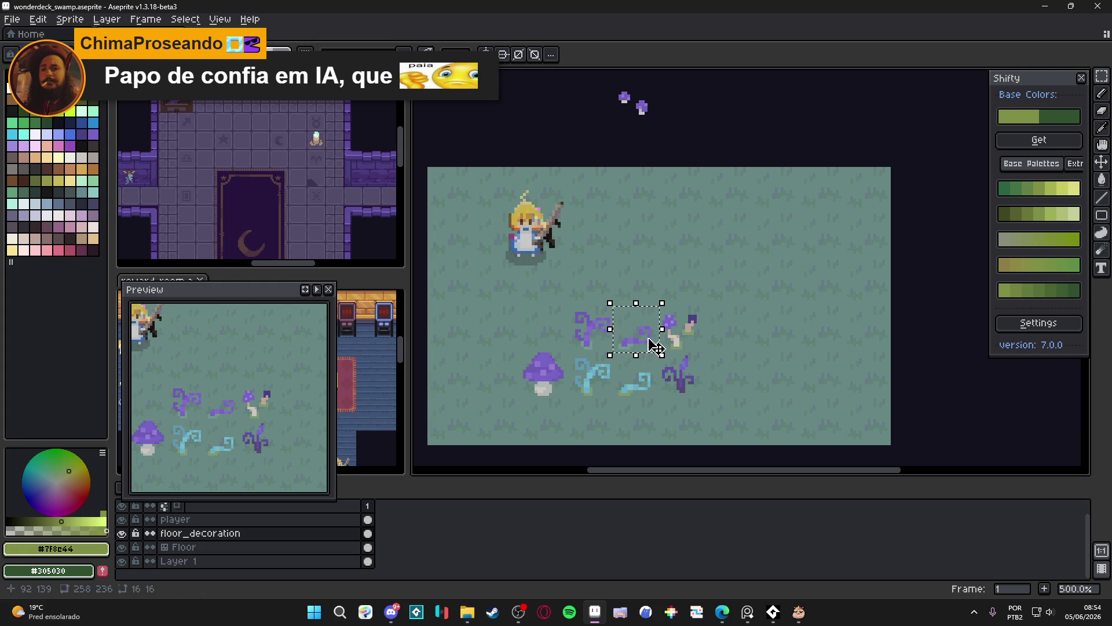
scroll(638, 337, "up", 2)
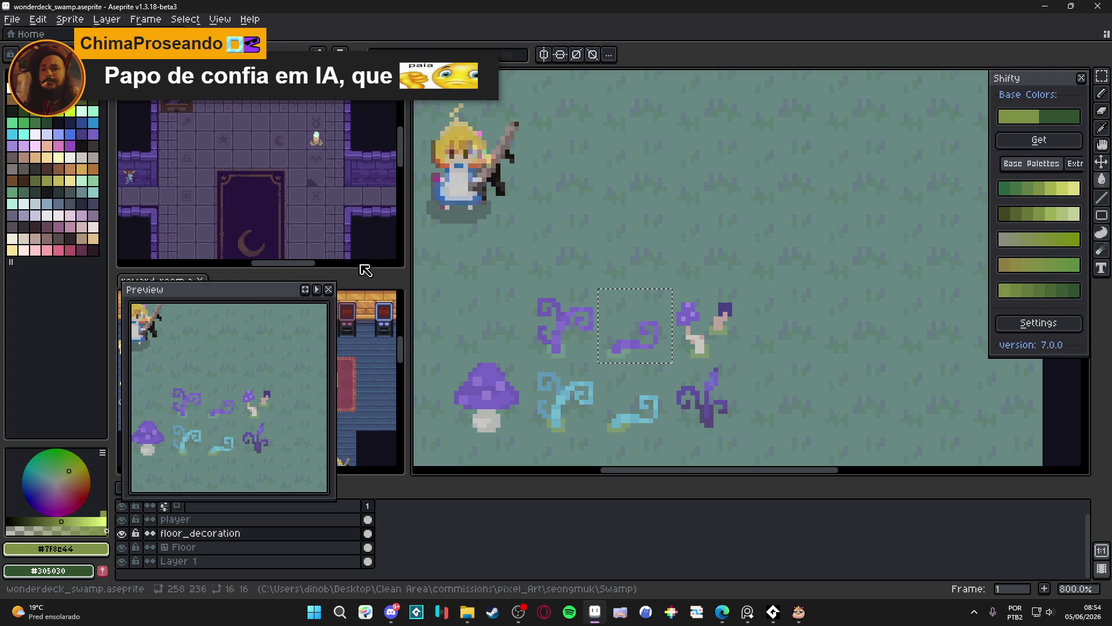
left_click(1040, 291)
left_click(615, 347)
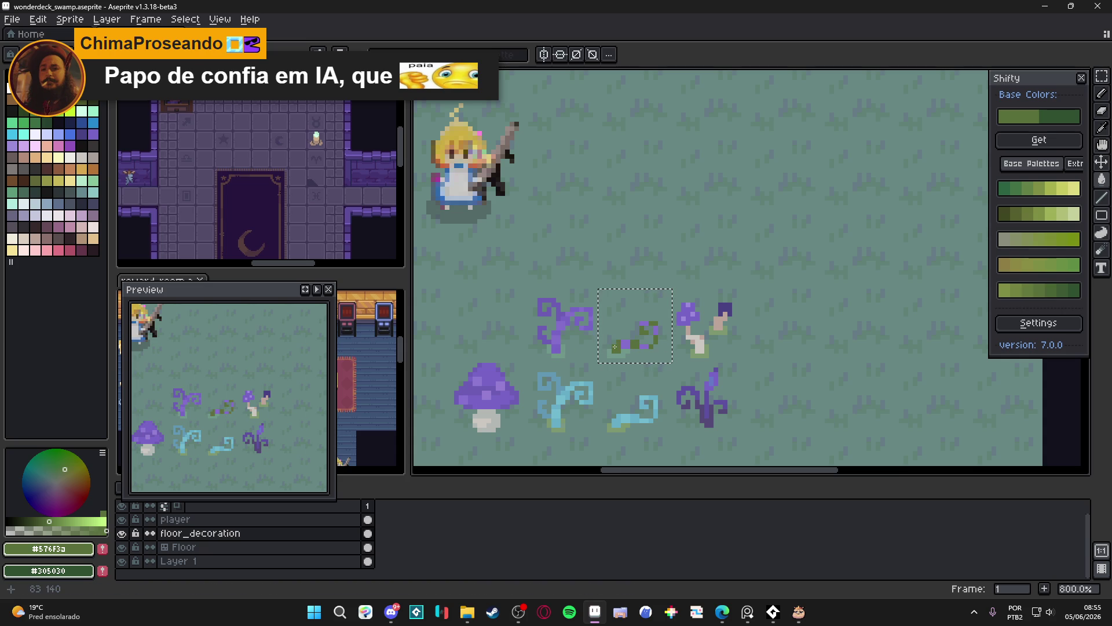
left_click(1013, 291)
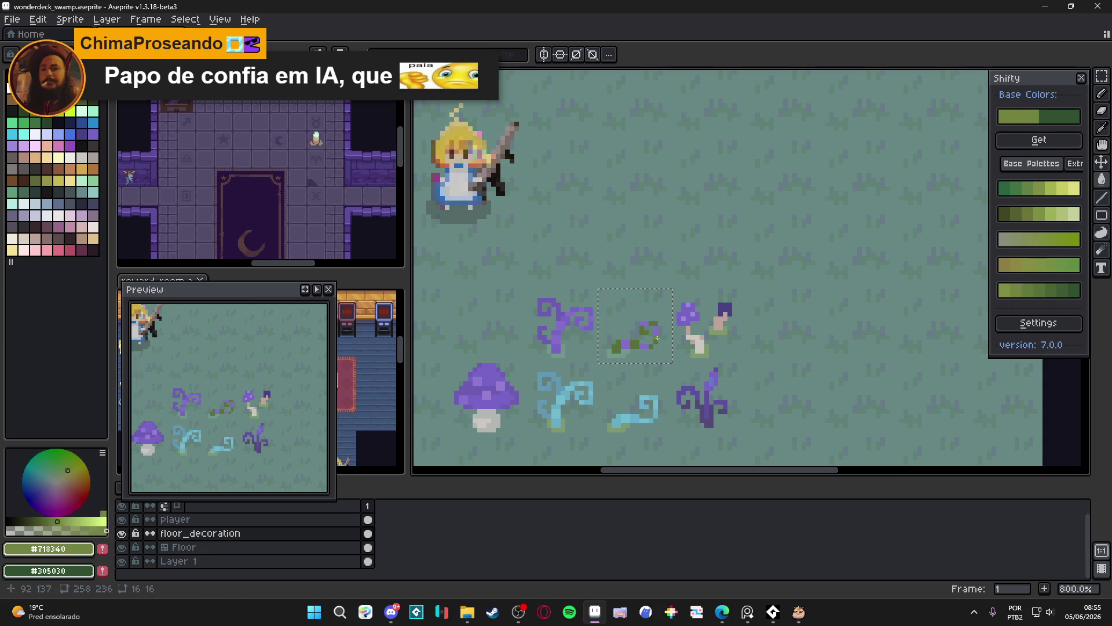
scroll(654, 361, "down", 3)
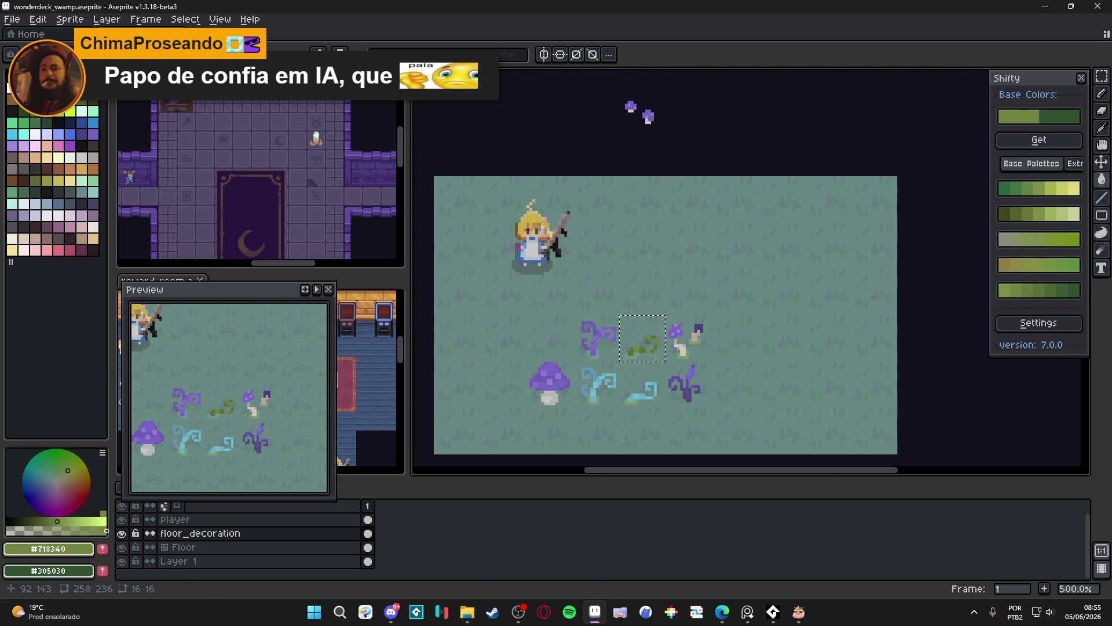
scroll(709, 343, "up", 3)
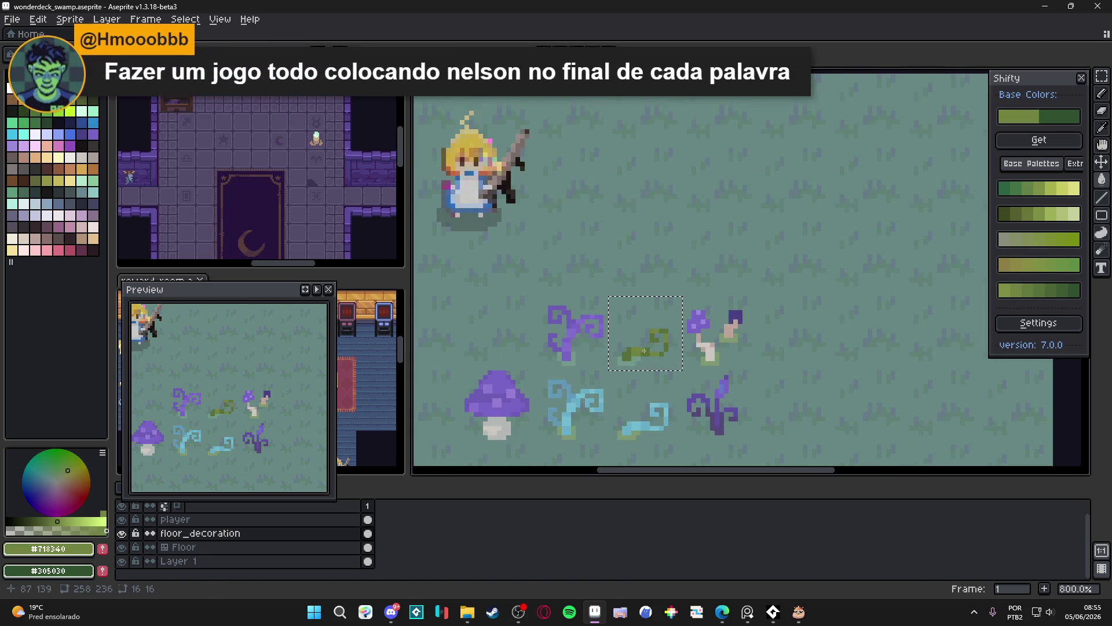
left_click(1040, 291)
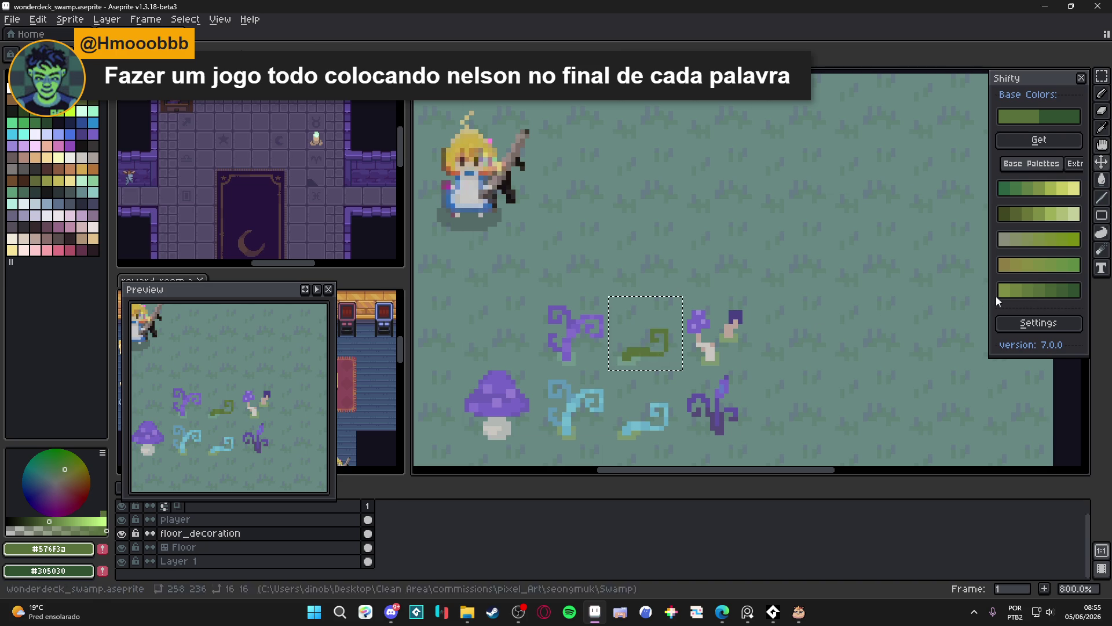
left_click(1033, 291)
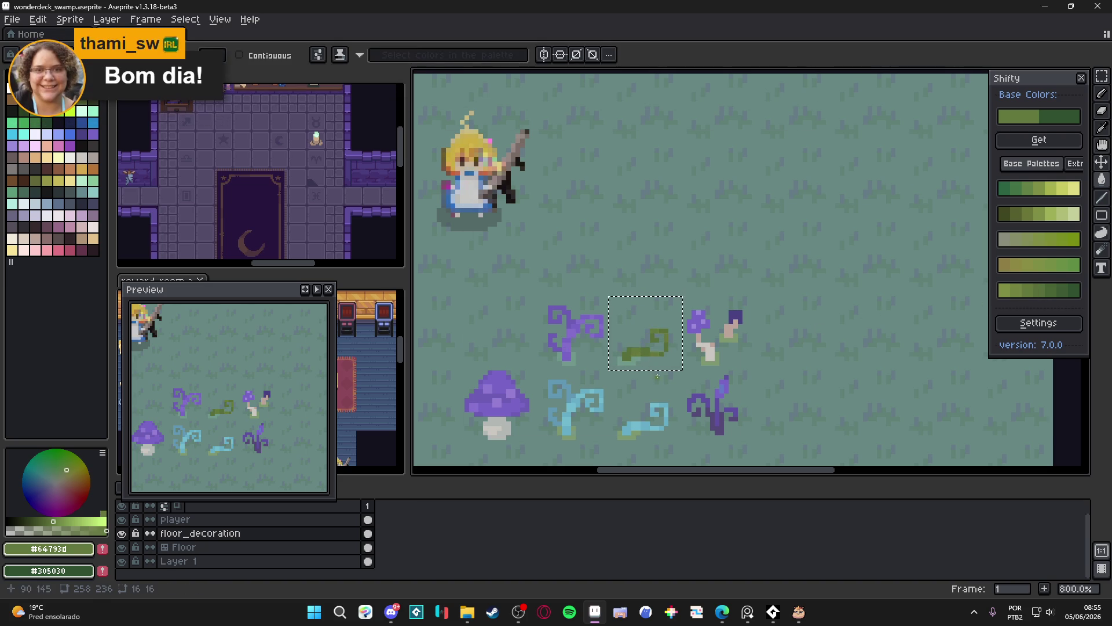
scroll(669, 368, "down", 2)
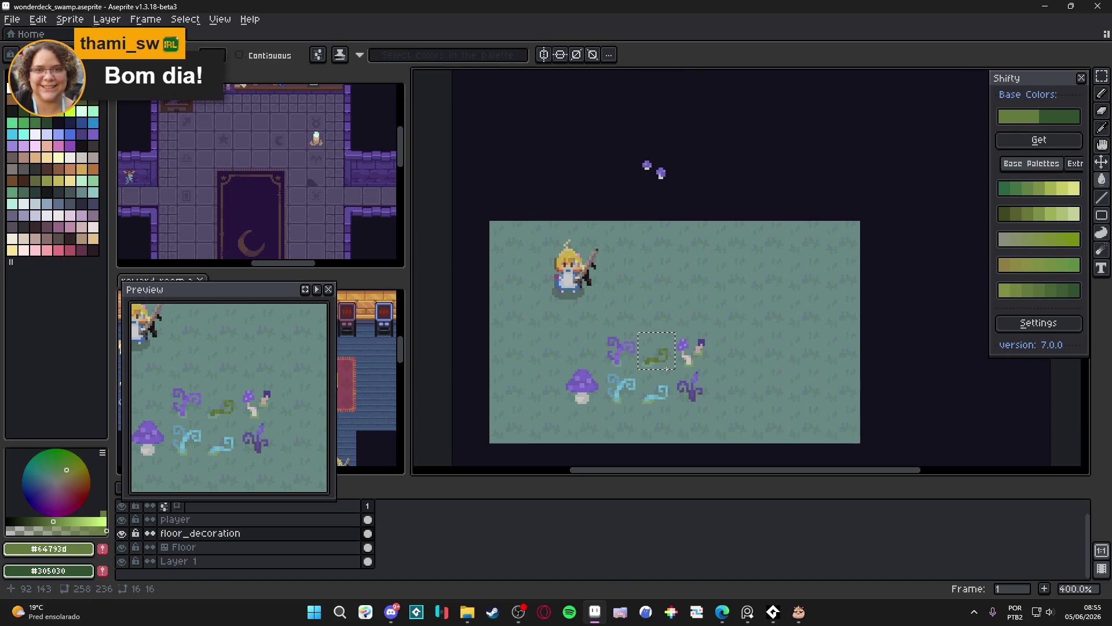
scroll(666, 368, "up", 1)
key("ctrl+d")
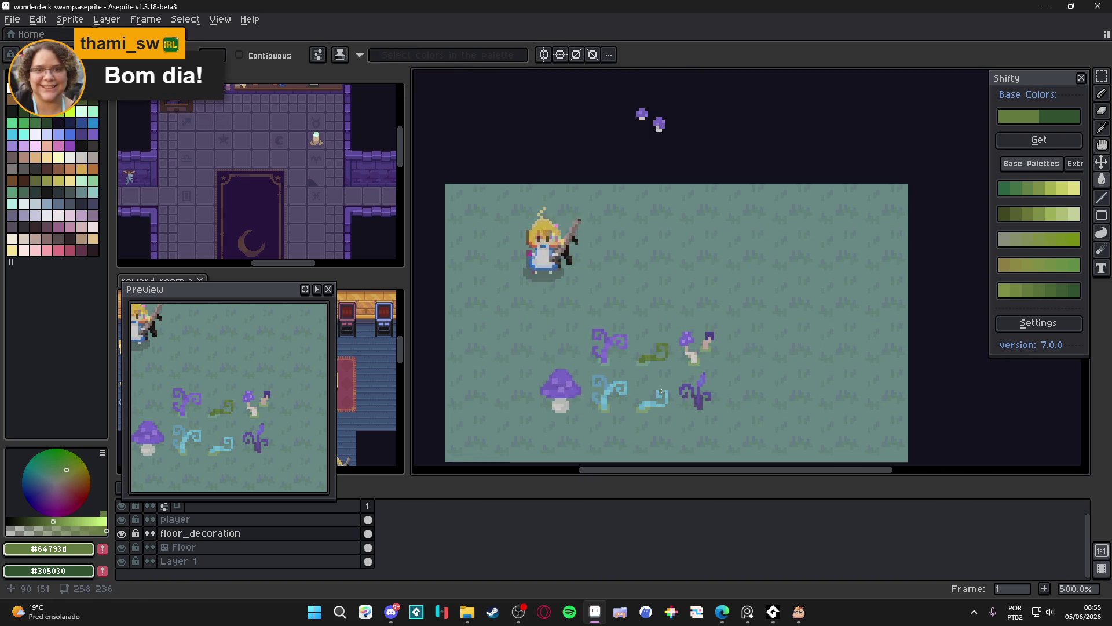
scroll(649, 399, "down", 1)
left_click_drag(651, 399, 634, 400)
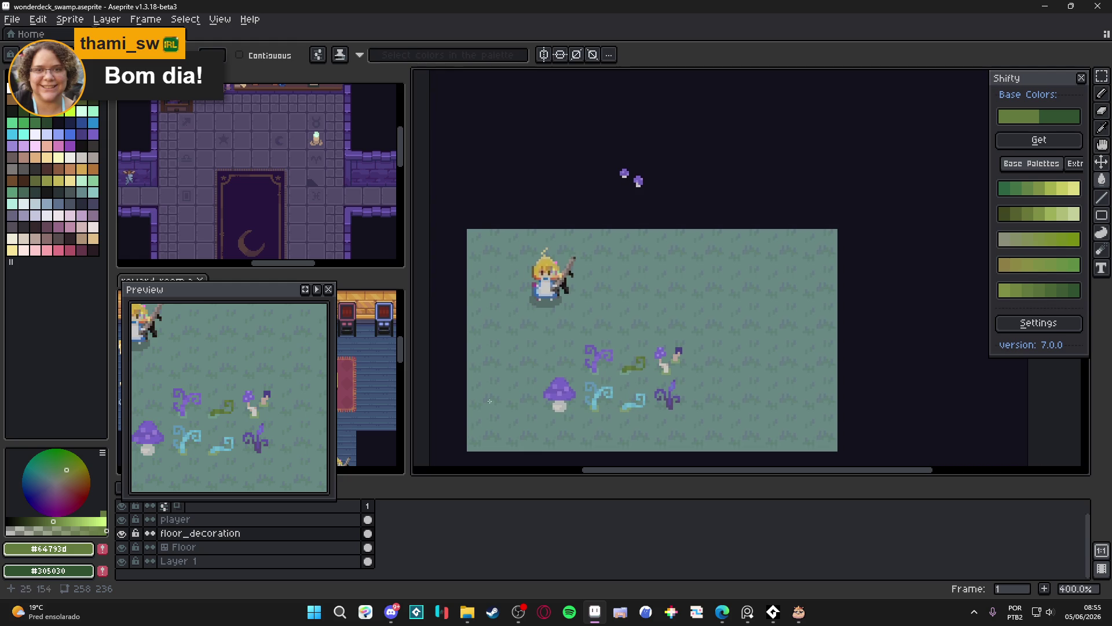
mouse_move(519, 392)
left_mouse_down()
mouse_move(506, 373)
mouse_move(529, 371)
left_mouse_up()
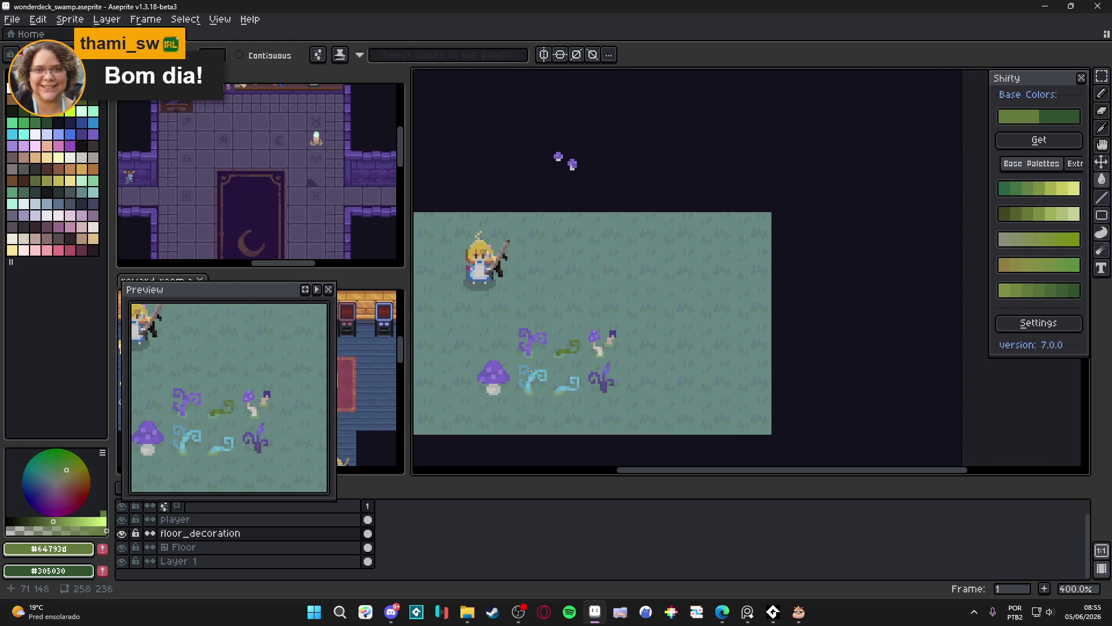
scroll(529, 371, "left", 1)
scroll(529, 359, "right", 3)
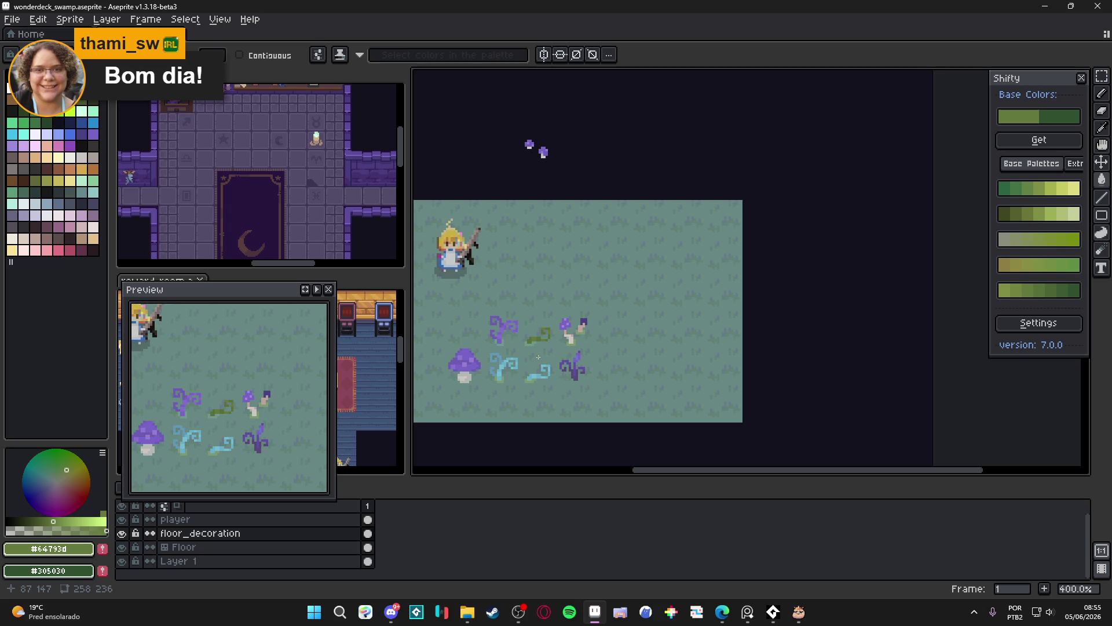
scroll(463, 373, "up", 6)
key("b")
left_click(463, 384, "alt")
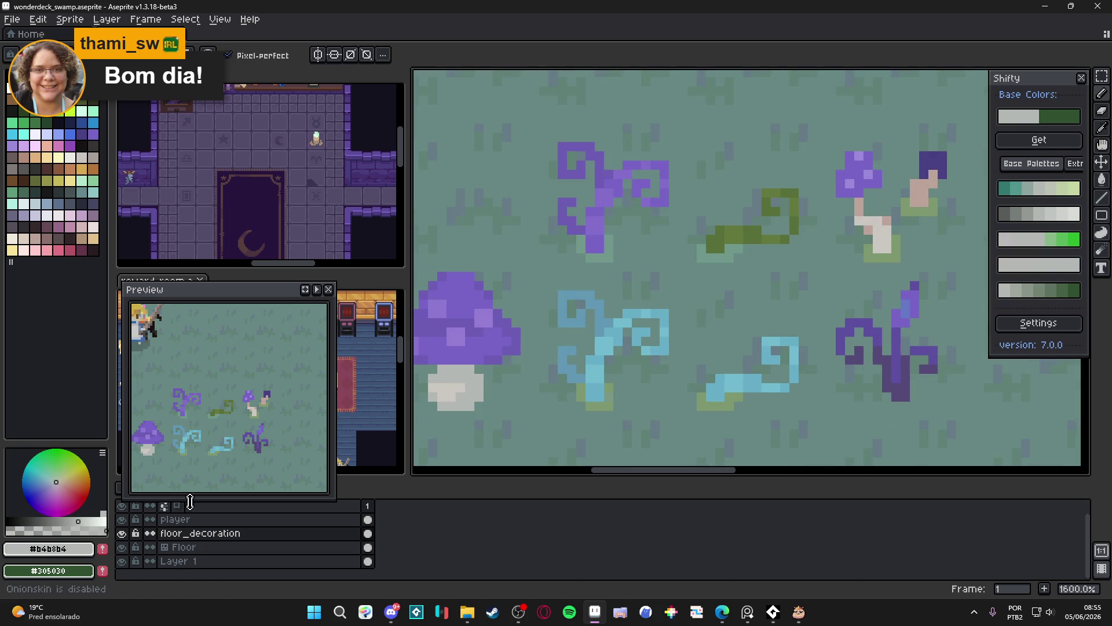
left_click(1032, 290)
scroll(475, 380, "up", 1)
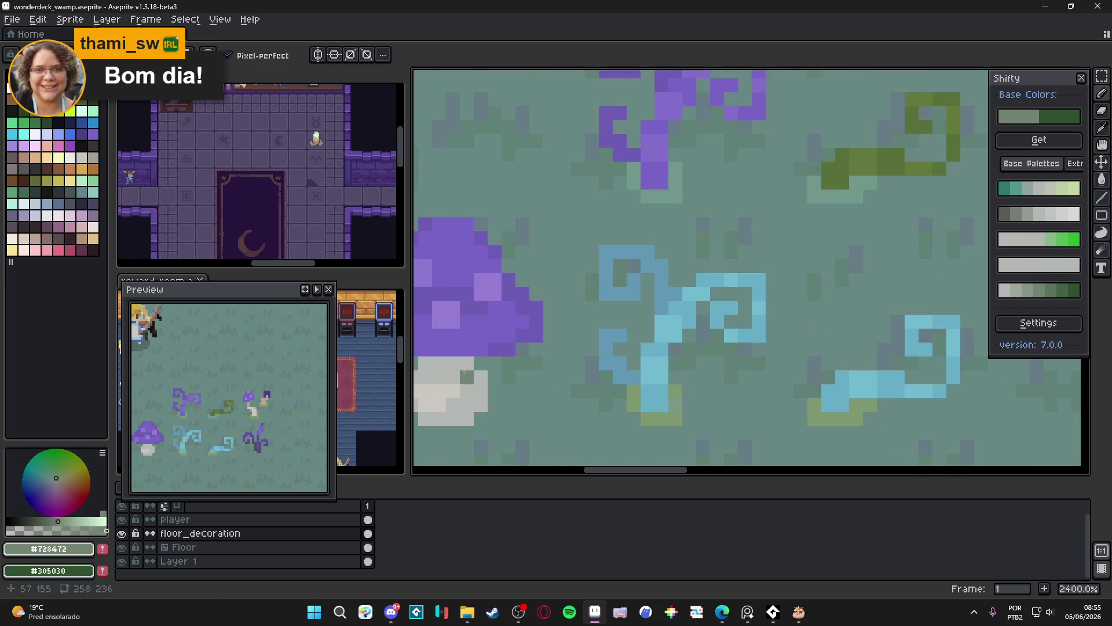
left_click(1025, 291)
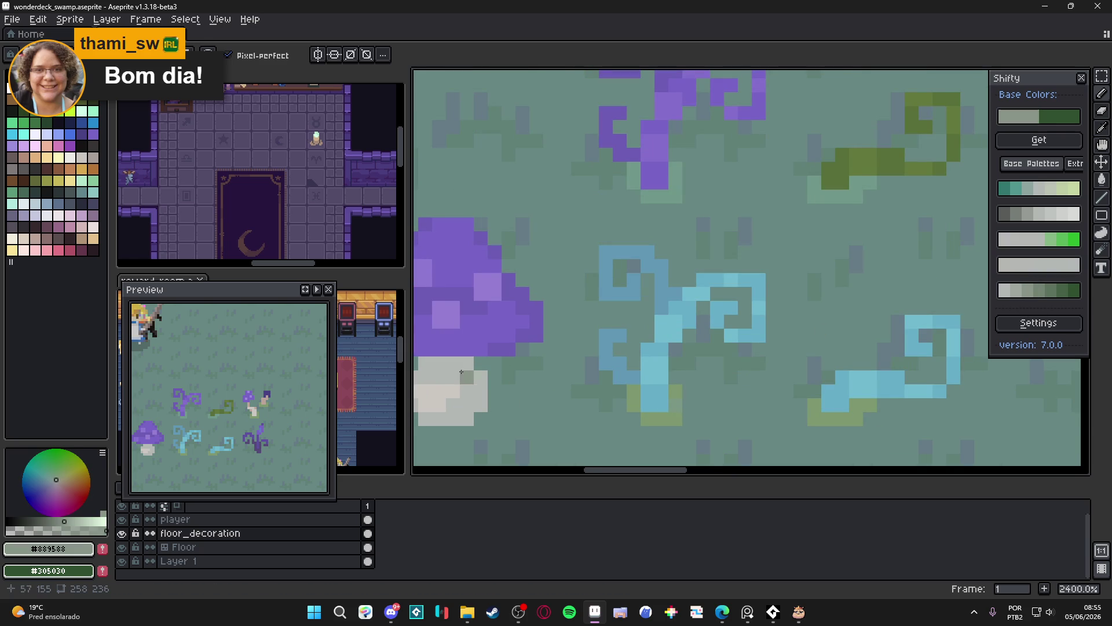
left_click_drag(460, 371, 426, 370)
key("ctrl+z")
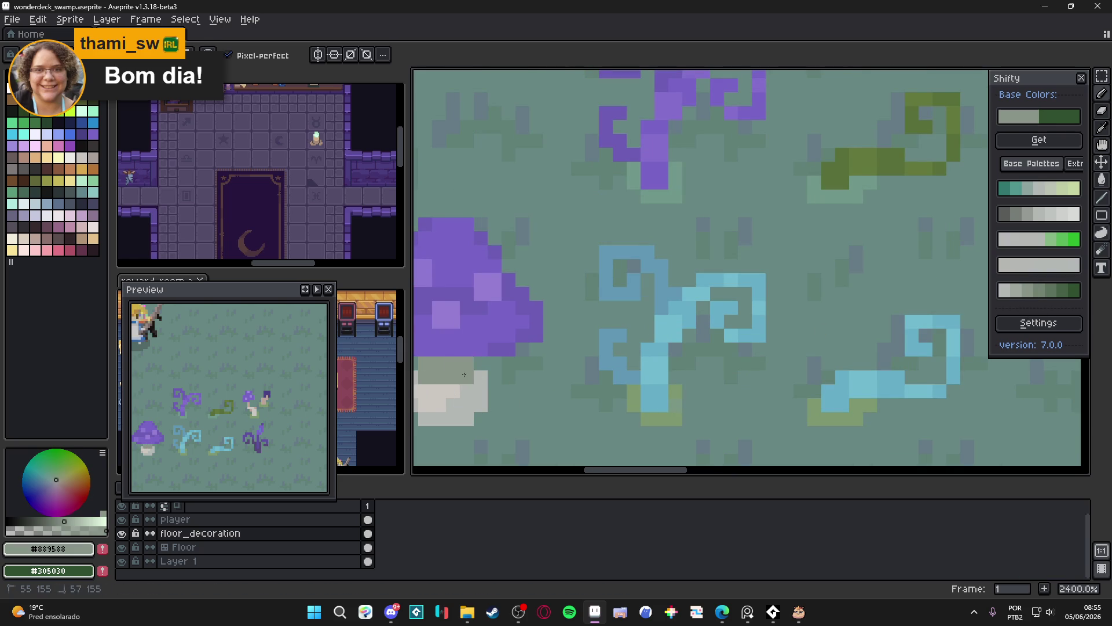
scroll(504, 400, "down", 5)
scroll(503, 400, "down", 3)
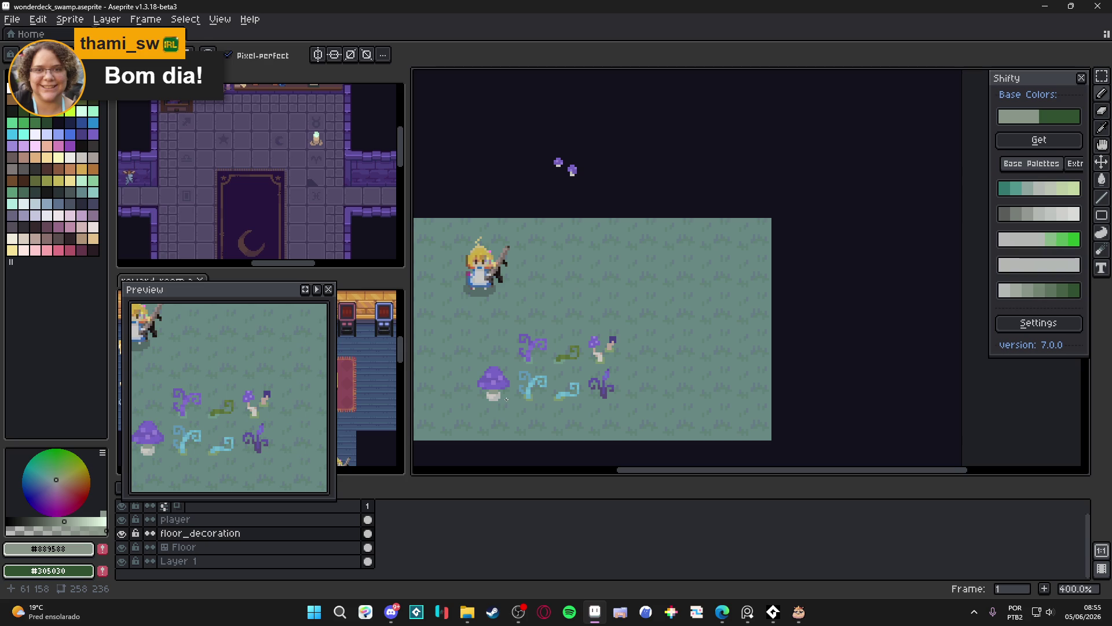
scroll(522, 402, "left", 2)
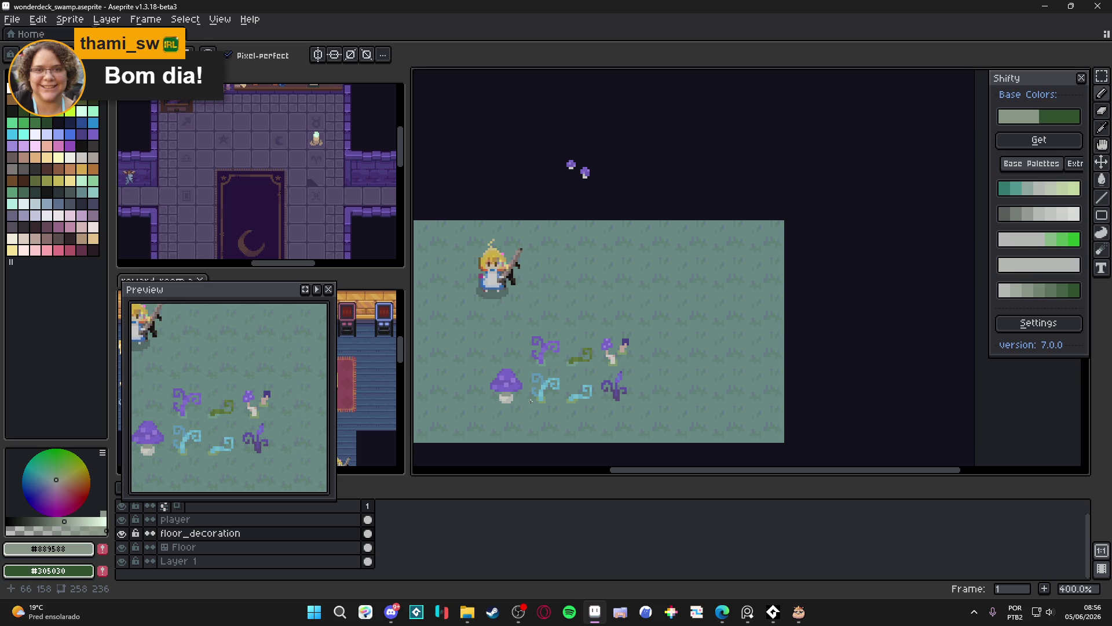
Save the swamp sprite file with Ctrl+S.
scroll(533, 398, "up", 1)
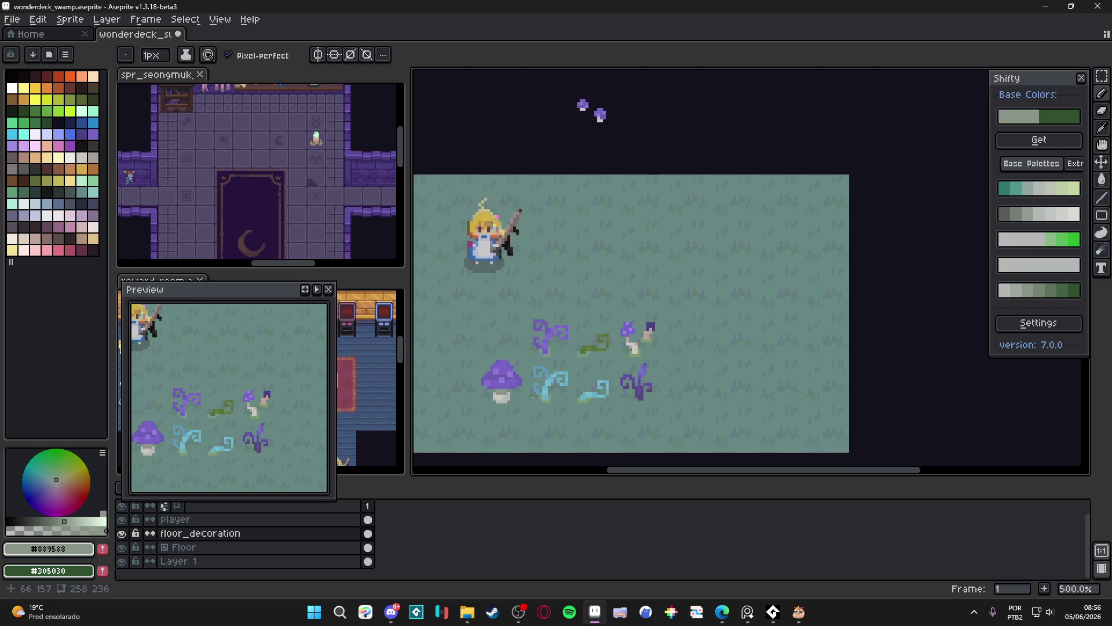
key("ctrl+s")
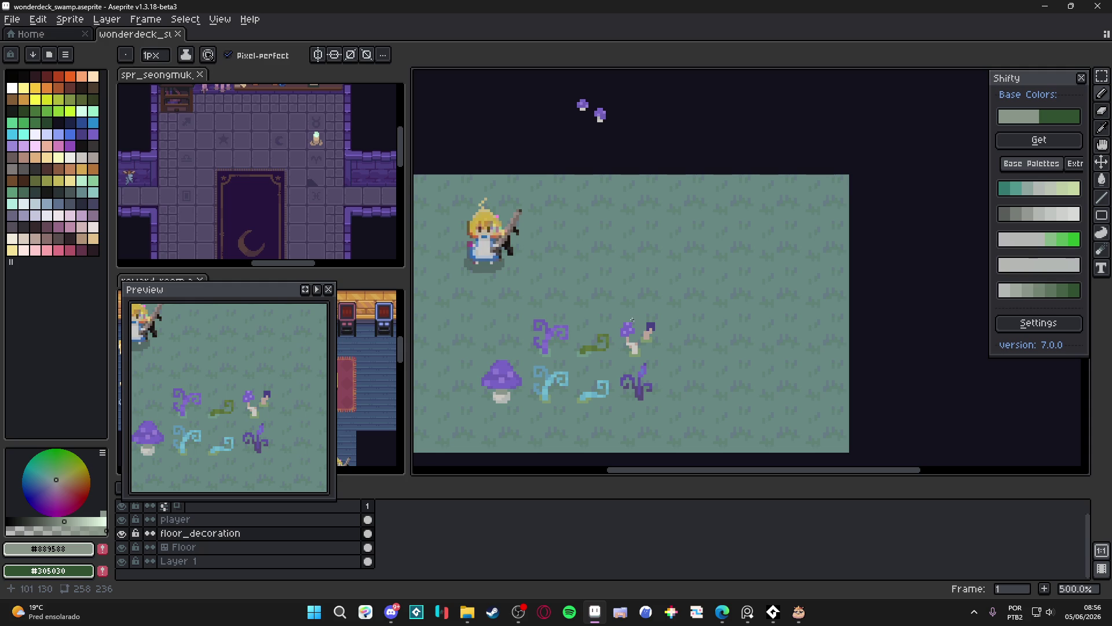
scroll(615, 345, "down", 1)
key("ctrl+s")
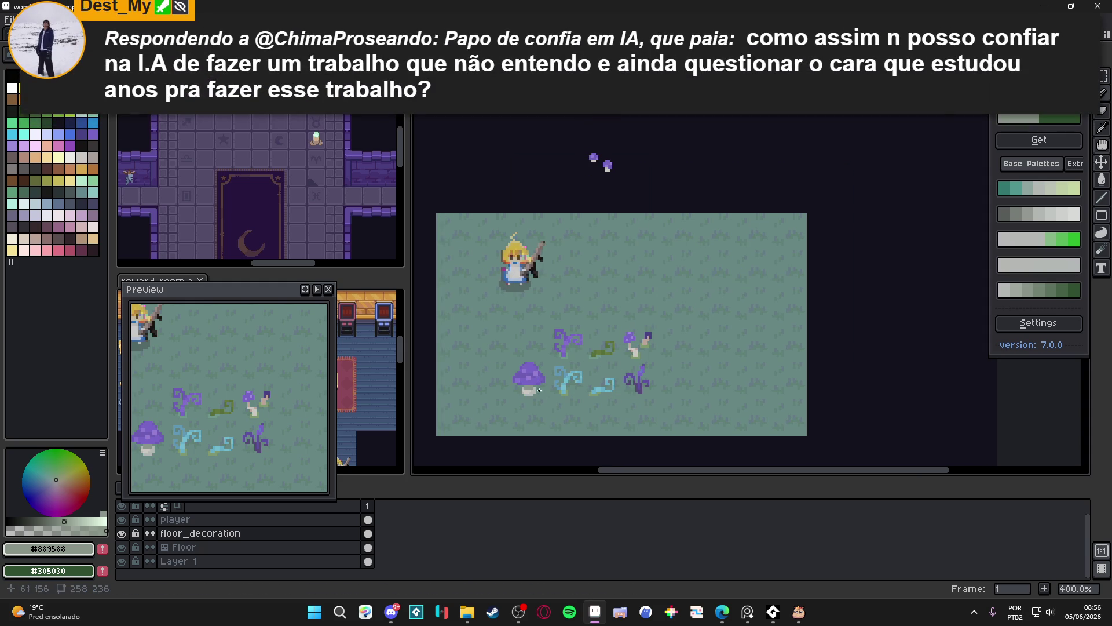
scroll(540, 383, "up", 3)
scroll(553, 376, "down", 1)
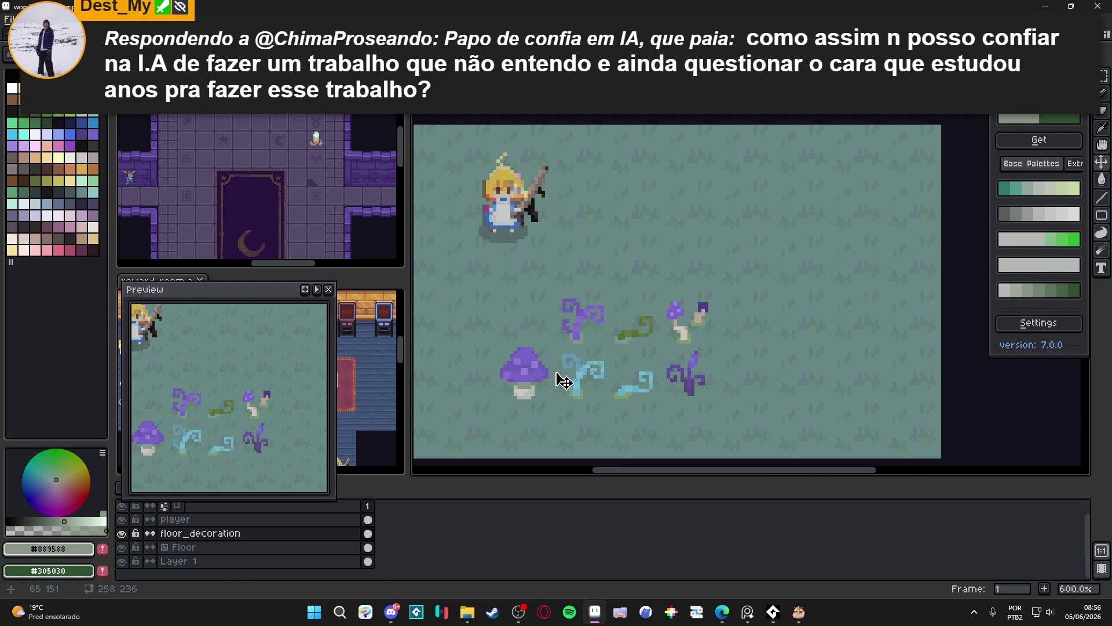
scroll(561, 381, "down", 2)
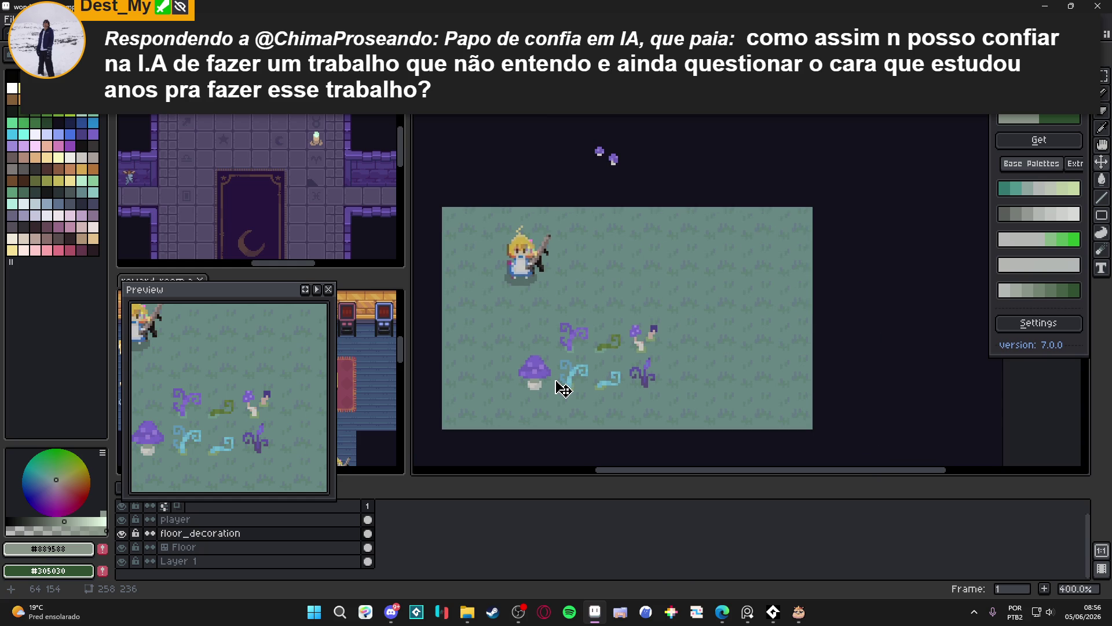
scroll(561, 390, "down", 1)
scroll(561, 385, "up", 1)
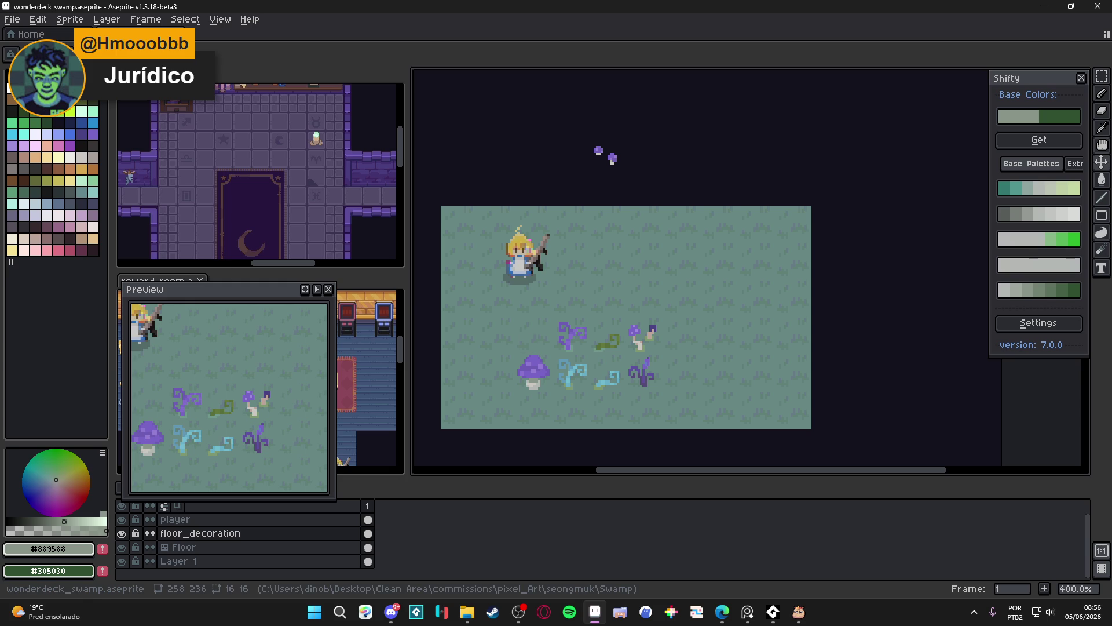
Recenter the swamp sprite in view and switch to the Pencil tool.
key("alt+Tab")
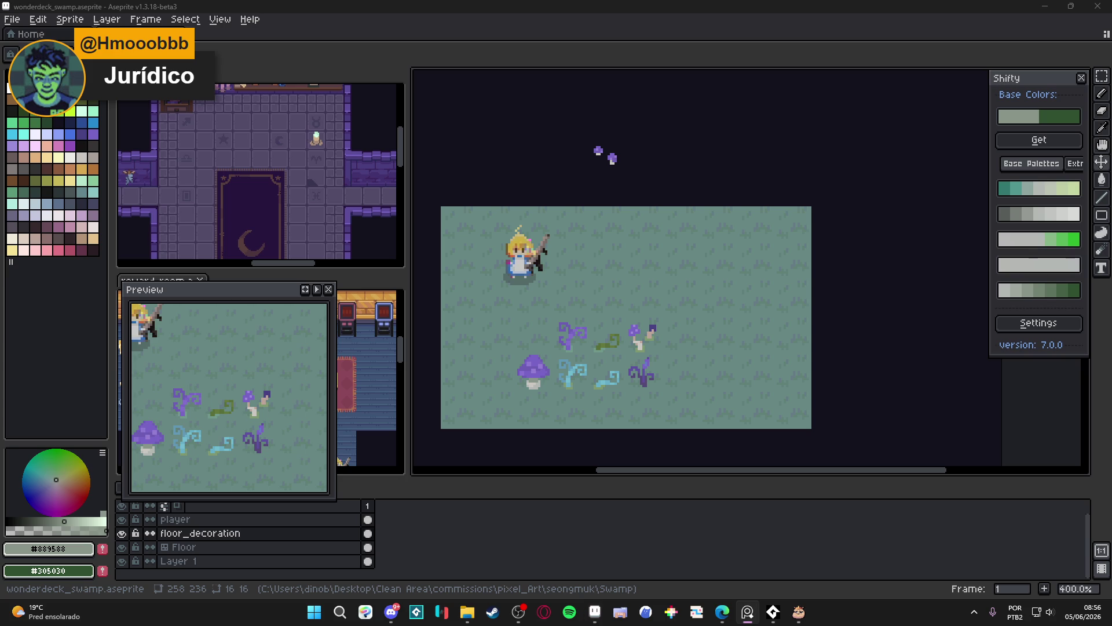
scroll(545, 270, "down", 1)
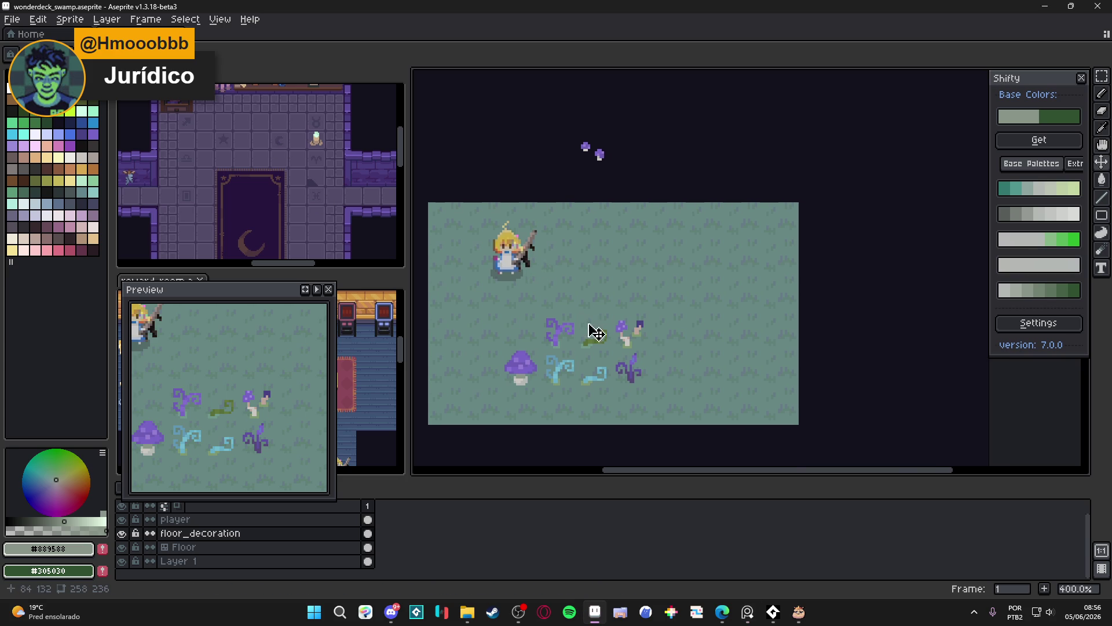
scroll(660, 327, "down", 1)
scroll(606, 346, "up", 1)
scroll(562, 339, "down", 1)
scroll(538, 333, "up", 1)
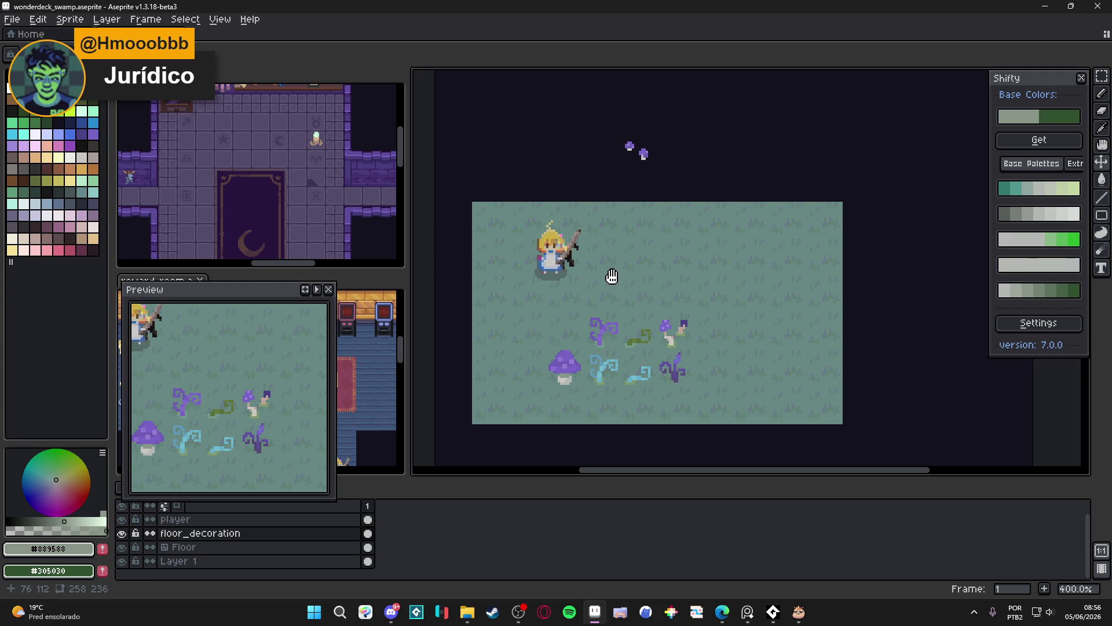
left_click_drag(620, 286, 598, 283)
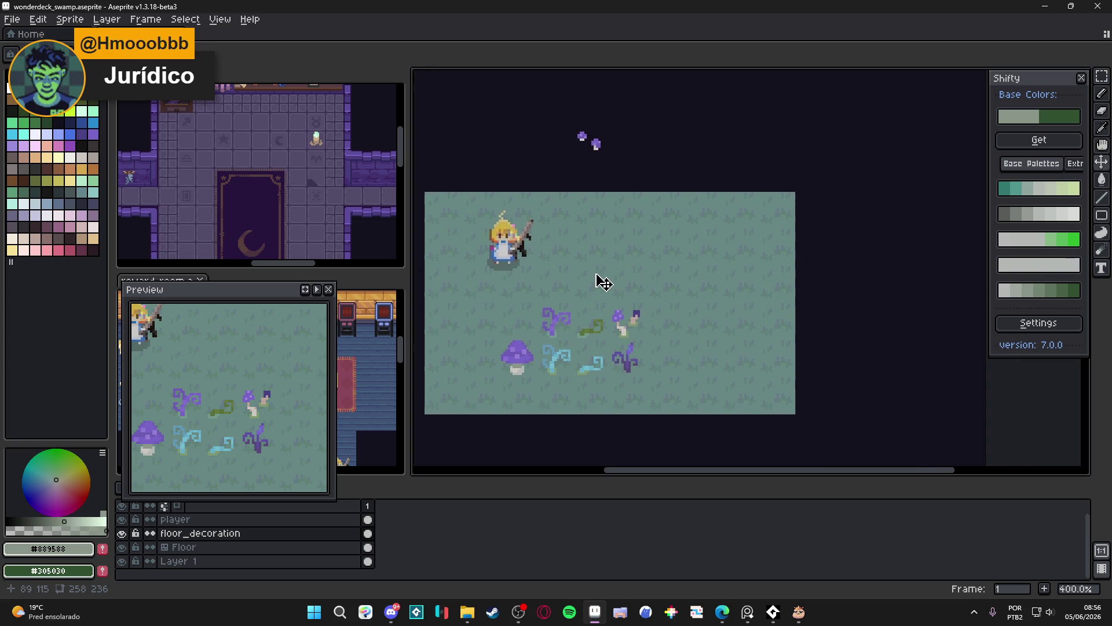
key("b")
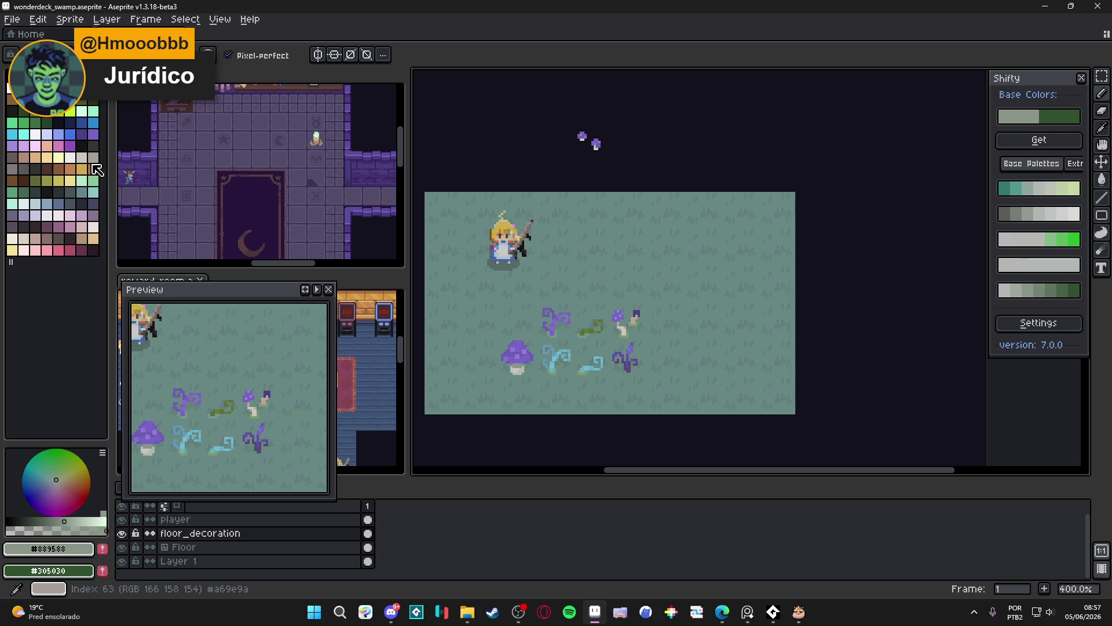
Choose a pale grey, zoom in, and paint the stone's first stroke on the grass, undoing a stray strip.
left_click(17, 173)
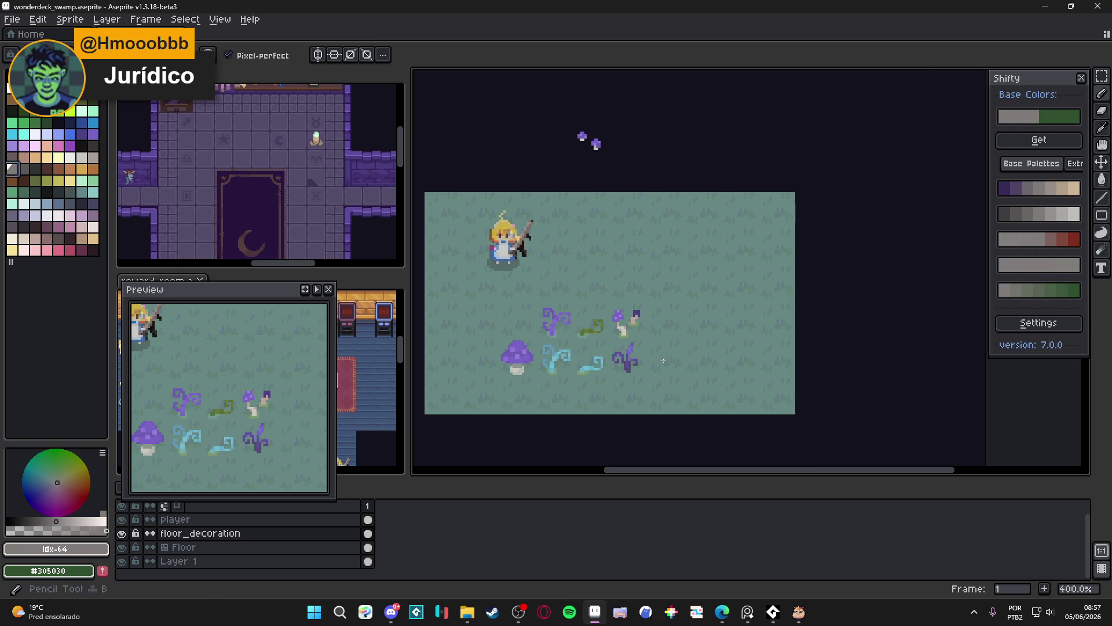
key("plus")
key("plus")
key("plus")
left_click(94, 160)
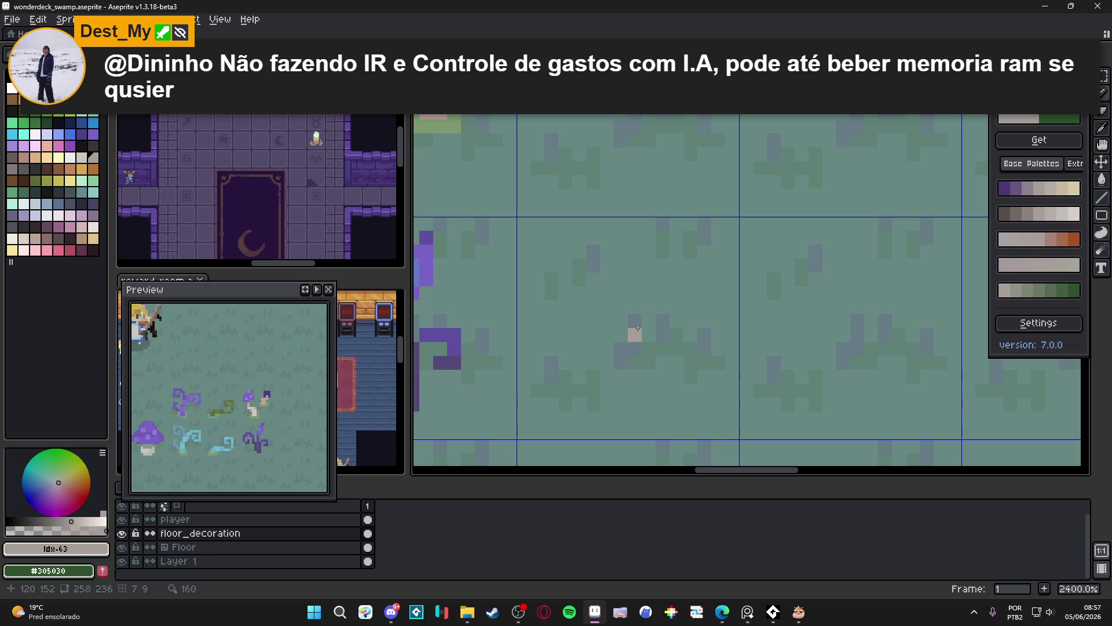
mouse_move(593, 324)
left_mouse_down()
mouse_move(663, 330)
mouse_move(609, 267)
mouse_move(587, 368)
mouse_move(698, 289)
mouse_move(565, 278)
mouse_move(585, 386)
mouse_move(617, 326)
mouse_move(594, 328)
mouse_move(607, 238)
mouse_move(552, 362)
left_mouse_up()
key("ctrl+z")
Fill out the pale grey circle's left, top-left and bottom-left edges, covering green gaps.
left_click_drag(538, 290, 538, 351)
left_click_drag(551, 267, 566, 252)
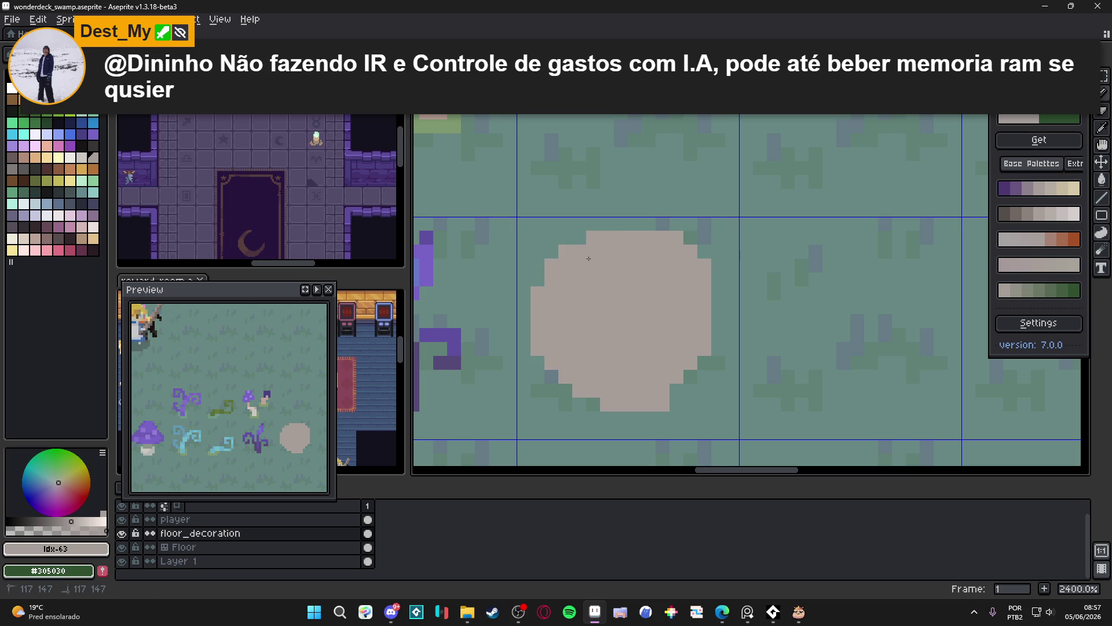
left_click(580, 238)
mouse_move(537, 362)
left_mouse_down()
mouse_move(594, 406)
mouse_move(566, 404)
left_mouse_up()
left_click(565, 388)
left_click(552, 390)
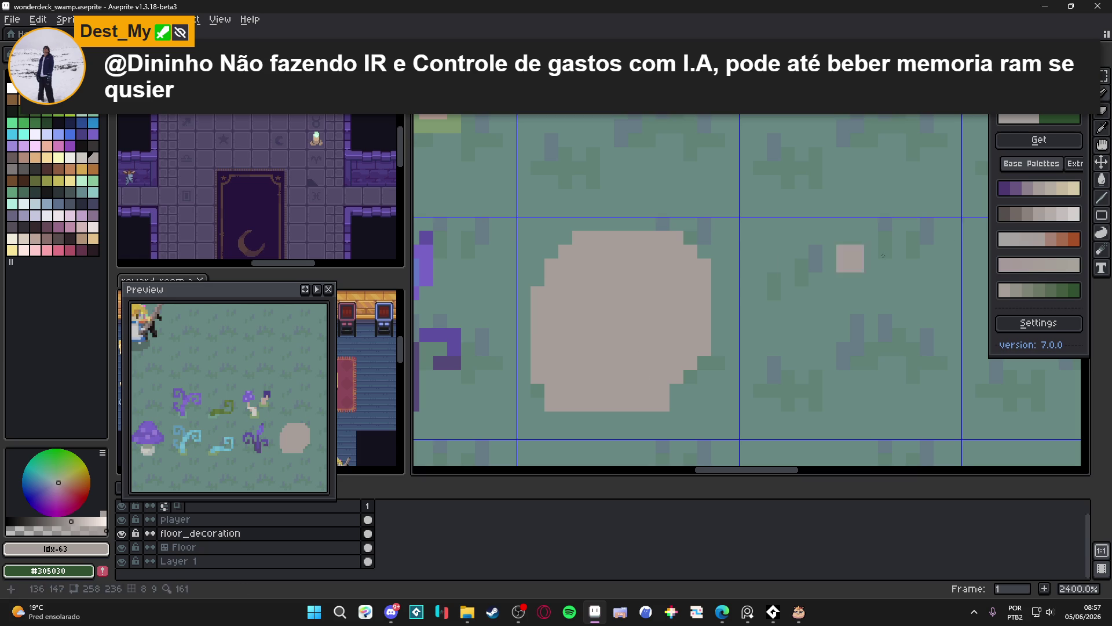
Draw a purplish-grey spiral across the stone with line and pencil strokes.
left_click(1030, 194)
left_click(670, 358)
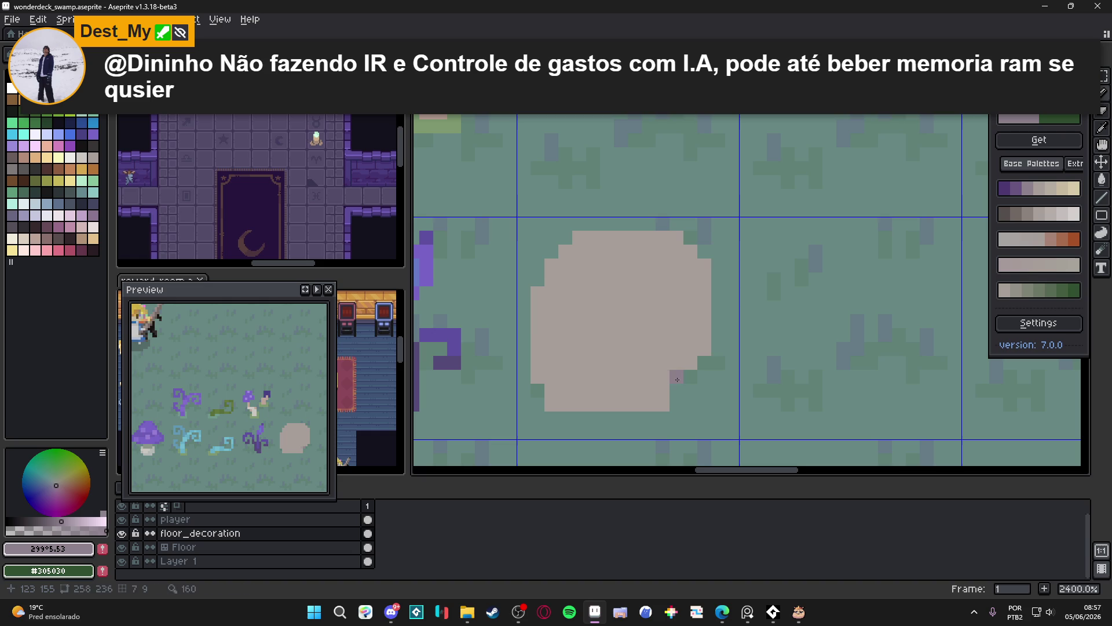
mouse_move(676, 377)
left_mouse_down()
mouse_move(581, 377)
mouse_move(579, 338)
mouse_move(609, 363)
mouse_move(591, 363)
mouse_move(596, 352)
left_mouse_up()
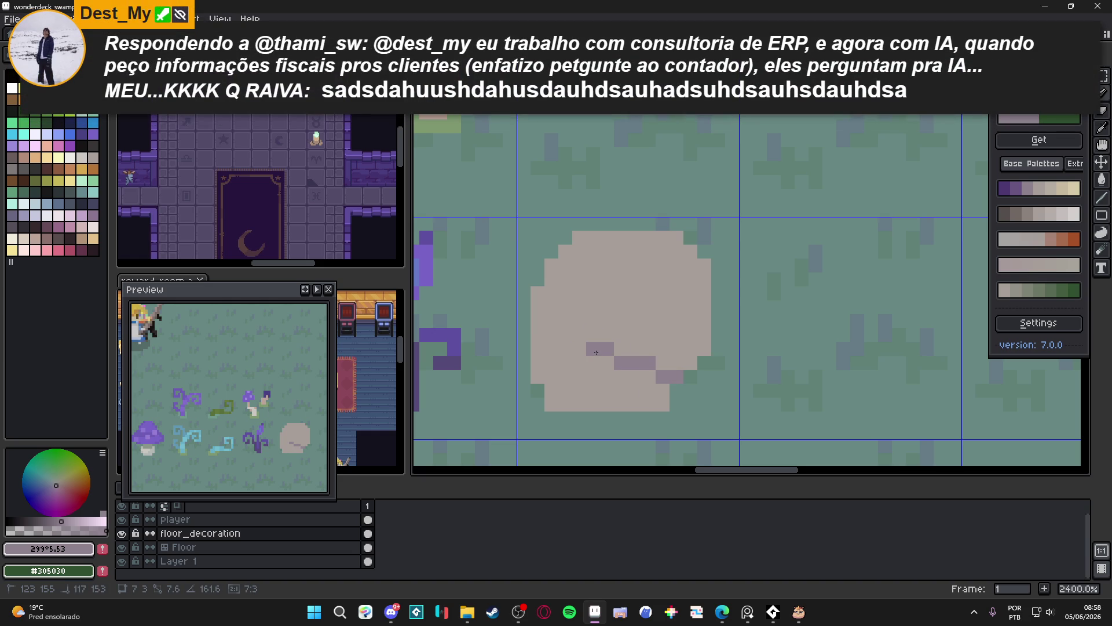
left_click_drag(596, 352, 596, 353)
mouse_move(596, 352)
left_mouse_down()
mouse_move(596, 279)
mouse_move(667, 280)
mouse_move(664, 321)
mouse_move(635, 322)
left_mouse_up()
left_click(679, 307)
scroll(680, 307, "down", 3)
scroll(679, 322, "up", 3)
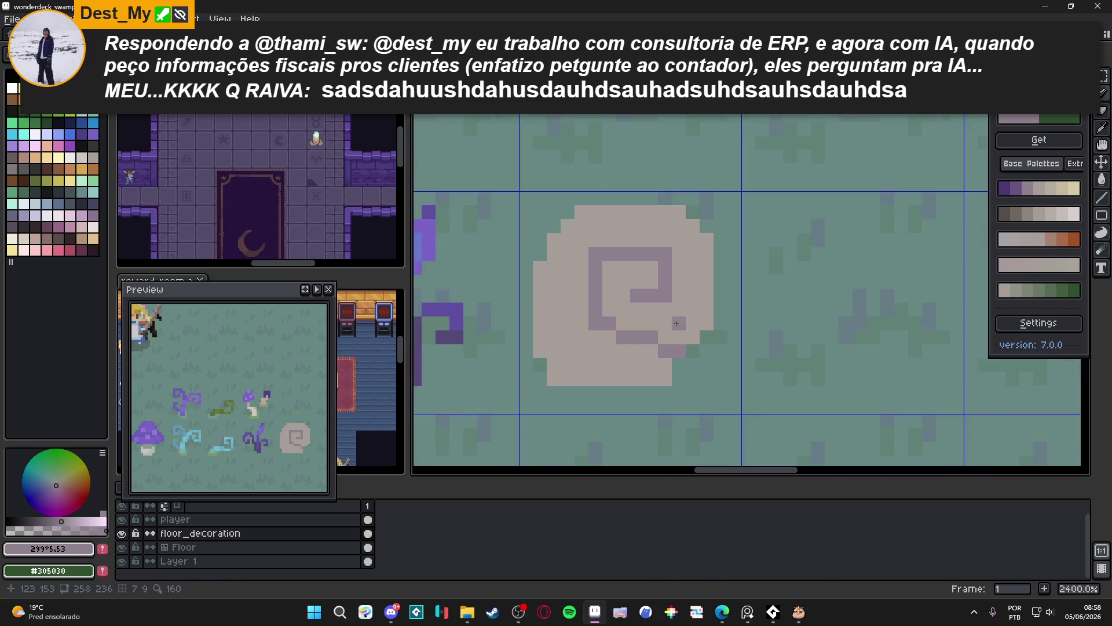
left_click(608, 325, "alt")
mouse_move(596, 337)
left_mouse_down()
mouse_move(651, 351)
mouse_move(599, 354)
mouse_move(620, 335)
left_mouse_up()
Paint over stray spiral pixels in stone colour and add purple pixels at its lower-right.
left_click(666, 322, "alt")
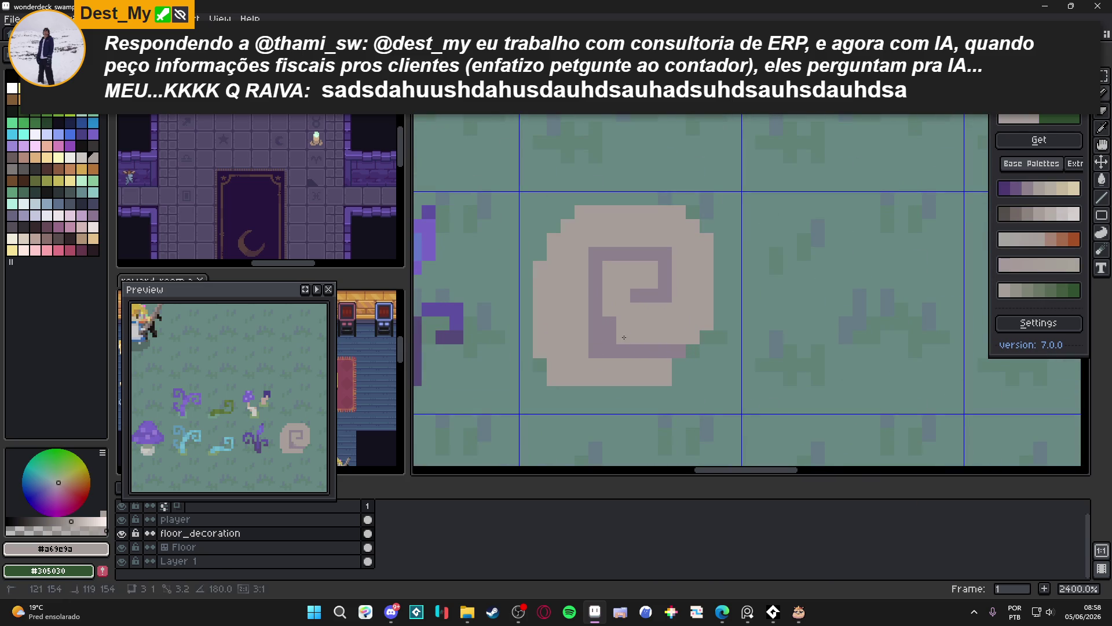
left_click(609, 323)
left_click(613, 333)
left_click(614, 351, "alt")
left_click(693, 337)
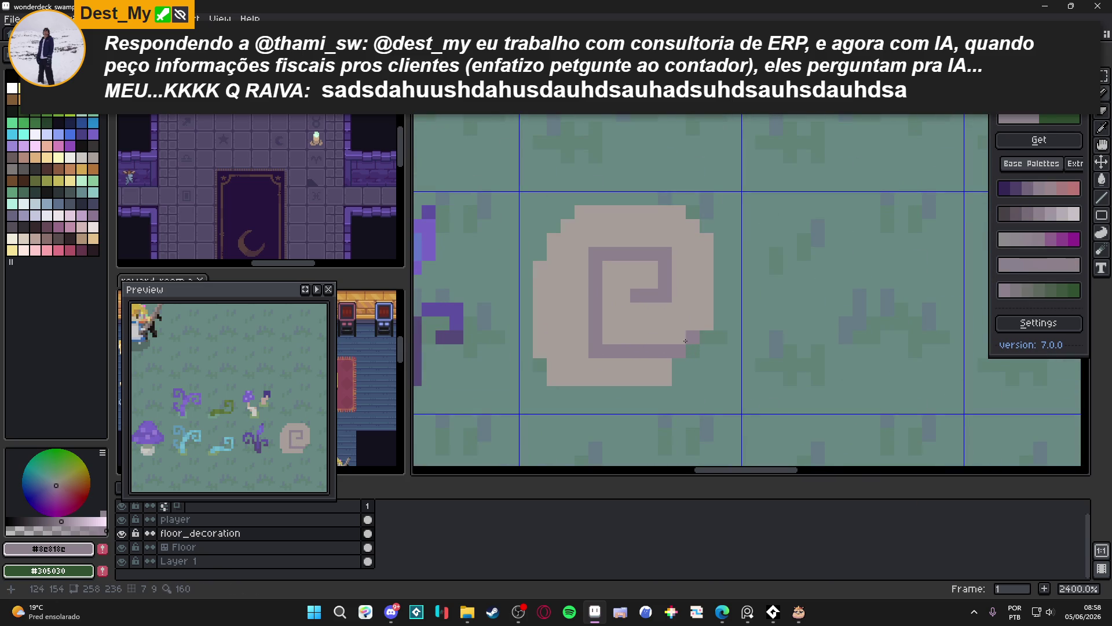
left_click(679, 337)
left_click(702, 322)
Shade the stone's upper-right and left edges and move the spiral's bottom line up one row.
left_click(706, 240)
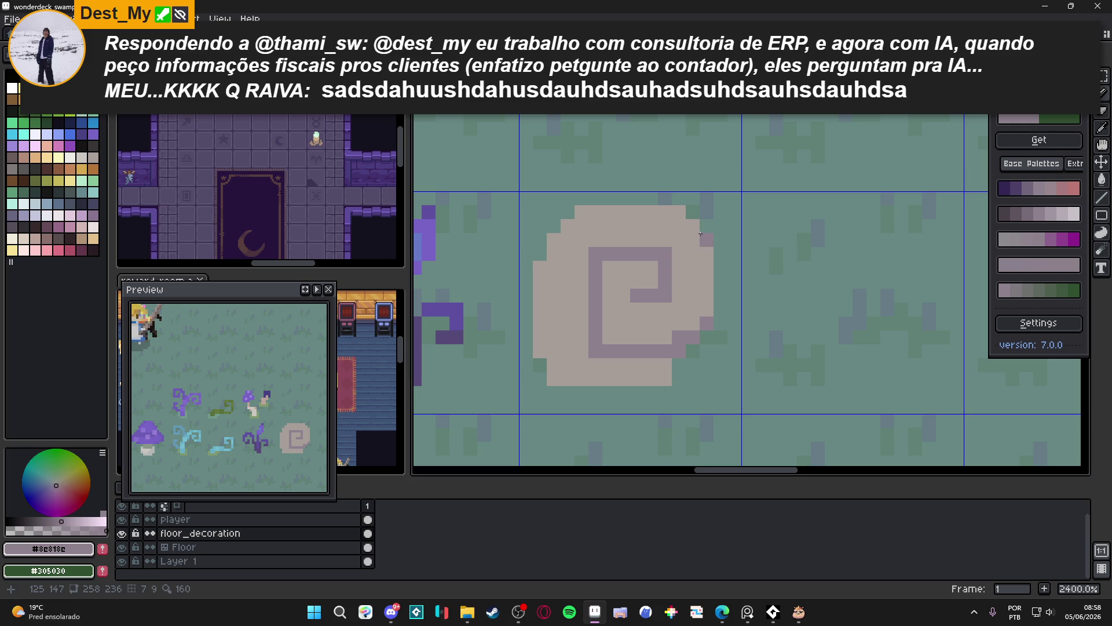
left_click(679, 212)
left_click(538, 268)
left_click(539, 351)
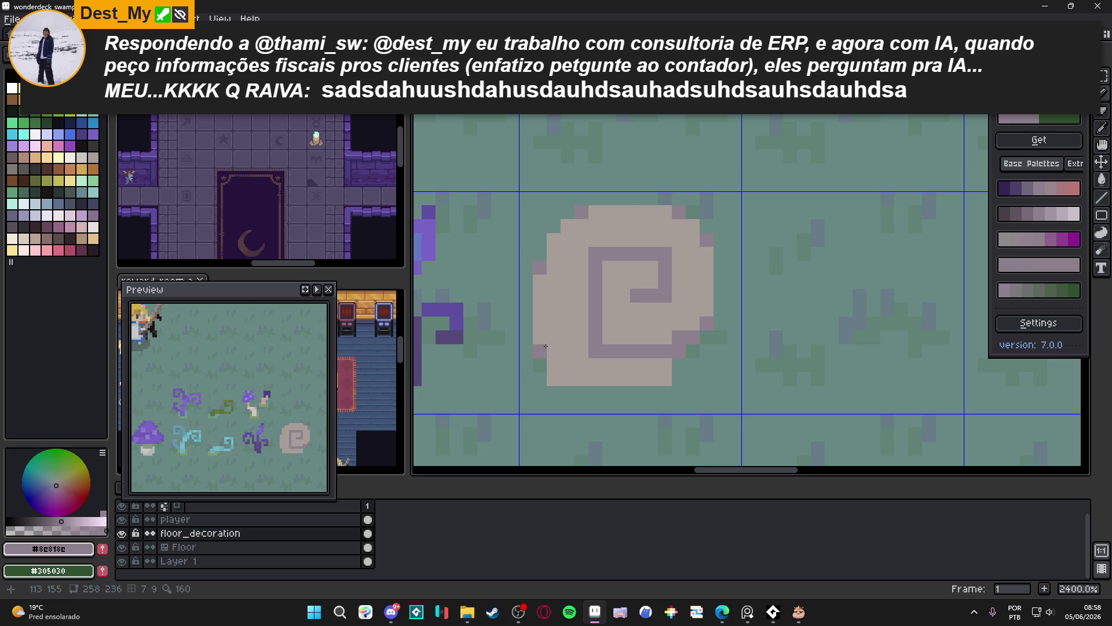
left_click(554, 379)
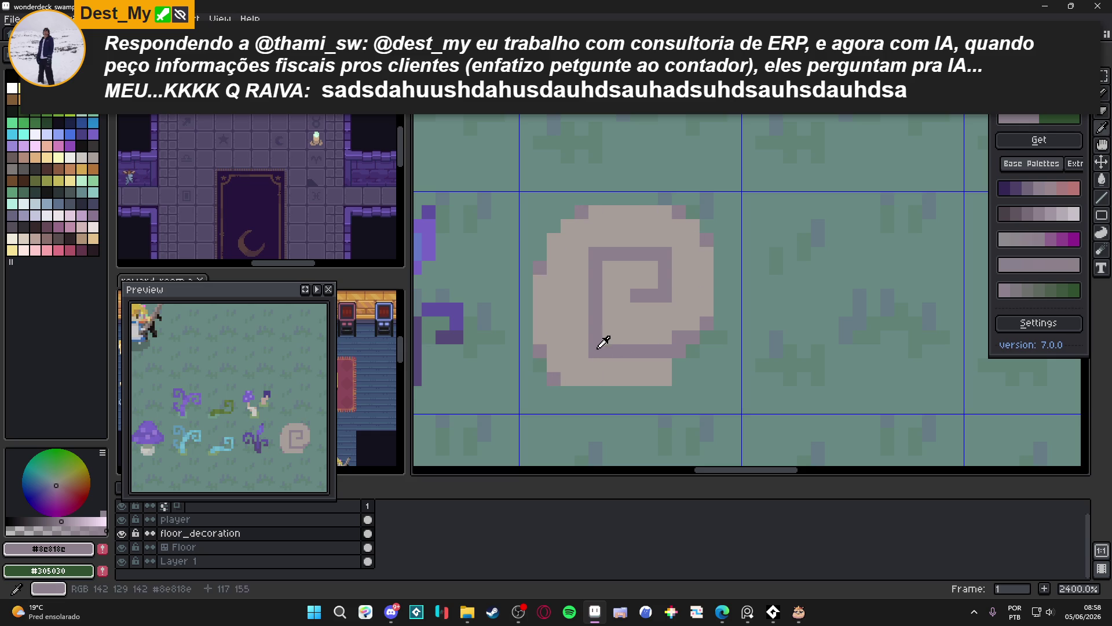
left_click_drag(665, 337, 608, 337)
left_click(650, 365, "alt")
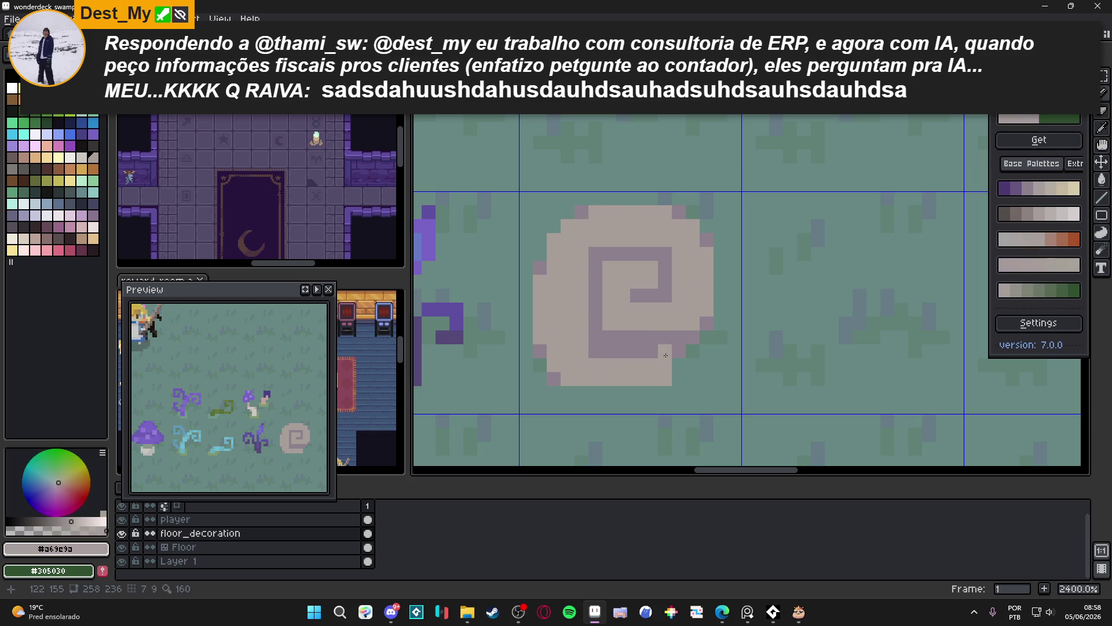
left_click_drag(679, 351, 597, 356)
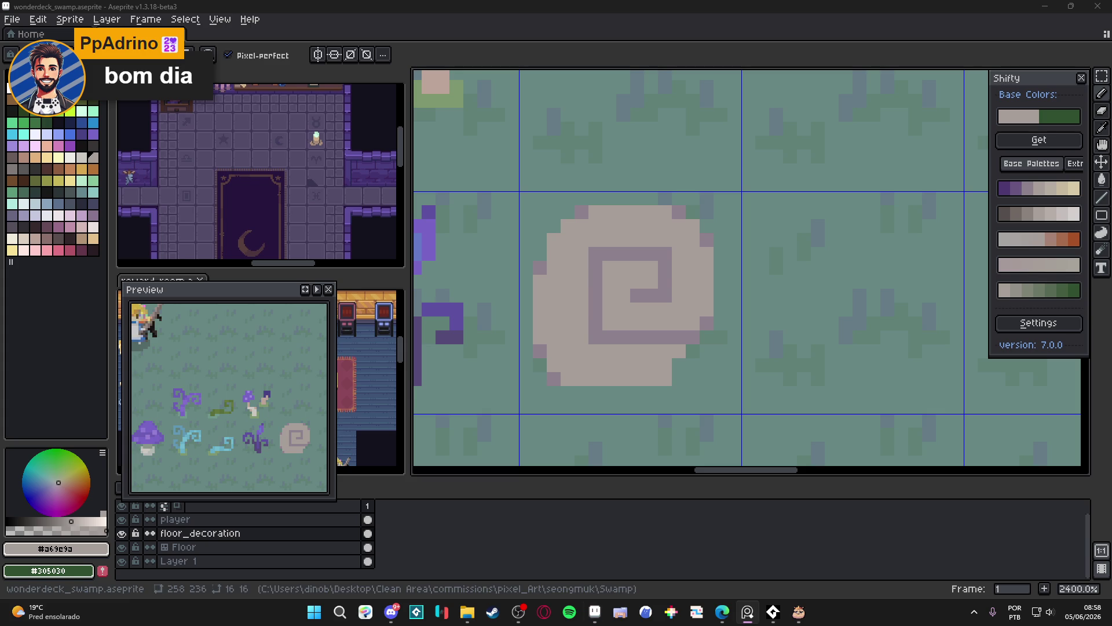
Pick a darker purple and darken the spiral's inner bottom, left and top edges.
scroll(618, 336, "down", 1)
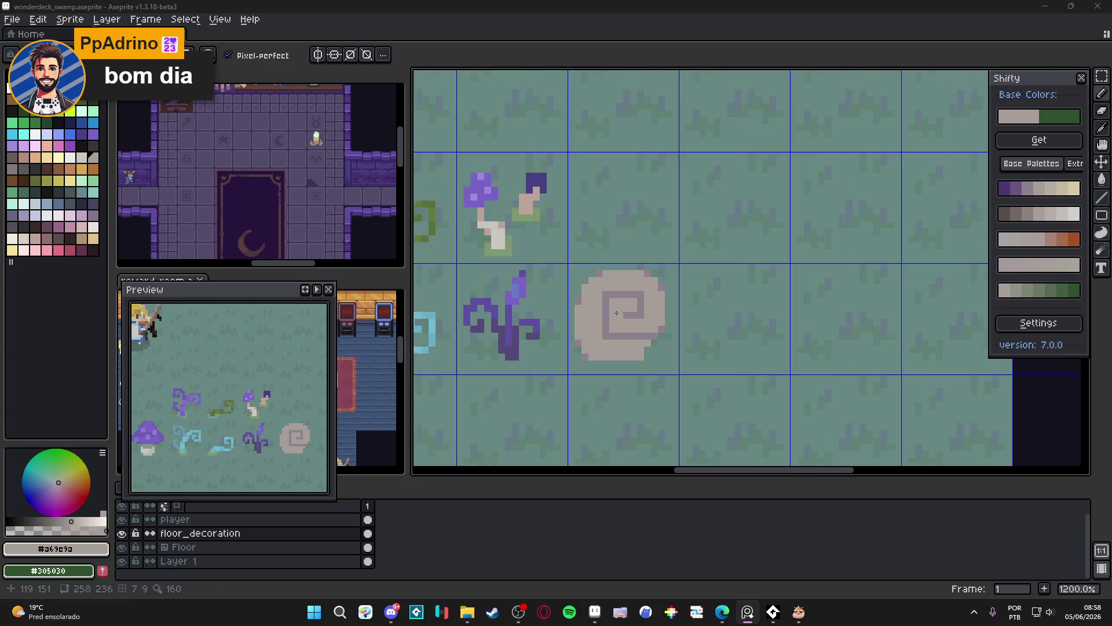
scroll(615, 287, "up", 1)
scroll(615, 287, "down", 1)
scroll(620, 296, "up", 1)
scroll(666, 318, "down", 5)
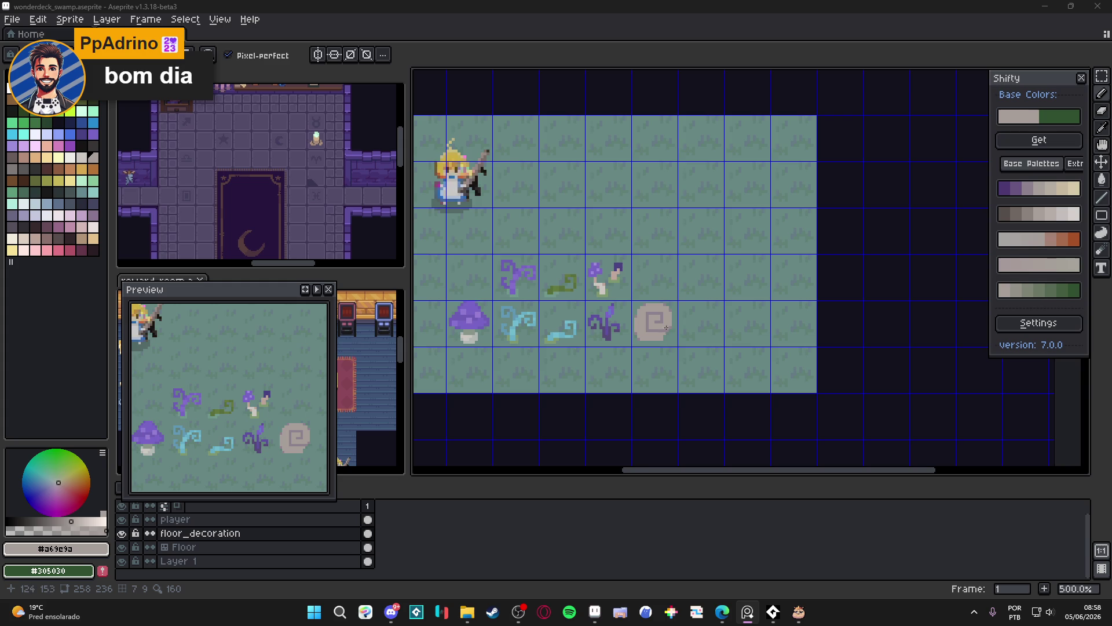
scroll(666, 328, "up", 5)
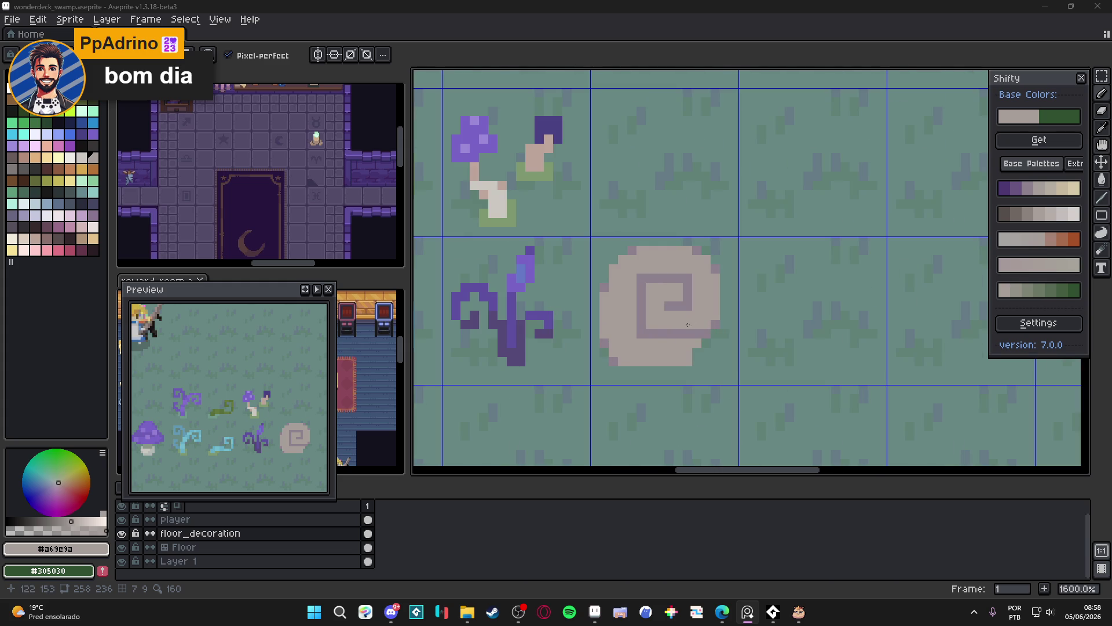
left_click(1028, 189)
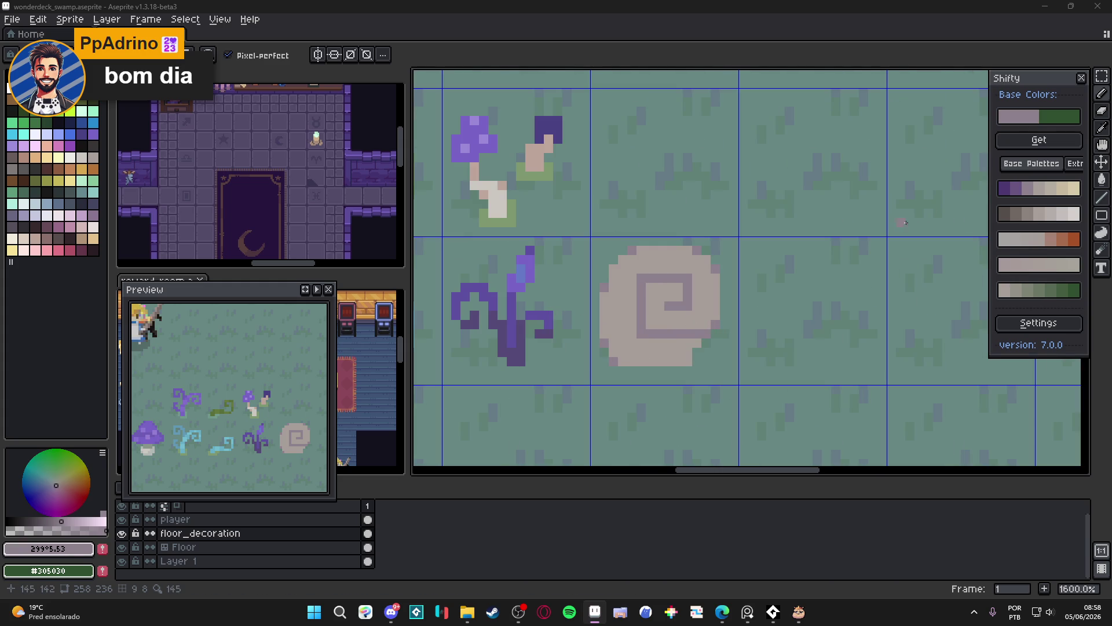
left_click(1016, 188)
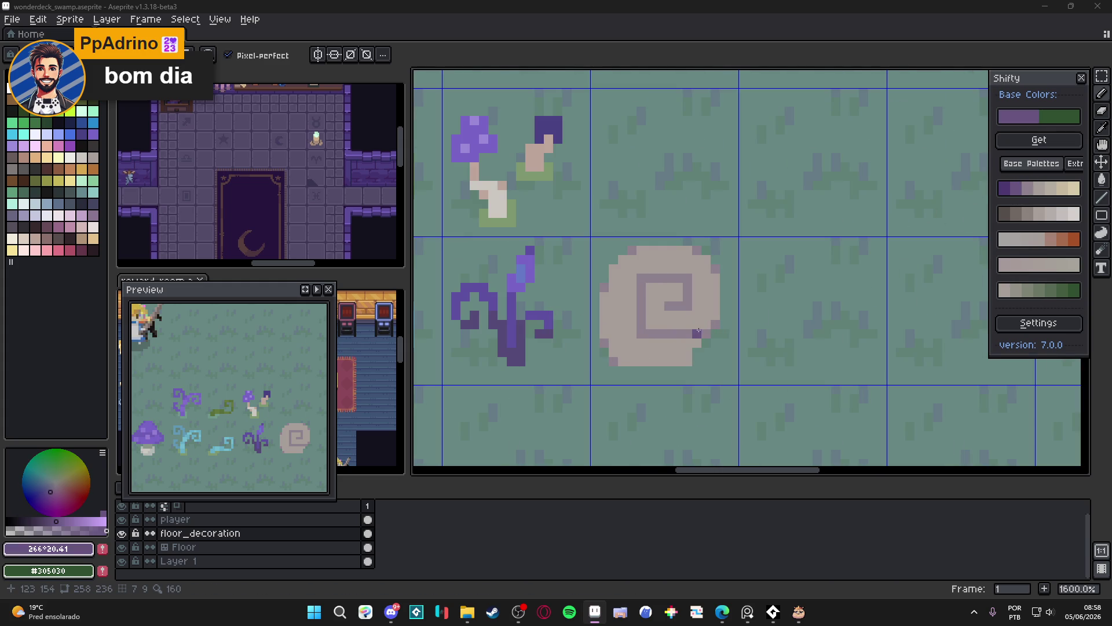
left_click_drag(701, 330, 640, 328)
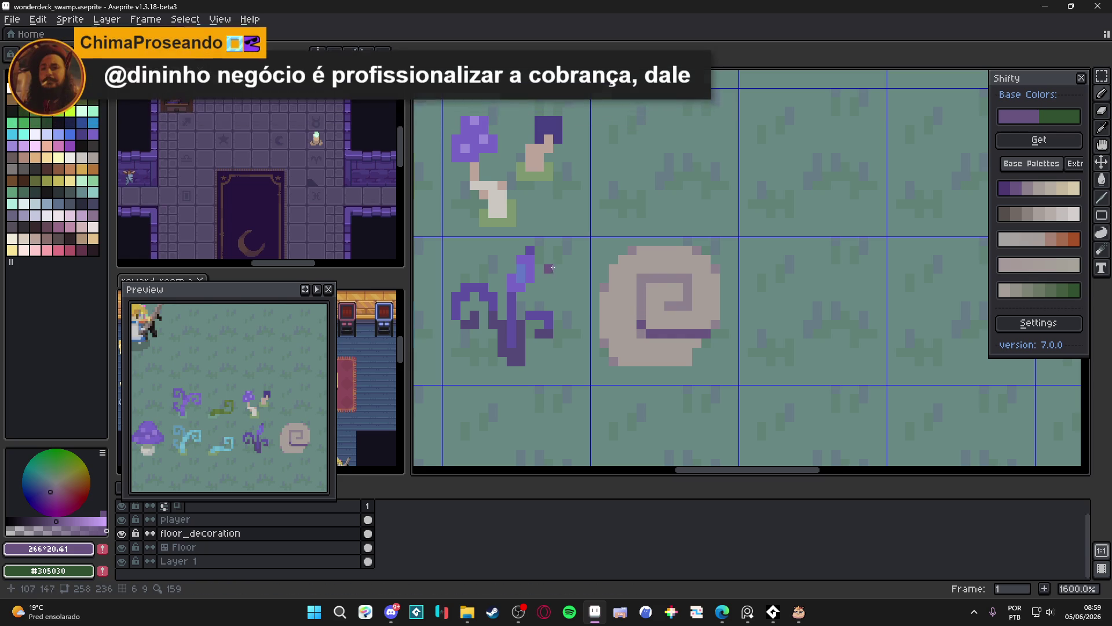
mouse_move(642, 322)
left_mouse_down()
mouse_move(642, 277)
mouse_move(686, 278)
left_mouse_up()
left_click(685, 288)
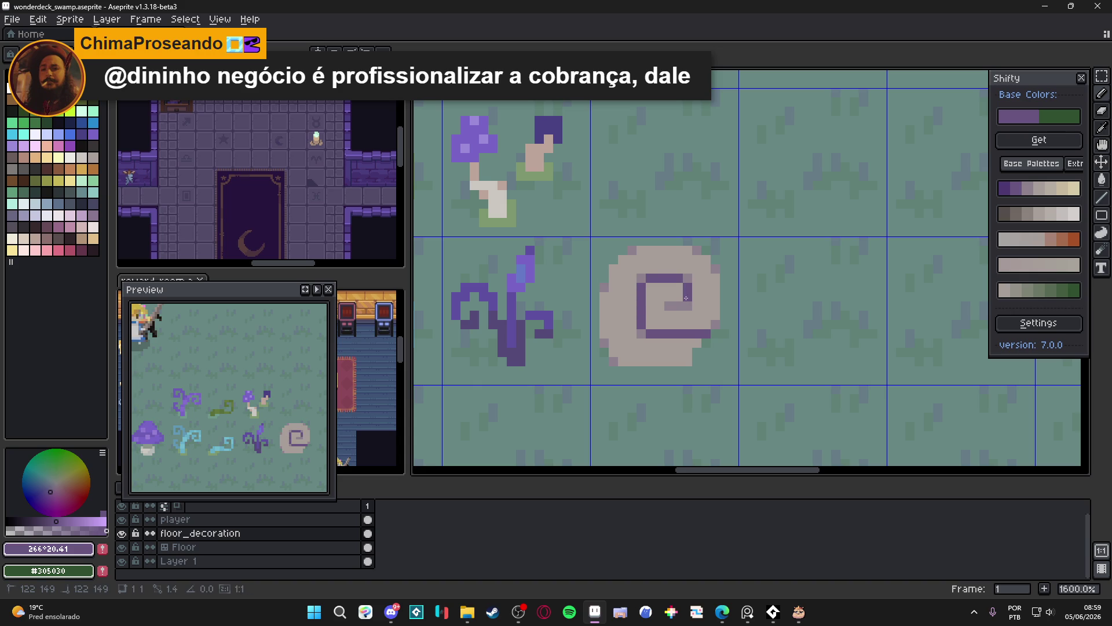
left_click(679, 305)
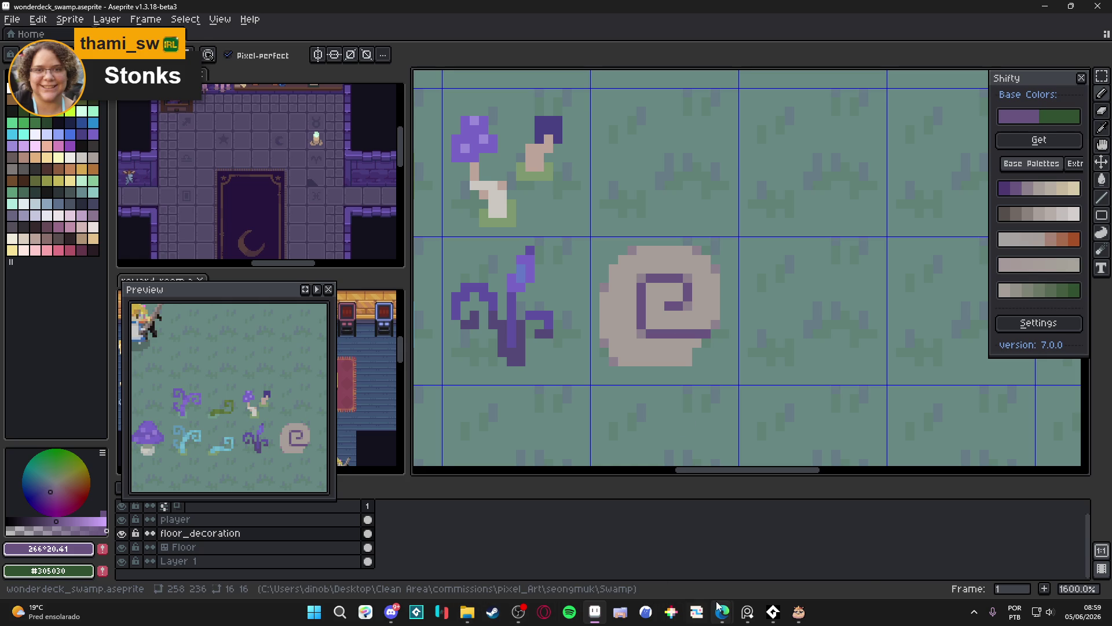
mouse_move(722, 609)
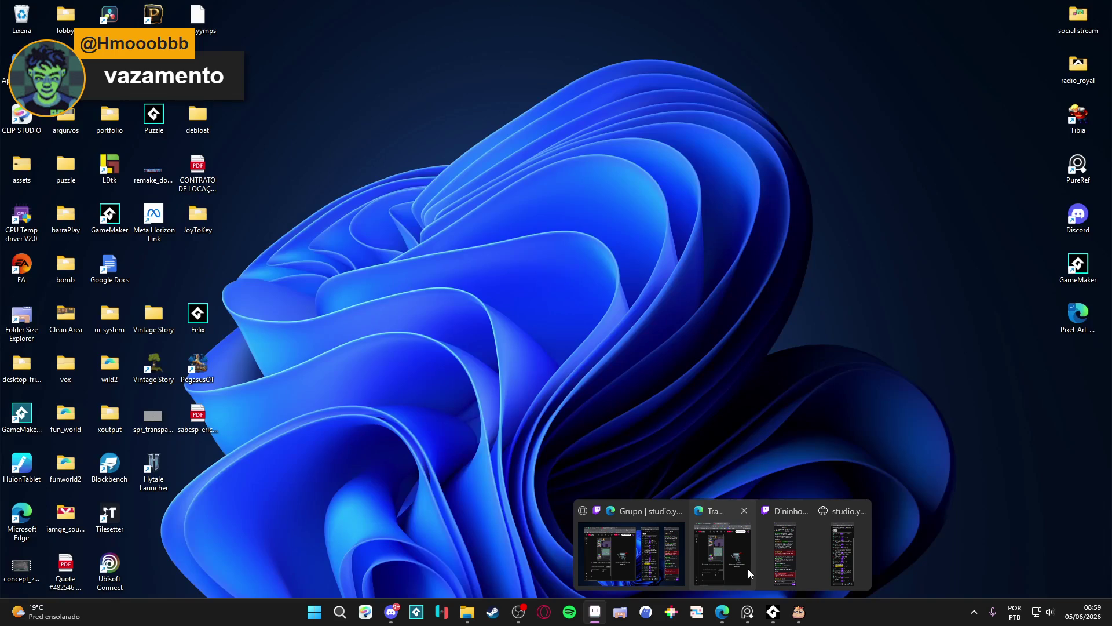
Launch Pixel_Art_Quotation_app from the Área de Trabalho folder in File Explorer.
left_click(749, 568)
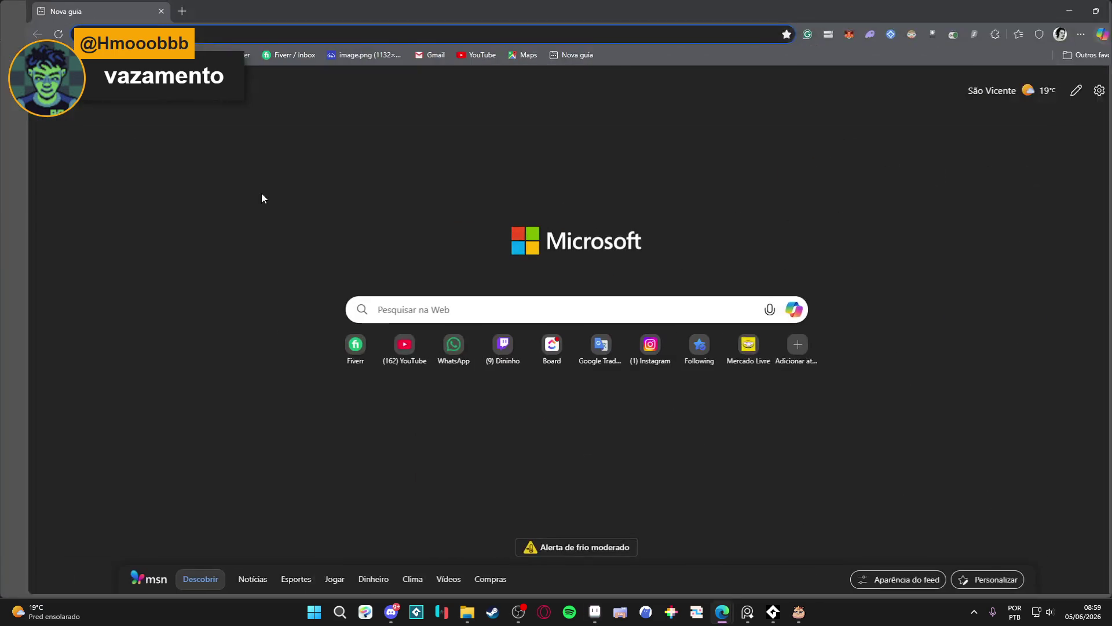
key("ctrl+t")
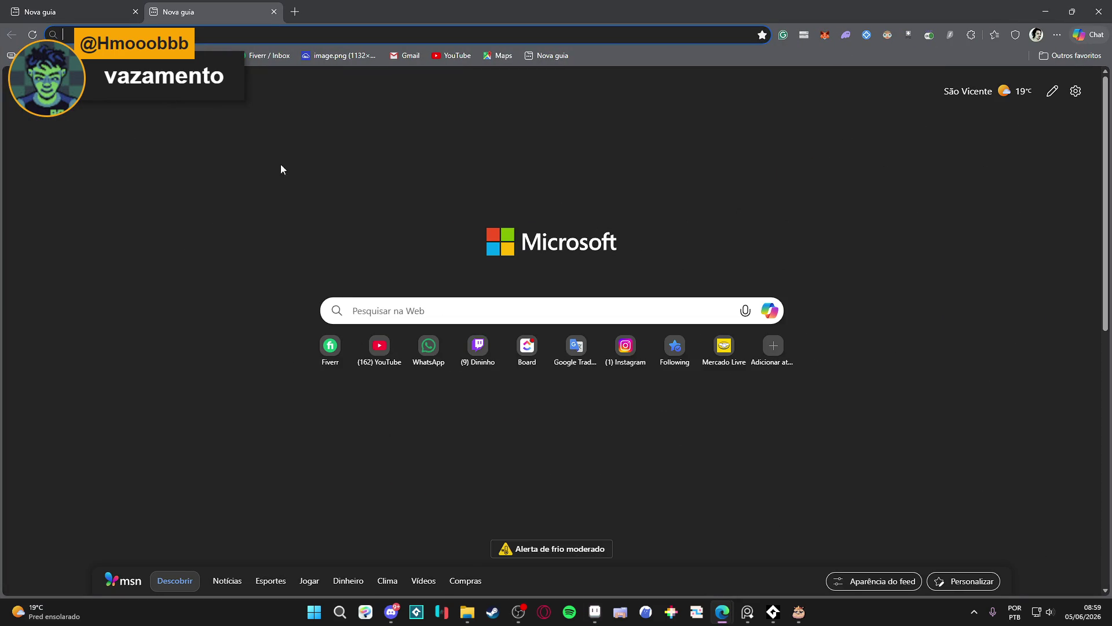
left_click(274, 11)
left_click(467, 612)
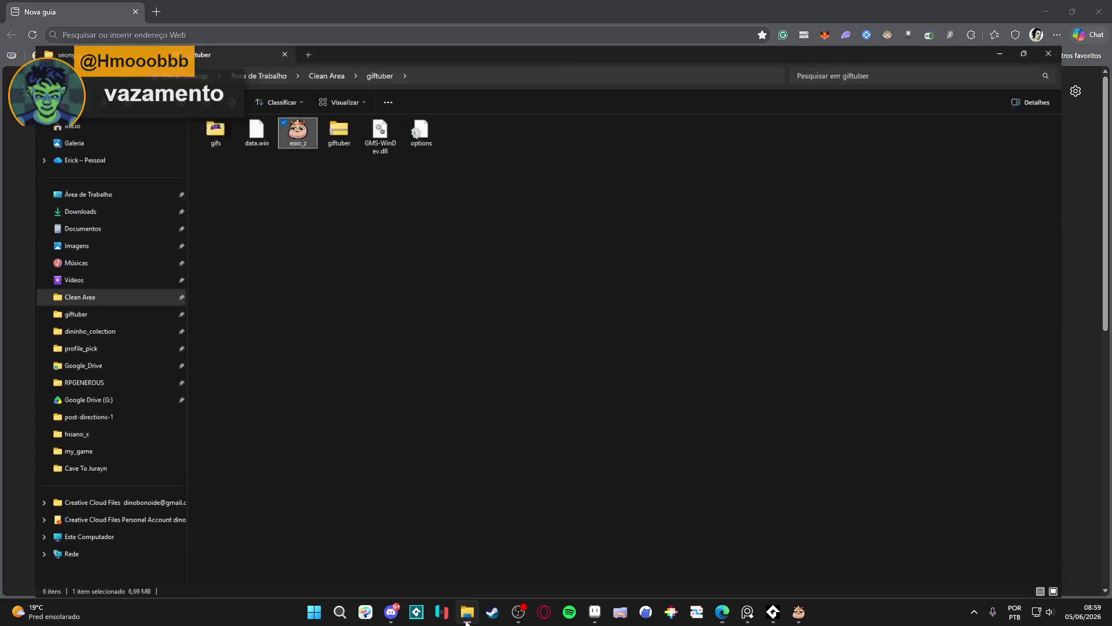
left_click(87, 160)
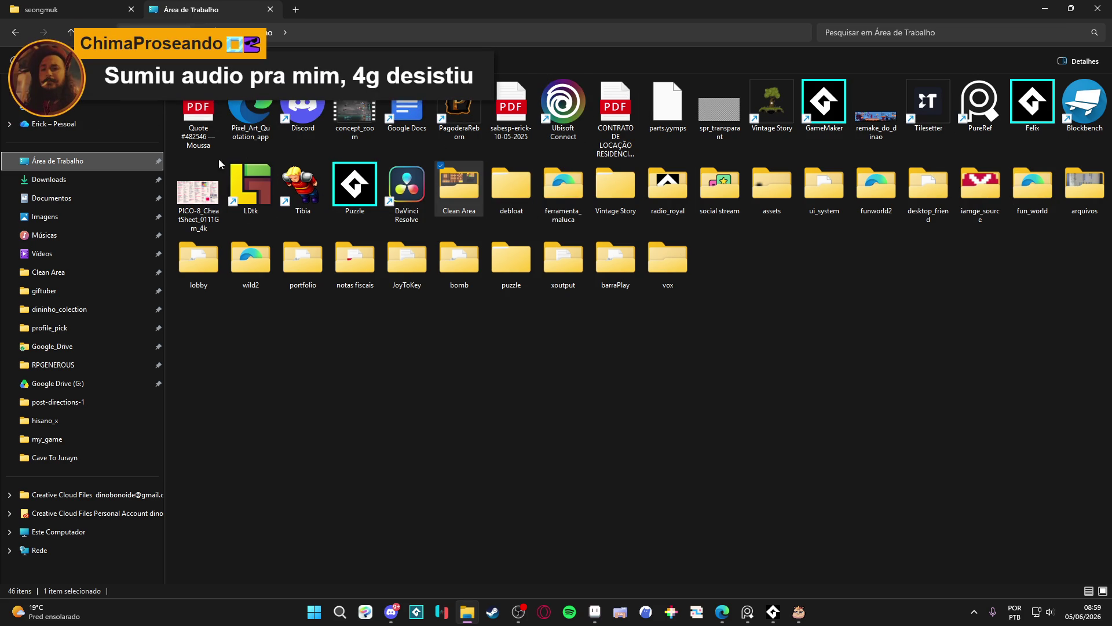
double_click(250, 113)
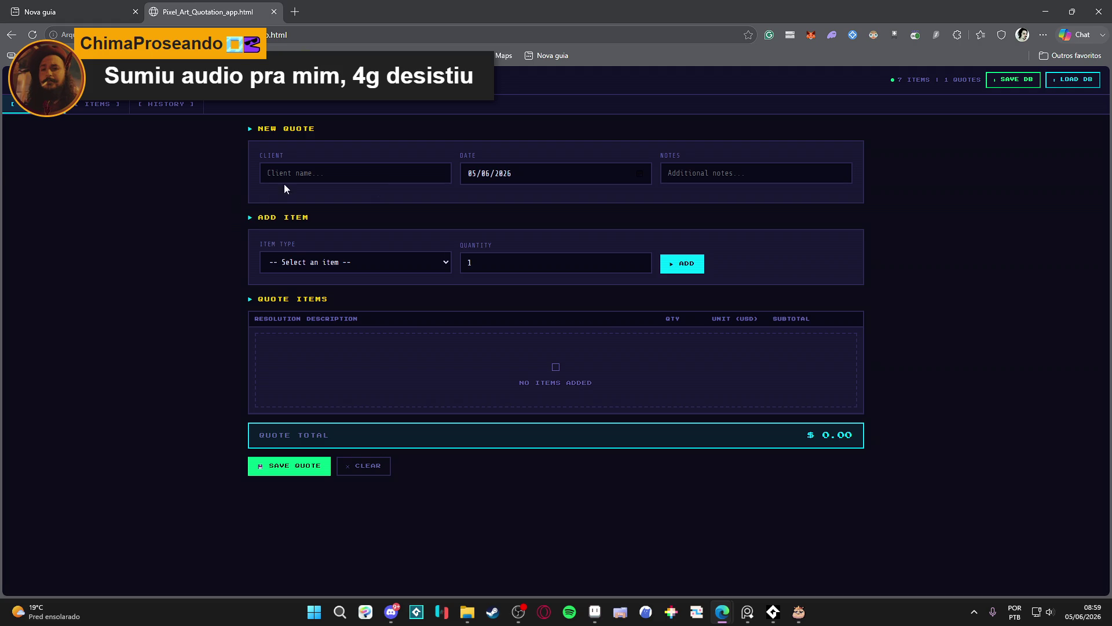
Add one 16x16 Wall Tileset item to the new quote.
left_click(389, 178)
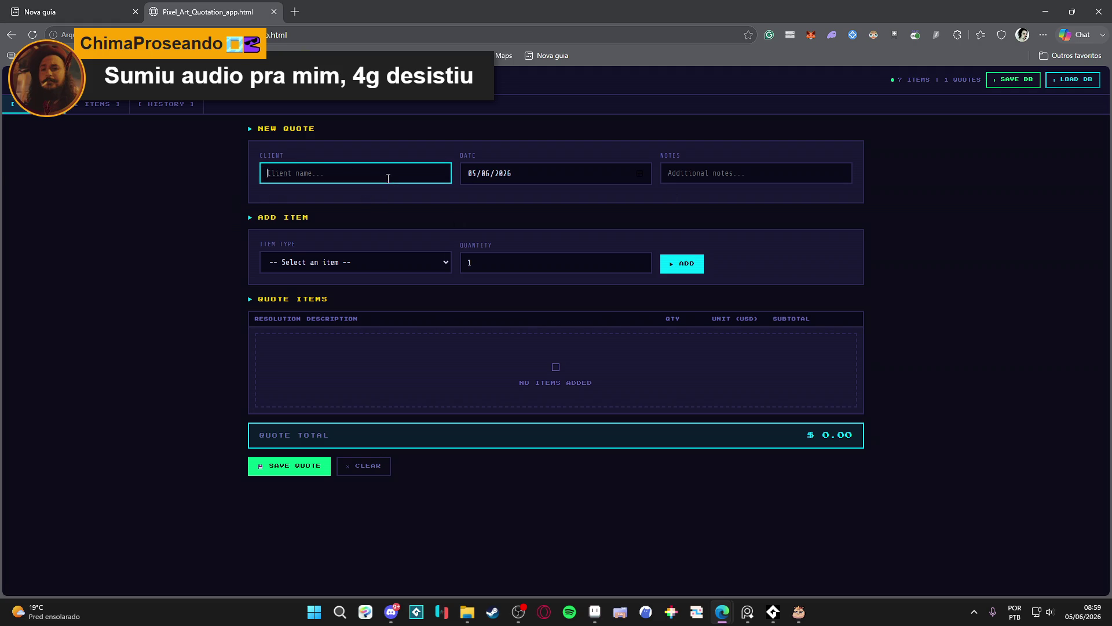
left_click(757, 174)
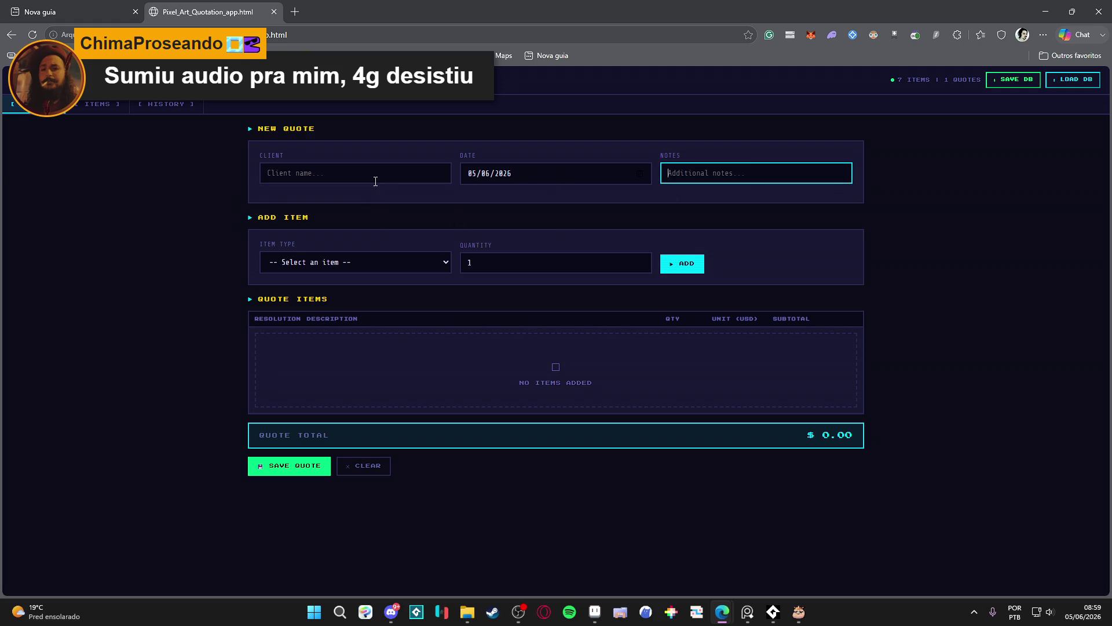
left_click(410, 262)
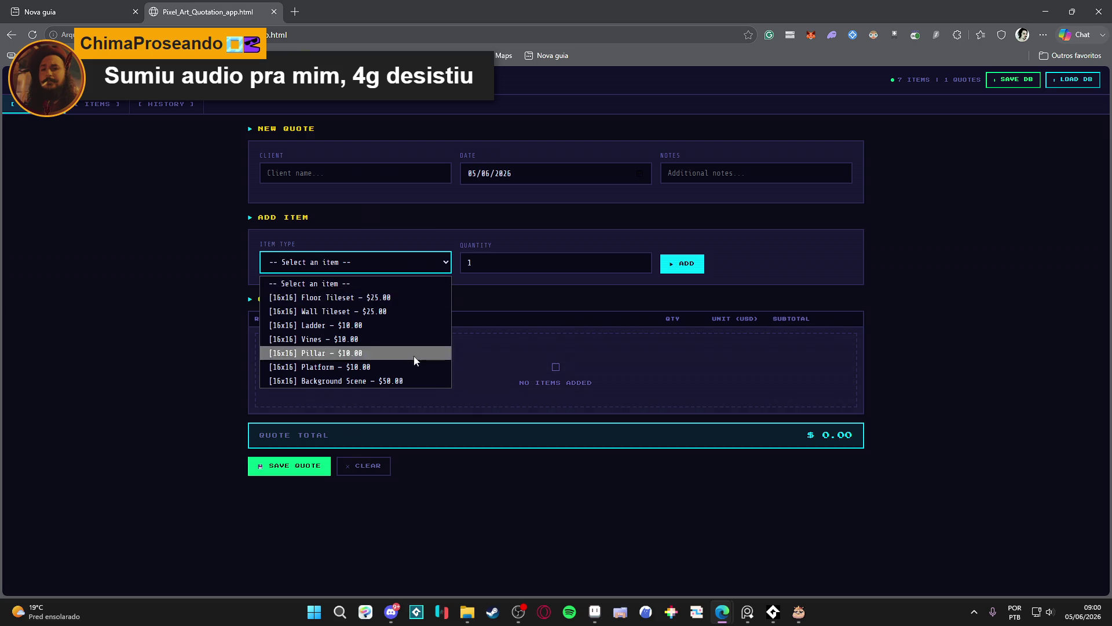
left_click(462, 285)
left_click(441, 262)
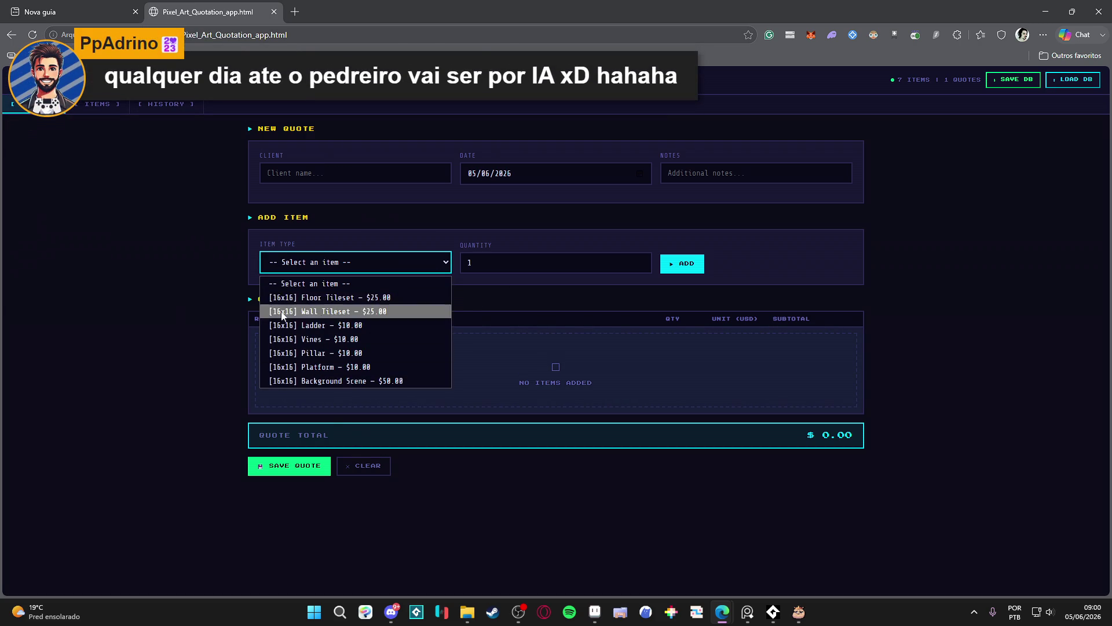
left_click(377, 266)
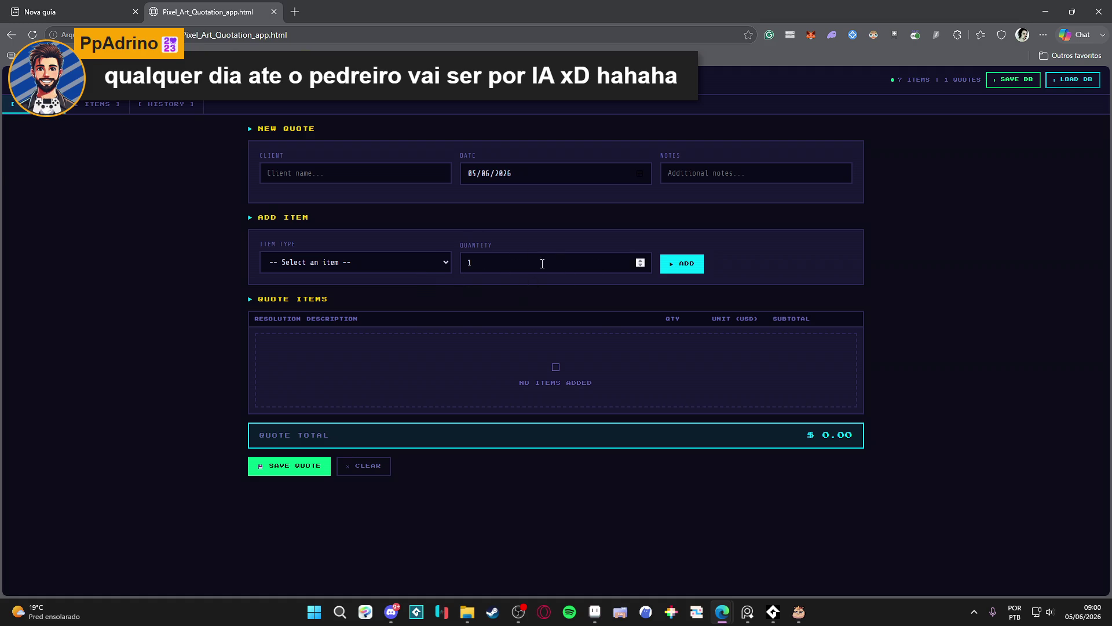
left_click(382, 262)
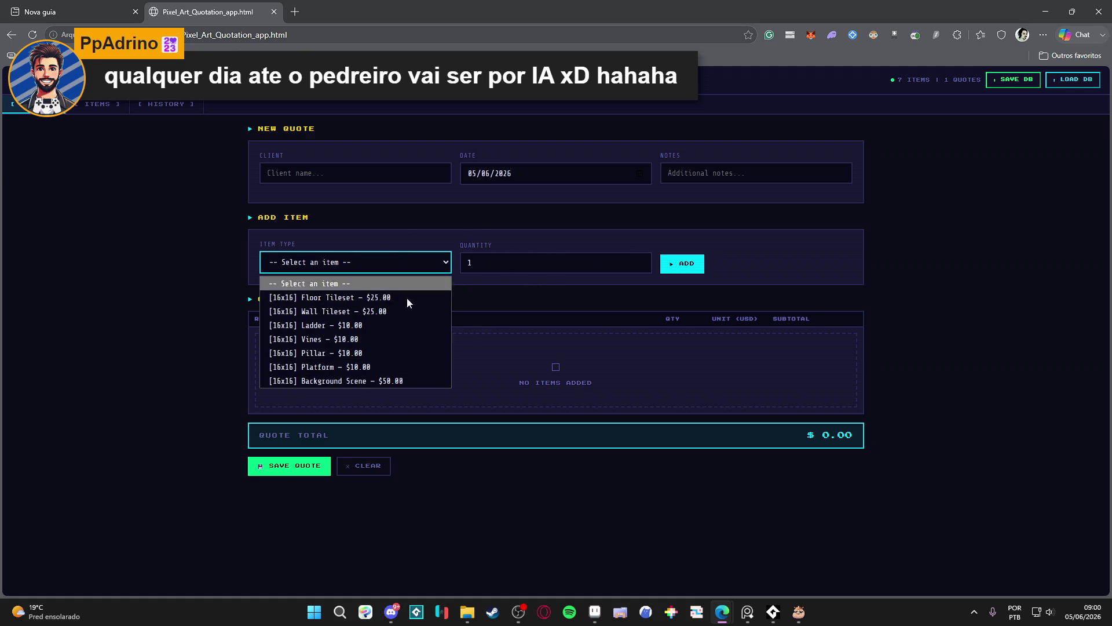
left_click(203, 298)
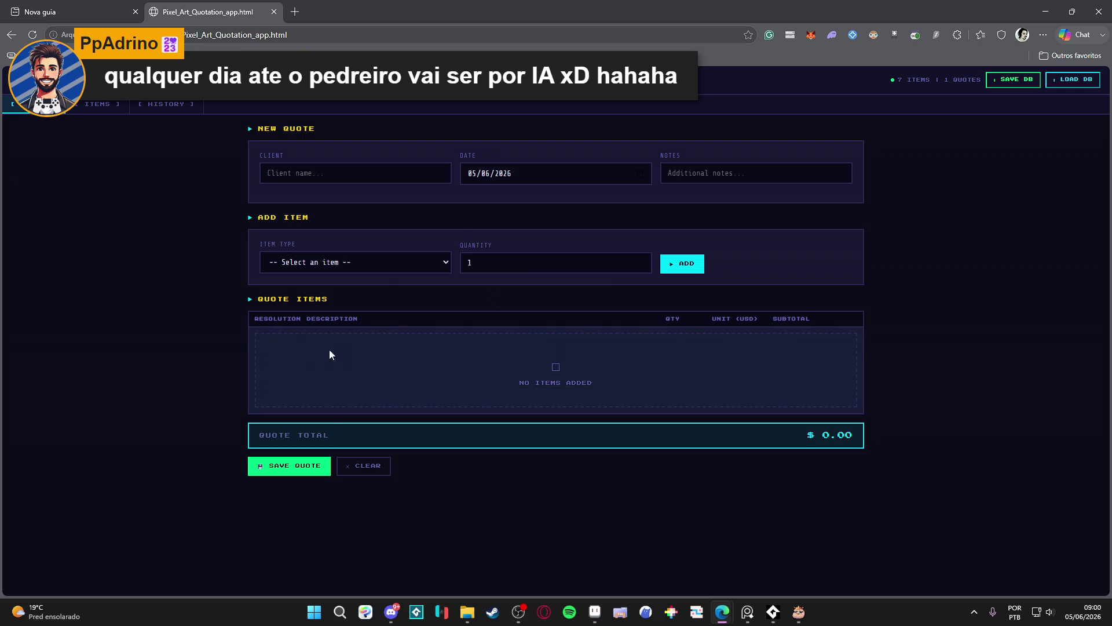
left_click(406, 262)
left_click(400, 310)
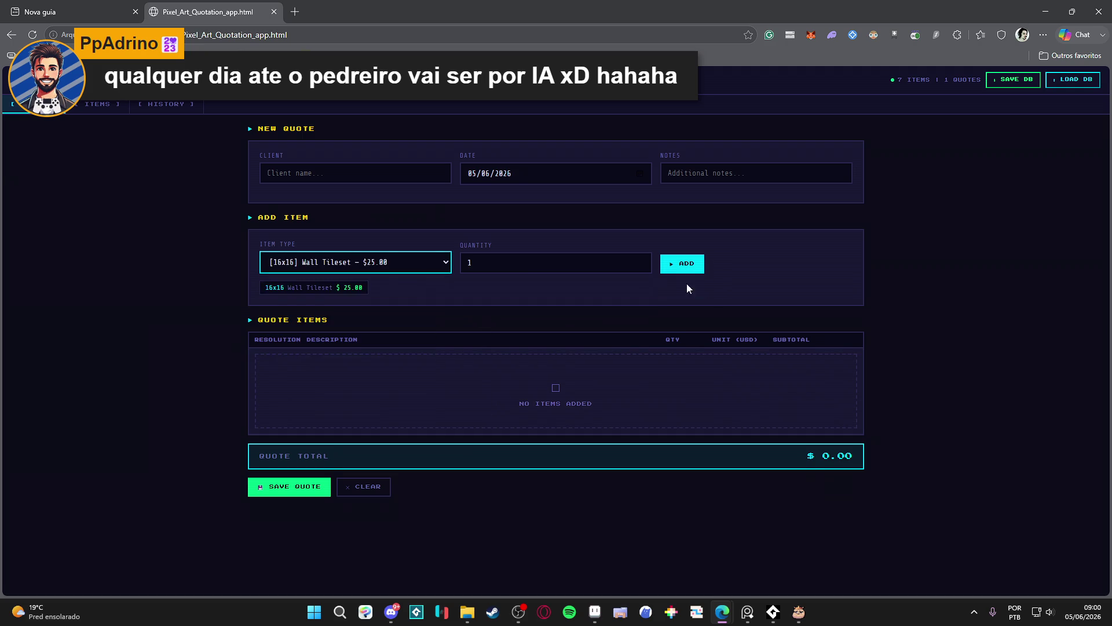
left_click(686, 264)
Add 4 Vines to the quote, bringing it to $65.00, then view the quote history.
left_click(417, 267)
left_click(394, 339)
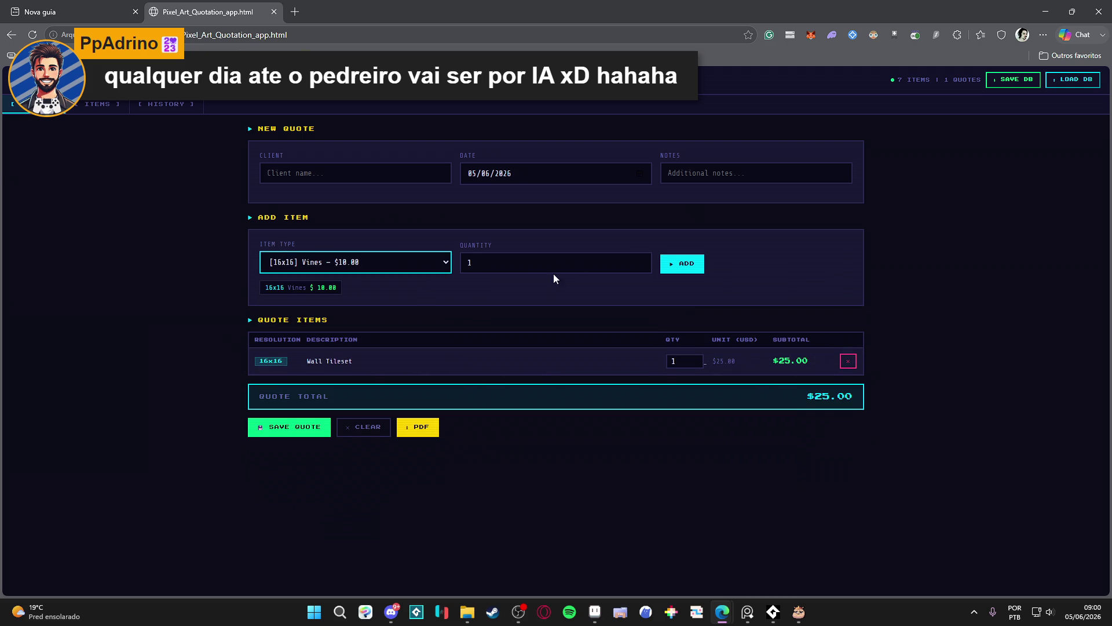
left_click(641, 259)
left_click(641, 260)
left_click(641, 260)
left_click(682, 264)
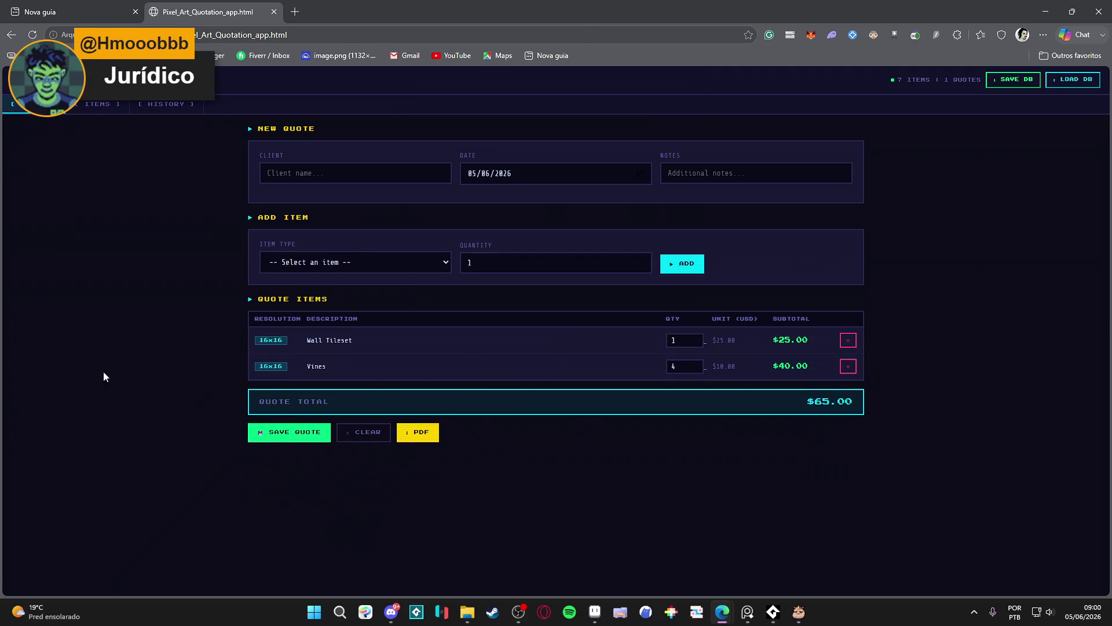
left_click(171, 106)
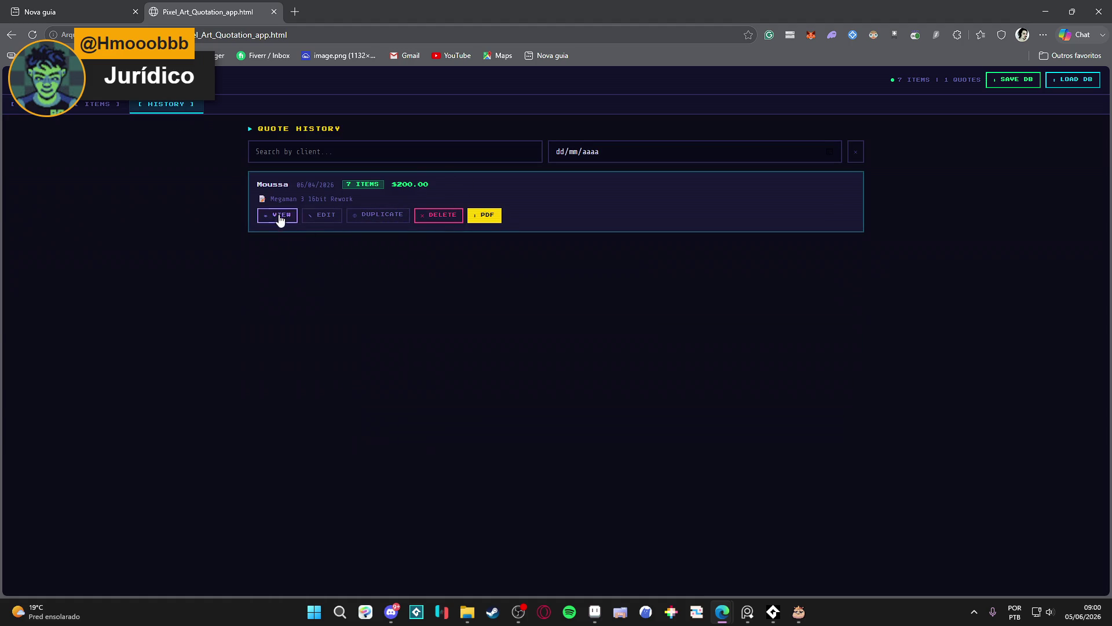
Review the saved $200.00 quote's item details and its PDF print preview.
left_click(280, 217)
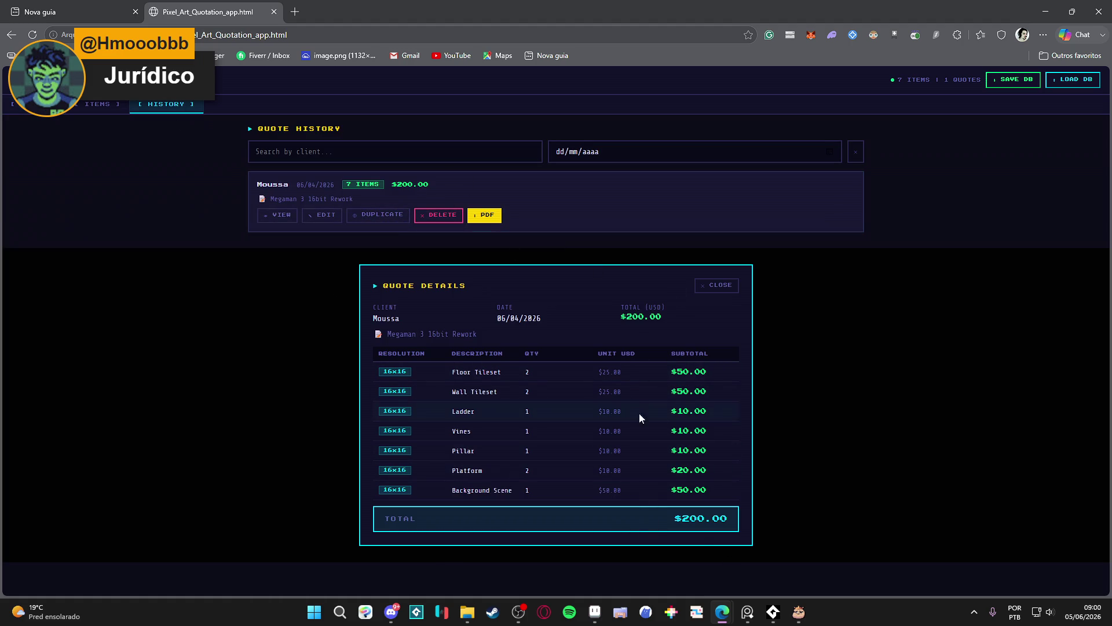
left_click(489, 215)
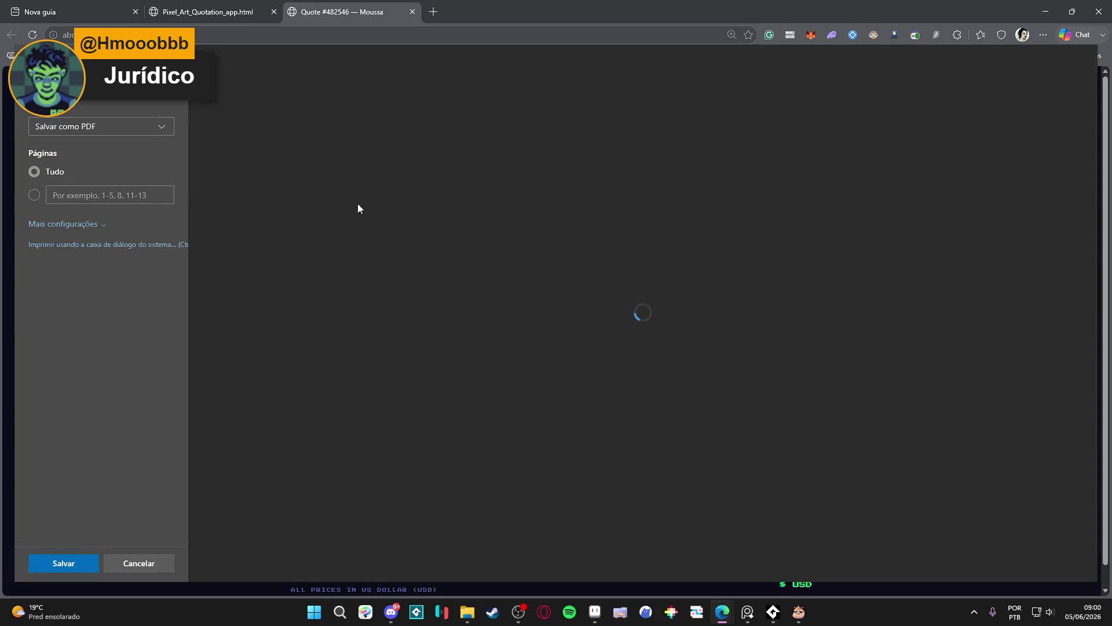
scroll(621, 247, "down", 2)
scroll(629, 238, "up", 2)
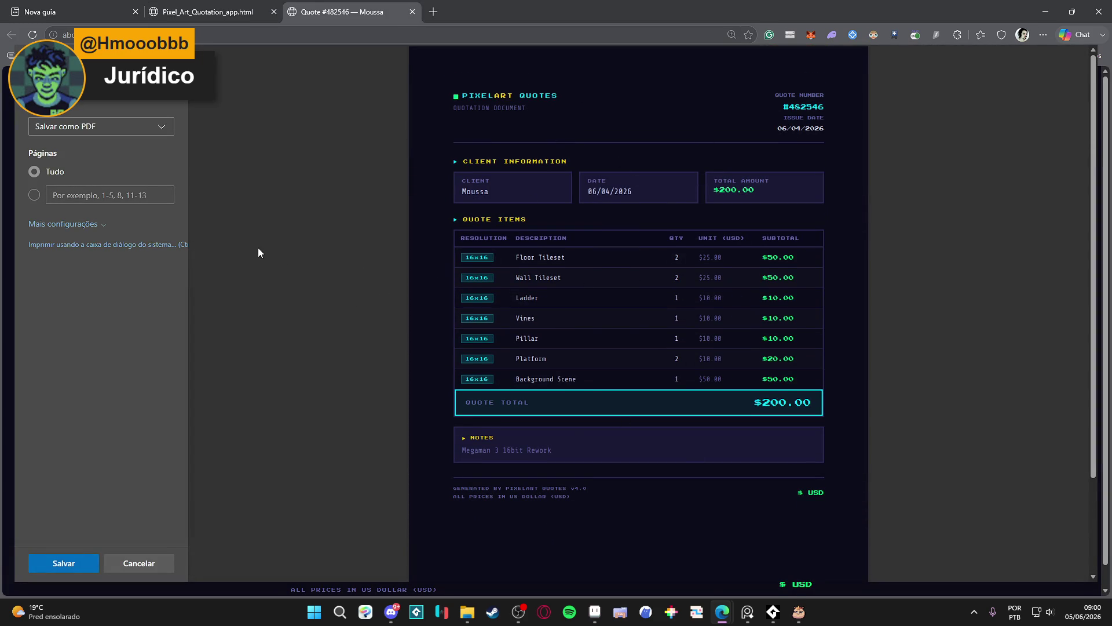
scroll(658, 256, "down", 2)
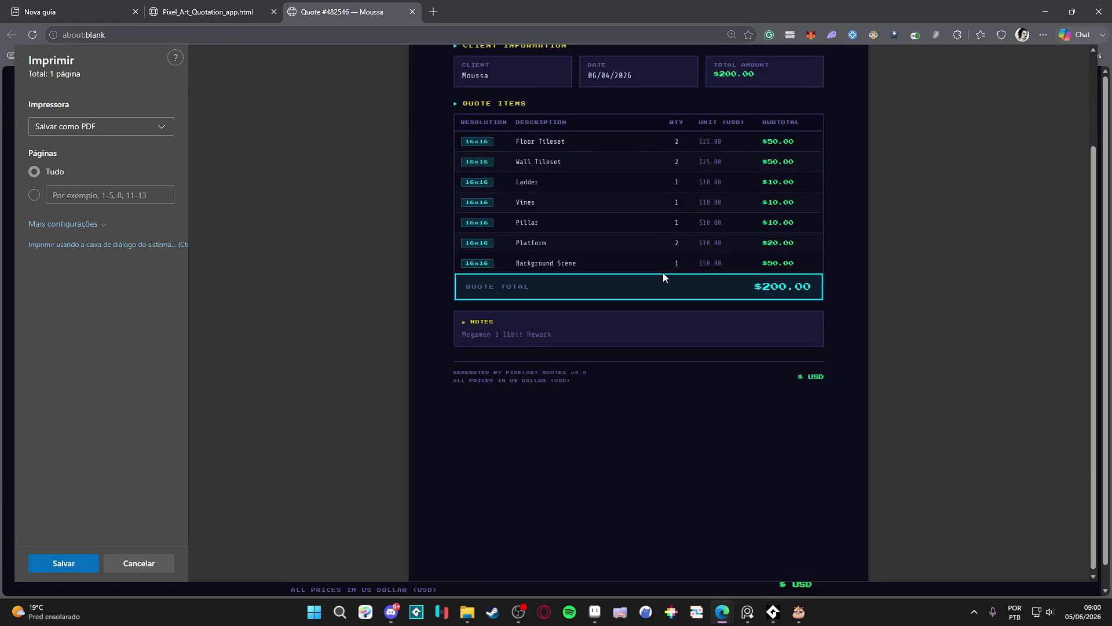
scroll(662, 272, "up", 2)
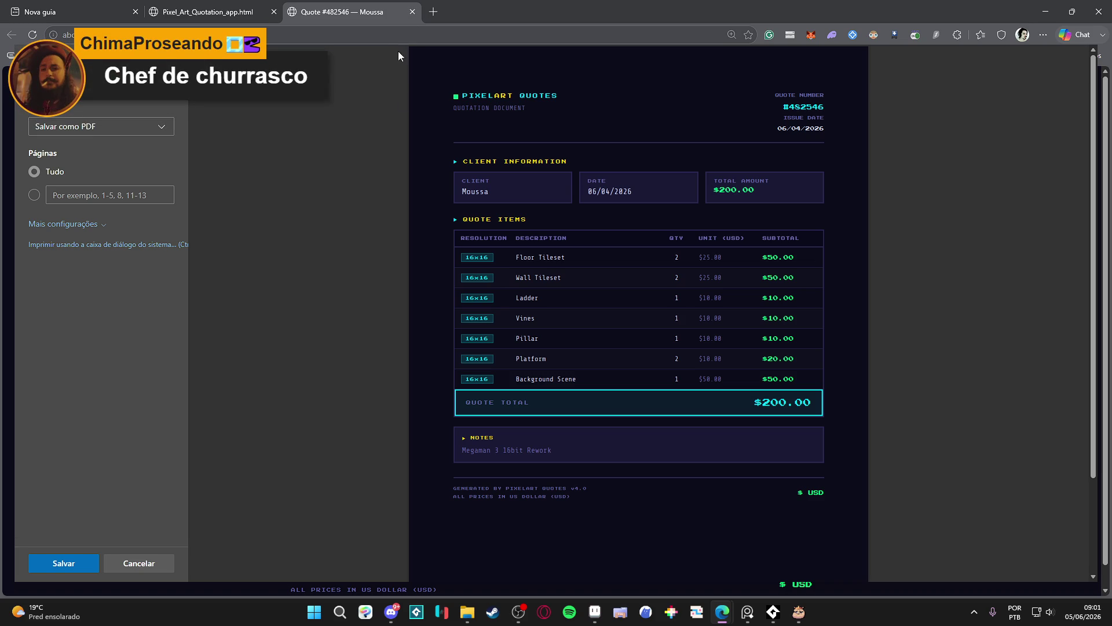
Close the preview and quotation tabs and minimize the browser and File Explorer.
left_click(415, 13)
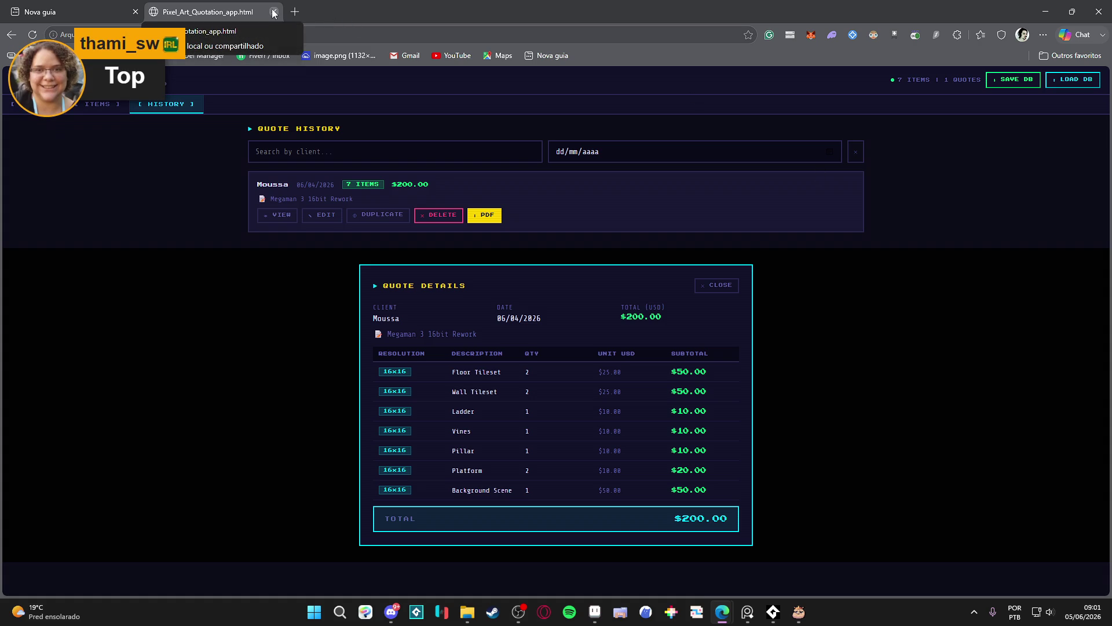
left_click(274, 13)
left_click(1046, 12)
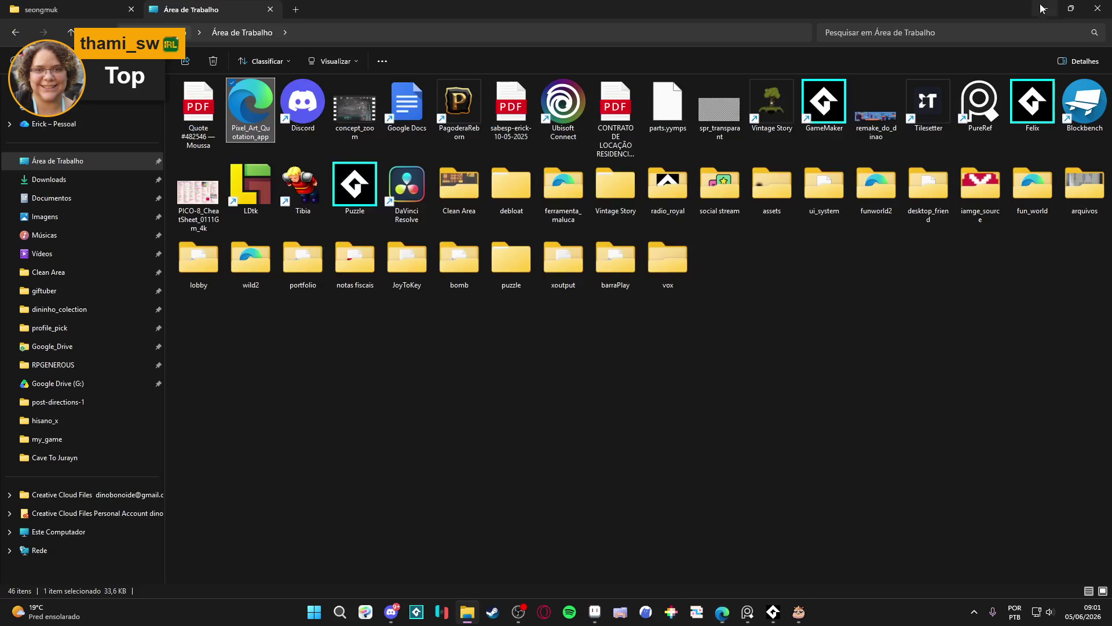
left_click(1046, 8)
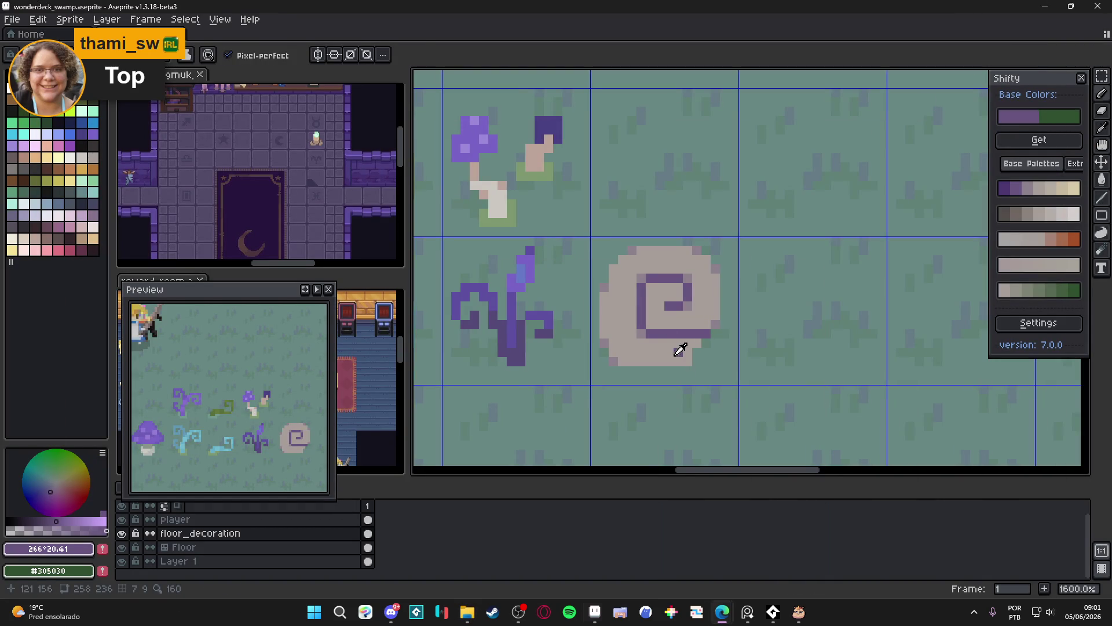
Erase the spiral's bottom-right corner pixel and redraw a beige pixel on that edge.
left_click(680, 349, "alt")
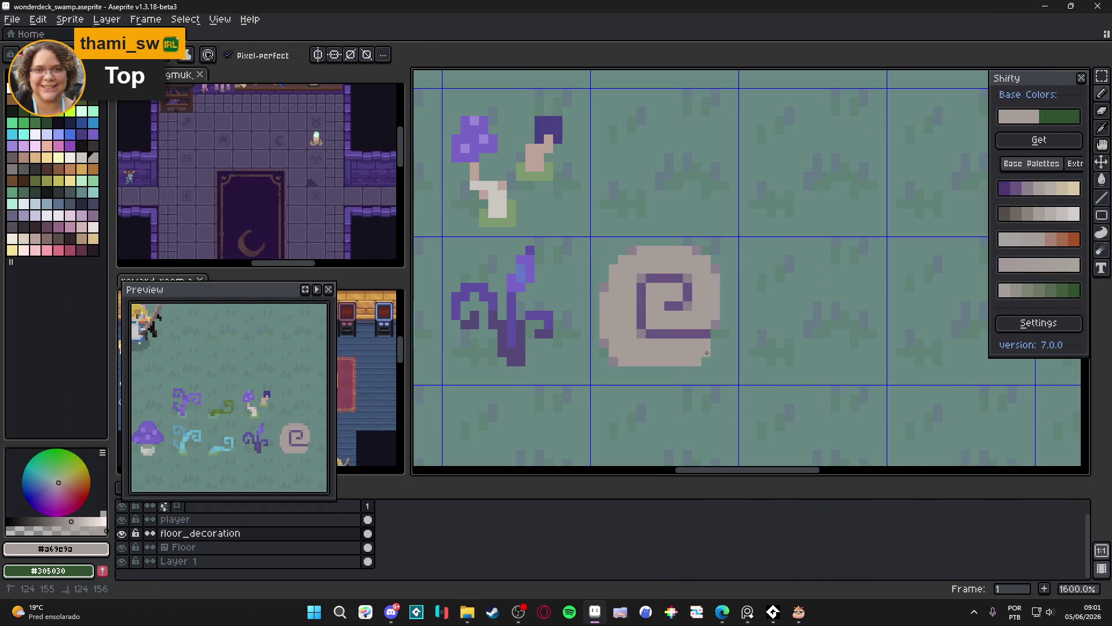
key("e")
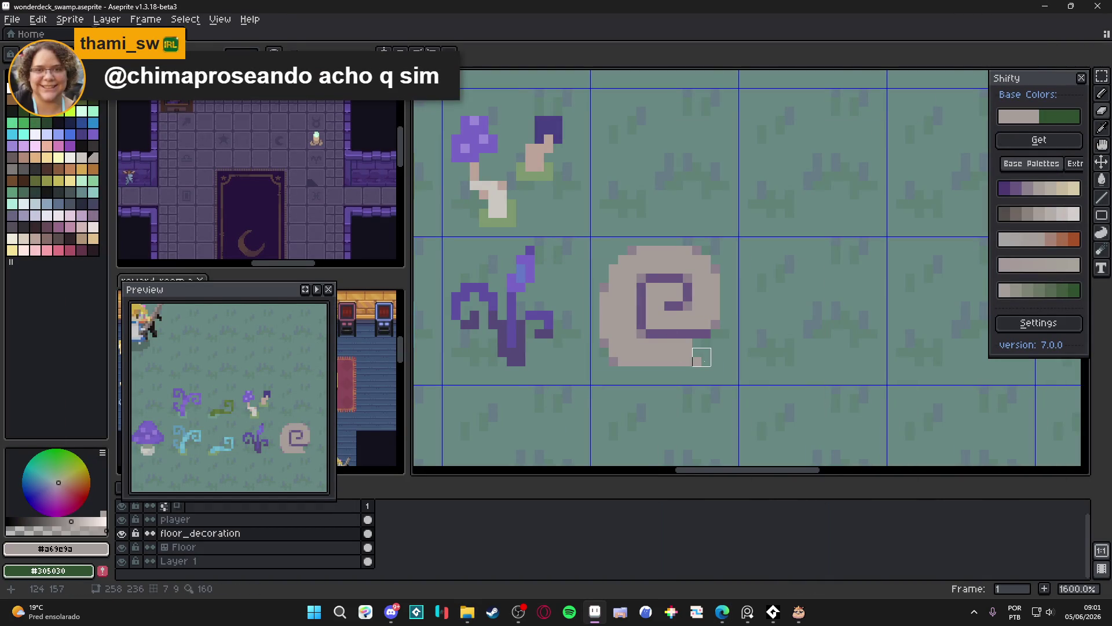
left_click(697, 361)
key("b")
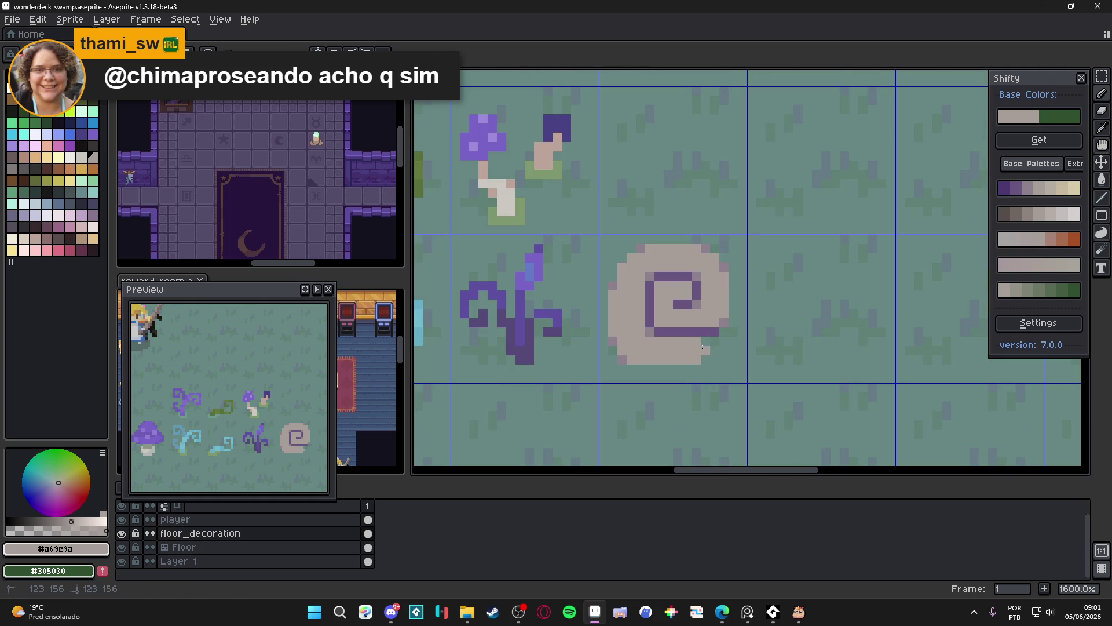
scroll(709, 358, "down", 3)
scroll(709, 358, "up", 5)
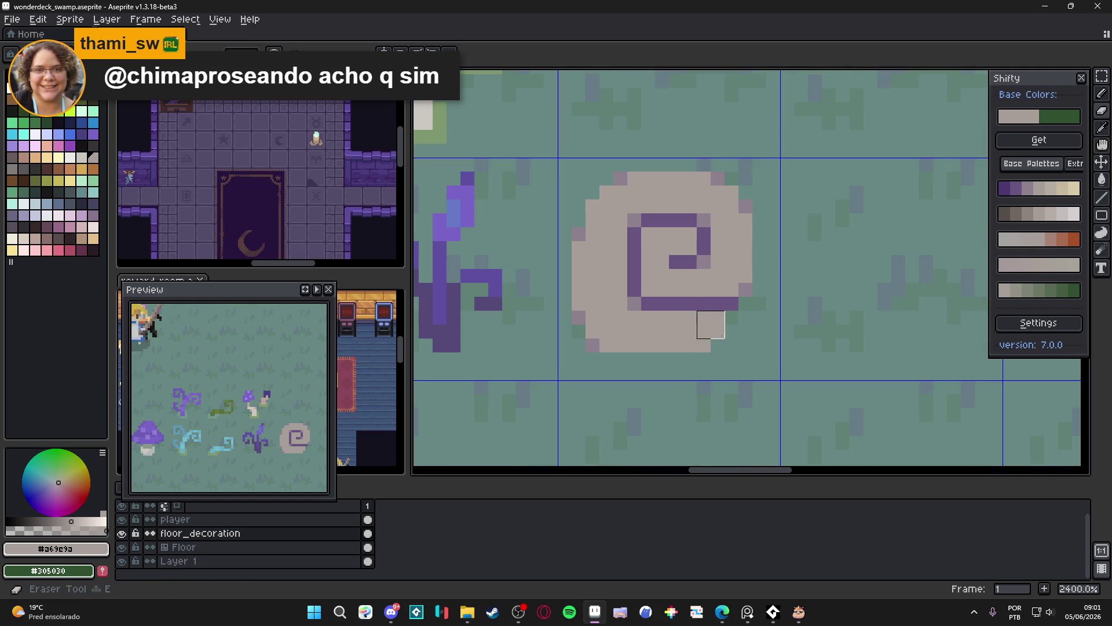
left_click(715, 331)
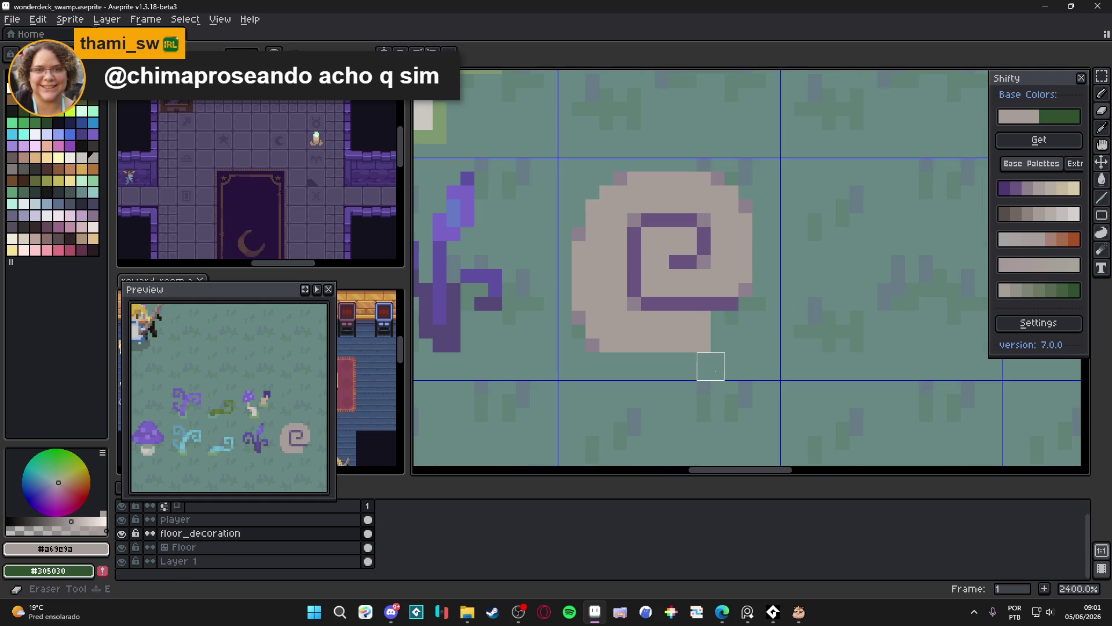
scroll(719, 370, "down", 6)
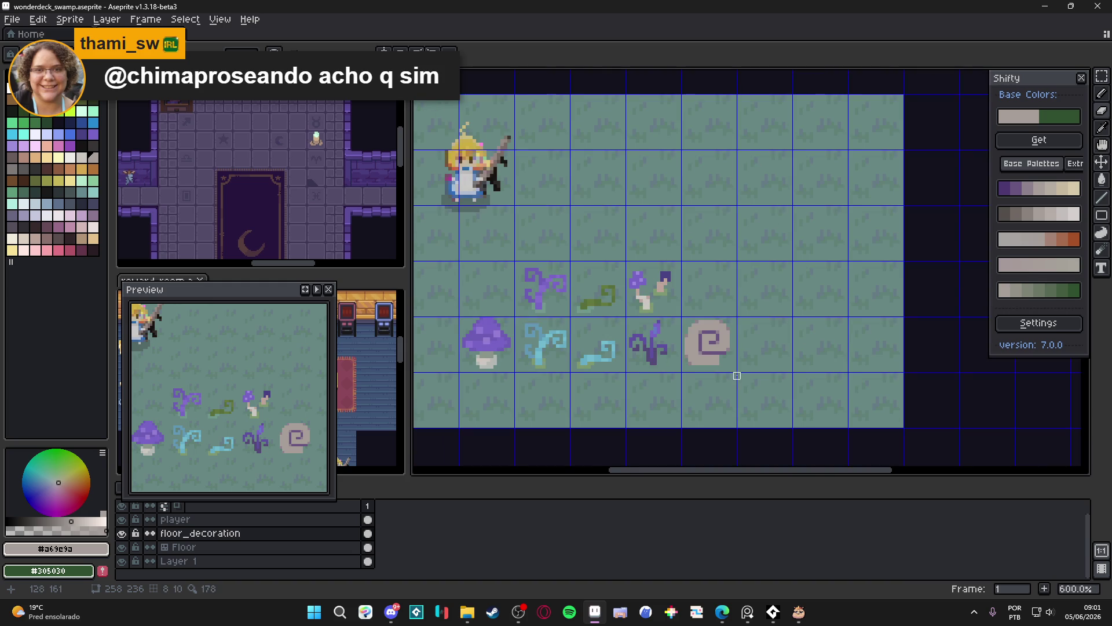
left_click(752, 620)
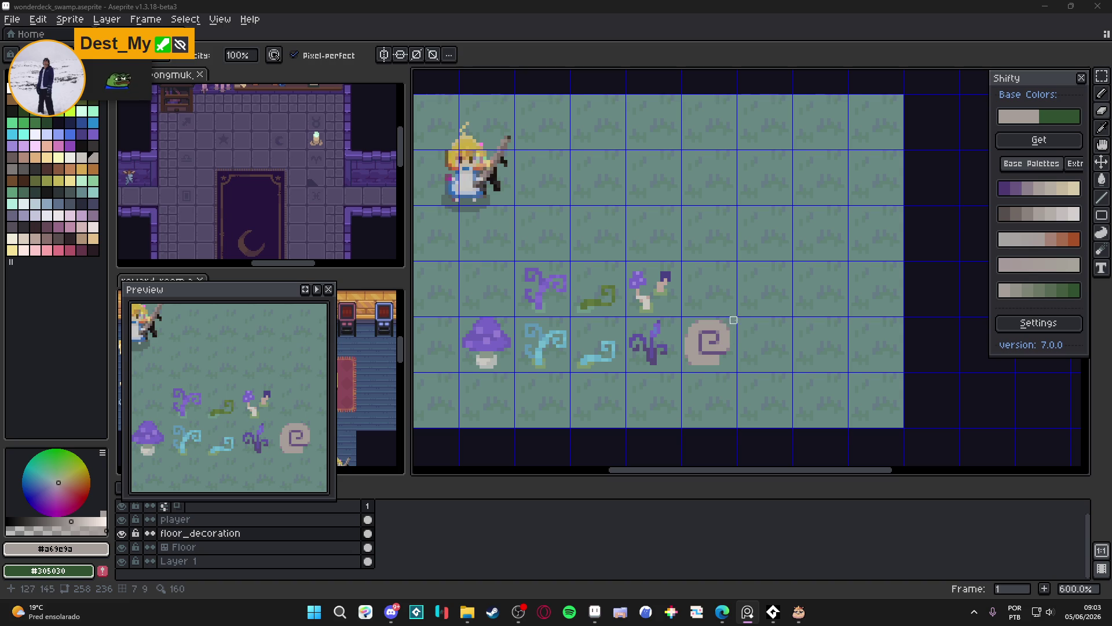
Repaint the top row of the snail's spiral in lighter mauve grey #8c818c.
scroll(713, 342, "up", 4)
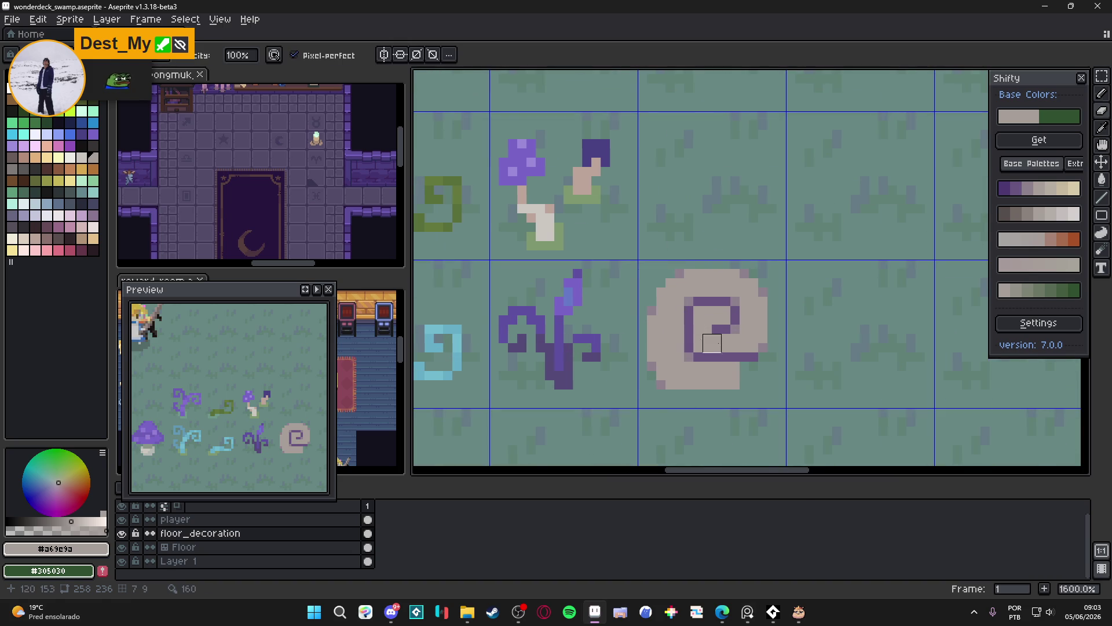
key("b")
key("ctrl+Down")
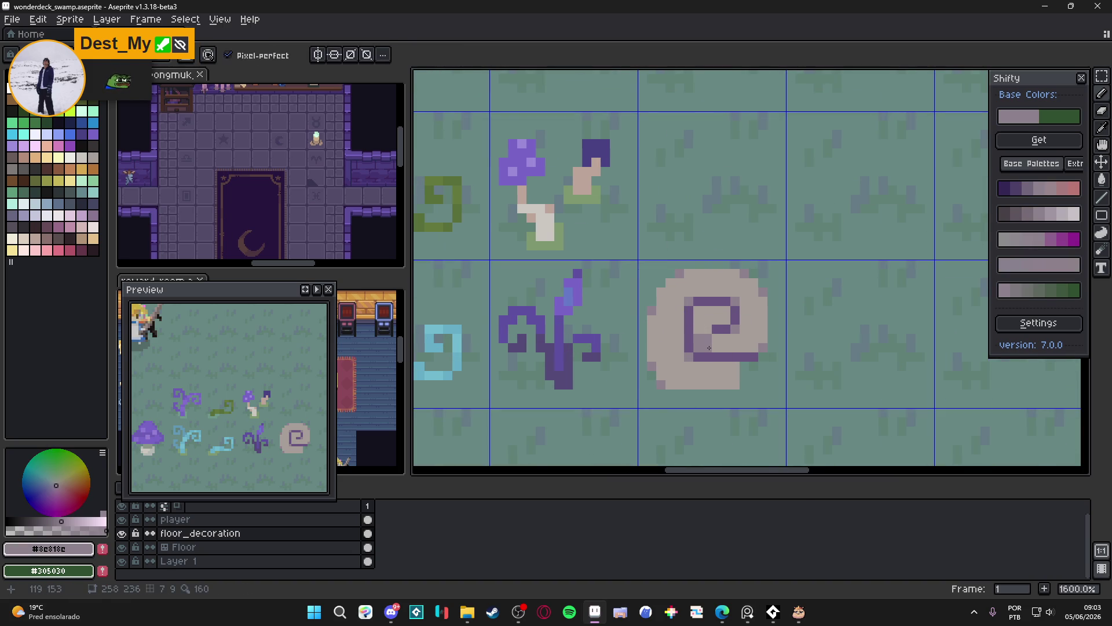
mouse_move(711, 347)
left_mouse_down()
mouse_move(577, 347)
mouse_move(715, 362)
left_mouse_up()
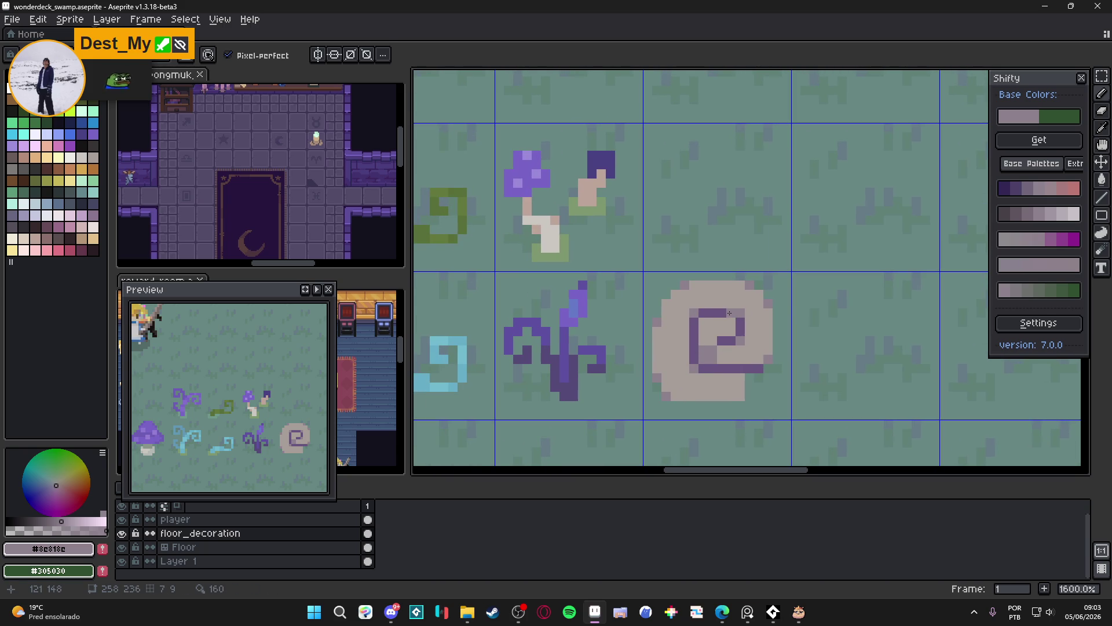
mouse_move(730, 312)
left_mouse_down()
mouse_move(701, 314)
mouse_move(693, 343)
mouse_move(693, 322)
left_mouse_up()
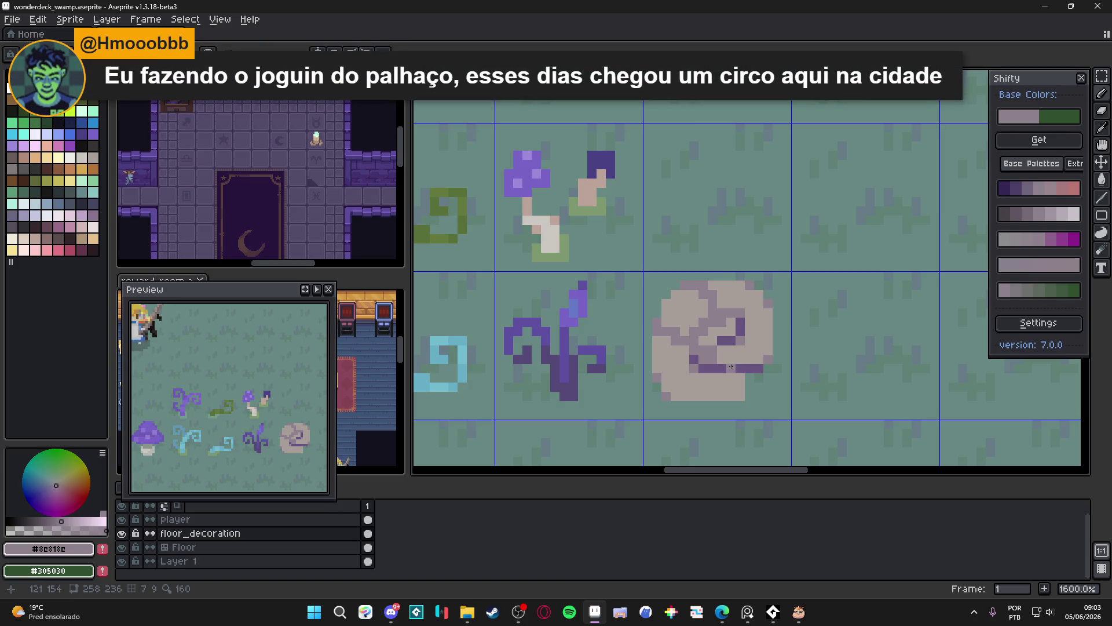
Add mauve-grey pixels along the snail shell's right edge.
left_click(715, 321, "alt")
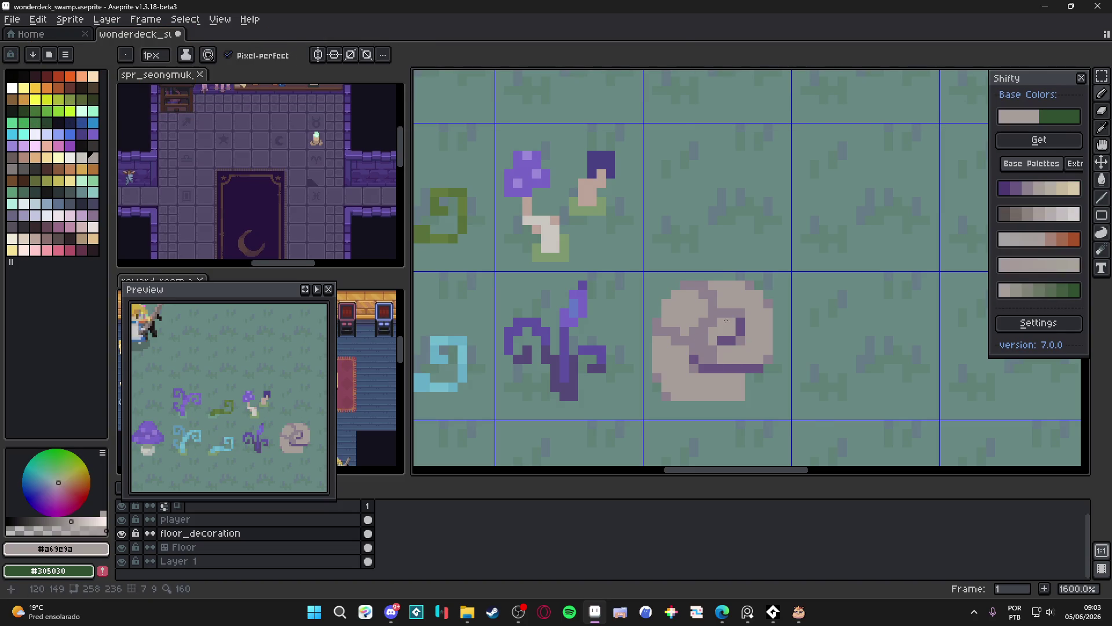
left_click(742, 326, "alt")
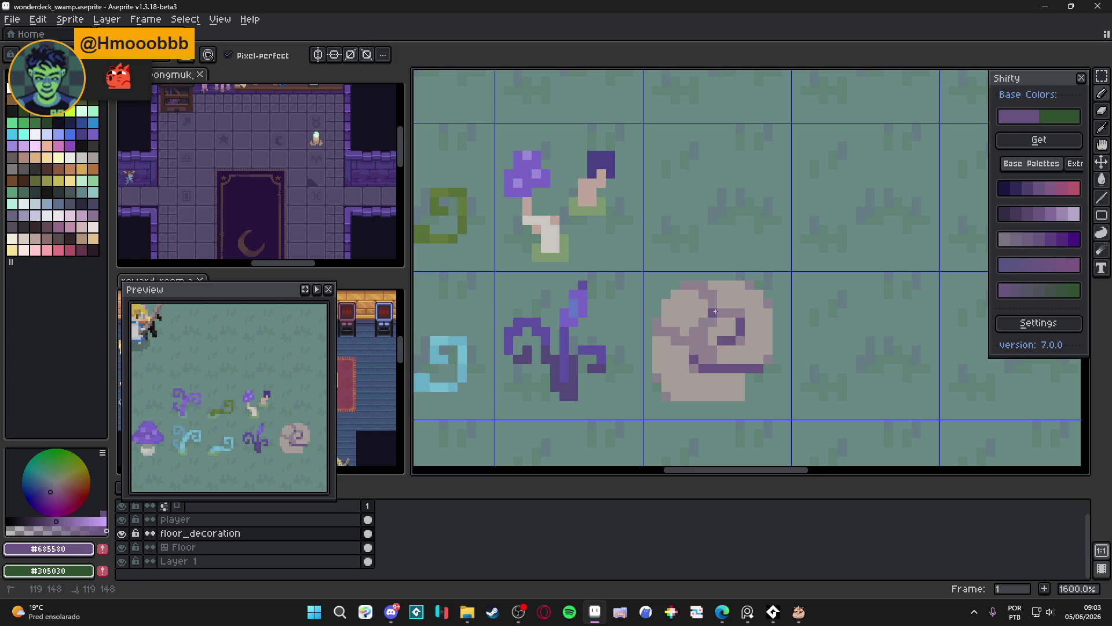
left_click(716, 344, "alt")
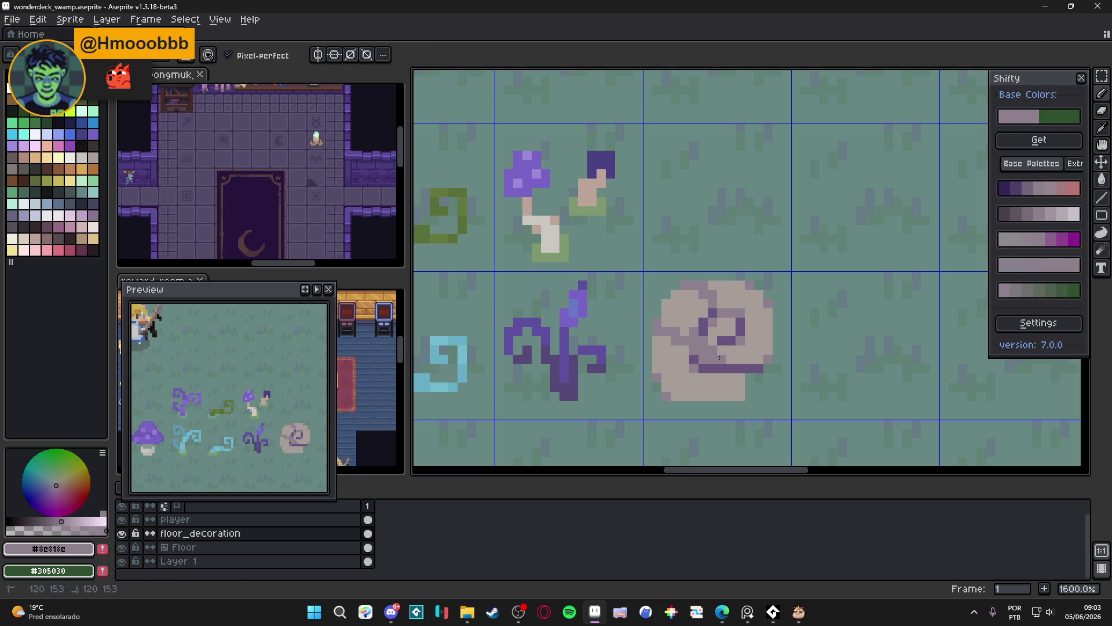
left_click(768, 350)
left_click(768, 341)
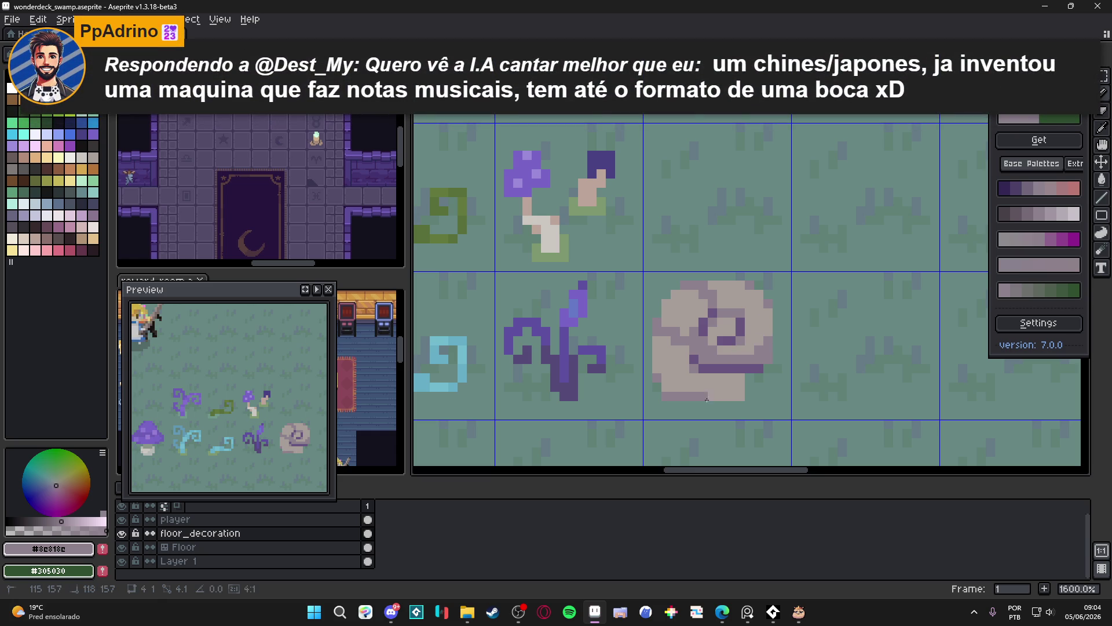
Shade the shell's lower rows mauve and add a dark purple pixel atop the spiral.
mouse_move(740, 390)
left_mouse_down()
mouse_move(663, 388)
mouse_move(676, 377)
mouse_move(661, 372)
left_mouse_up()
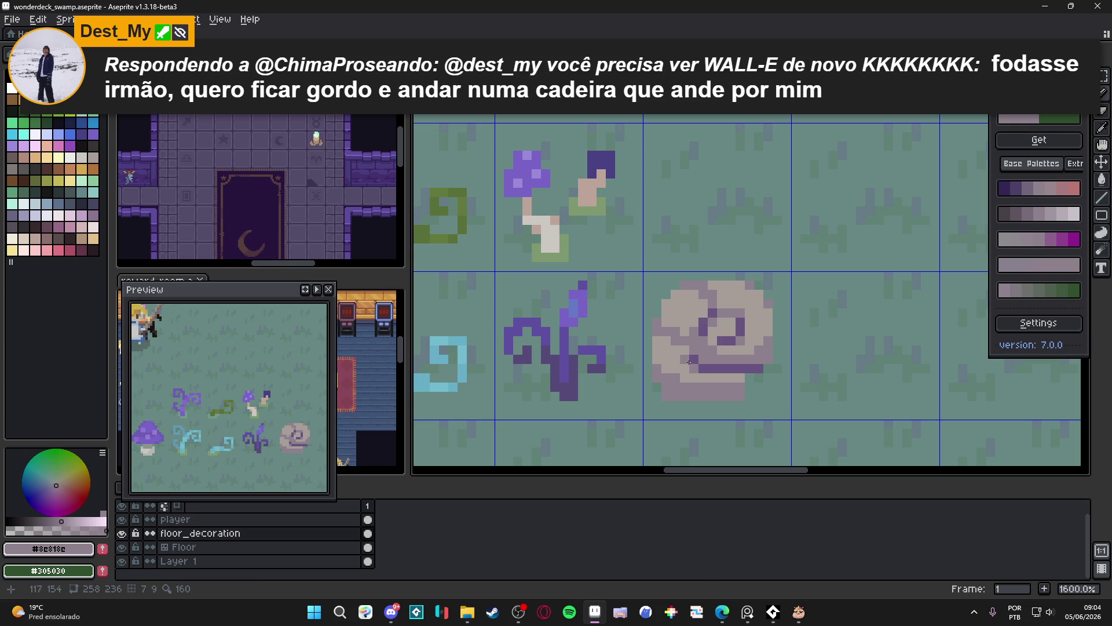
left_click(693, 345, "alt")
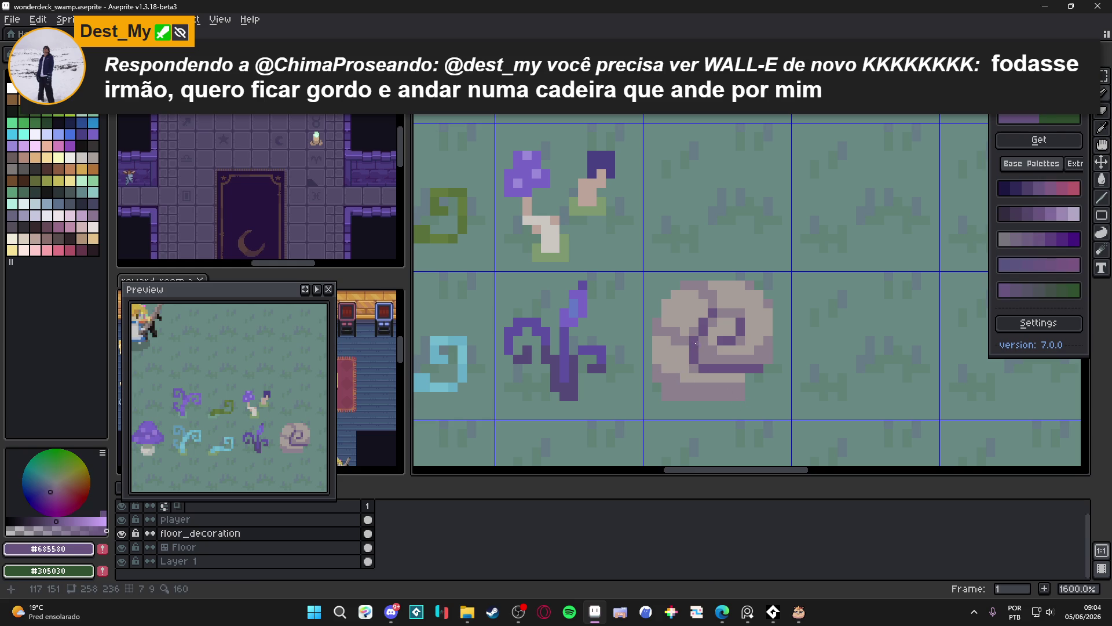
left_click(722, 313)
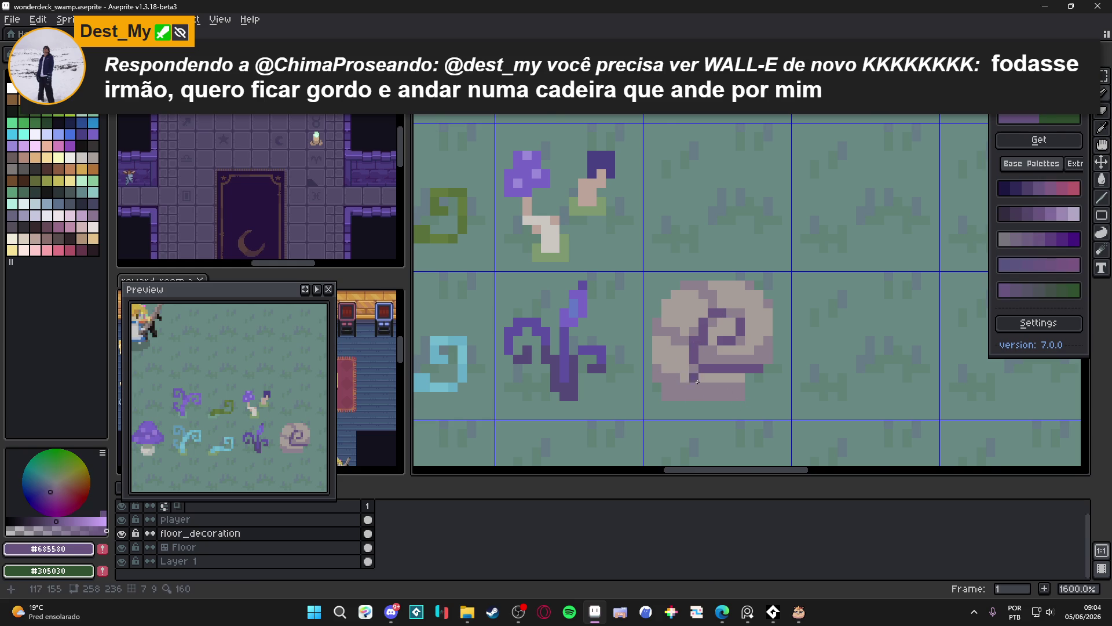
scroll(697, 381, "down", 3)
scroll(730, 379, "up", 3)
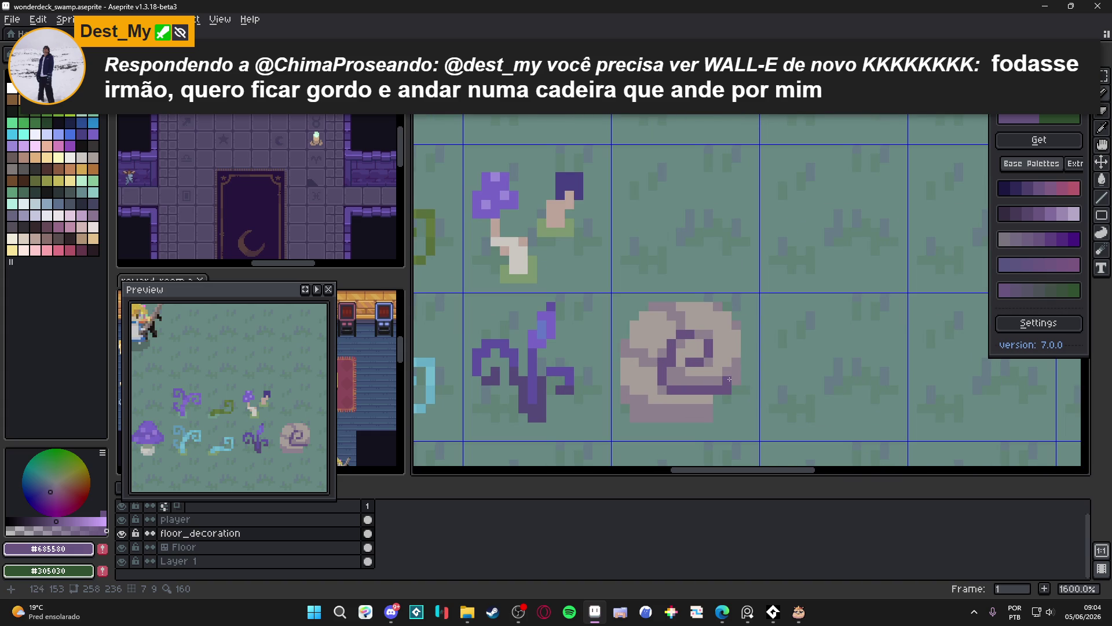
Extend the spiral's dark purple line to the right, undoing misplaced pixels.
left_click_drag(729, 379, 721, 383)
left_click(725, 374)
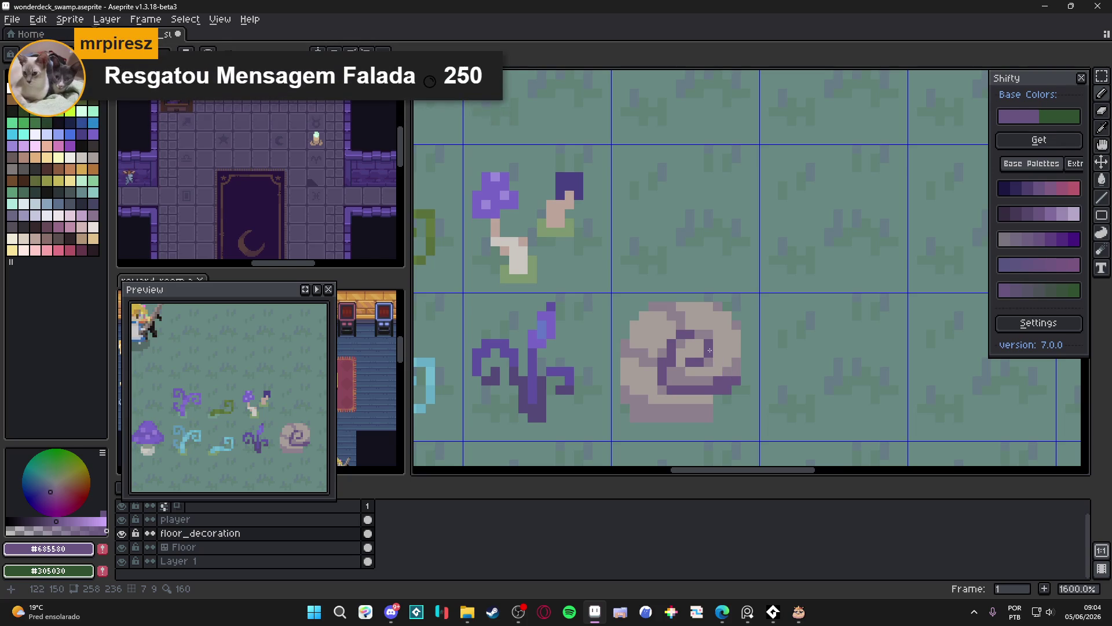
scroll(727, 365, "down", 3)
scroll(729, 364, "up", 3)
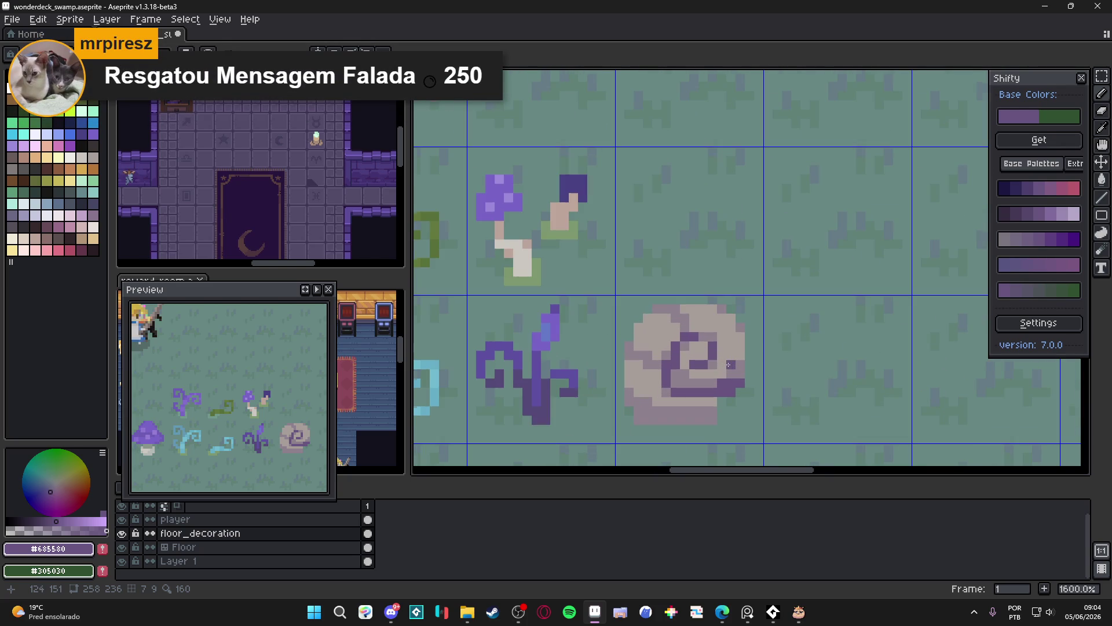
key("ctrl+z")
left_click(721, 358)
key("ctrl+z")
left_click(729, 347)
key("ctrl+z")
Dab mauve, dark purple and light grey swatches in a row right of the snail.
left_click(729, 349, "alt")
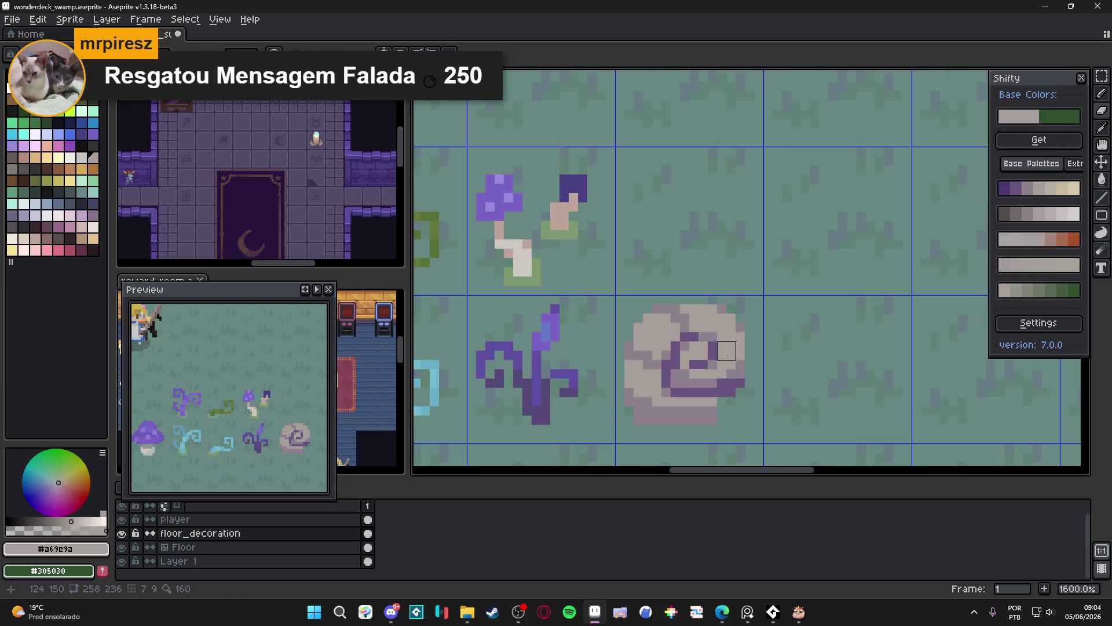
left_click(750, 397, "alt")
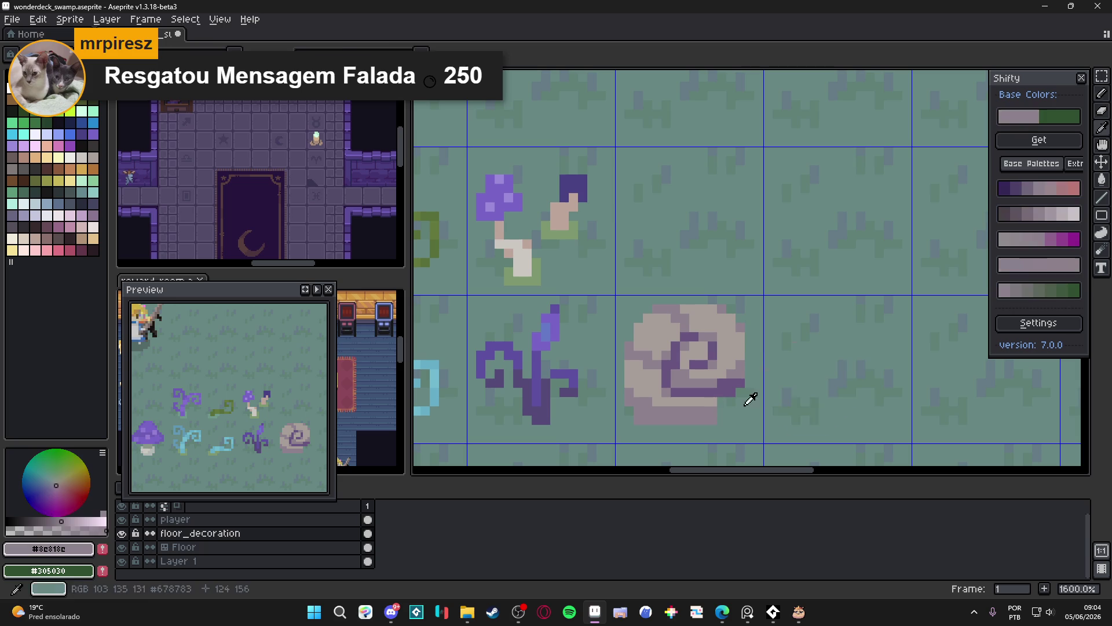
left_click(788, 374)
left_click(727, 380, "alt")
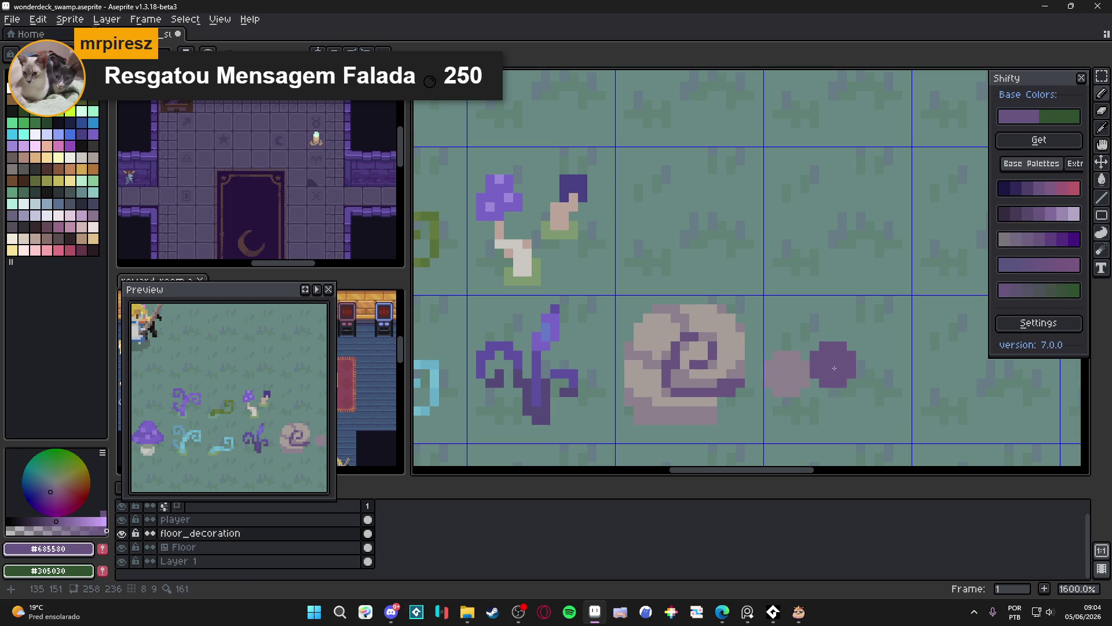
left_click(834, 373)
left_click(729, 349, "alt")
left_click(889, 374)
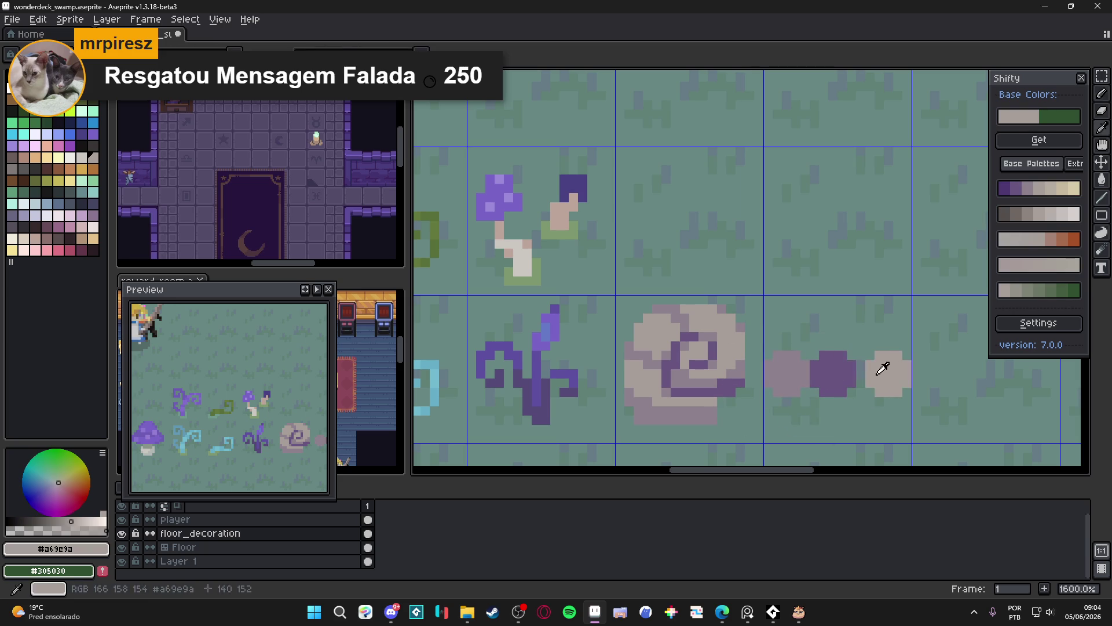
key("plus")
key("plus")
key("plus")
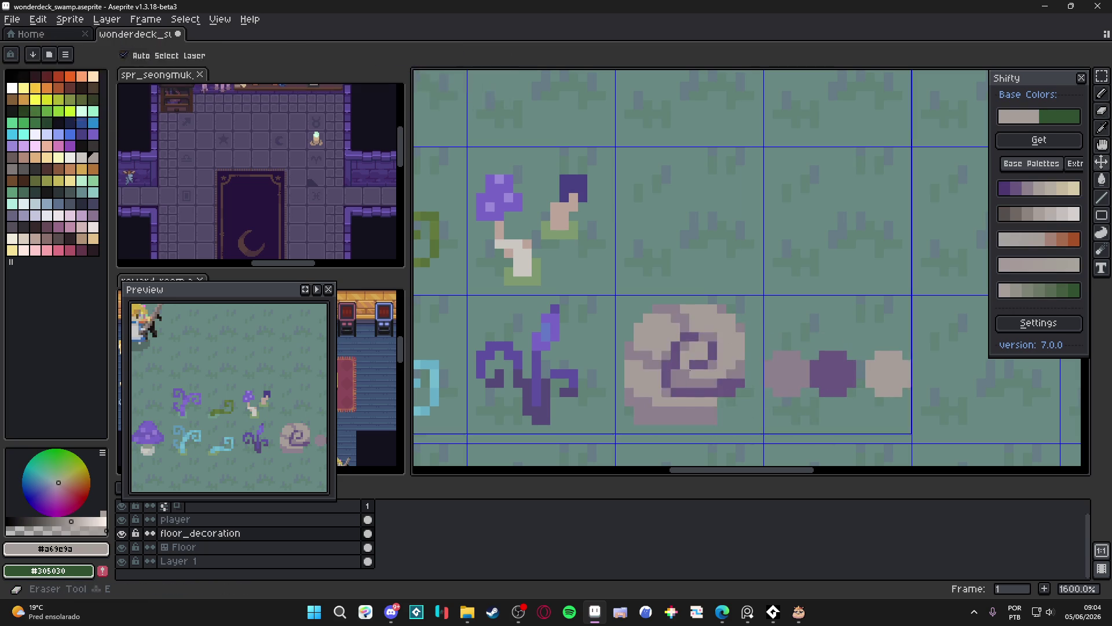
Erase the snail shell and repaint it as a round mauve rock under a light grey cap.
left_click(690, 359)
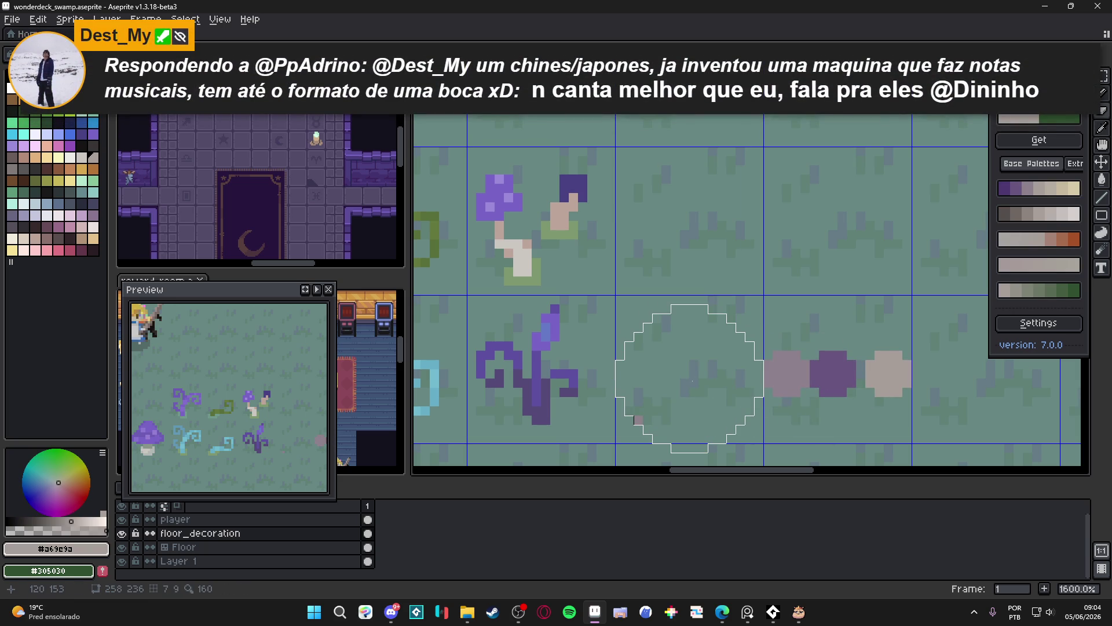
key("b")
key("minus")
key("minus")
key("minus")
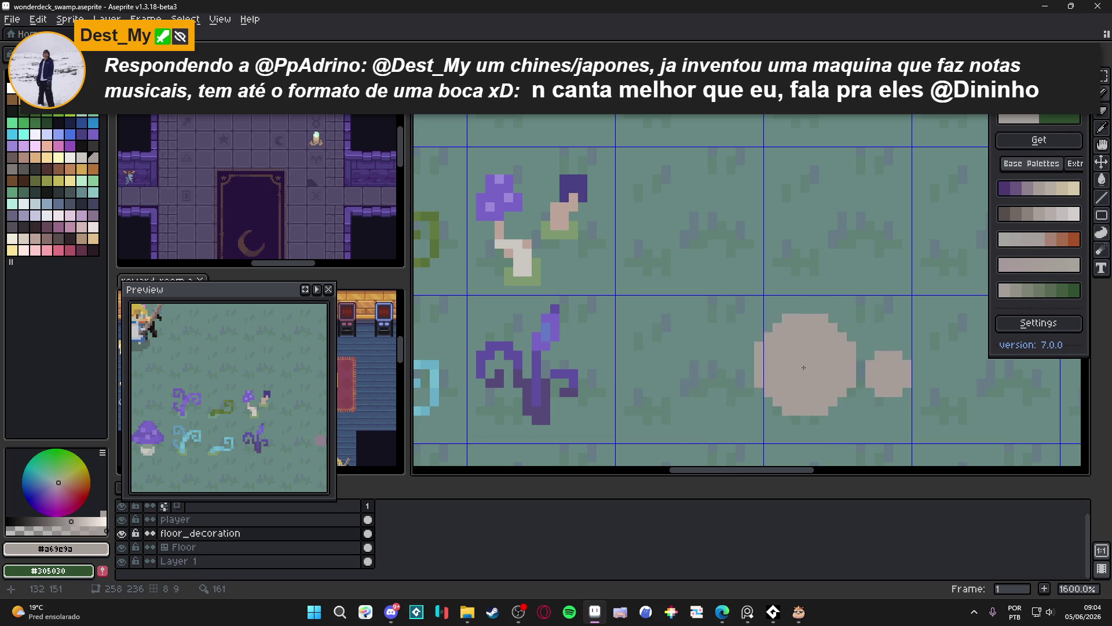
left_click(787, 374, "alt")
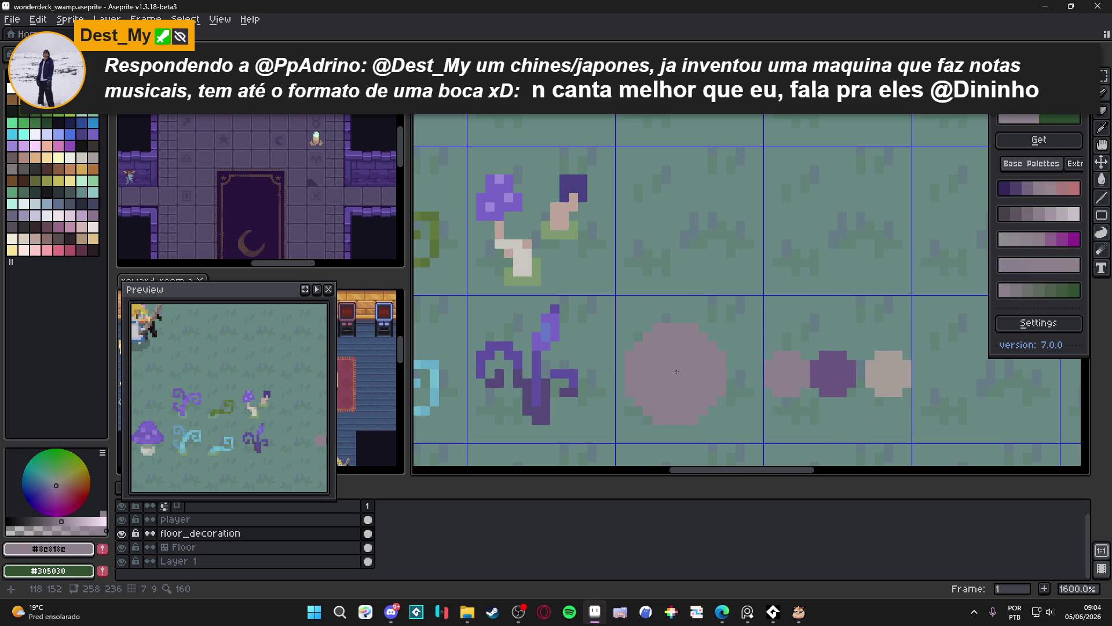
left_click(880, 372, "alt")
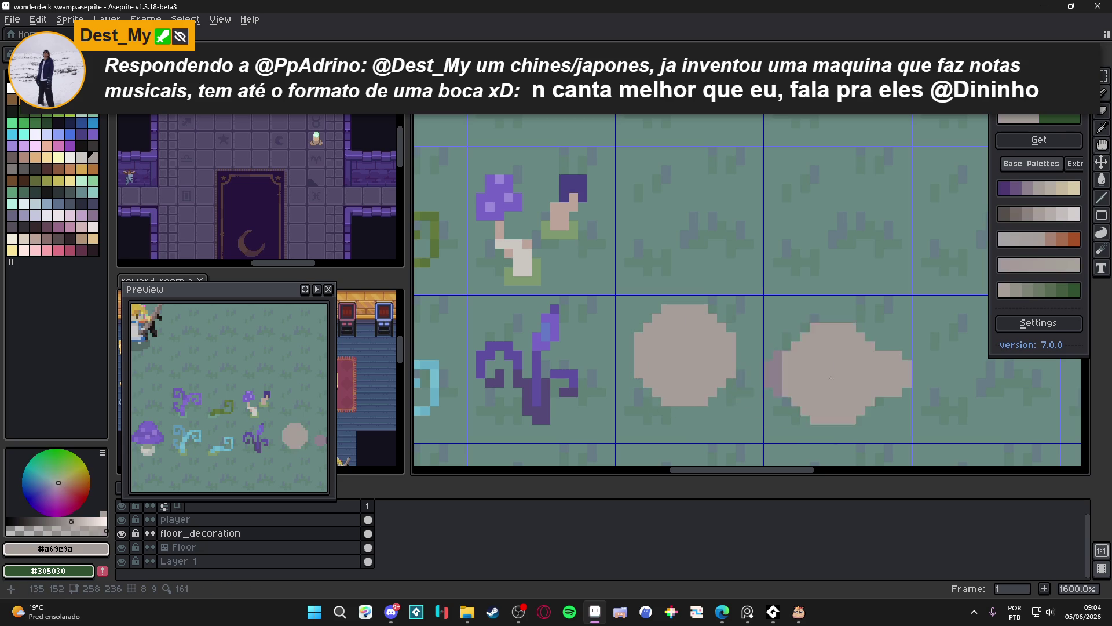
left_click(788, 373, "alt")
left_click(683, 377)
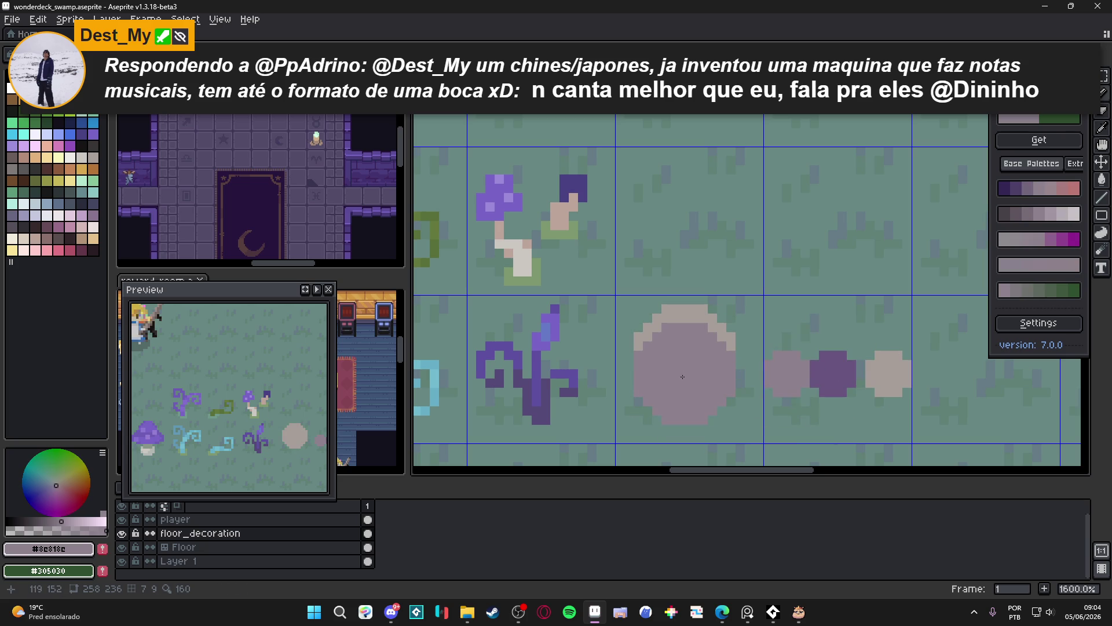
left_click(685, 383)
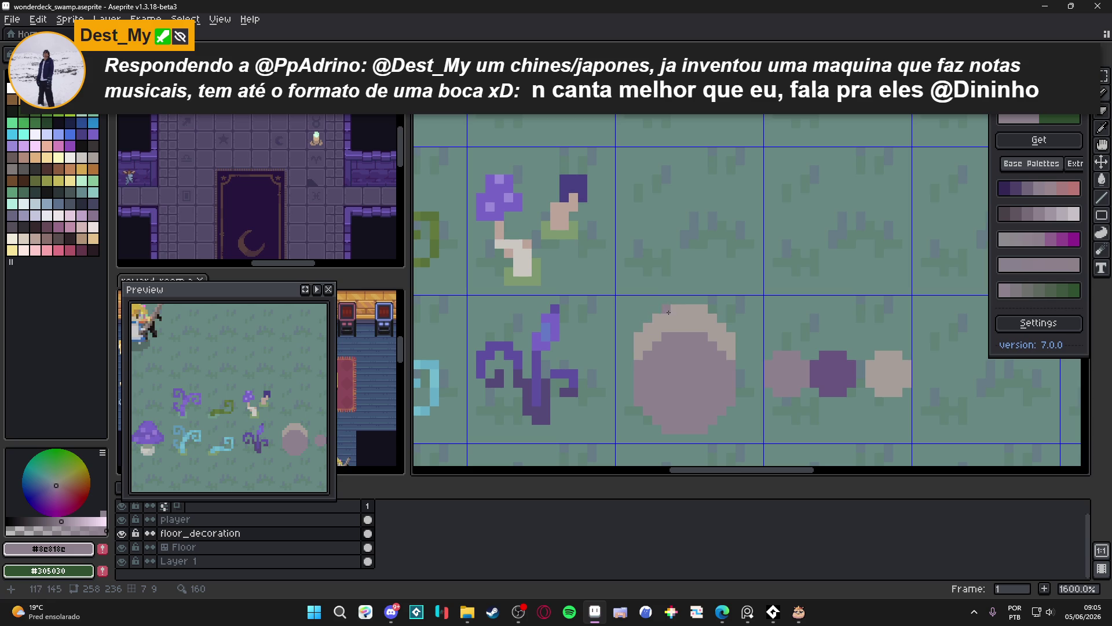
Add dark purple shading pixels along the rock's right and bottom edges below the cap.
left_click(656, 338)
left_click(833, 373, "alt")
left_click(731, 401)
left_click(704, 429)
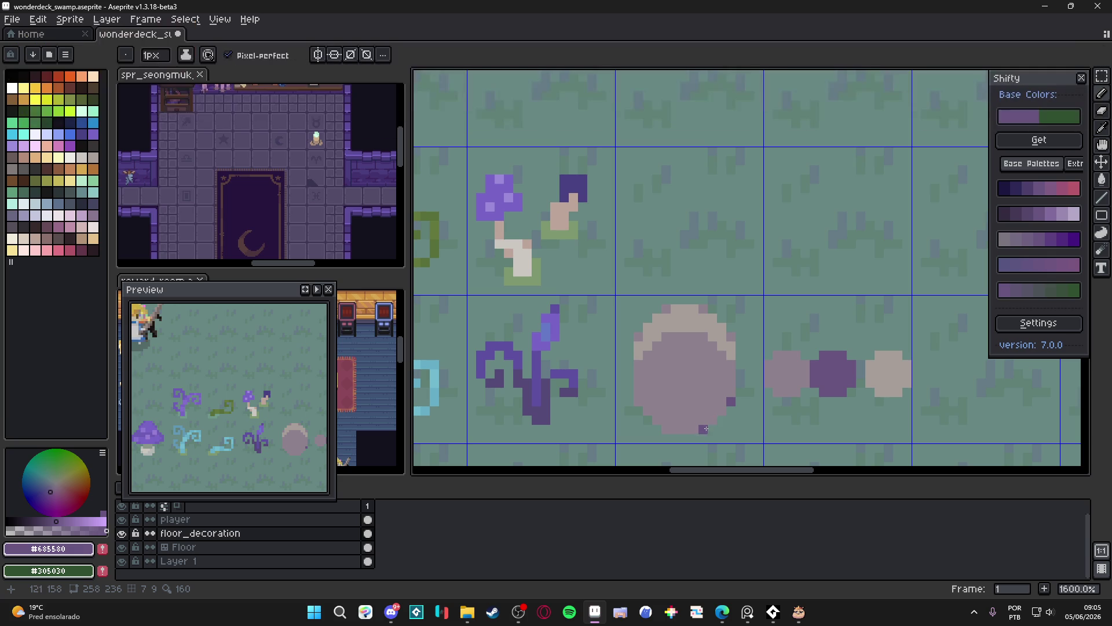
left_click(670, 429)
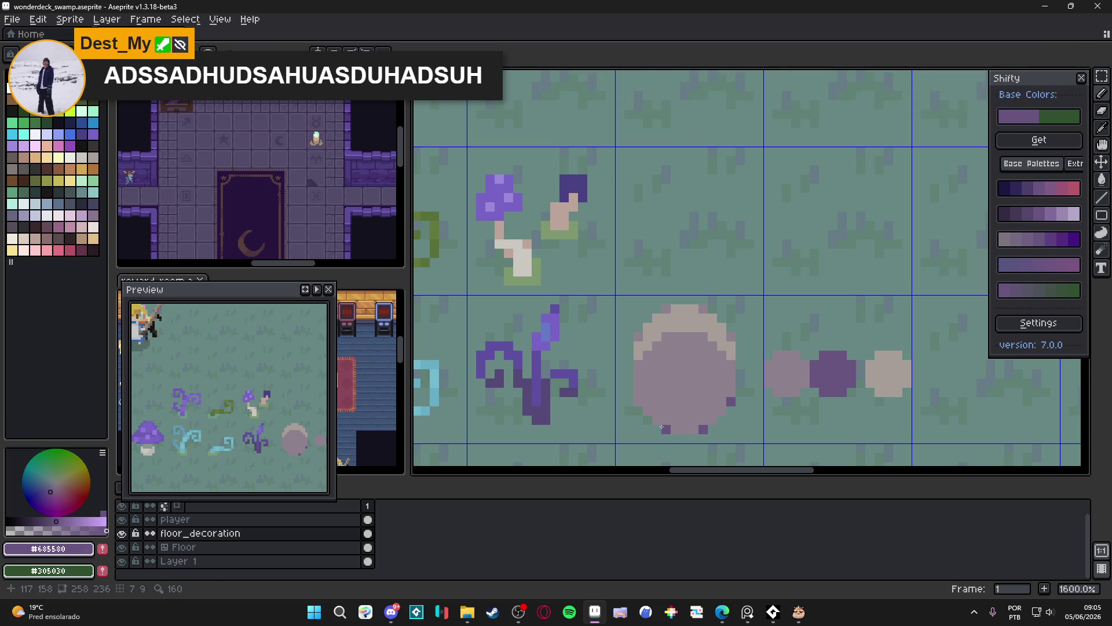
key("ctrl+z")
key("ctrl+z")
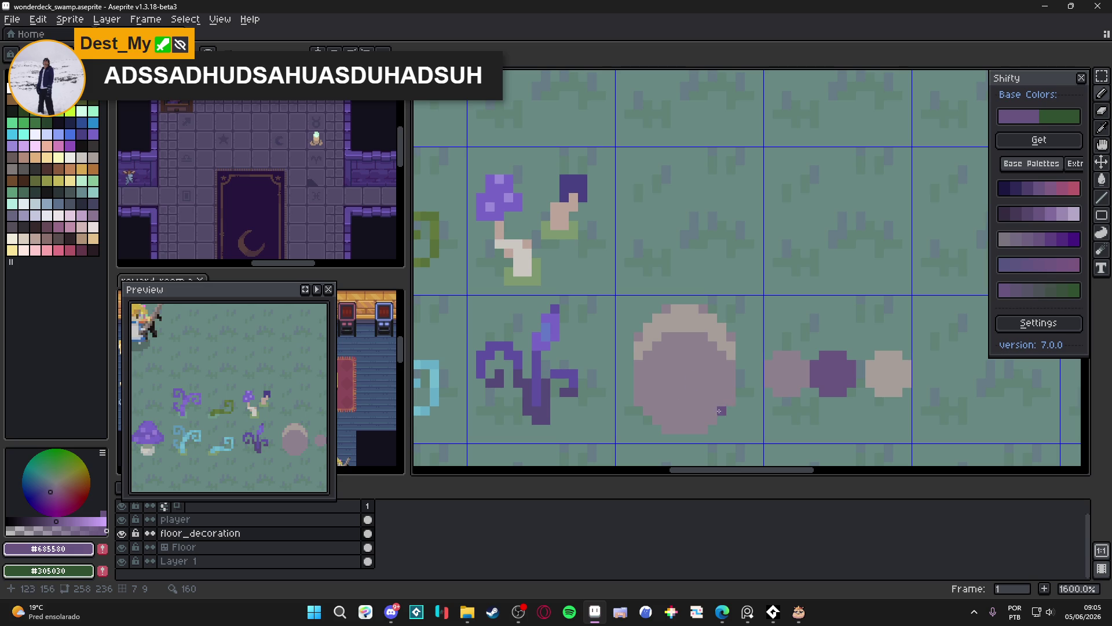
left_click(731, 402)
left_click(703, 429)
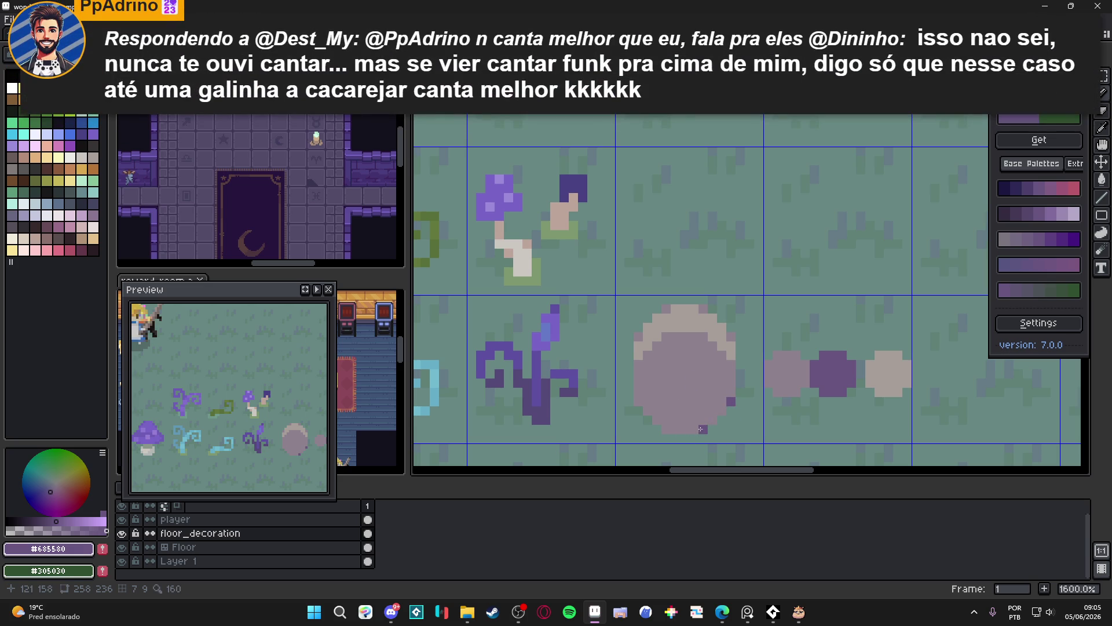
left_click(666, 428)
scroll(684, 366, "down", 1)
scroll(685, 360, "up", 1)
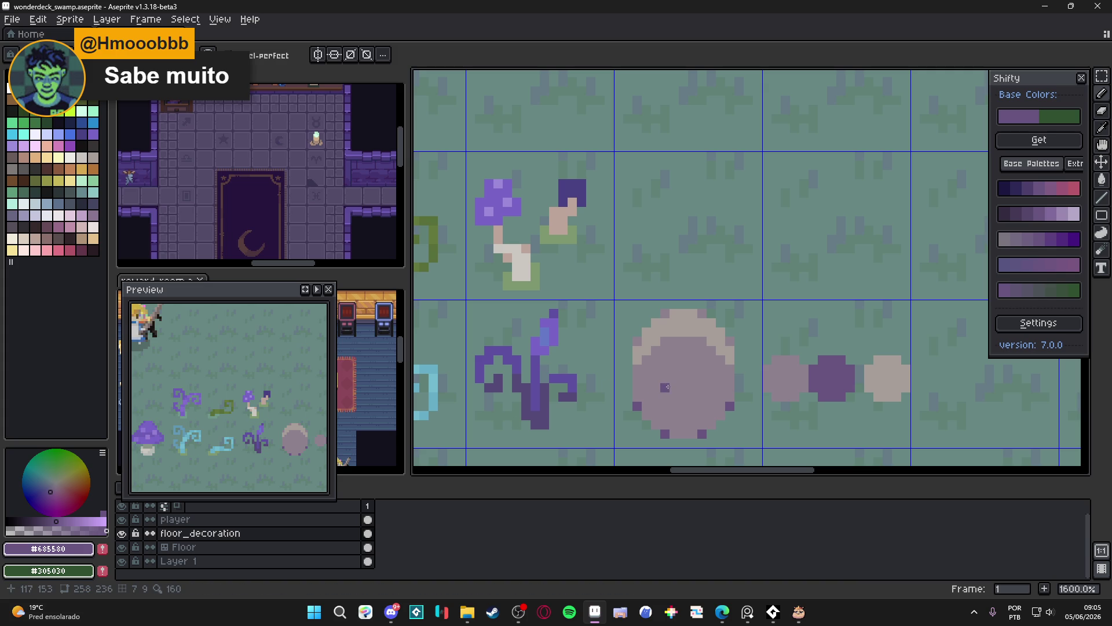
Try a straight dark purple line across the rock, then undo it.
left_click(678, 327, "alt")
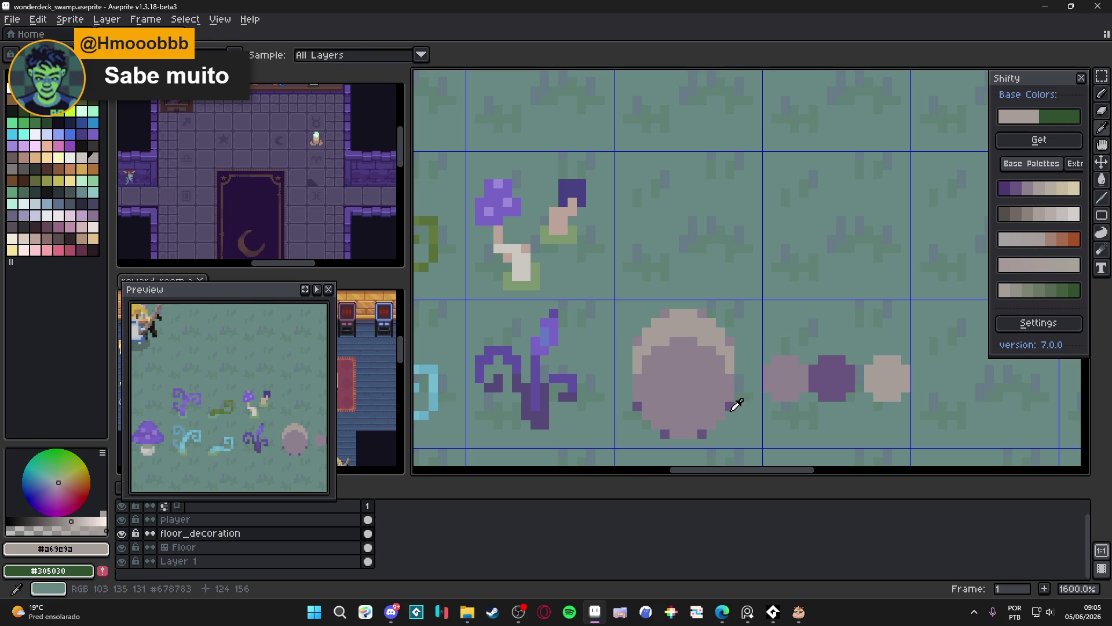
left_click(731, 399, "alt")
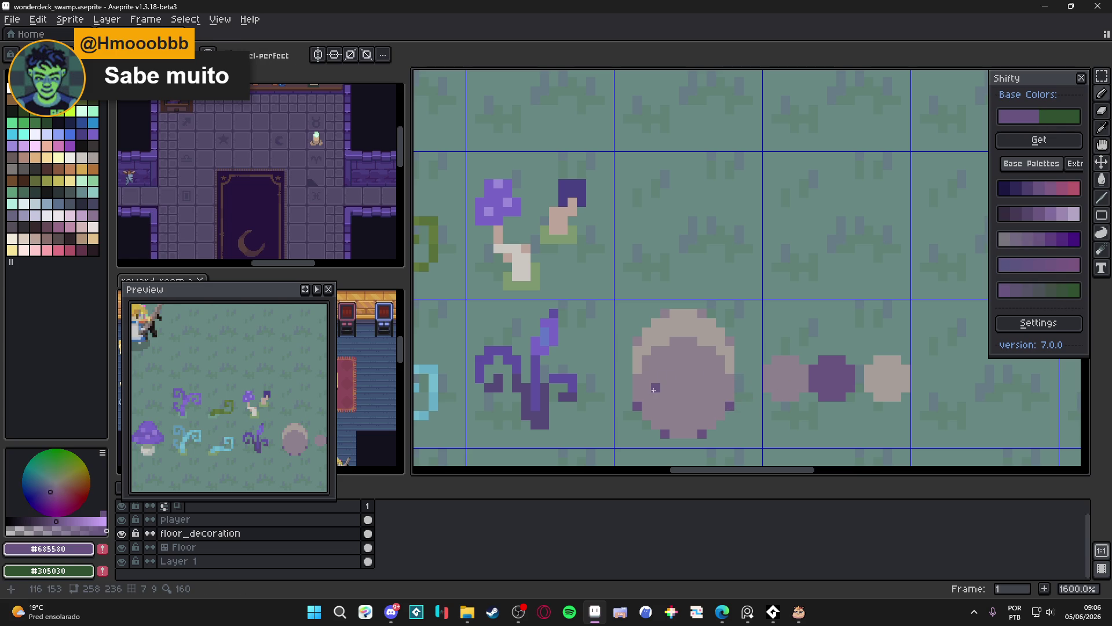
left_click_drag(655, 388, 663, 375)
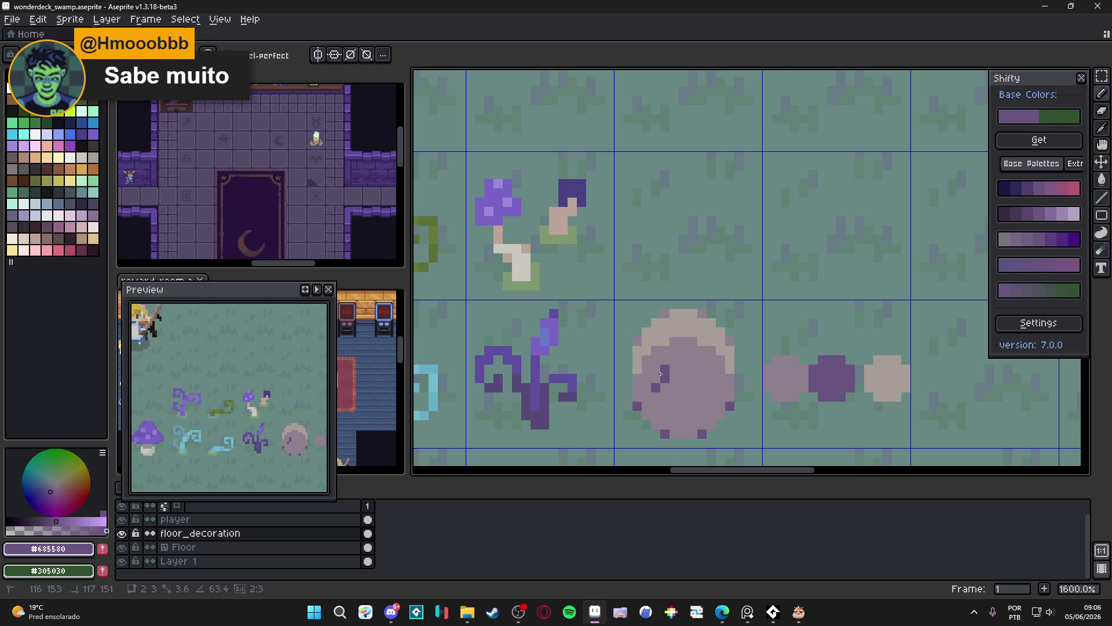
key("ctrl+z")
left_click(667, 397, "alt")
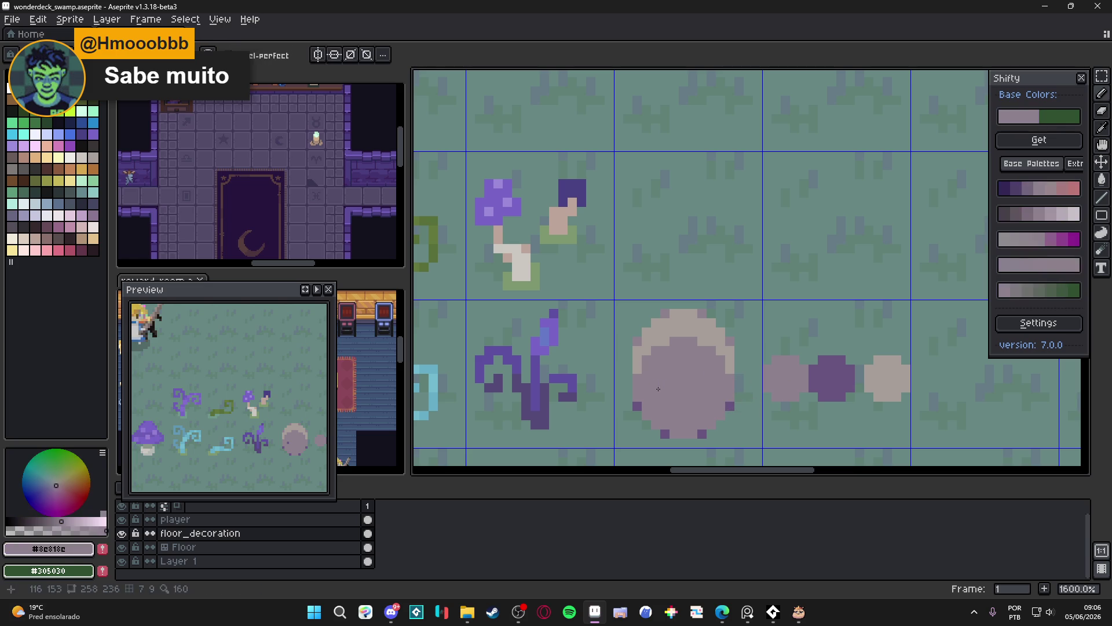
left_click(835, 377, "alt")
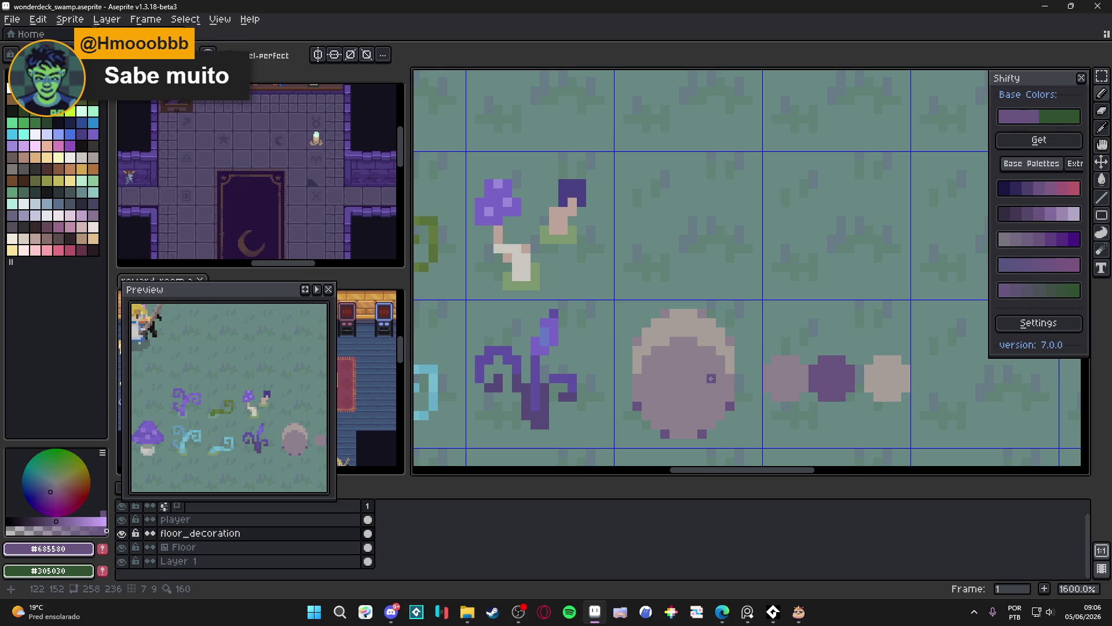
left_click(665, 391)
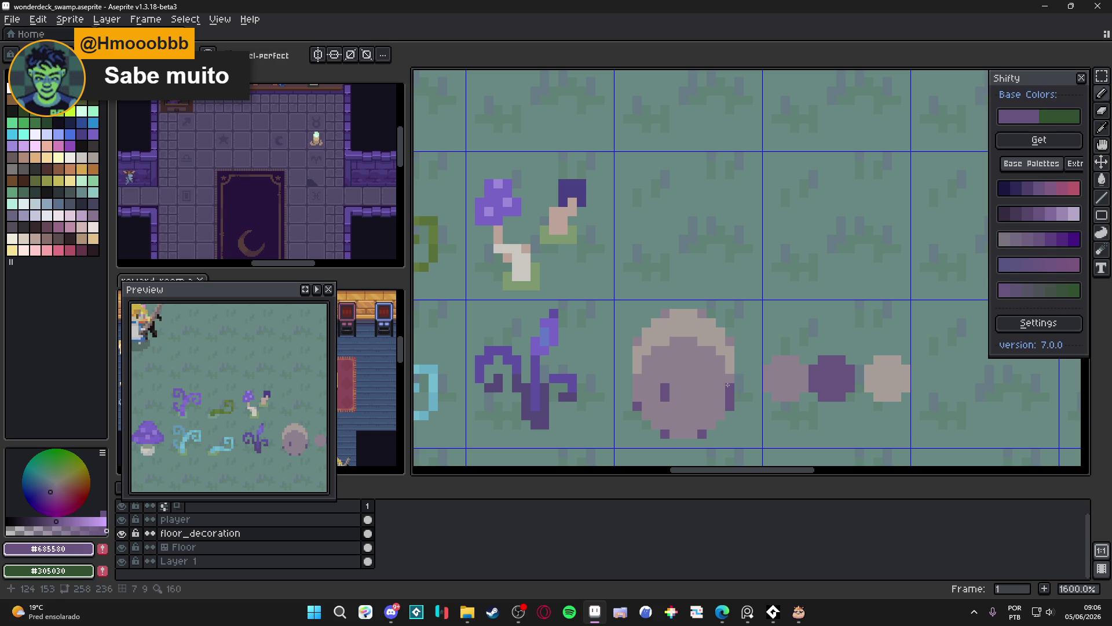
key("shift")
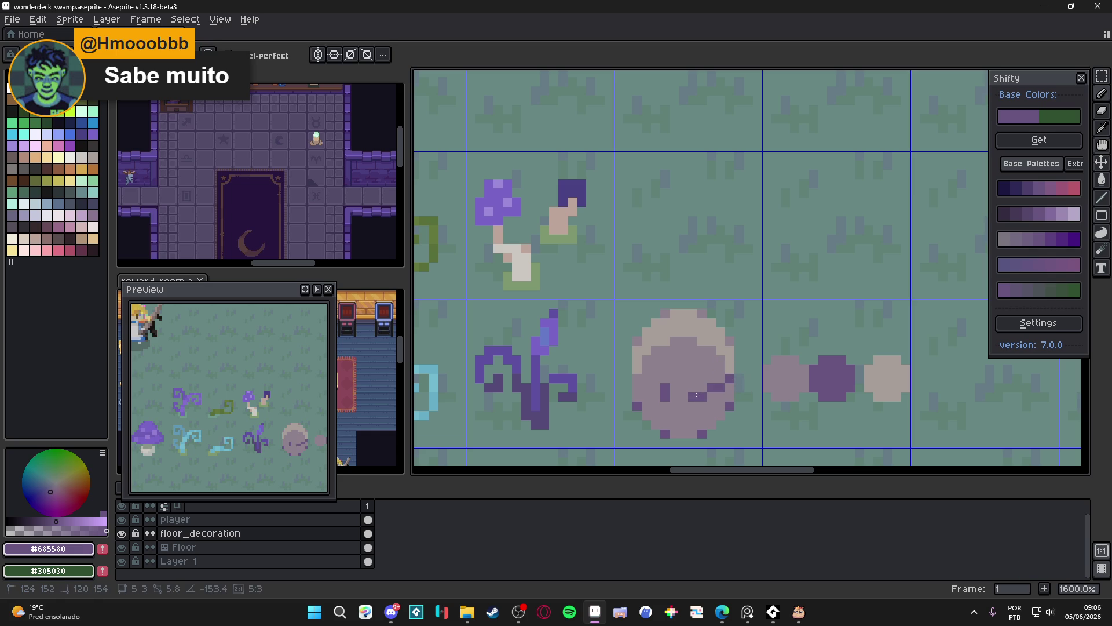
left_click(693, 395, "shift")
key("alt")
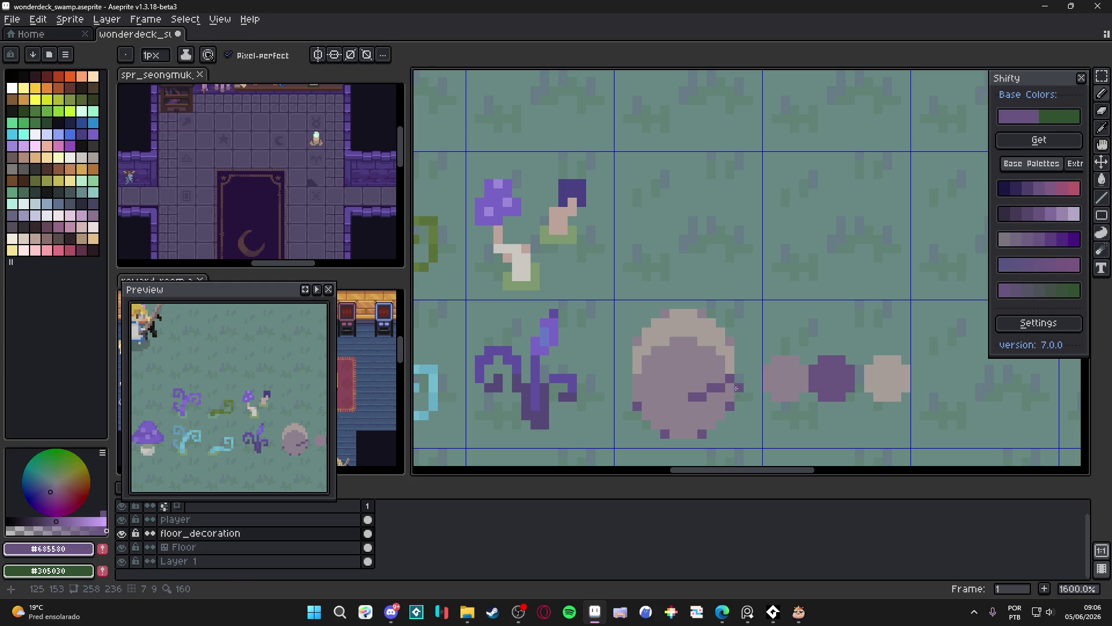
key("ctrl+z")
Cover old face marks with body colour and draw a dark purple spiral inward to its centre.
left_click(720, 390, "alt")
mouse_move(665, 392)
left_mouse_down()
mouse_move(693, 399)
mouse_move(712, 387)
left_mouse_up()
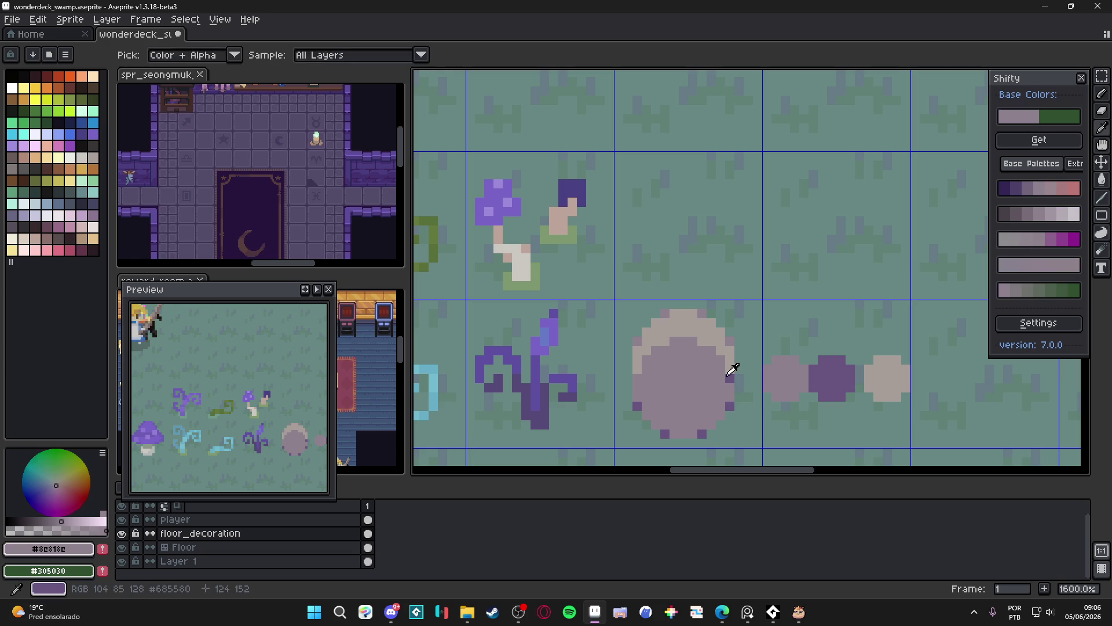
left_click(727, 377, "alt")
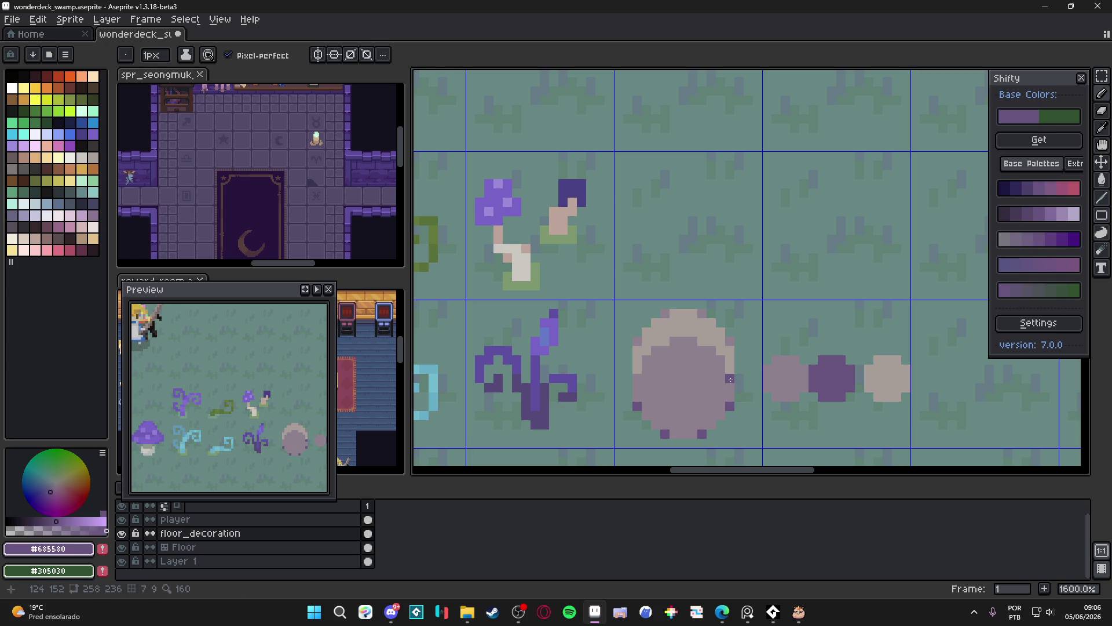
mouse_move(730, 381)
left_mouse_down()
mouse_move(703, 415)
mouse_move(660, 406)
mouse_move(676, 367)
left_mouse_up()
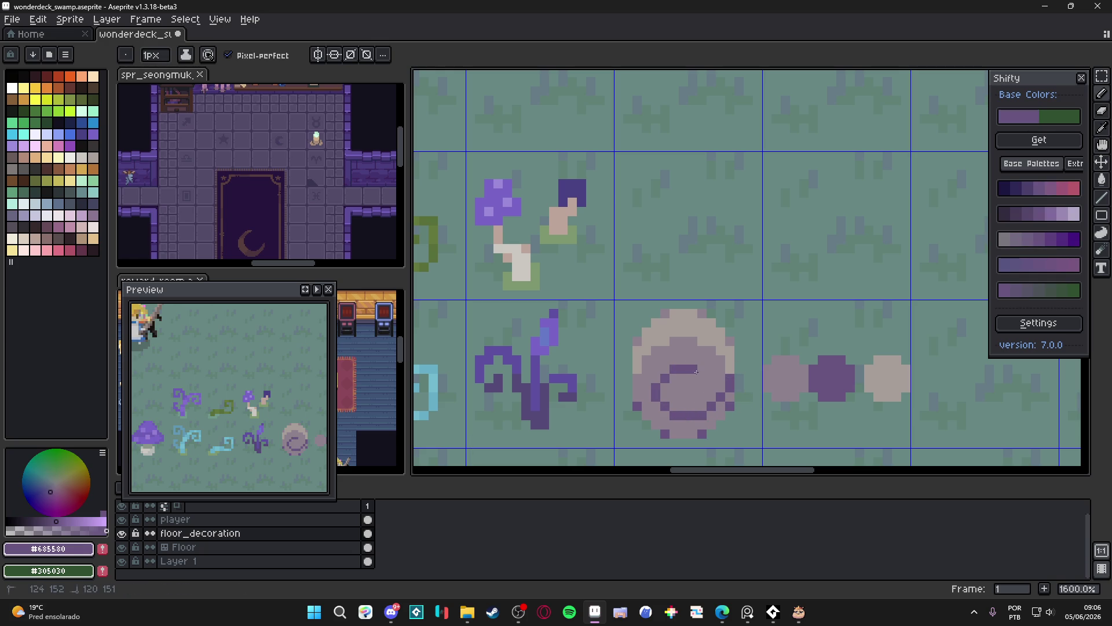
left_click(684, 370, "alt")
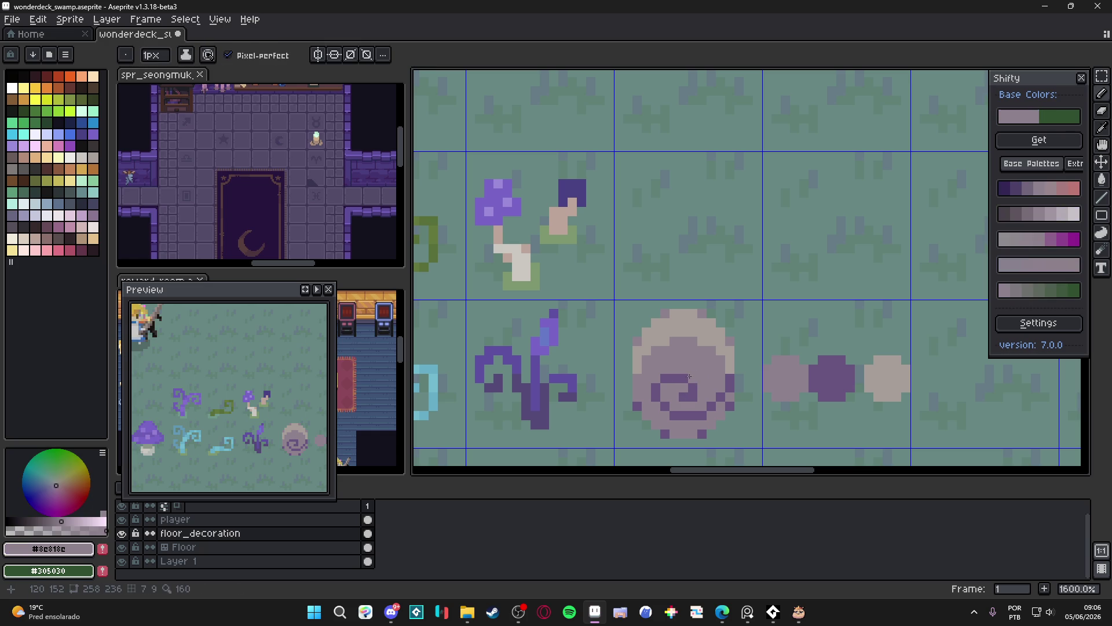
left_click(681, 376, "alt")
left_click_drag(663, 370, 697, 384)
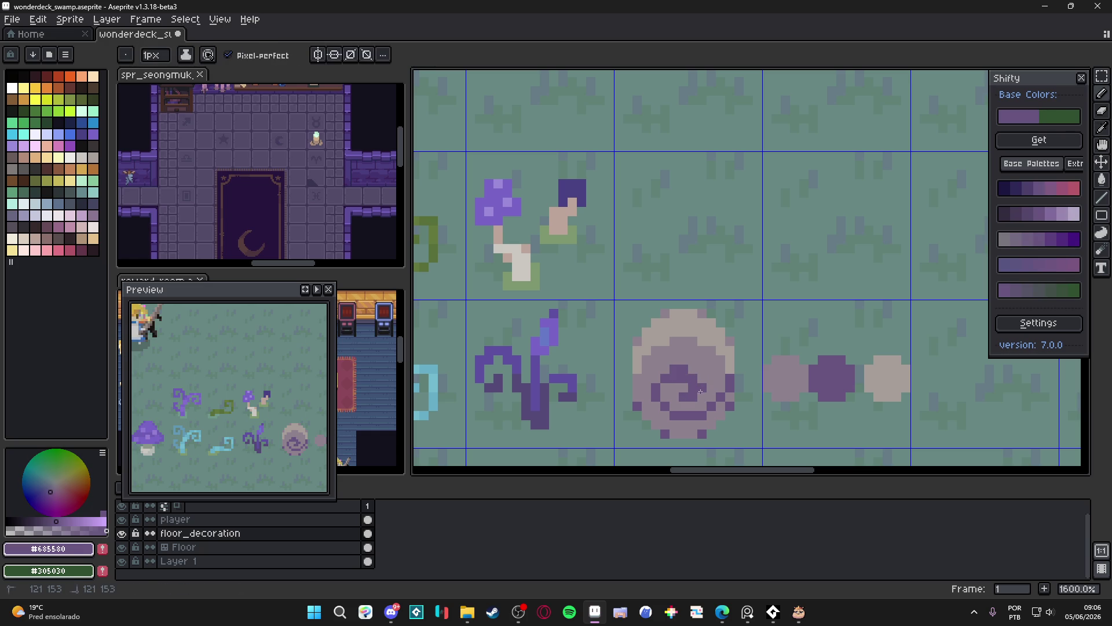
left_click(680, 383, "alt")
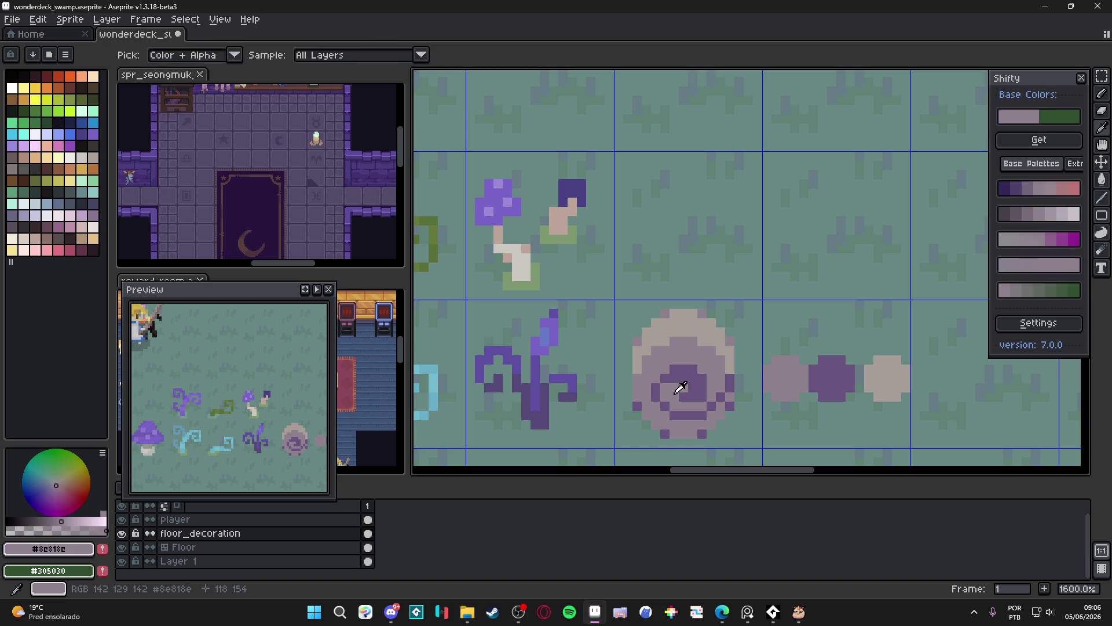
left_click_drag(680, 380, 692, 385)
scroll(692, 385, "down", 4)
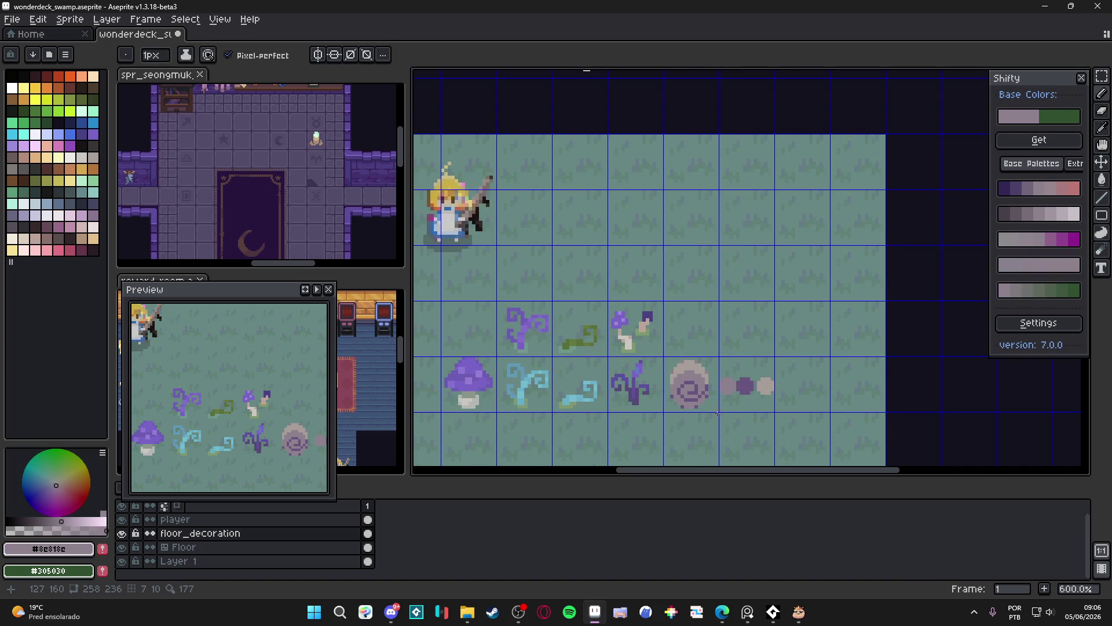
scroll(711, 403, "up", 4)
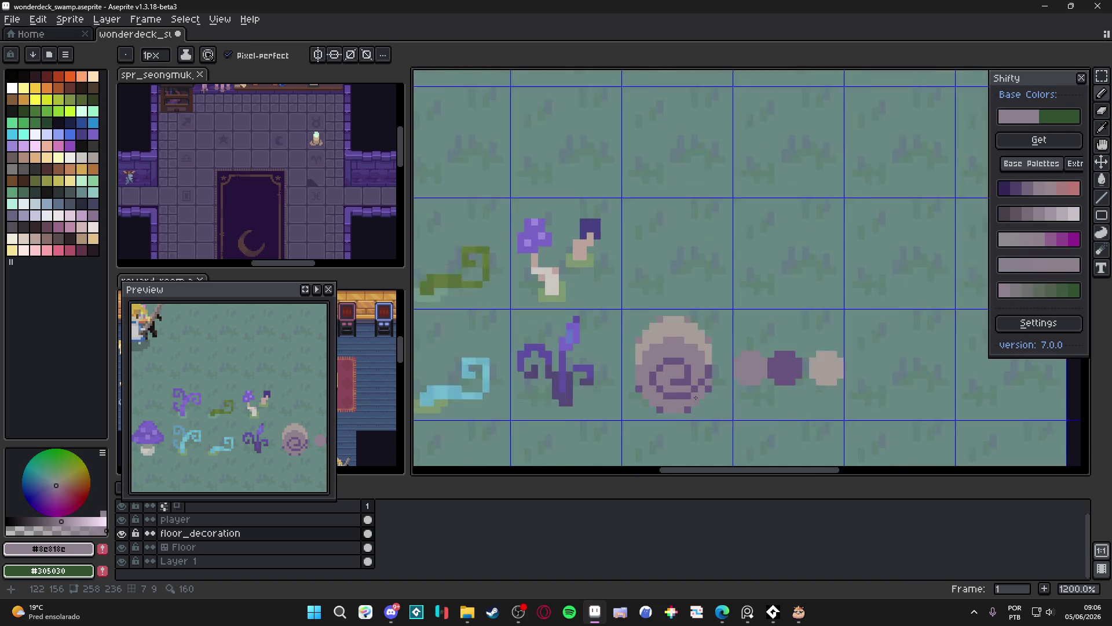
Reshape the spiral's vertical stroke and add dark purple pixels around its sides.
left_click(677, 350, "alt")
left_click(667, 322, "alt")
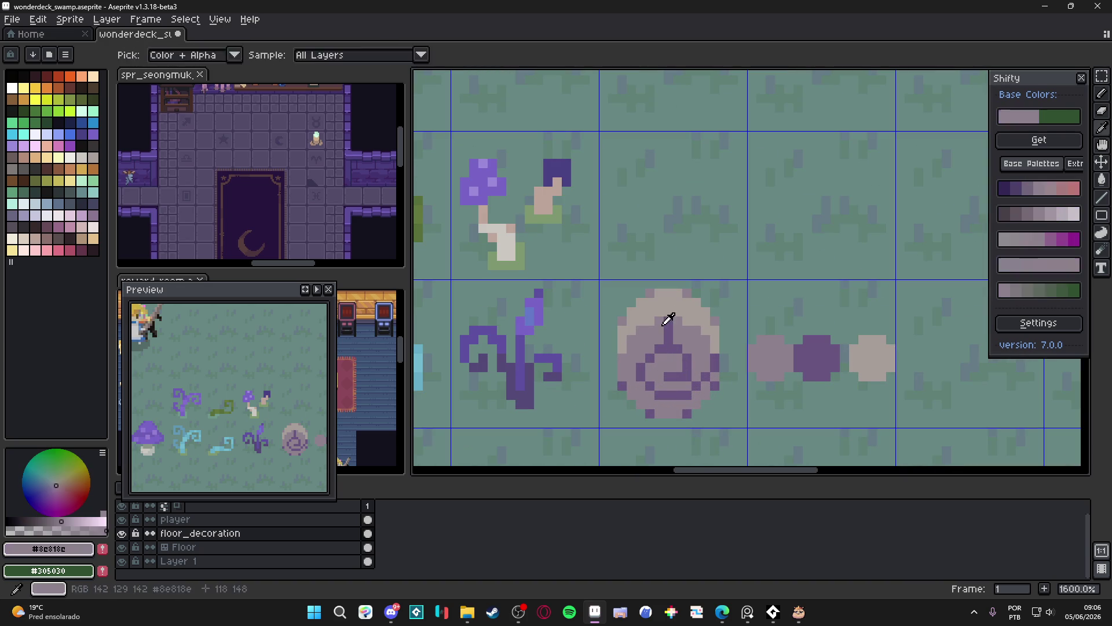
left_click_drag(667, 316, 666, 294)
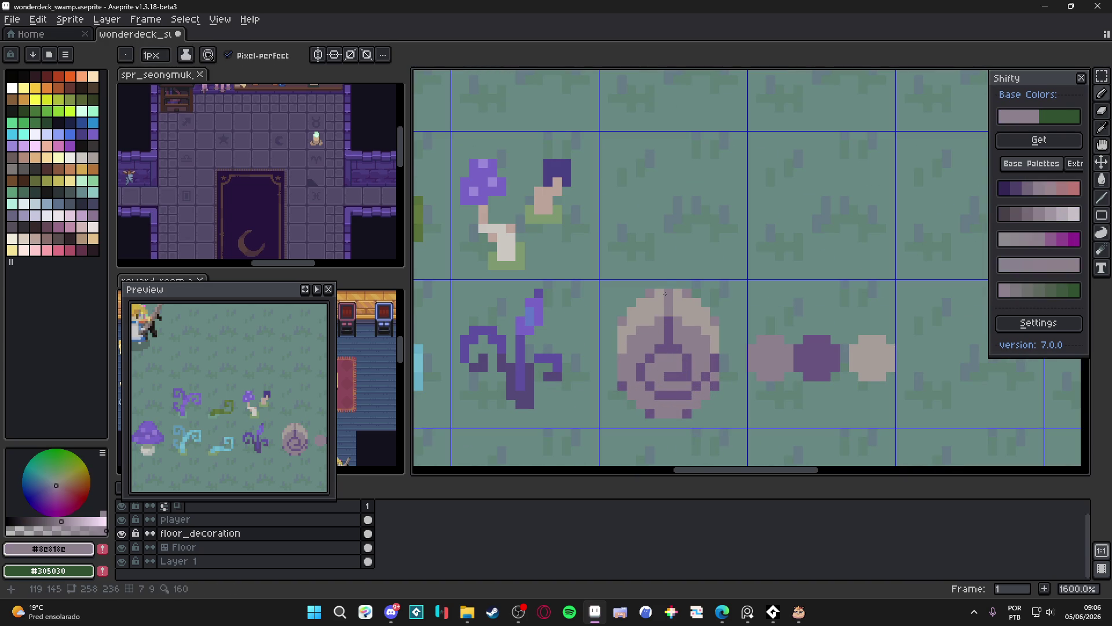
left_click(666, 332, "alt")
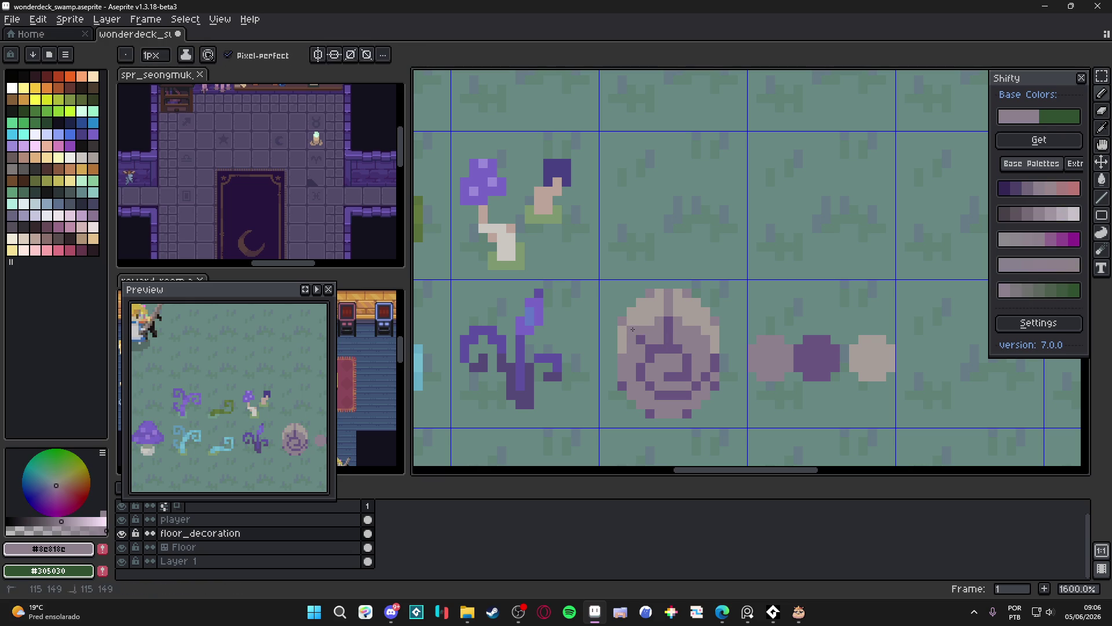
left_click(634, 337)
left_click(659, 366)
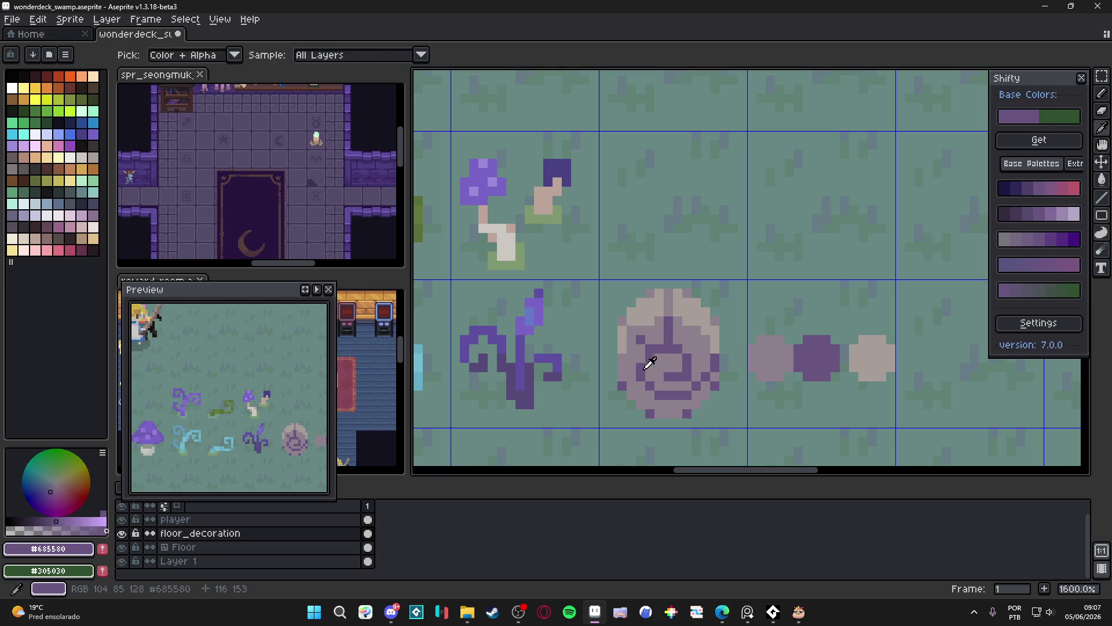
left_click(622, 367)
left_click(703, 358)
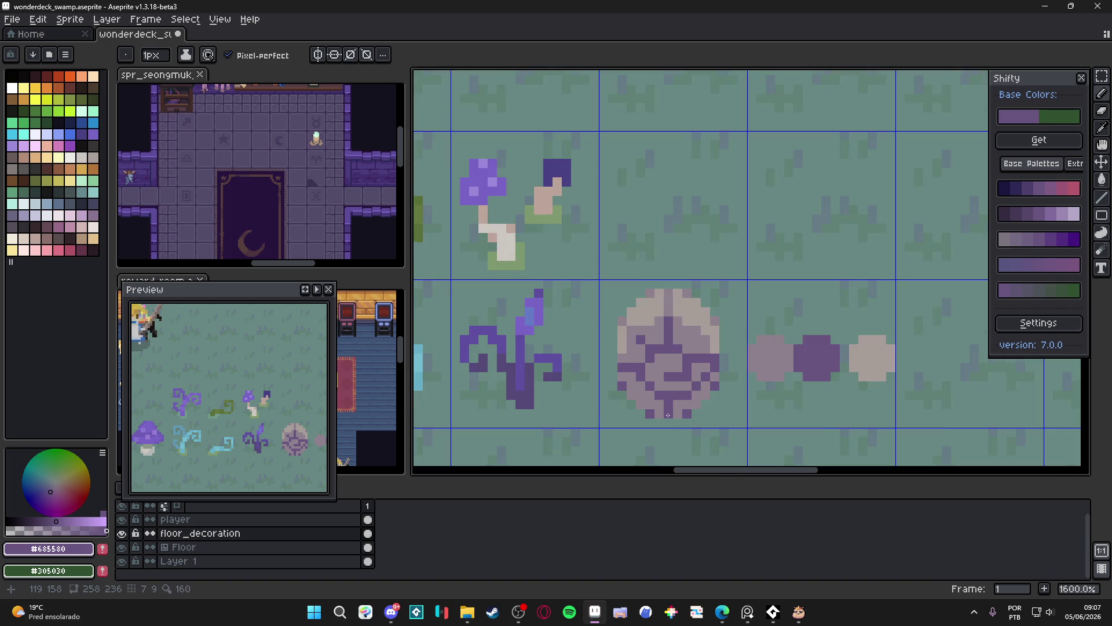
scroll(668, 400, "down", 4)
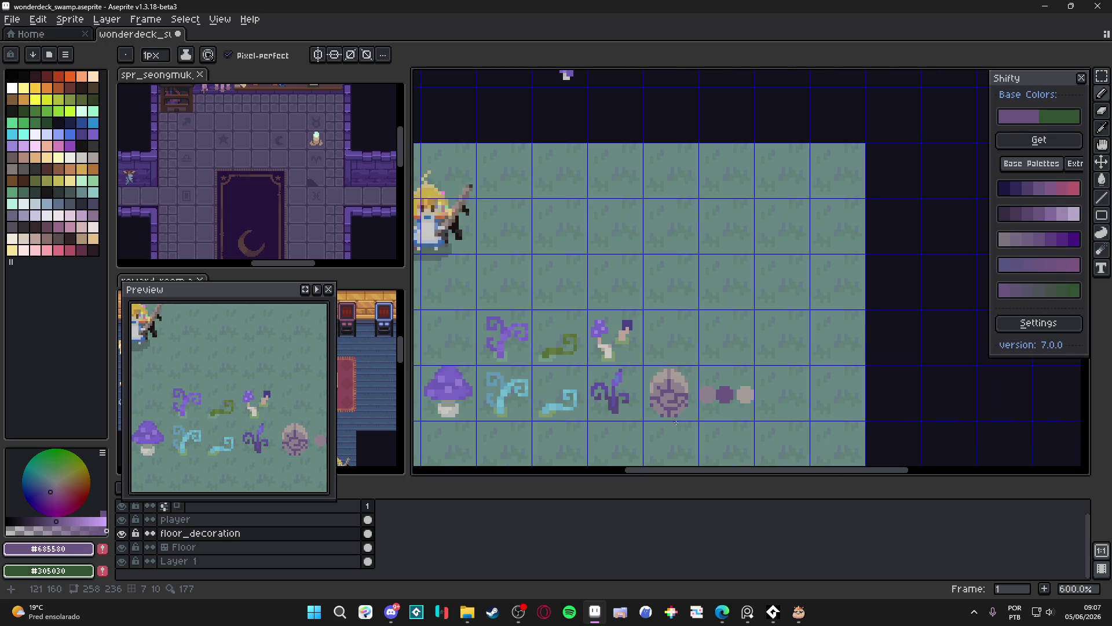
scroll(676, 414, "up", 4)
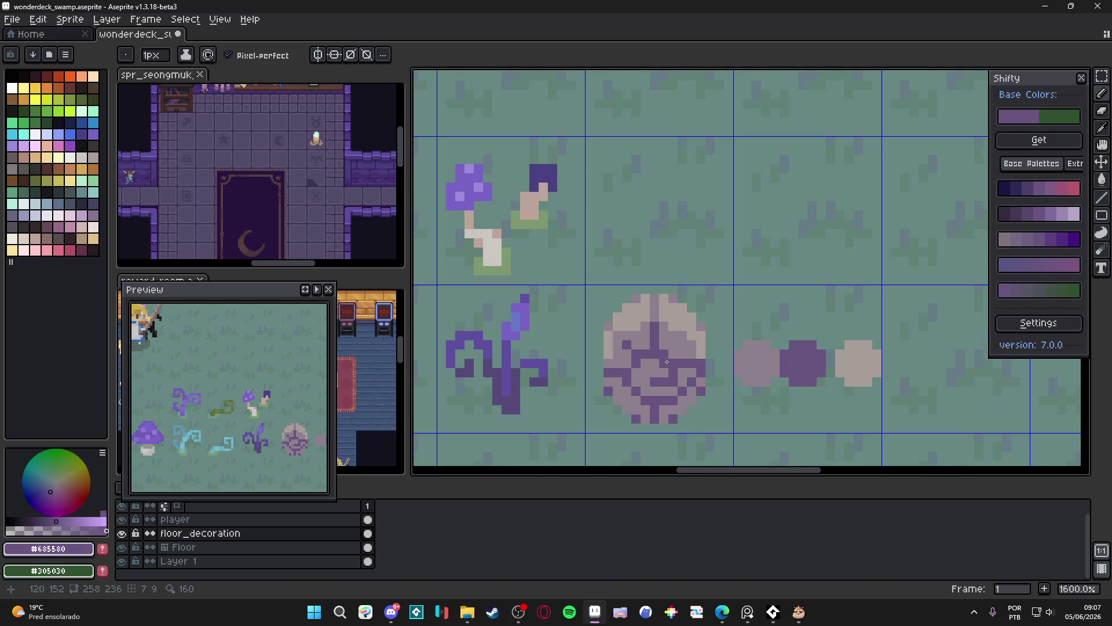
scroll(667, 361, "down", 6)
scroll(676, 355, "up", 4)
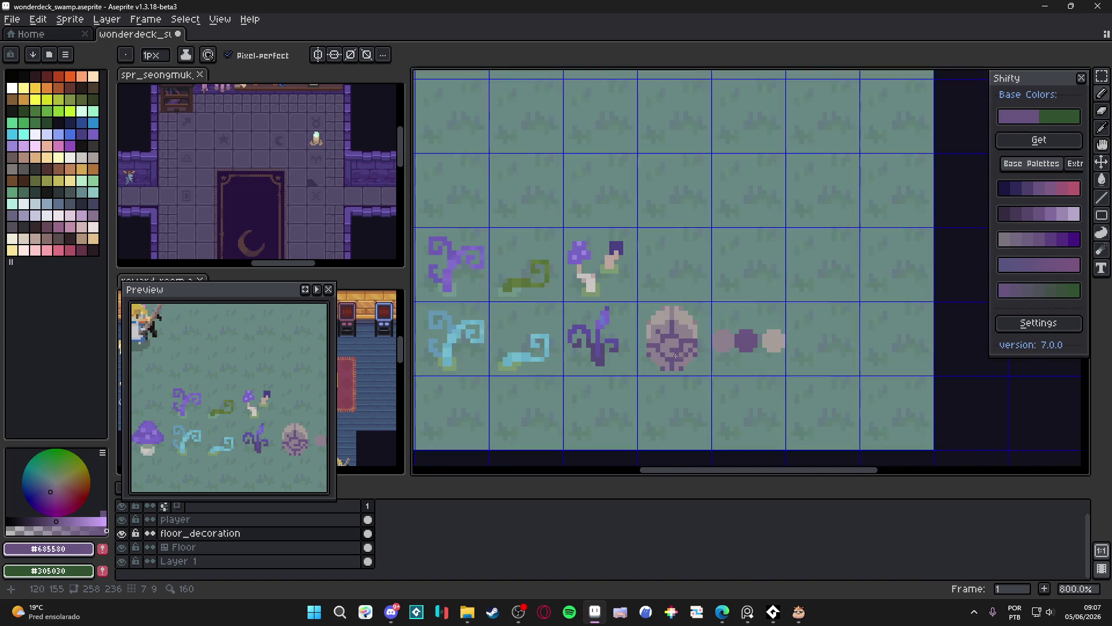
scroll(675, 356, "up", 4)
scroll(655, 328, "down", 2)
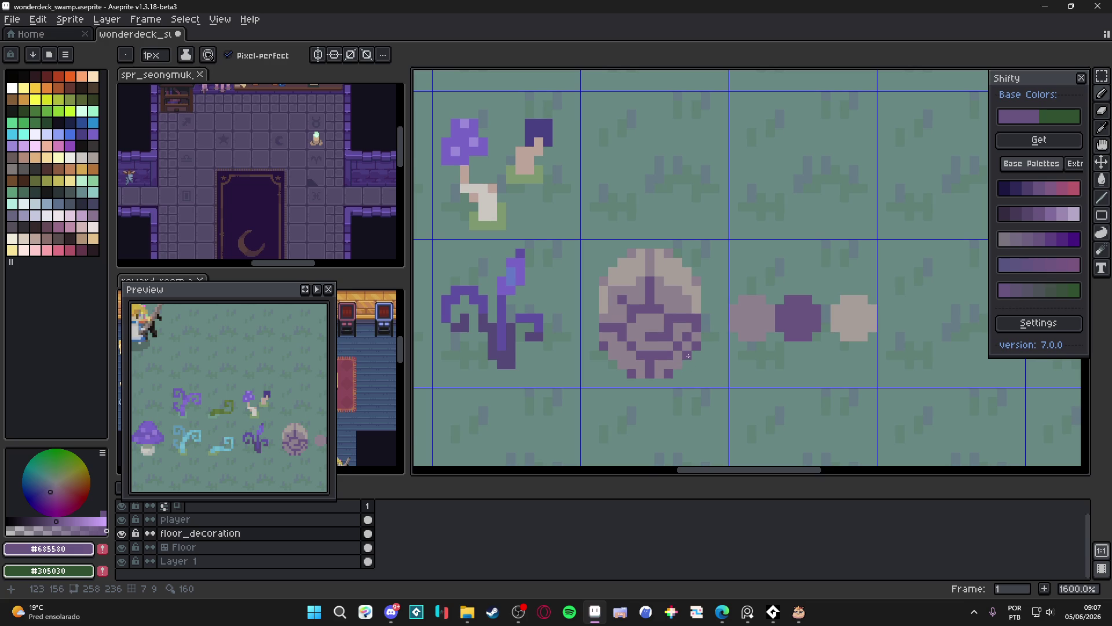
scroll(687, 354, "down", 3)
Delete the round spiral rock using an oval selection.
scroll(695, 351, "up", 3)
left_click_drag(529, 251, 678, 401)
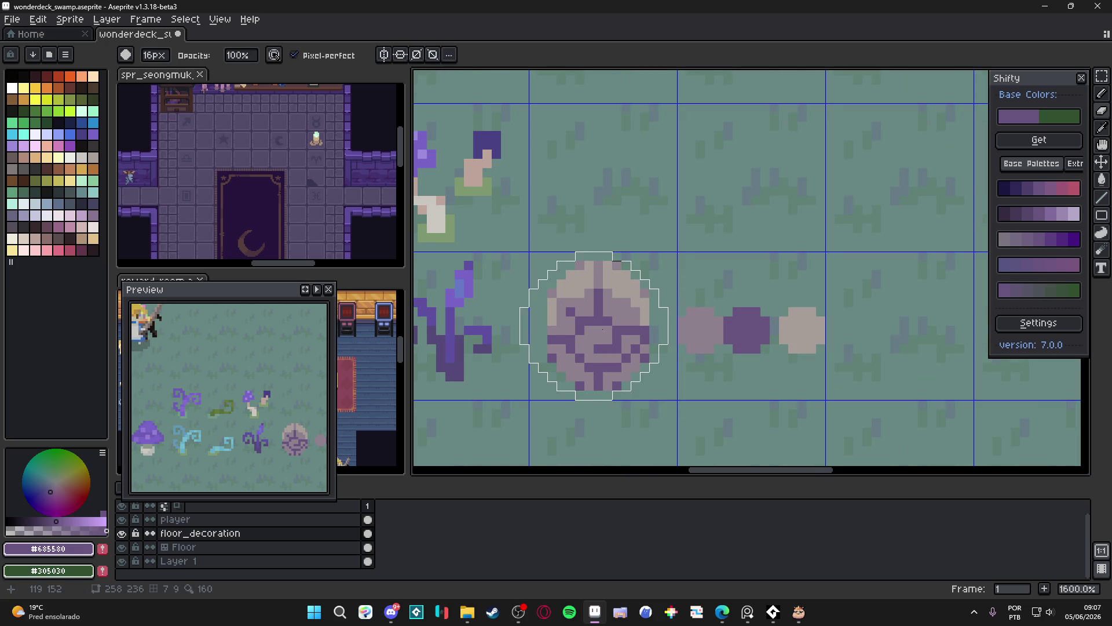
key("Delete")
key("ctrl+d")
key("b")
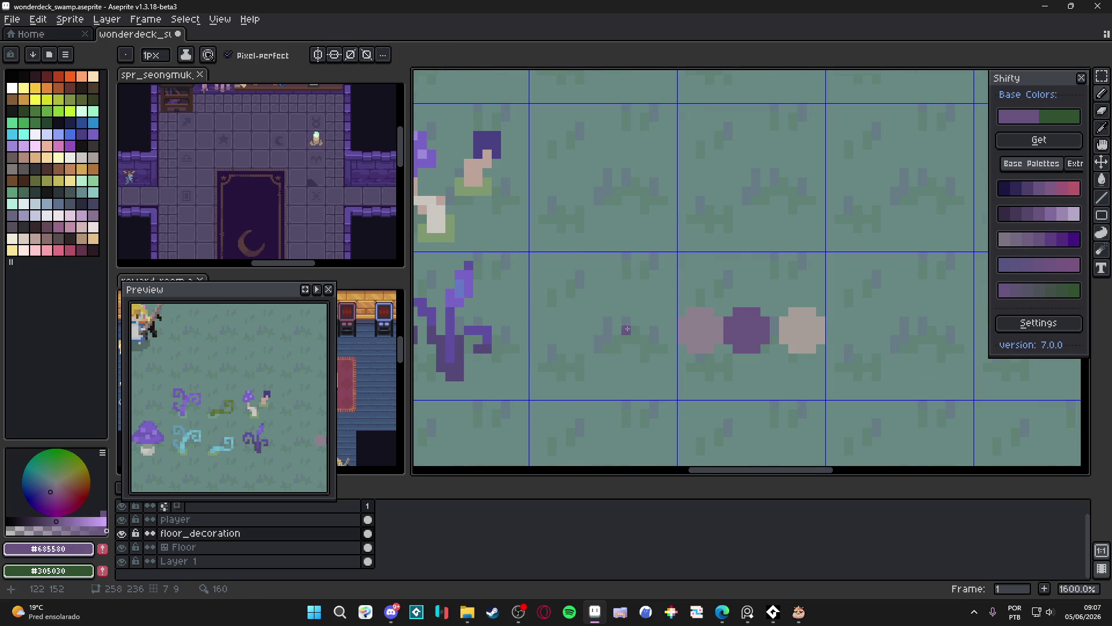
scroll(632, 330, "down", 3)
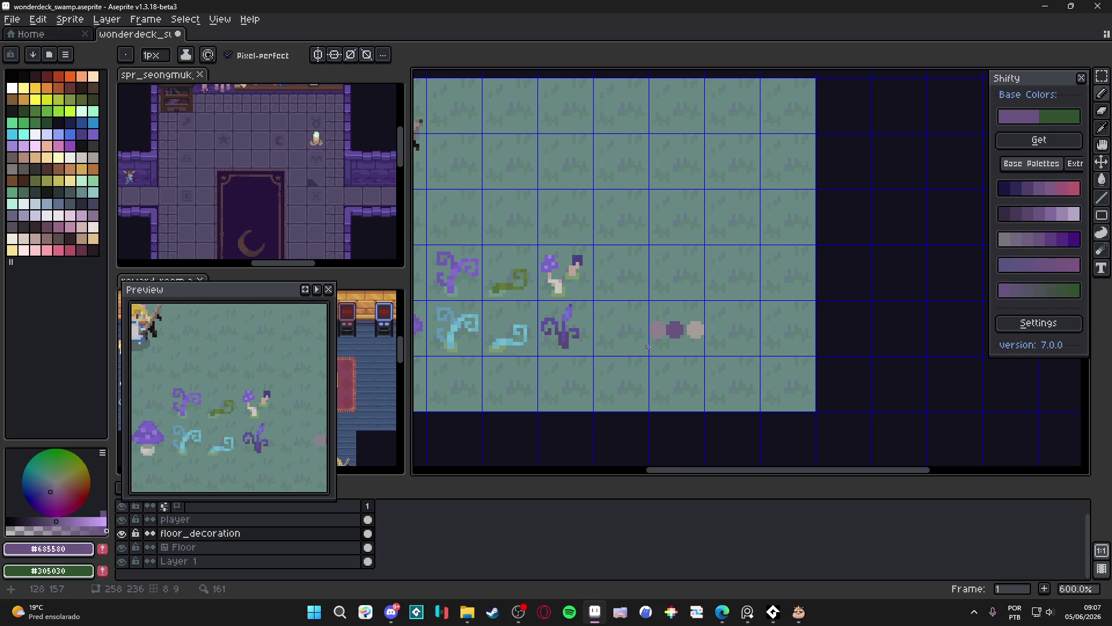
scroll(648, 346, "up", 3)
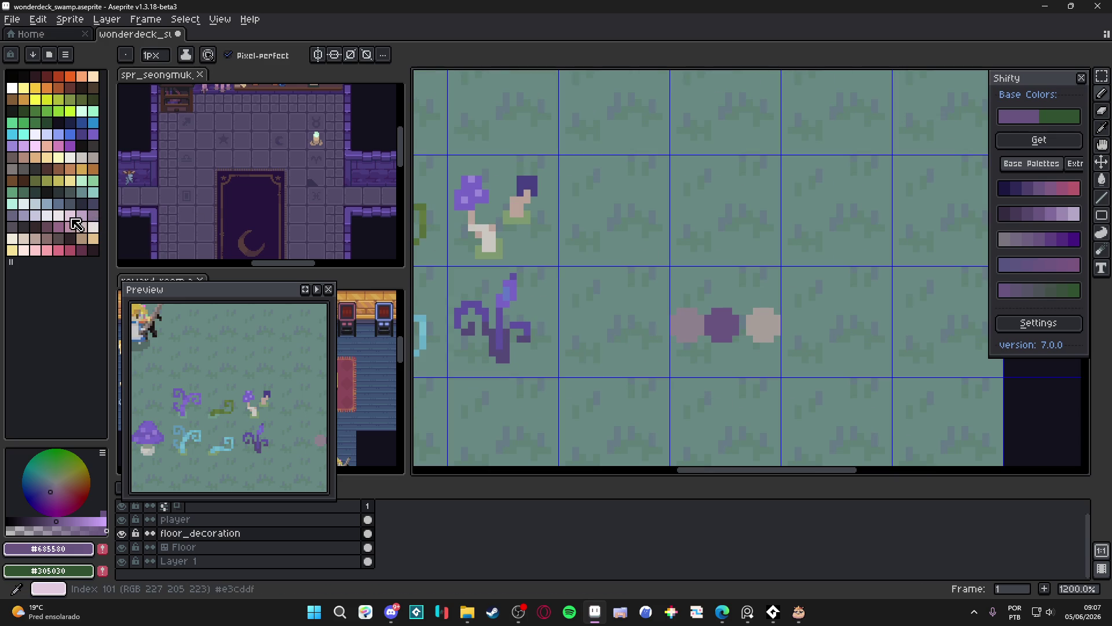
Draw the cup's rounded body in light pink-white with a 2px pencil, fixing its top notch.
left_click(58, 215)
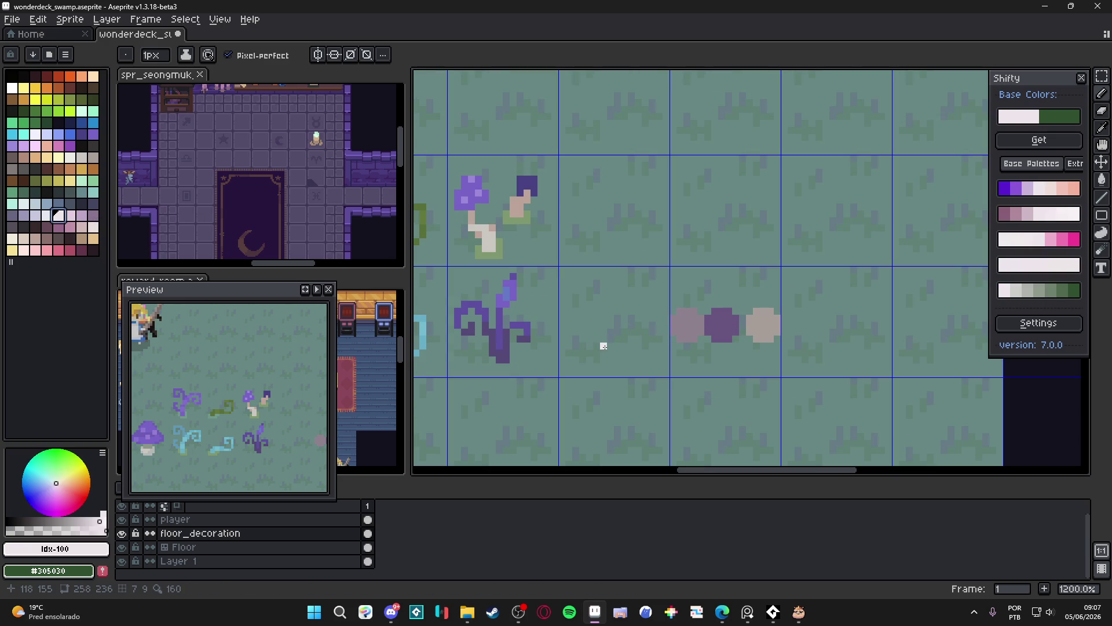
key("plus")
mouse_move(600, 343)
left_mouse_down()
mouse_move(635, 318)
mouse_move(638, 347)
mouse_move(607, 361)
left_mouse_up()
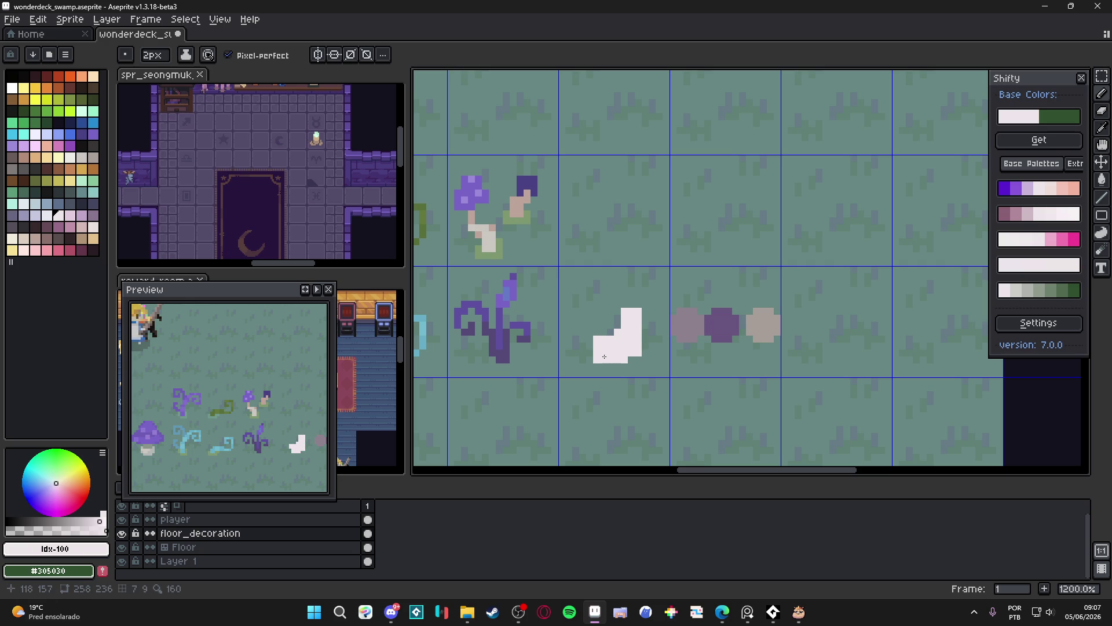
left_click(592, 342)
mouse_move(592, 336)
left_mouse_down()
mouse_move(591, 316)
mouse_move(626, 303)
mouse_move(609, 311)
left_mouse_up()
key("minus")
key("e")
key("minus")
key("minus")
key("minus")
left_click(611, 312)
key("b")
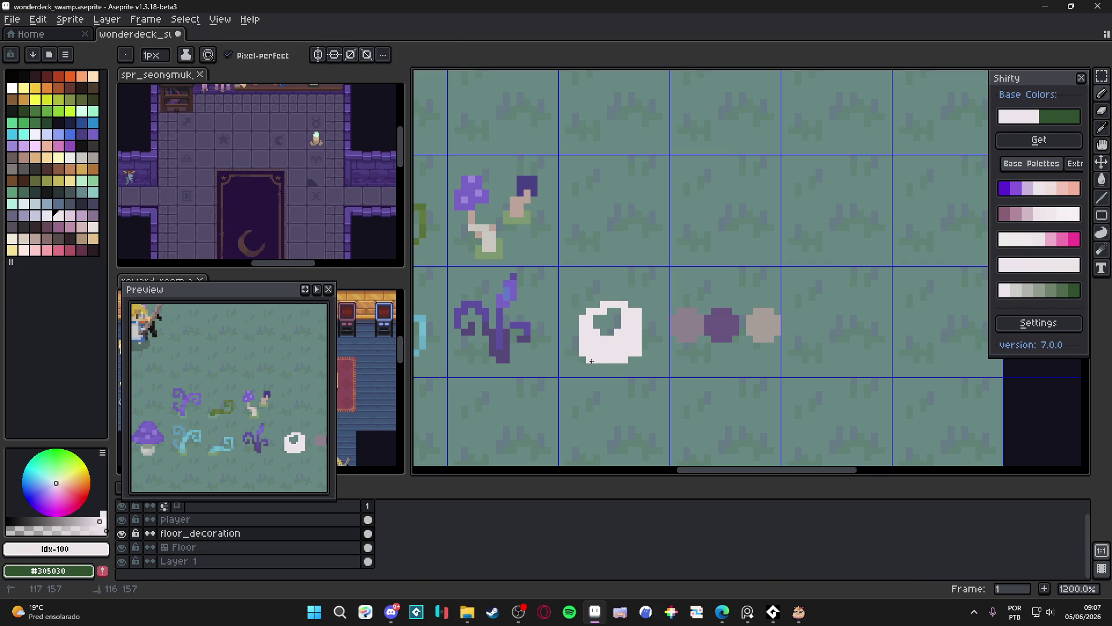
left_click(613, 333)
Draw the teacup's handle on the right side of its white body.
mouse_move(643, 325)
left_mouse_down()
mouse_move(659, 337)
mouse_move(644, 347)
left_mouse_up()
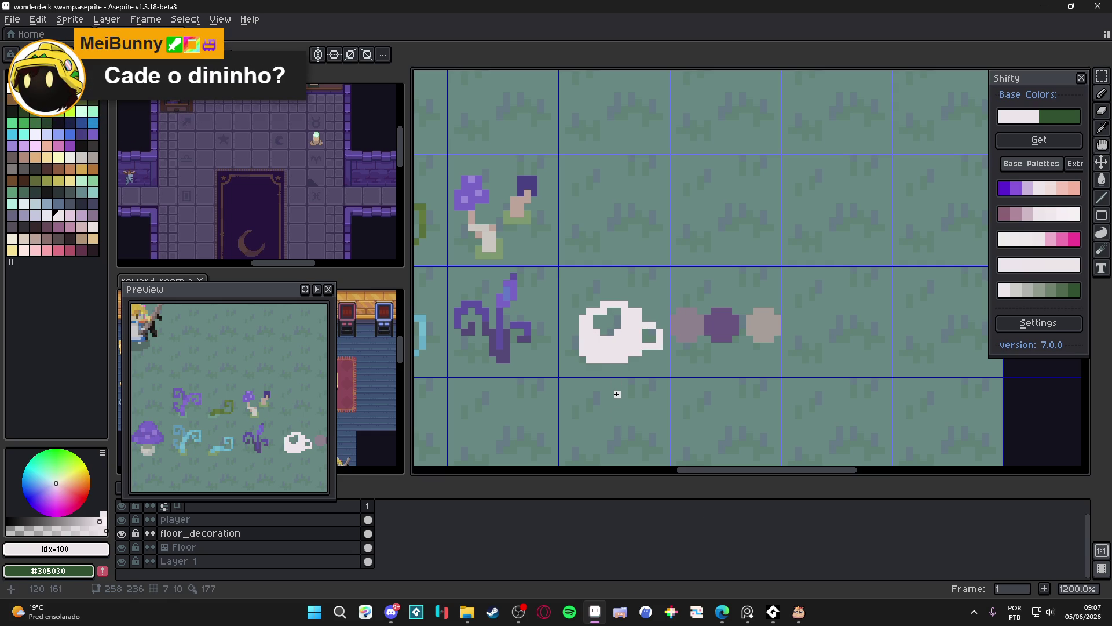
left_click(517, 614)
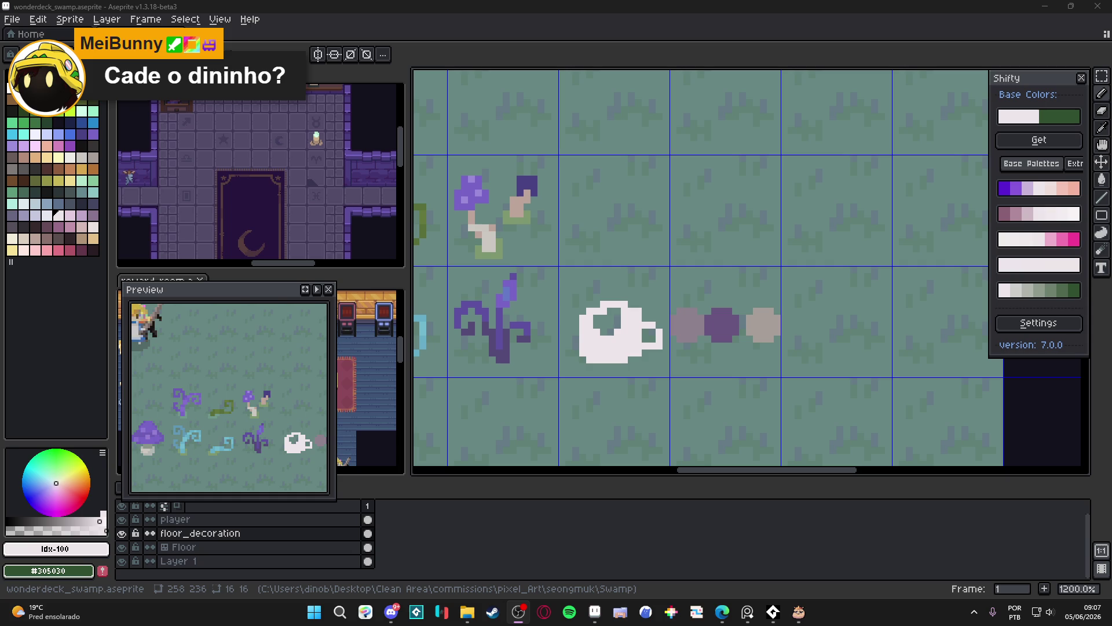
left_click(801, 616)
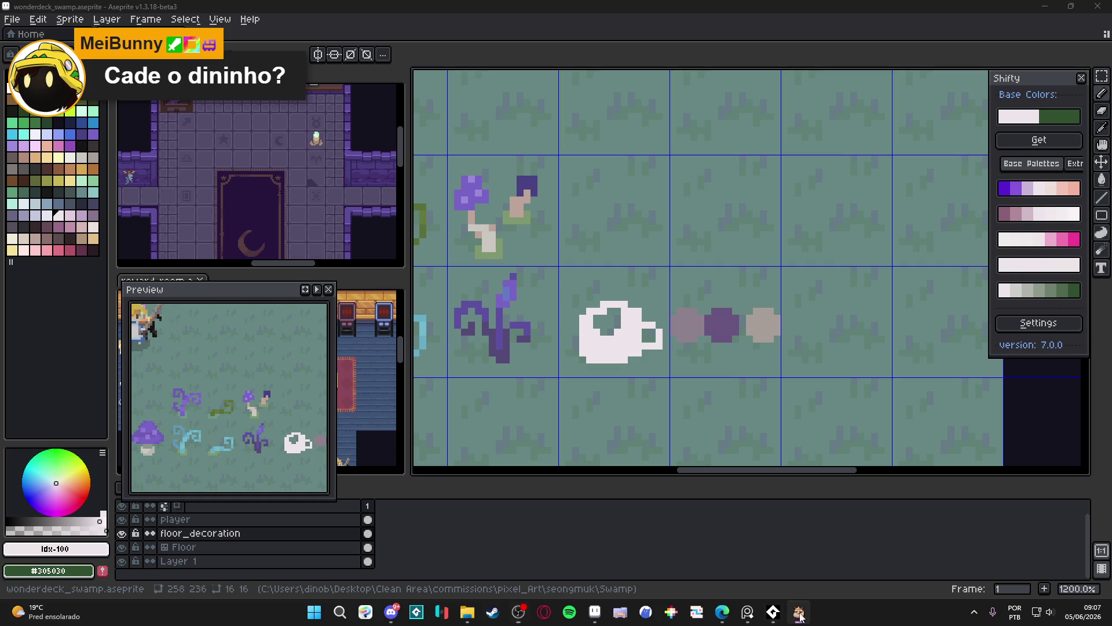
key("alt+Tab")
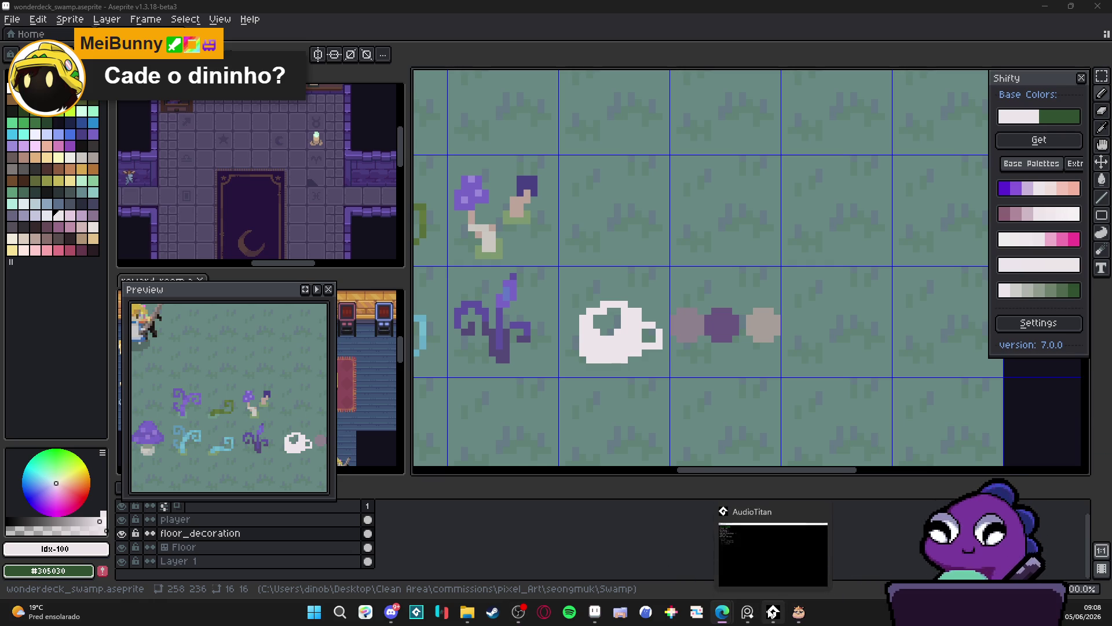
left_click(750, 612)
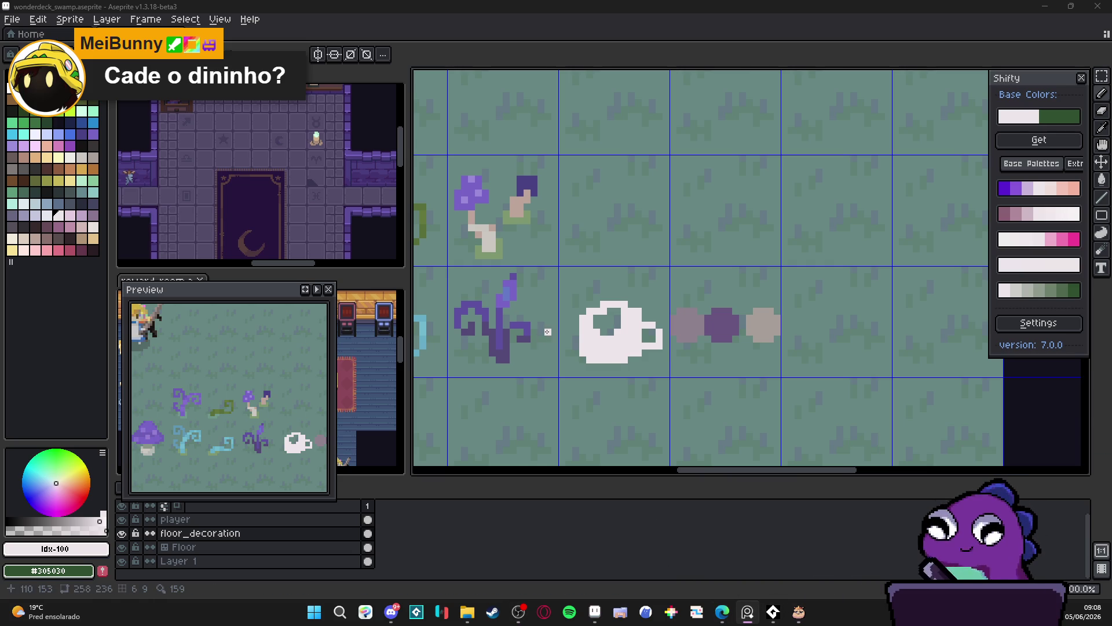
scroll(624, 328, "up", 1)
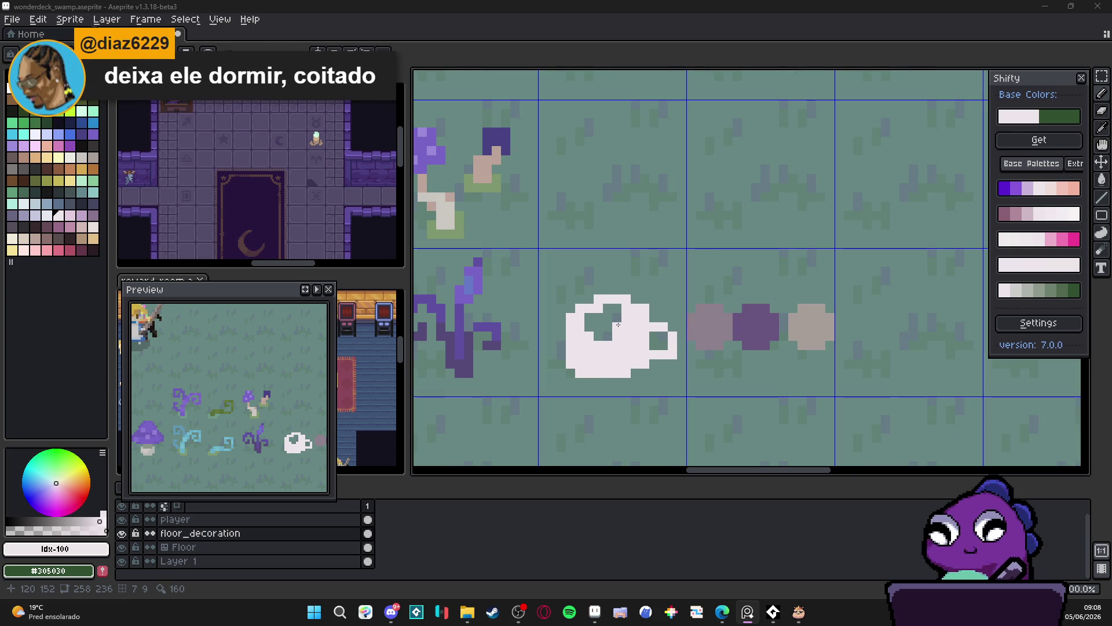
scroll(627, 328, "right", 1)
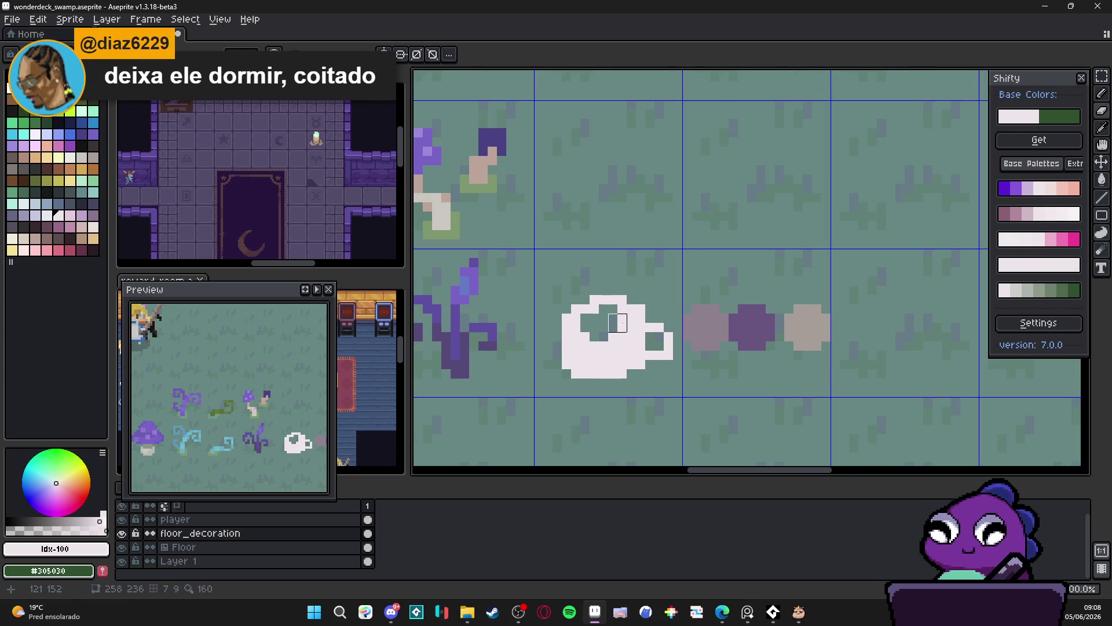
Shape the cup's dark interior opening across its rim.
left_click(617, 323)
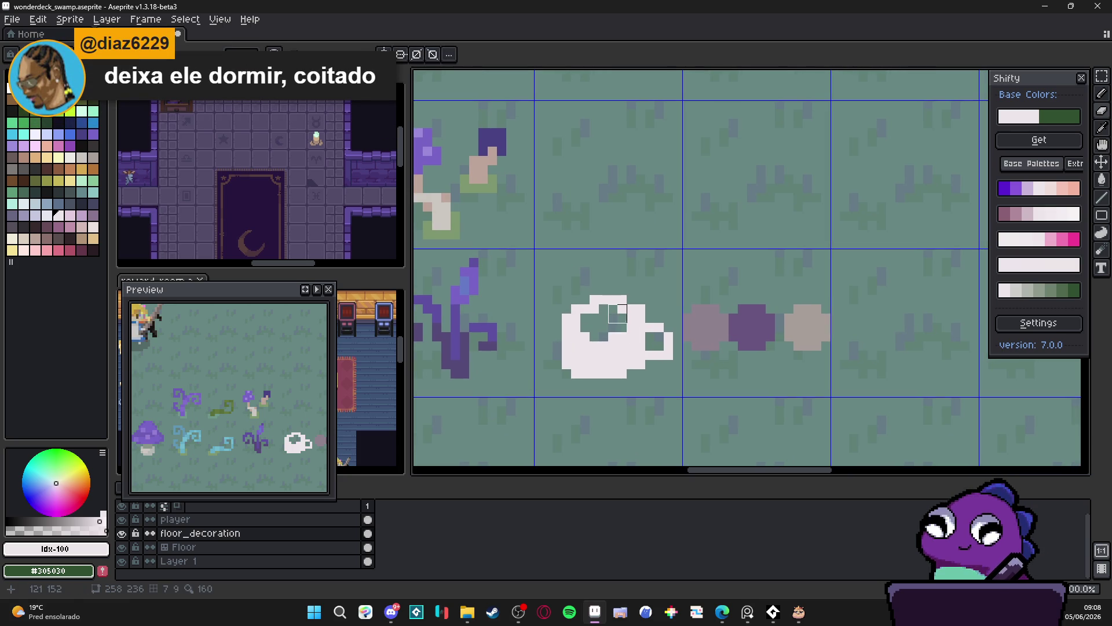
left_click(581, 332)
left_click_drag(580, 332, 614, 332)
left_click(622, 329, "alt")
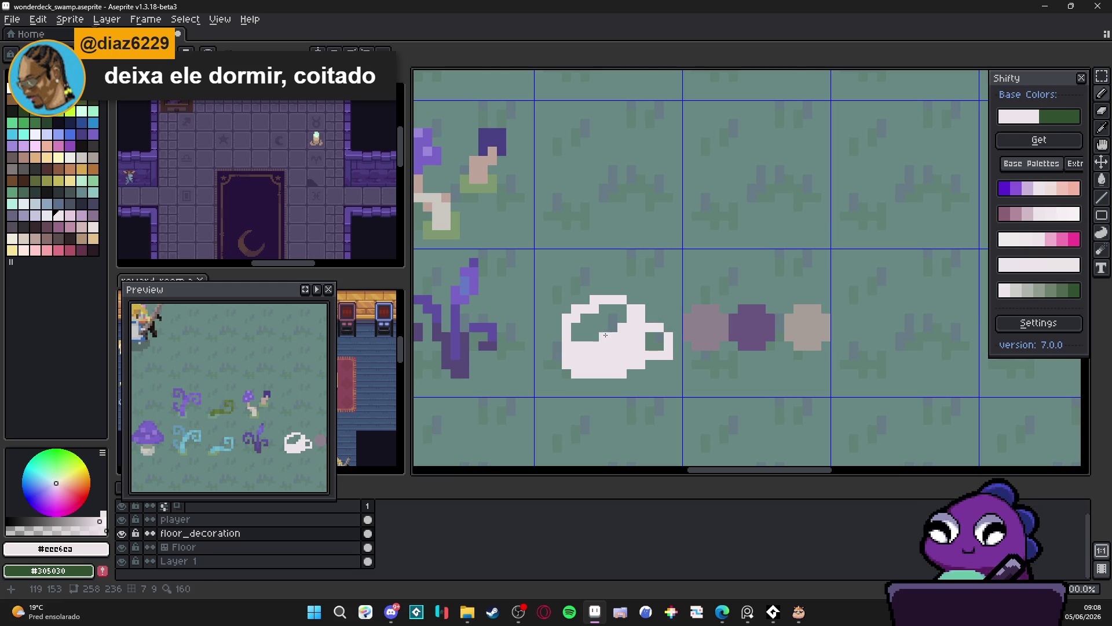
scroll(623, 329, "down", 3)
scroll(633, 335, "up", 3)
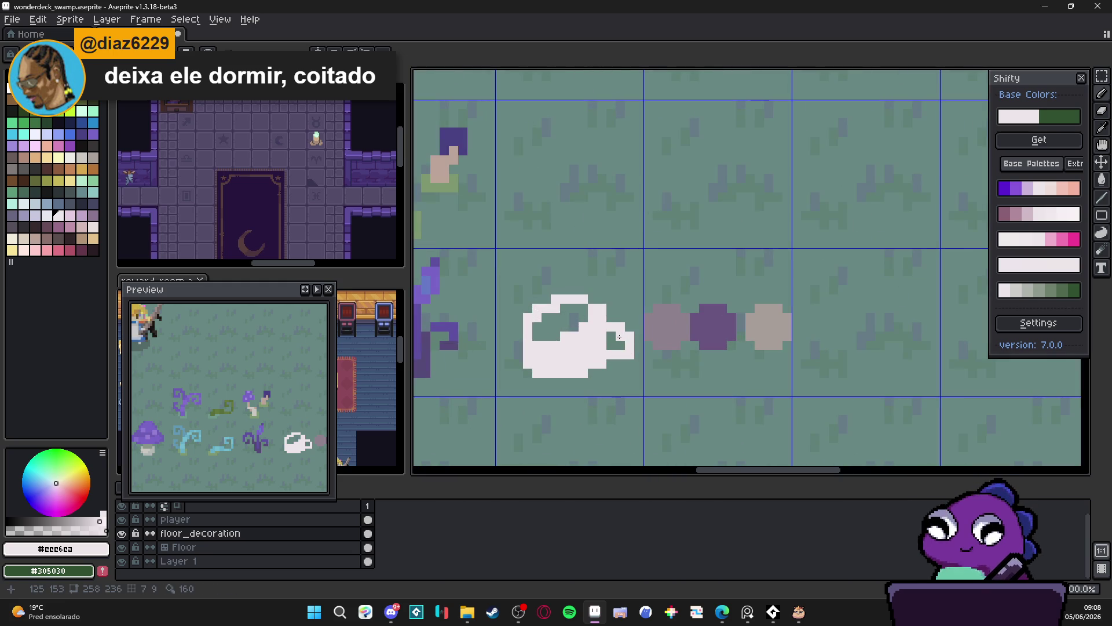
Rework the handle and fill its hole and top with white pixels.
key("e")
left_click_drag(619, 337, 630, 356)
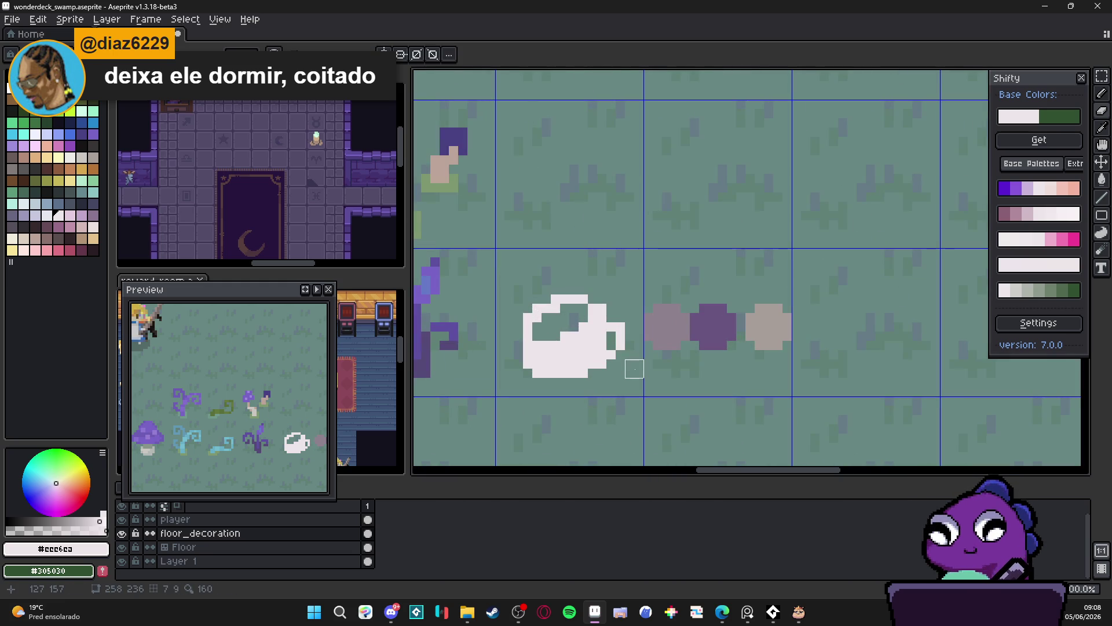
scroll(634, 368, "down", 3)
scroll(615, 348, "up", 3)
key("b")
left_click(613, 346)
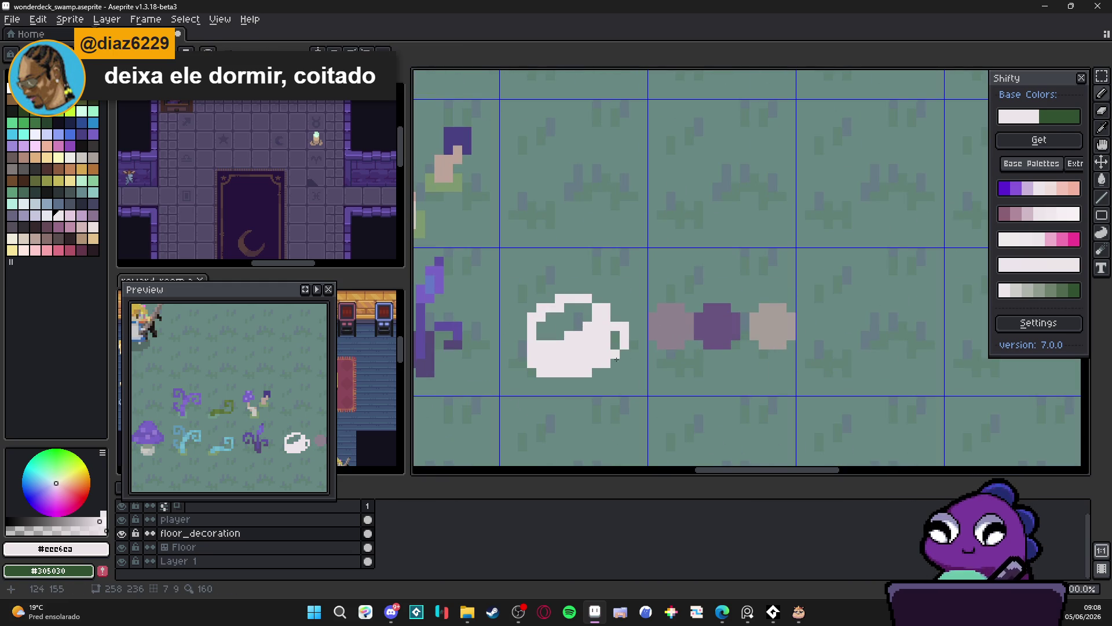
left_click(617, 346)
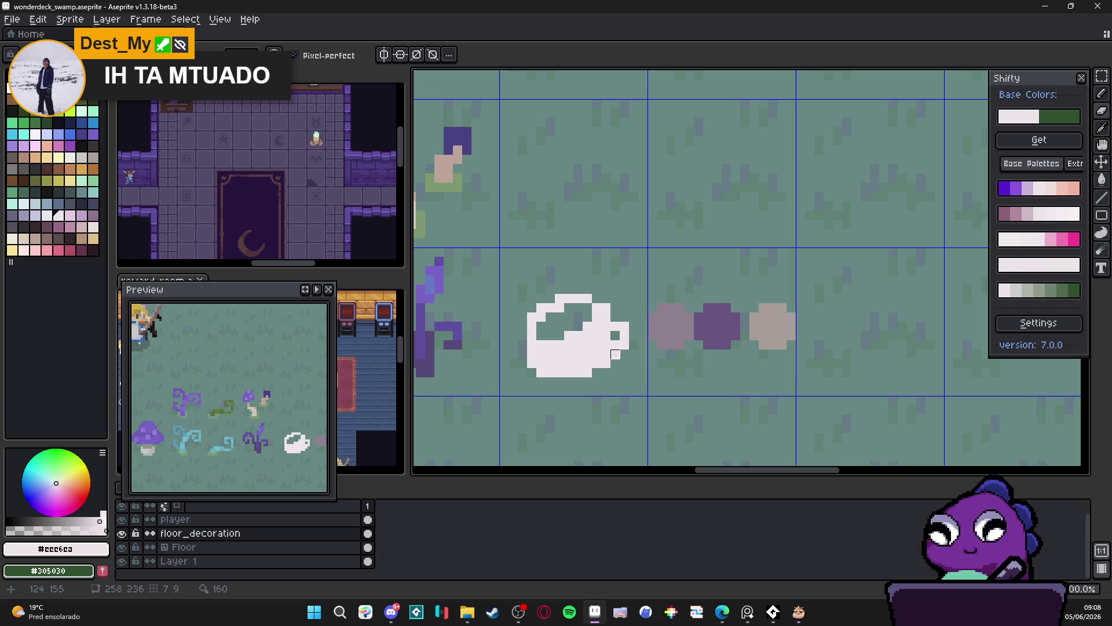
key("b")
left_click(615, 318)
left_click(624, 318)
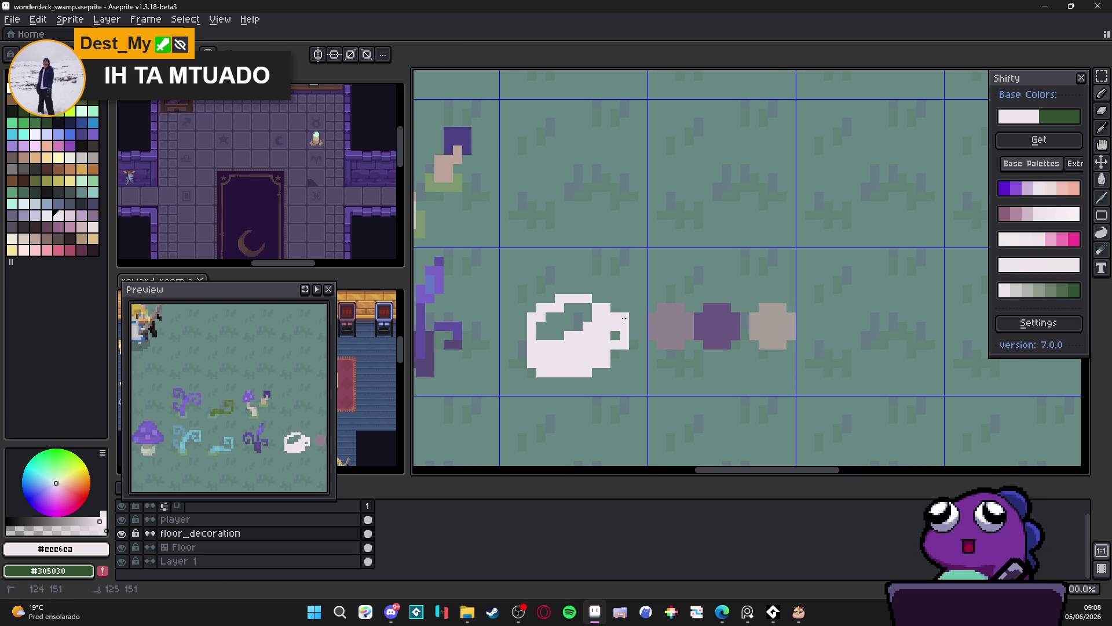
key("ctrl+z")
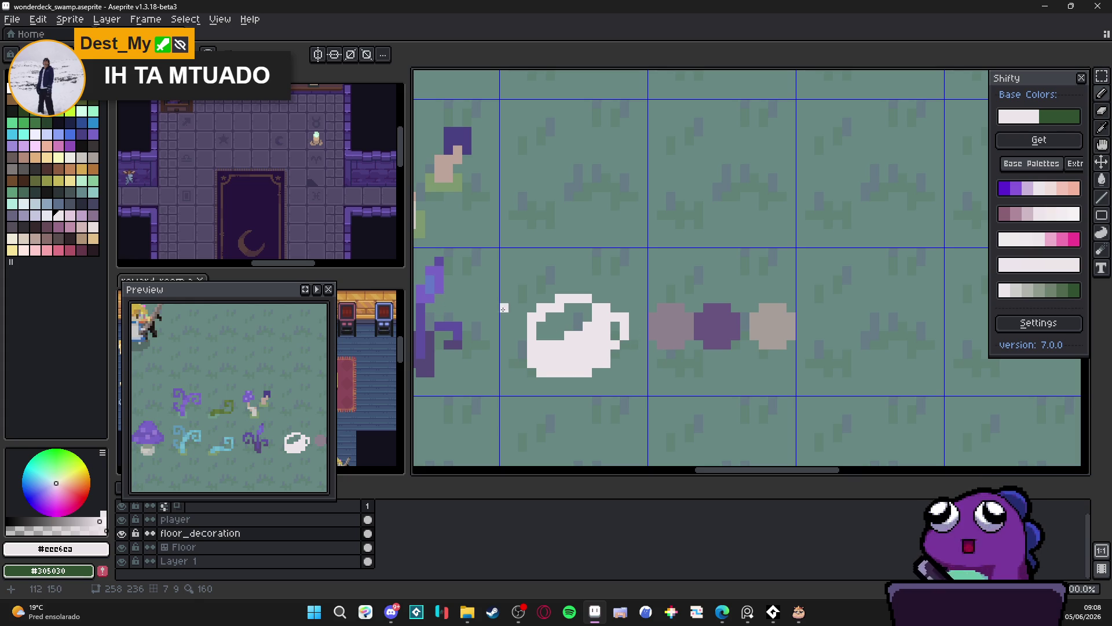
scroll(503, 309, "down", 5)
scroll(565, 347, "up", 7)
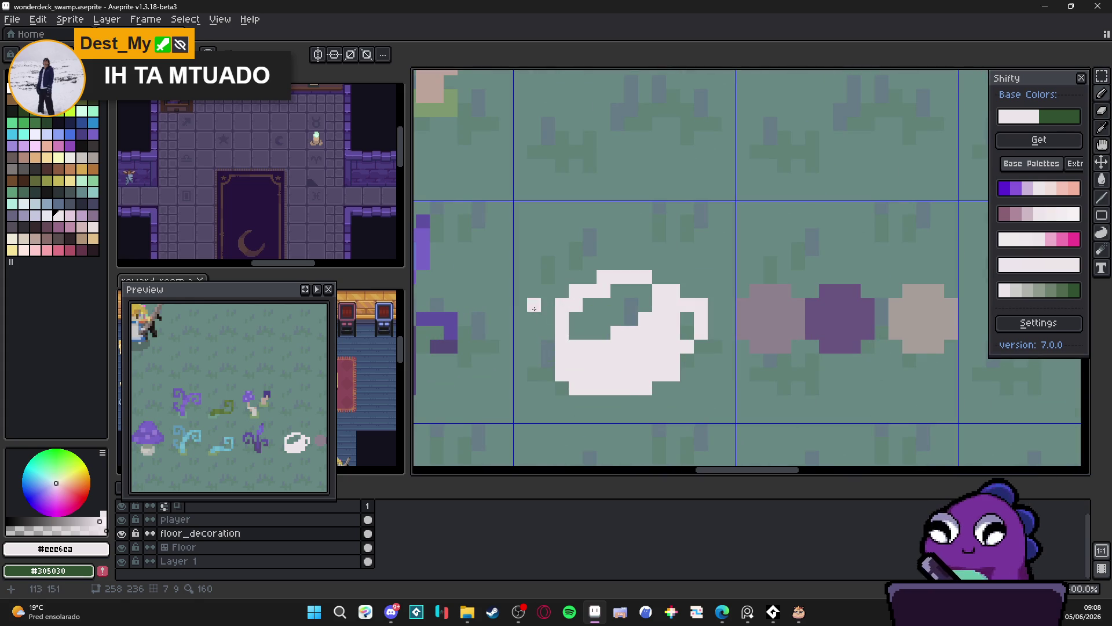
Select the teacup and nudge it slightly right within its tile.
mouse_move(524, 295)
left_mouse_down()
mouse_move(558, 370)
mouse_move(600, 412)
left_mouse_up()
left_click_drag(581, 362, 598, 360)
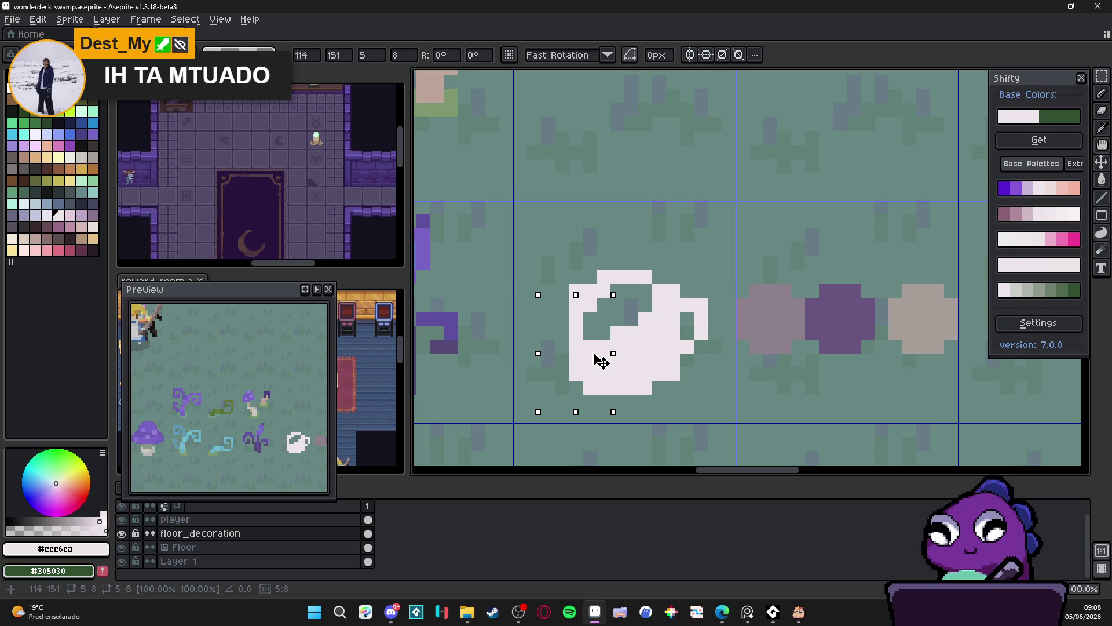
key("b")
scroll(623, 328, "down", 3)
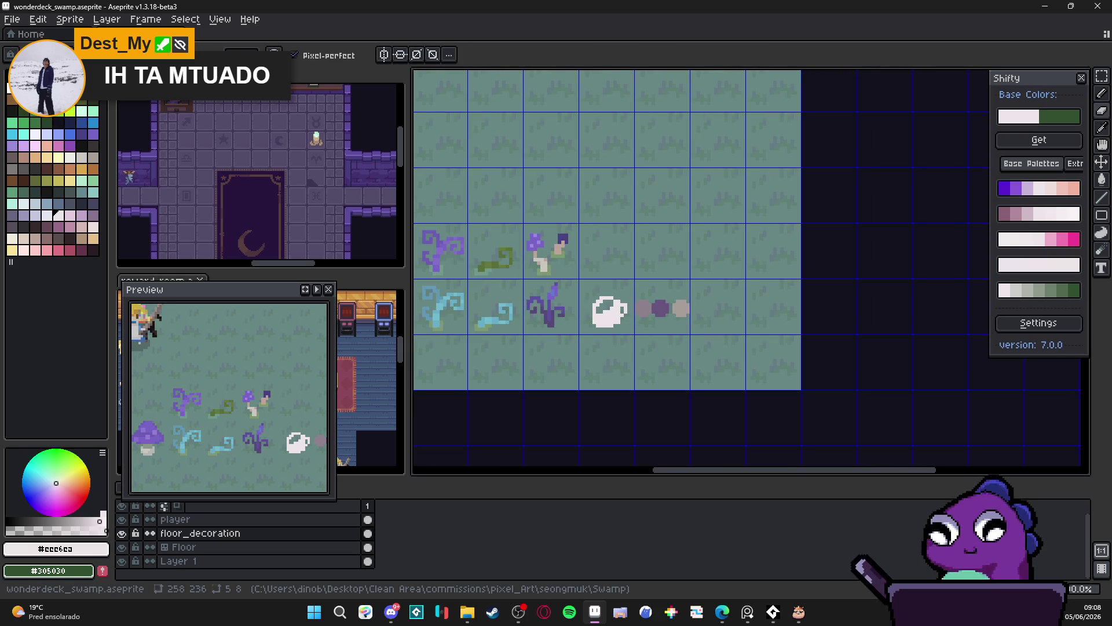
scroll(602, 318, "up", 2)
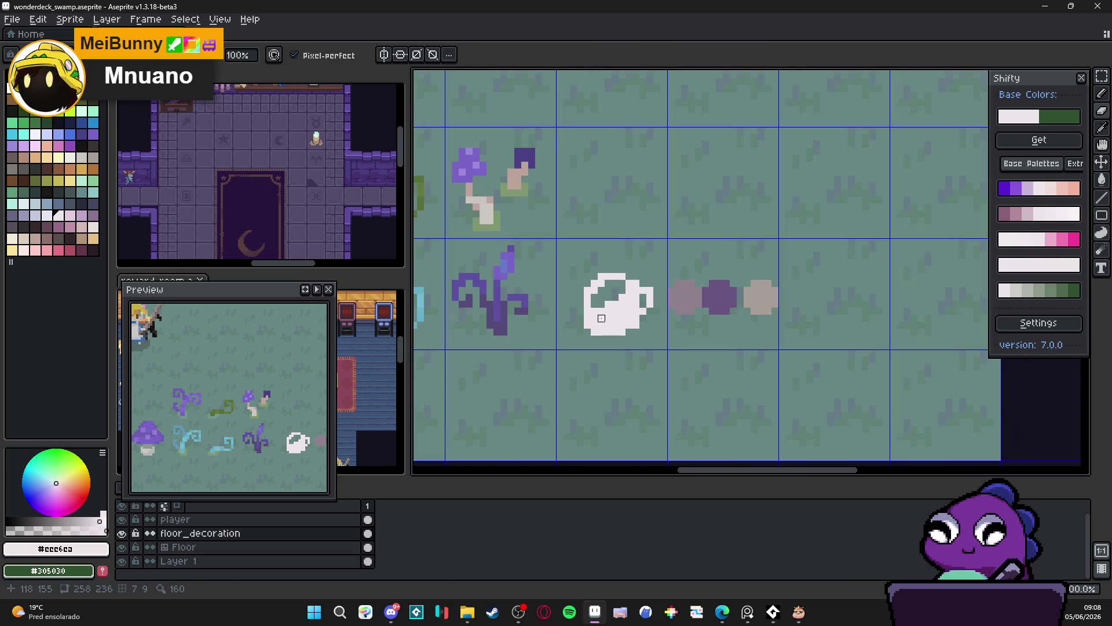
Eyedrop the vine purple and draw two curls rising from the teacup's left and right.
left_click(506, 257, "alt")
scroll(556, 287, "up", 2)
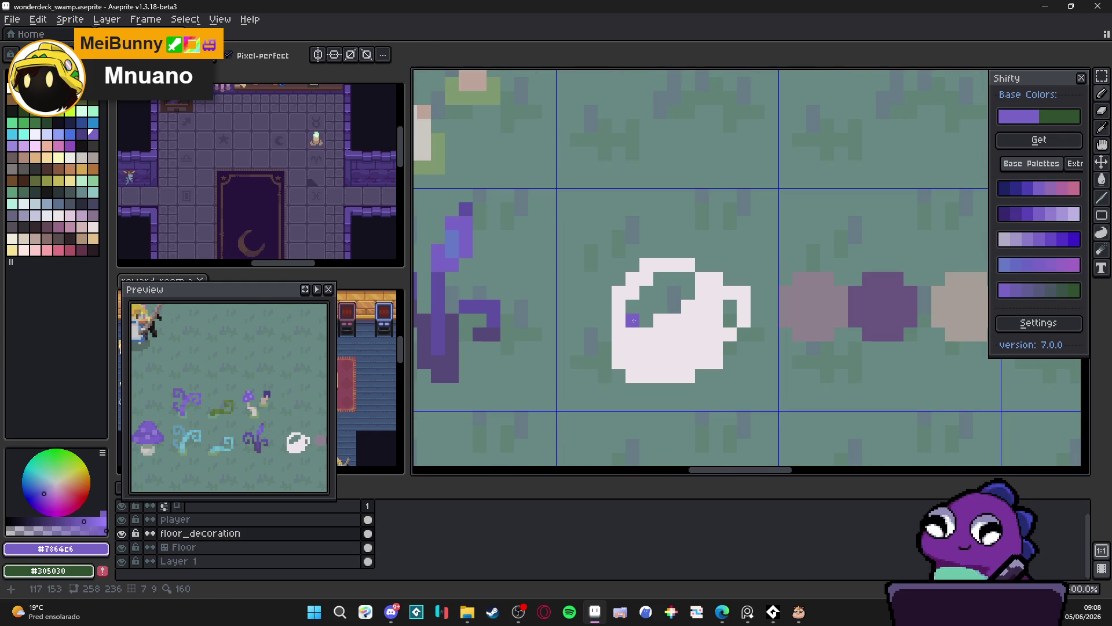
mouse_move(634, 321)
left_mouse_down()
mouse_move(617, 278)
mouse_move(577, 279)
mouse_move(577, 254)
mouse_move(612, 236)
mouse_move(625, 274)
left_mouse_up()
mouse_move(688, 291)
left_mouse_down()
mouse_move(688, 250)
mouse_move(730, 250)
mouse_move(730, 237)
left_mouse_up()
Eyedrop the teacup's off-white as the drawing colour.
scroll(728, 280, "down", 4)
scroll(729, 281, "down", 1)
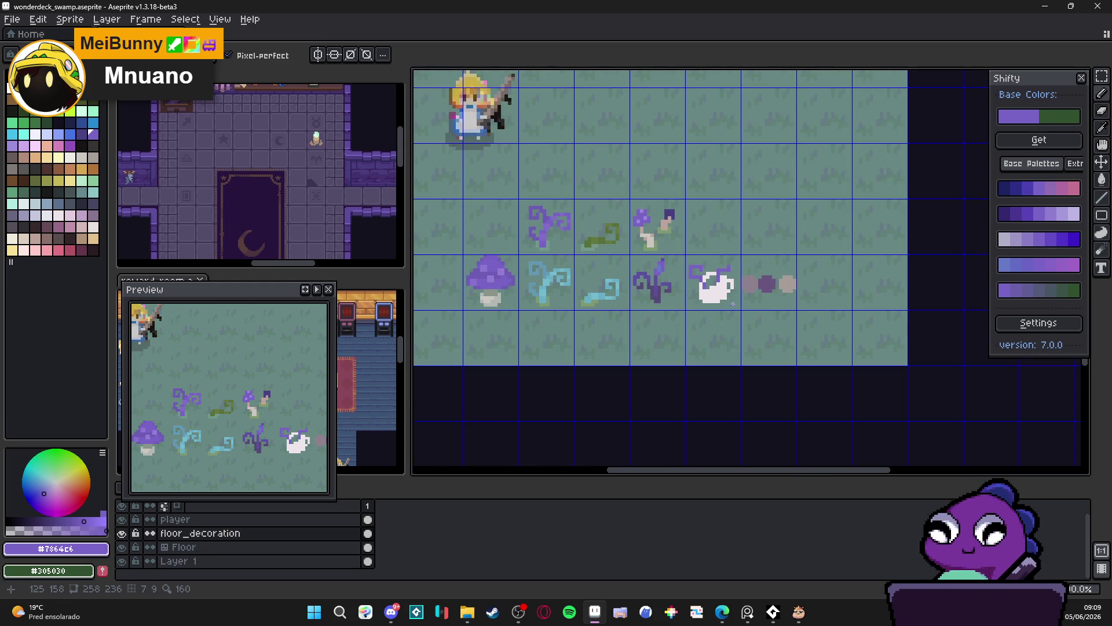
scroll(720, 299, "up", 3)
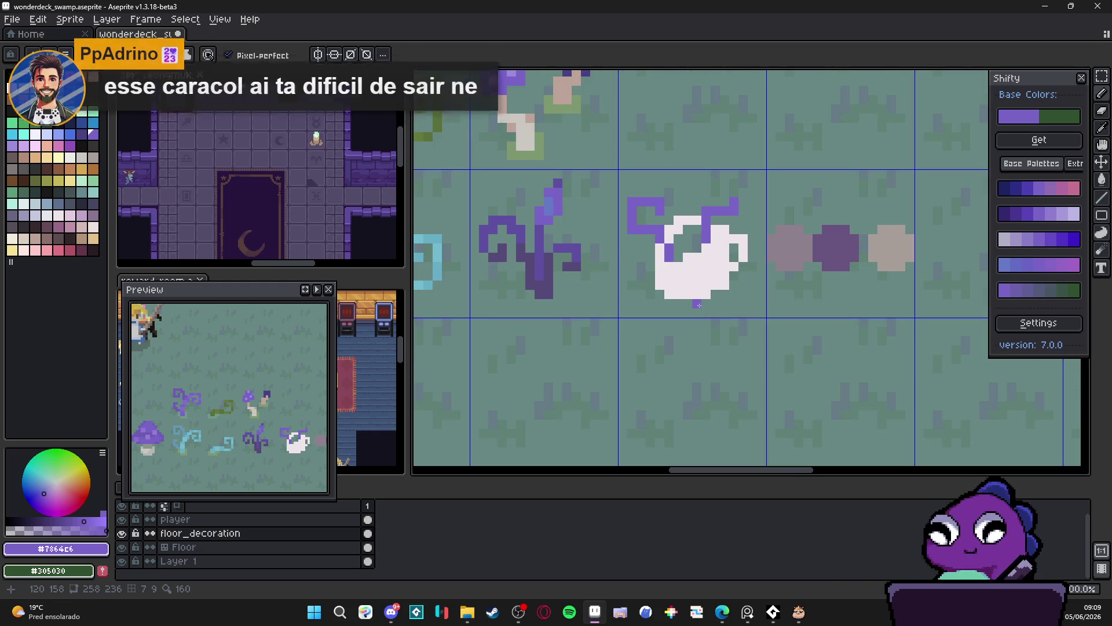
scroll(699, 304, "down", 3)
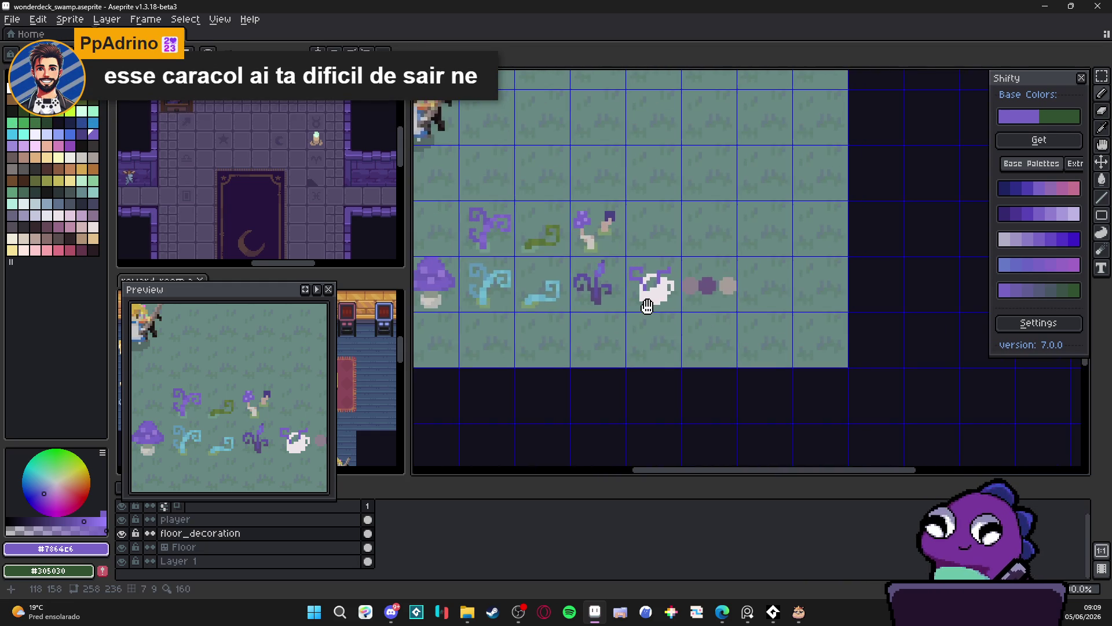
scroll(664, 288, "up", 3)
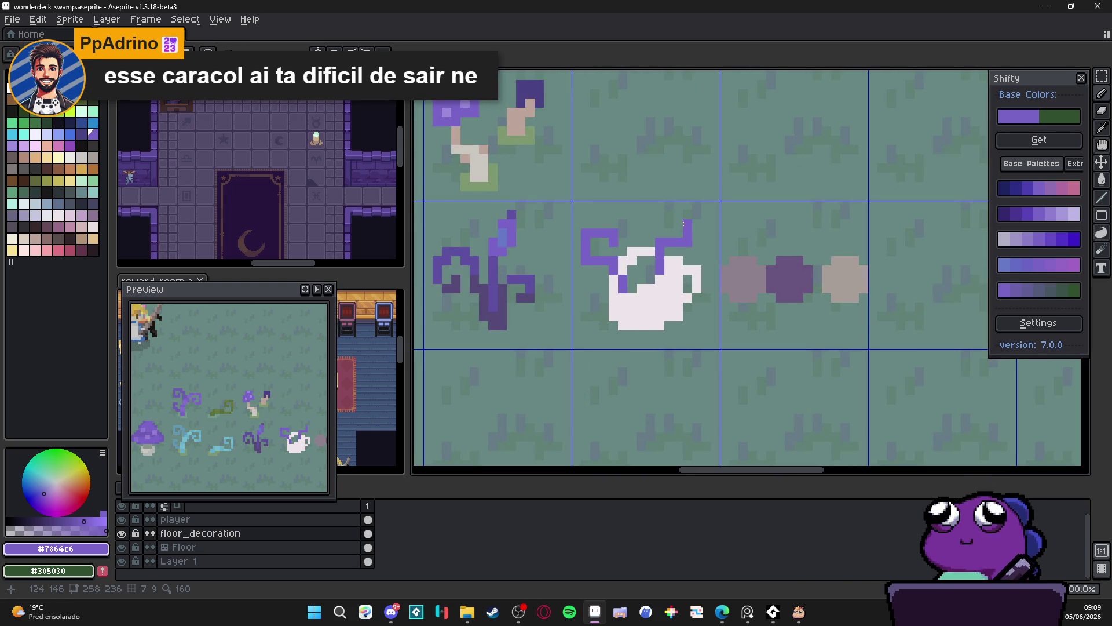
scroll(680, 225, "down", 3)
scroll(624, 242, "up", 3)
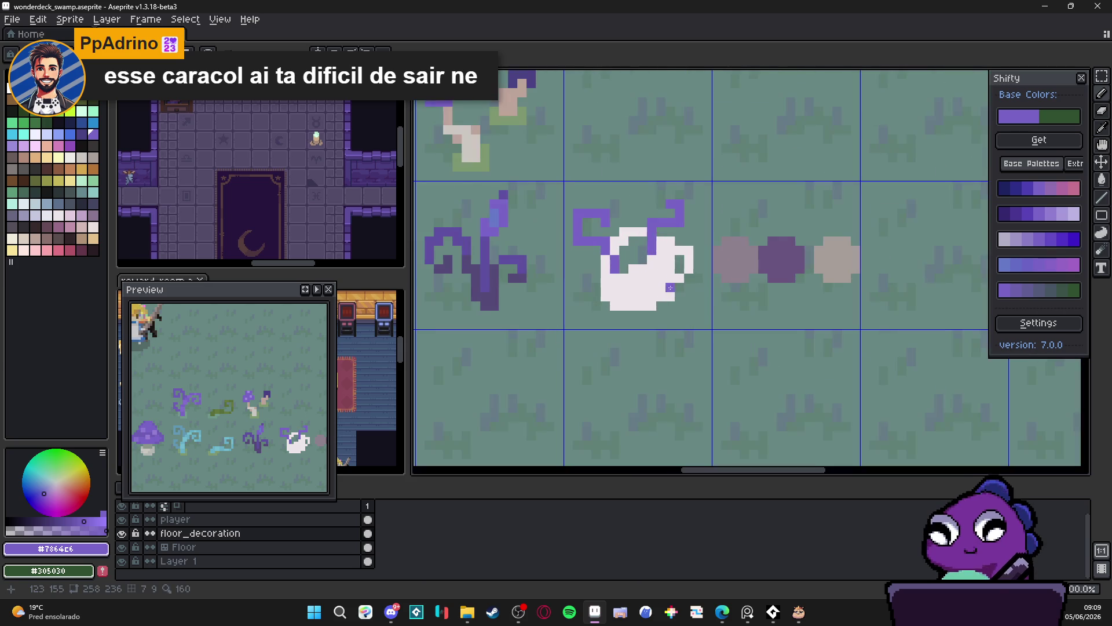
left_click(624, 241, "alt")
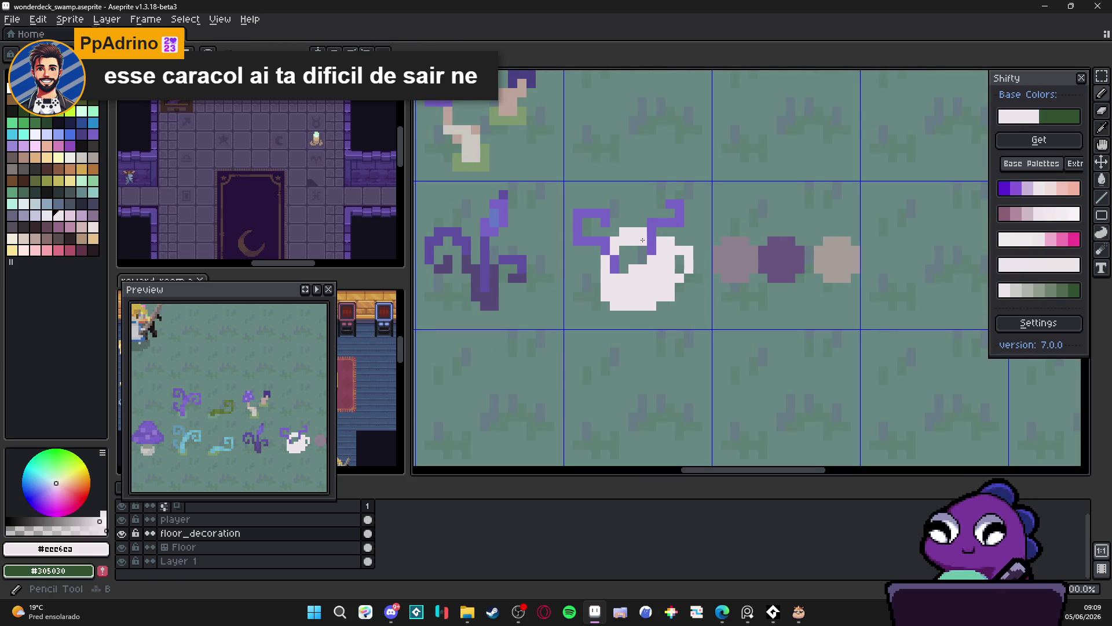
scroll(643, 232, "down", 3)
scroll(637, 241, "up", 4)
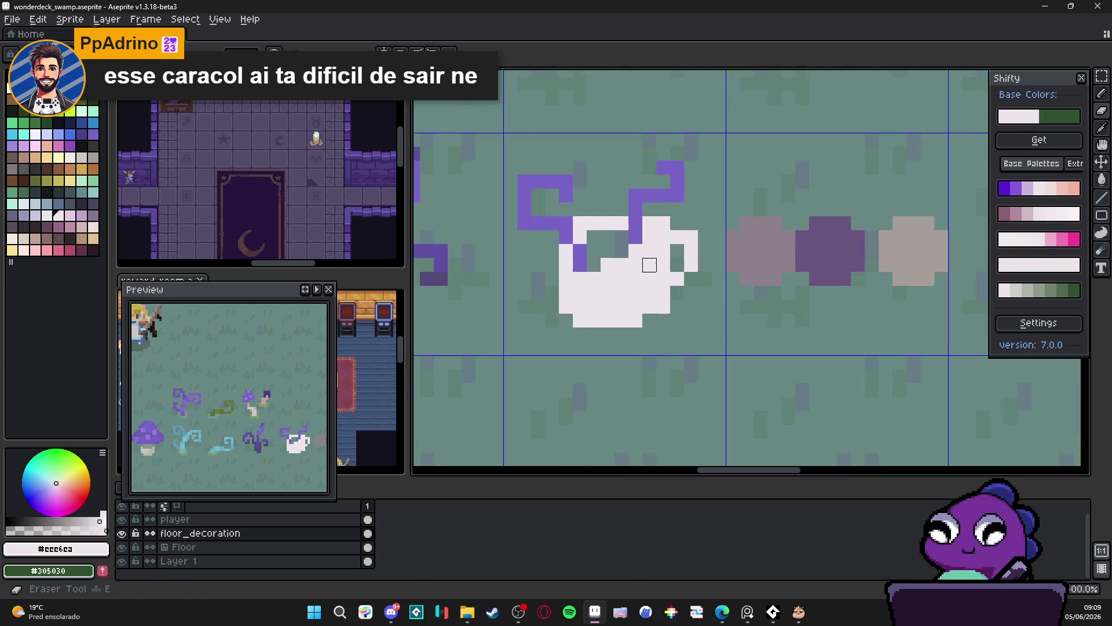
scroll(631, 253, "up", 10, "ctrl")
scroll(622, 261, "down", 10, "ctrl")
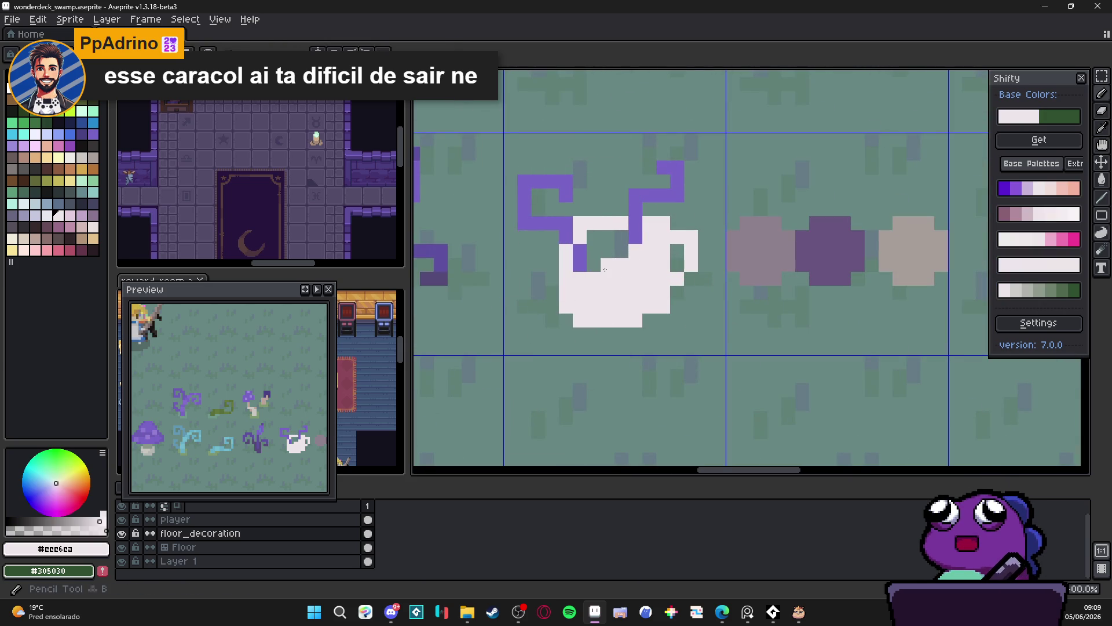
Paint the stray pixels inside the cup white and add a purple pixel to the right steam.
scroll(608, 261, "up", 10, "ctrl")
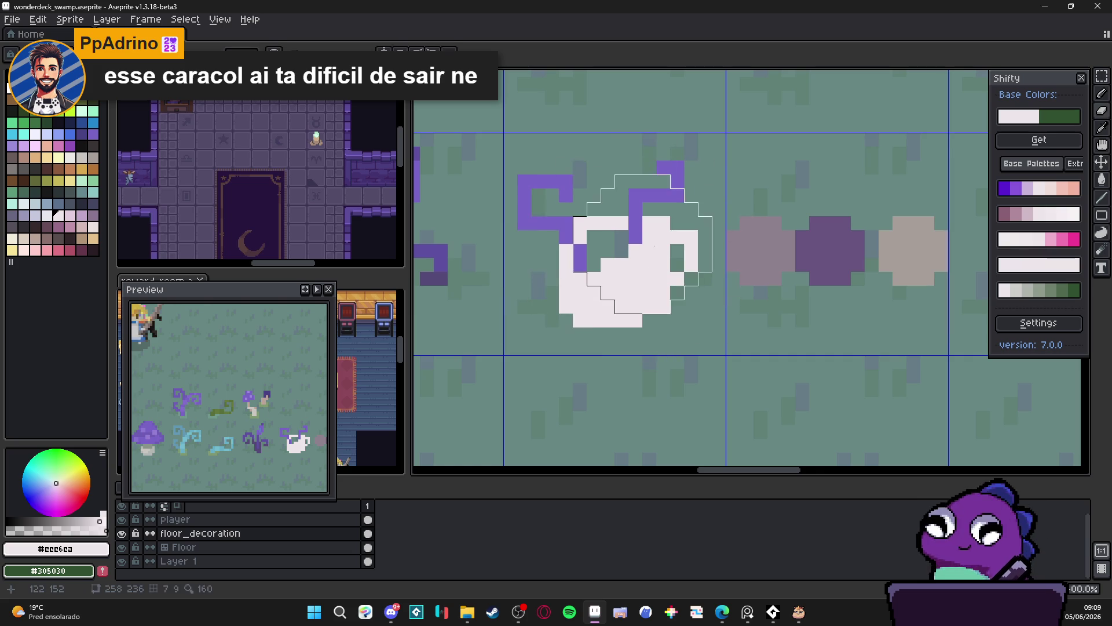
scroll(638, 246, "down", 8, "ctrl")
right_click(580, 244)
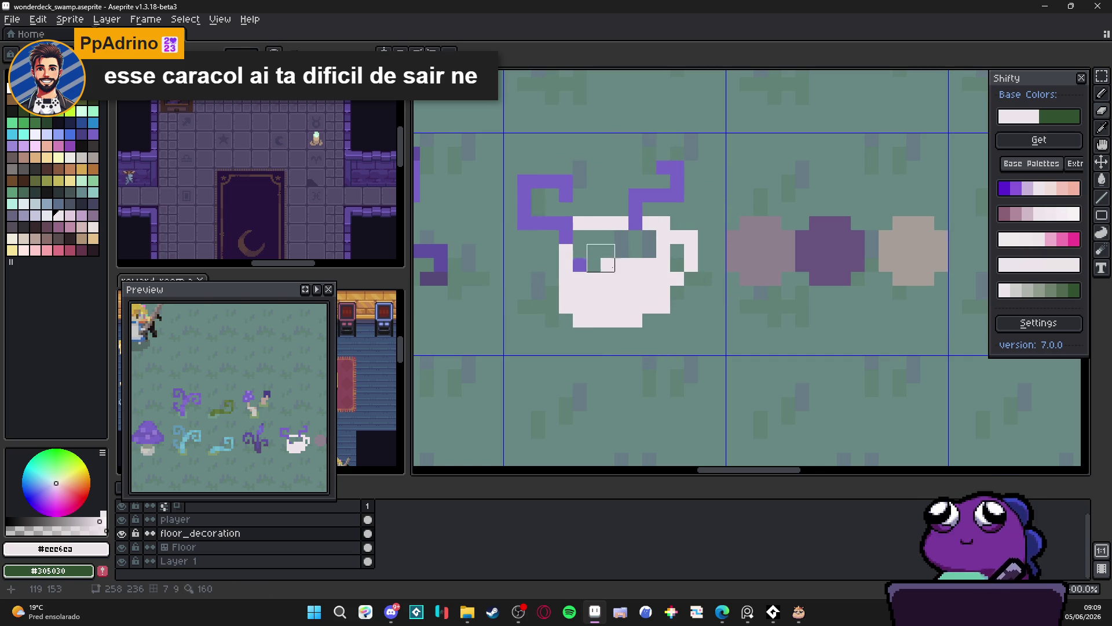
left_click(594, 265)
left_click(583, 265)
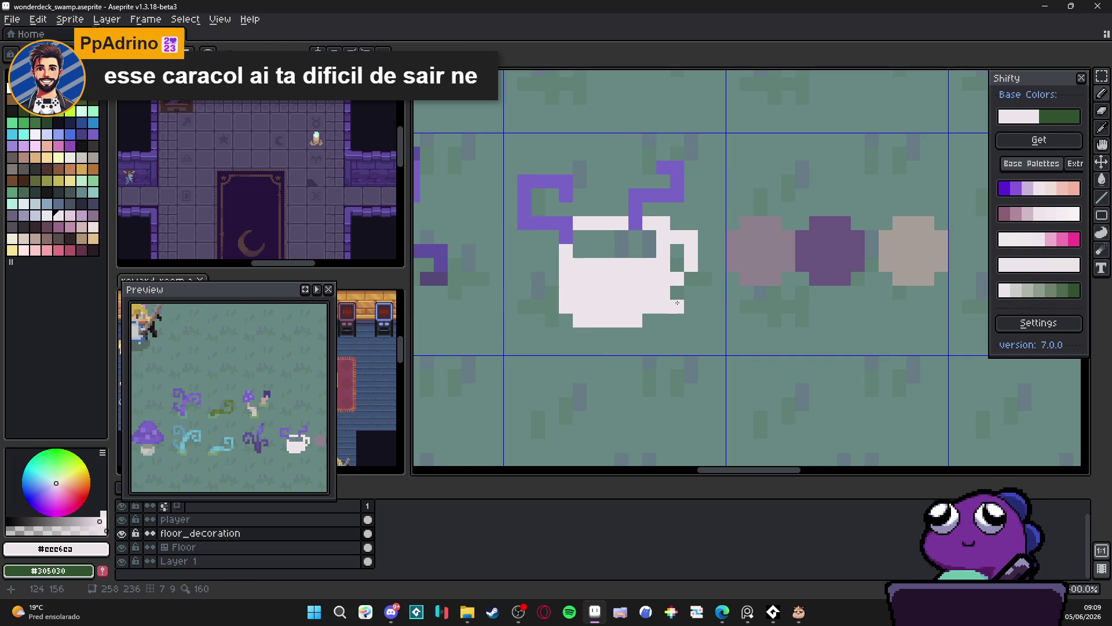
scroll(621, 308, "up", 1)
left_click(616, 254, "alt")
left_click(613, 272)
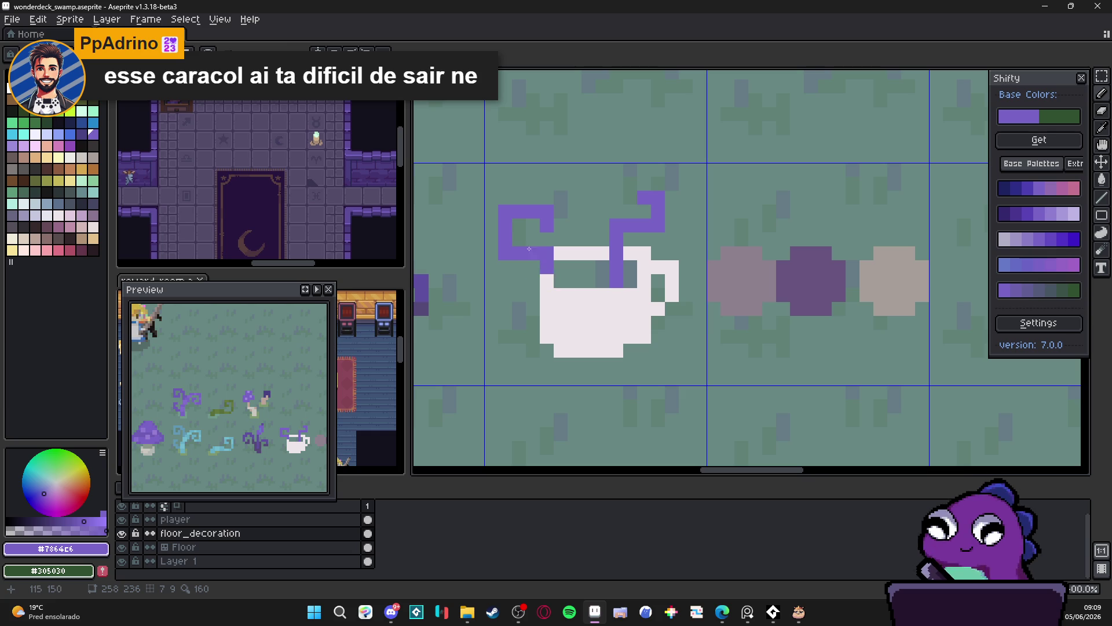
Magic Wand-select the left purple steam wisp and shift it to the right.
key("w")
left_click(547, 269)
key("ctrl+d")
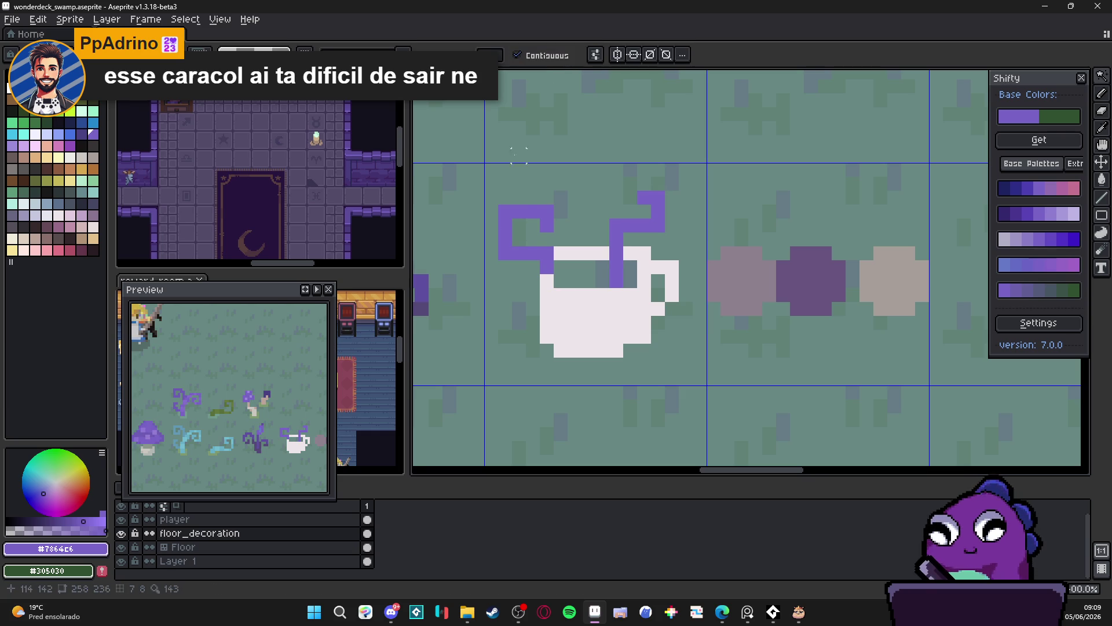
key("w")
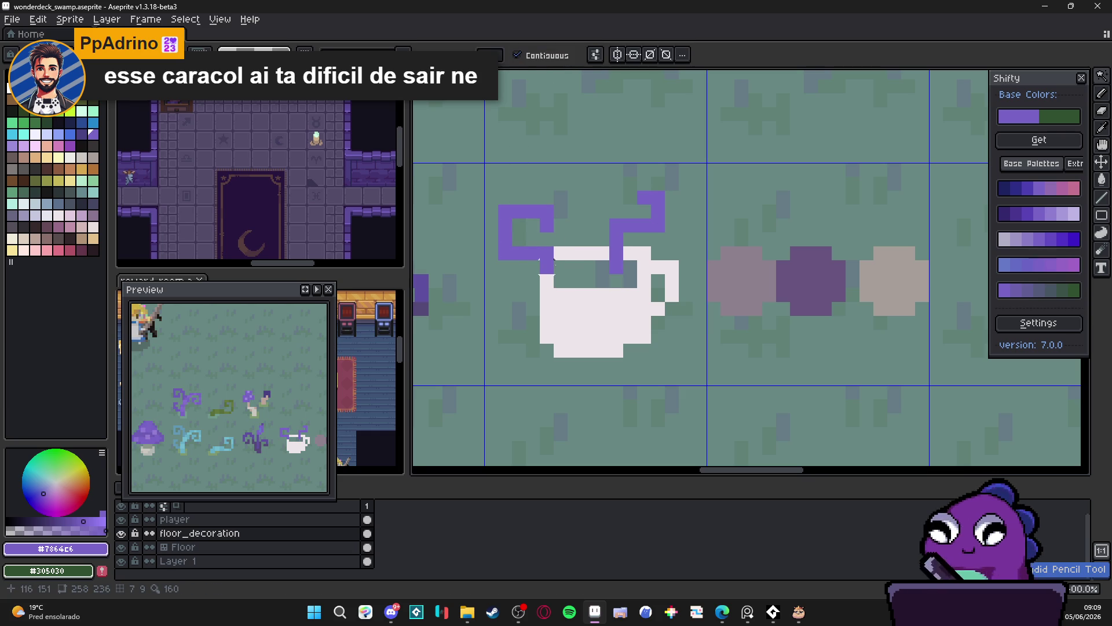
left_click(546, 264)
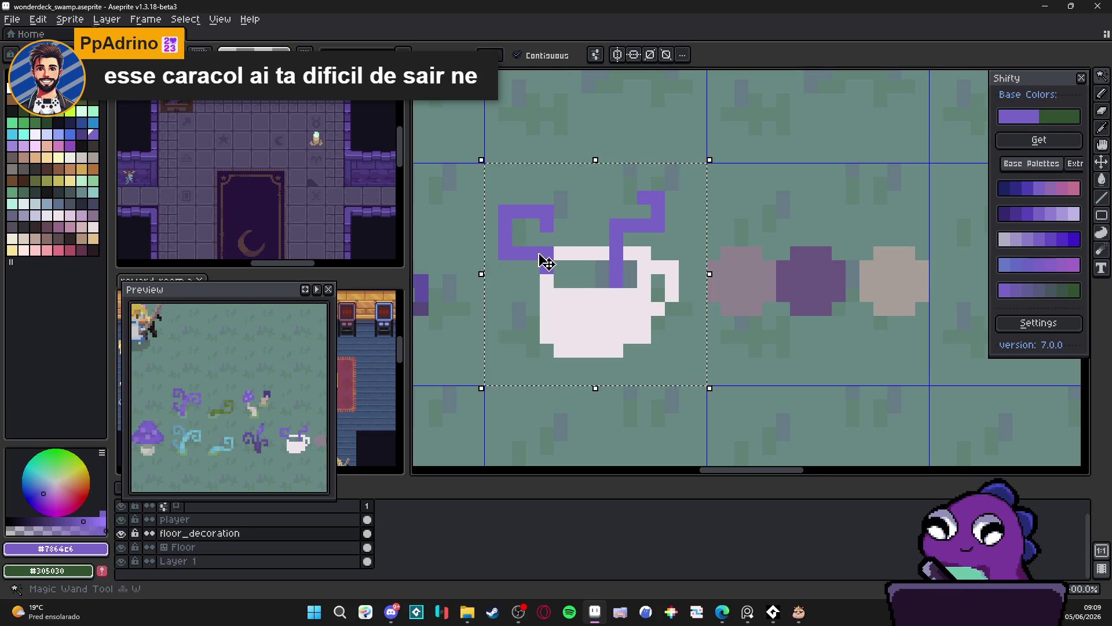
left_click(546, 262)
left_click_drag(546, 258, 561, 255)
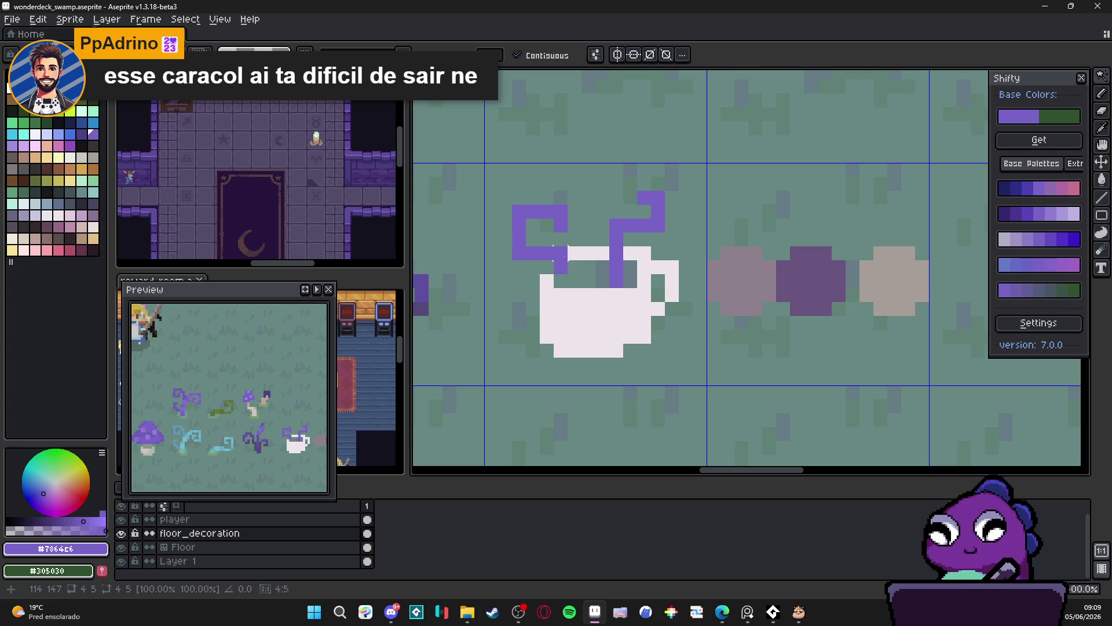
key("ctrl+z")
Sample the cup's white and return to the Pencil.
left_click(551, 264, "alt")
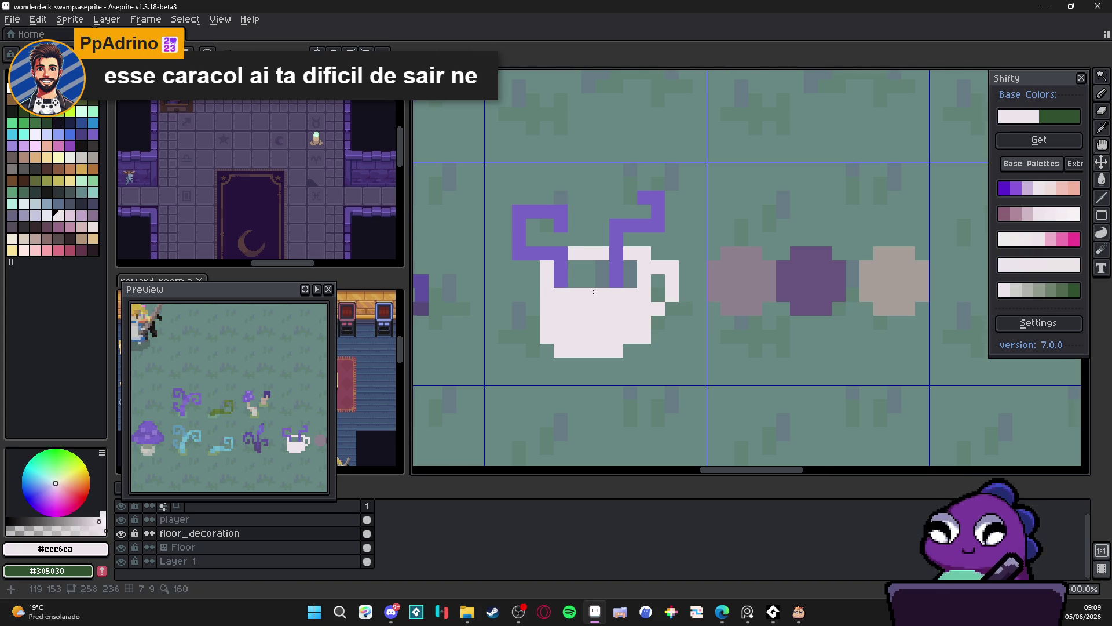
scroll(593, 291, "down", 3)
scroll(612, 336, "up", 4)
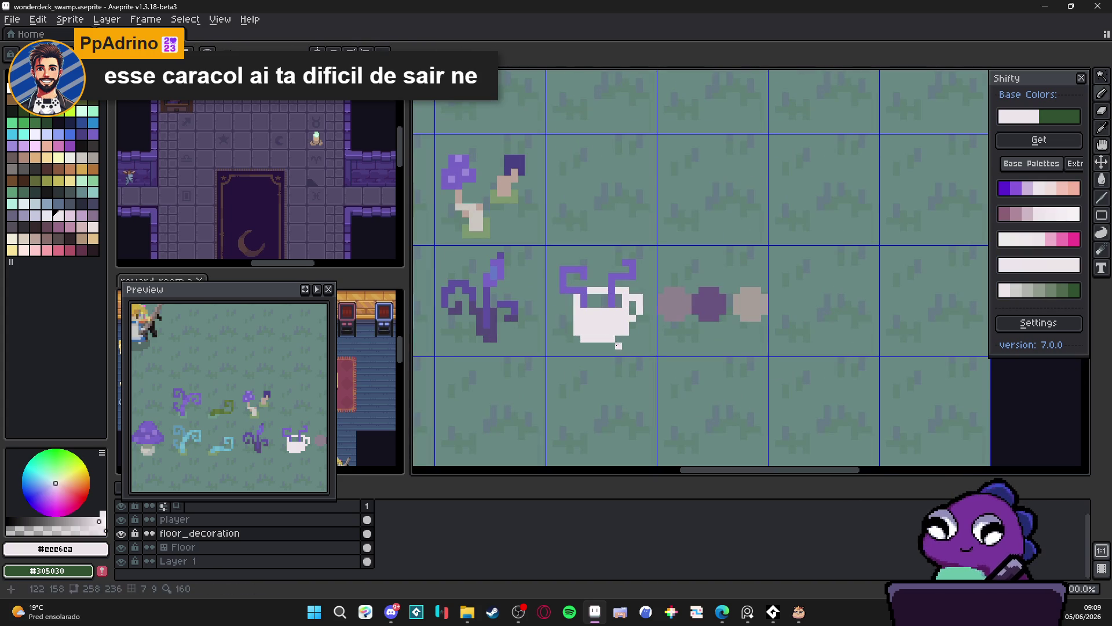
scroll(625, 357, "down", 5)
scroll(632, 354, "up", 3)
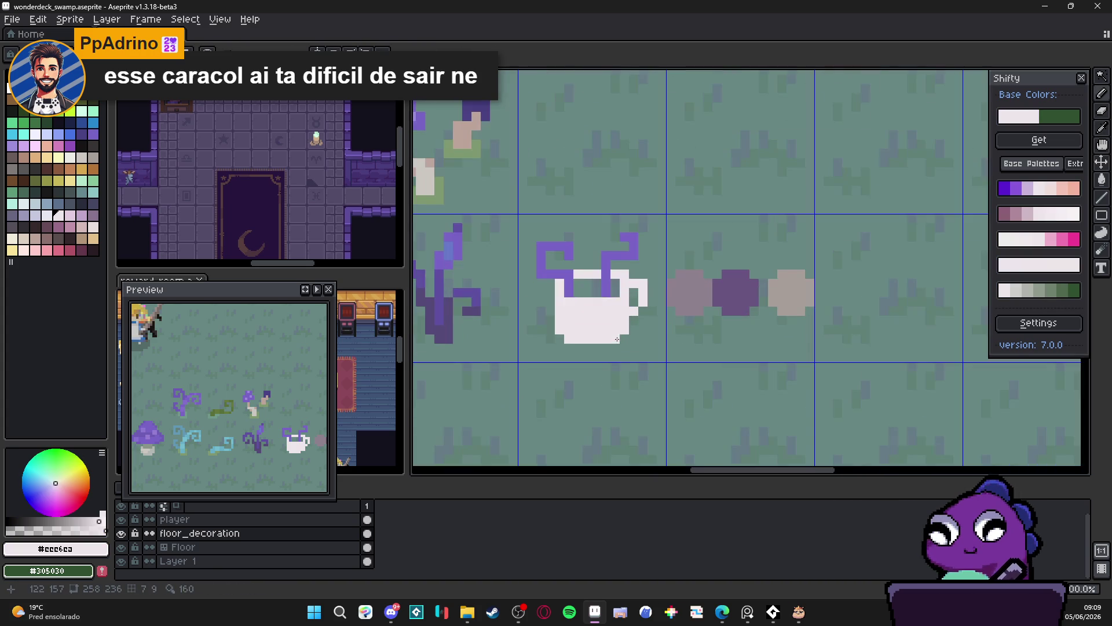
scroll(619, 340, "down", 3)
scroll(622, 346, "up", 3)
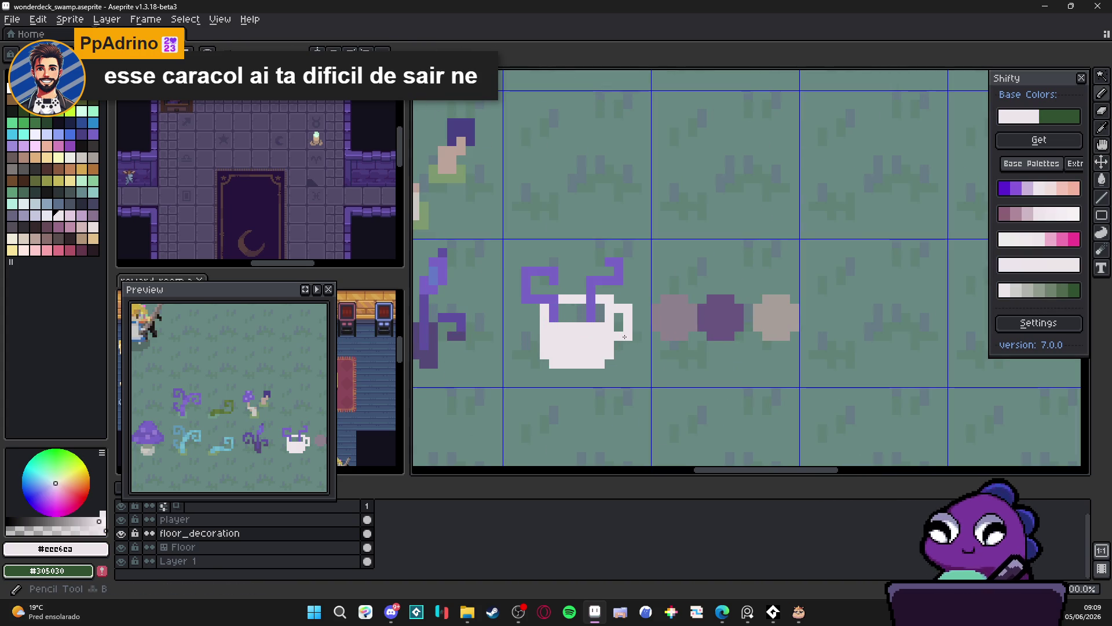
key("b")
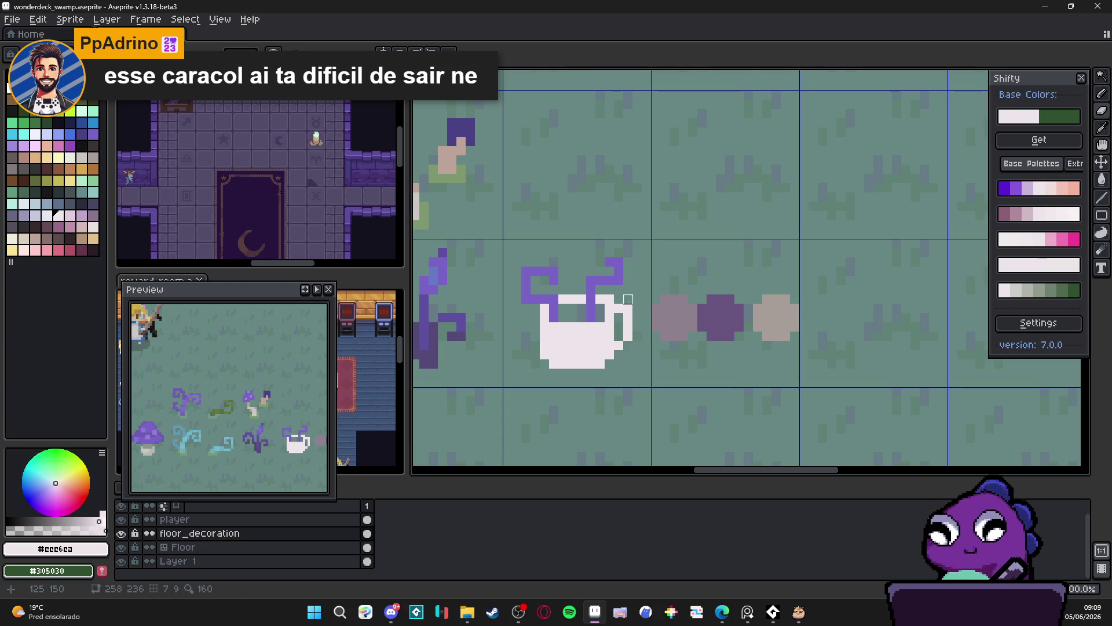
scroll(638, 336, "down", 3)
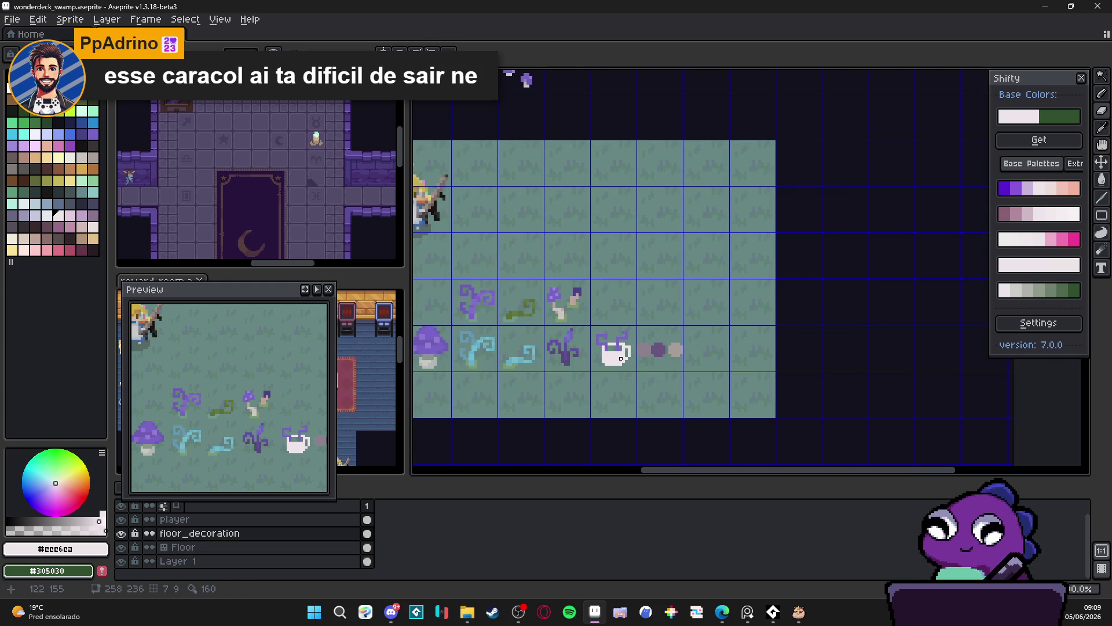
scroll(621, 359, "up", 3)
Erase the cup's top-left, bottom-left and bottom-right corner pixels to round it.
key("e")
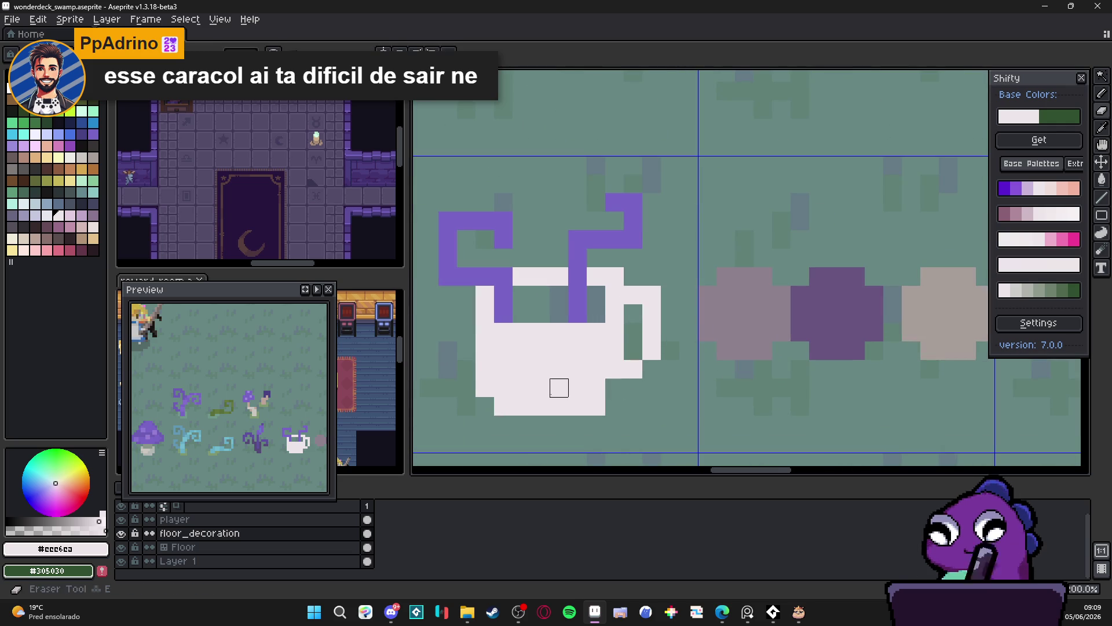
left_click(485, 388)
left_click(503, 406)
left_click(596, 406)
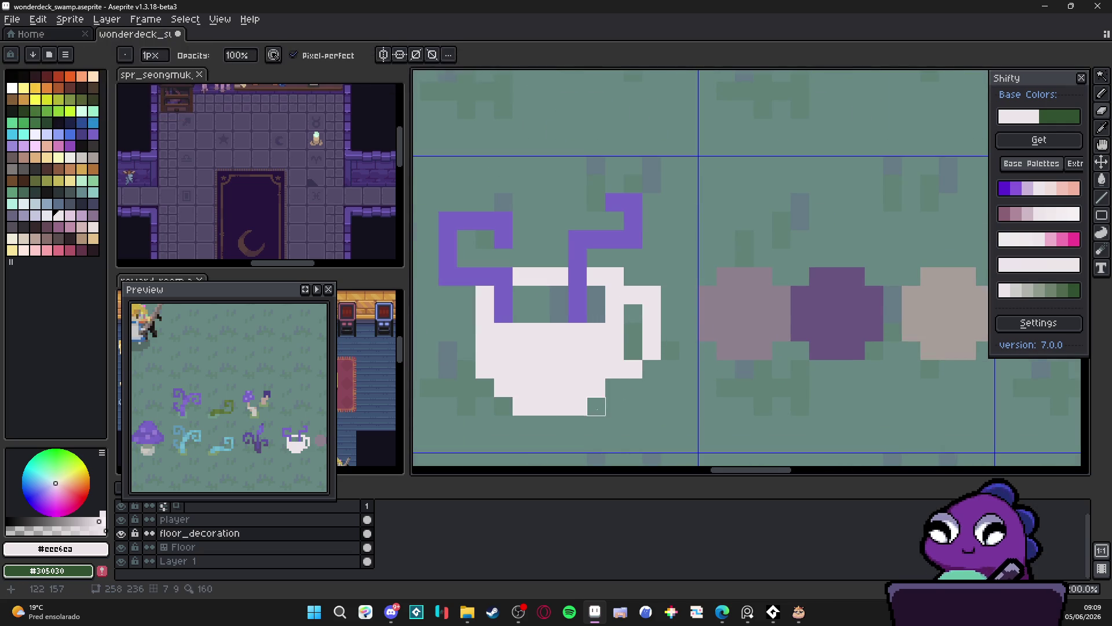
scroll(597, 406, "down", 4)
scroll(569, 407, "up", 3)
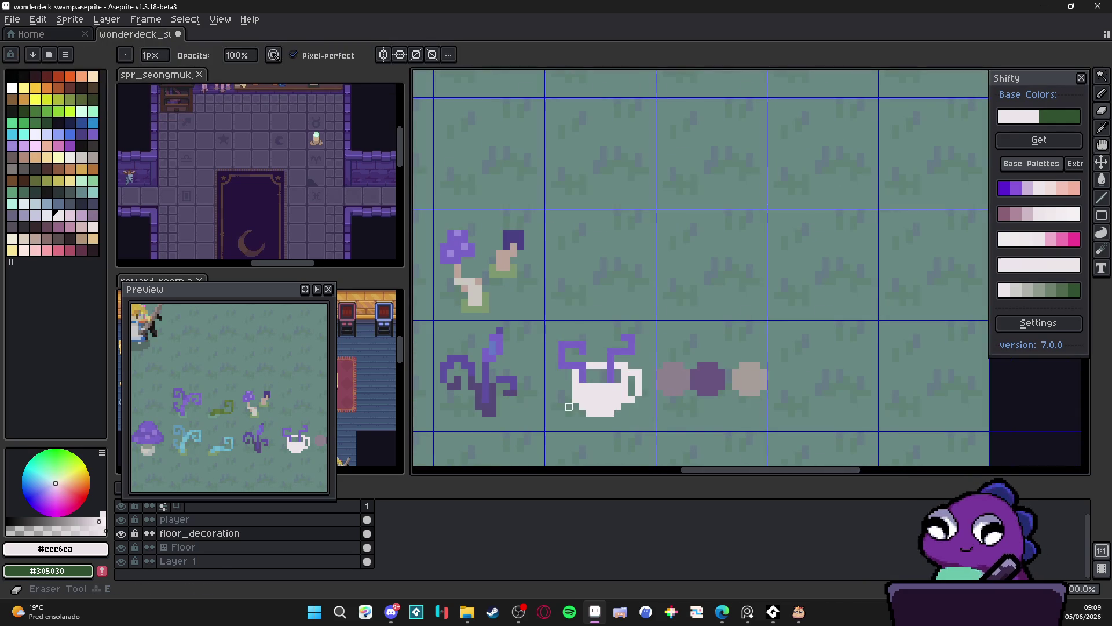
key("b")
scroll(589, 393, "down", 2)
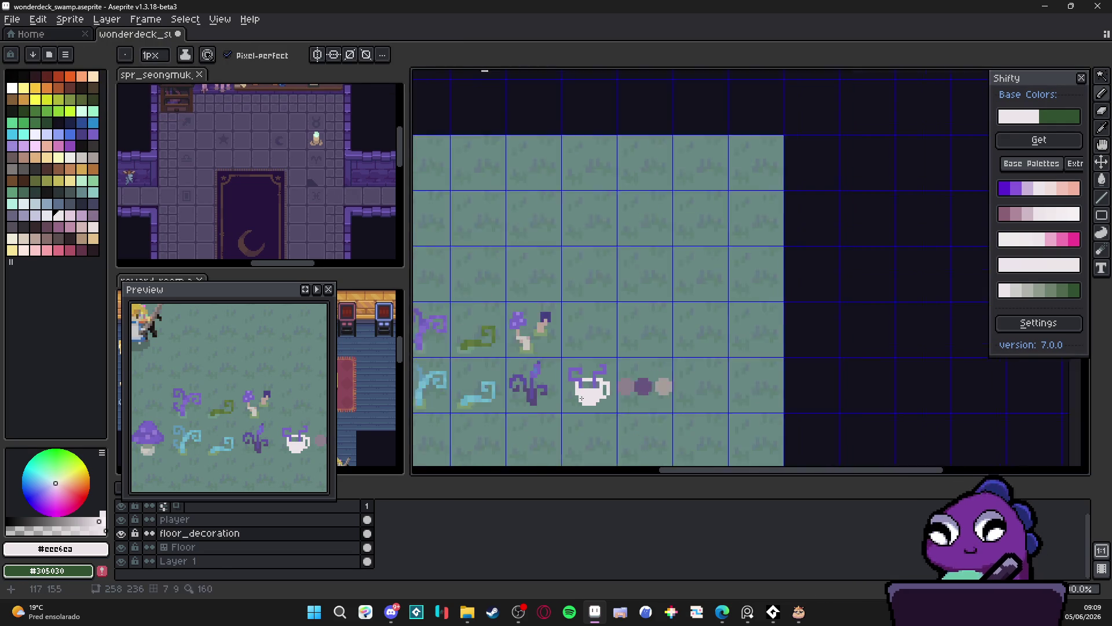
scroll(588, 392, "up", 2)
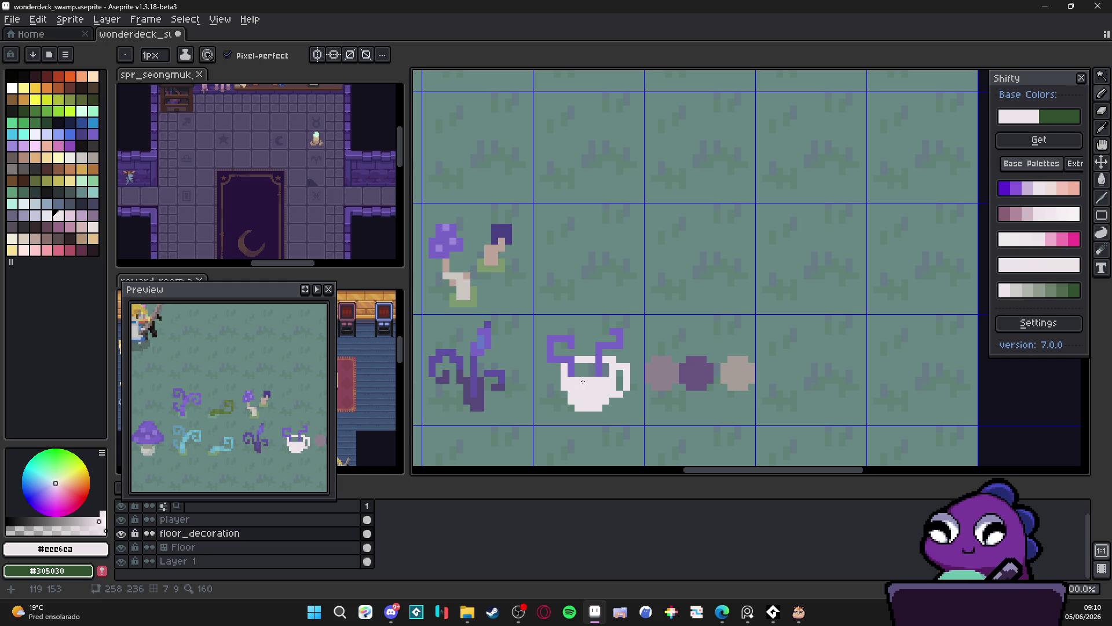
scroll(582, 380, "up", 1)
left_click(718, 364, "alt")
Paint the cup's inner top rows and lower left grey-mauve, plus a beige pixel at lower right.
key("ctrl")
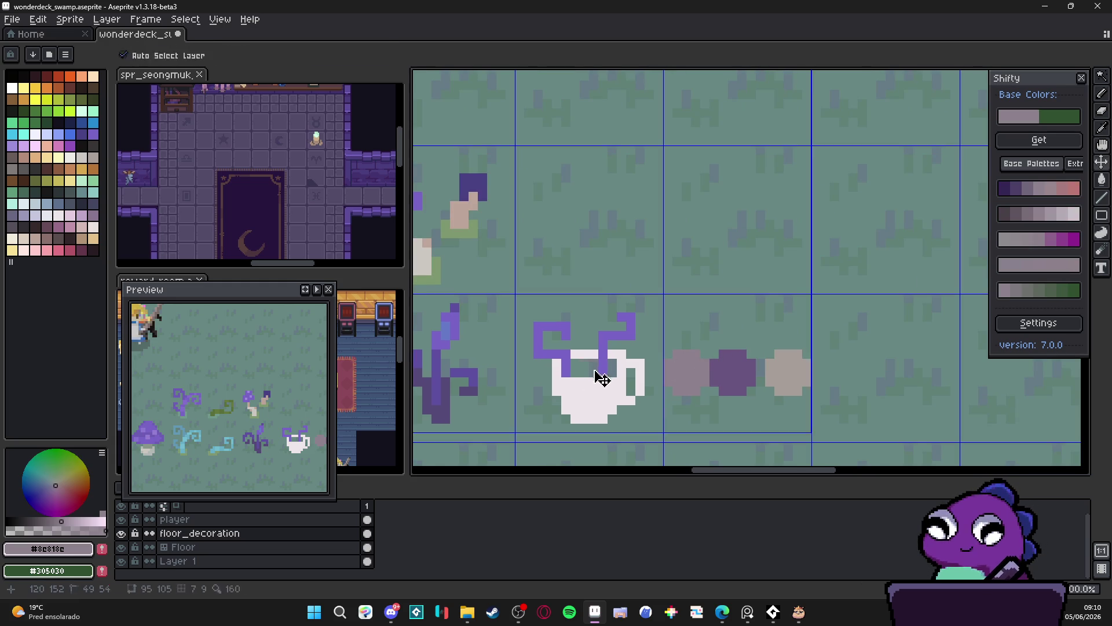
left_click_drag(596, 369, 612, 369)
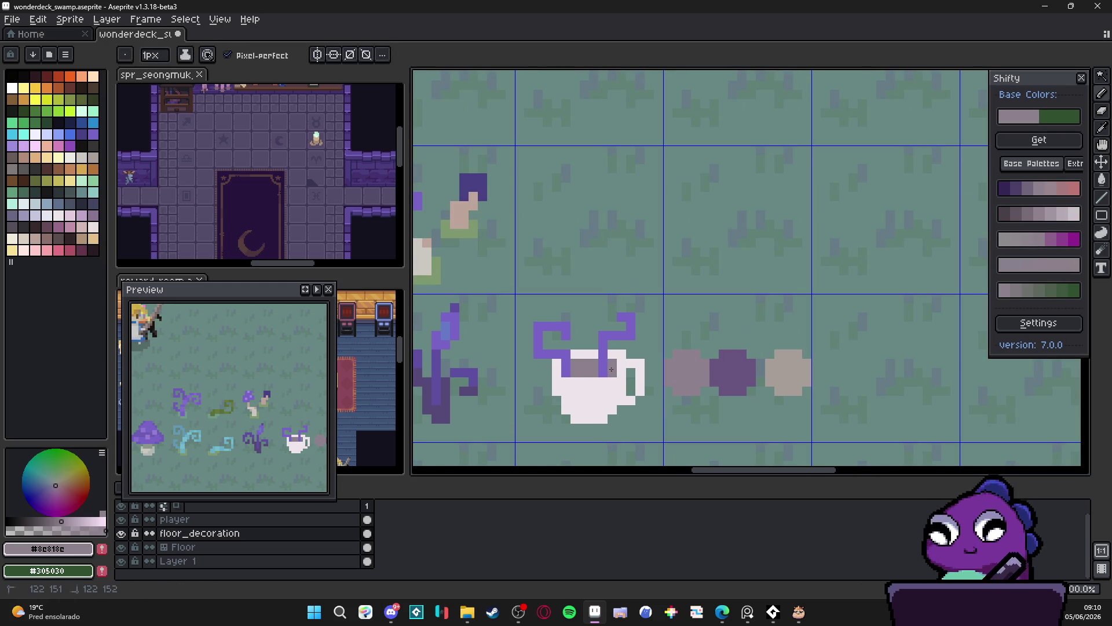
scroll(579, 367, "down", 1)
scroll(573, 365, "up", 1)
left_click(564, 369)
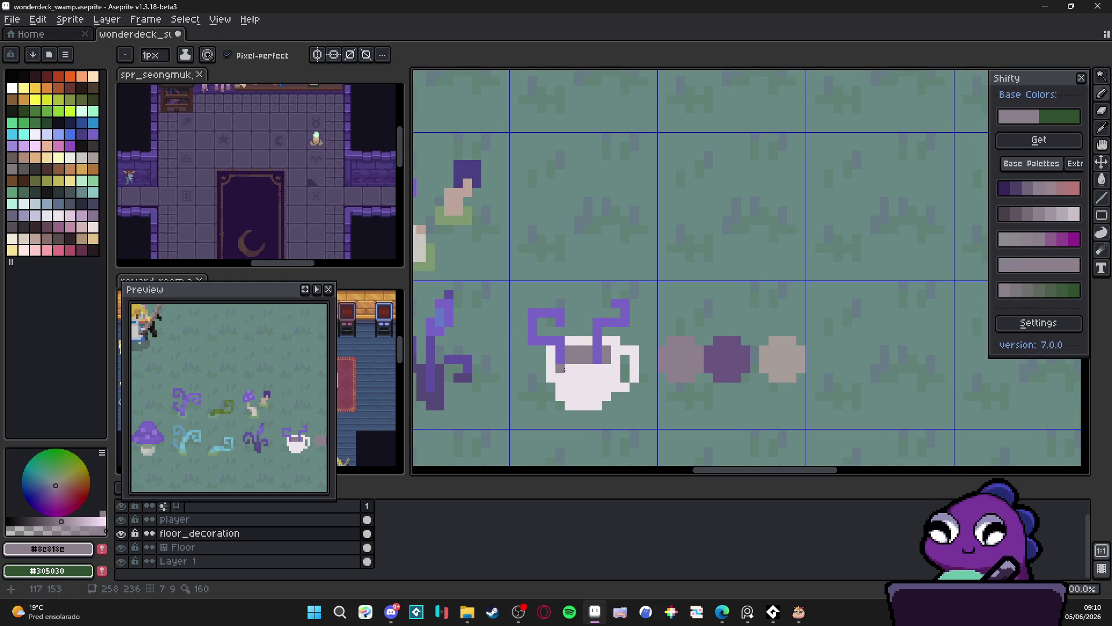
left_click(774, 360, "alt")
left_click(612, 392)
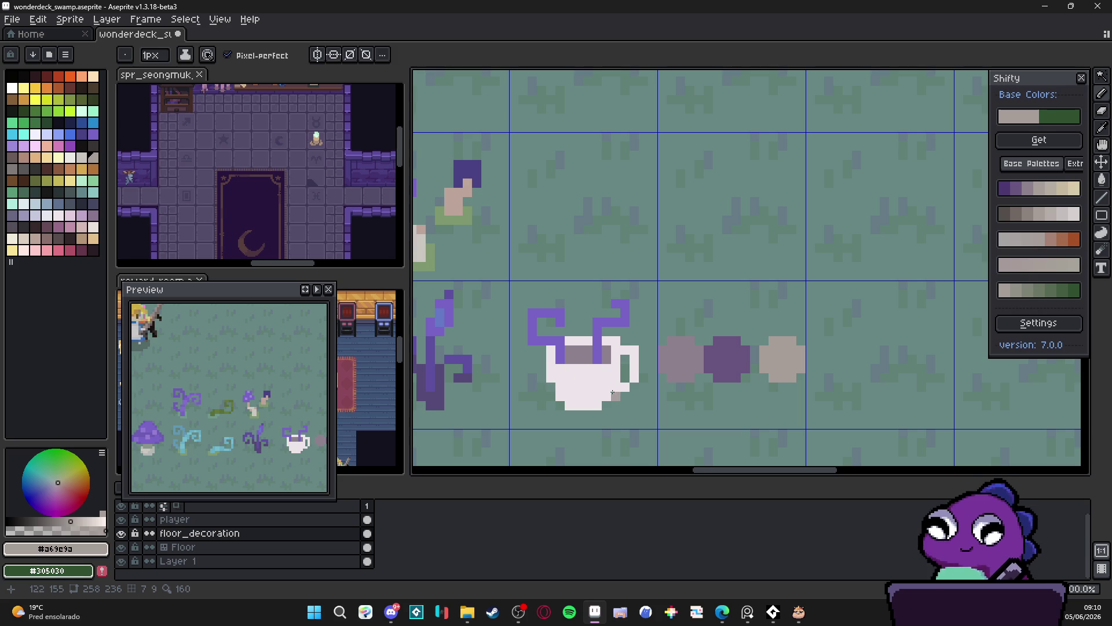
Shade the cup's lower body light grey with a 2px brush.
left_click(634, 353, "alt")
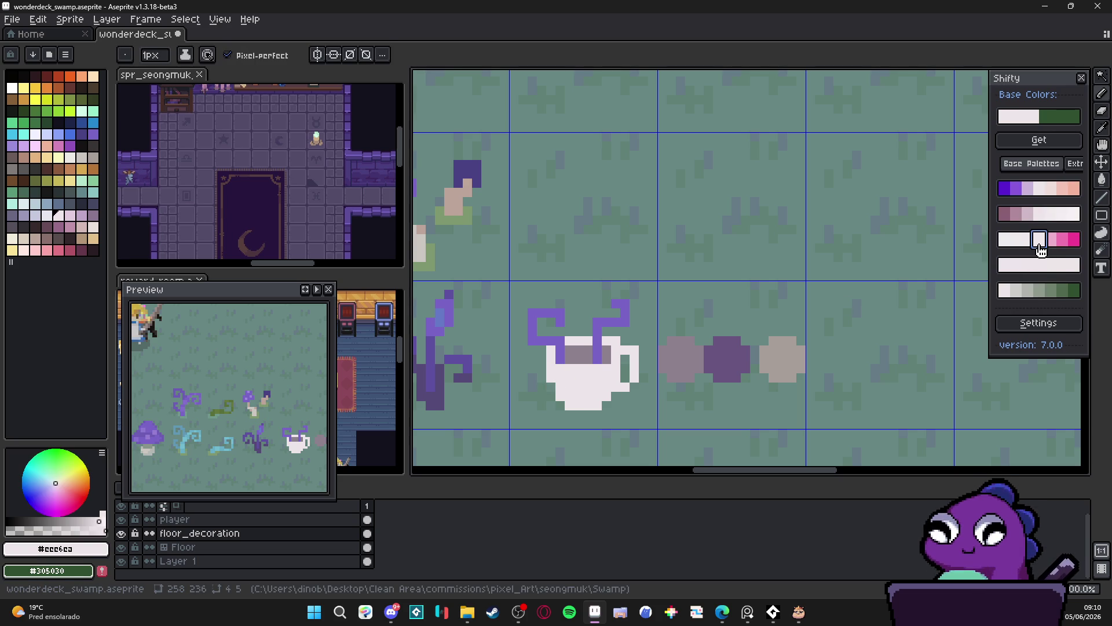
left_click_drag(989, 230, 935, 227)
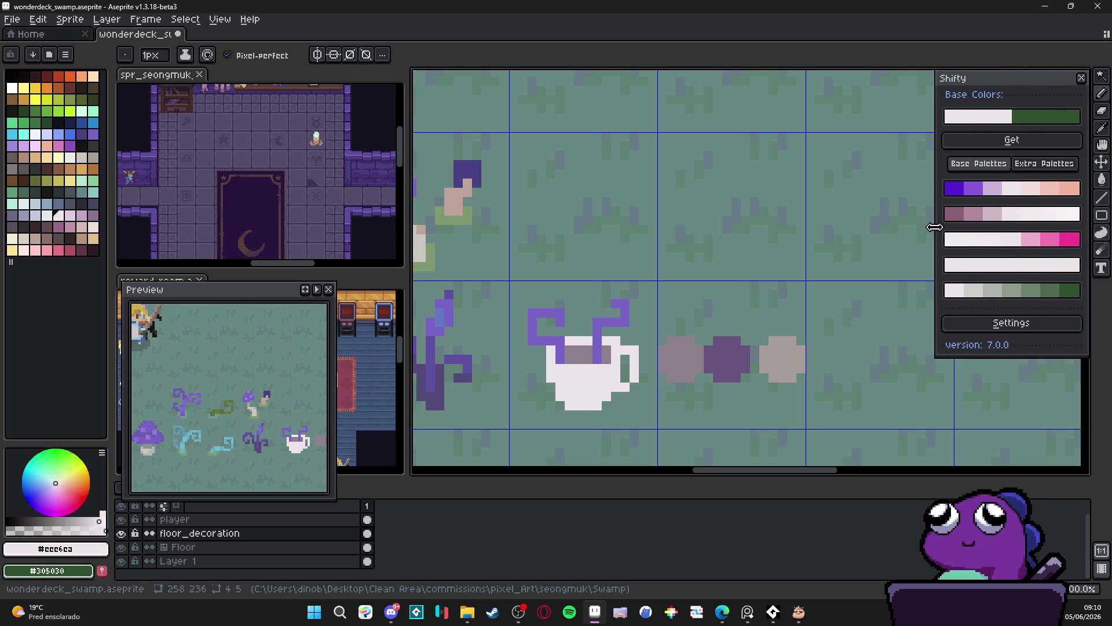
left_click(979, 290)
key("plus")
left_click(616, 382)
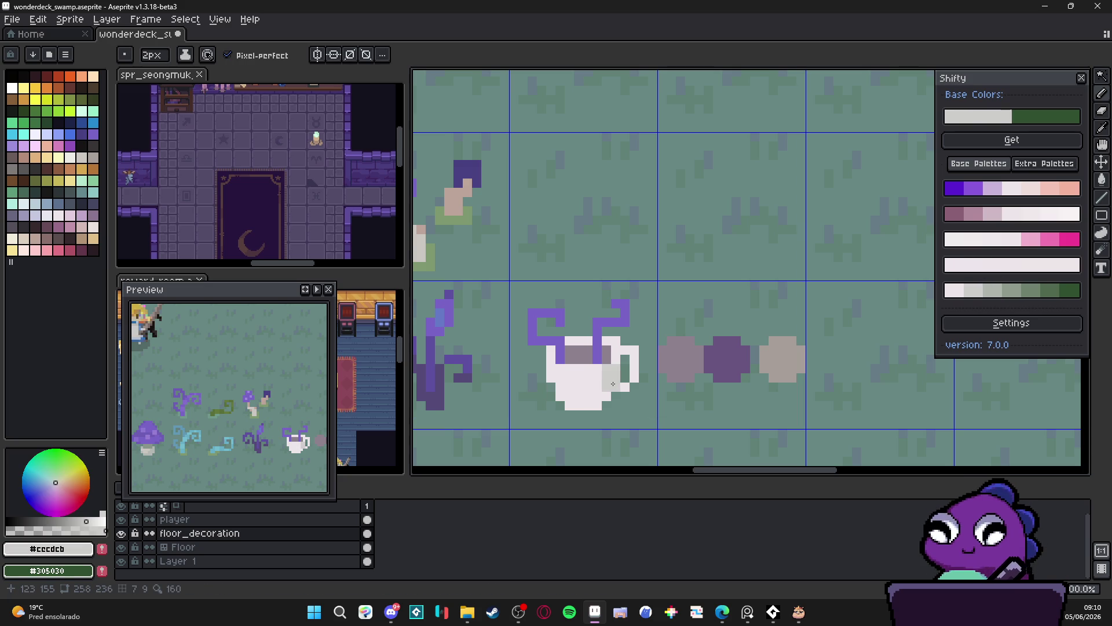
key("ctrl+z")
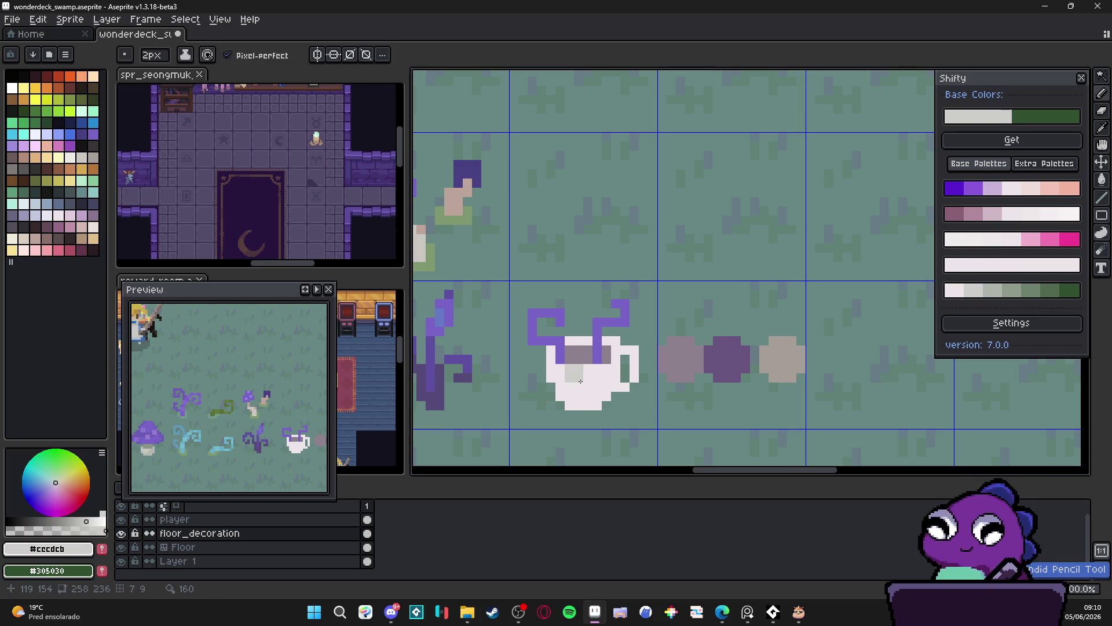
left_click_drag(568, 385, 597, 387)
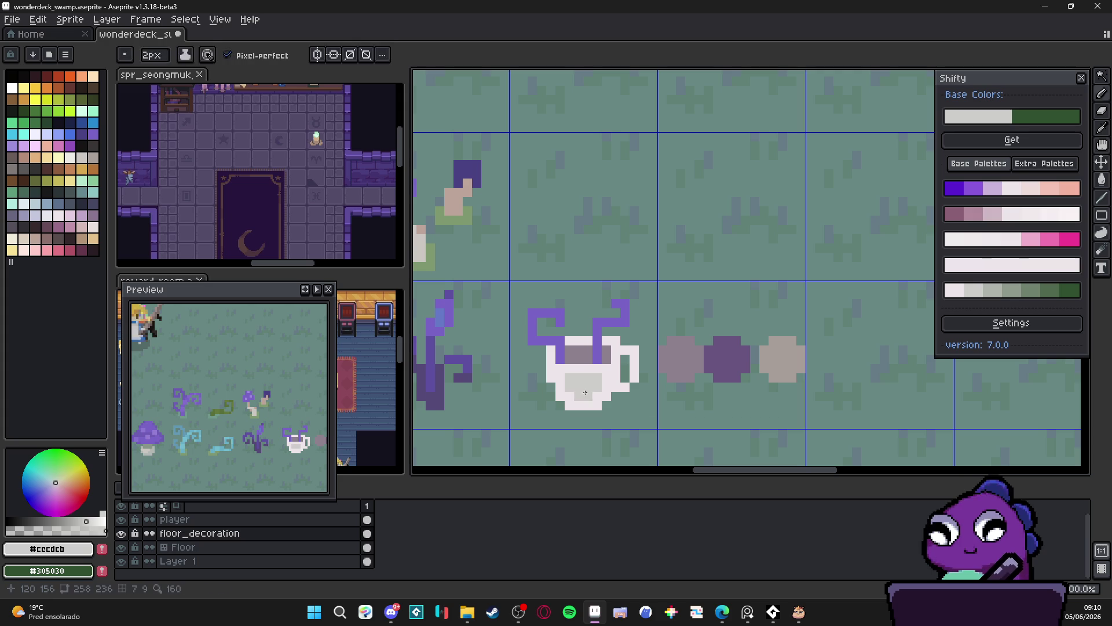
left_click(615, 377, "alt")
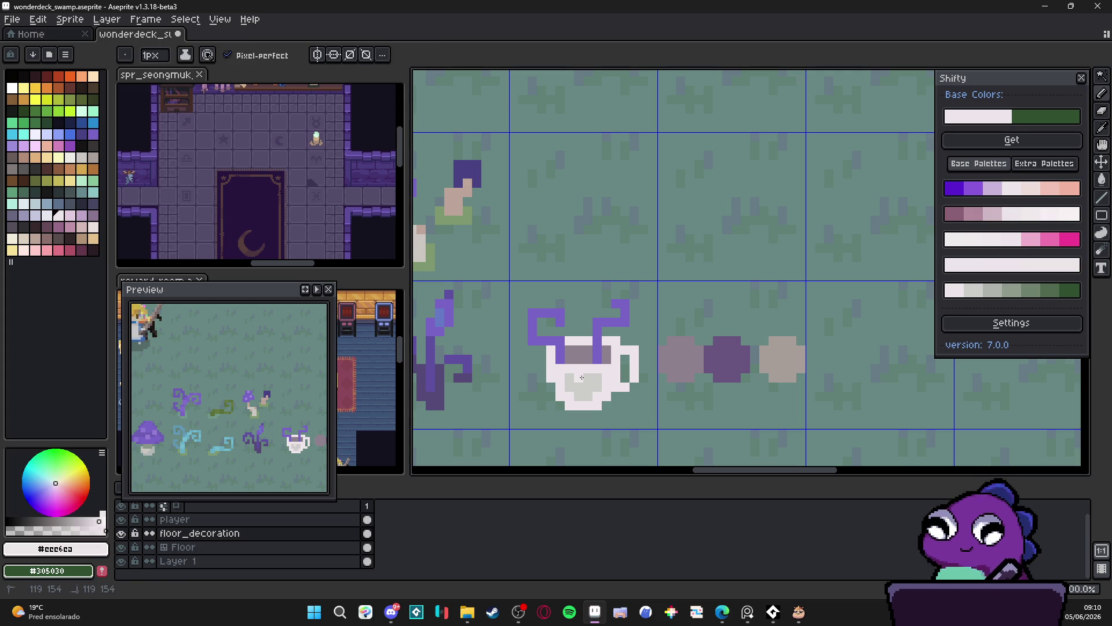
scroll(619, 404, "down", 3)
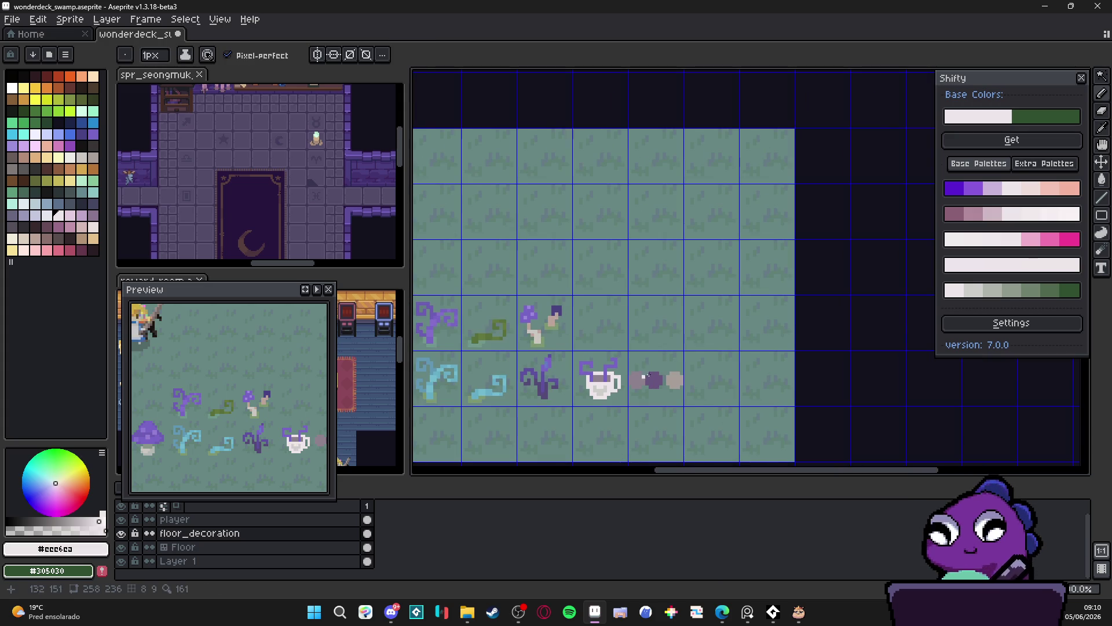
Bucket-fill the teacup's steam with the darker purple sampled from the vine.
left_click(1029, 240)
scroll(619, 387, "up", 3)
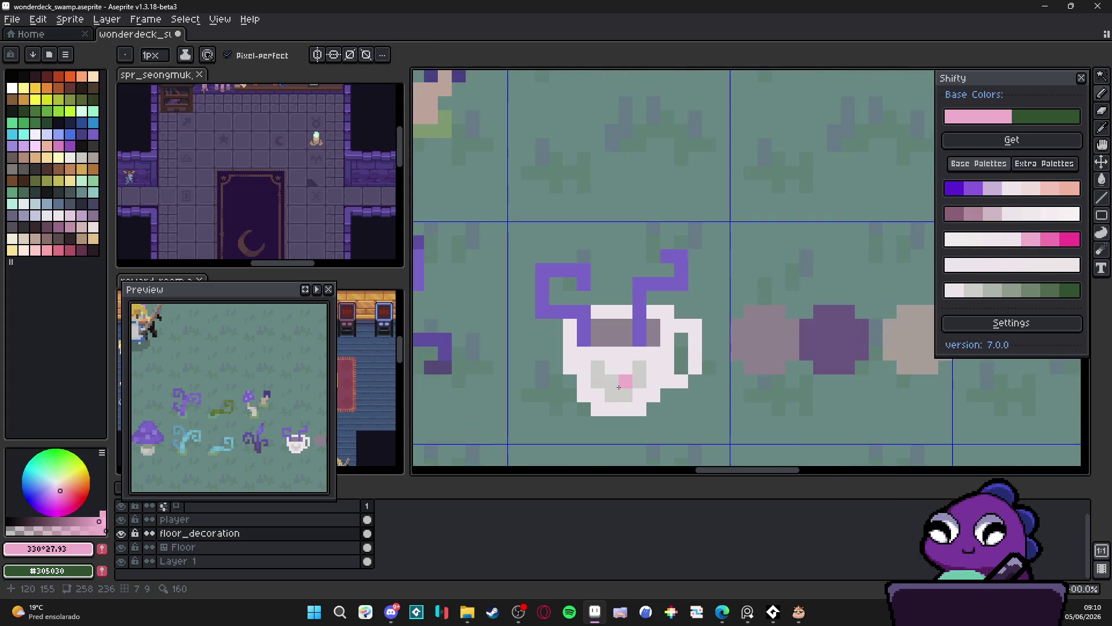
key("w")
scroll(640, 396, "down", 3)
scroll(654, 406, "down", 2)
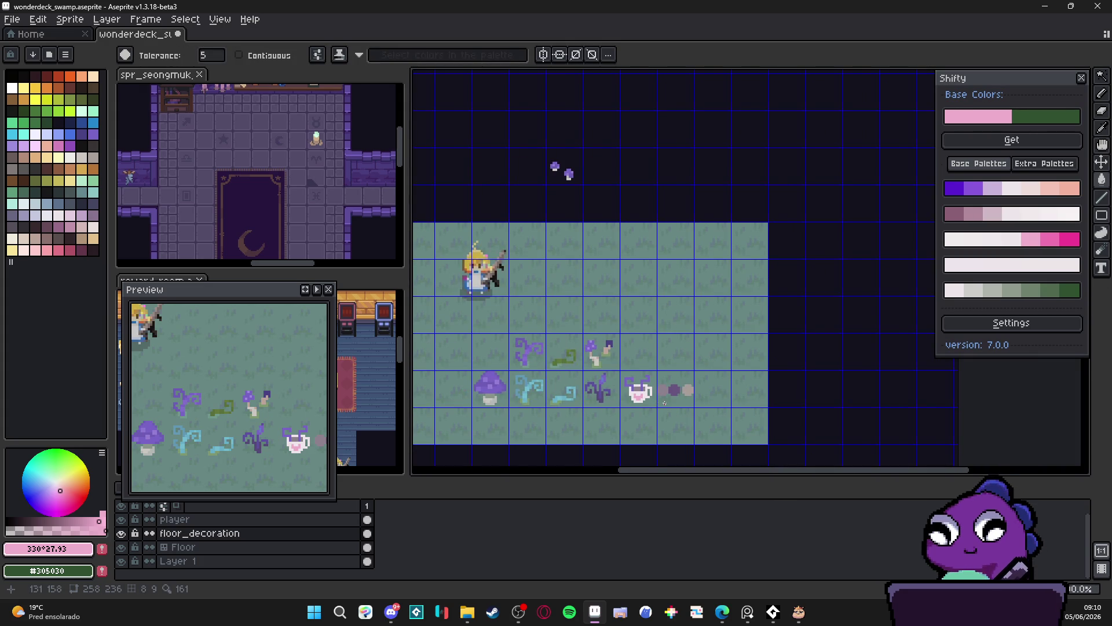
scroll(654, 394, "up", 2)
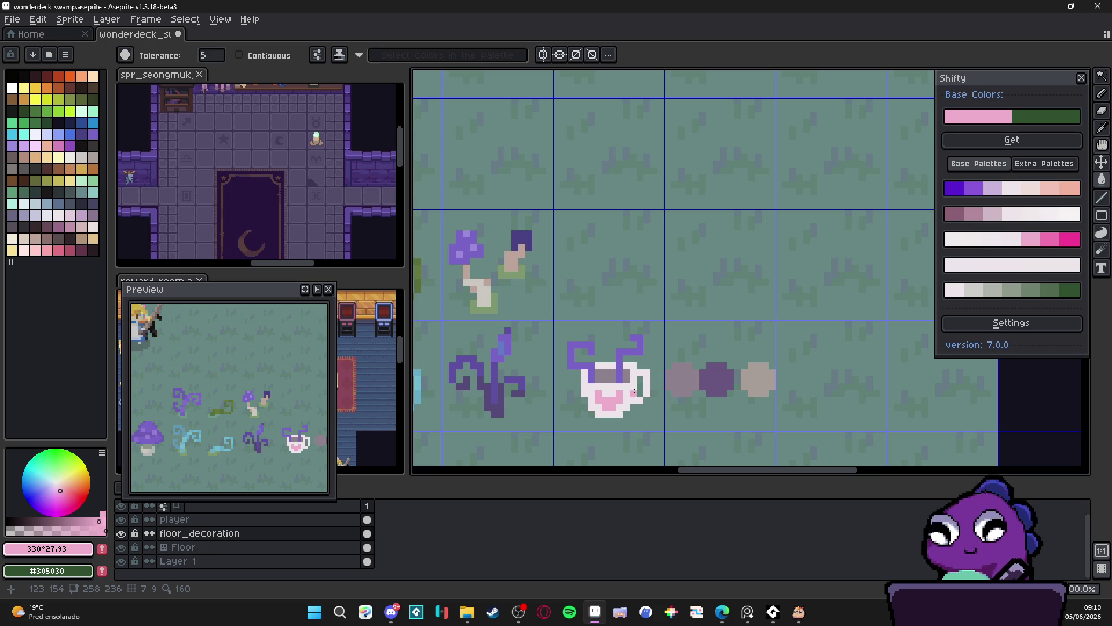
scroll(600, 387, "up", 2)
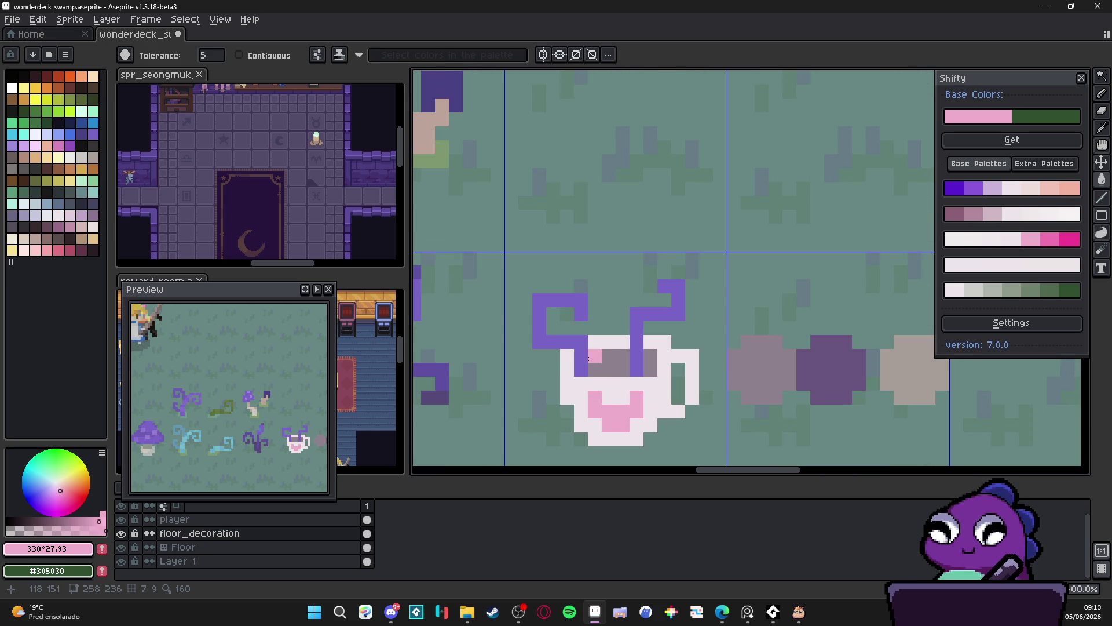
scroll(589, 353, "down", 4)
scroll(581, 350, "up", 2)
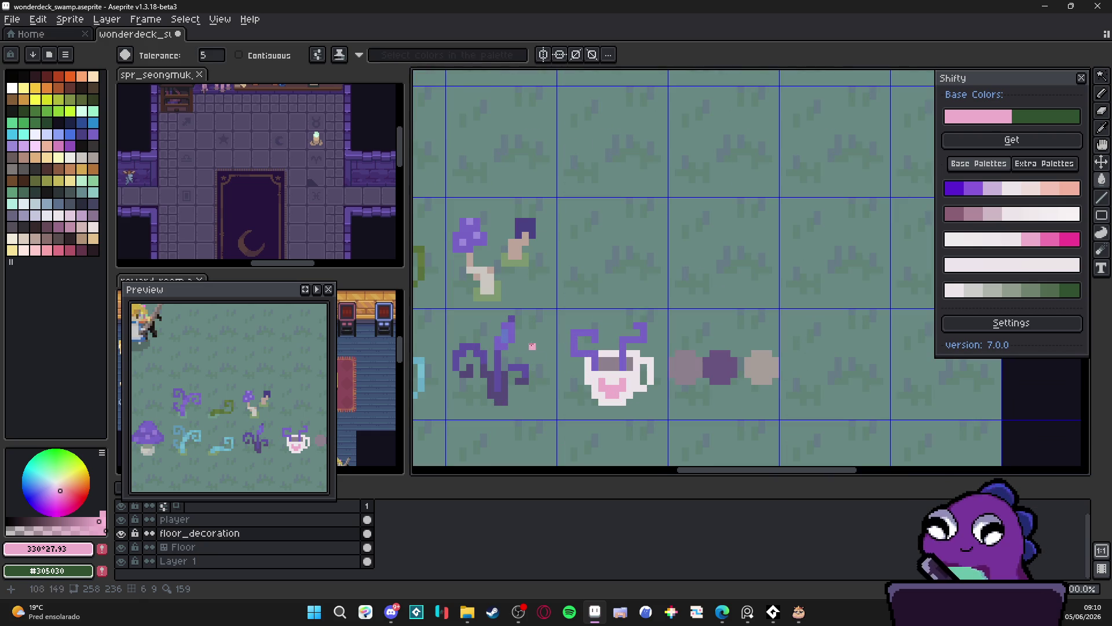
scroll(506, 340, "up", 1)
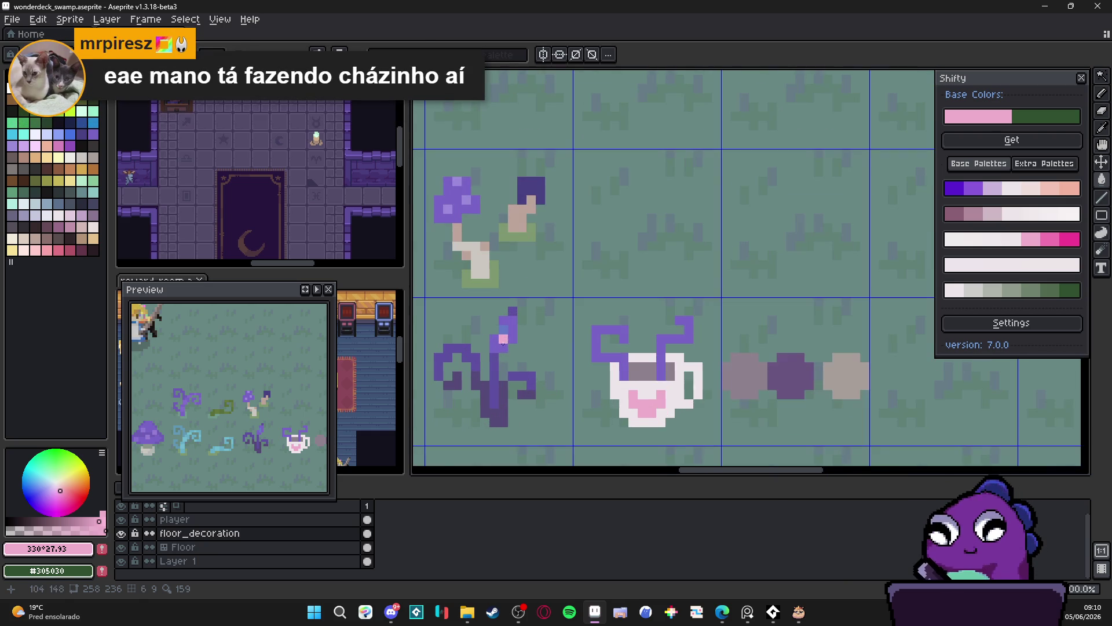
left_click(506, 330, "alt")
left_click(512, 375, "alt")
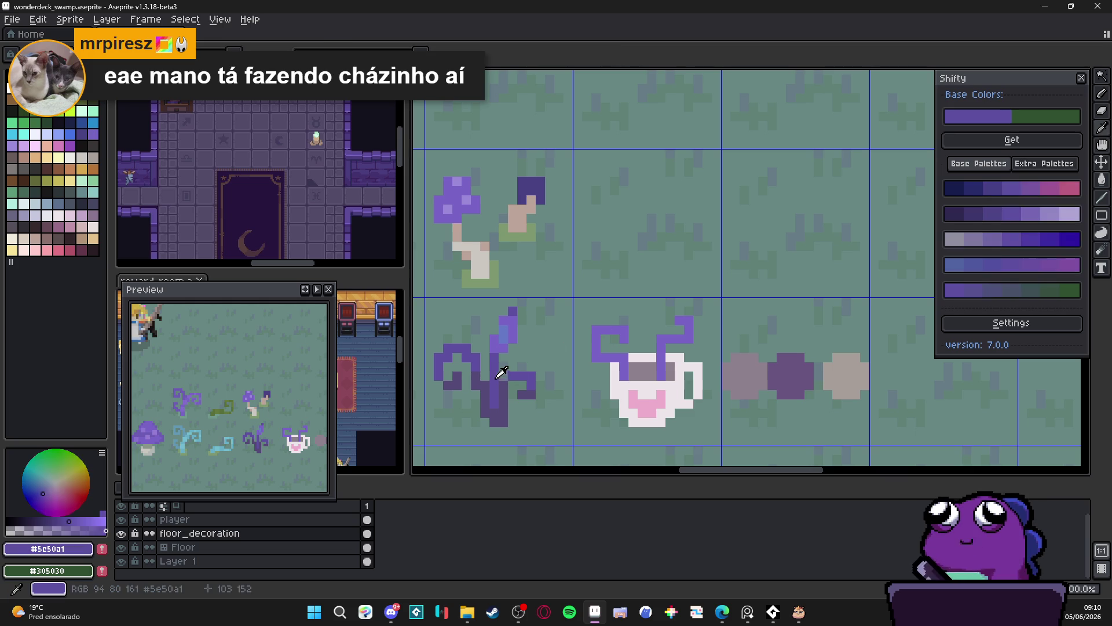
key("g")
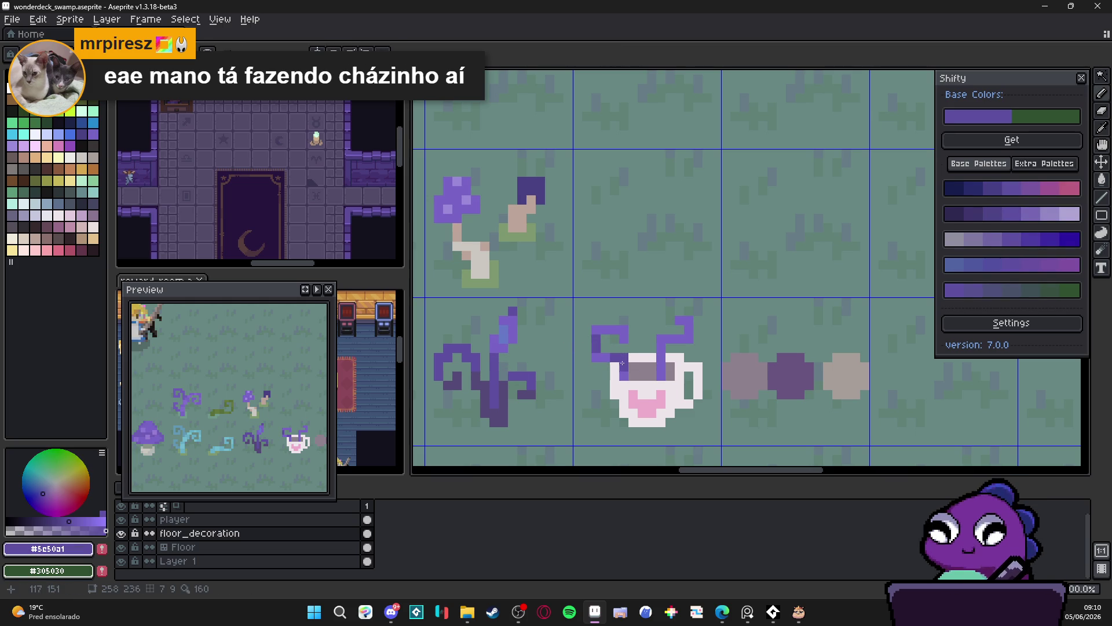
left_click(661, 351)
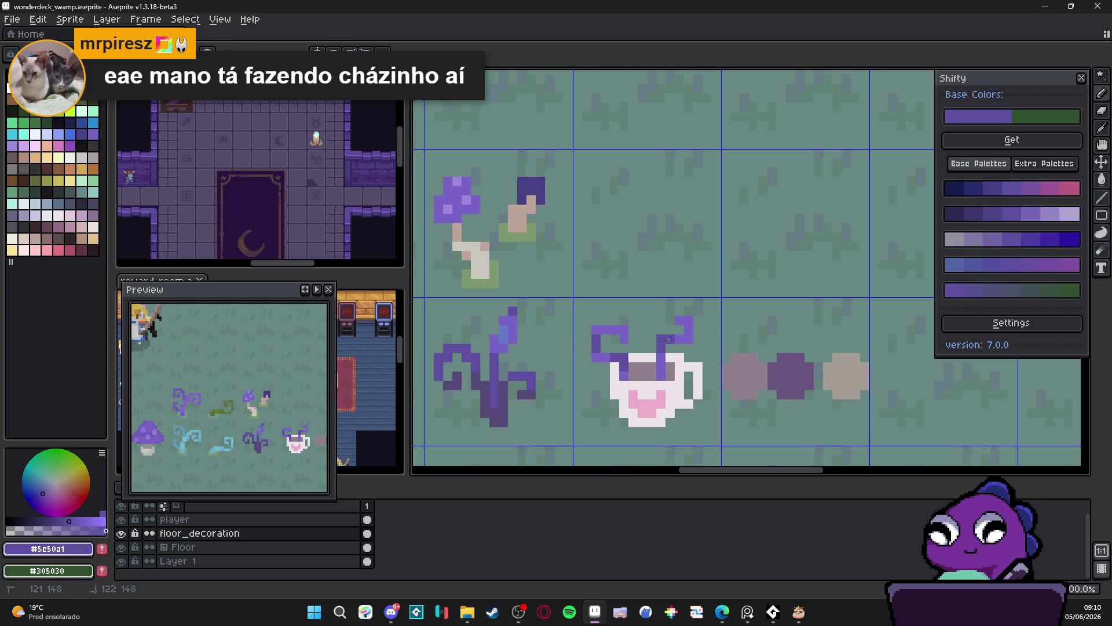
Shade the handle's right column in pale pink.
scroll(668, 340, "down", 4)
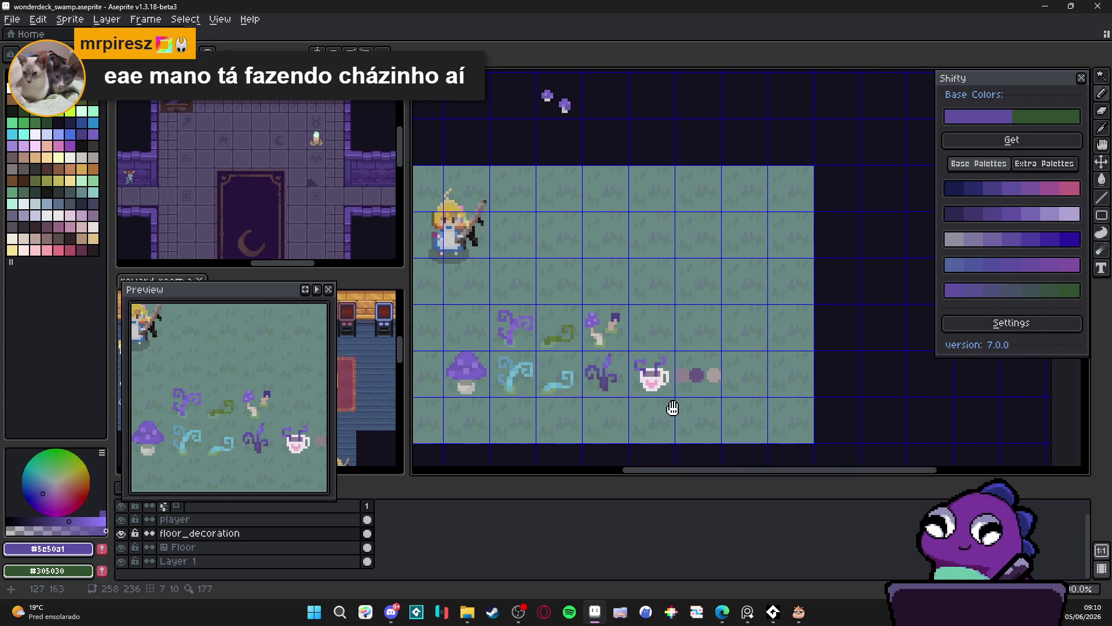
scroll(690, 407, "down", 2)
scroll(661, 385, "up", 5)
left_click(736, 384)
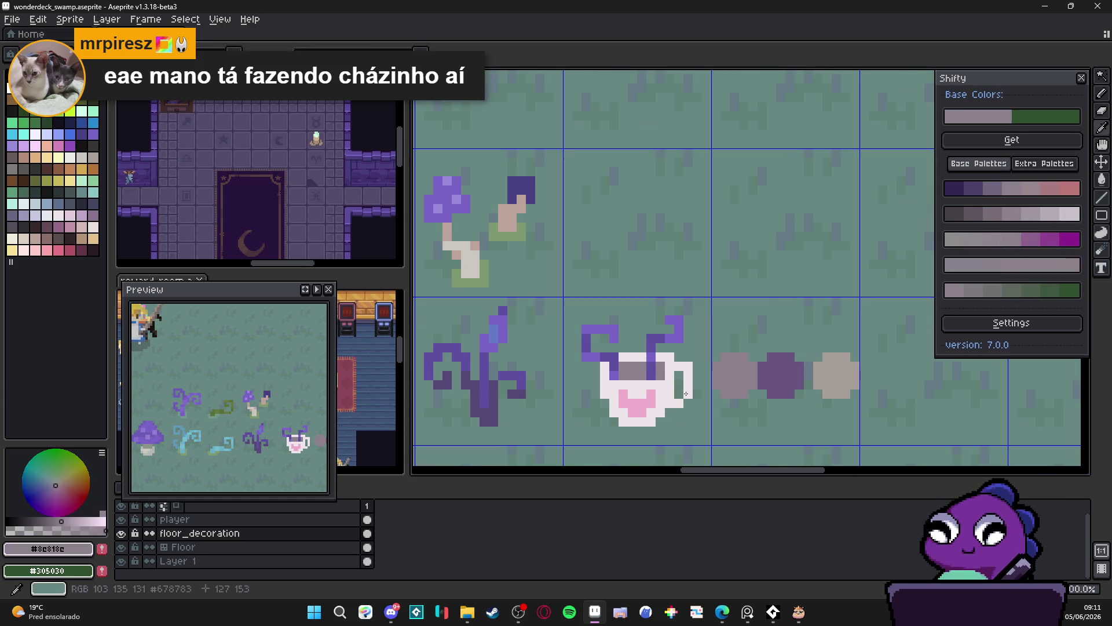
left_click(87, 521)
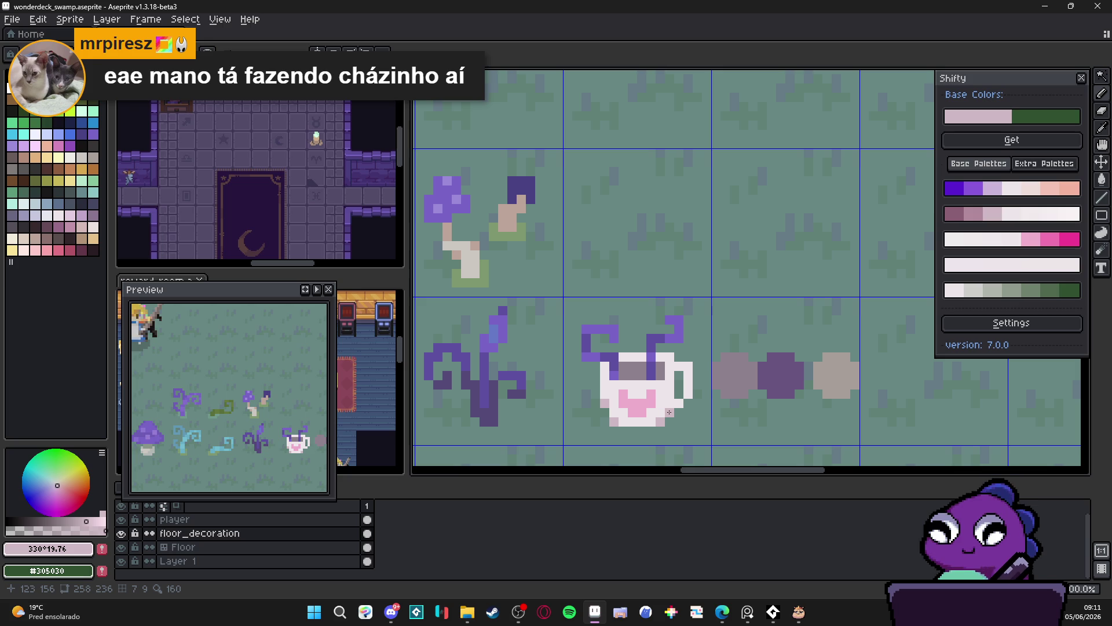
left_click_drag(687, 395, 684, 367)
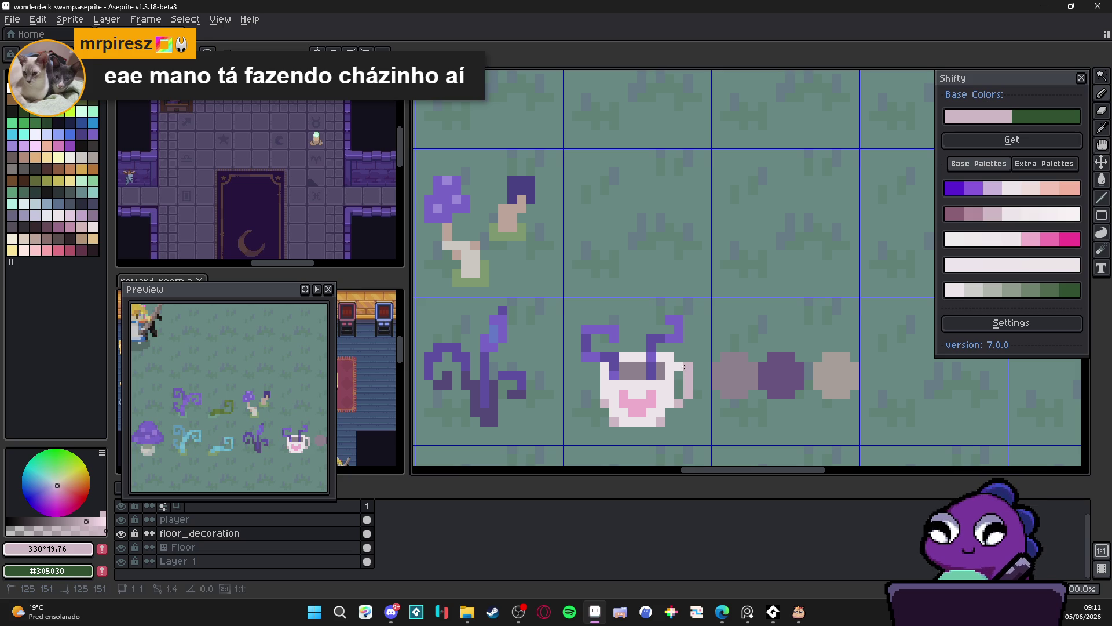
left_click(669, 394, "alt")
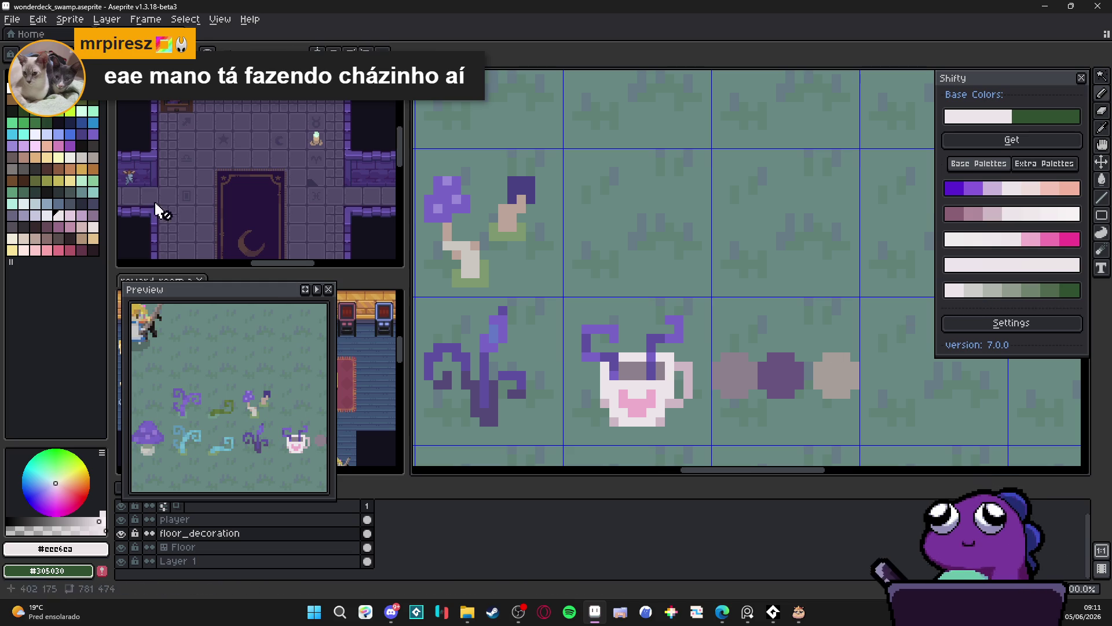
left_click(620, 377, "alt")
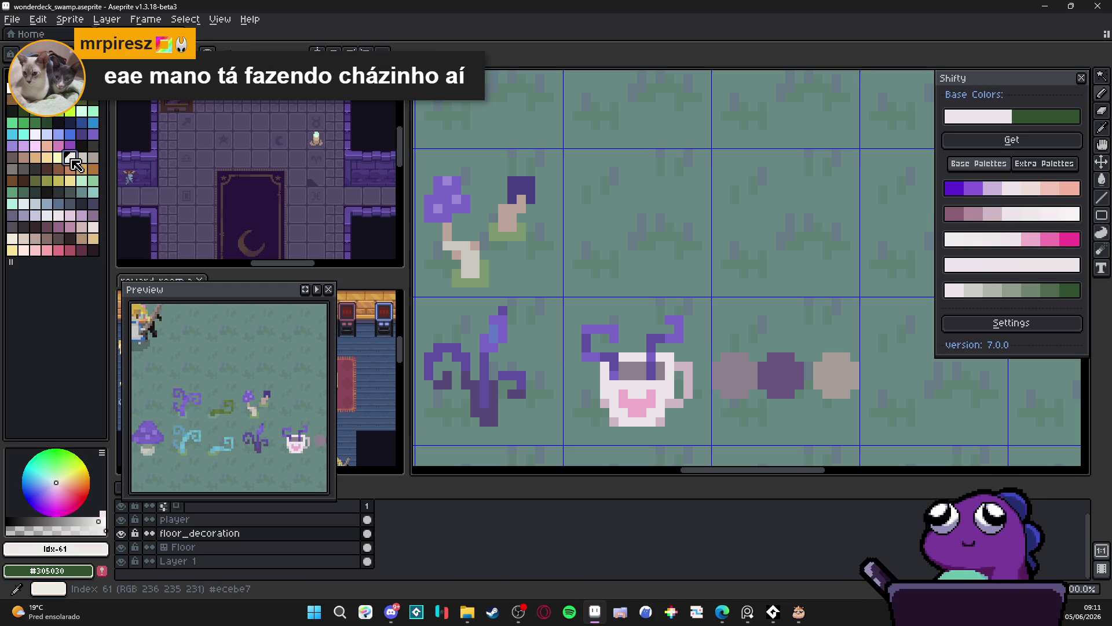
Paint the cup's light highlight colour up the teacup's right edge.
left_click(612, 381, "alt")
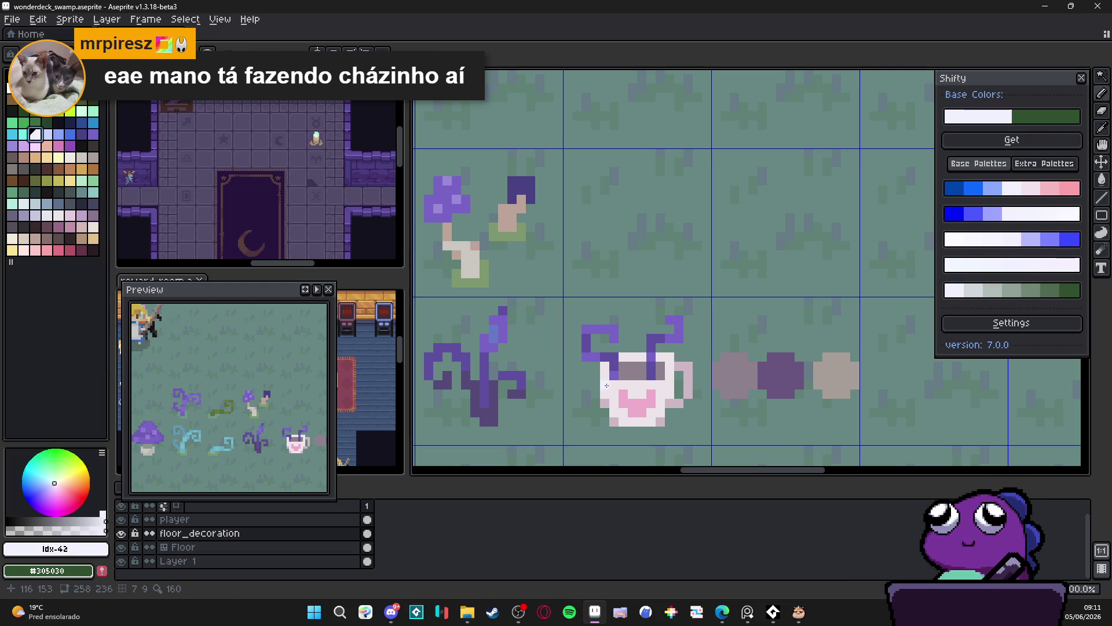
mouse_move(668, 379)
left_mouse_down()
mouse_move(668, 362)
mouse_move(614, 366)
left_mouse_up()
scroll(626, 394, "down", 4)
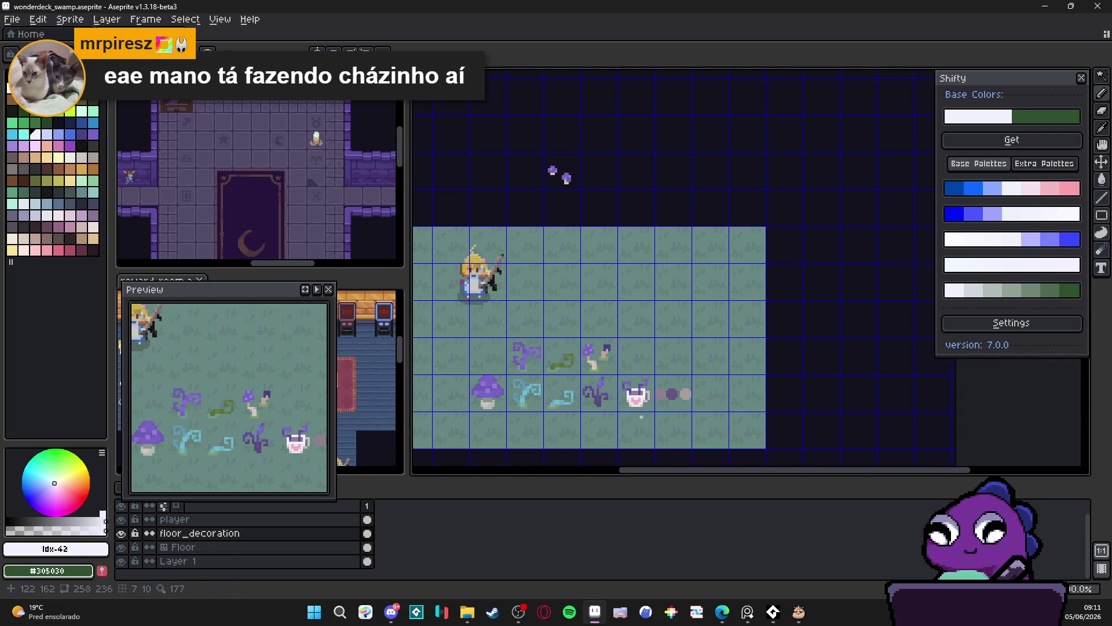
scroll(646, 411, "up", 2)
scroll(643, 418, "down", 2)
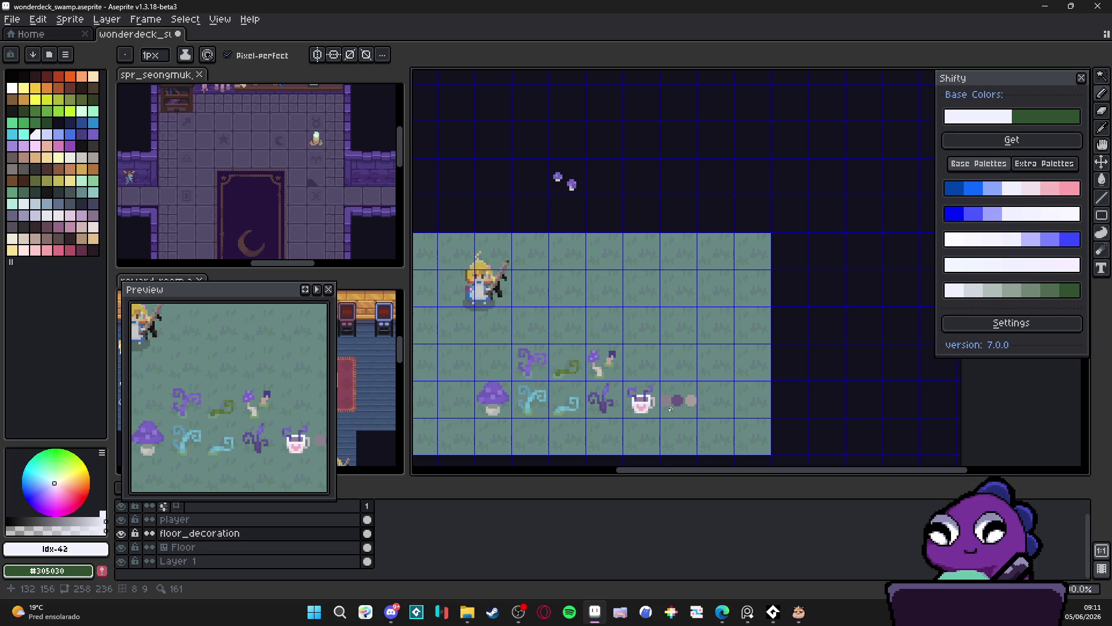
scroll(671, 409, "up", 2)
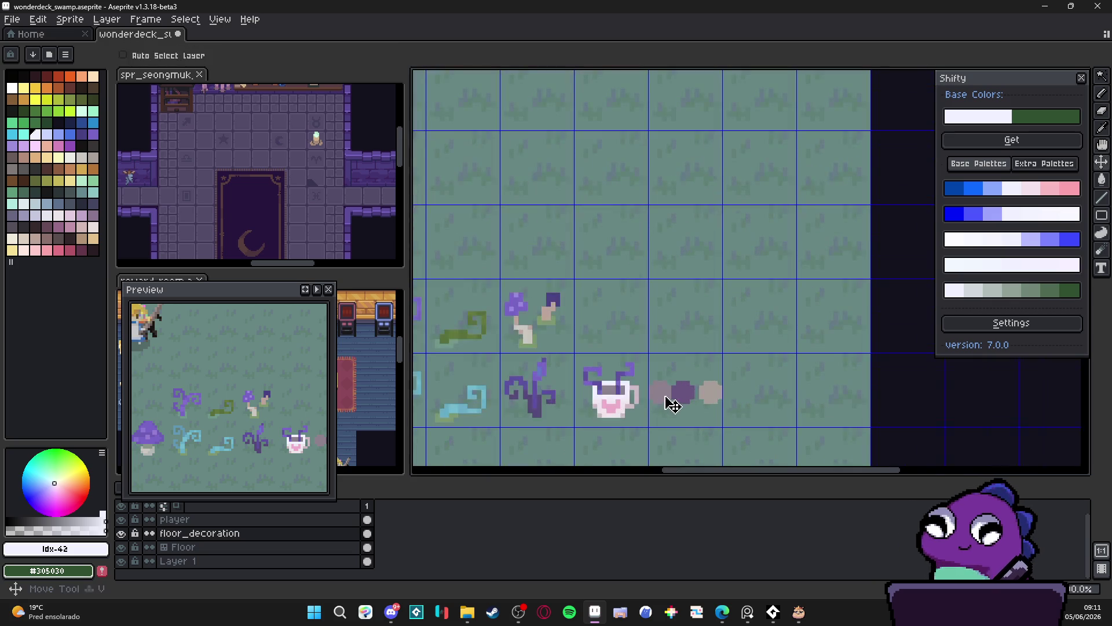
Marquee the grid cell holding the grey-purple dots and delete them.
key("m")
left_click_drag(655, 387, 659, 393)
key("Delete")
Save the swamp tilemap file with Ctrl+S.
scroll(660, 393, "down", 2)
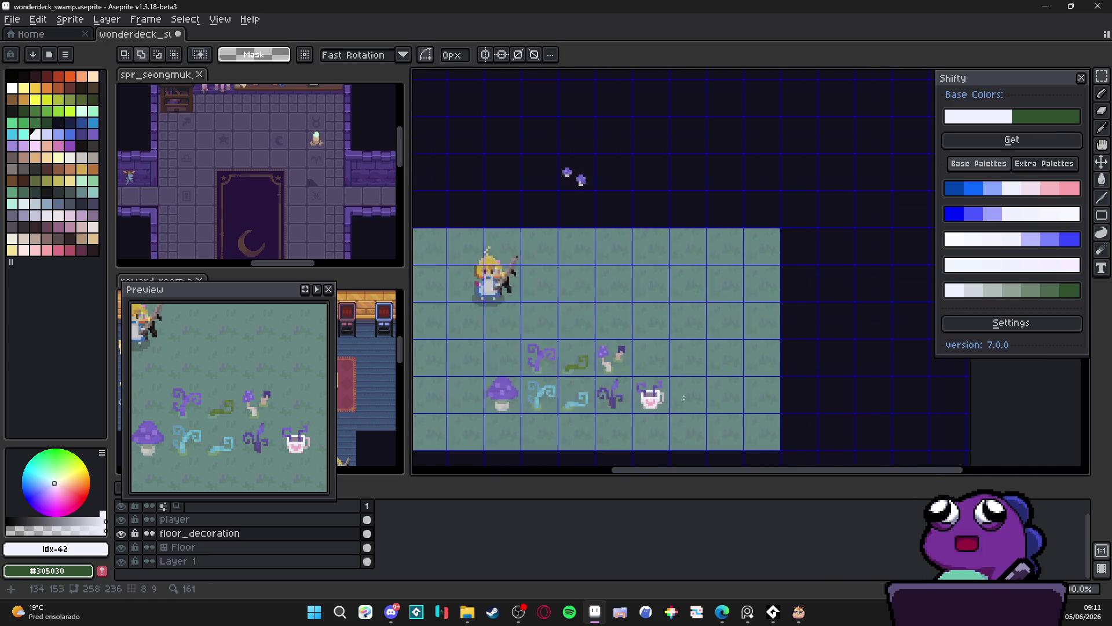
scroll(648, 429, "up", 1)
key("ctrl+s")
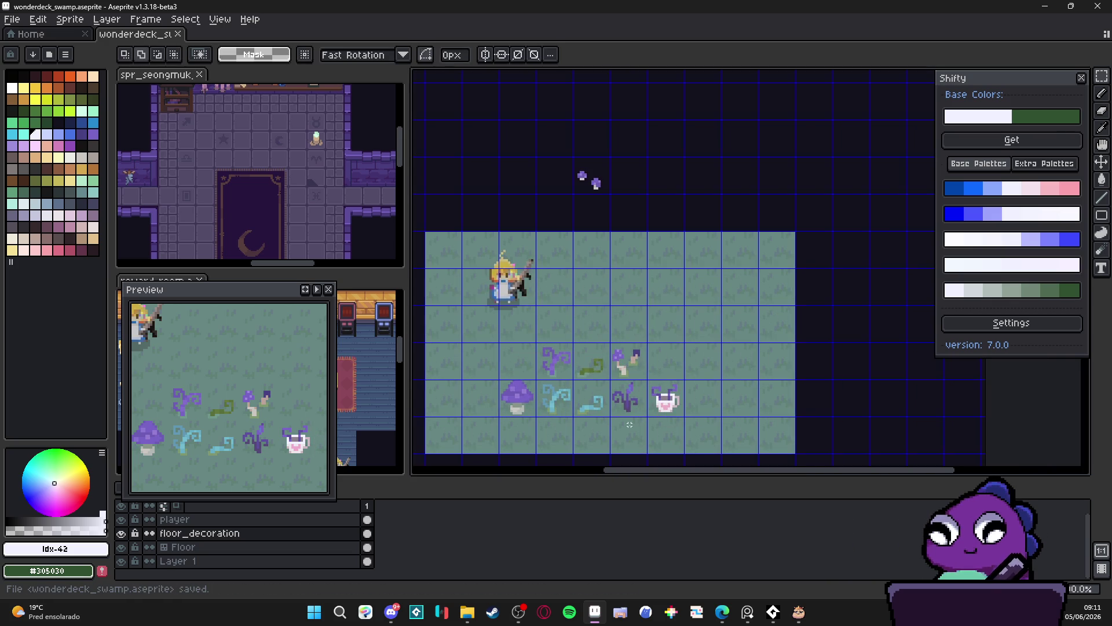
left_click_drag(479, 380, 462, 376)
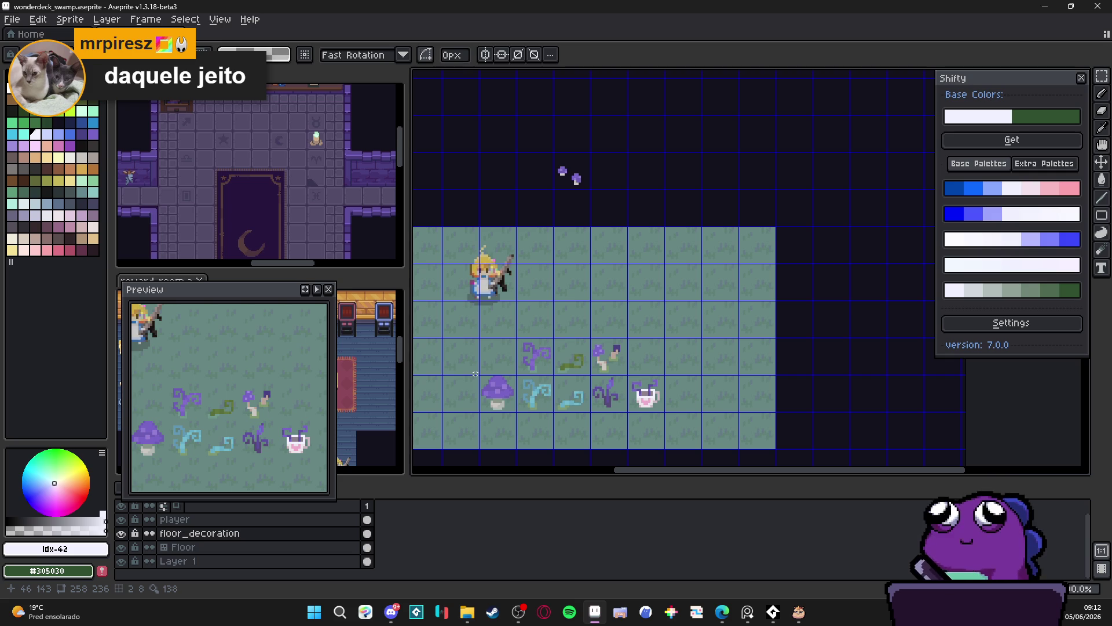
key("alt+Tab")
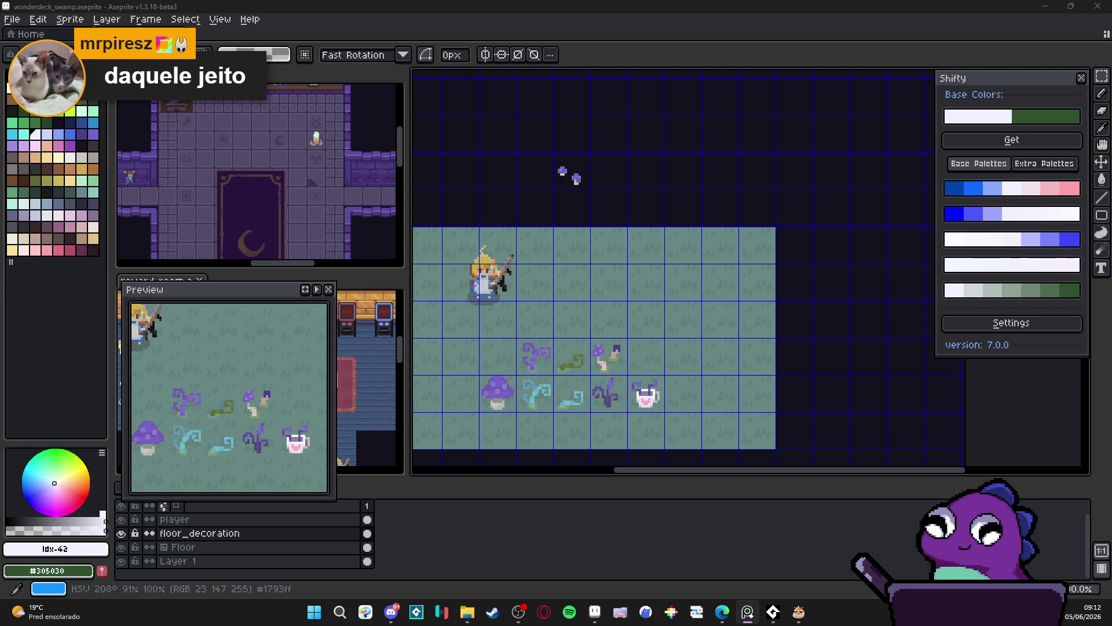
mouse_move(604, 395)
left_mouse_down()
mouse_move(663, 387)
mouse_move(630, 394)
left_mouse_up()
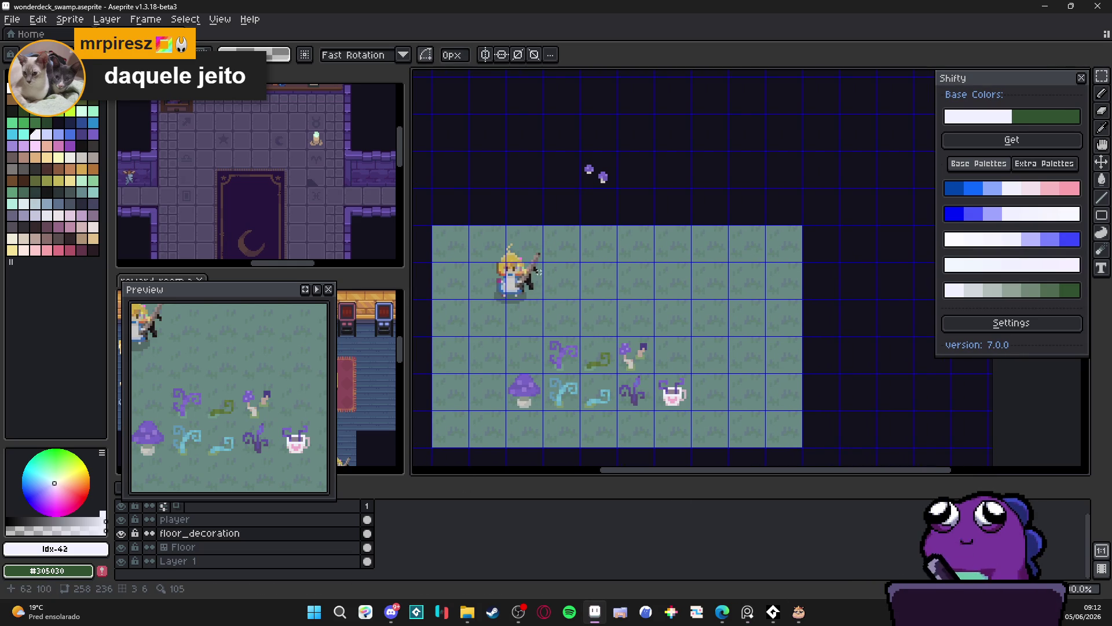
scroll(569, 318, "down", 1)
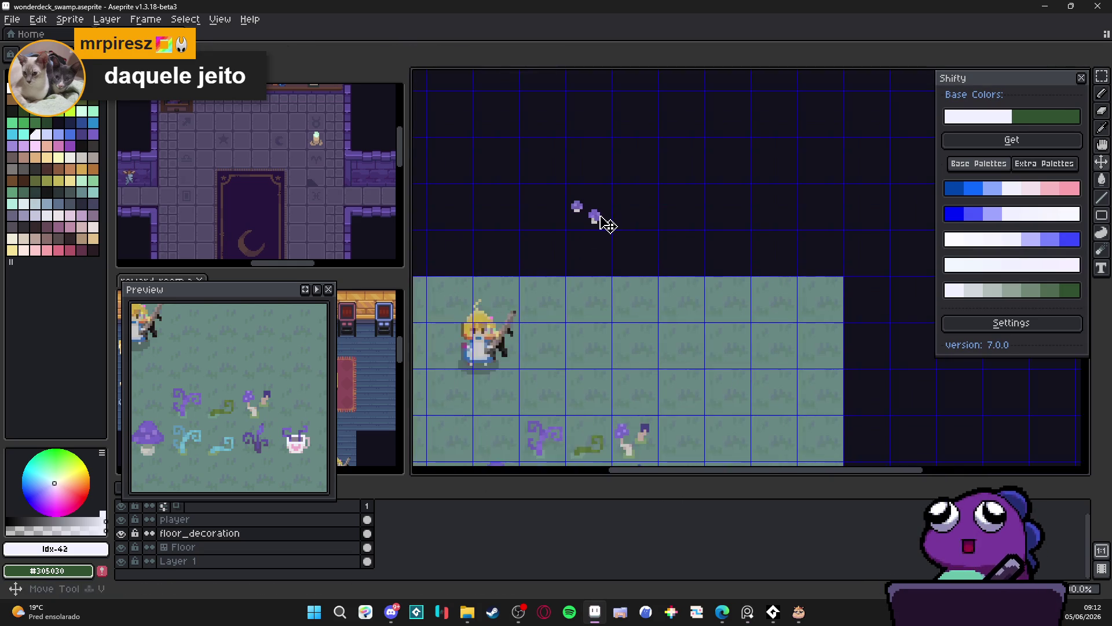
scroll(595, 217, "up", 2)
left_click_drag(597, 216, 603, 226)
key("Delete")
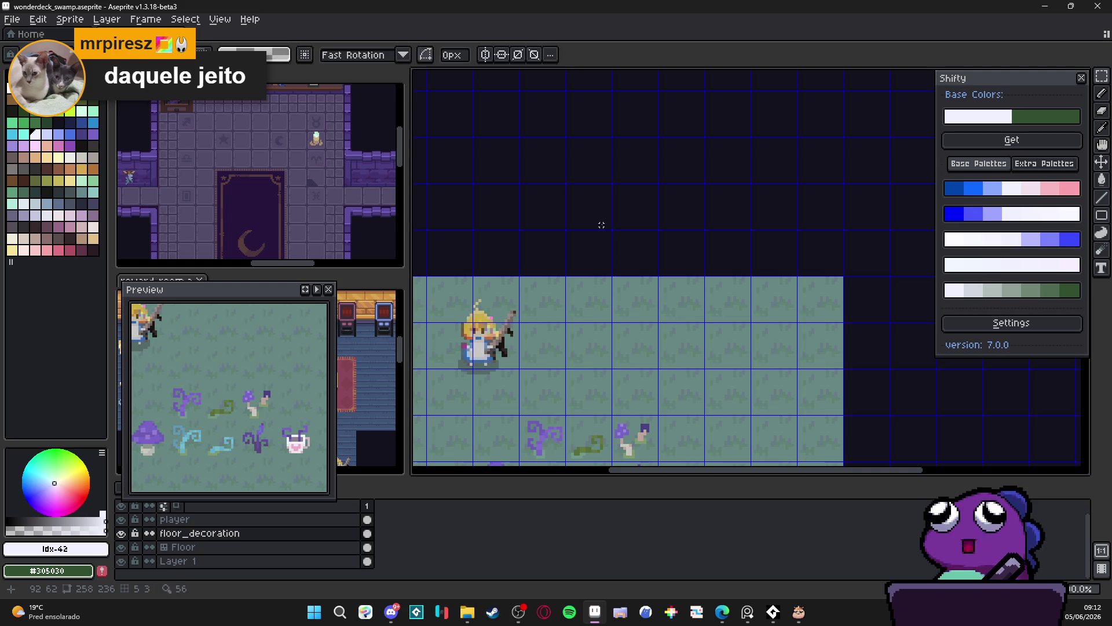
scroll(602, 228, "down", 1)
key("ctrl+z")
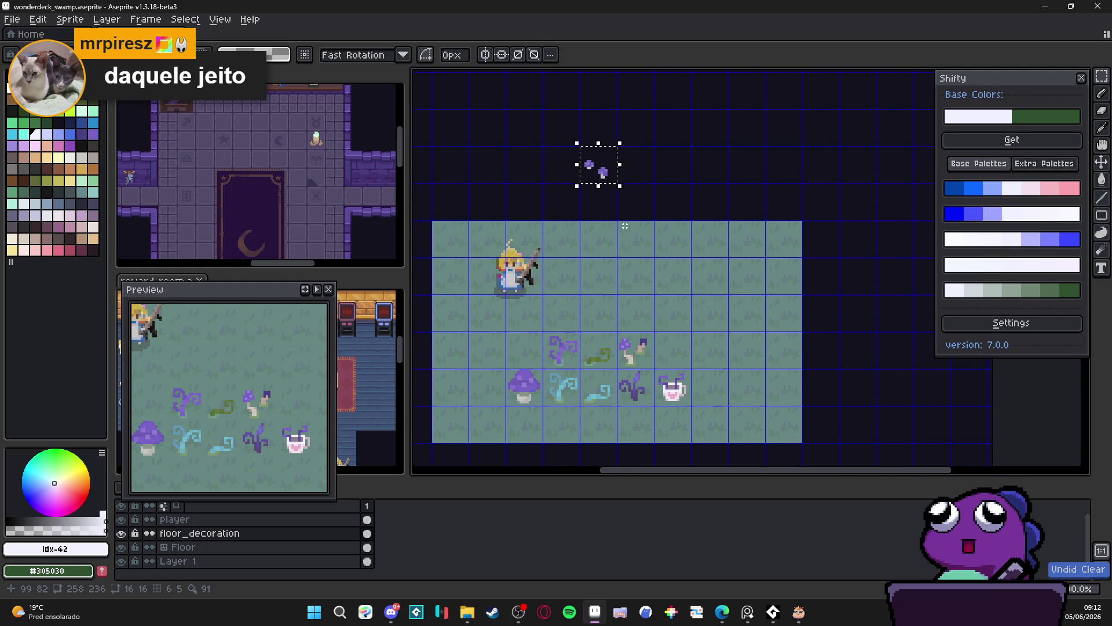
left_click_drag(606, 178, 691, 367)
left_click(702, 404)
scroll(701, 394, "up", 1)
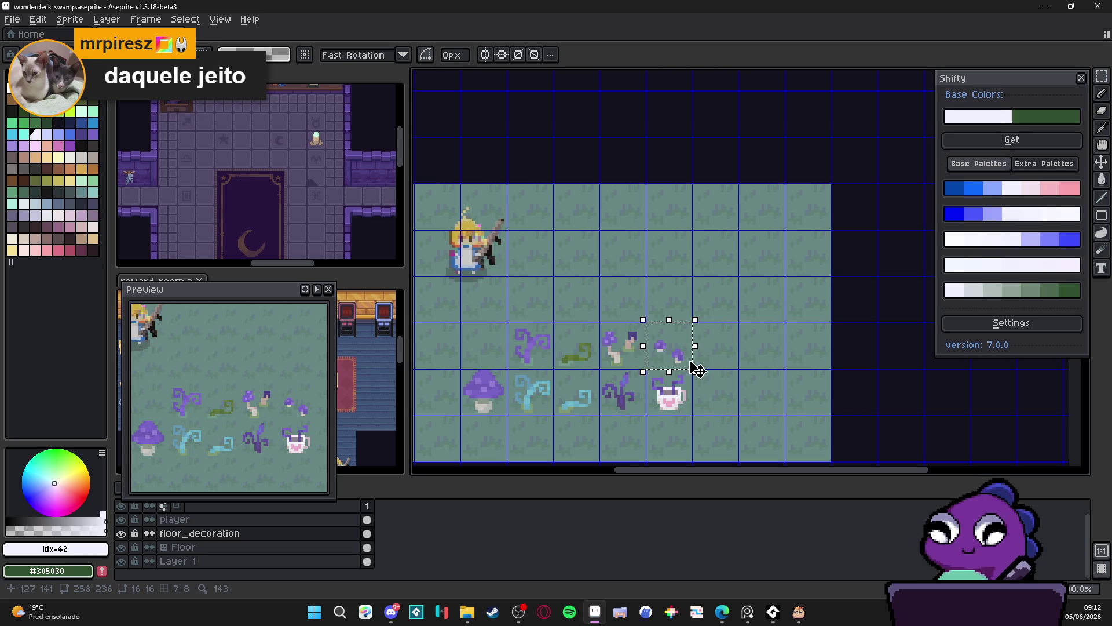
key("Delete")
left_click_drag(615, 347, 627, 342)
scroll(627, 342, "down", 1)
key("ctrl+s")
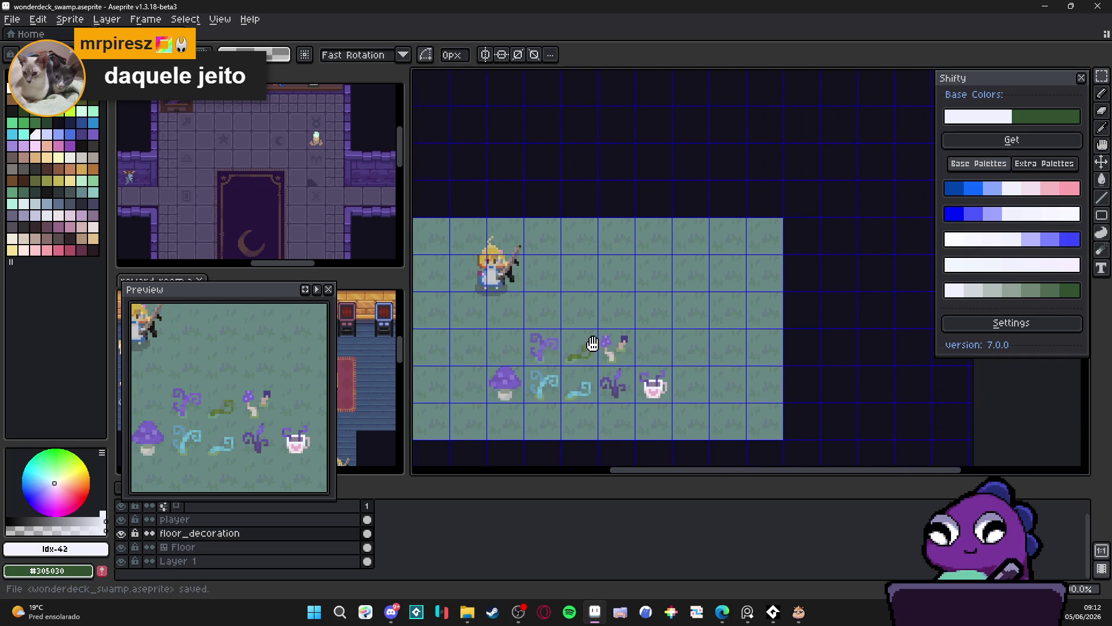
scroll(614, 328, "down", 1)
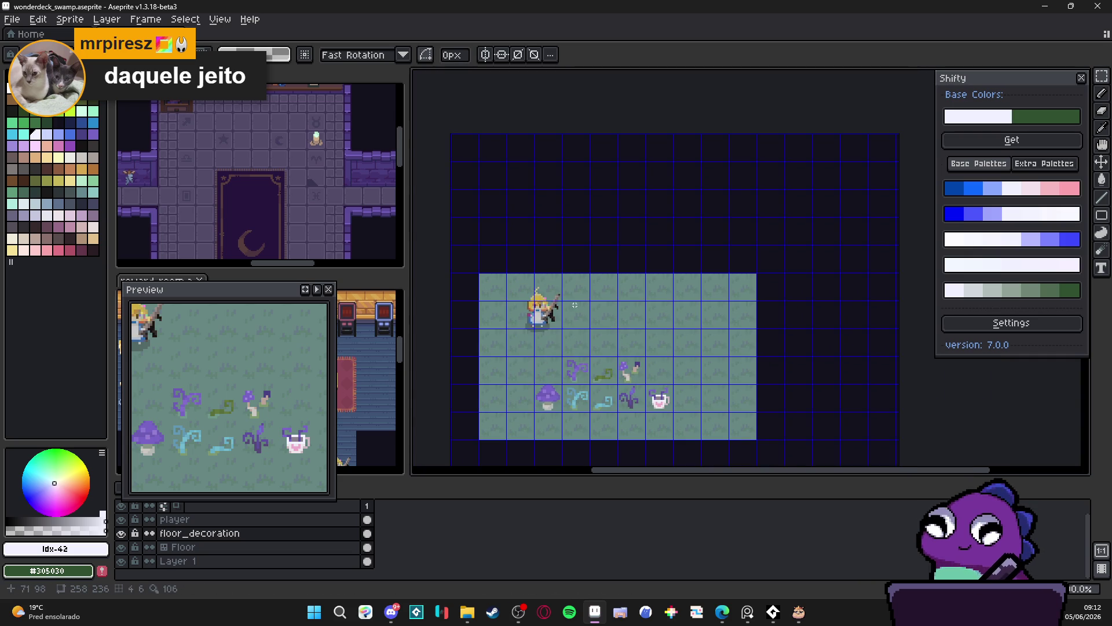
scroll(614, 272, "up", 2)
left_click_drag(573, 265, 617, 264)
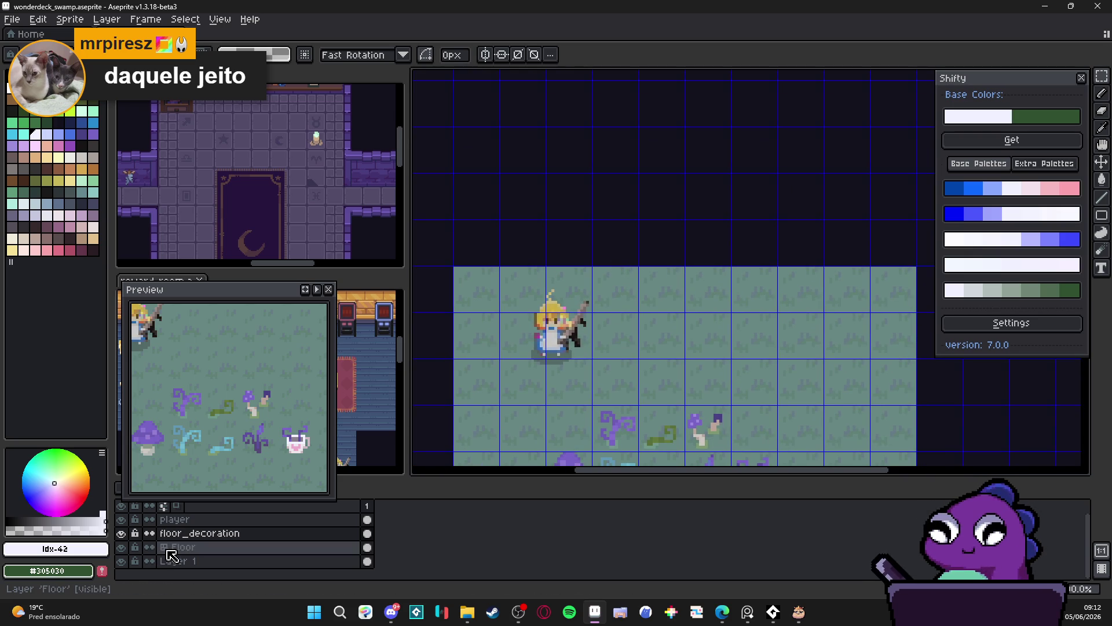
Create a layer above Floor, rename it 'wall', and choose a dark purple swatch.
left_click(189, 547)
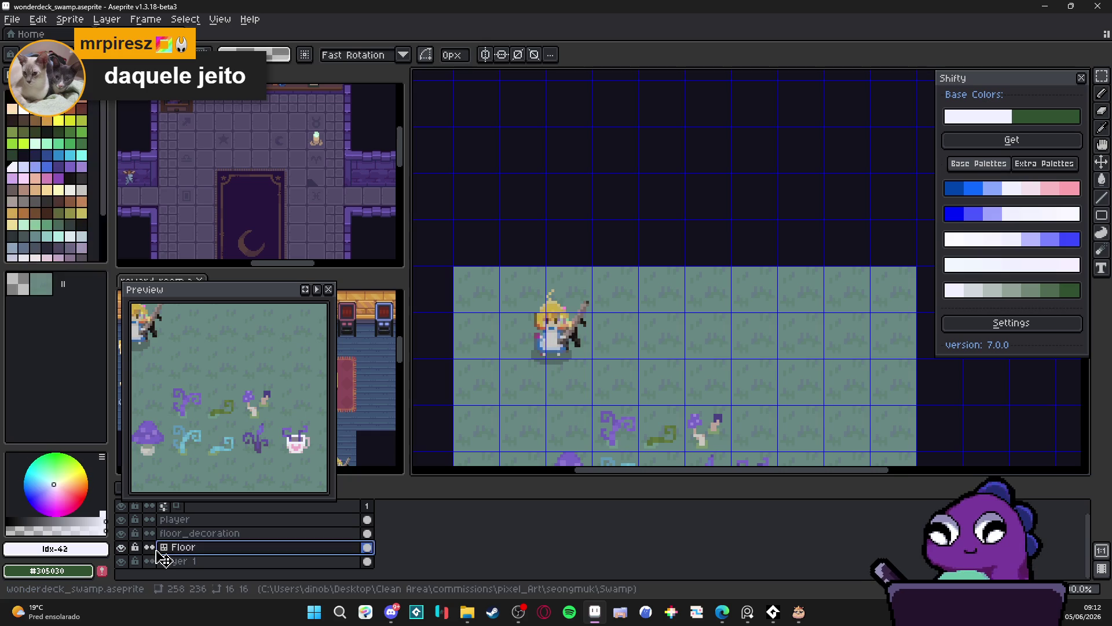
key("shift+n")
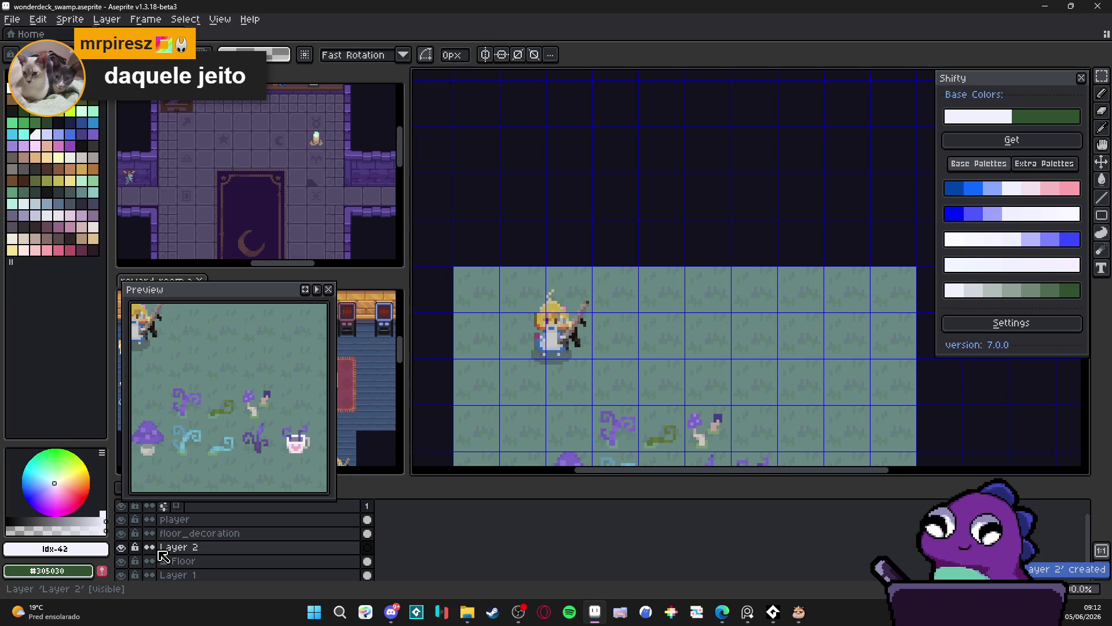
double_click(171, 548)
type("water")
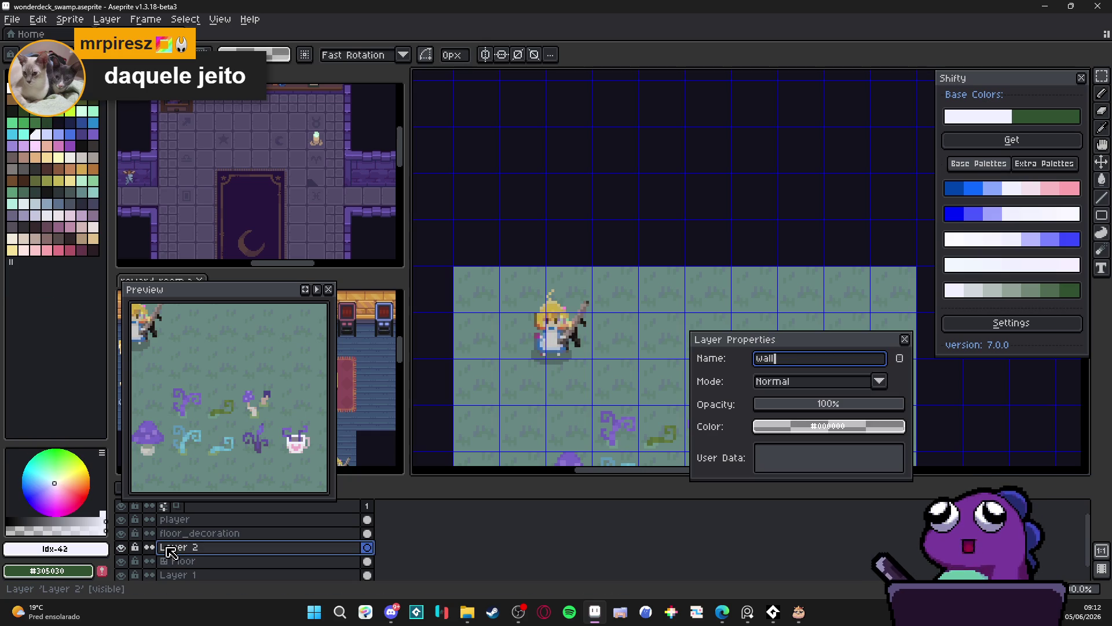
key("Return")
type("all")
key("Return")
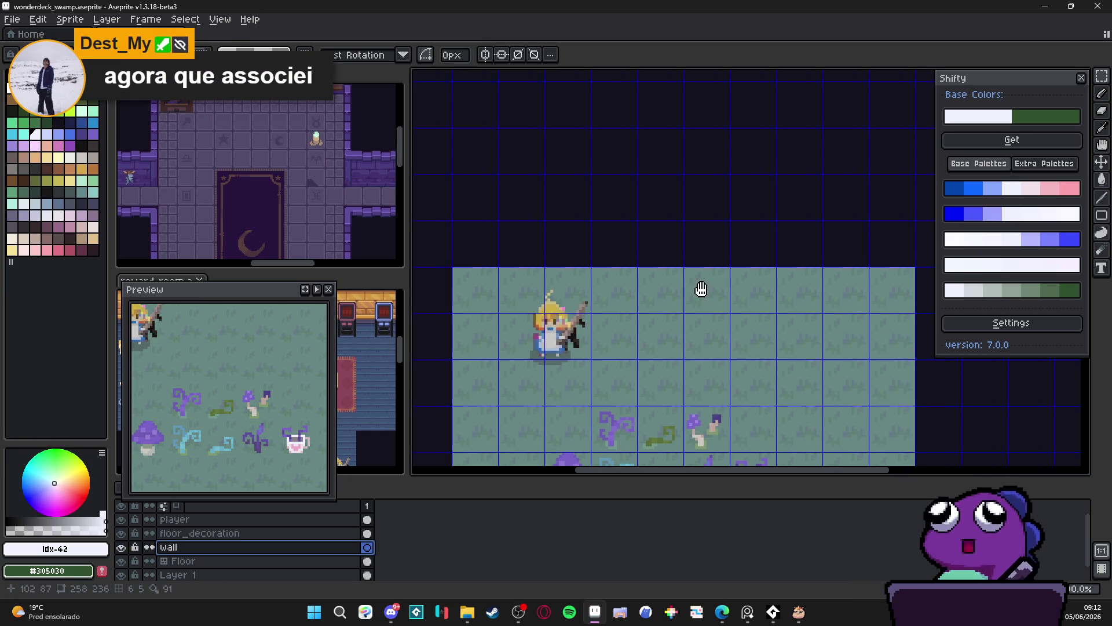
left_click_drag(697, 288, 686, 292)
left_click(82, 134)
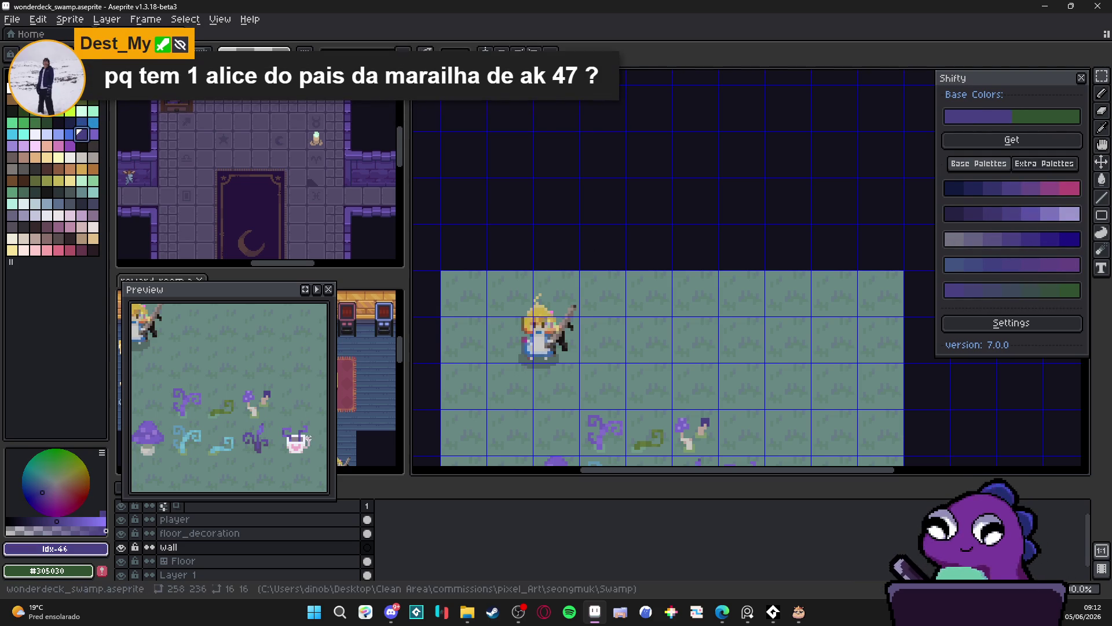
Eyedrop the vine's darker green as the drawing colour.
left_click_drag(664, 353, 672, 225)
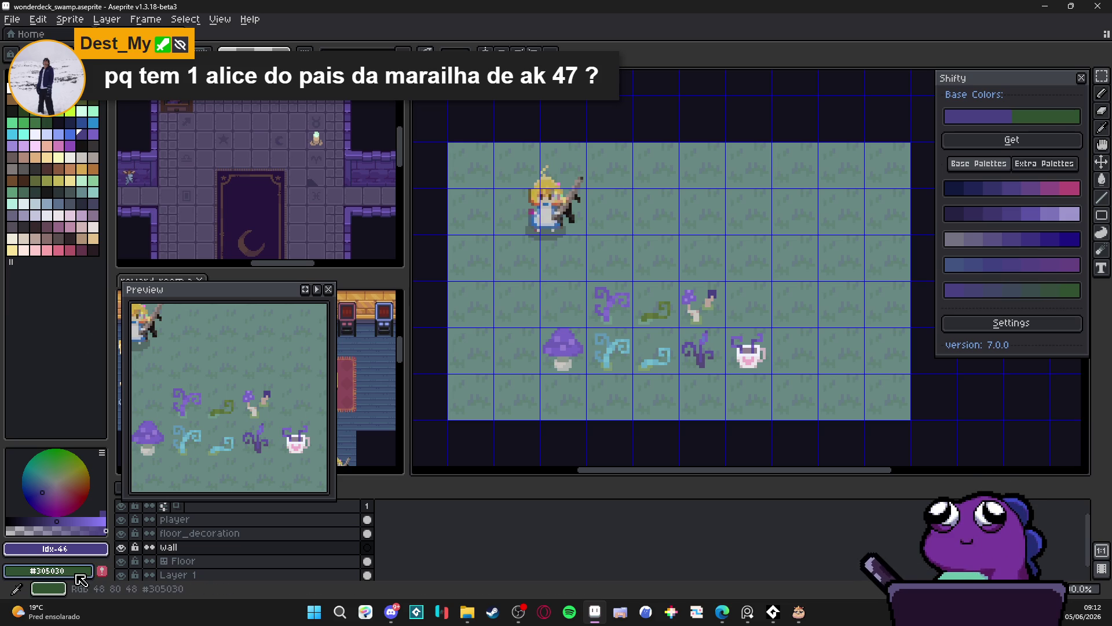
left_click(48, 571)
left_click(341, 469)
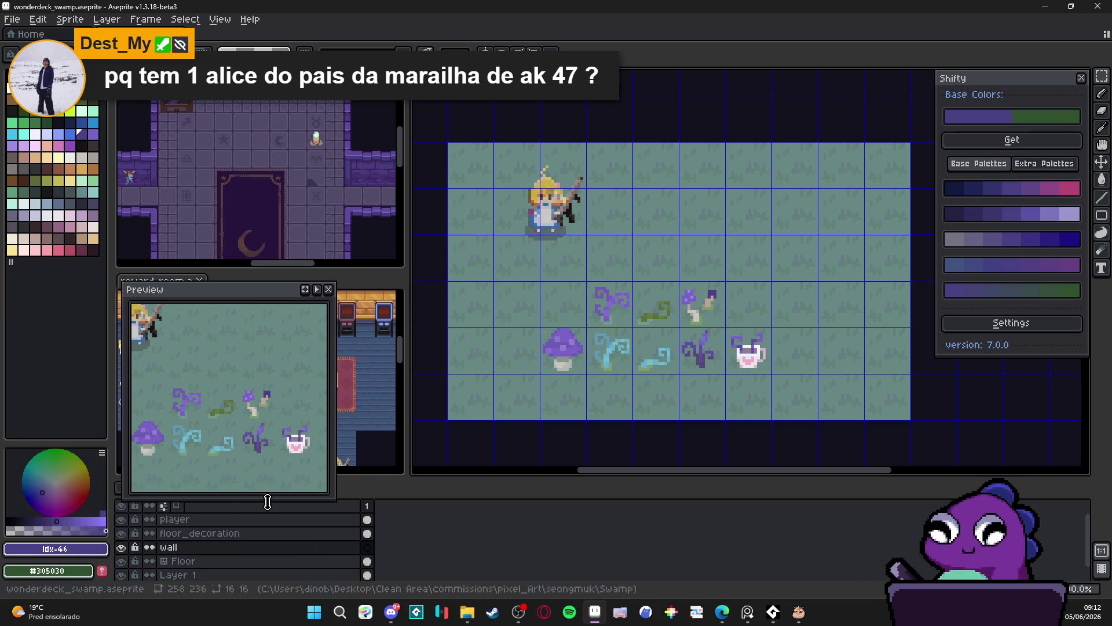
scroll(680, 323, "up", 4)
left_click(649, 313, "alt")
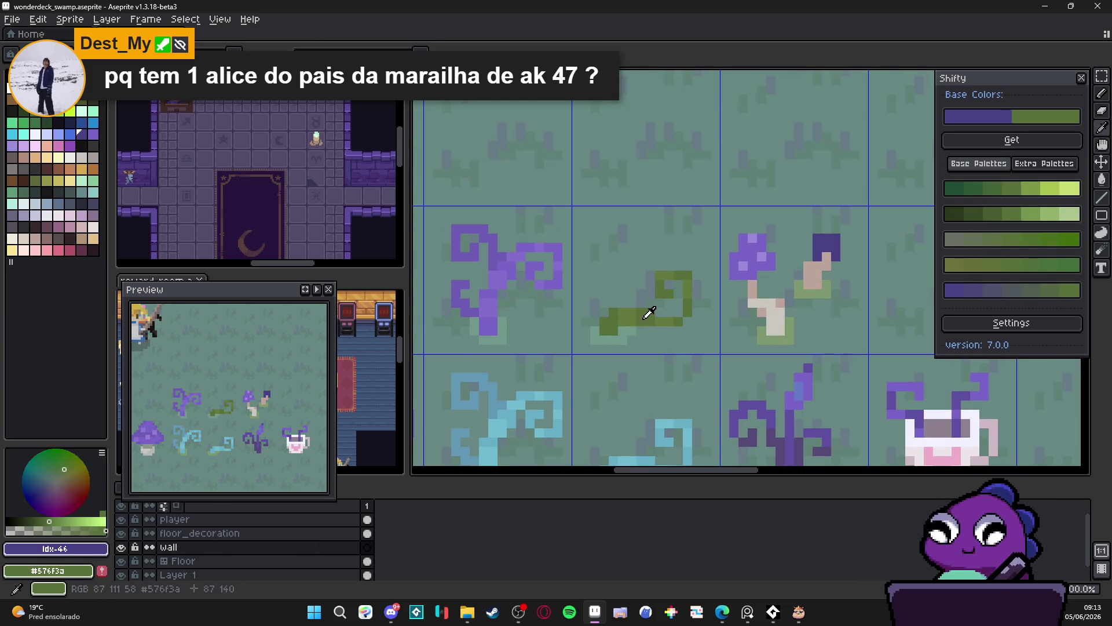
left_click(638, 313, "alt")
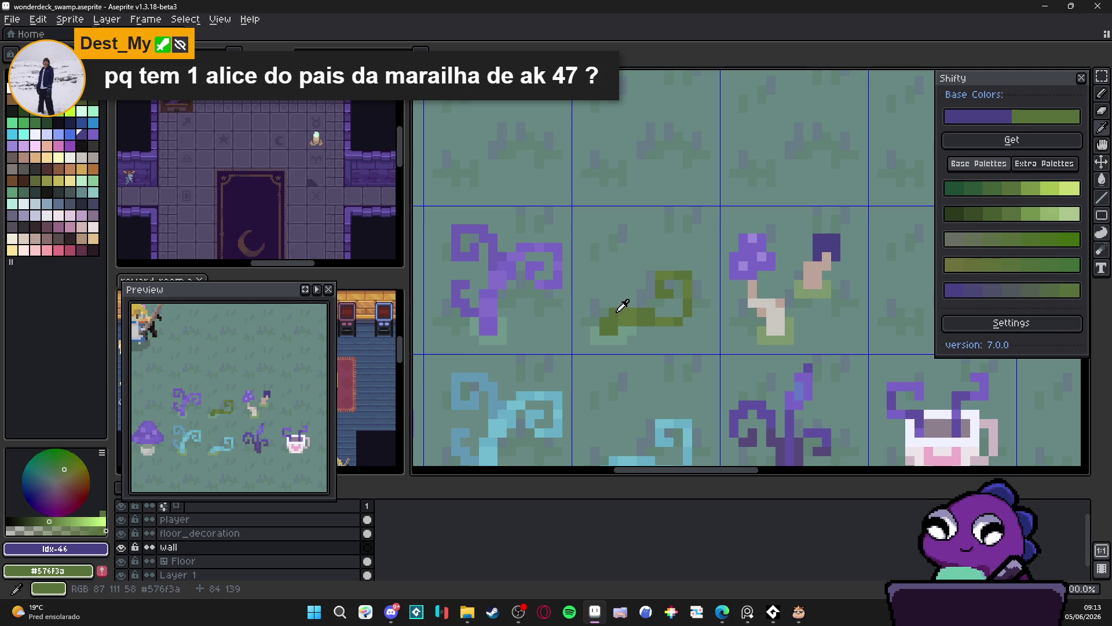
left_click(619, 308, "alt")
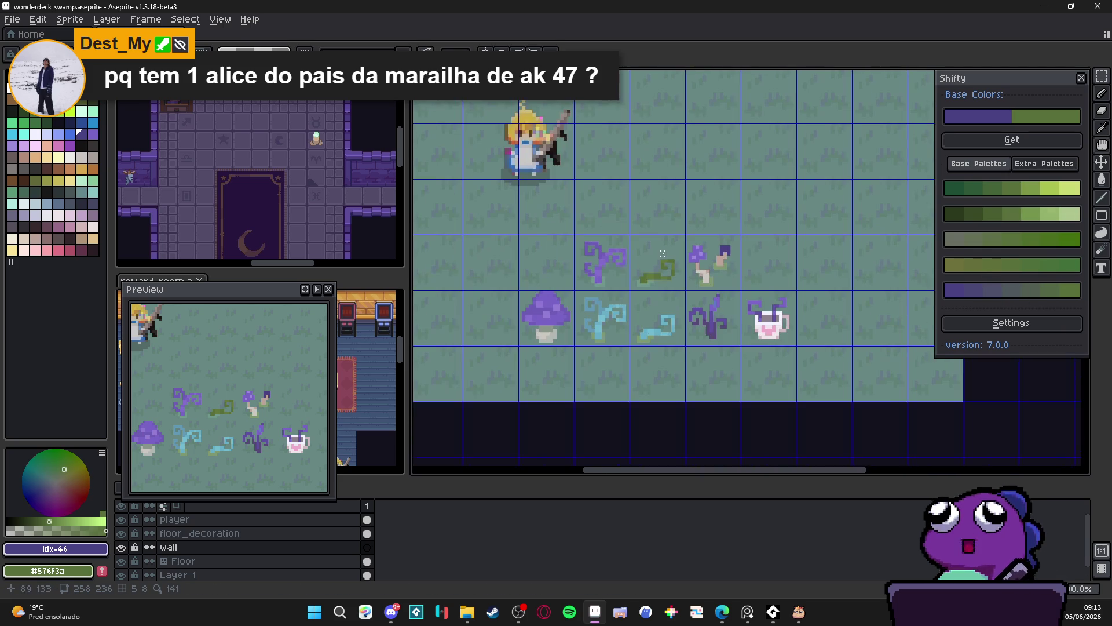
scroll(661, 310, "down", 3)
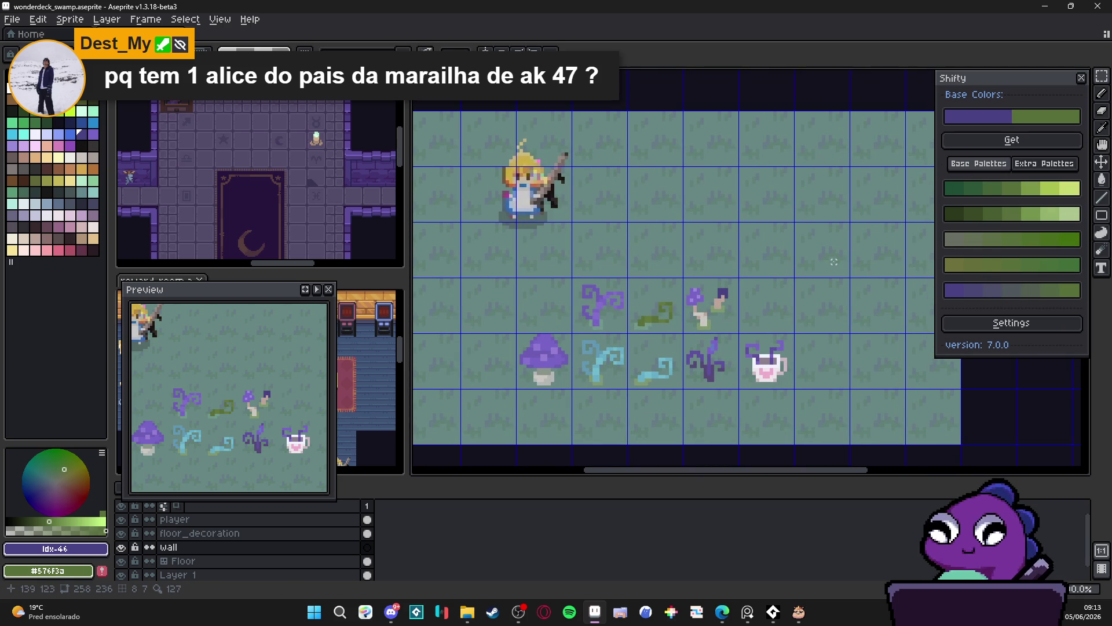
Save wonderdeck_swamp.aseprite and toggle the grid overlay off and back on.
mouse_move(653, 78)
left_mouse_down()
mouse_move(591, 186)
mouse_move(622, 214)
left_mouse_up()
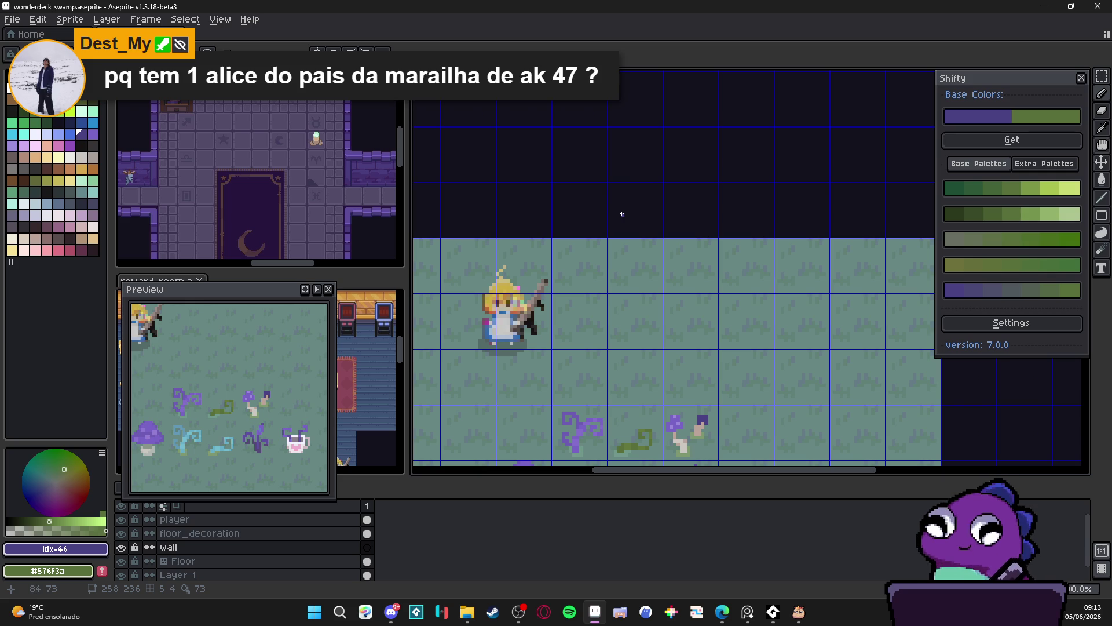
scroll(622, 214, "down", 2)
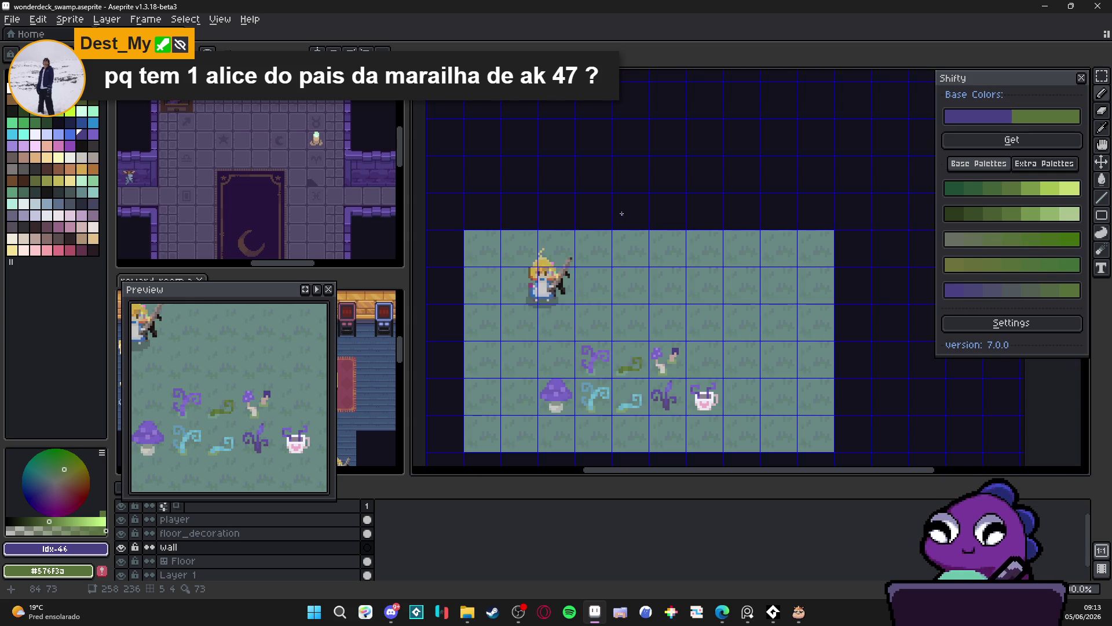
scroll(657, 219, "up", 1)
key("ctrl+'")
scroll(658, 219, "down", 1)
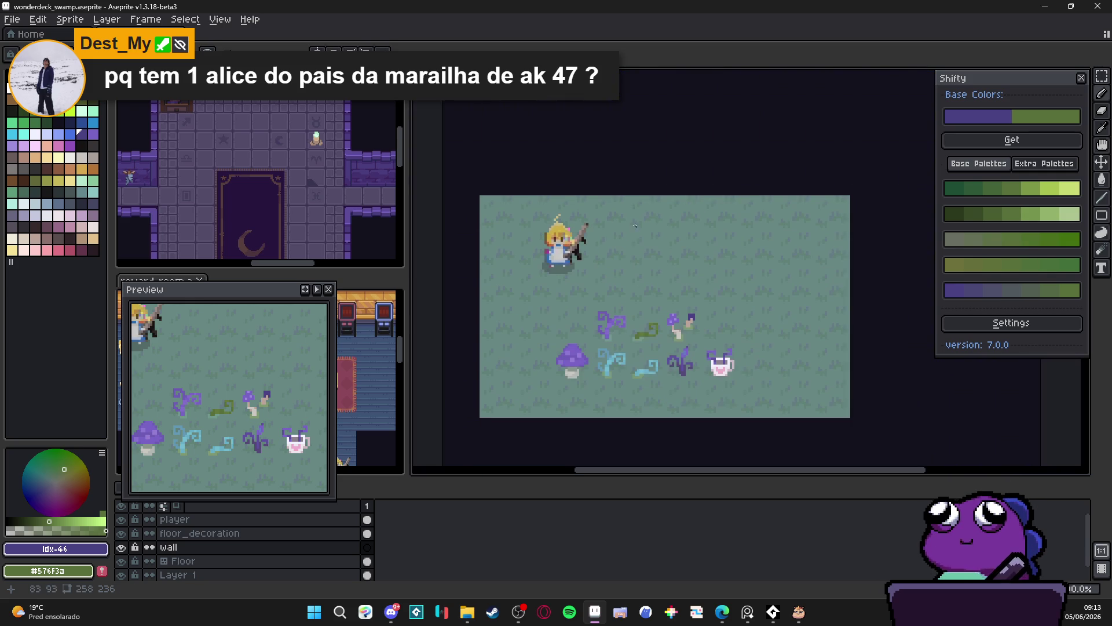
key("ctrl+s")
key("ctrl+'")
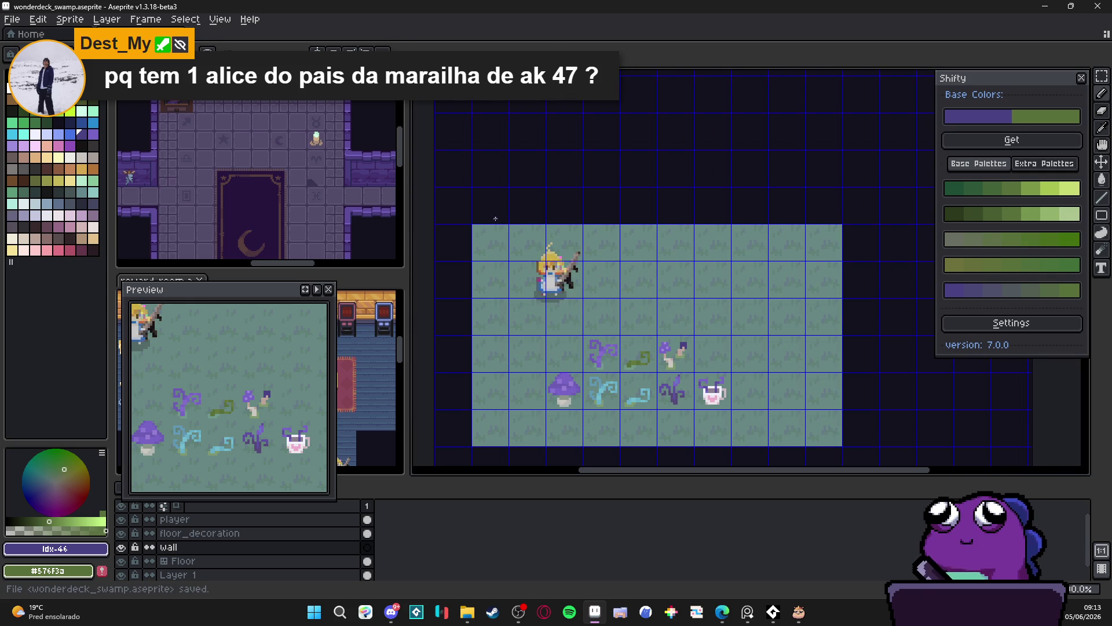
Fill a 160x32 purple strip above the green floor and deselect.
mouse_move(492, 216)
left_mouse_down()
mouse_move(753, 205)
mouse_move(840, 153)
left_mouse_up()
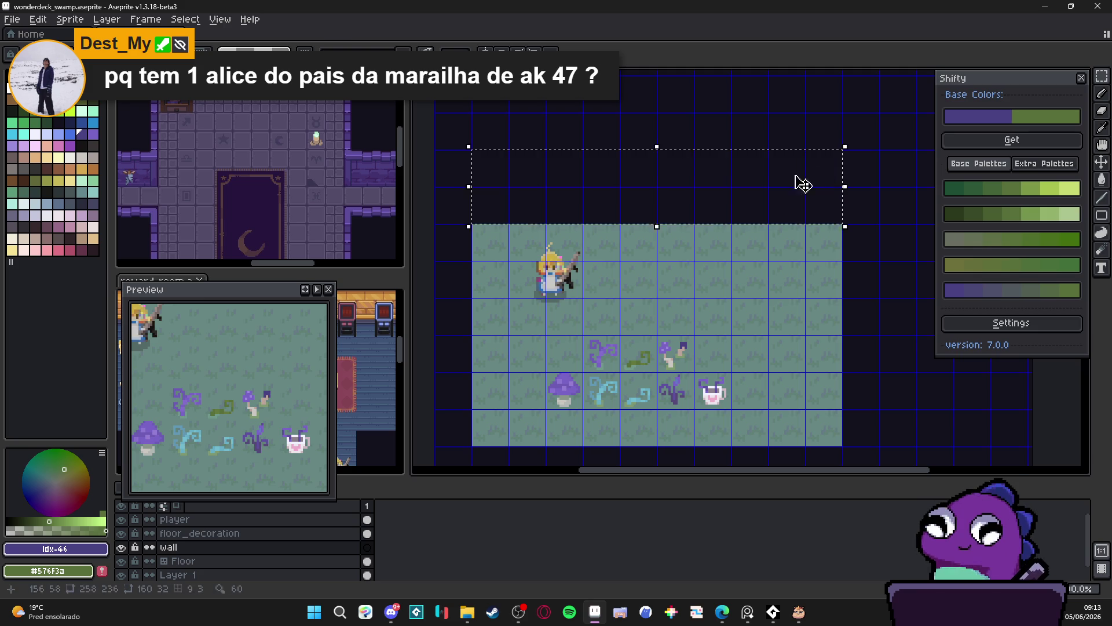
key("f")
key("ctrl+d")
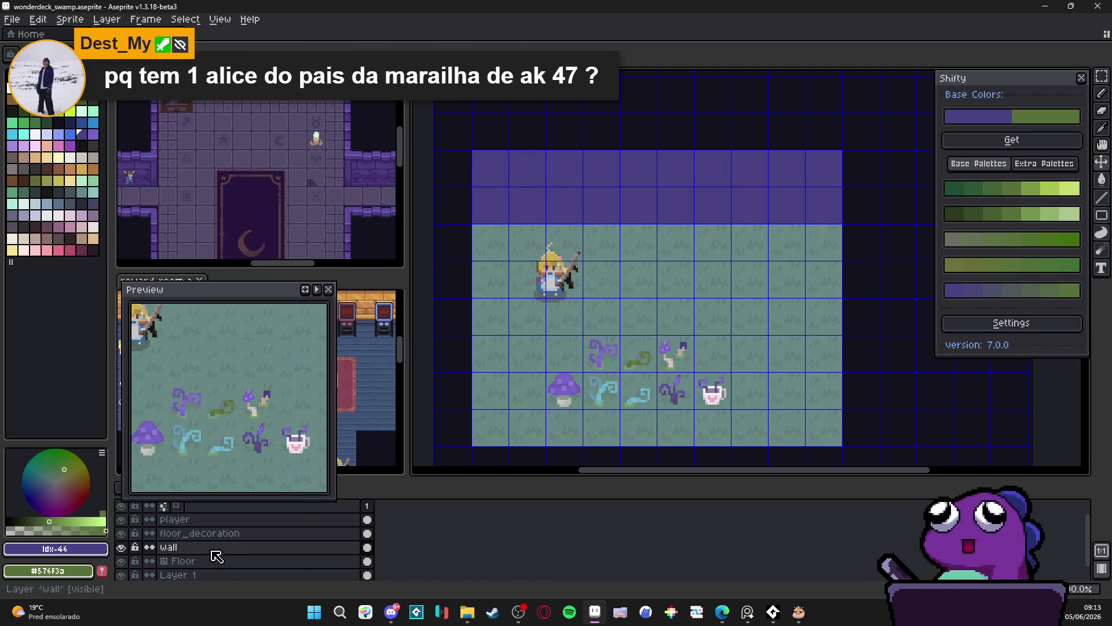
Convert the wall layer to a tilemap, accepting the default tileset settings.
right_click(208, 547)
mouse_move(277, 533)
left_click(345, 564)
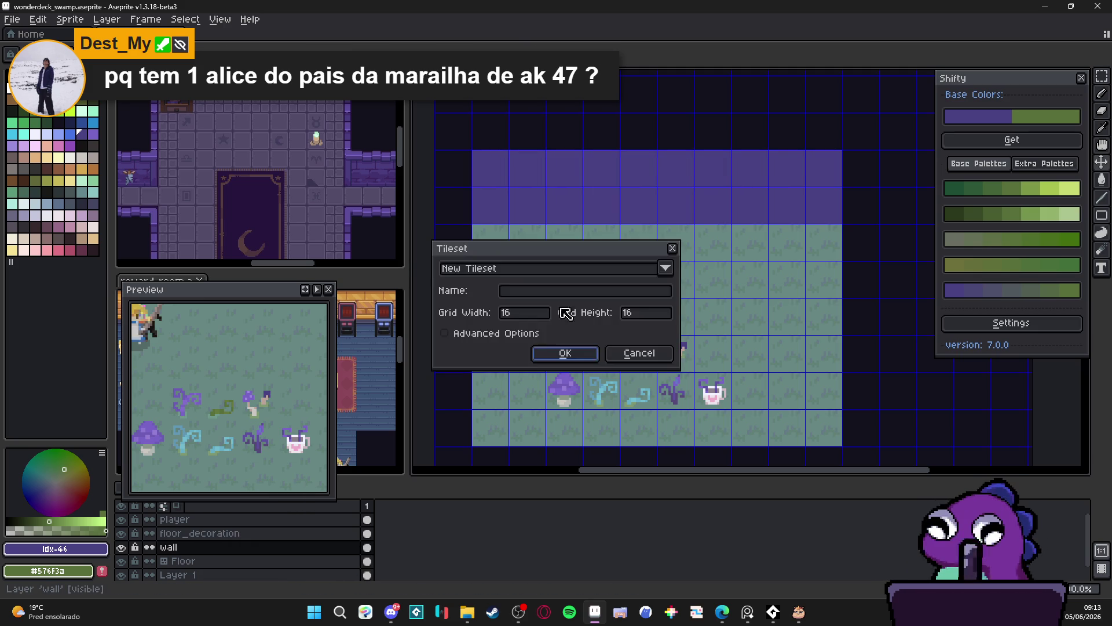
left_click(566, 354)
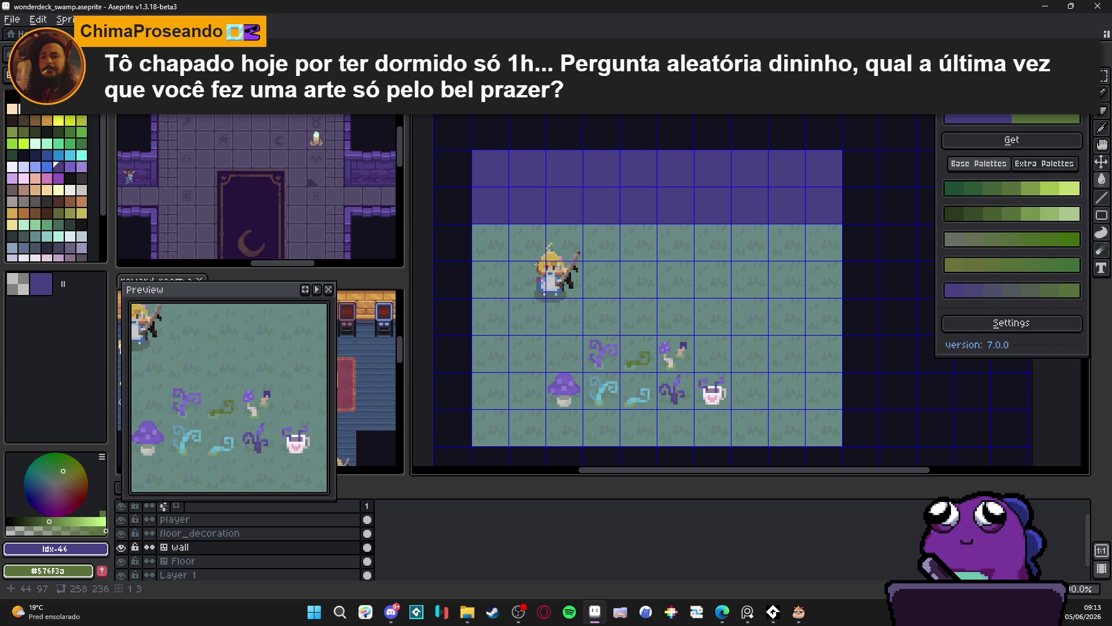
left_click(393, 619)
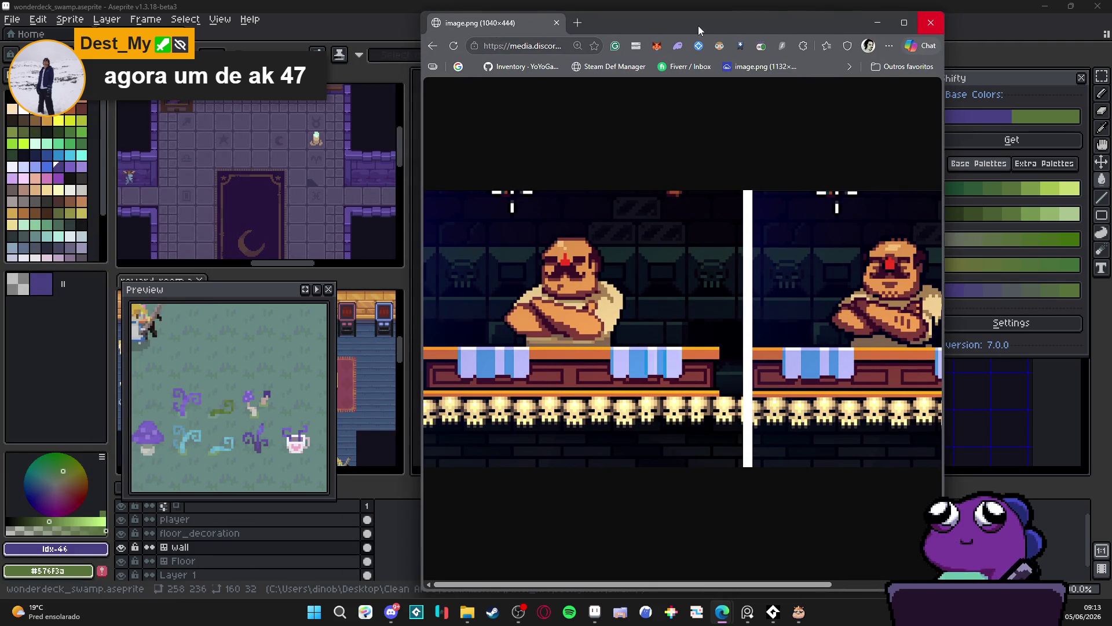
double_click(697, 26)
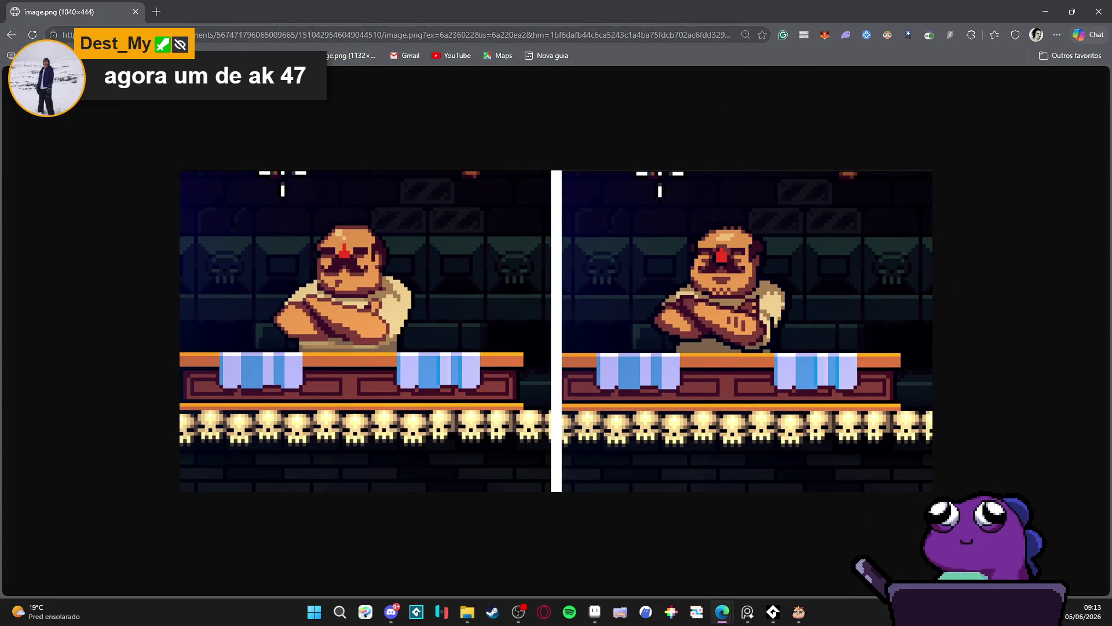
key("alt+Tab")
left_click(113, 141)
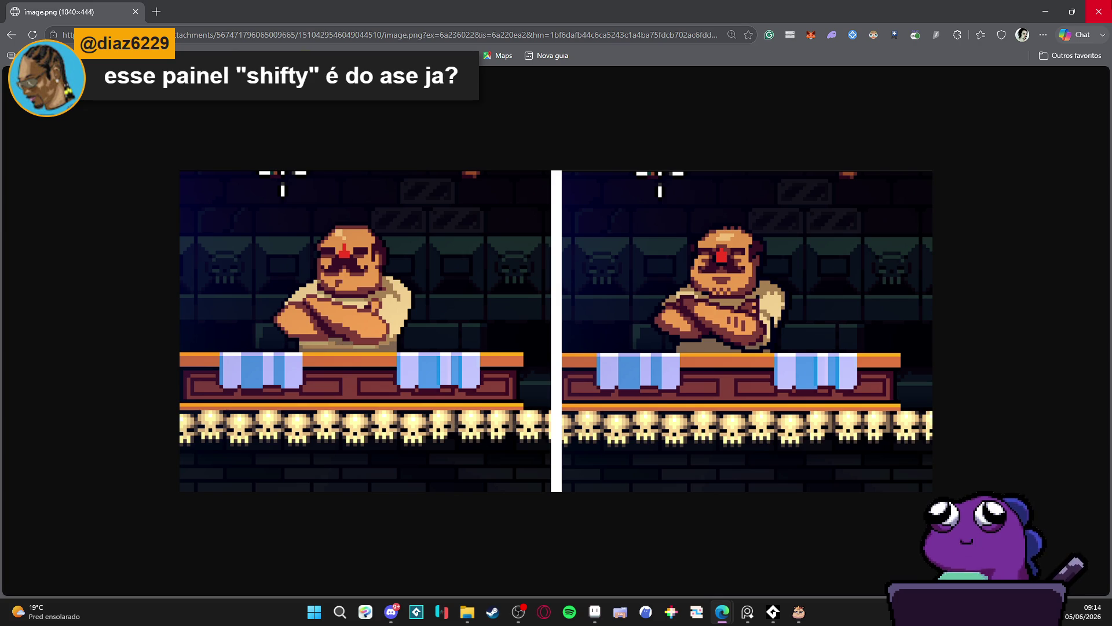
left_click(1100, 12)
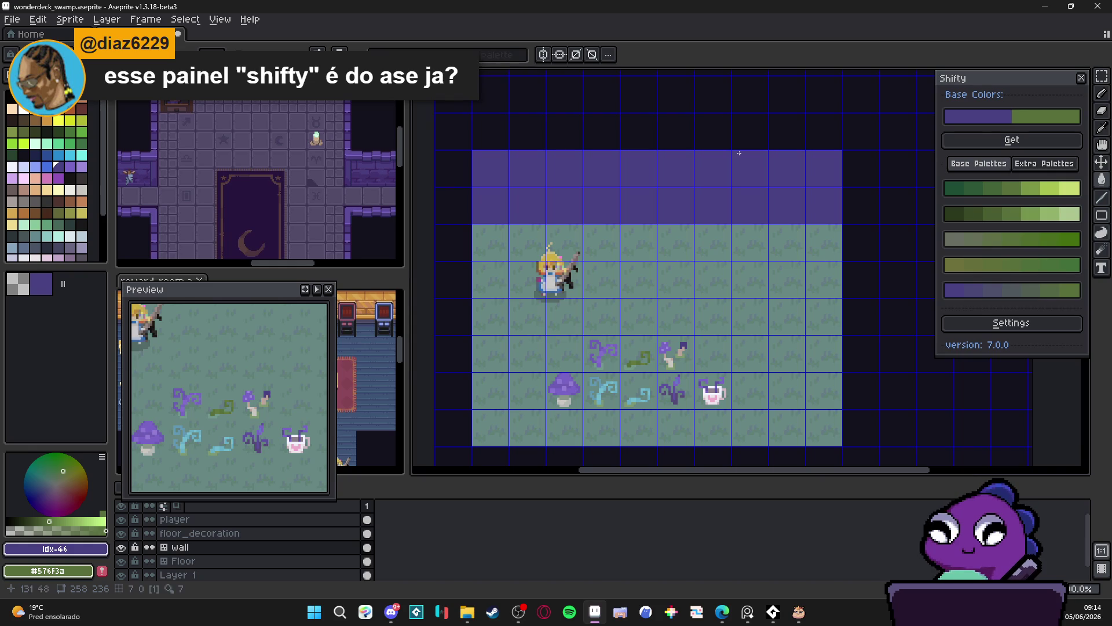
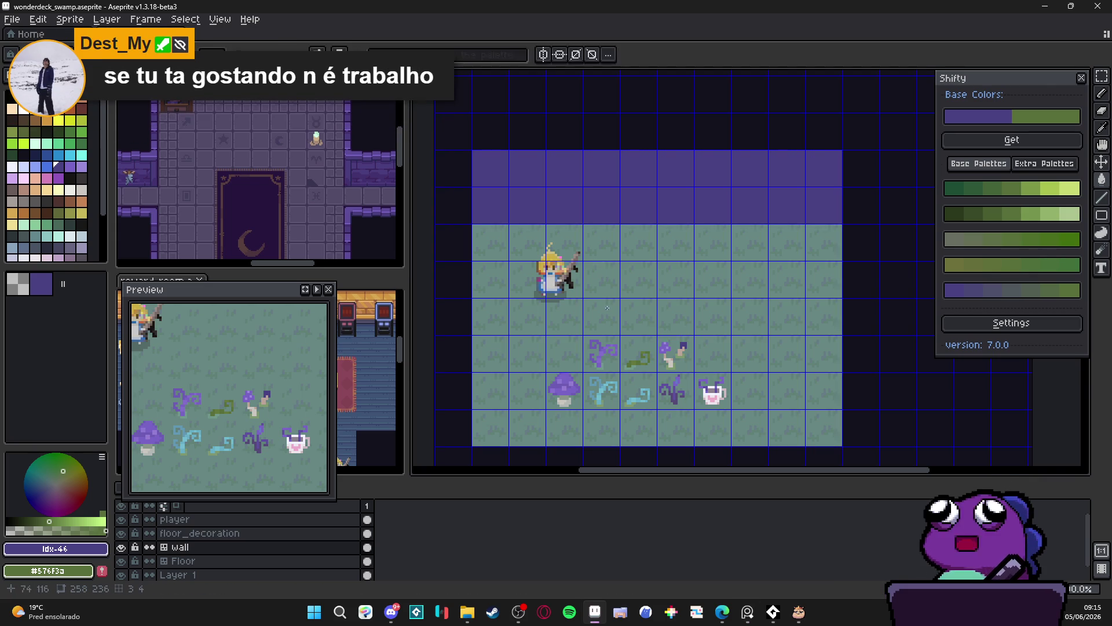
Pick a light purple and pencil a small tick mark on the wall tile.
left_click(69, 167)
scroll(553, 174, "up", 1)
mouse_move(562, 93)
left_mouse_down()
mouse_move(562, 149)
mouse_move(576, 165)
left_mouse_up()
scroll(563, 132, "up", 1)
key("ctrl+z")
scroll(576, 166, "down", 3)
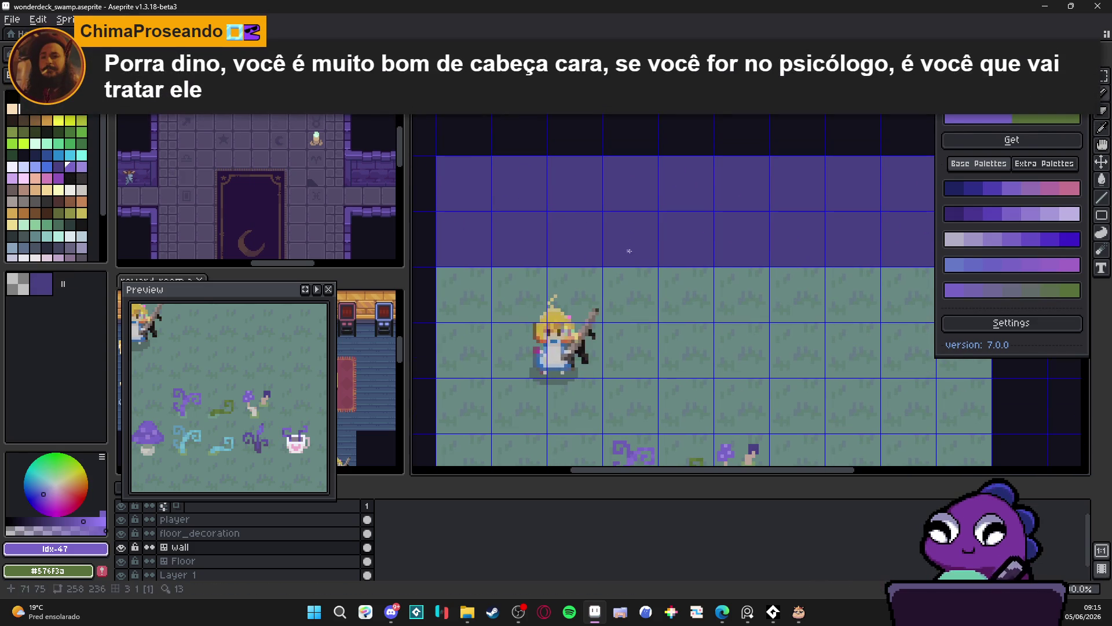
left_click(542, 268)
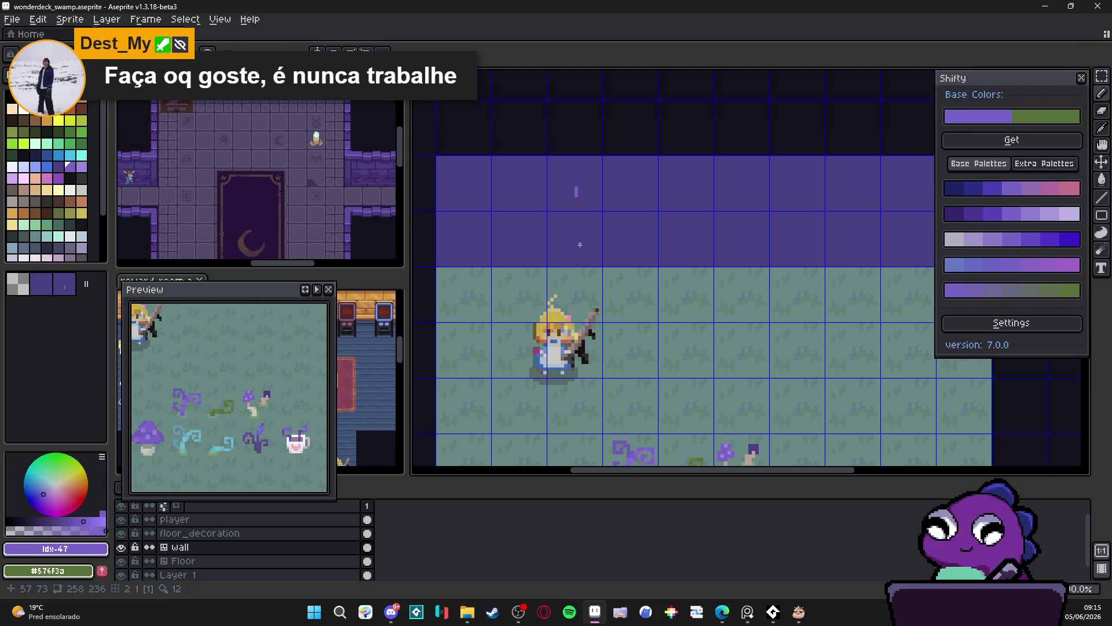
scroll(573, 260, "down", 1)
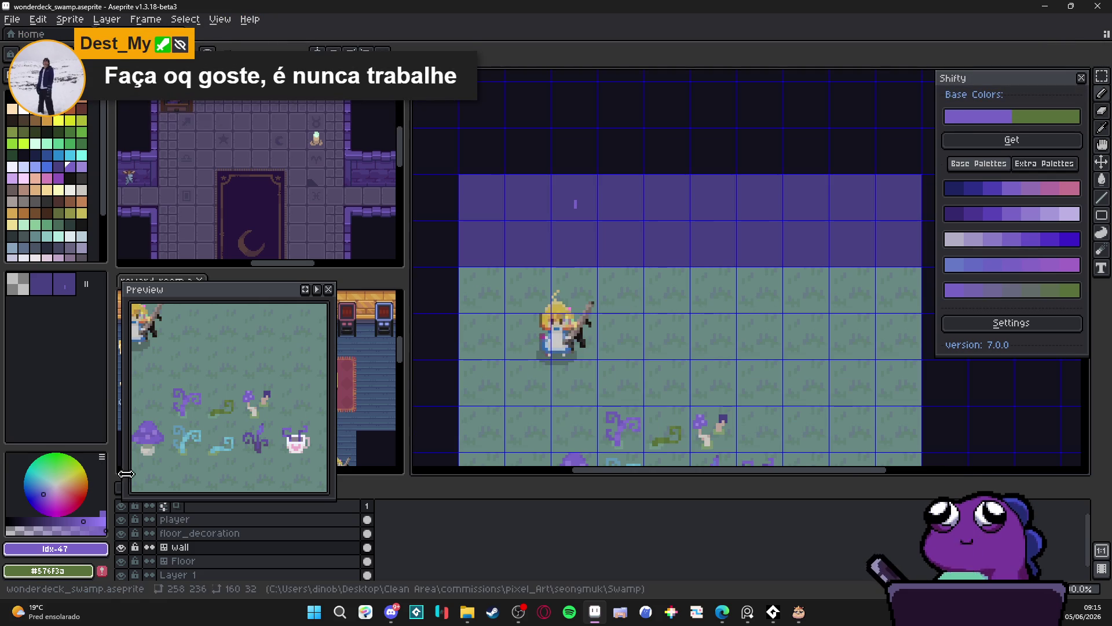
Stamp the marked wall tile across the whole top wall row and save the swamp map.
left_click(441, 215)
mouse_move(482, 213)
left_mouse_down()
mouse_move(868, 202)
mouse_move(760, 213)
left_mouse_up()
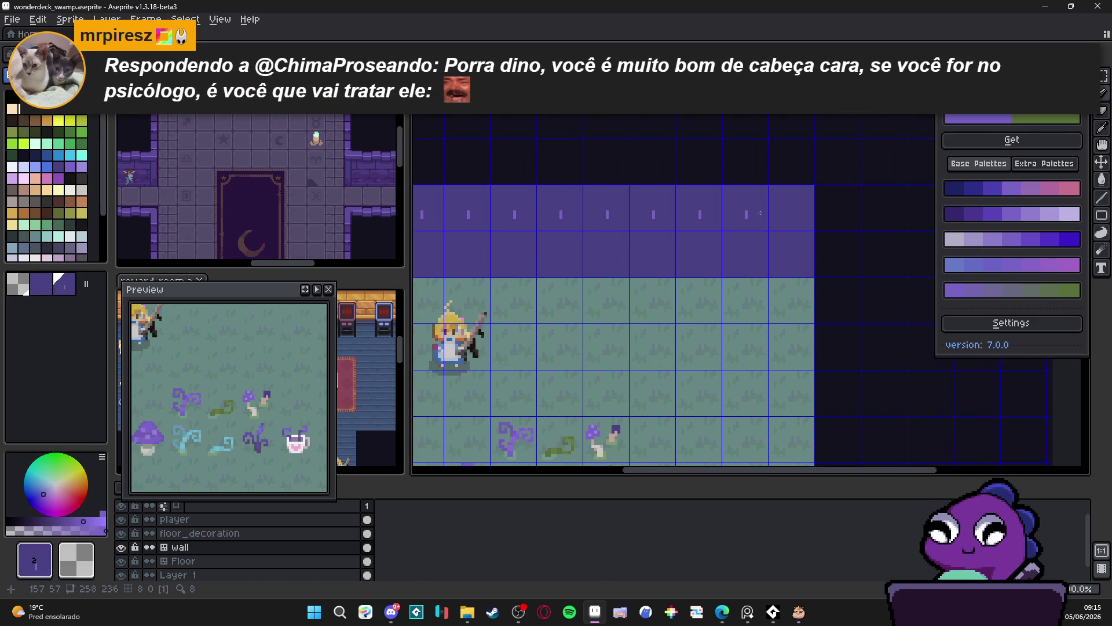
left_click(58, 131)
left_click_drag(518, 229, 582, 242)
key("ctrl+s")
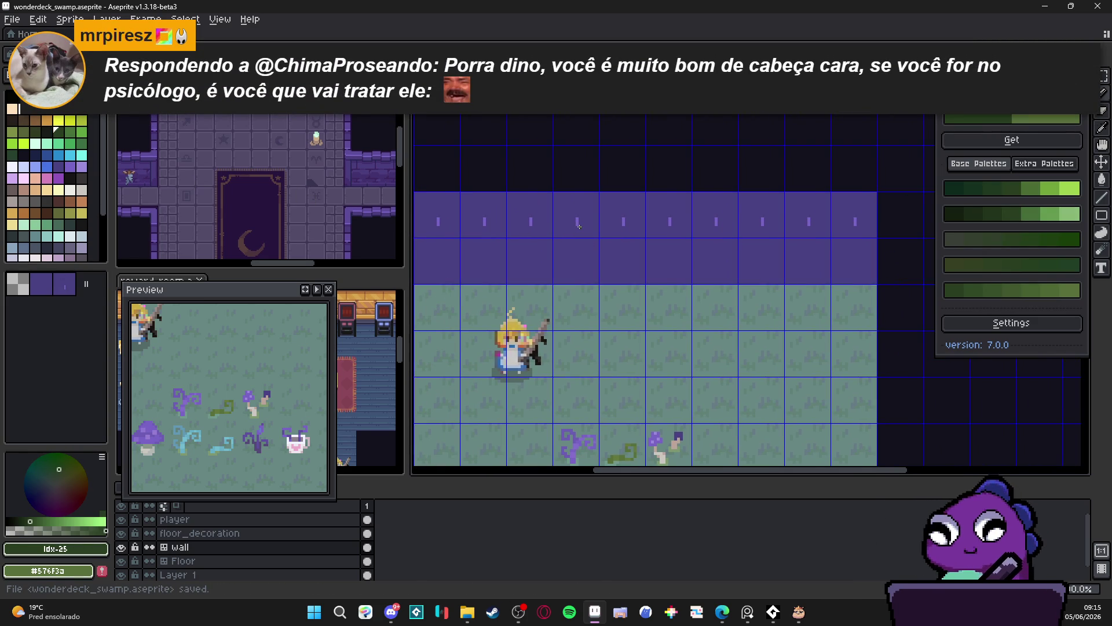
Pick the purple #7864c6 and bring the top of the wall into view.
mouse_move(471, 234)
left_mouse_down()
mouse_move(507, 228)
mouse_move(494, 227)
left_mouse_up()
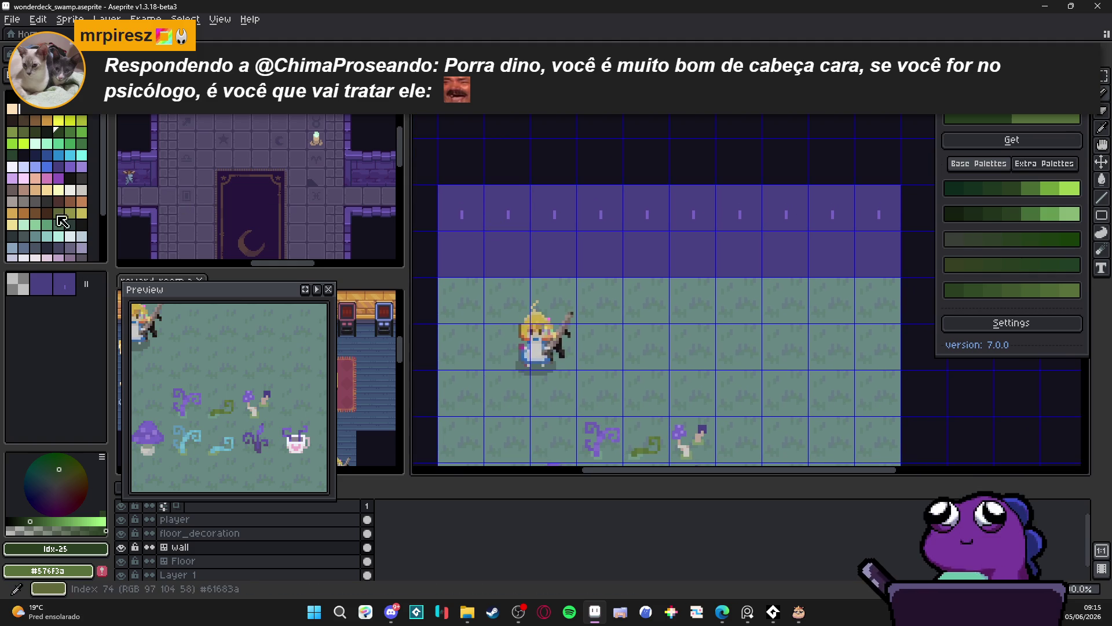
scroll(506, 220, "up", 2)
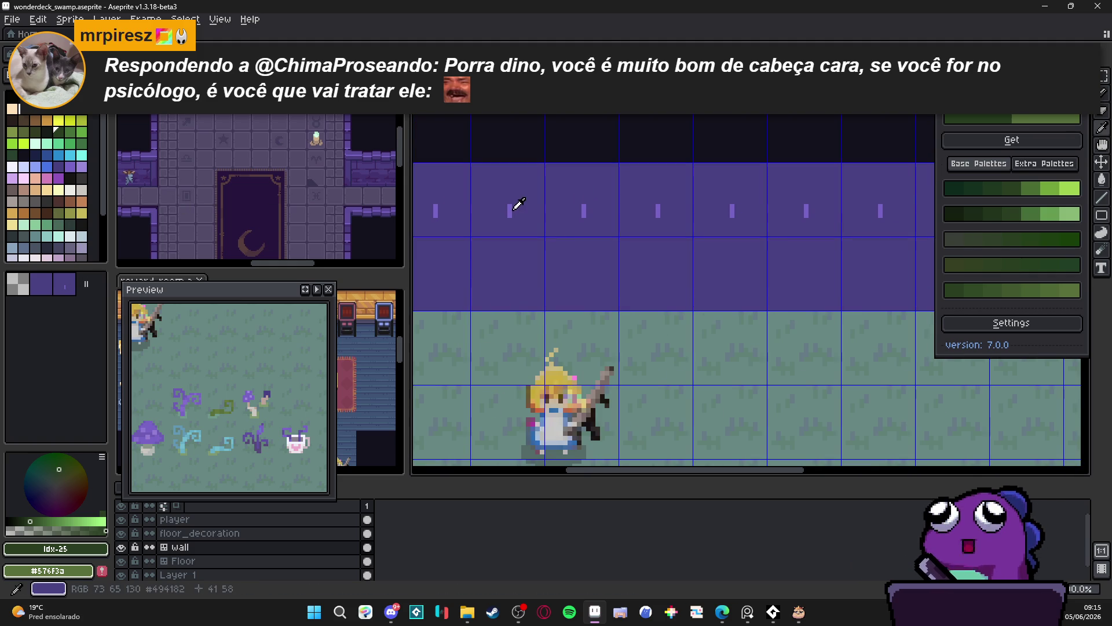
left_click(511, 208, "alt")
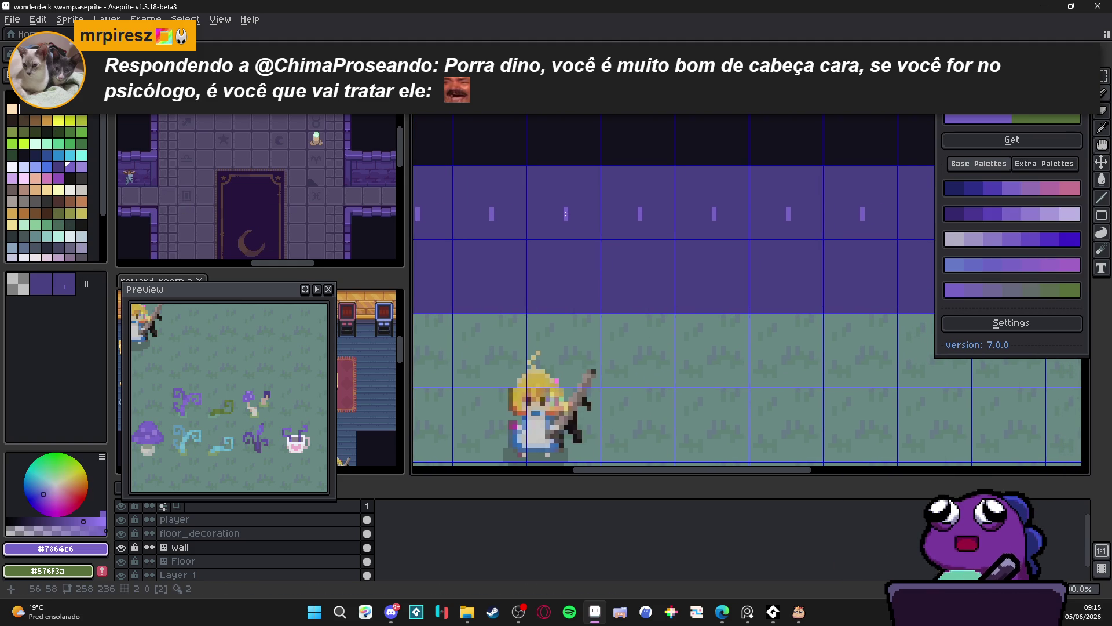
scroll(593, 251, "up", 2)
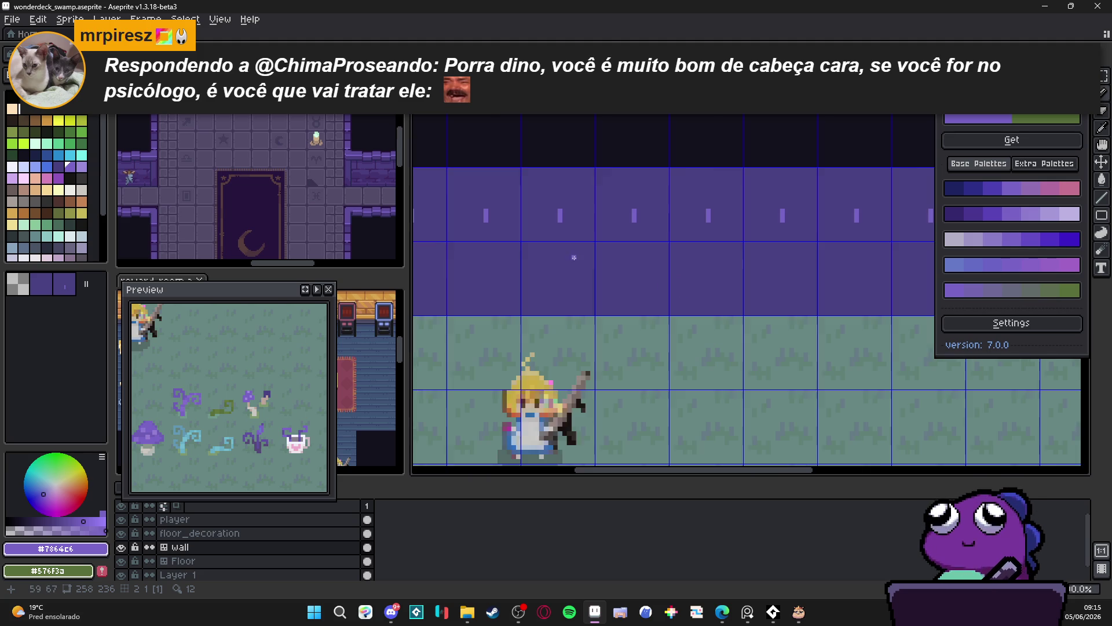
scroll(573, 258, "down", 2)
left_click_drag(577, 259, 527, 265)
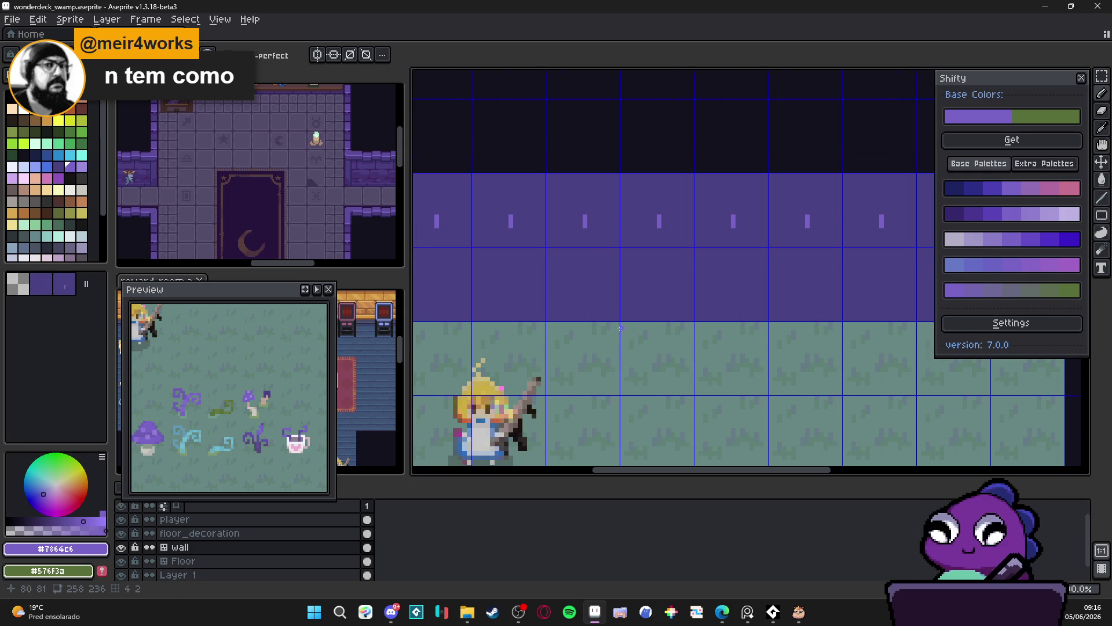
Zoom out and back in, then eyedrop #494182 from the wall as the drawing colour.
scroll(614, 275, "down", 2)
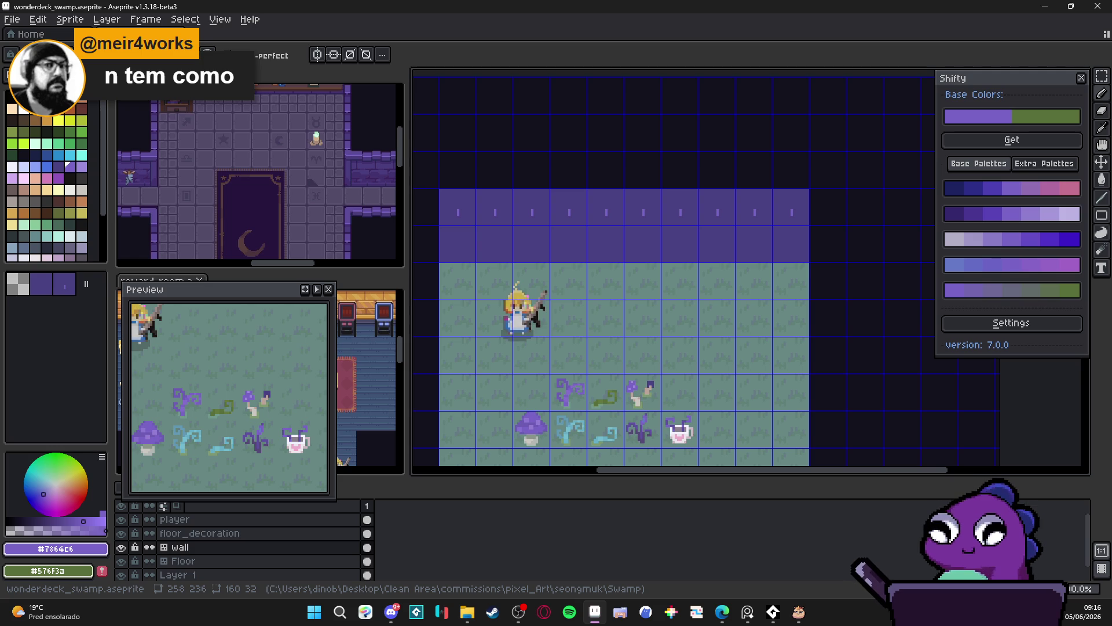
scroll(562, 232, "up", 3)
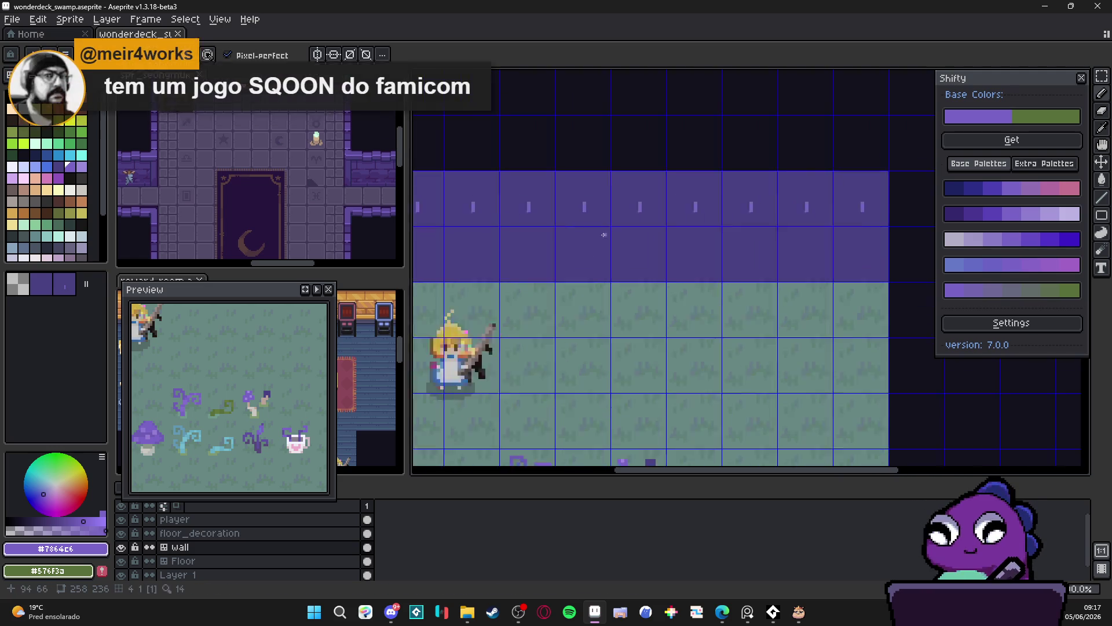
left_click(567, 266, "alt")
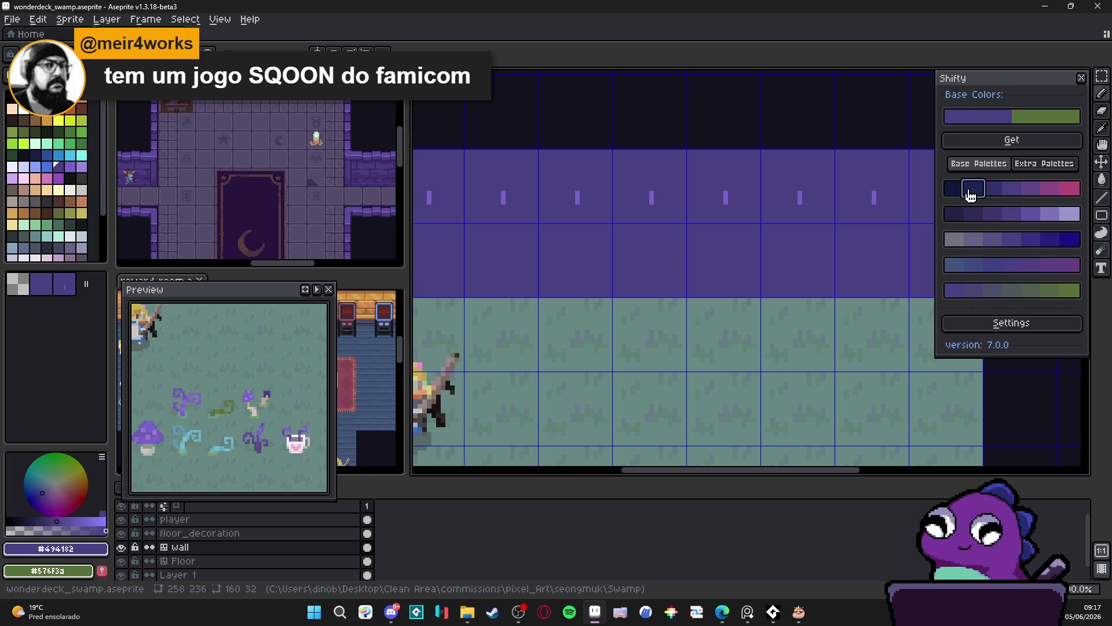
Choose a dark navy shade from the Shifty panel's generated palette.
left_click(964, 188)
scroll(601, 234, "up", 3)
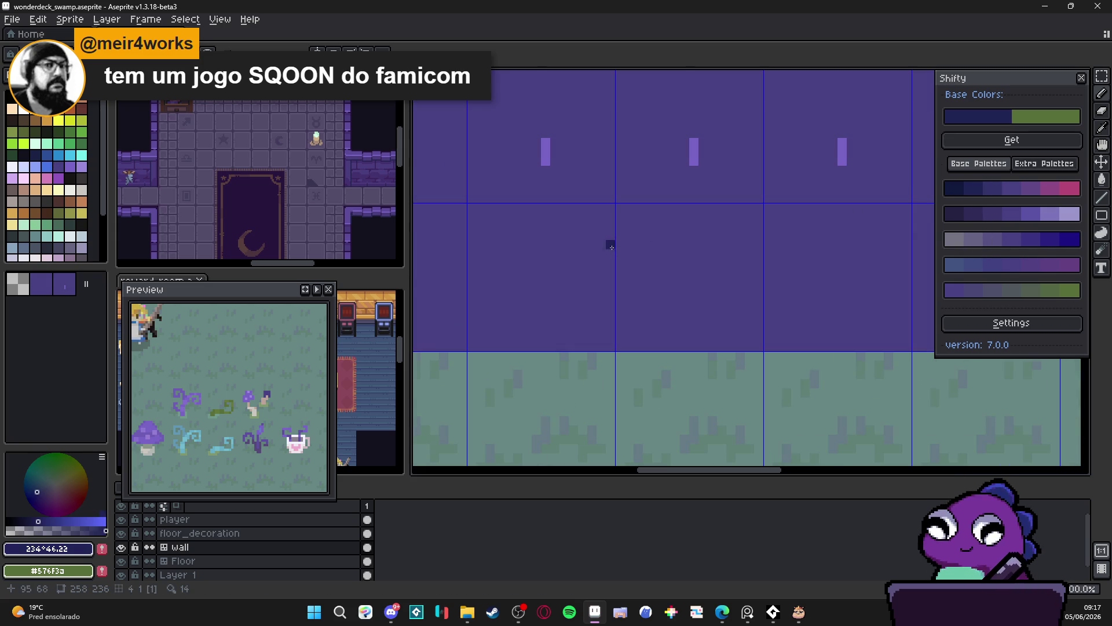
left_click(991, 188)
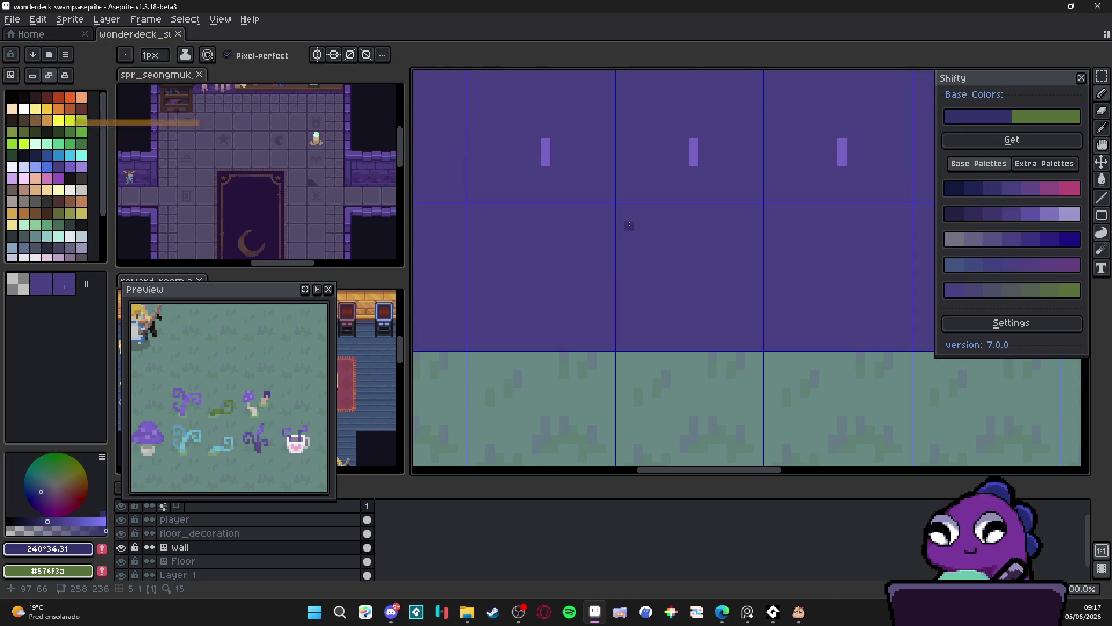
scroll(637, 255, "down", 1)
left_click_drag(628, 265, 624, 292)
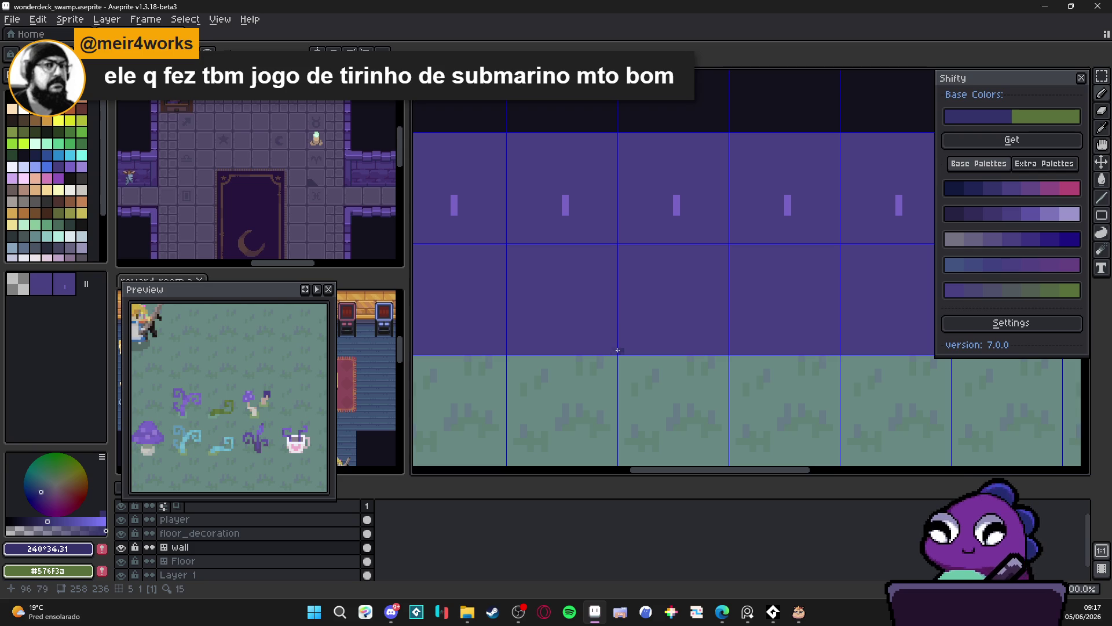
Draw jagged dark lines down and up the wall tile, plus a single dark pixel.
mouse_move(620, 350)
left_mouse_down()
mouse_move(644, 307)
mouse_move(644, 273)
left_mouse_up()
left_click(376, 191)
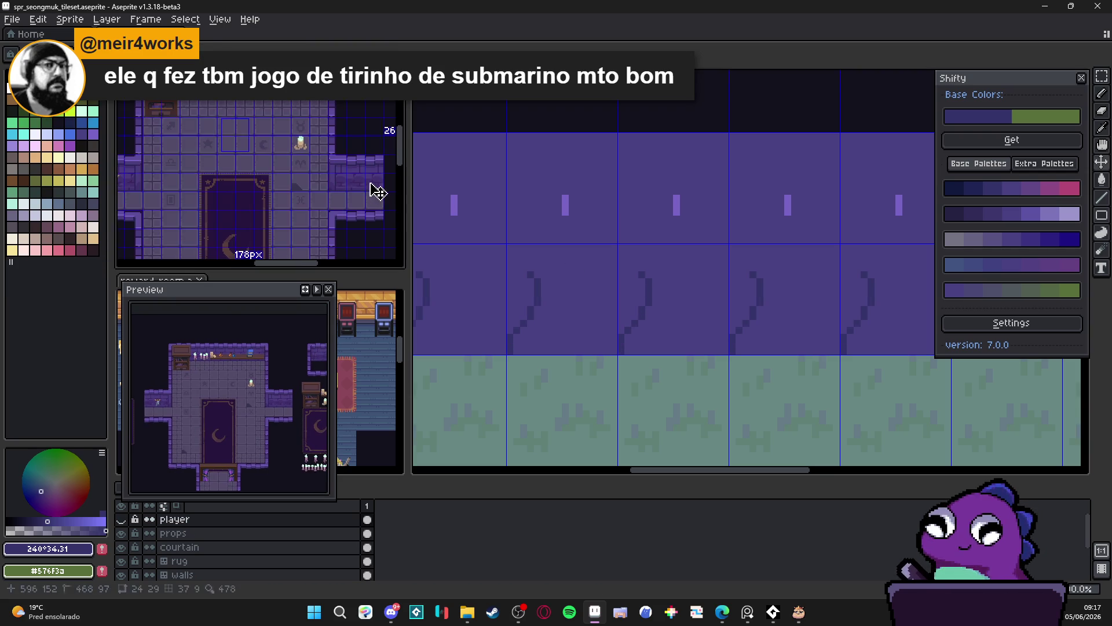
scroll(527, 261, "up", 1)
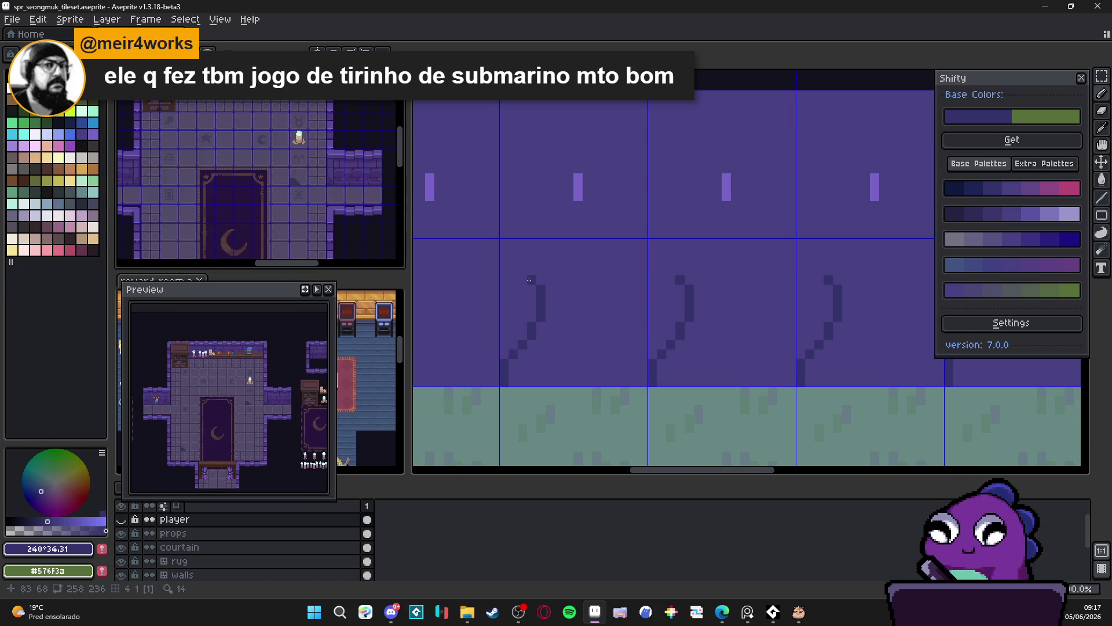
mouse_move(511, 253)
left_mouse_down()
mouse_move(505, 180)
mouse_move(524, 148)
mouse_move(539, 148)
mouse_move(541, 95)
mouse_move(582, 95)
mouse_move(615, 113)
mouse_move(634, 92)
left_mouse_up()
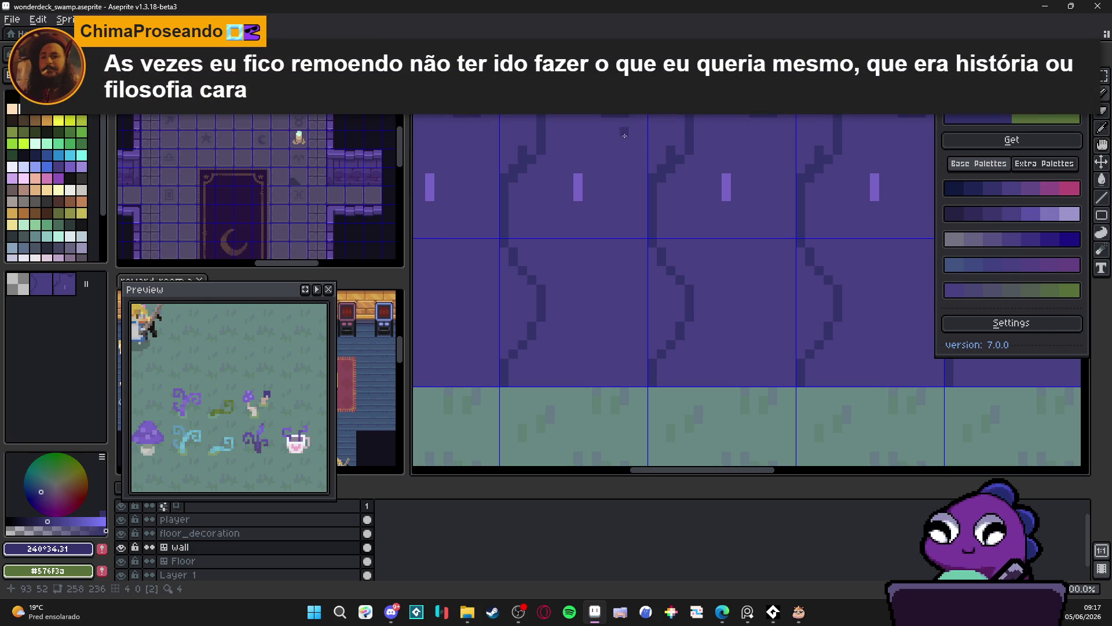
left_click(606, 158)
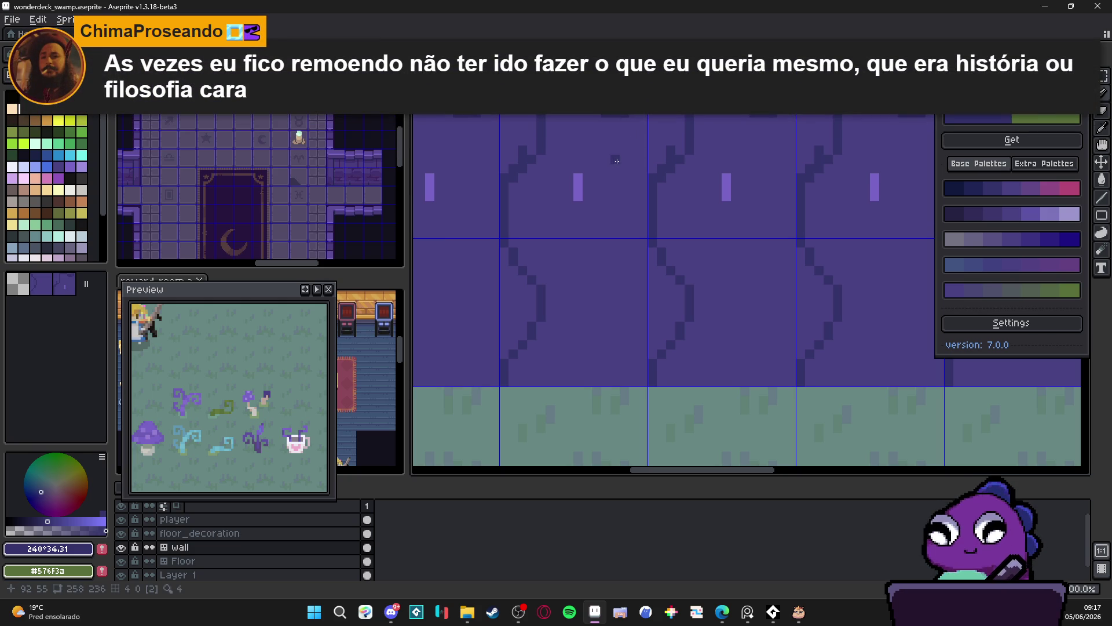
mouse_move(620, 161)
left_mouse_down()
mouse_move(624, 191)
mouse_move(578, 165)
mouse_move(584, 232)
left_mouse_up()
Draw a dark diagonal line down-left from the stroke, with dark pixel marks along it.
left_click(579, 200, "alt")
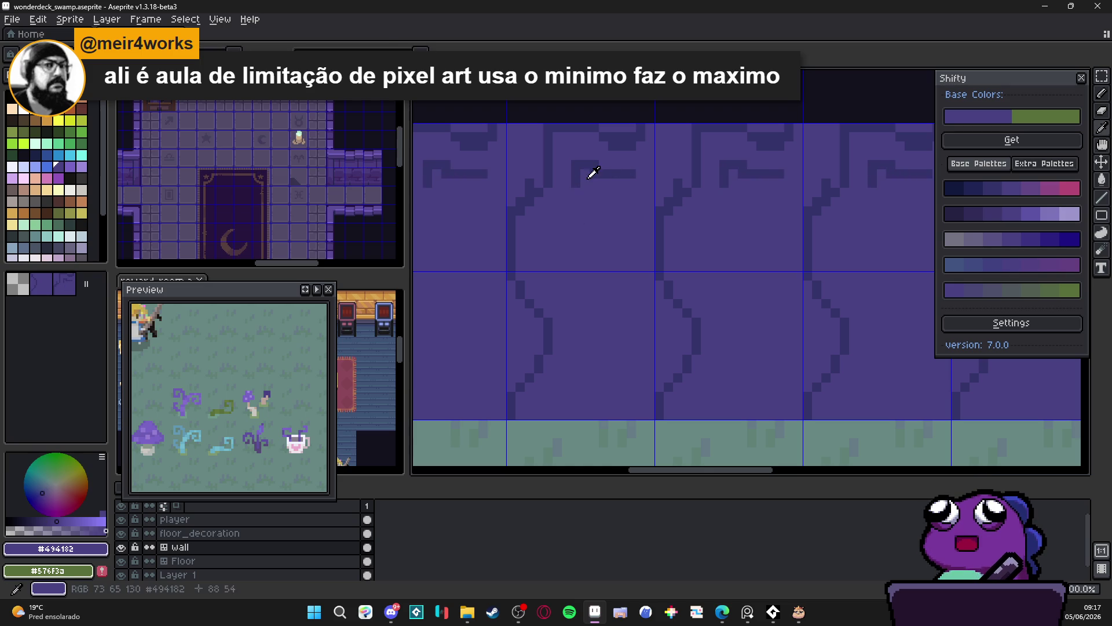
mouse_move(576, 187)
left_mouse_down()
mouse_move(576, 205)
mouse_move(522, 197)
mouse_move(509, 214)
left_mouse_up()
left_click(574, 190, "alt")
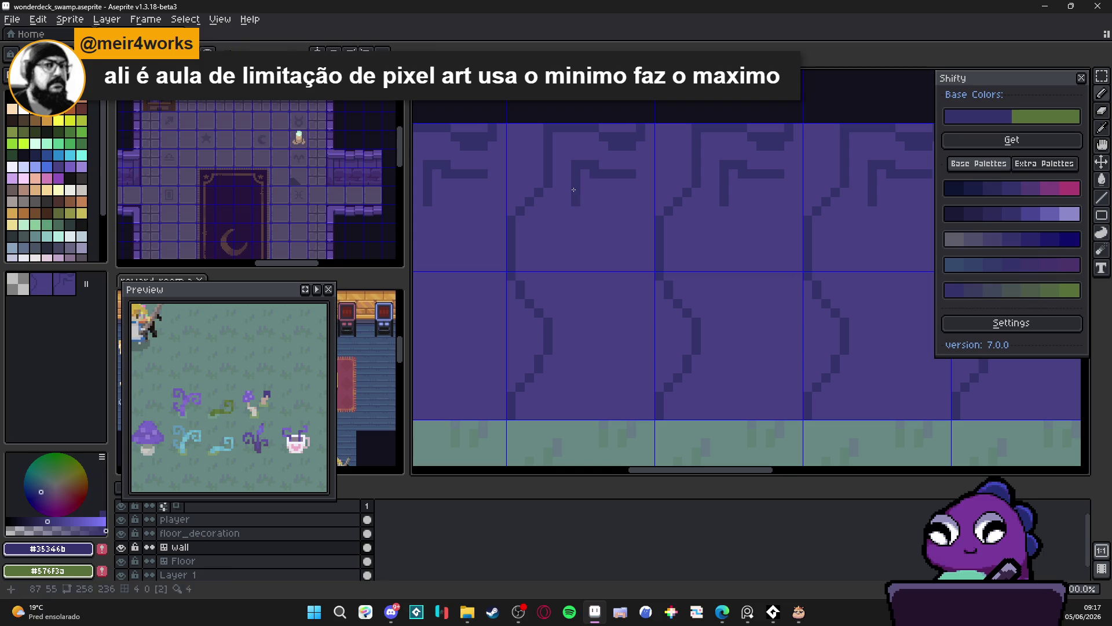
left_click_drag(572, 200, 545, 229)
left_click(548, 229)
left_click(566, 203)
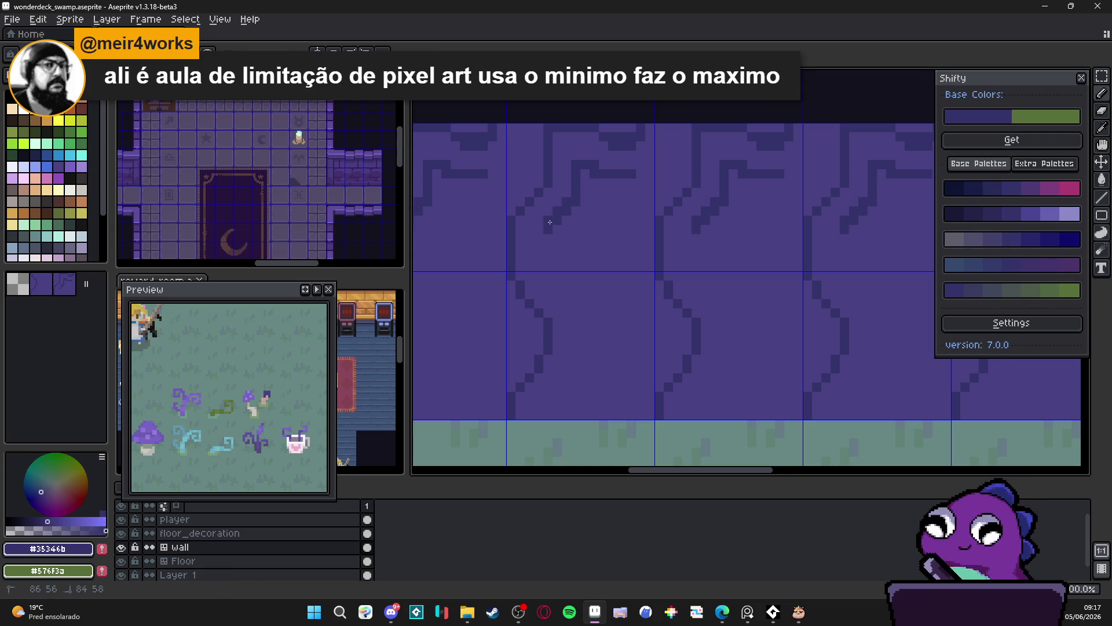
left_click(566, 193)
left_click(601, 166)
Repaint stray top pixels in the lighter wall purple and add dark pixels near the wall top.
left_click(620, 161, "alt")
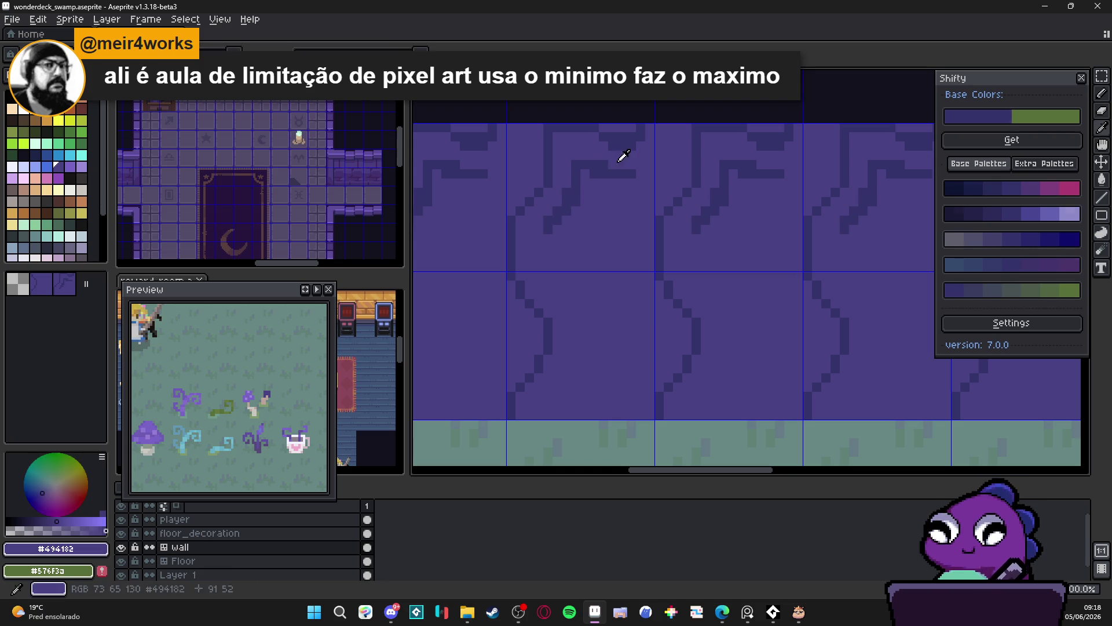
left_click_drag(610, 146, 636, 146)
left_click(603, 137, "alt")
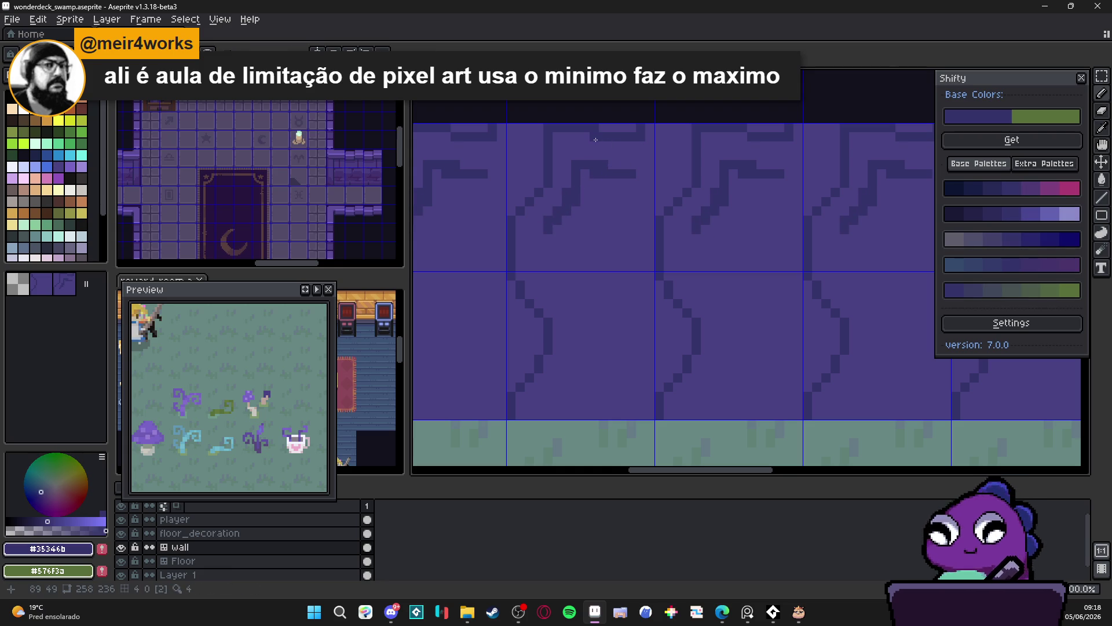
left_click(595, 136)
left_click(603, 127)
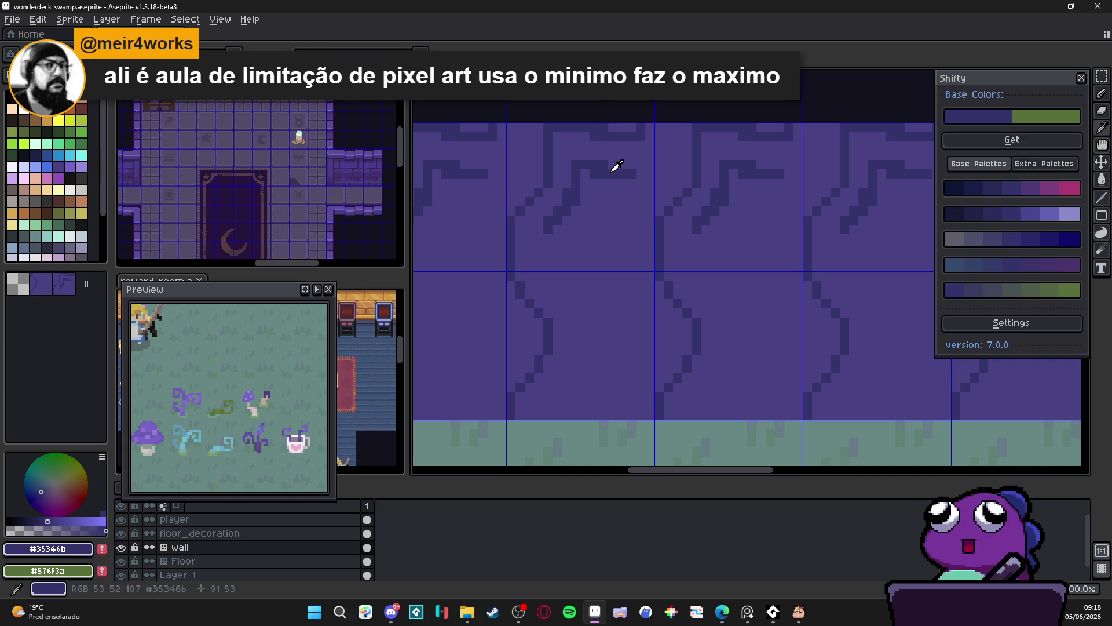
Draw a dark line along the wall edge, then a short upward stroke with dark pixels.
mouse_move(550, 238)
left_mouse_down()
mouse_move(549, 267)
mouse_move(591, 307)
mouse_move(591, 357)
mouse_move(622, 381)
mouse_move(617, 414)
mouse_move(627, 413)
mouse_move(563, 389)
mouse_move(556, 413)
mouse_move(547, 383)
left_mouse_up()
left_click(567, 413)
mouse_move(586, 225)
left_mouse_down()
mouse_move(581, 251)
mouse_move(599, 243)
left_mouse_up()
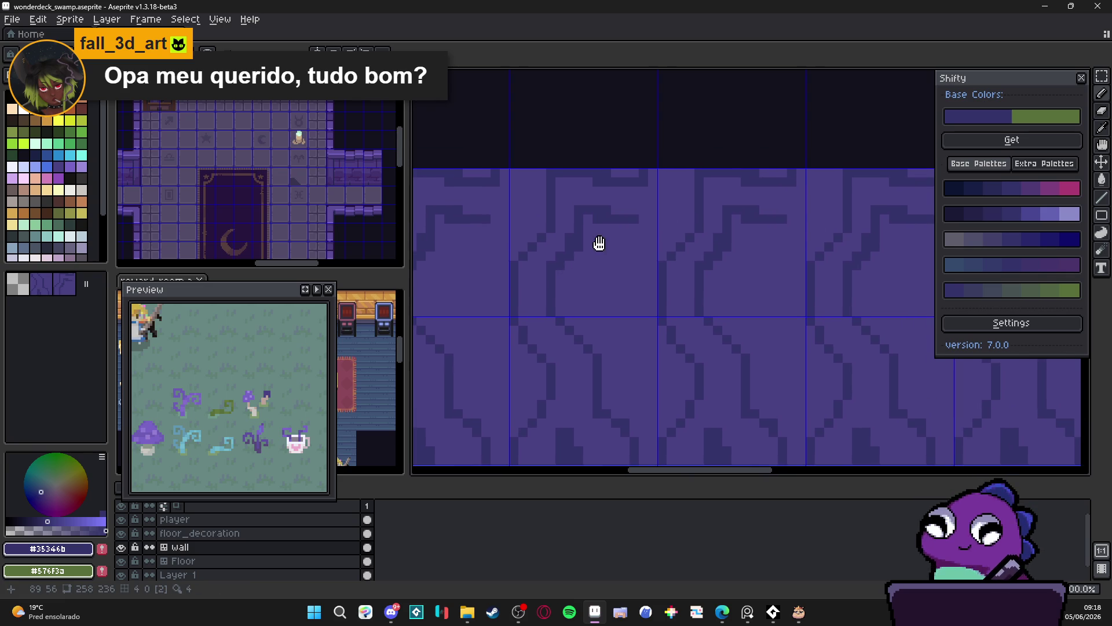
left_click(650, 218)
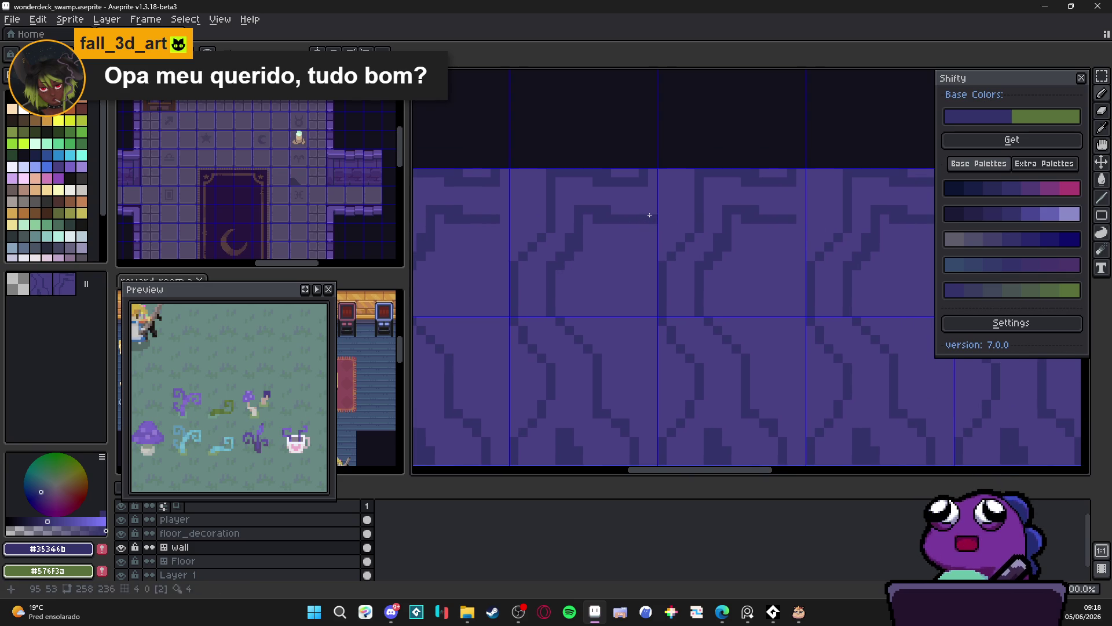
left_click_drag(666, 204, 667, 178)
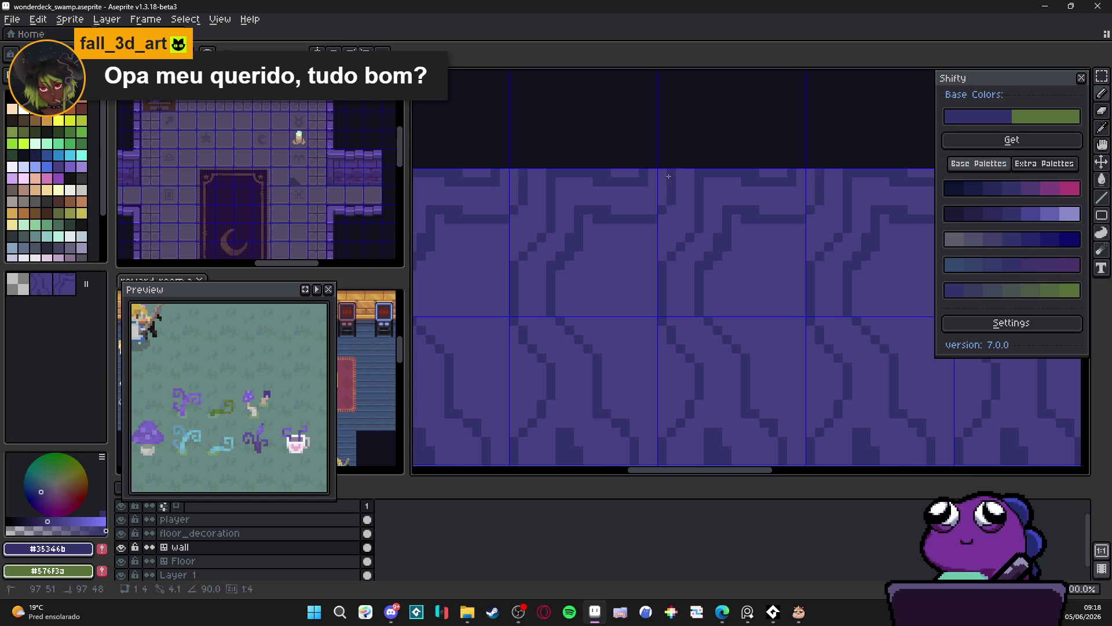
left_click(654, 203)
left_click(644, 209)
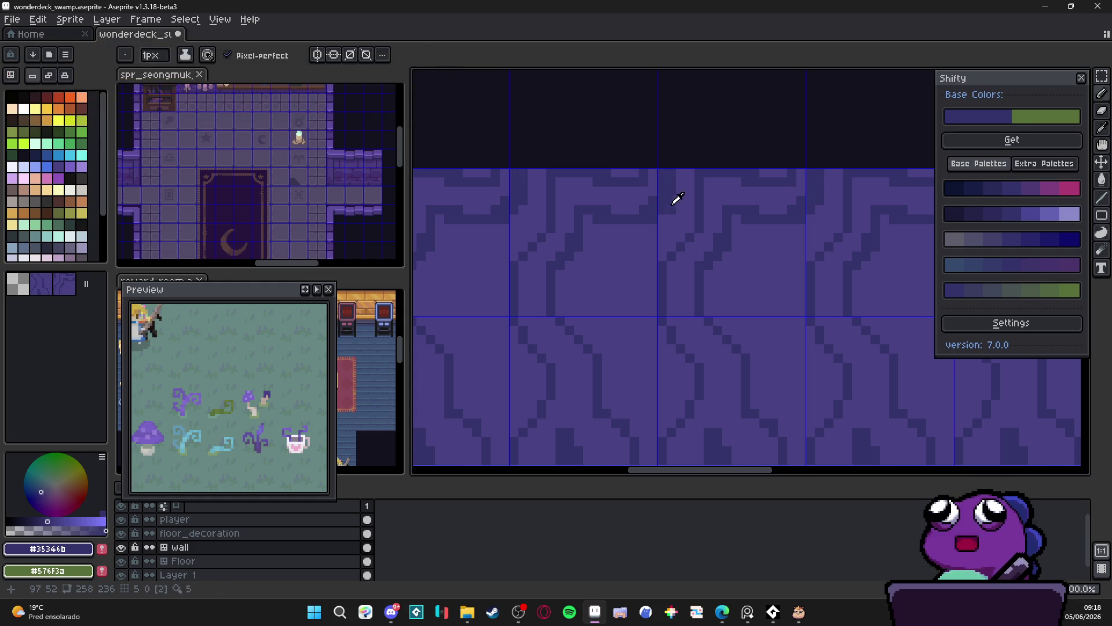
left_click(588, 219)
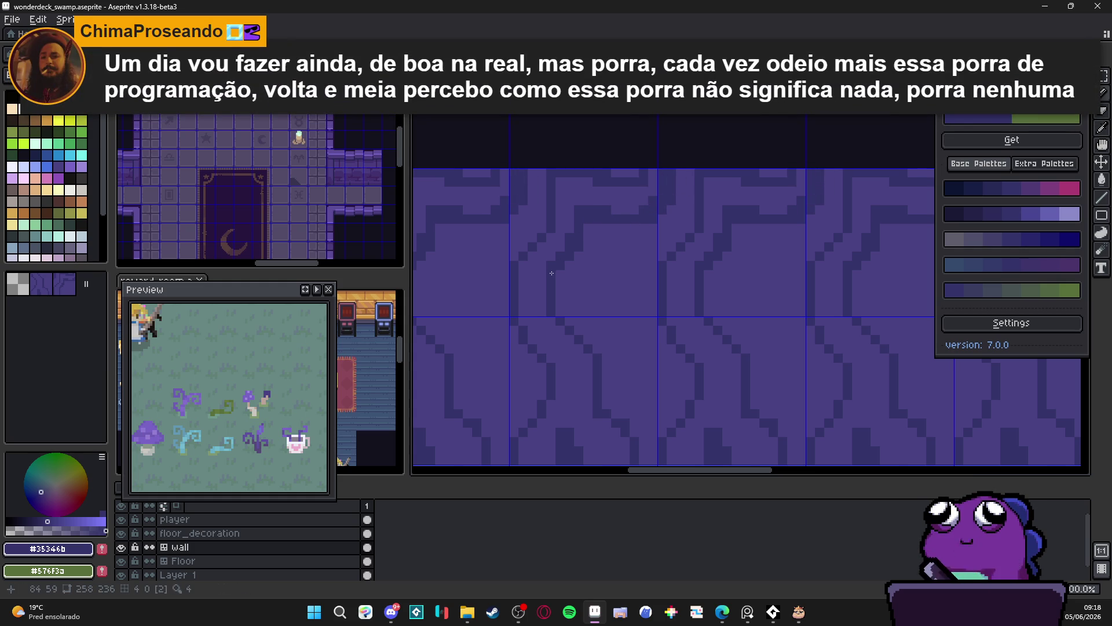
Add a vertical dark line, a short diagonal and scattered dark pixels lower on the wall.
mouse_move(560, 268)
left_mouse_down()
mouse_move(561, 313)
mouse_move(598, 345)
mouse_move(598, 308)
left_mouse_up()
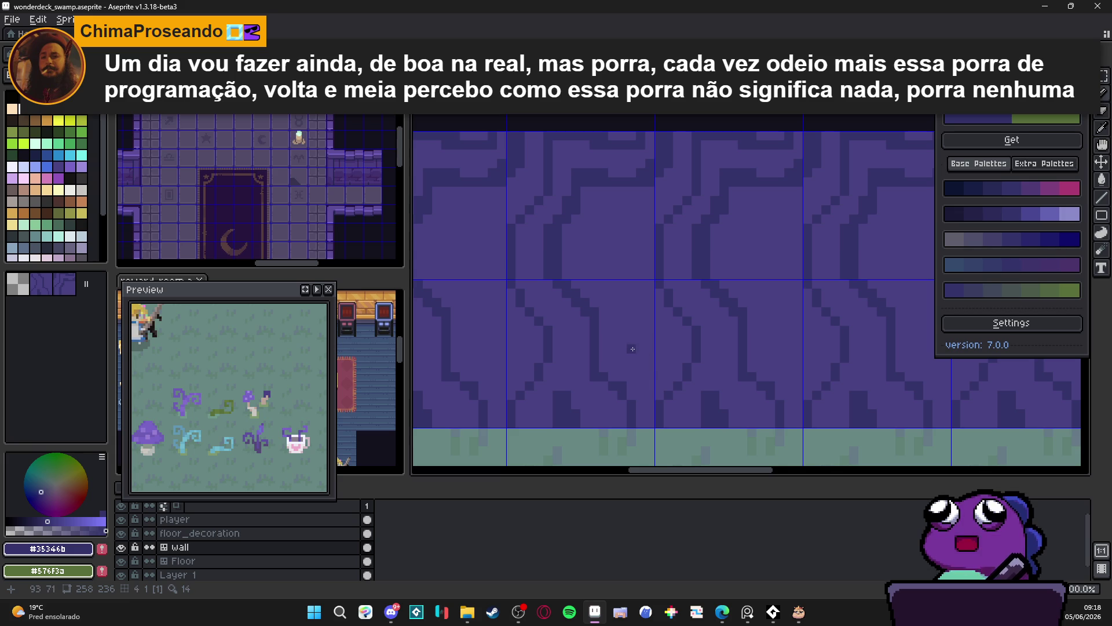
left_click_drag(633, 348, 641, 361)
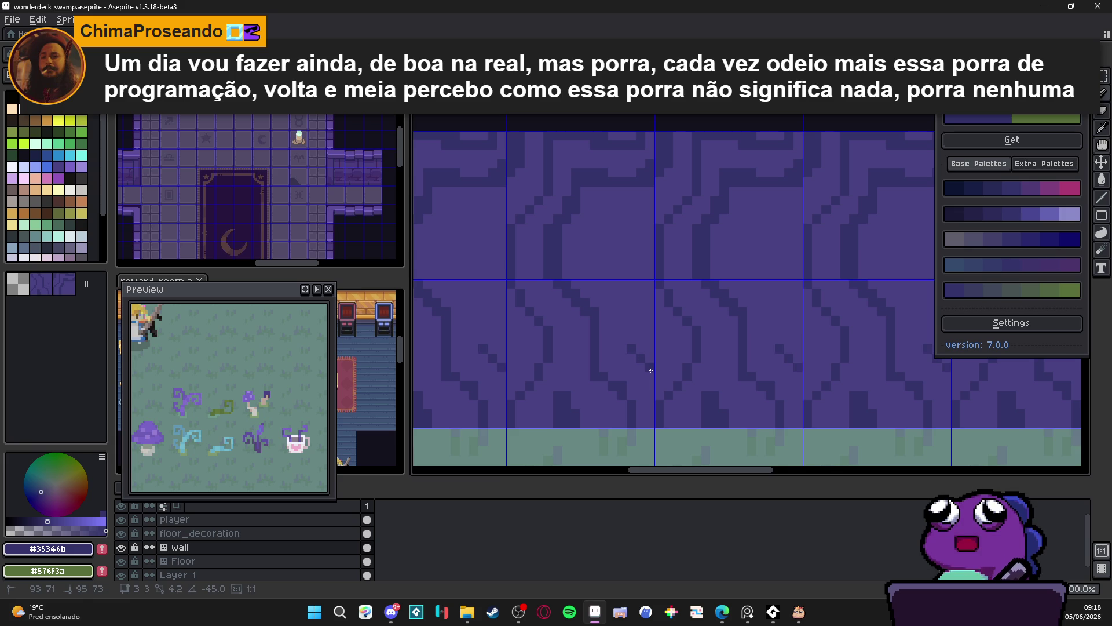
left_click(634, 362)
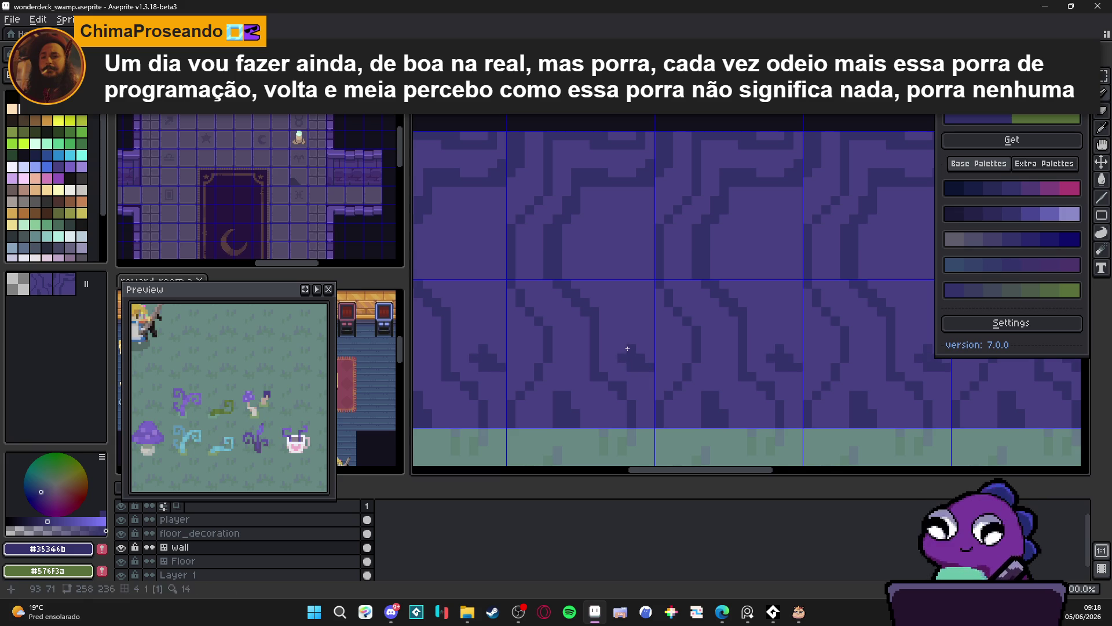
left_click(624, 348)
left_click(605, 356)
left_click(612, 359)
left_click(604, 367)
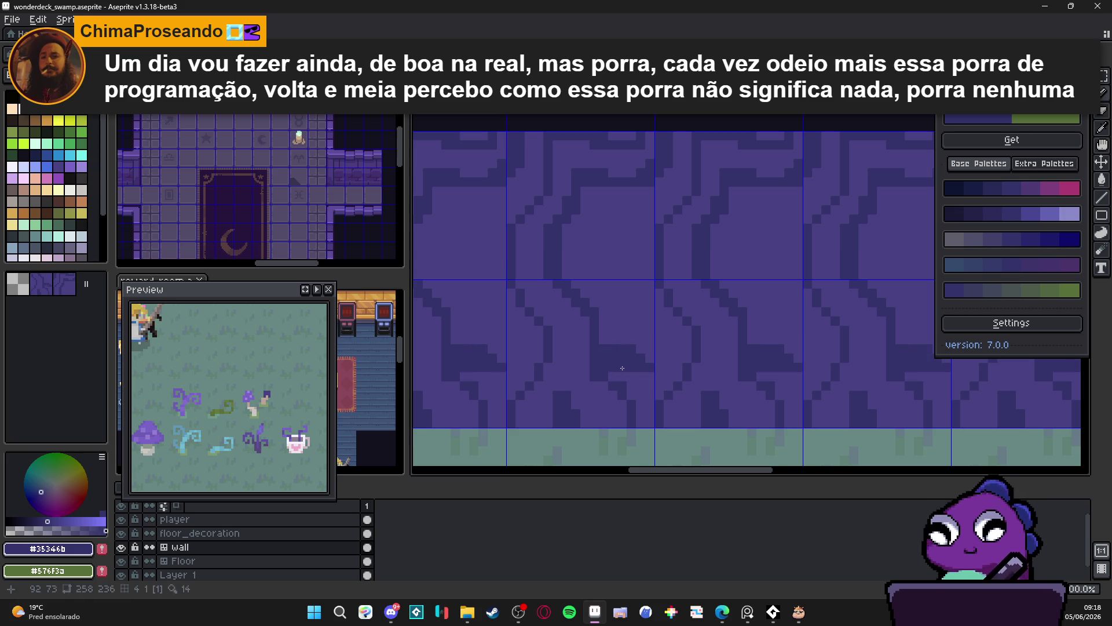
left_click(617, 375)
left_click(636, 376)
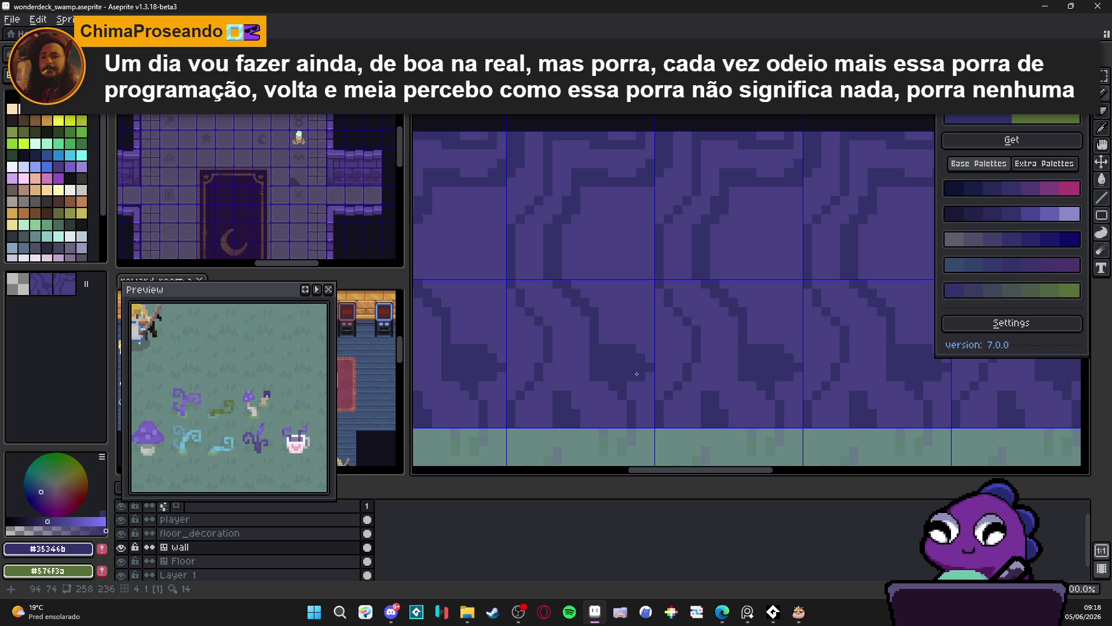
Place one more dark pixel on the lower wall, then eyedrop the wall purple #494182.
left_click(656, 368)
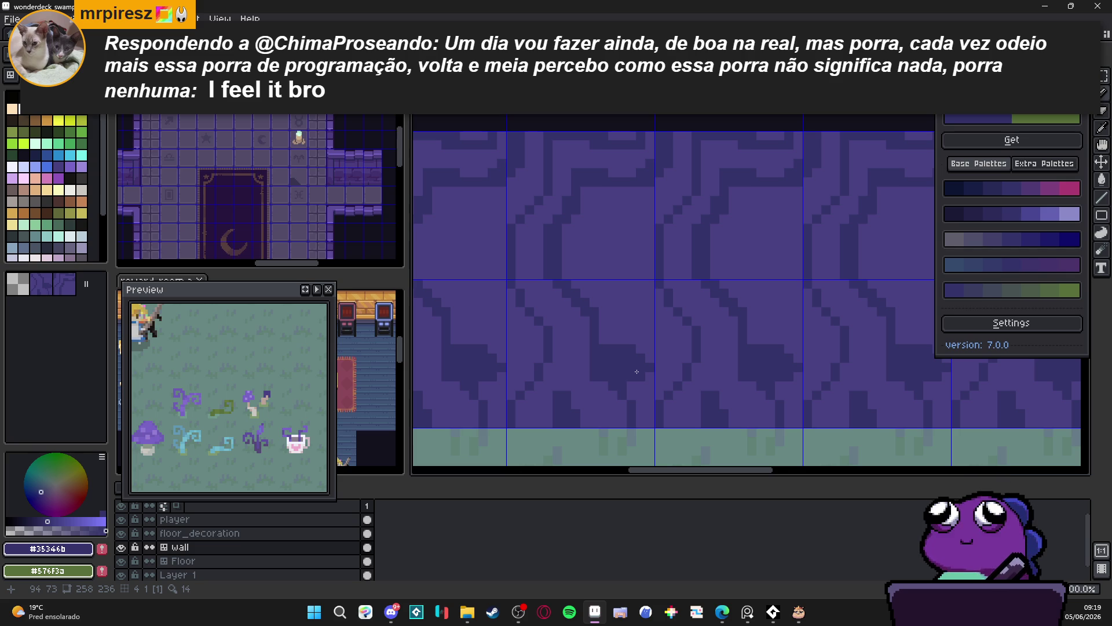
left_click(639, 369, "alt")
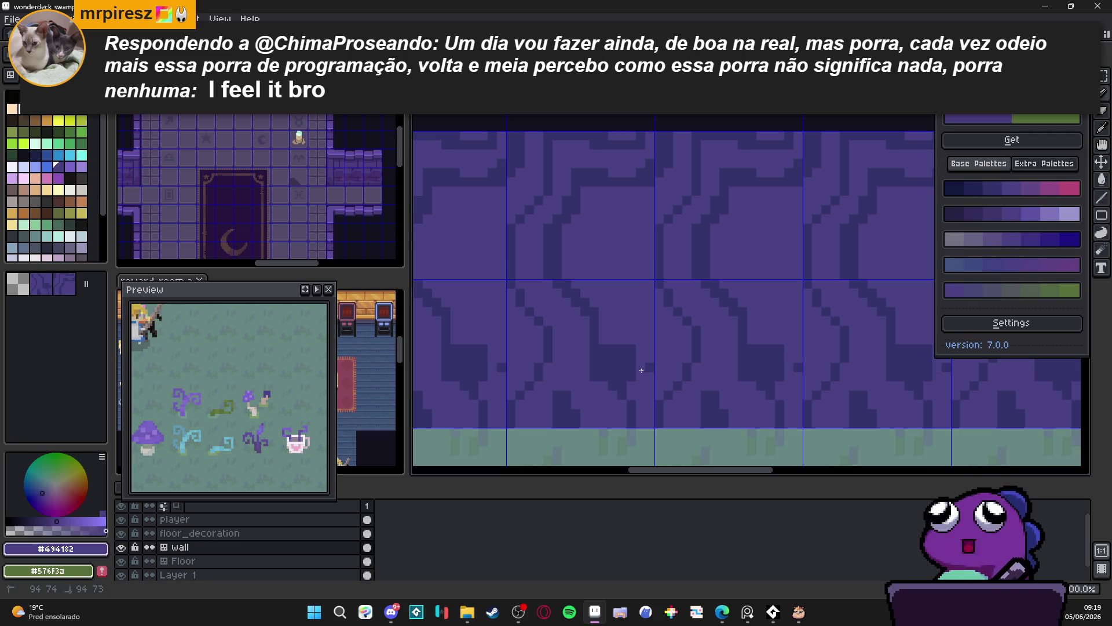
left_click(633, 389, "alt")
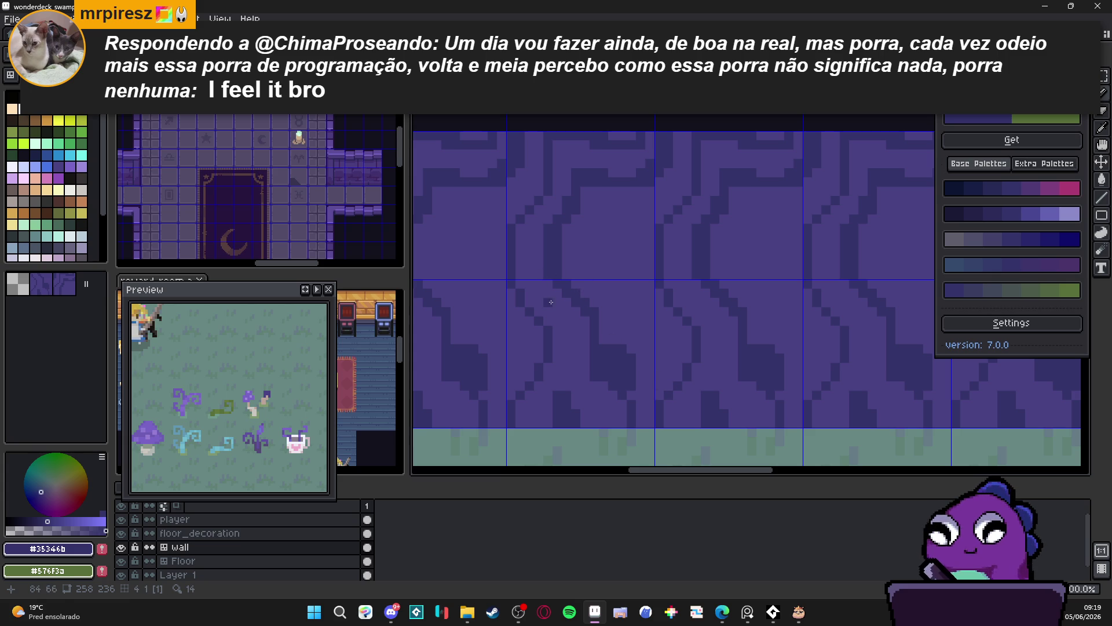
left_click(568, 322)
scroll(580, 326, "up", 3)
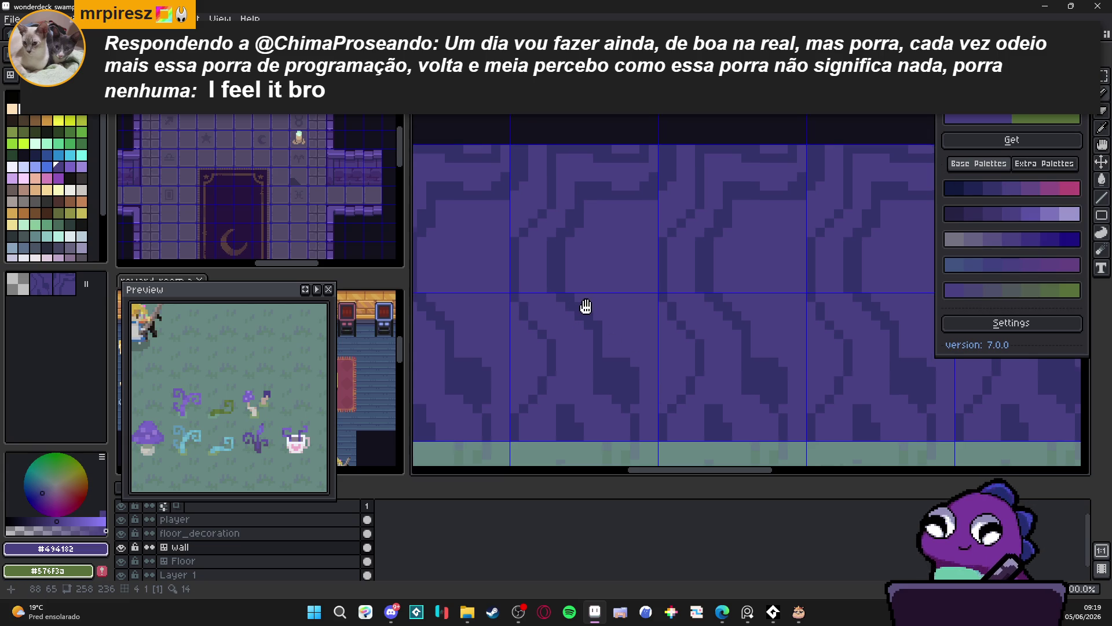